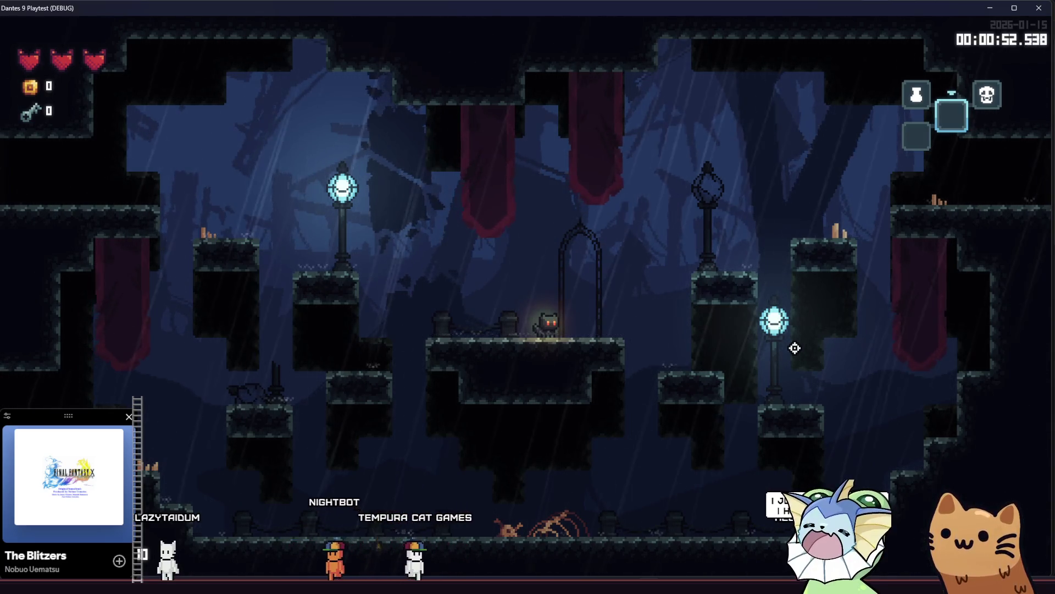
Run the cat left through the rainy cave into the next room, then bring up the deck menu
key(Left)
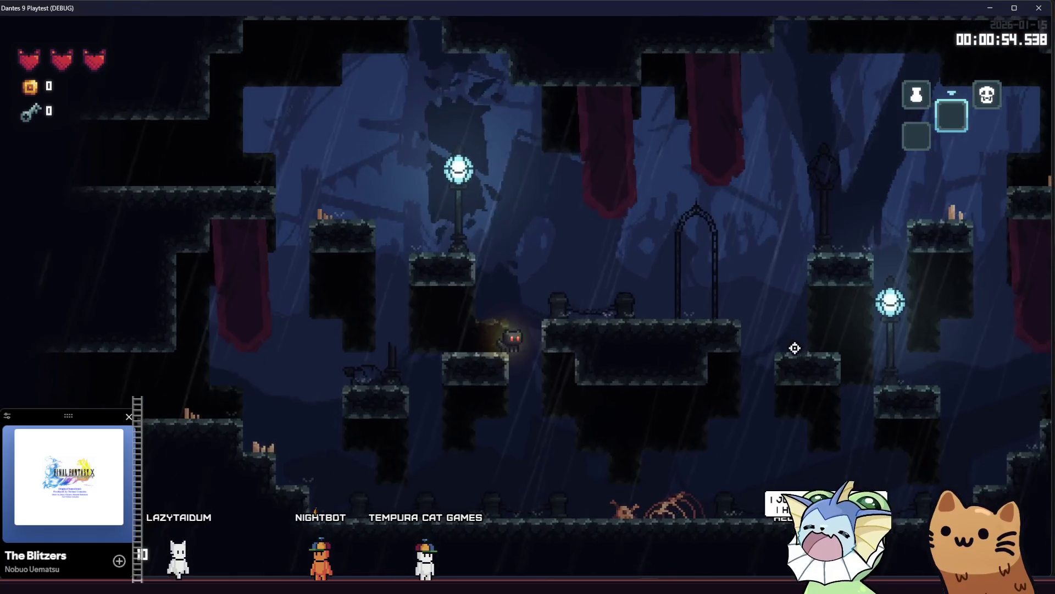
key(Left)
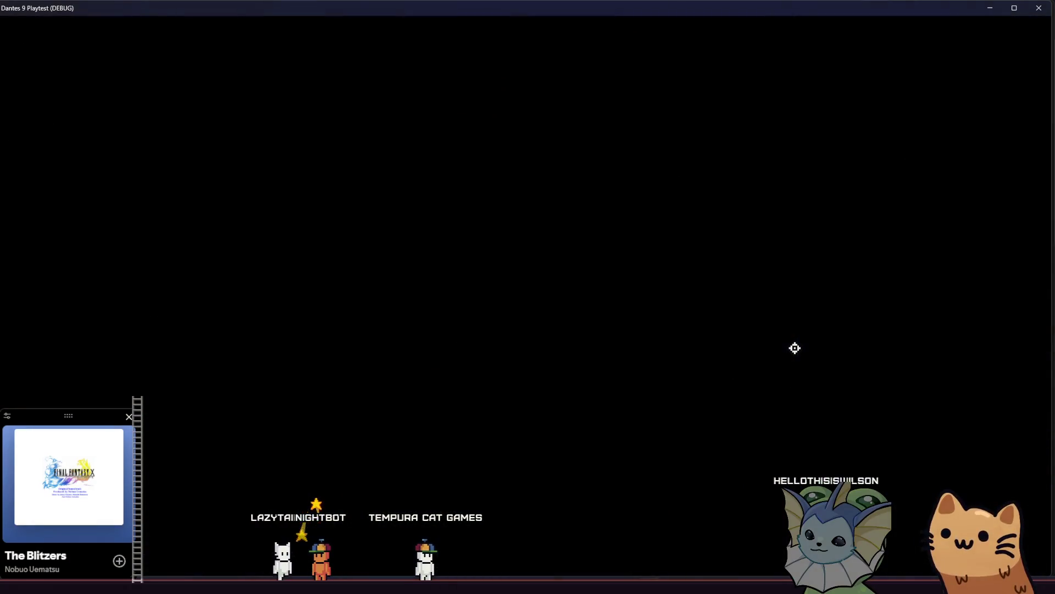
key(Left)
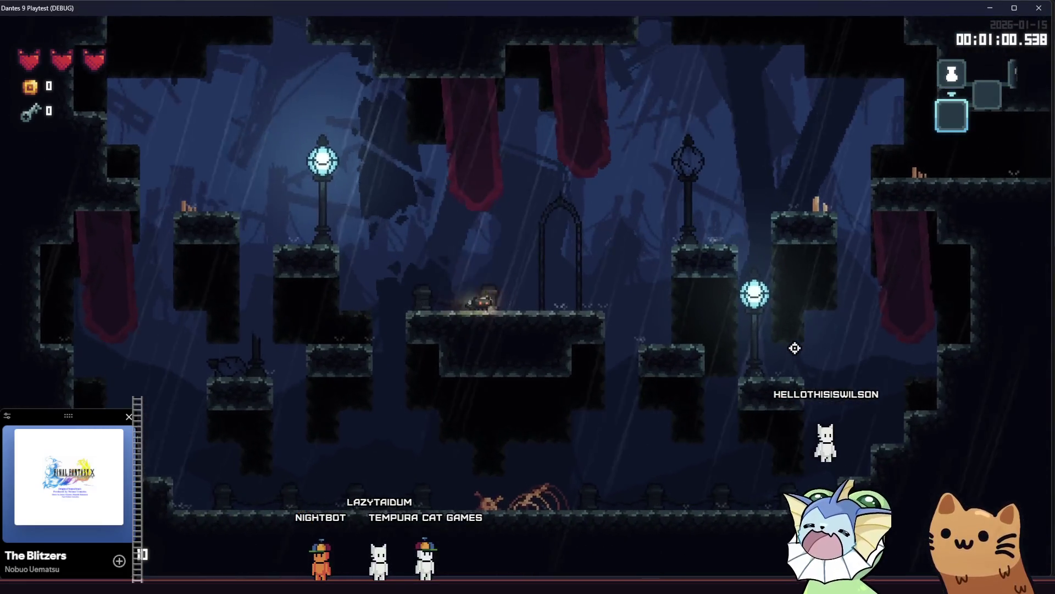
key(Escape)
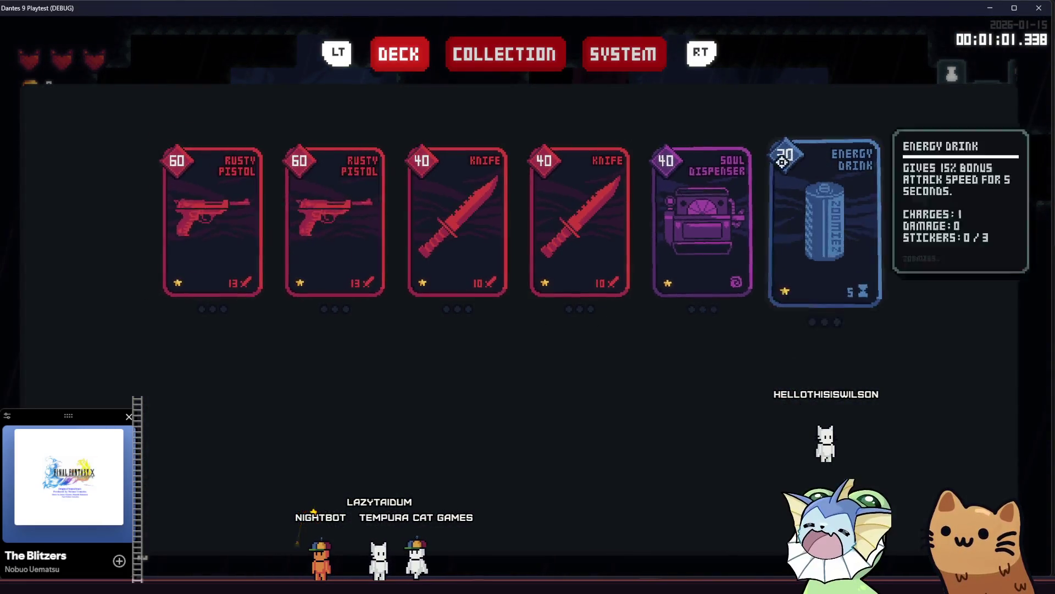
click(479, 39)
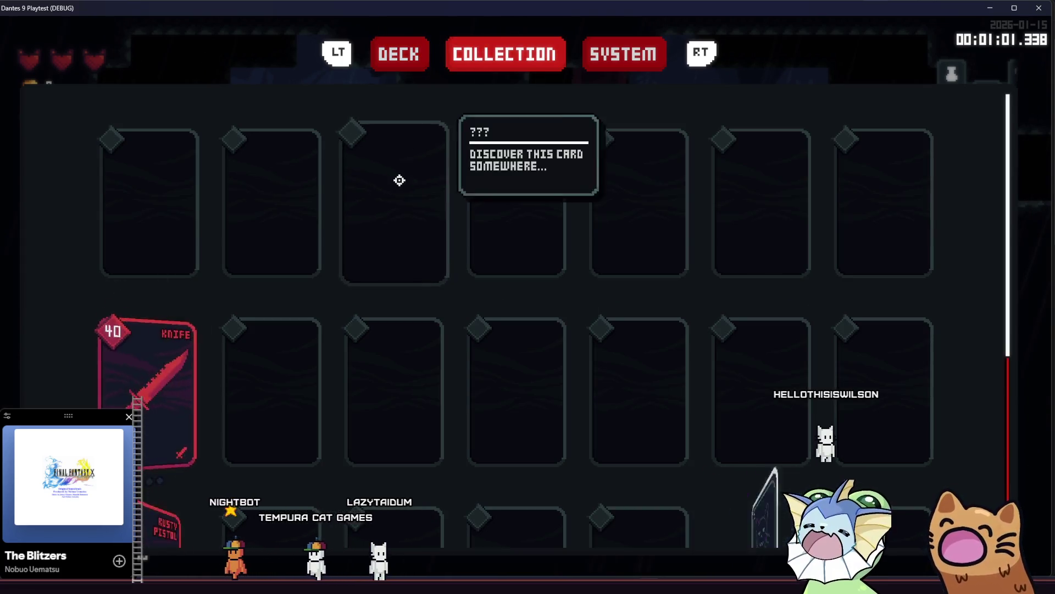
scroll(66, 385, down, 3)
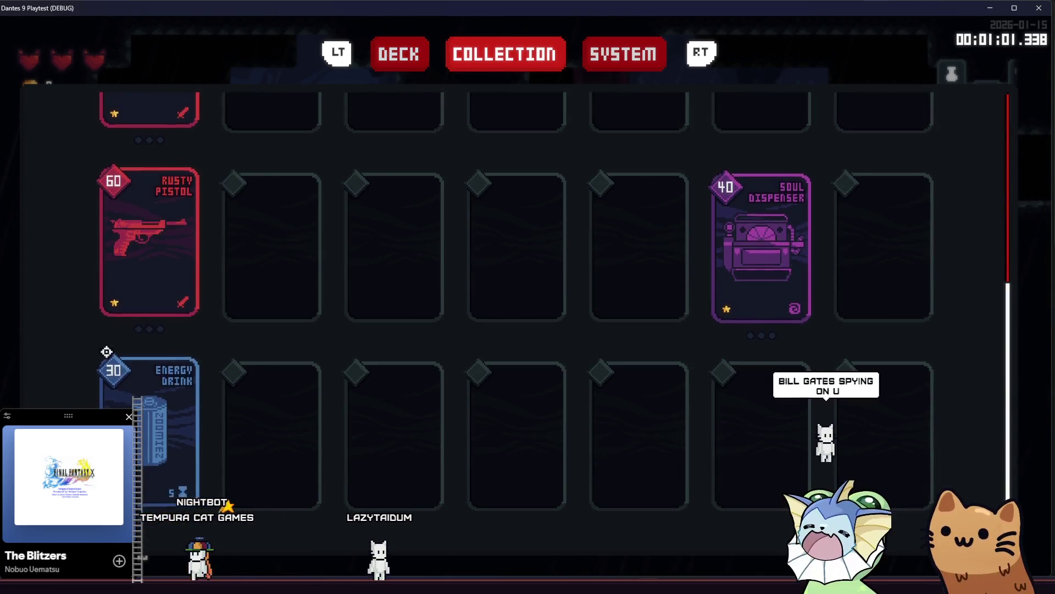
mouse_move(151, 433)
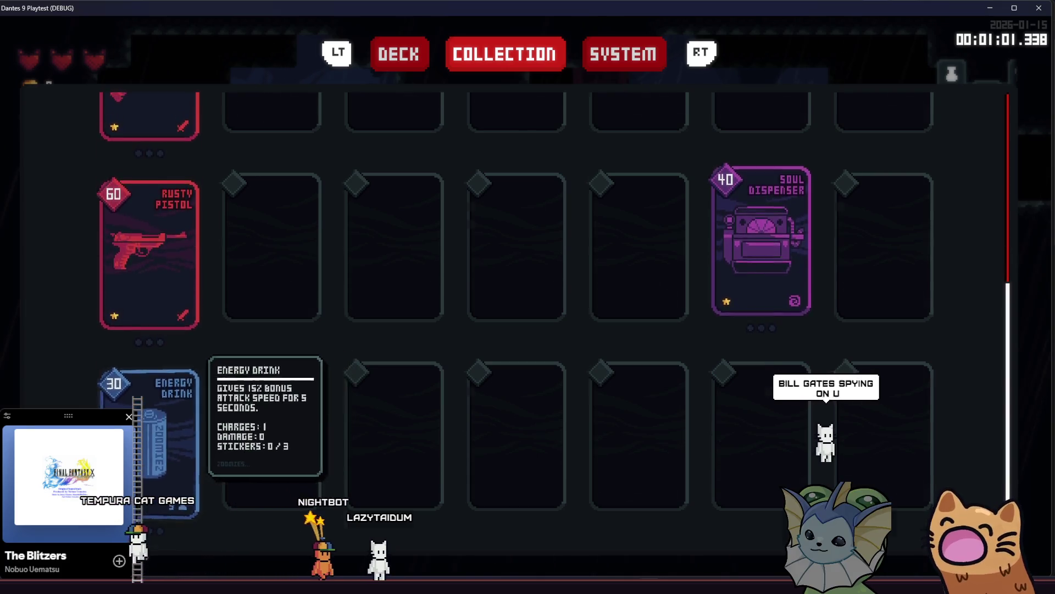
scroll(152, 433, up, 1)
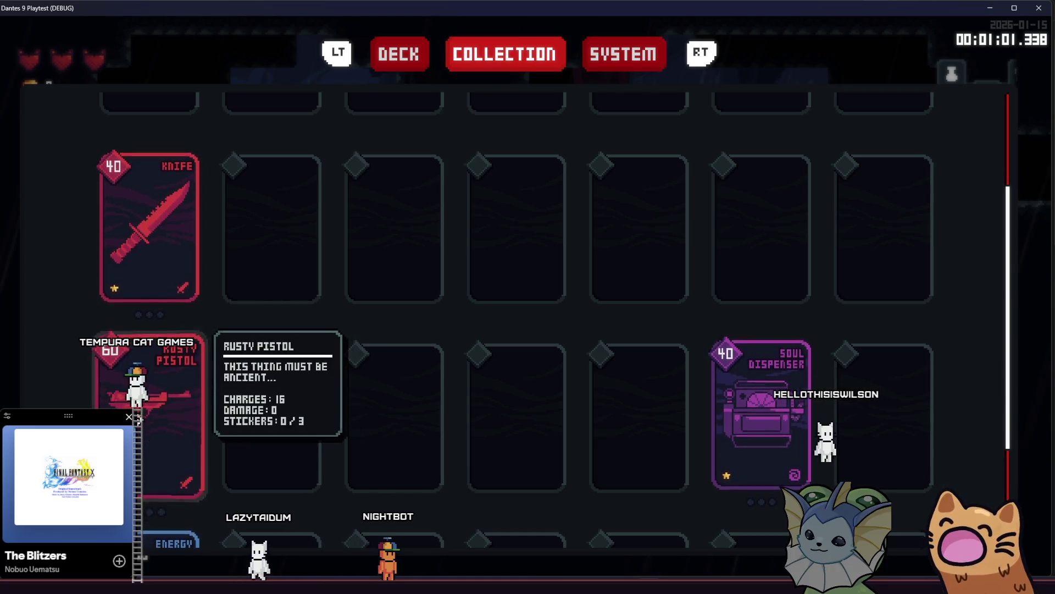
mouse_move(175, 272)
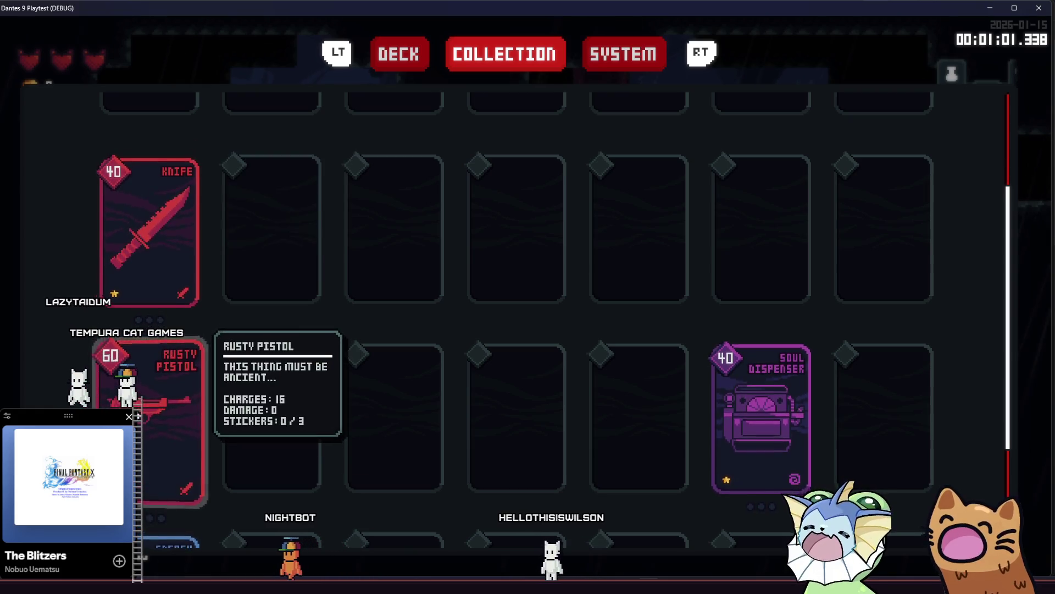
mouse_move(156, 257)
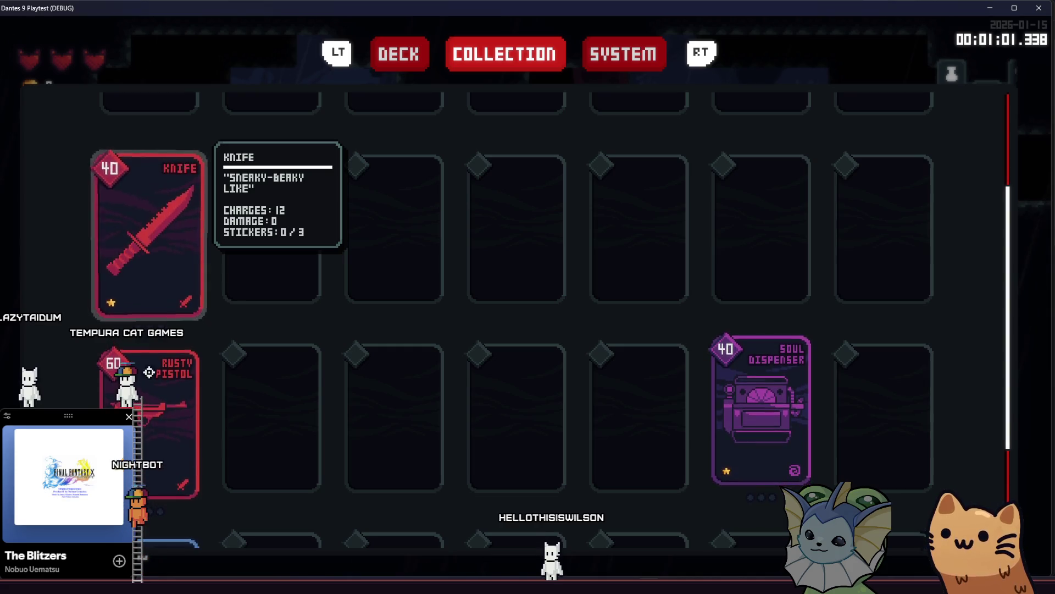
mouse_move(141, 456)
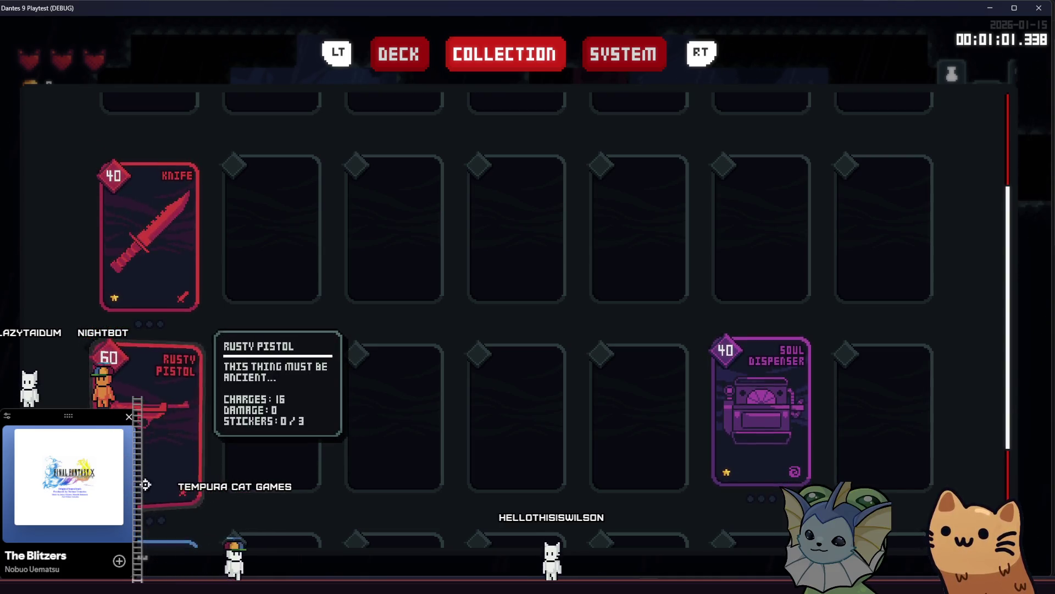
key(Escape)
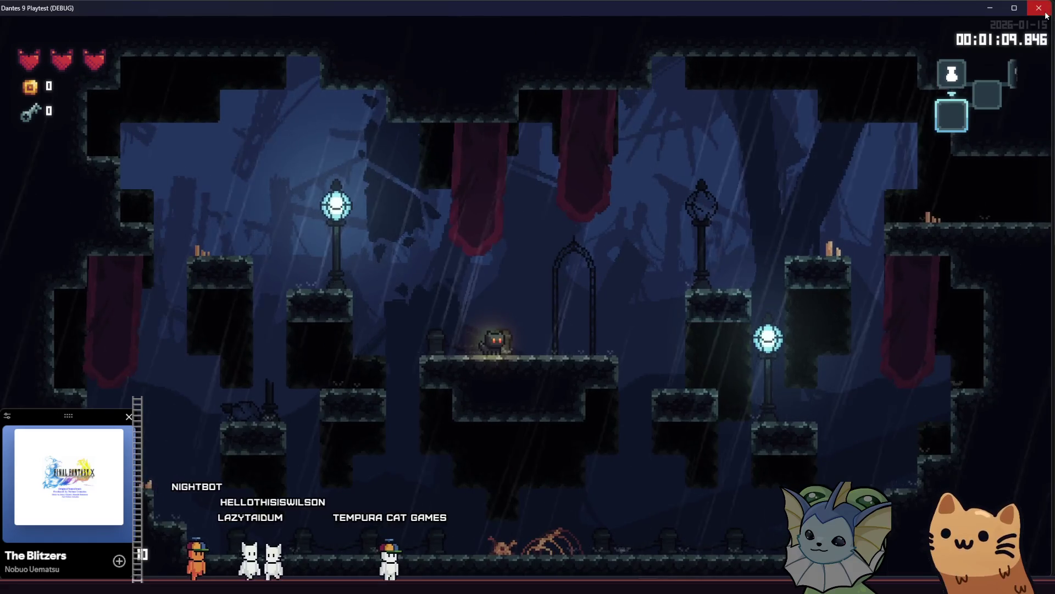
Stop the running playtest with F8 to return to rain_droplet_spawner.gd in the editor
key(F8)
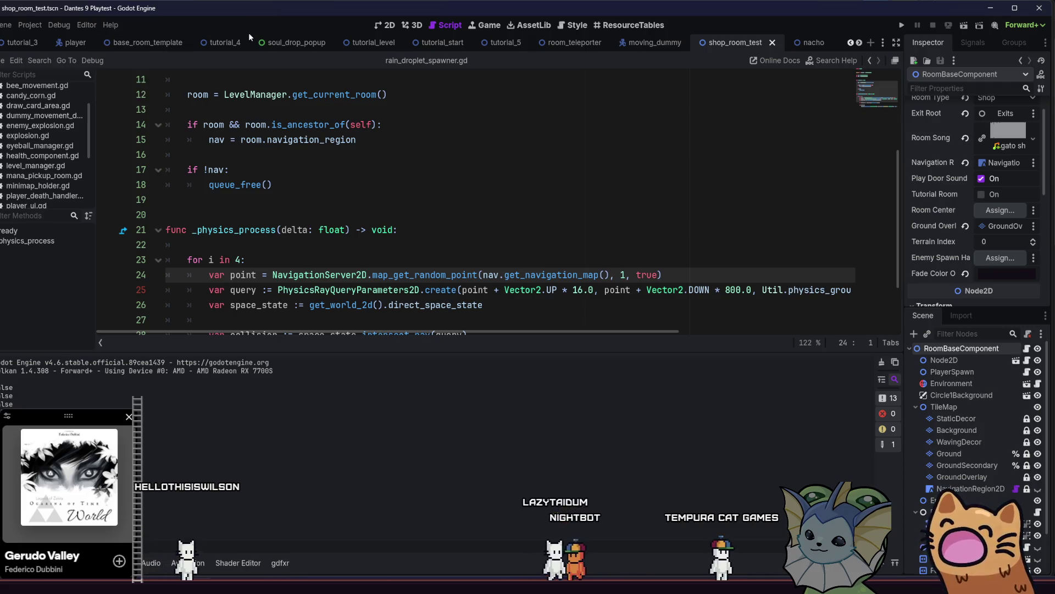
Show the shop_room_test room in the 2D viewport and zoom out
click(387, 25)
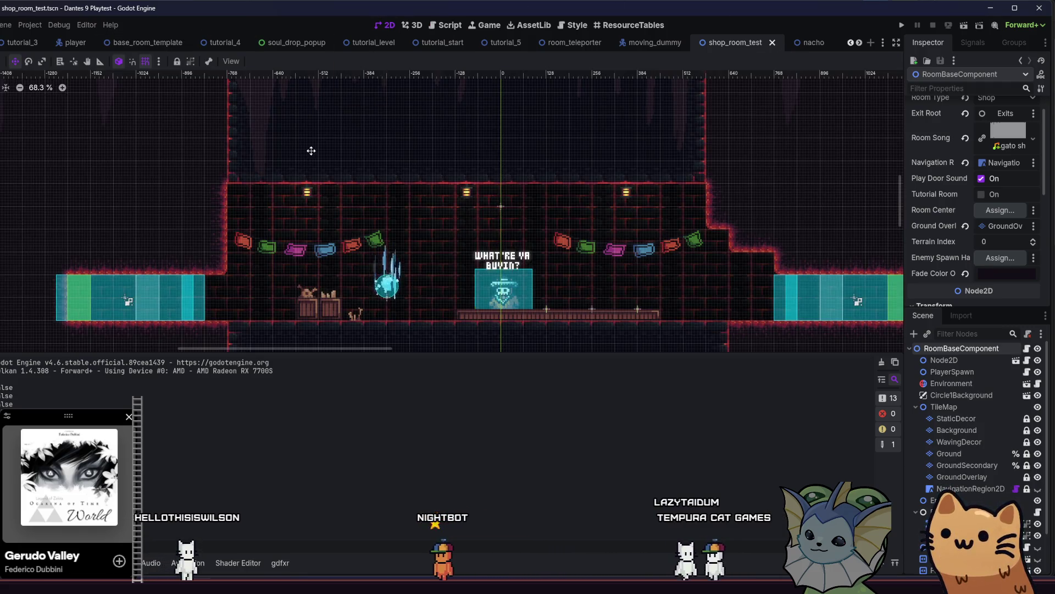
scroll(324, 149, down, 1)
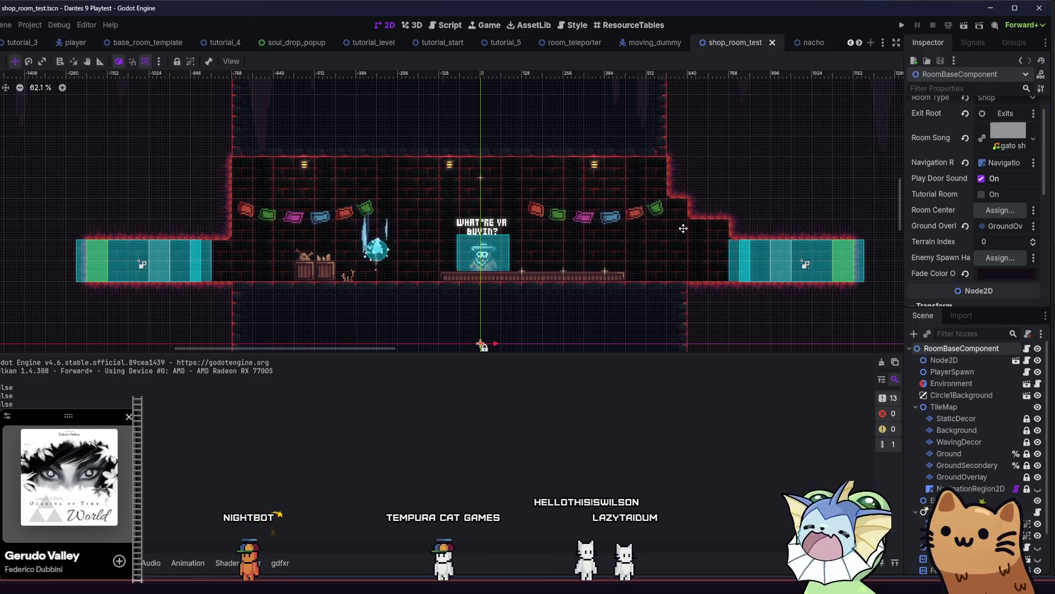
scroll(576, 43, down, 10)
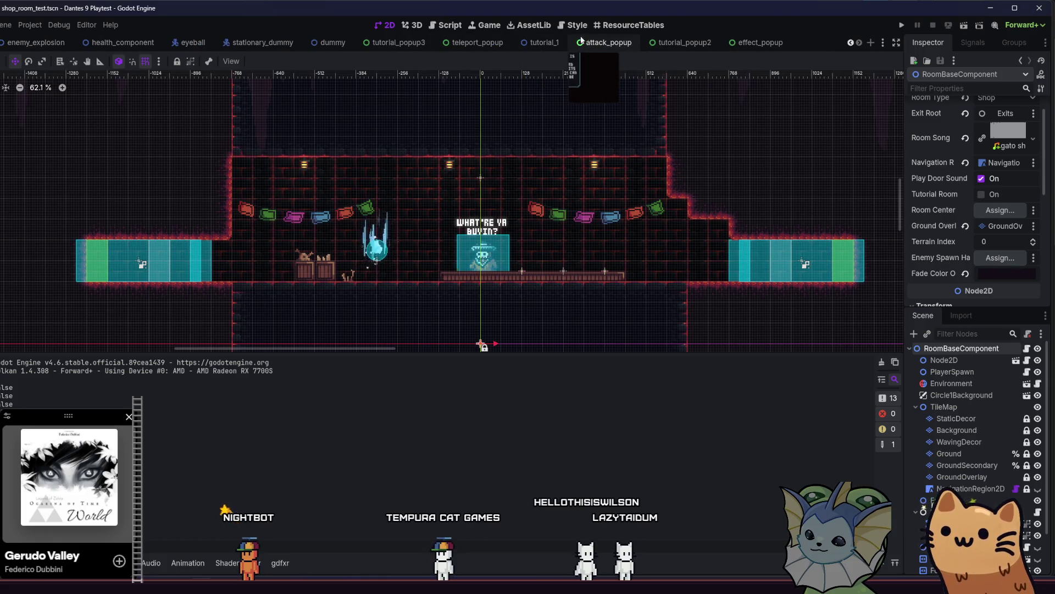
Open the rainy_testing_2 scene from FileSystem and centre the rainy room in view
click(536, 42)
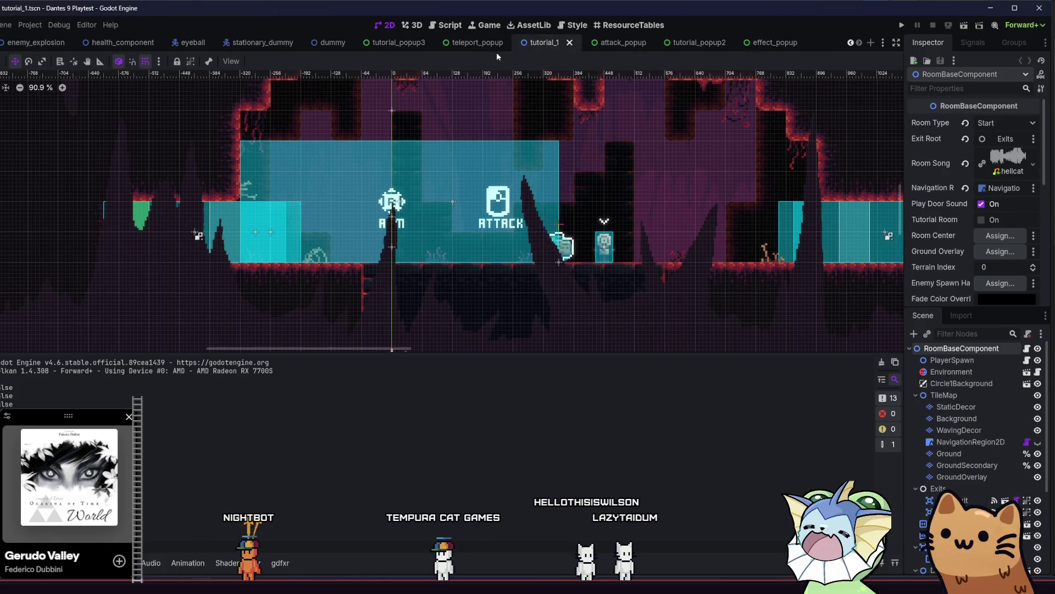
scroll(494, 44, down, 8)
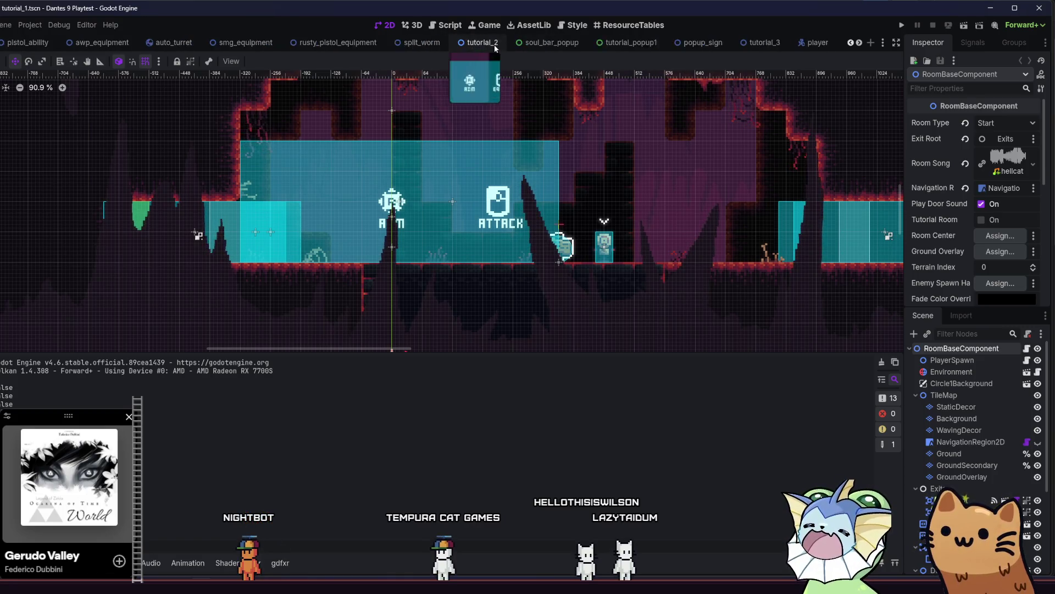
scroll(445, 42, up, 5)
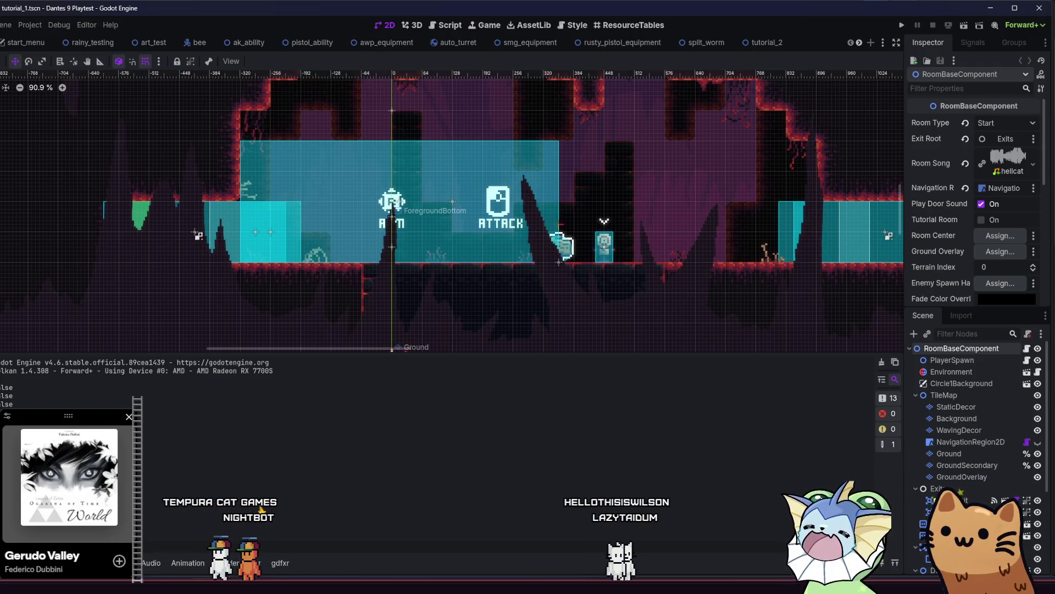
key(alt+f)
double_click(252, 440)
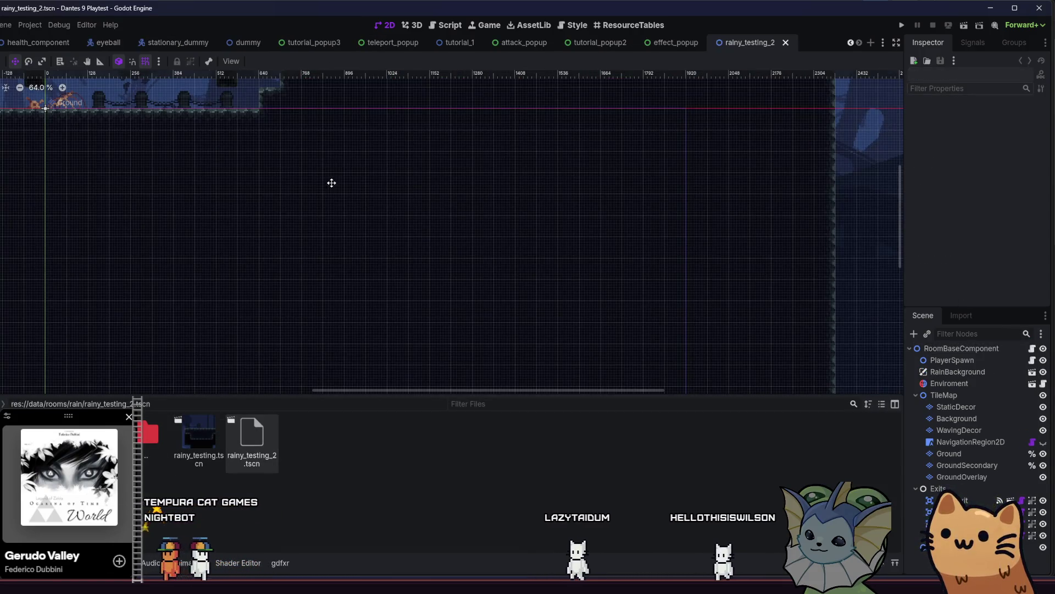
scroll(331, 182, down, 3)
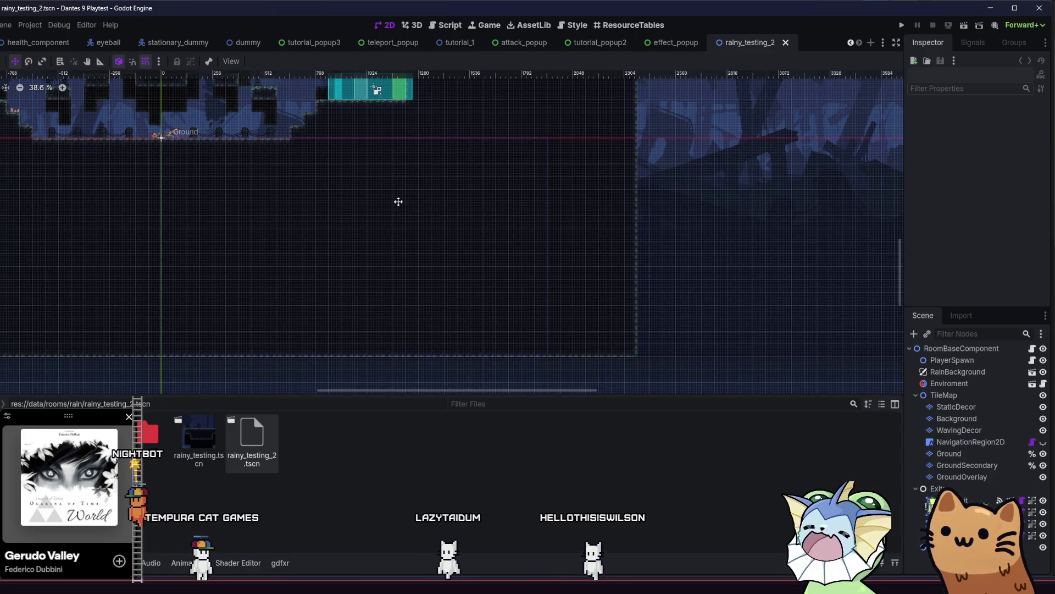
drag(398, 201, 620, 325)
scroll(624, 318, up, 2)
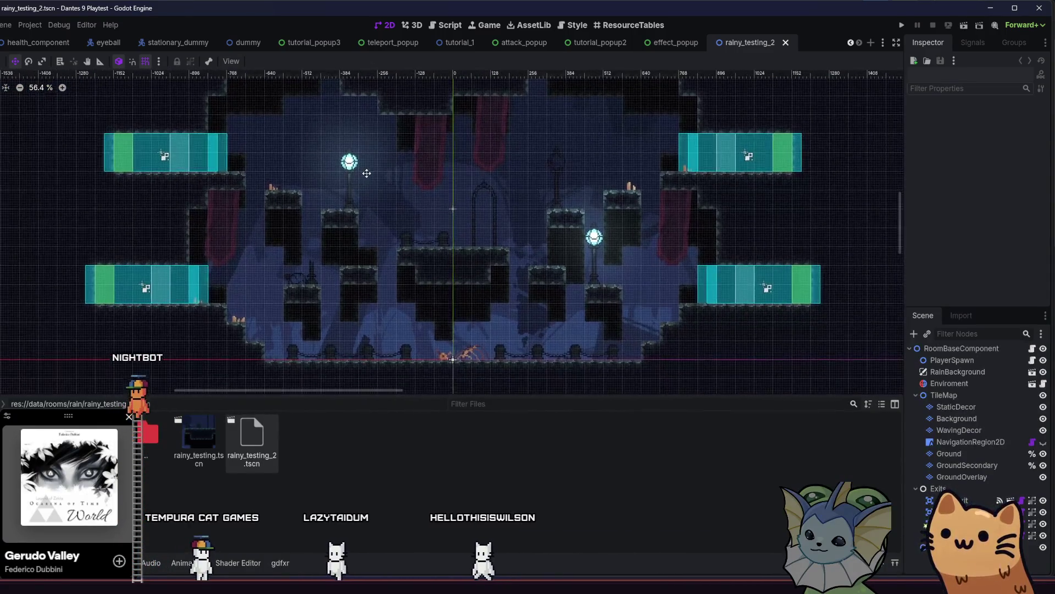
scroll(367, 174, down, 1)
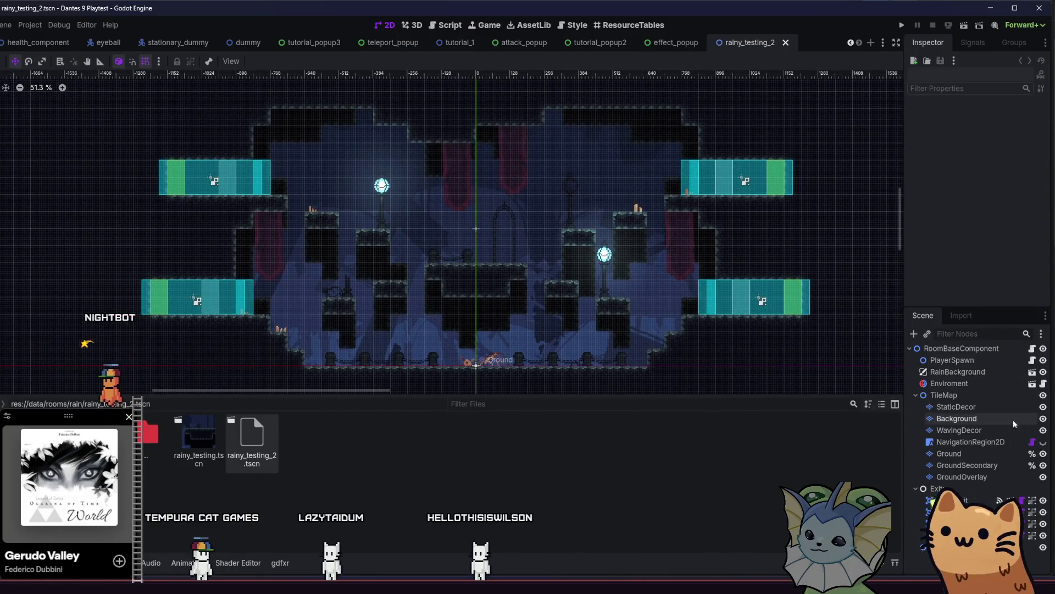
Delete the Enemies node, then open base_room_template.tscn from the rooms folder
click(951, 546)
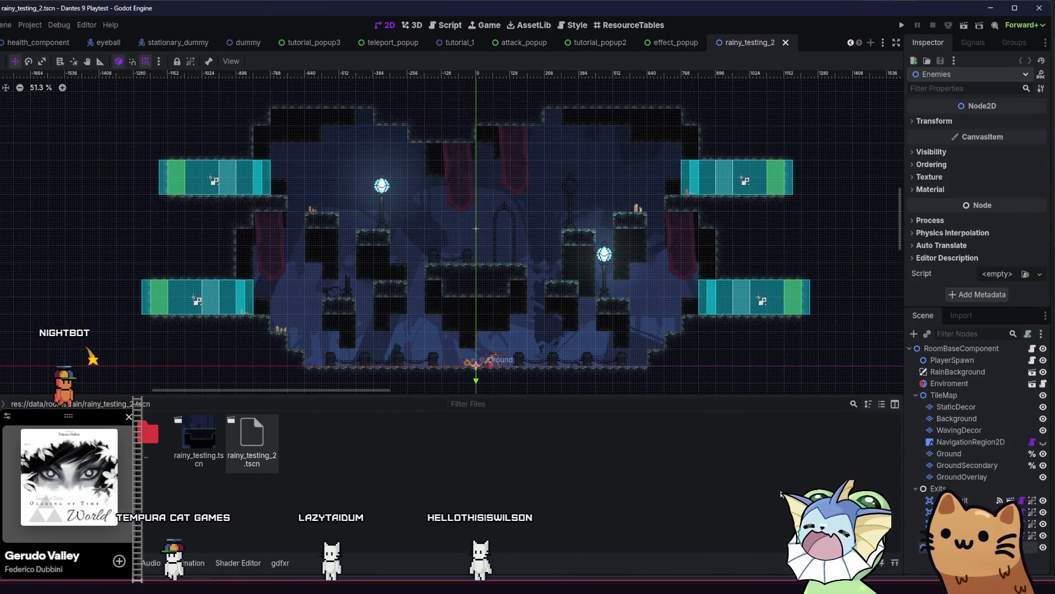
key(Delete)
click(306, 306)
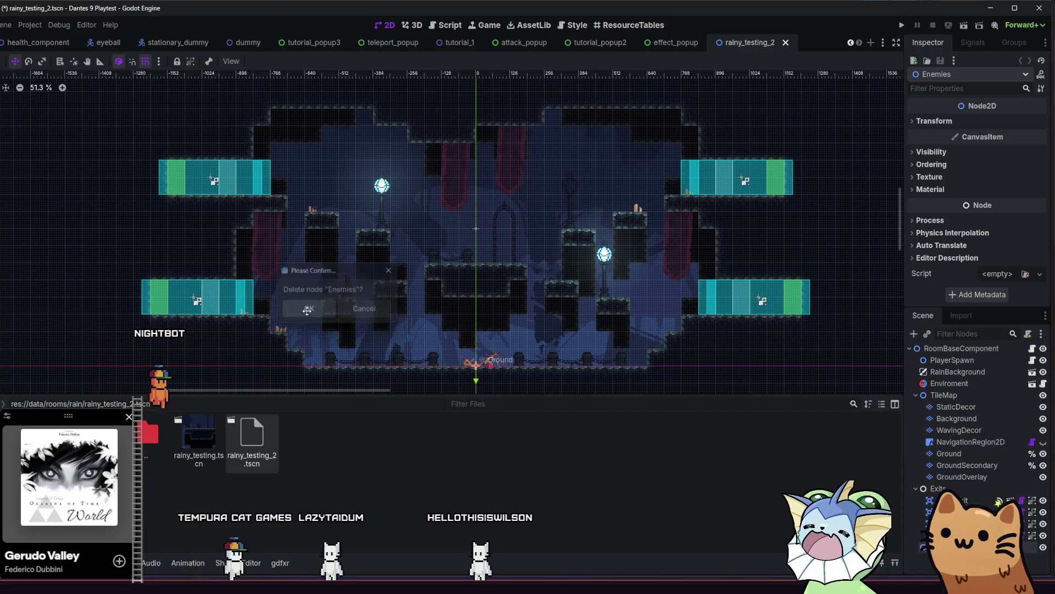
double_click(165, 450)
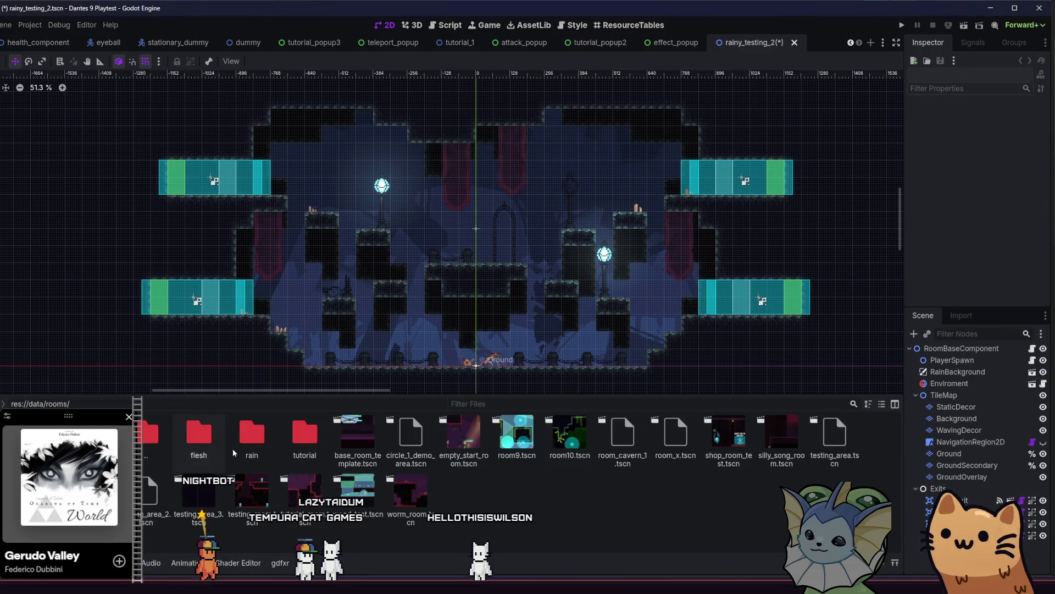
double_click(380, 443)
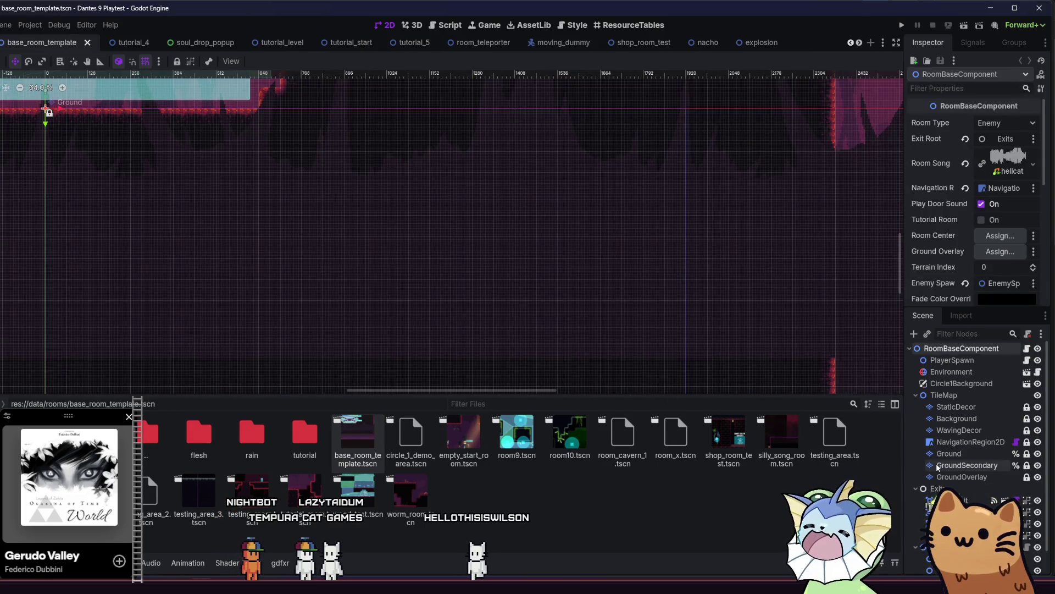
Copy the enemy spawn nodes from base_room_template
scroll(938, 466, down, 2)
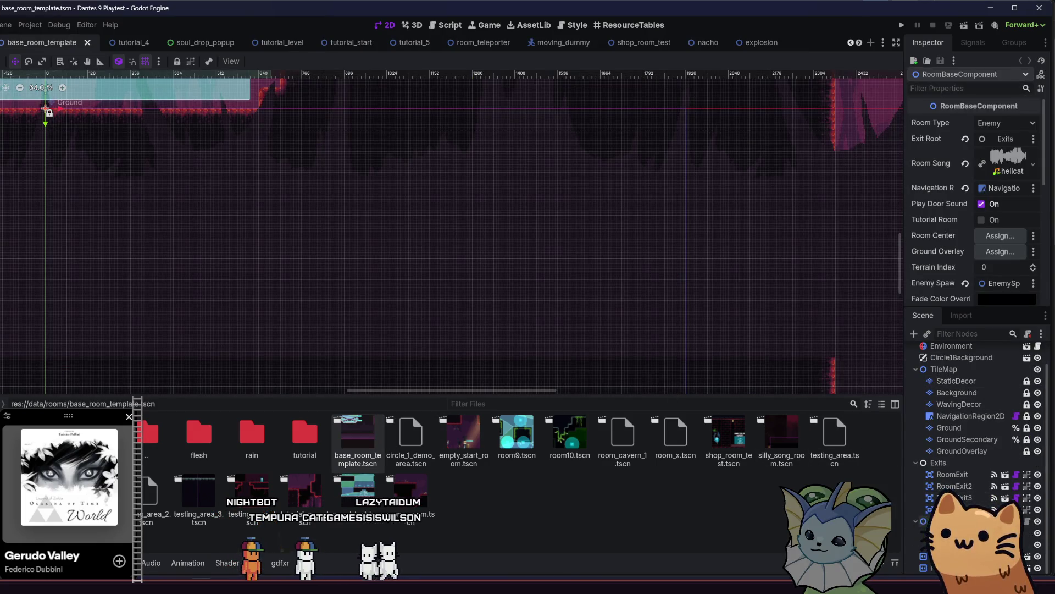
click(959, 532)
shift+click(959, 567)
right_click(959, 567)
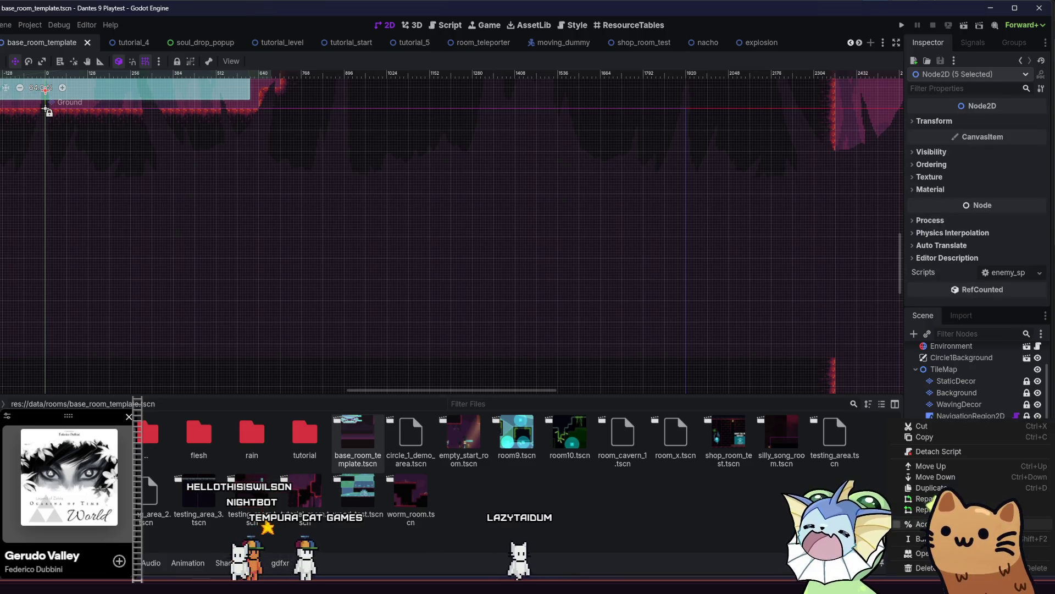
click(925, 437)
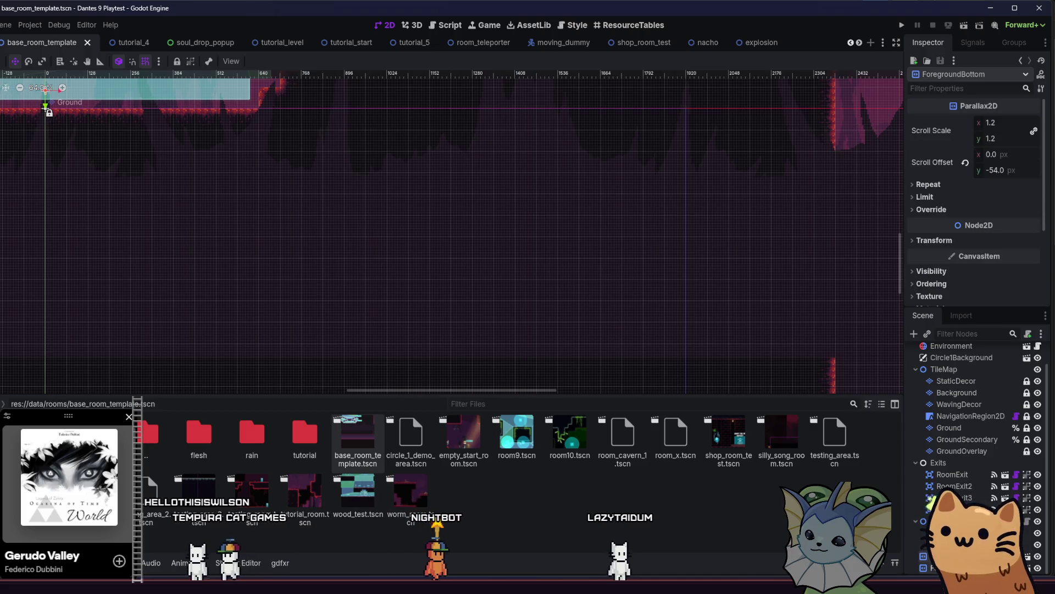
Paste the copied spawn nodes under RoomBaseComponent in rainy_testing_2
click(956, 511)
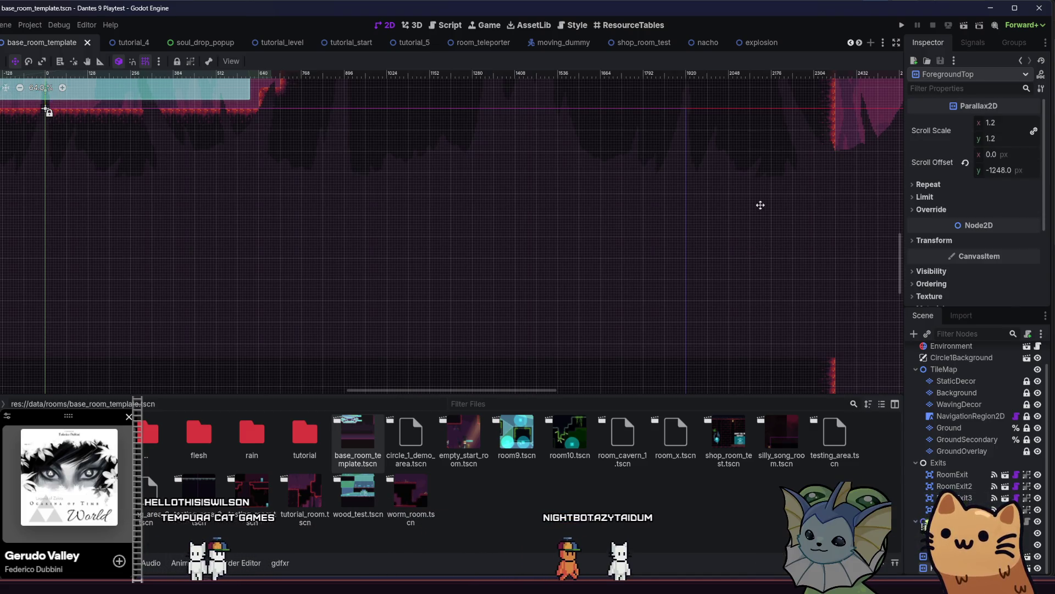
click(768, 42)
scroll(709, 44, down, 8)
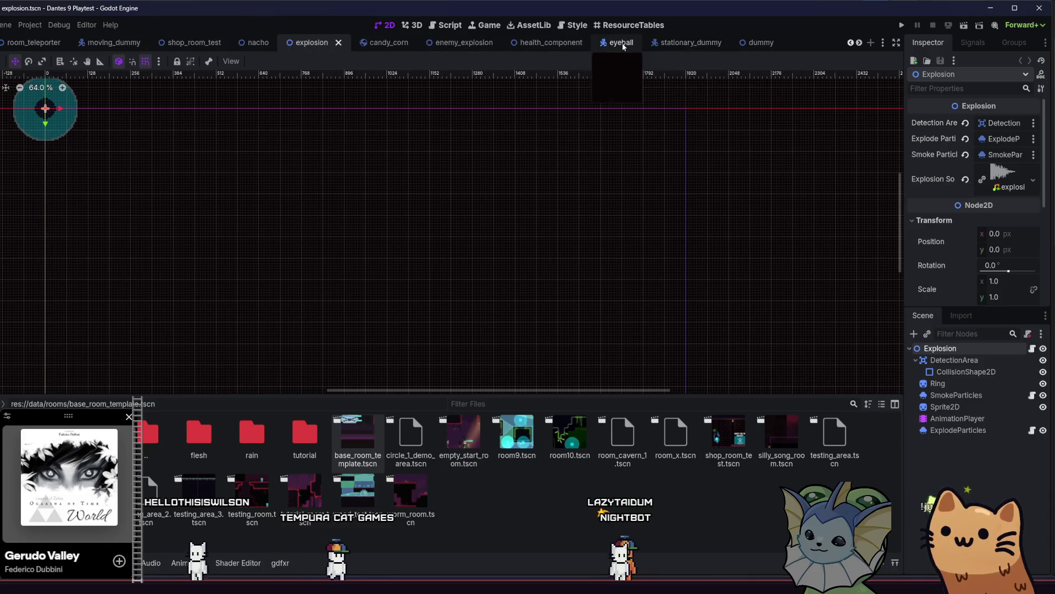
click(724, 44)
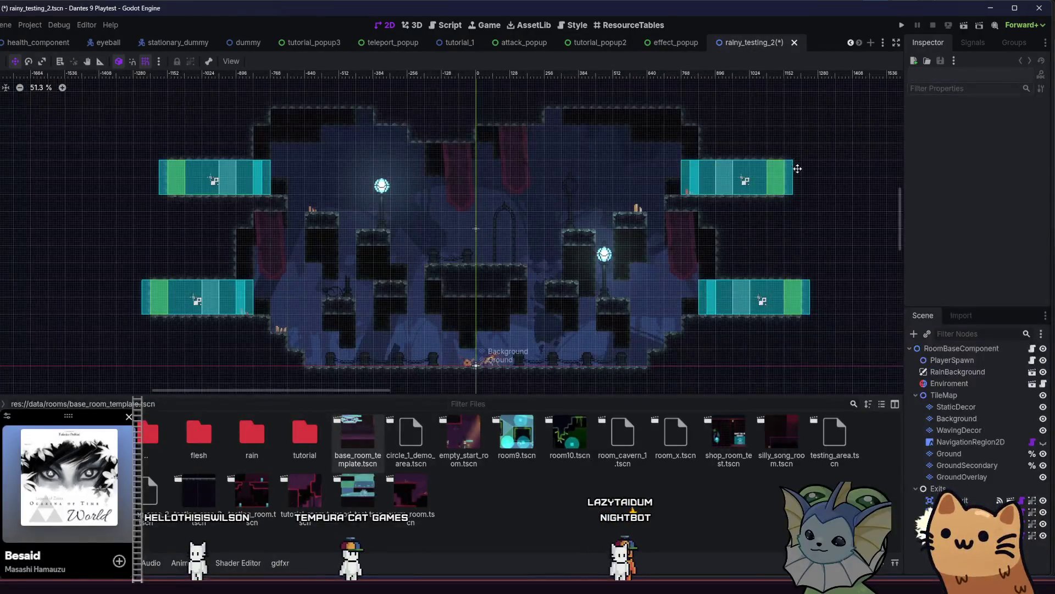
scroll(704, 188, down, 3)
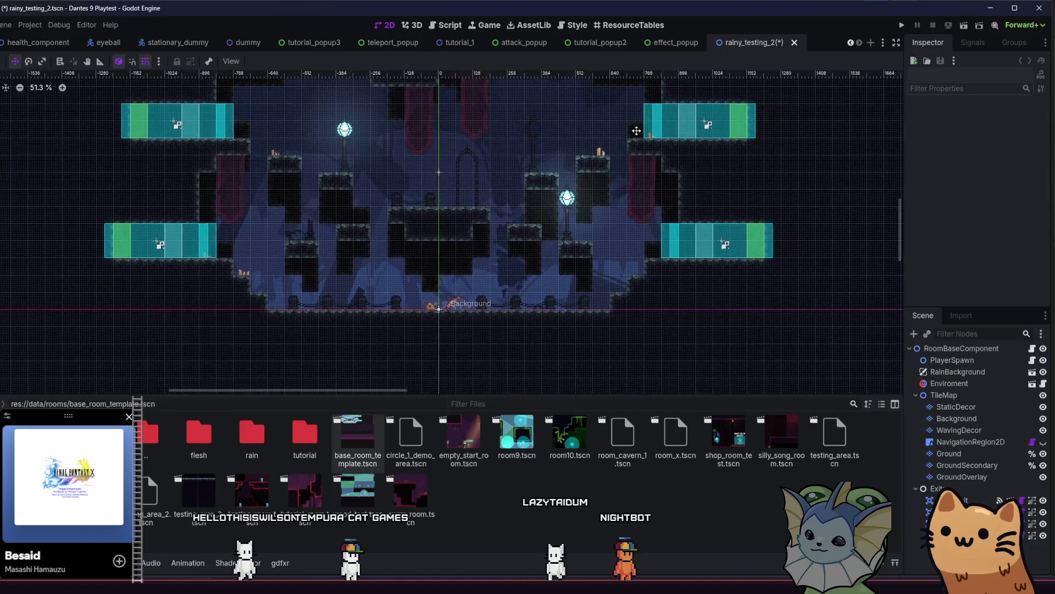
click(925, 348)
right_click(925, 349)
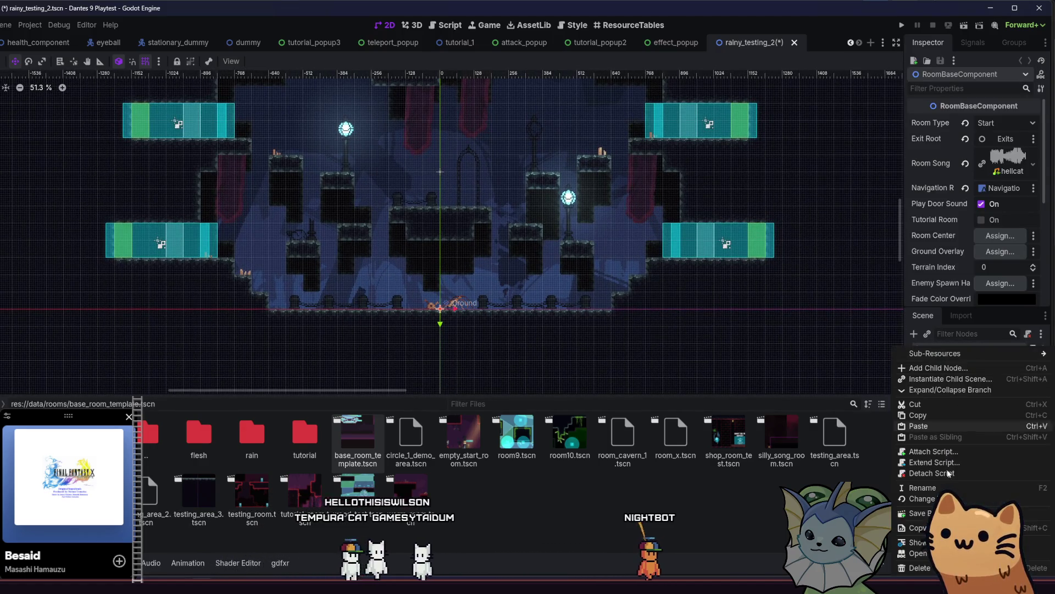
click(918, 426)
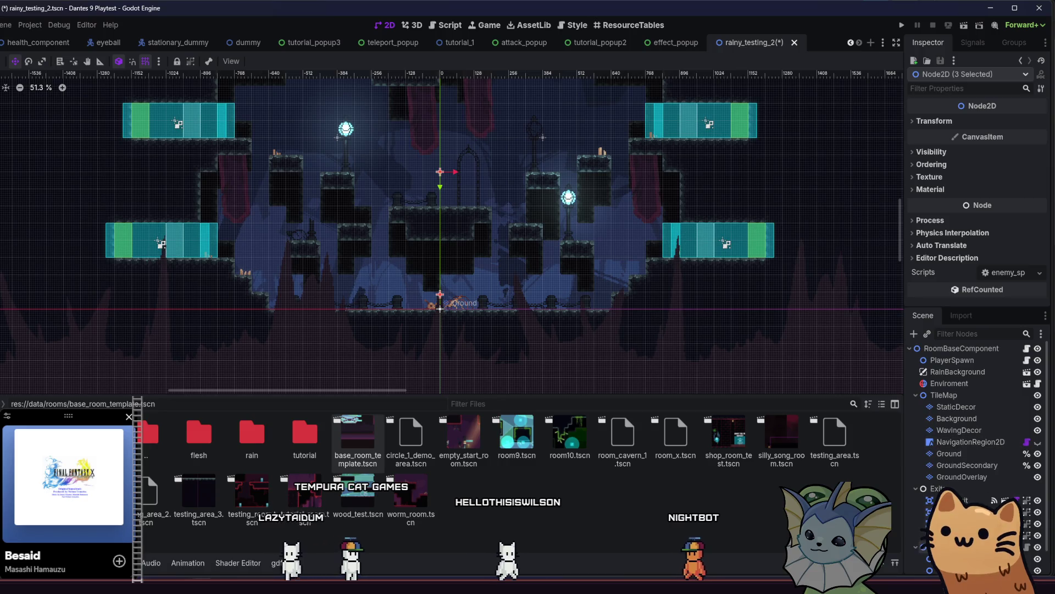
Delete the two foreground Parallax2D layers and confirm the deletion
scroll(656, 270, down, 2)
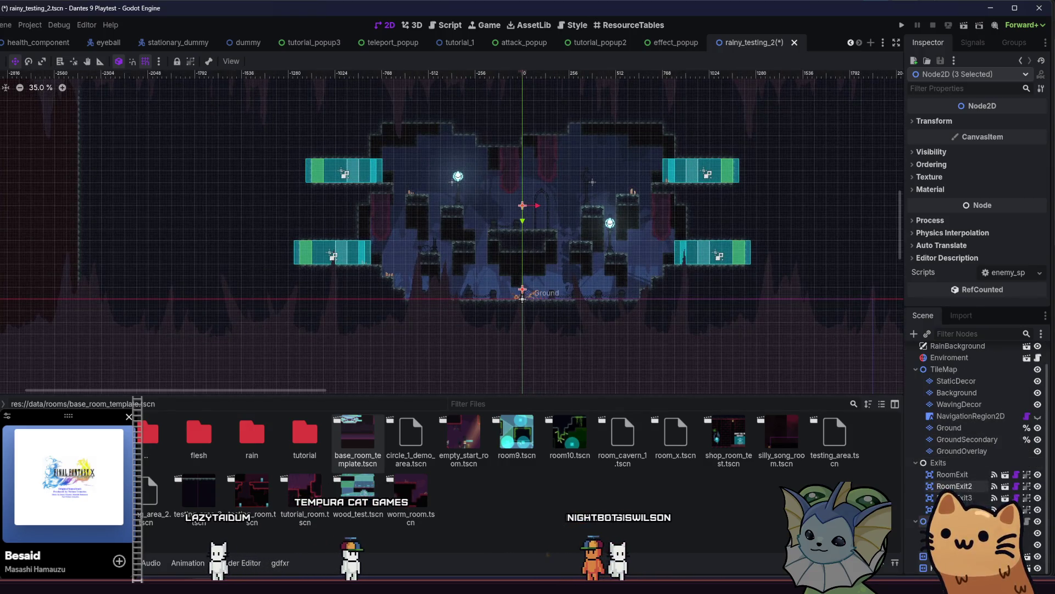
click(656, 271)
click(343, 172)
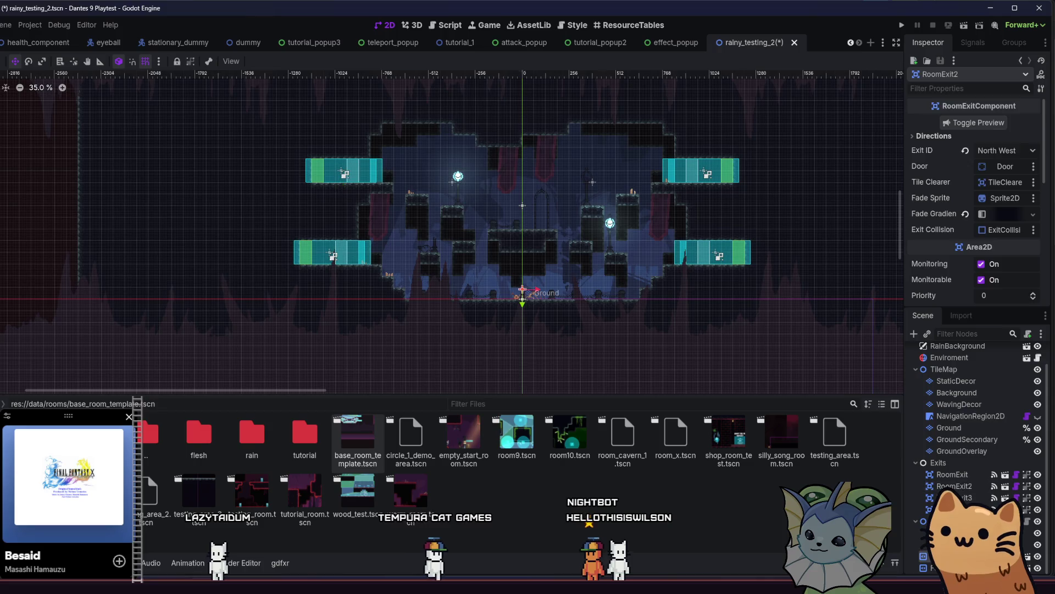
click(345, 174)
key(Delete)
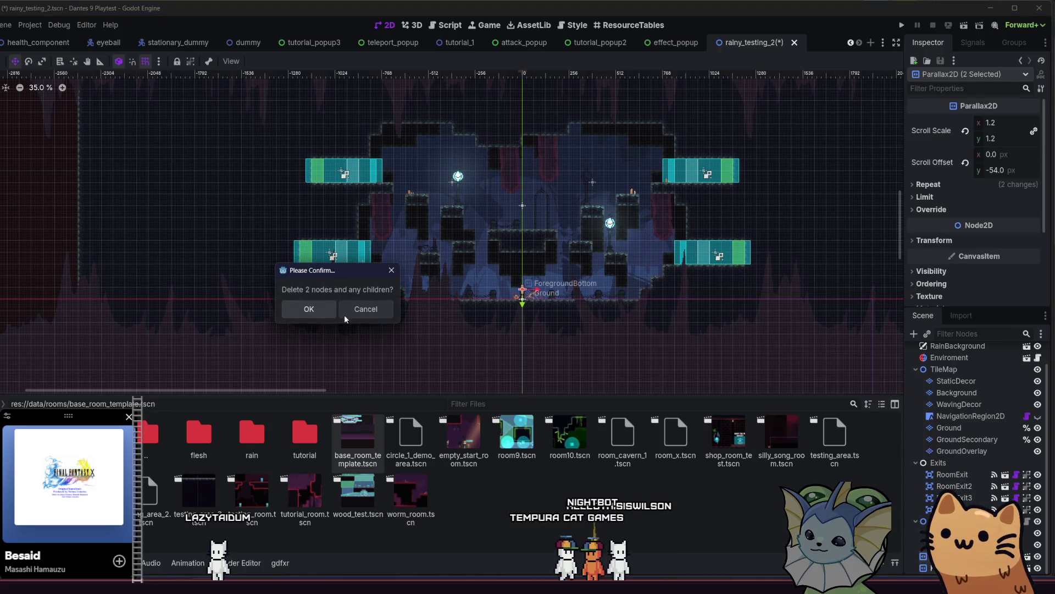
click(303, 309)
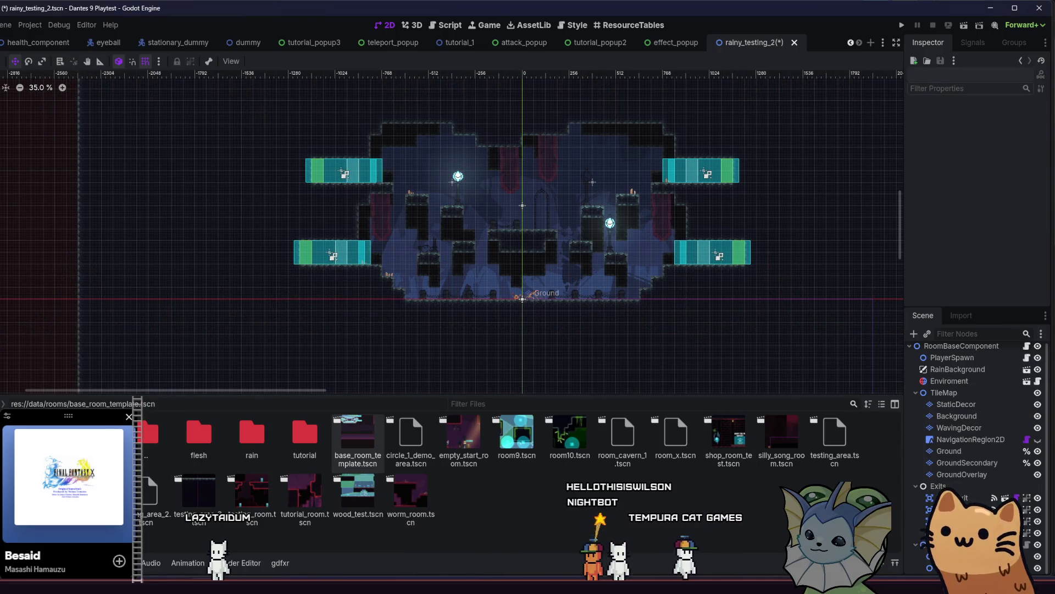
double_click(252, 434)
key(alt+Left)
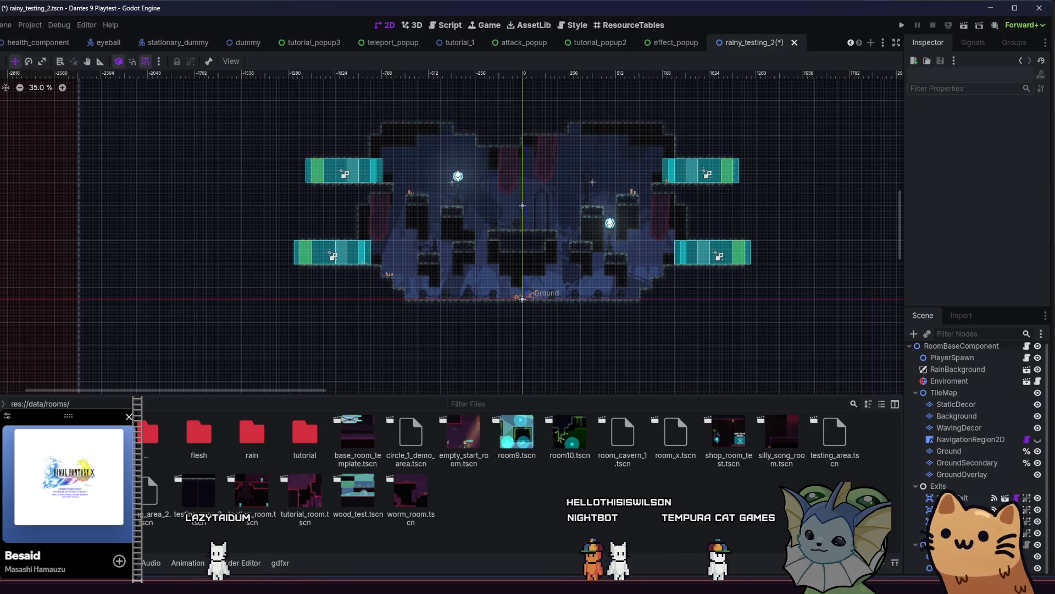
Browse to res://src/level_stuff/ and open foreground_bottom.tscn
key(alt+Left)
key(alt+Left)
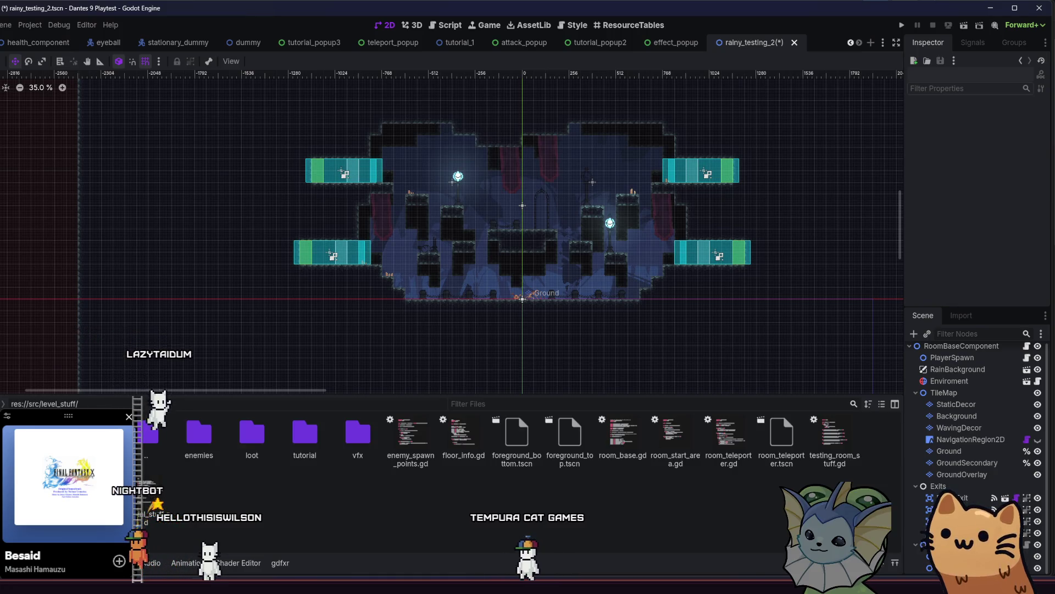
double_click(525, 448)
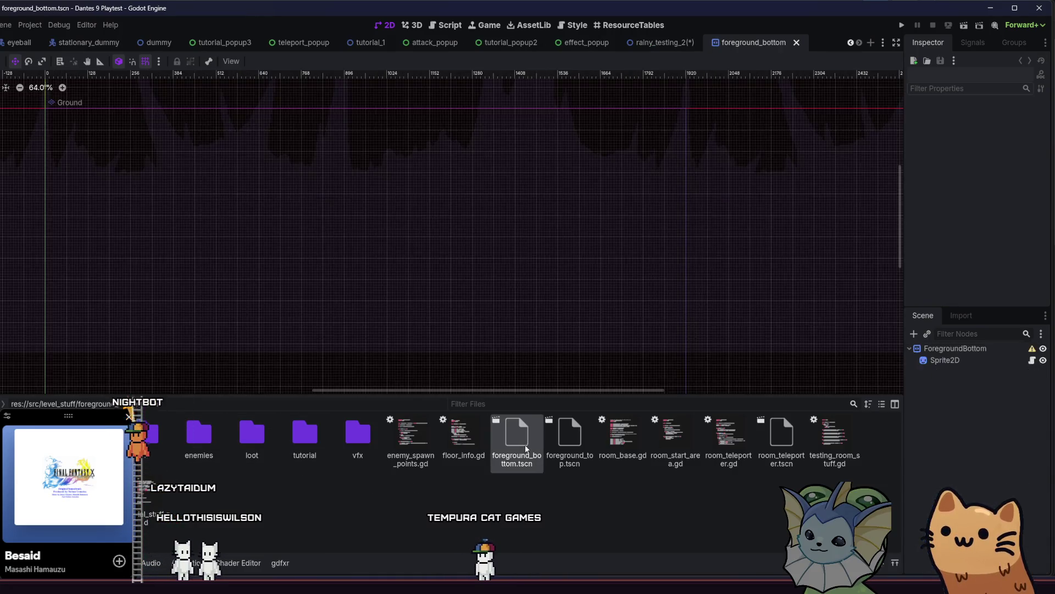
Open foreground_top.tscn and attach a new script to ForegroundTop, naming it res://src/level_stuff/foreground.gd
double_click(570, 440)
click(967, 360)
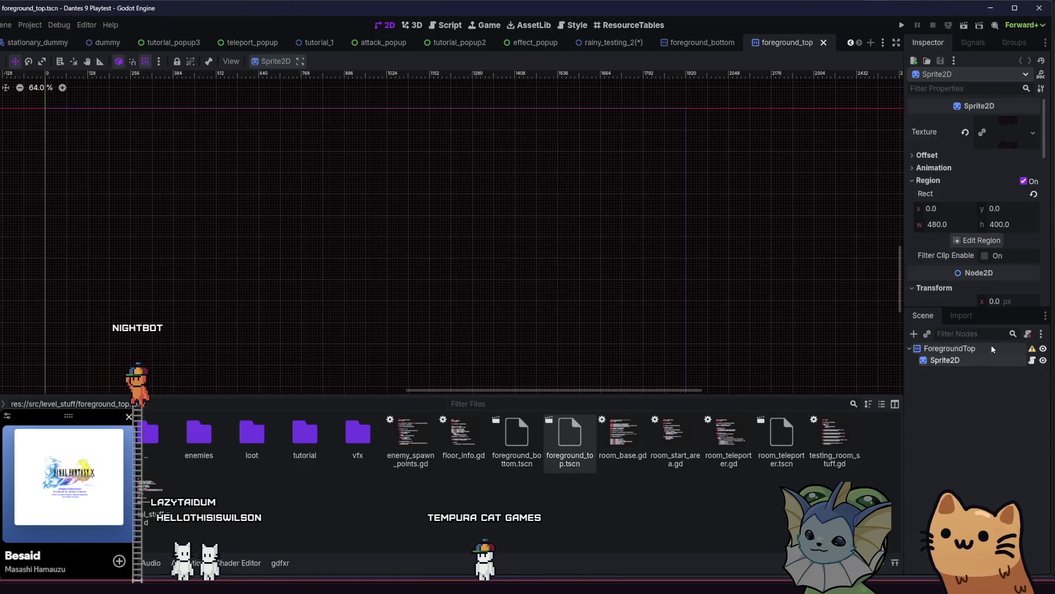
click(992, 349)
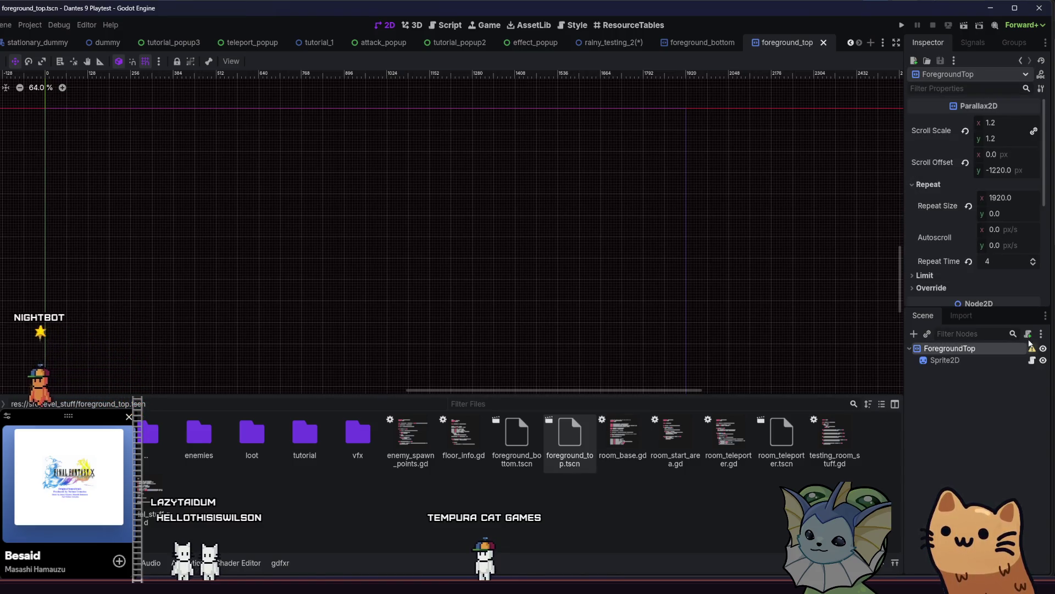
click(1028, 335)
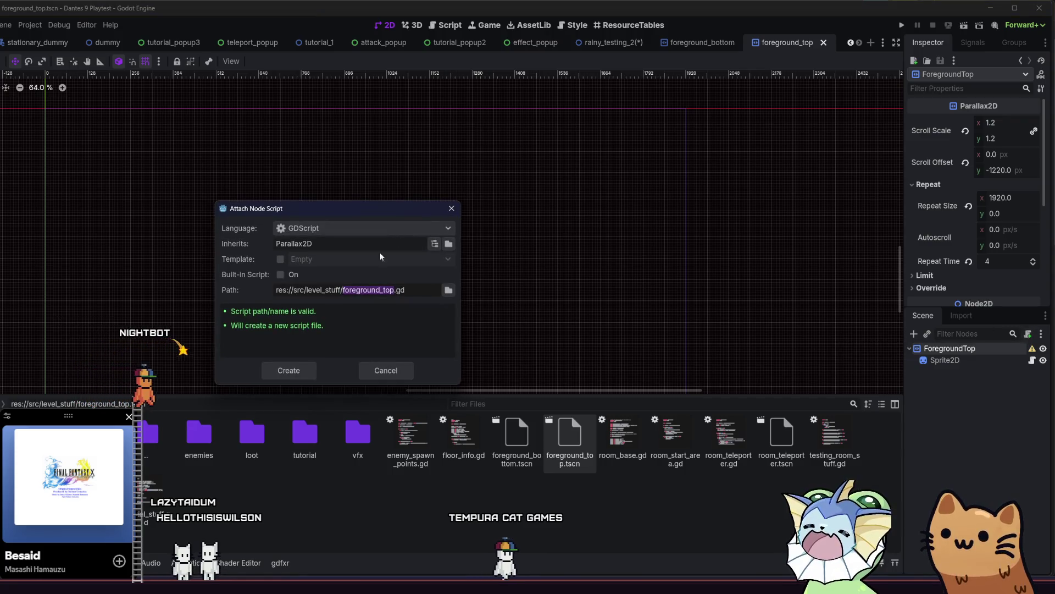
key(Right)
key(BackSpace)
key(BackSpace)
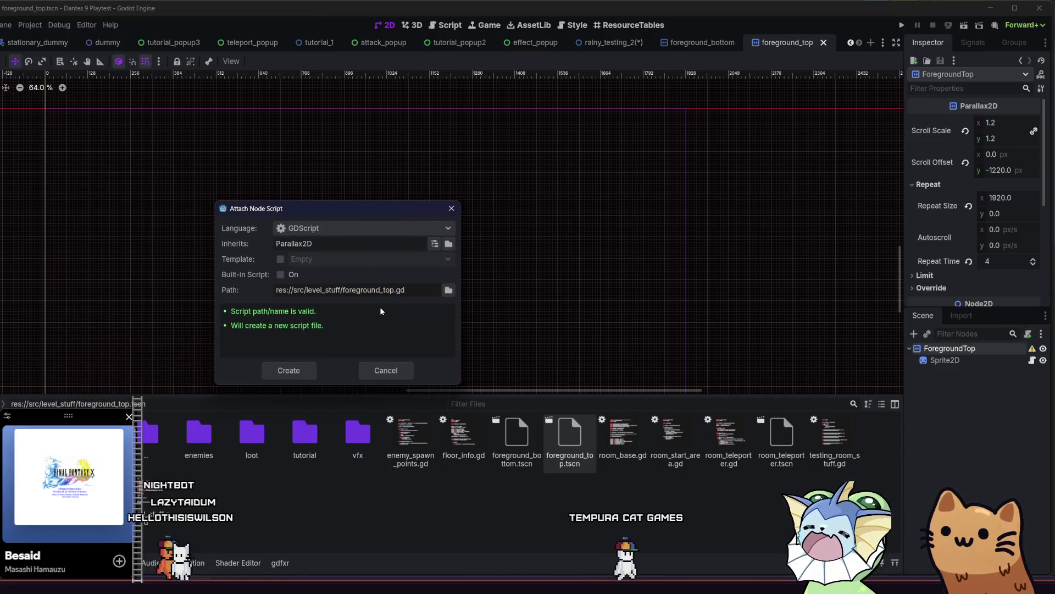
key(BackSpace)
key(BackSpace)
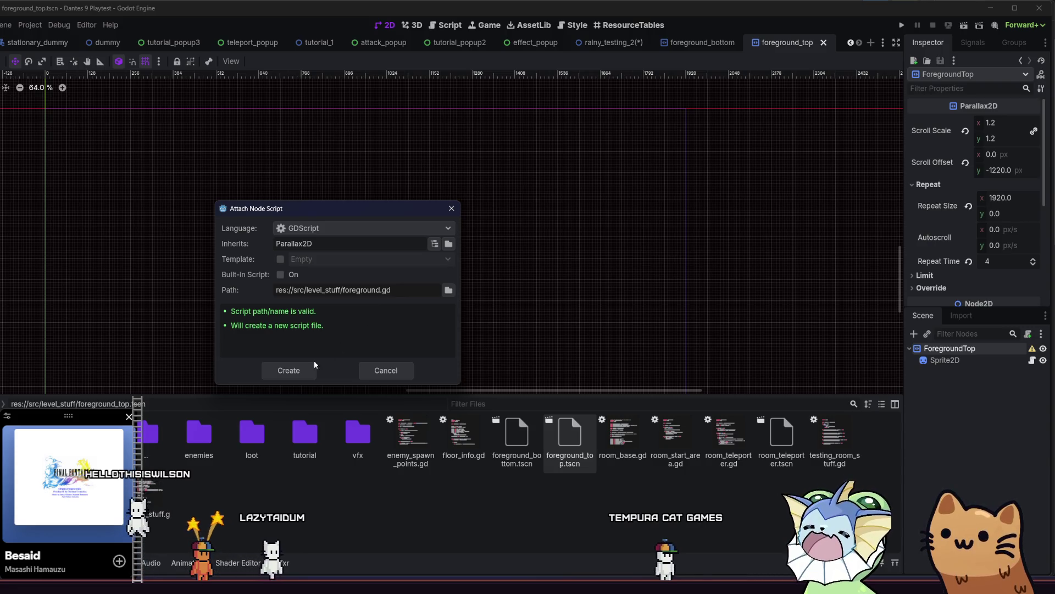
Create foreground.gd and add a blank line below the extends line
click(296, 372)
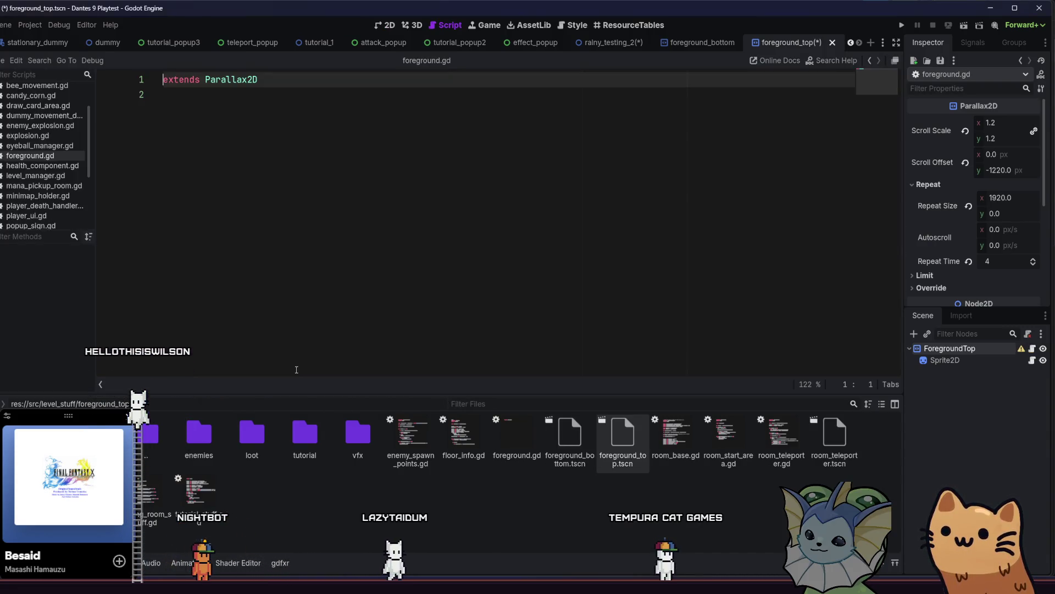
click(267, 95)
key(Return)
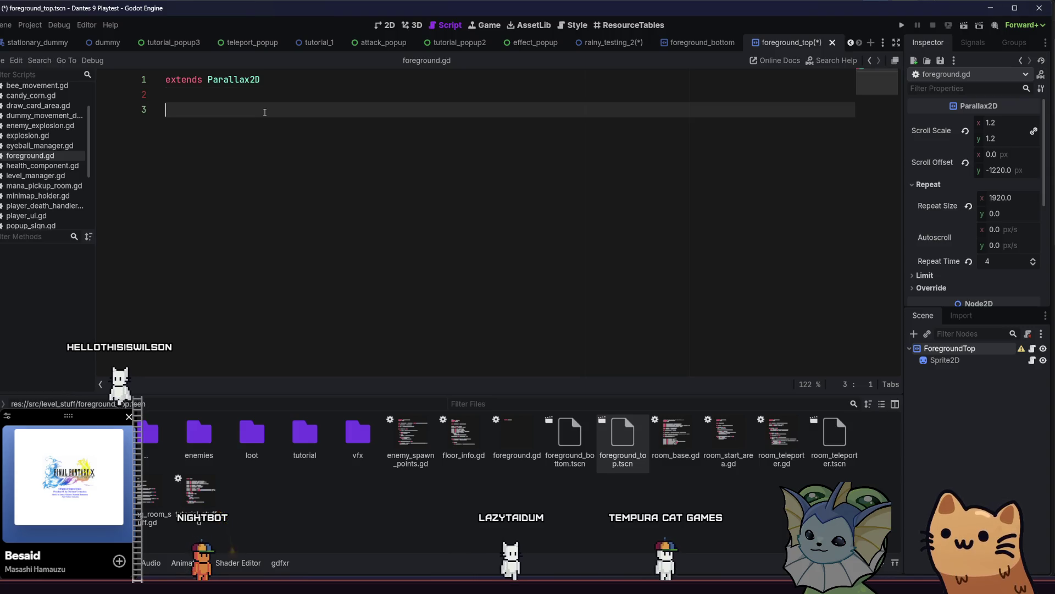
text(sp)
key(BackSpace)
key(BackSpace)
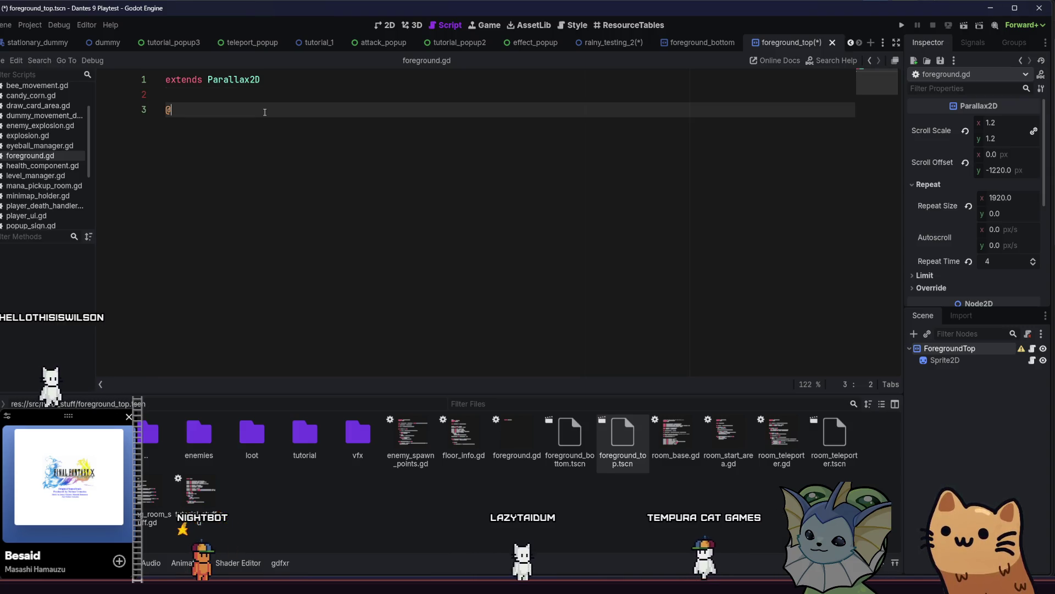
text(@e)
key(Return)
text(var sp)
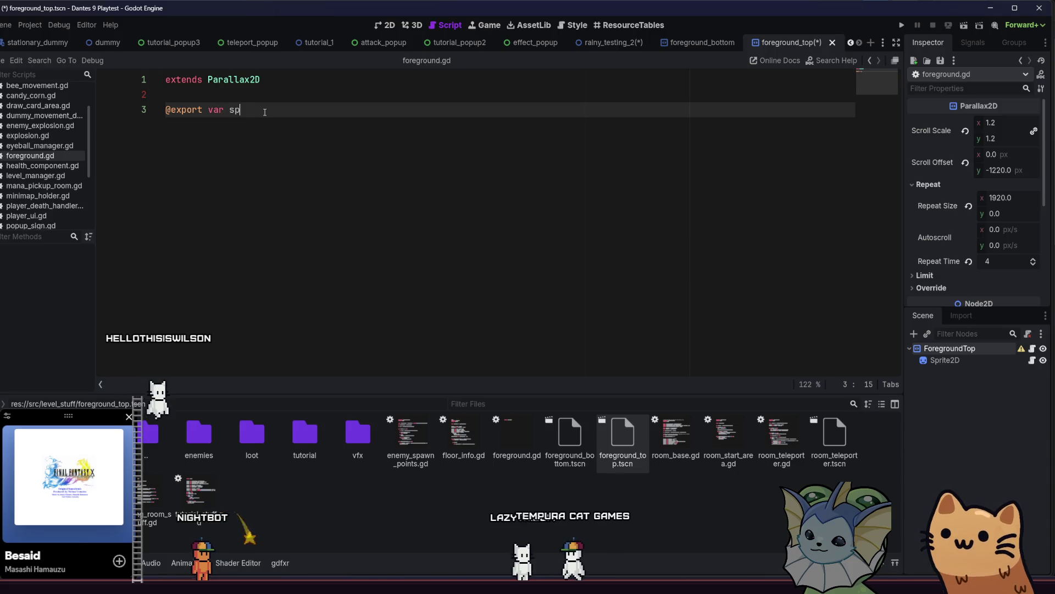
key(BackSpace)
key(BackSpace)
text(texture ()
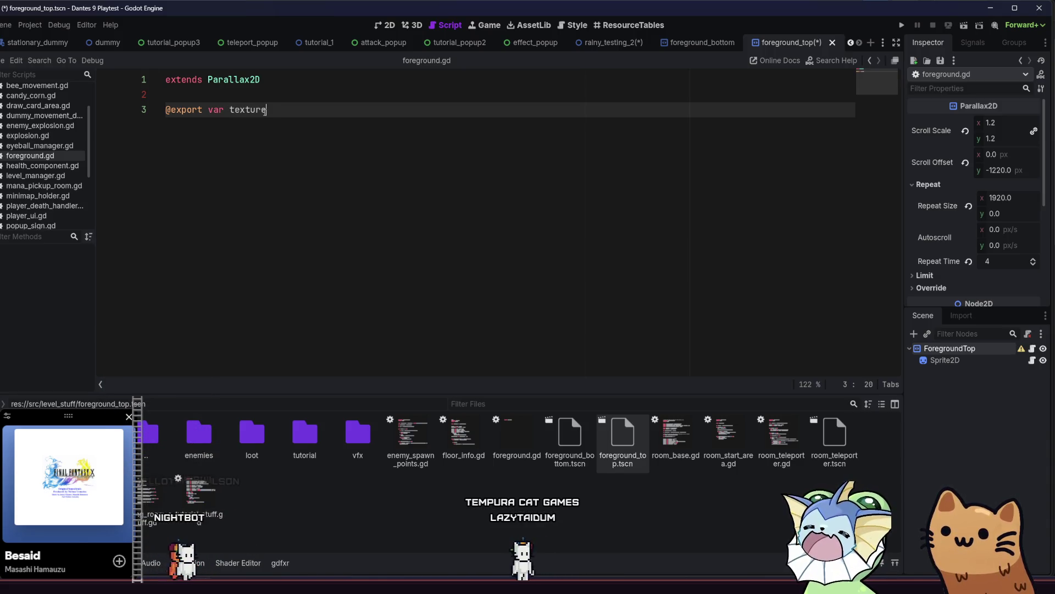
key(BackSpace)
key(BackSpace)
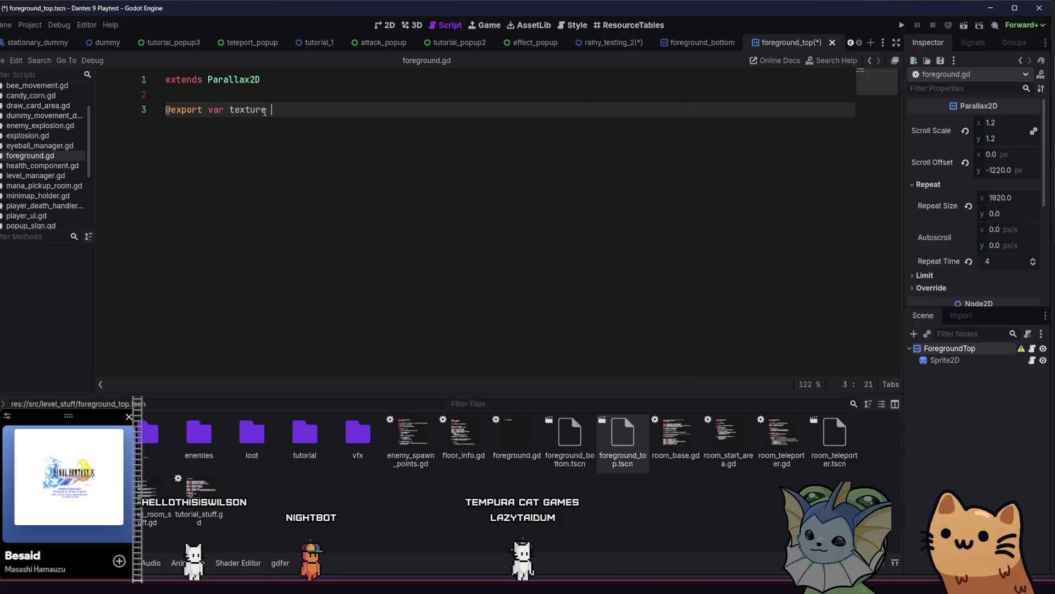
text(exture)
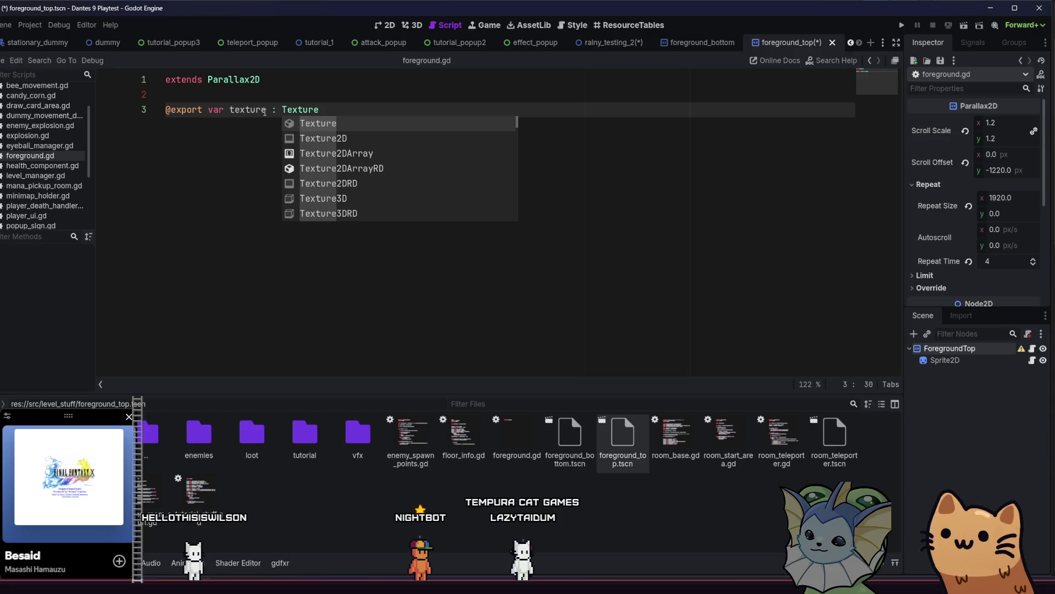
key(Down)
key(Return)
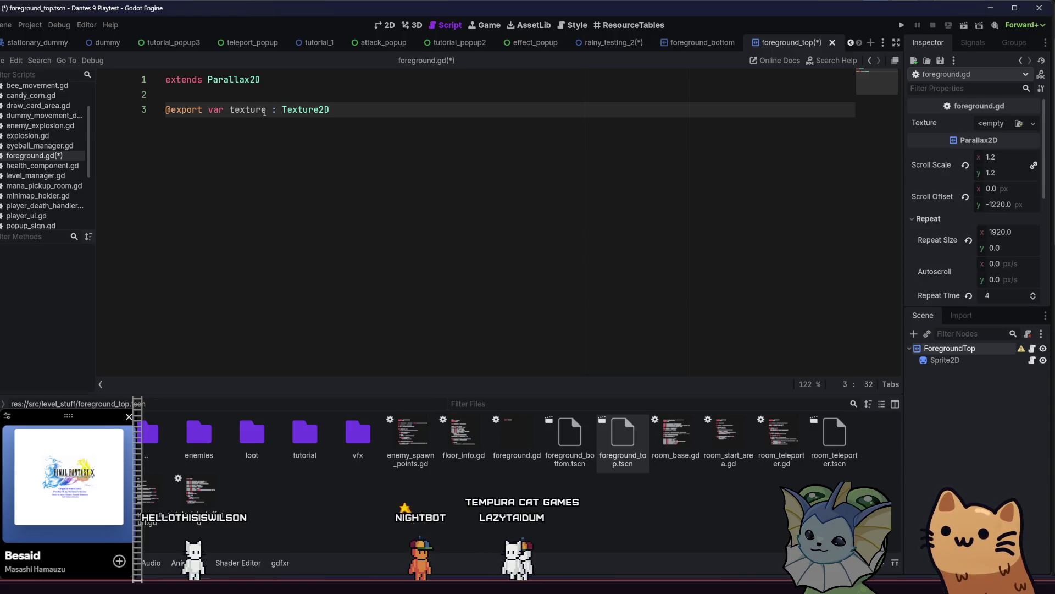
Add a 'func _ready() -> void:' header below the export
key(Return)
key(Return)
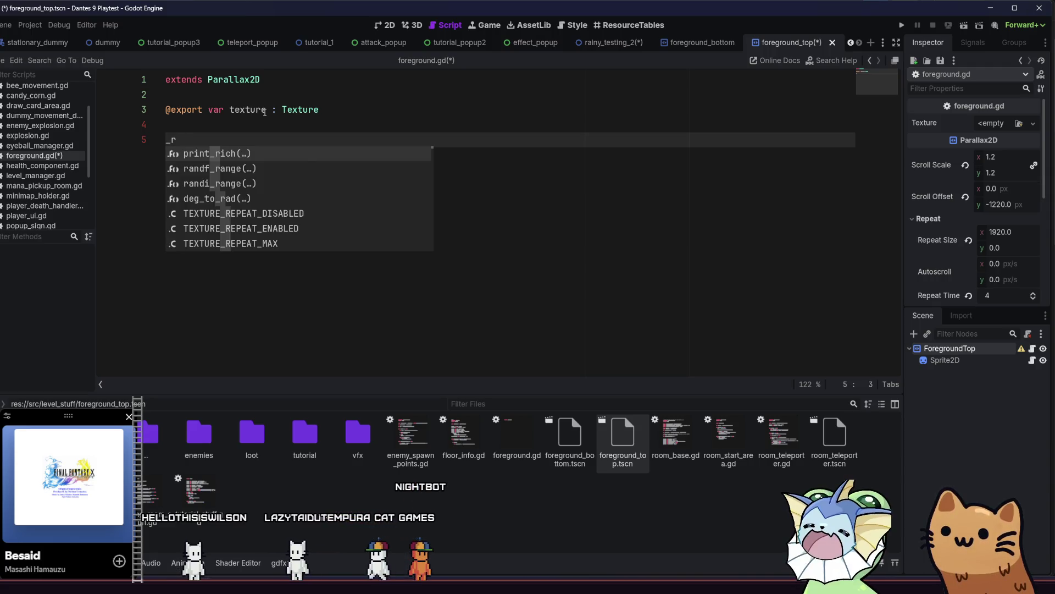
key(BackSpace)
key(BackSpace)
text(func _r)
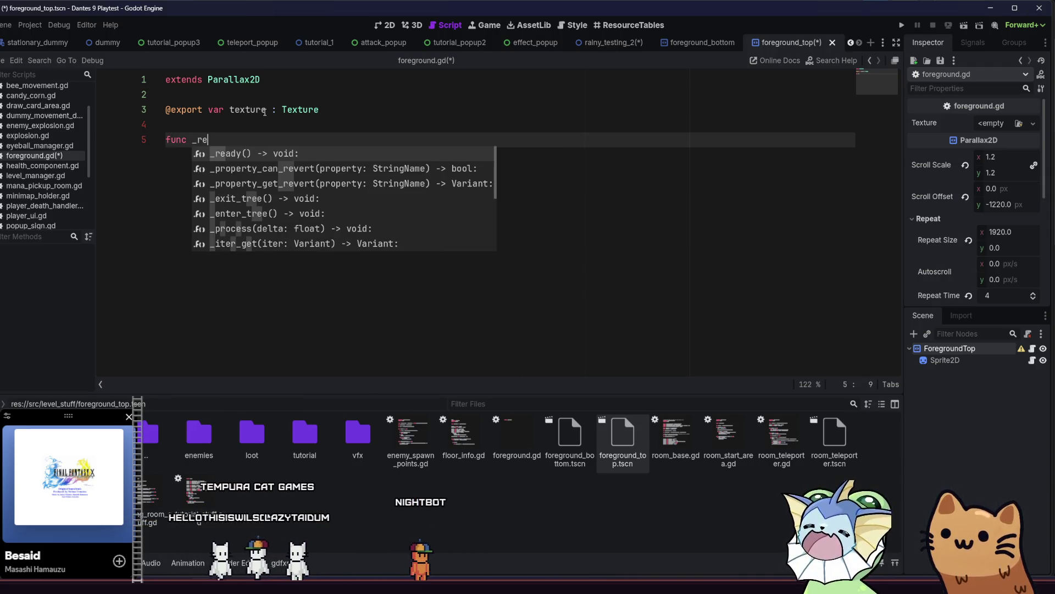
key(Return)
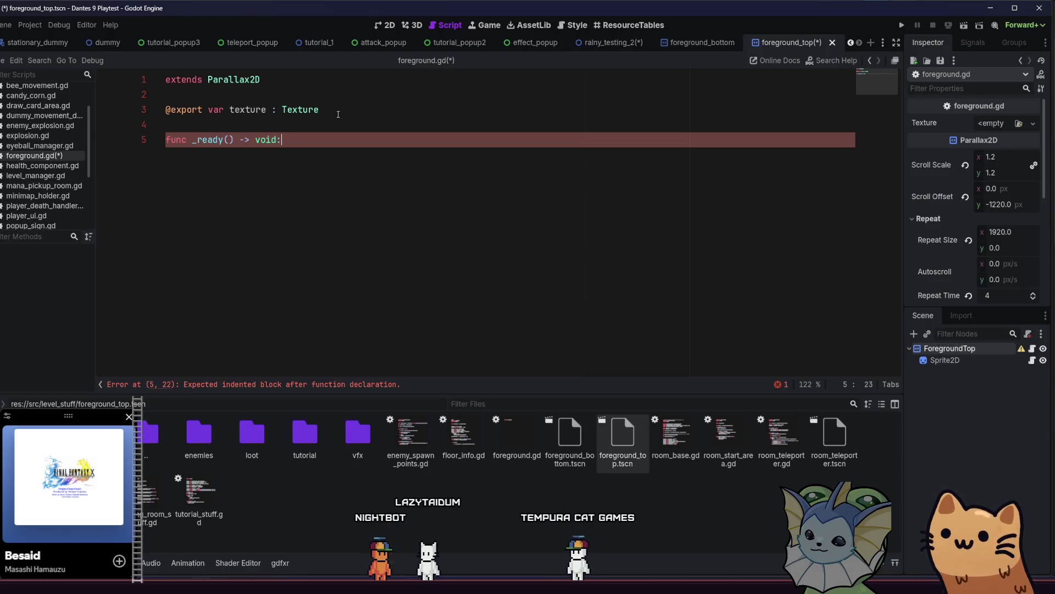
click(338, 114)
key(Return)
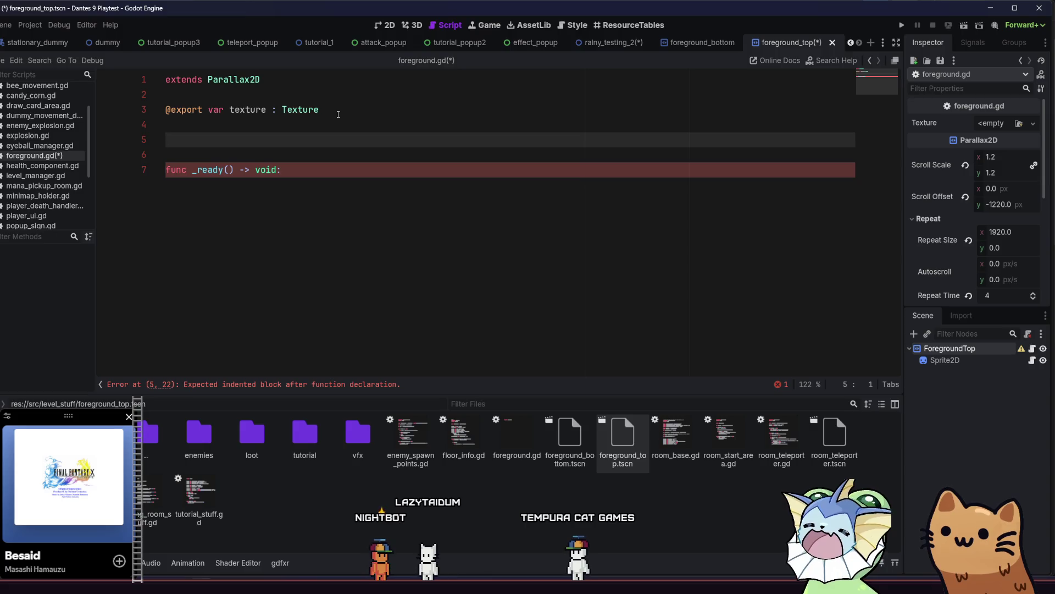
key(BackSpace)
key(Return)
text(@export var spr)
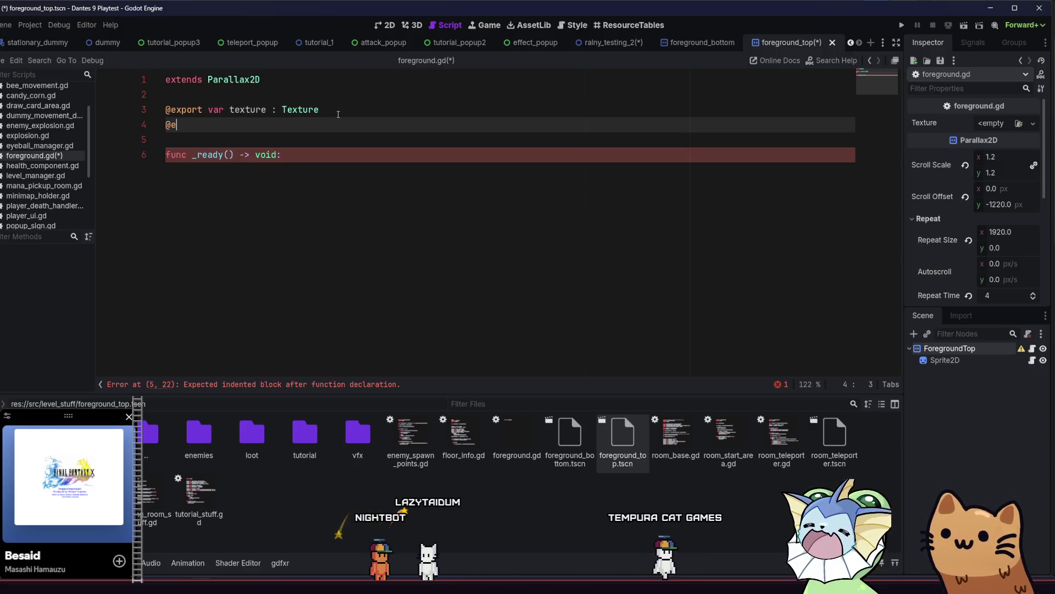
text(ite : Sprite)
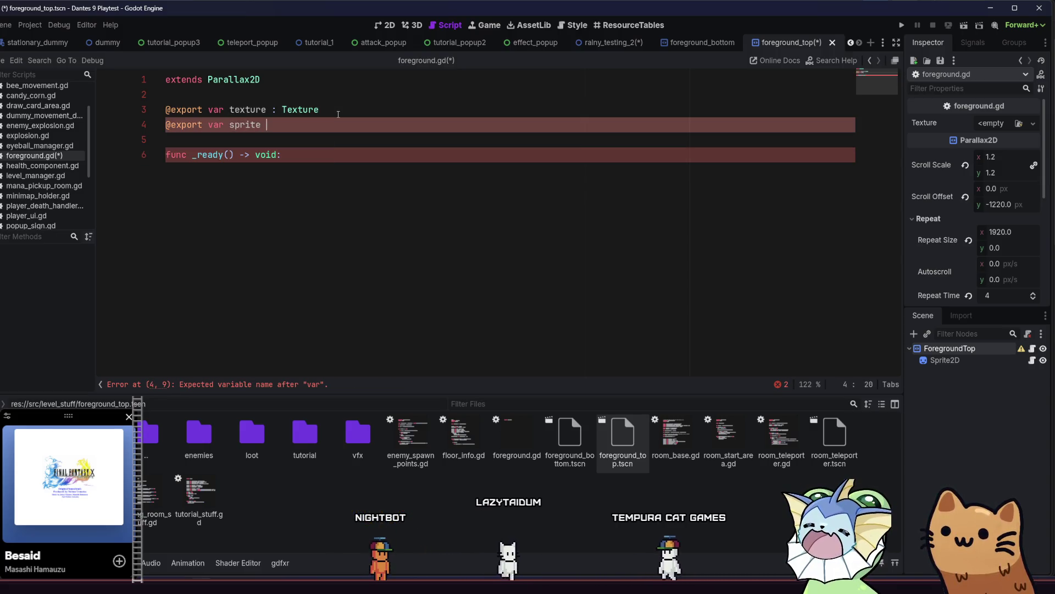
key(Return)
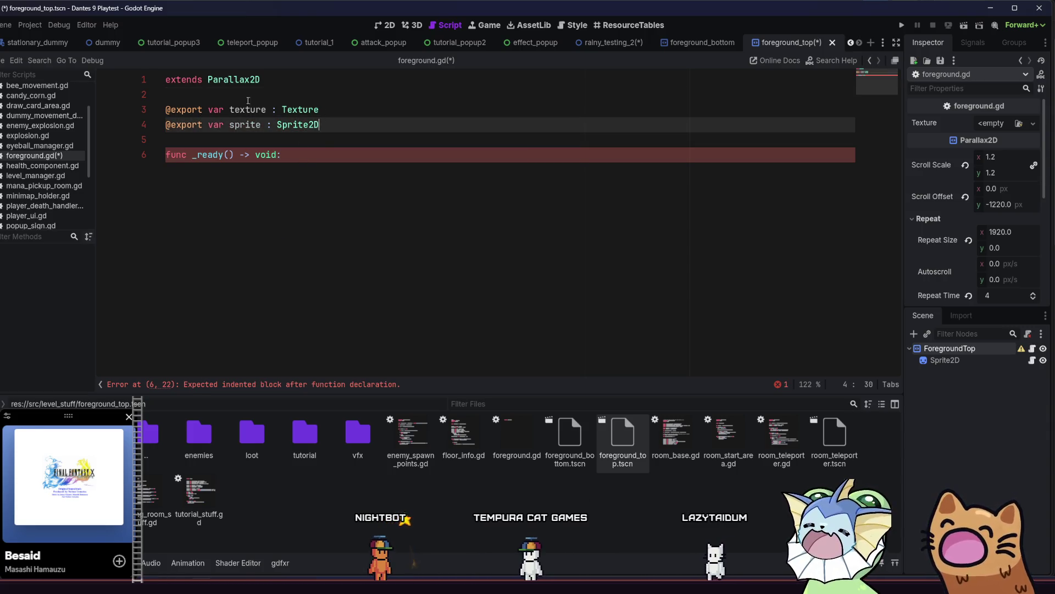
click(166, 80)
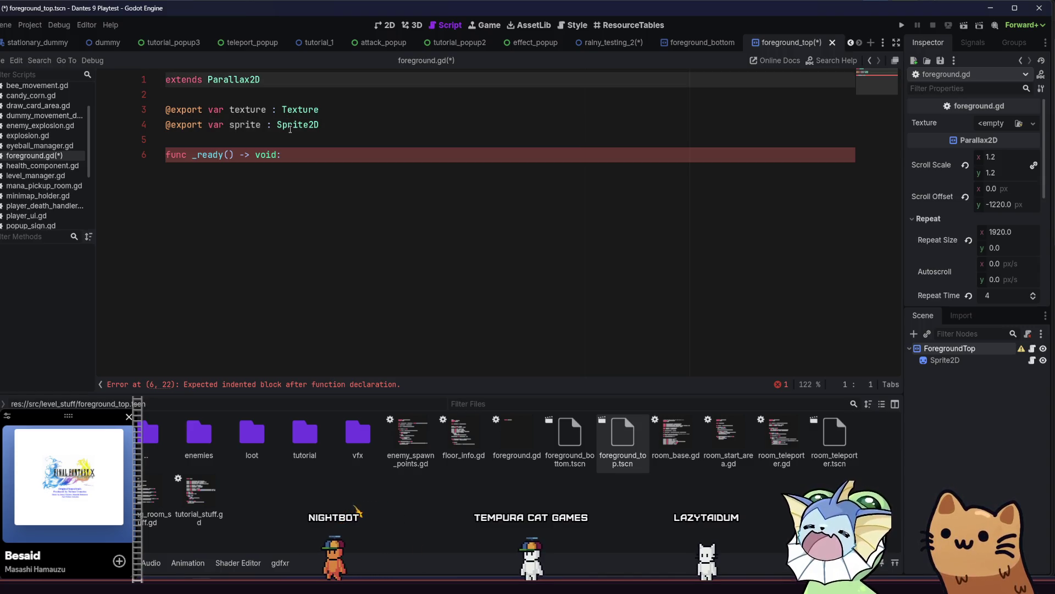
key(Return)
key(Up)
text(#)
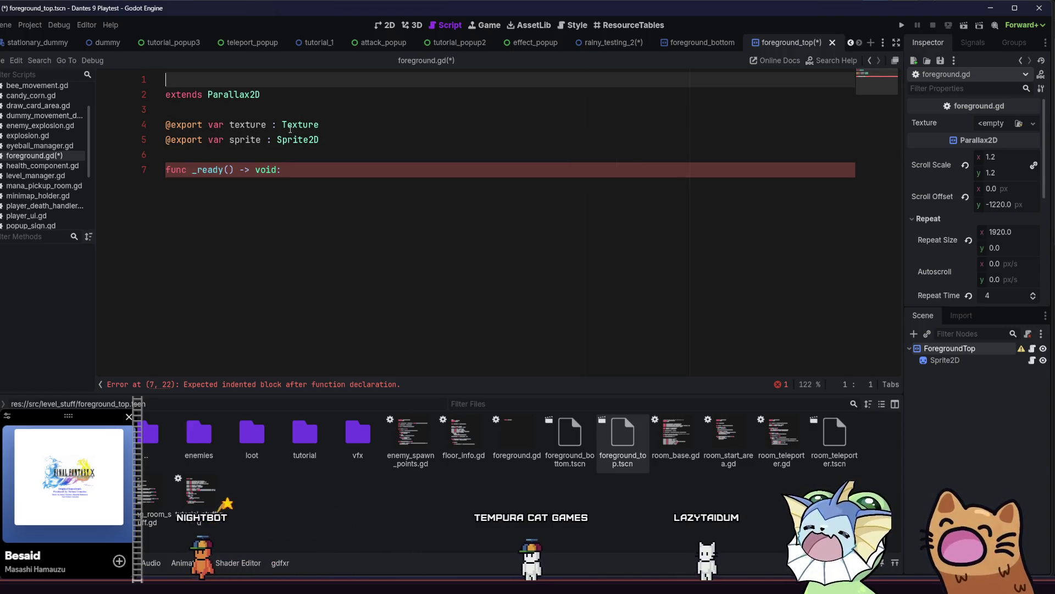
text(tool)
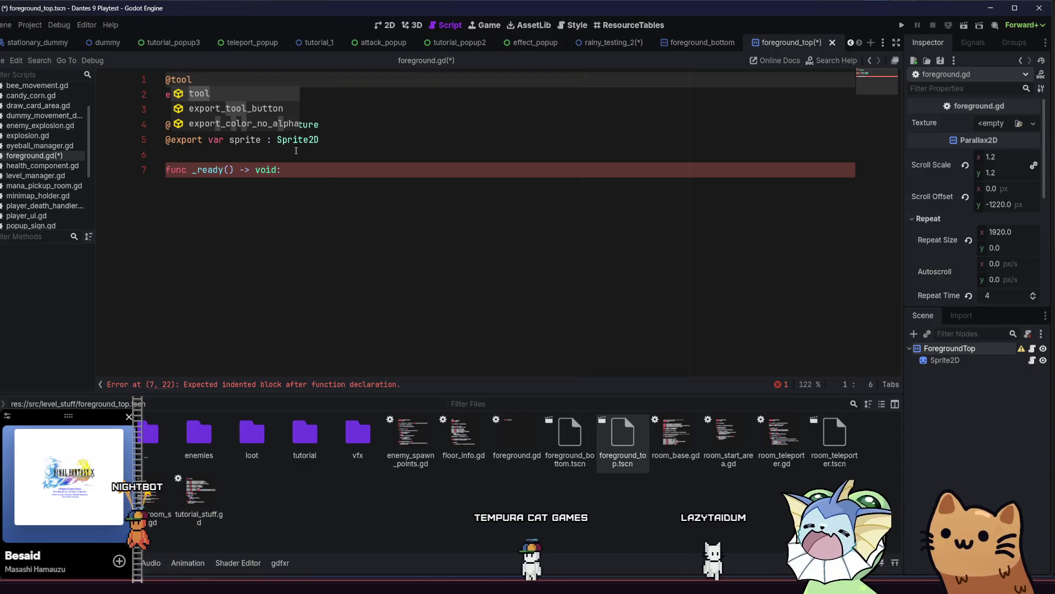
key(Return)
click(320, 169)
Give texture a set(val) setter that stores val and assigns sprite.texture
click(208, 169)
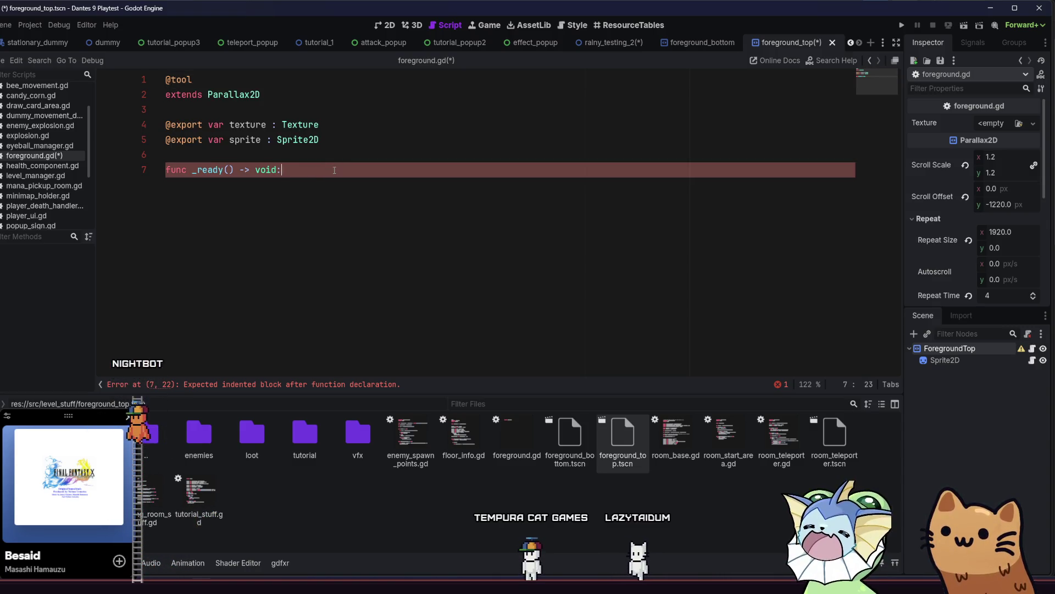
key(Up)
key(Up)
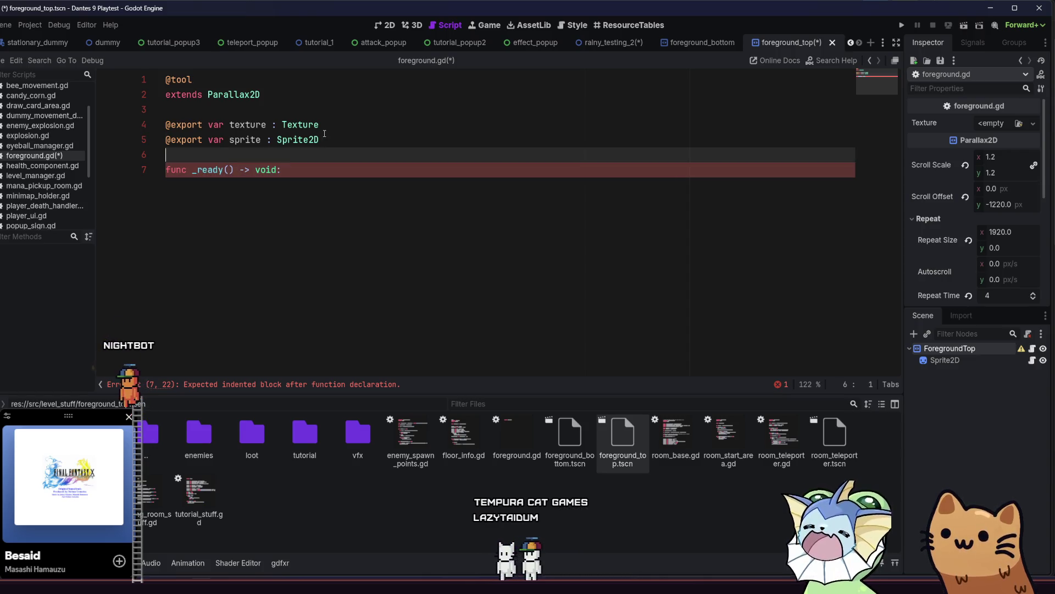
click(338, 125)
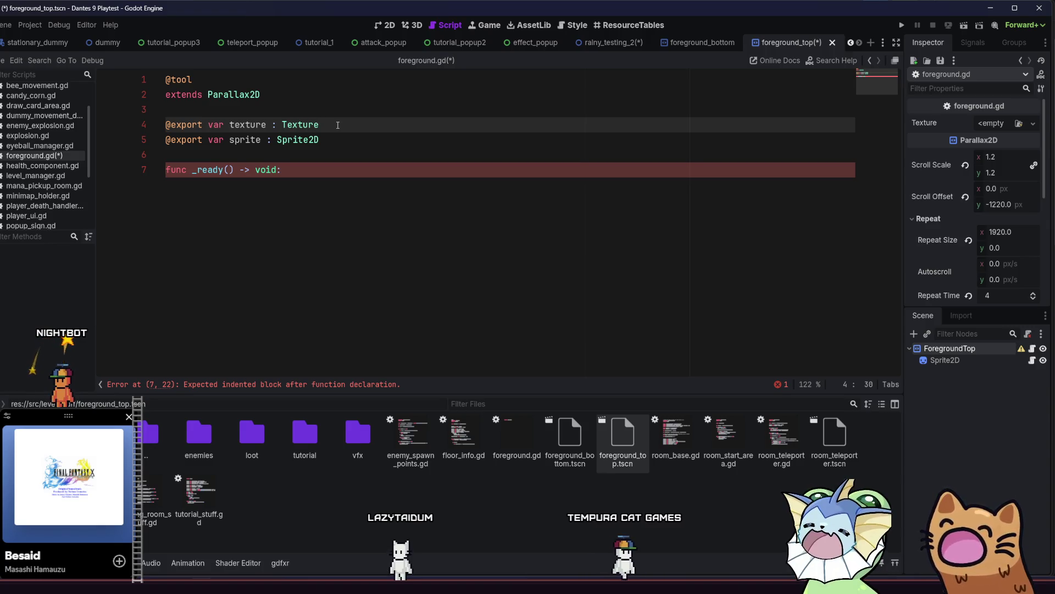
text(:)
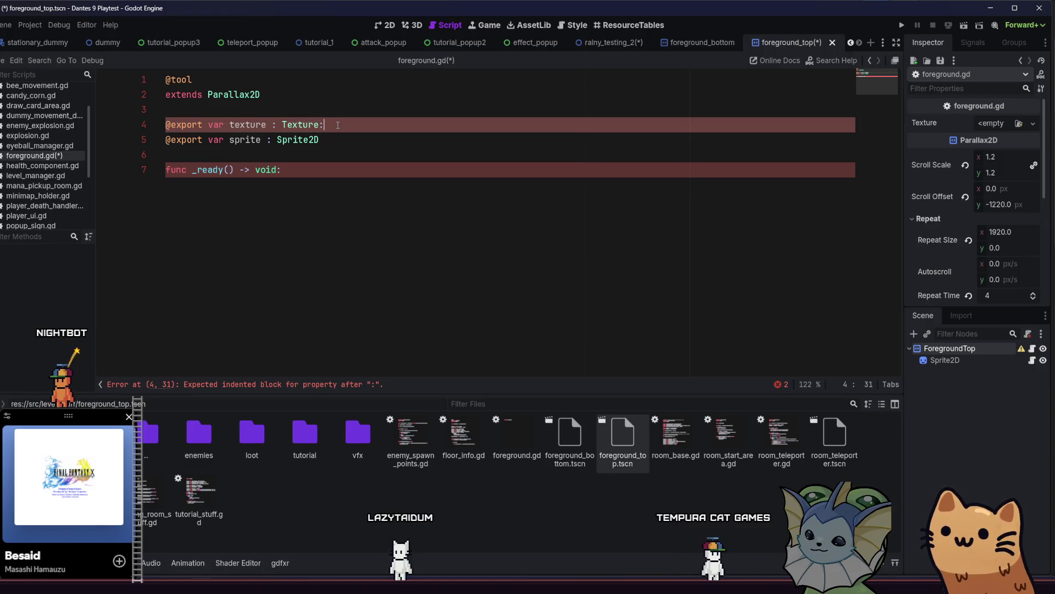
key(Return)
text(et)
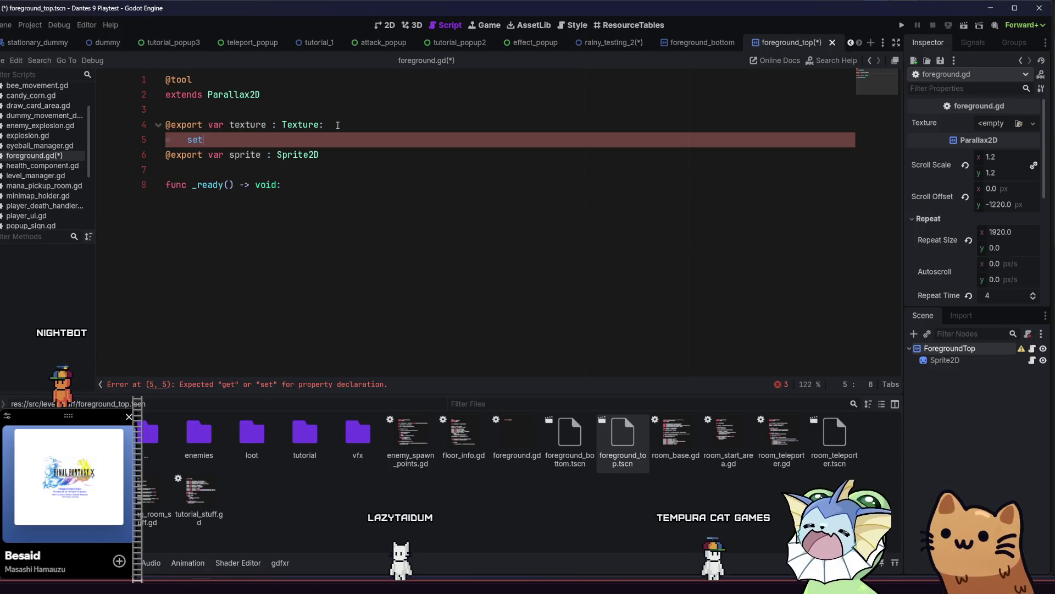
text((val):)
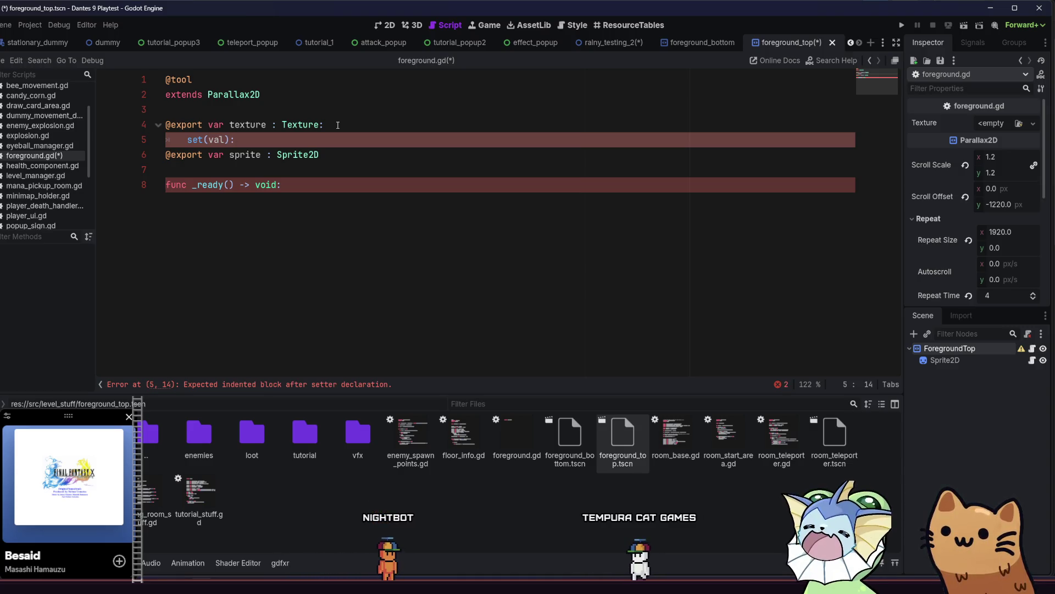
key(Return)
text(texture = )
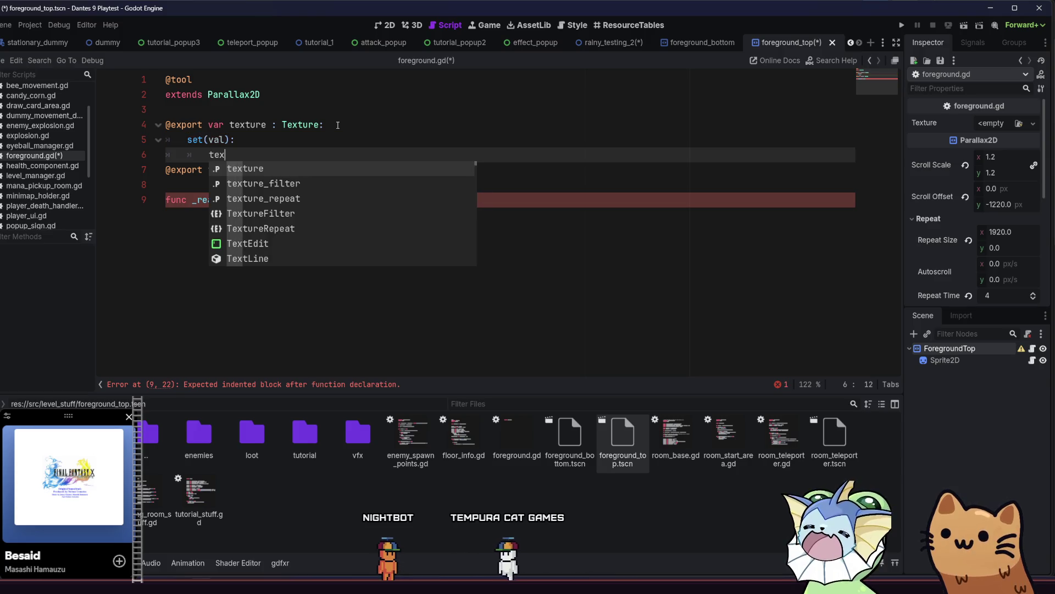
text(val)
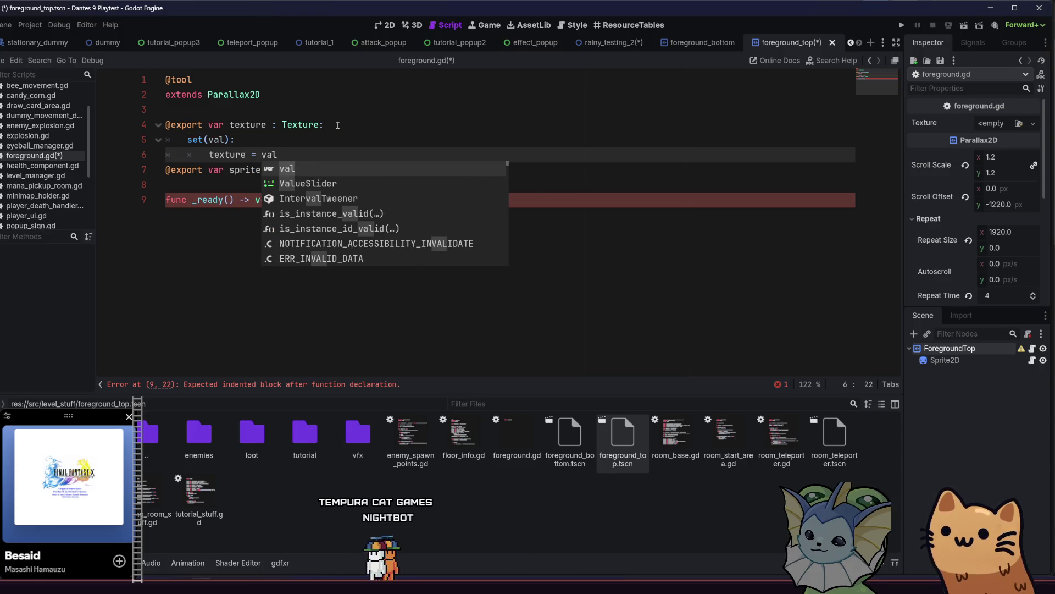
key(Return)
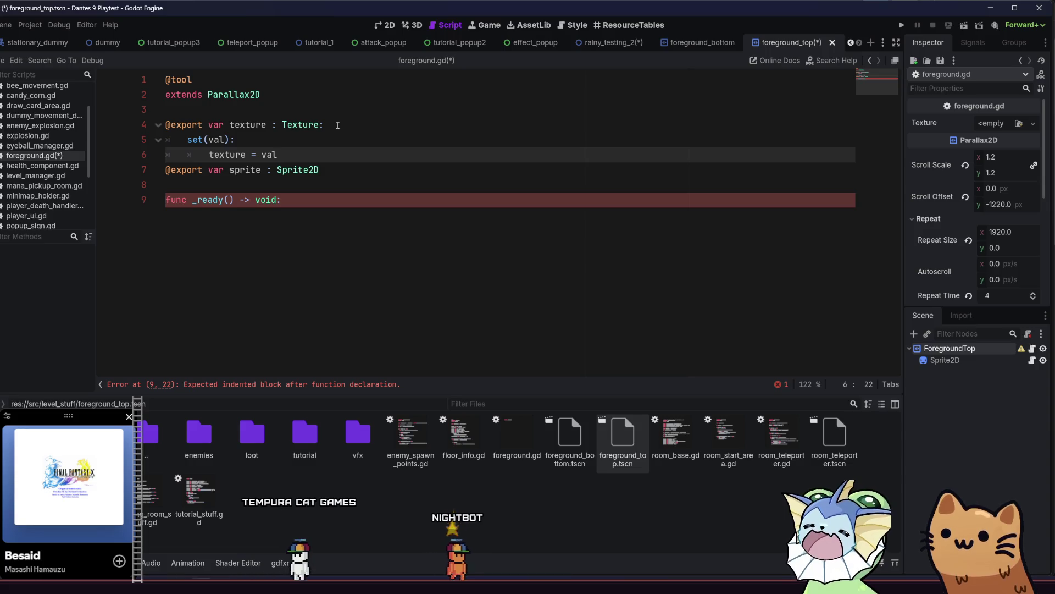
key(Return)
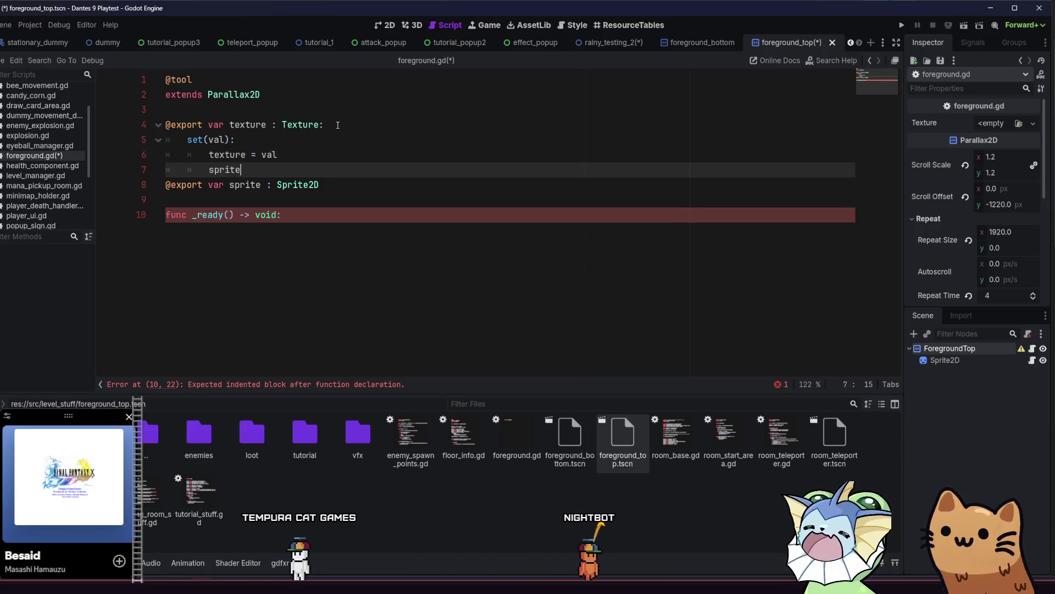
text(.texture = te)
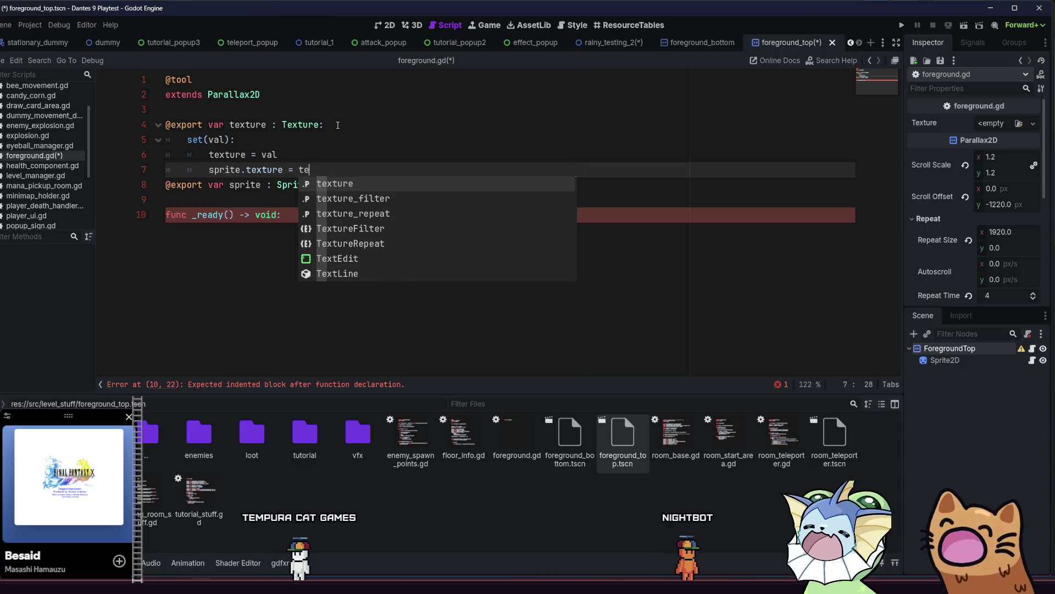
key(Return)
click(335, 213)
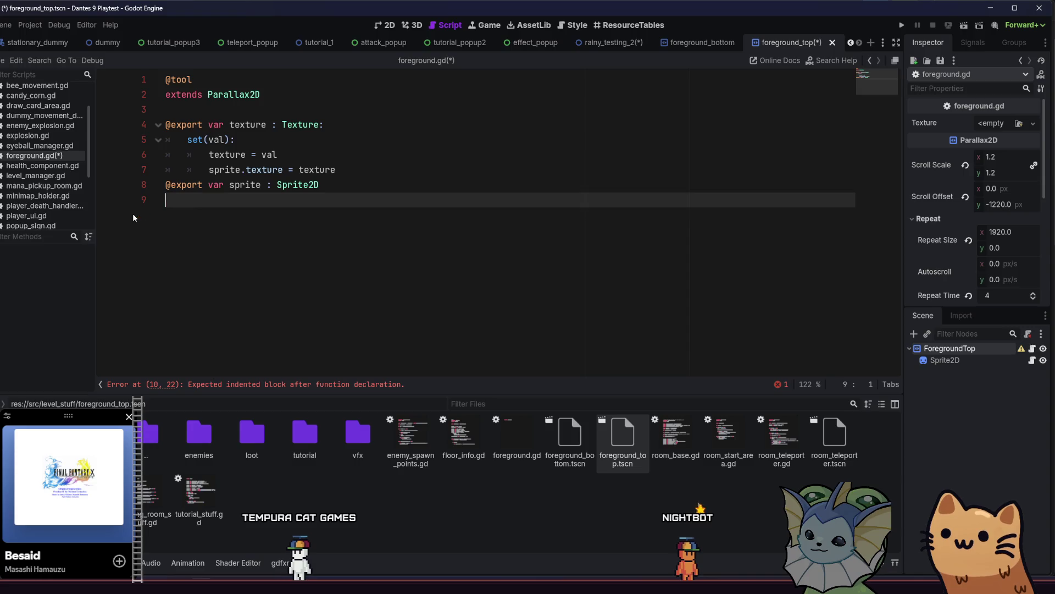
Delete the empty _ready function and assign the Sprite2D node to ForegroundTop's sprite property
key(BackSpace)
key(BackSpace)
click(1000, 139)
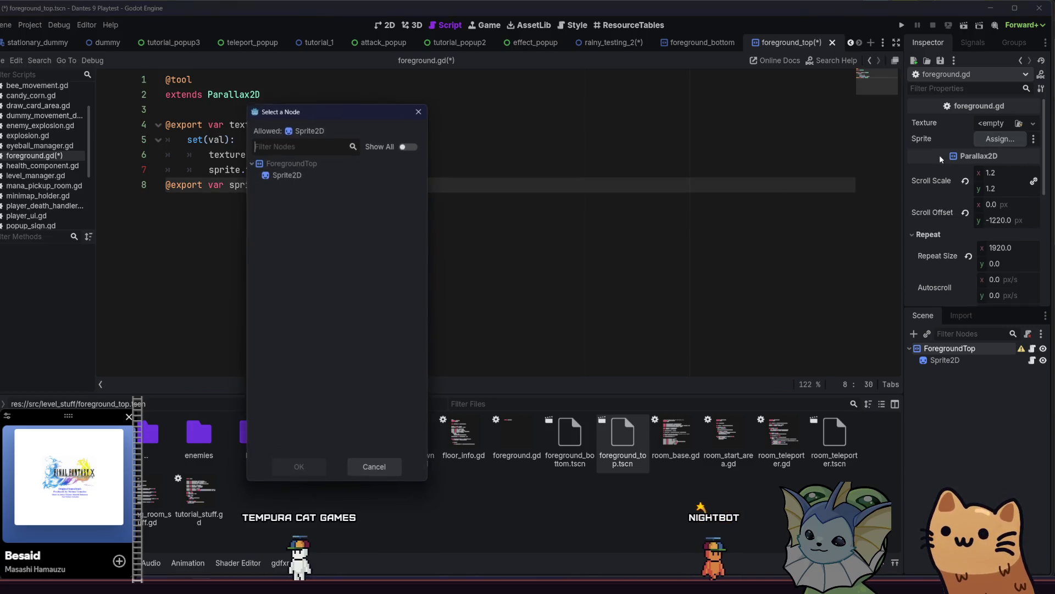
click(363, 175)
key(Return)
Save foreground_top, then close the foreground_top and foreground_bottom scene tabs
key(ctrl+s)
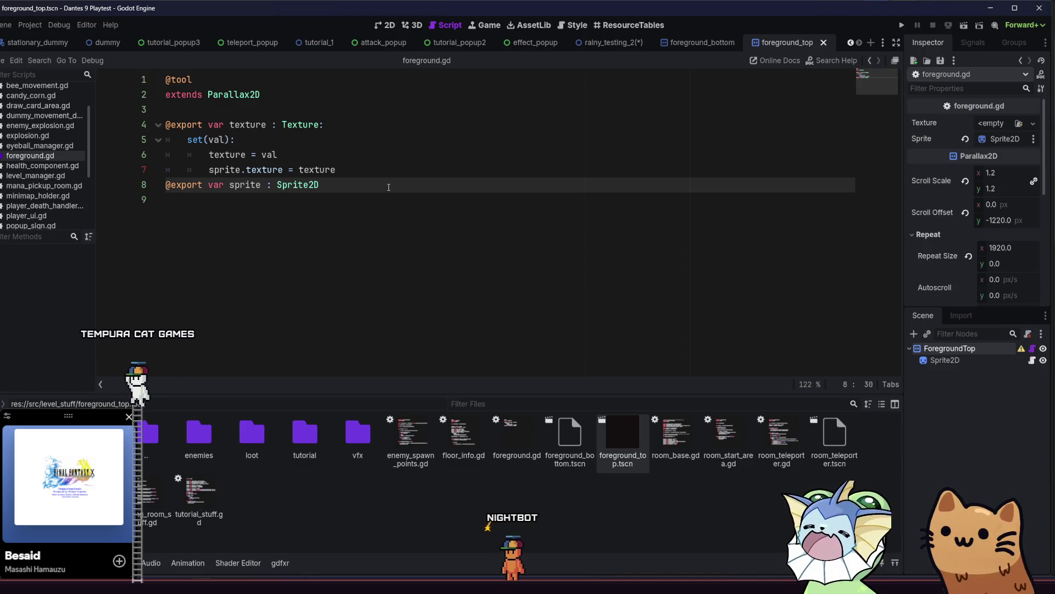
key(ctrl+s)
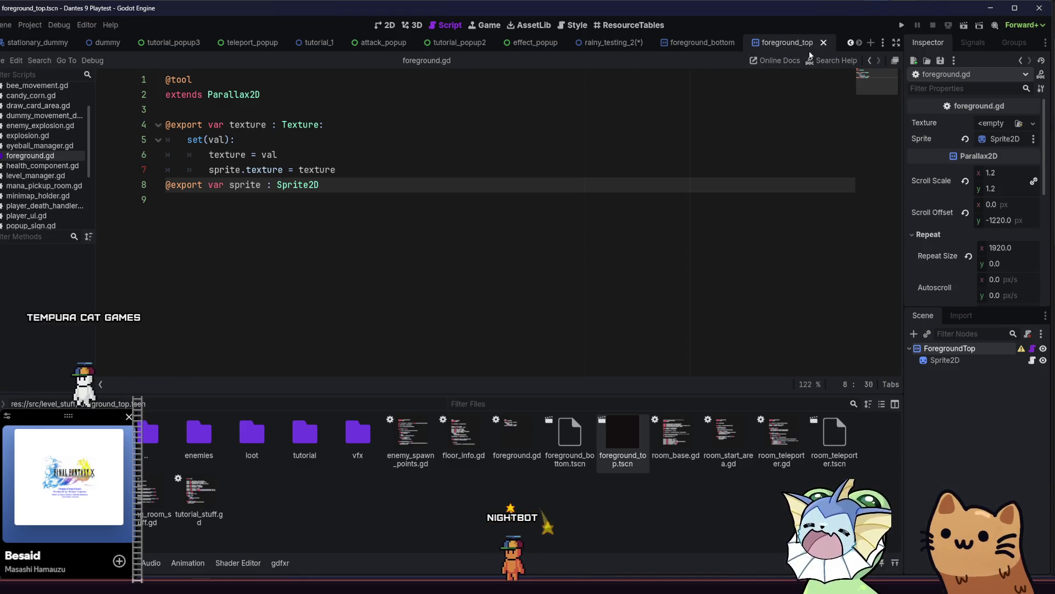
click(824, 43)
click(797, 43)
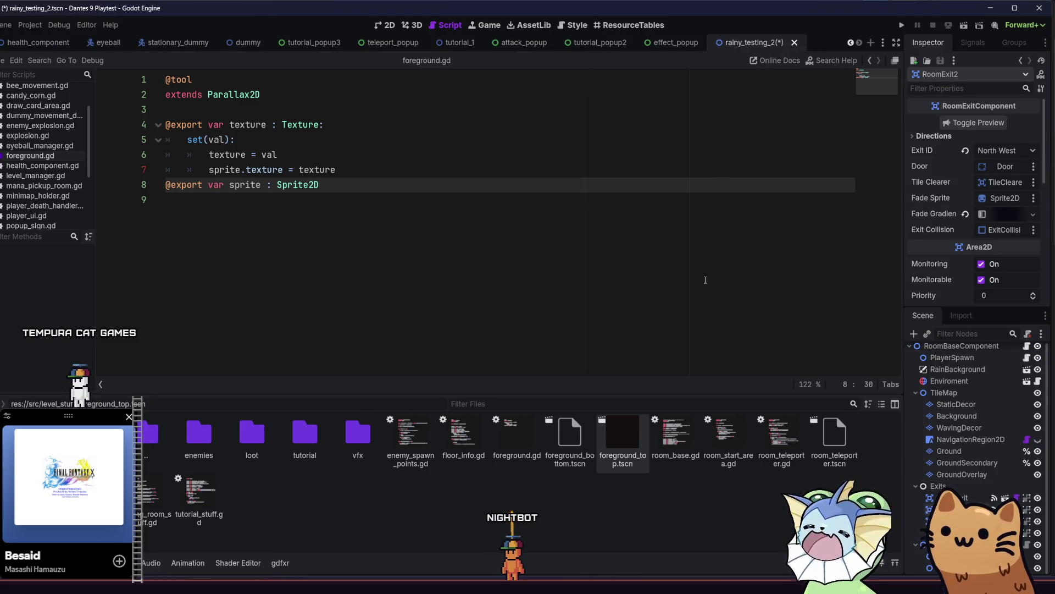
Reopen foreground_top.tscn in the 2D view and browse into the rain_area parallax images folder
double_click(622, 437)
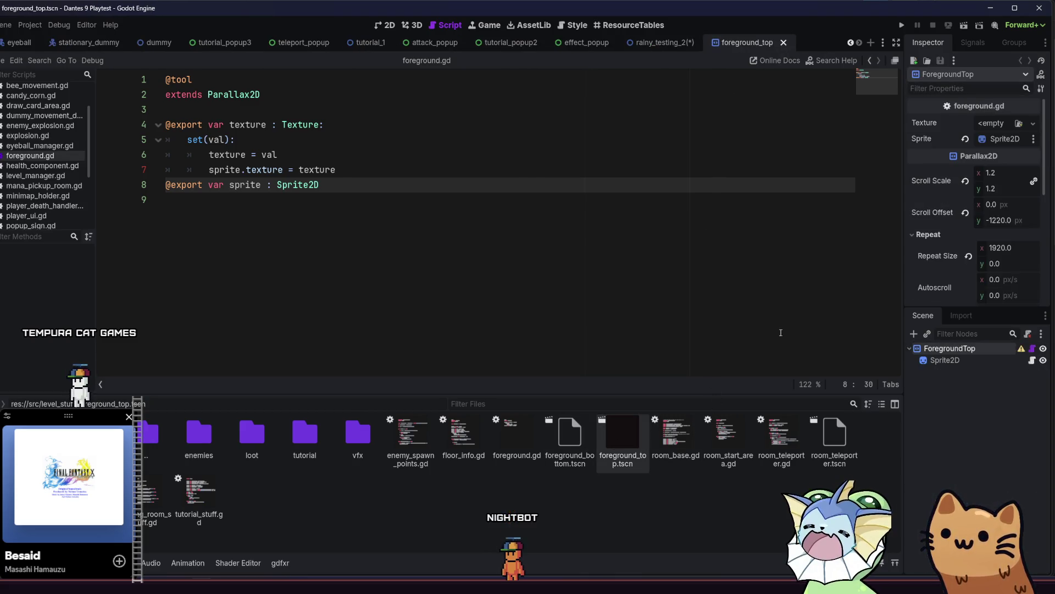
click(388, 24)
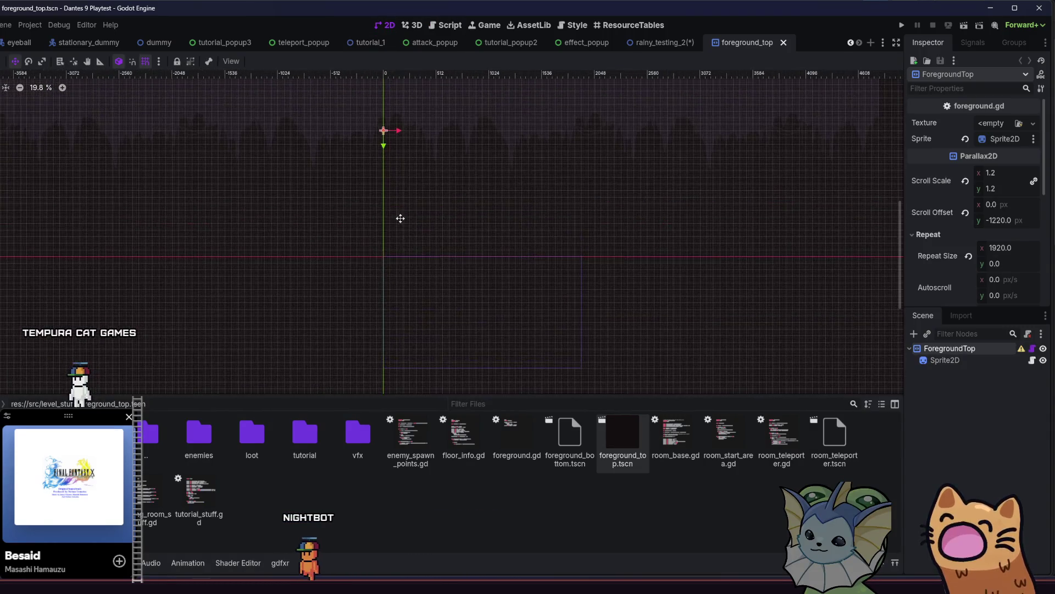
scroll(406, 203, up, 1)
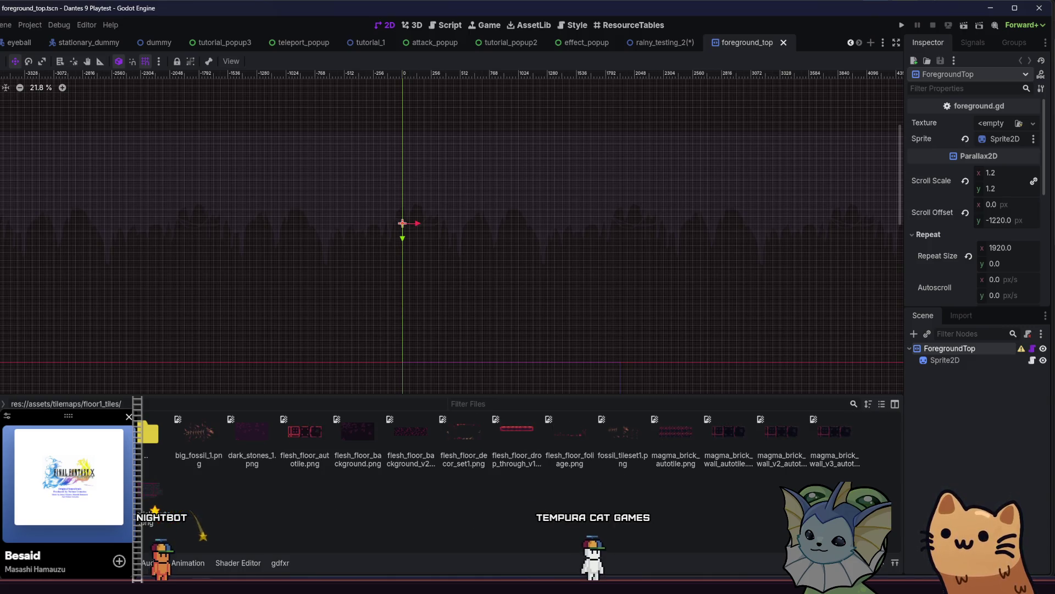
double_click(234, 456)
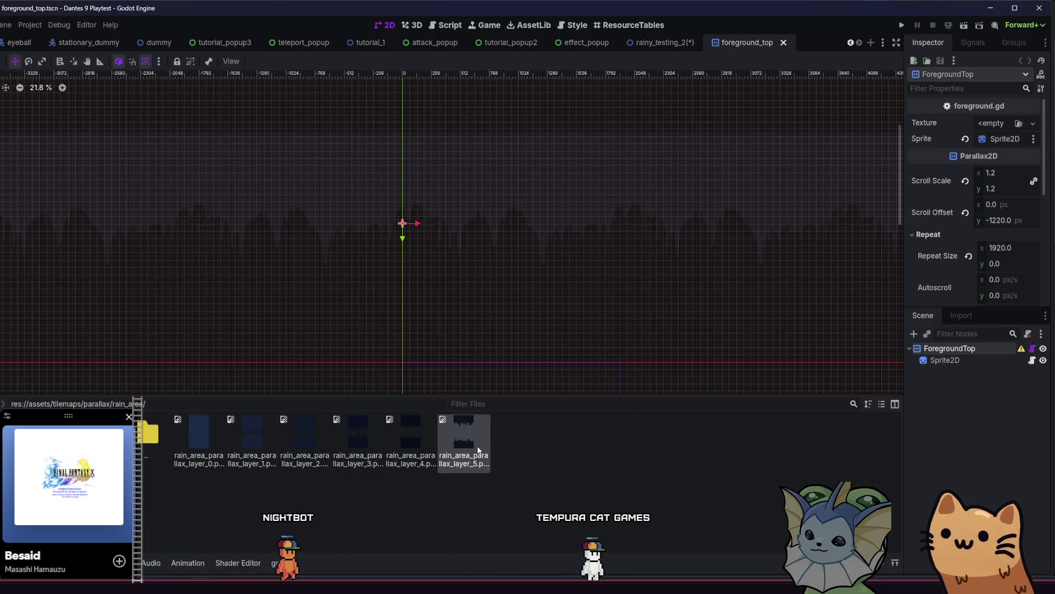
Set foreground_top's Texture to rain_area_parallax_layer_5.png, save, and return to rainy_testing_2
mouse_move(477, 450)
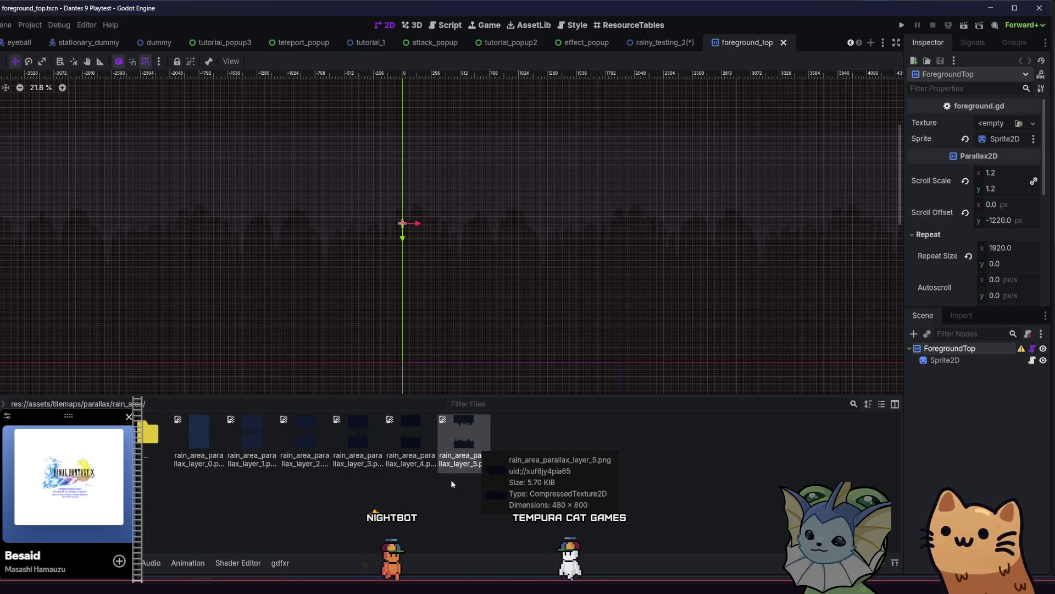
mouse_move(443, 454)
mouse_down()
mouse_move(582, 456)
mouse_move(694, 438)
mouse_move(937, 268)
mouse_move(984, 107)
mouse_up()
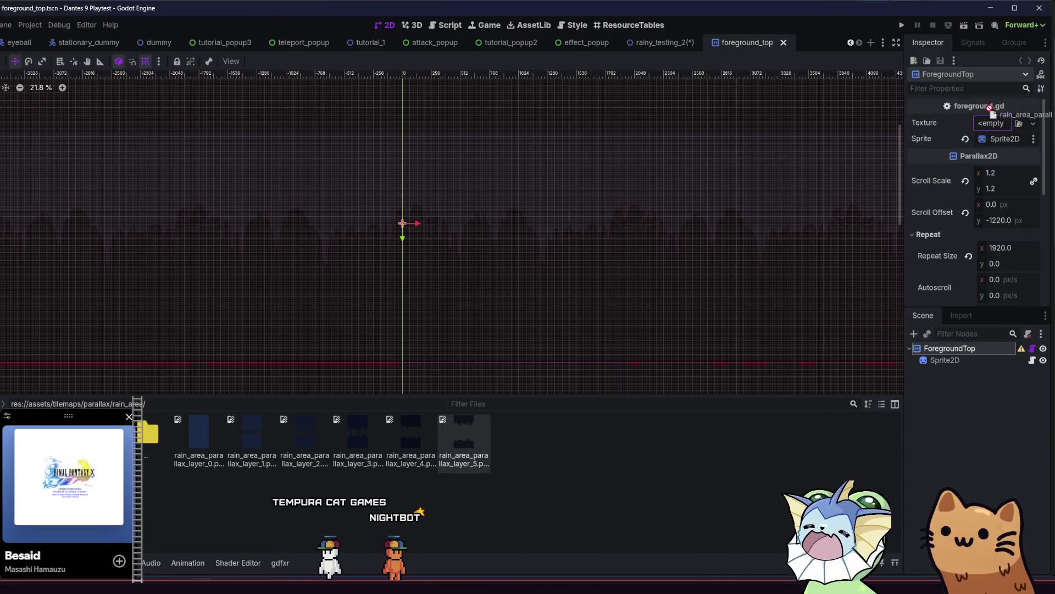
drag(892, 181, 978, 121)
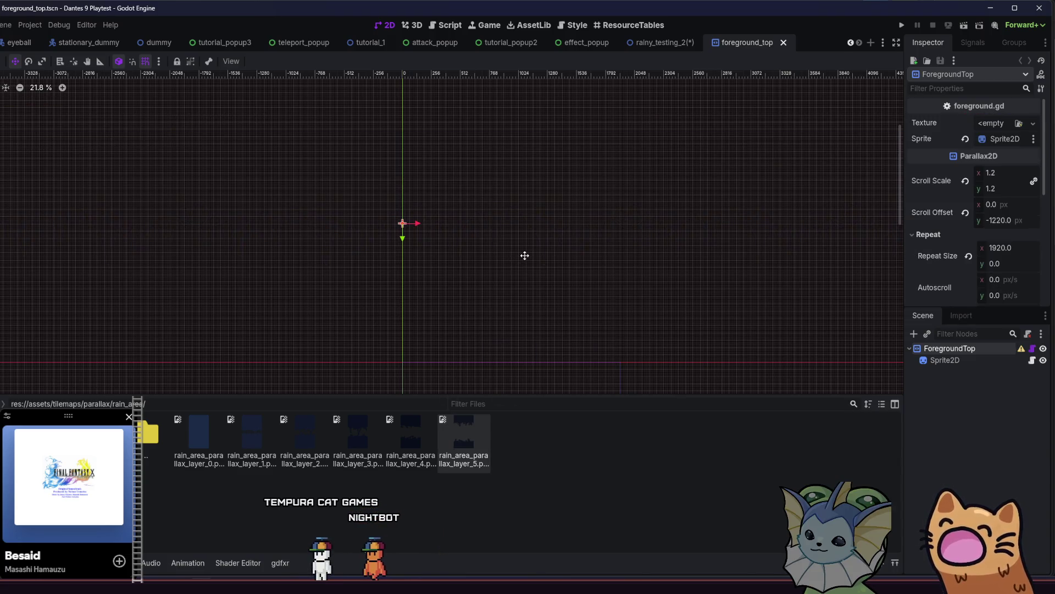
key(ctrl+s)
click(663, 42)
scroll(631, 109, up, 2)
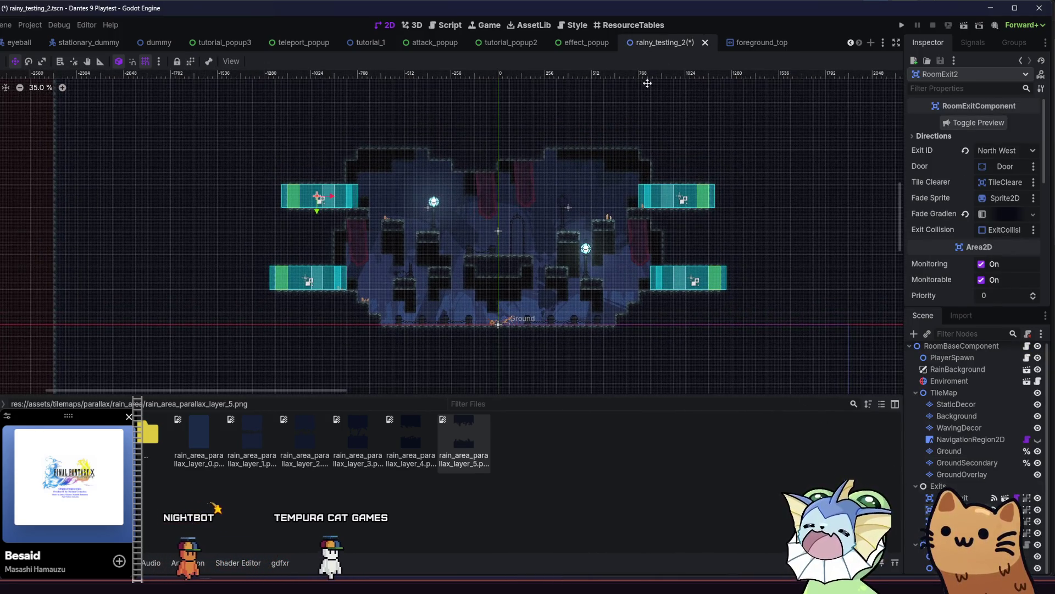
Save and close rainy_testing_2, then reopen it with Ctrl+Shift+T
middle_click(644, 48)
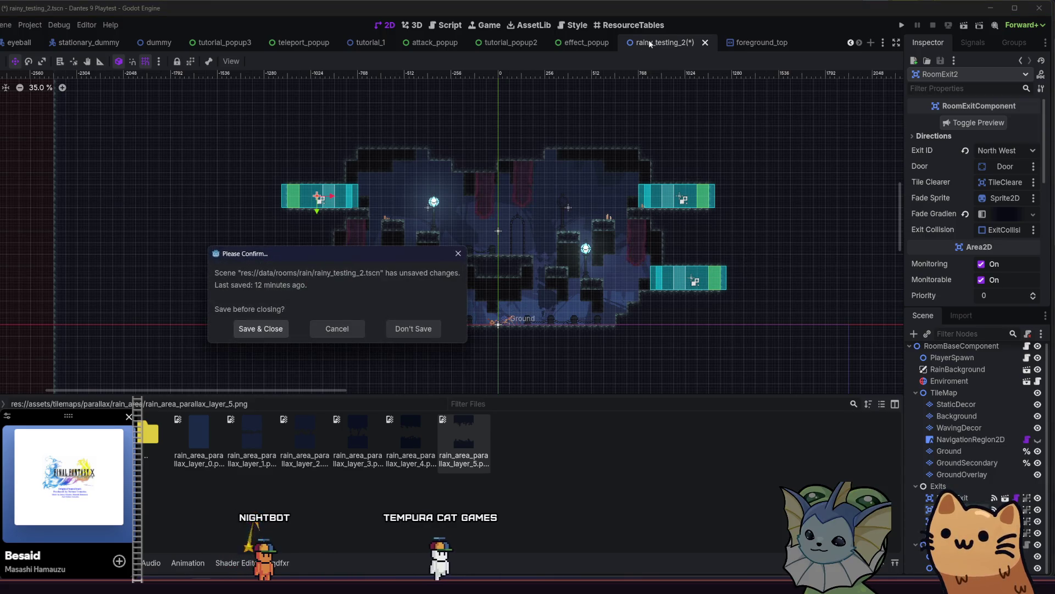
click(283, 328)
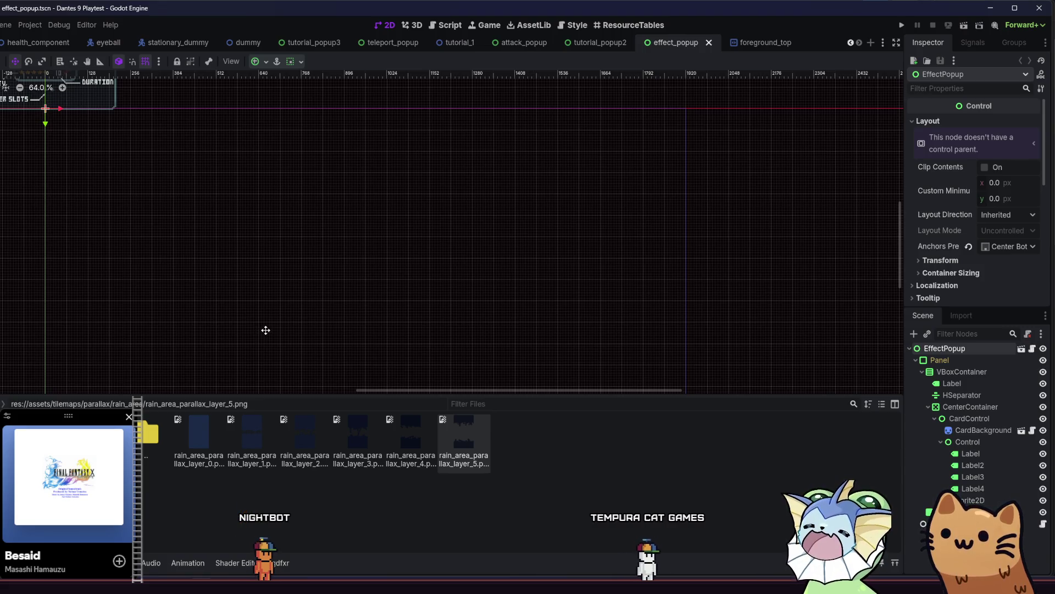
key(ctrl+shift+t)
scroll(986, 483, down, 1)
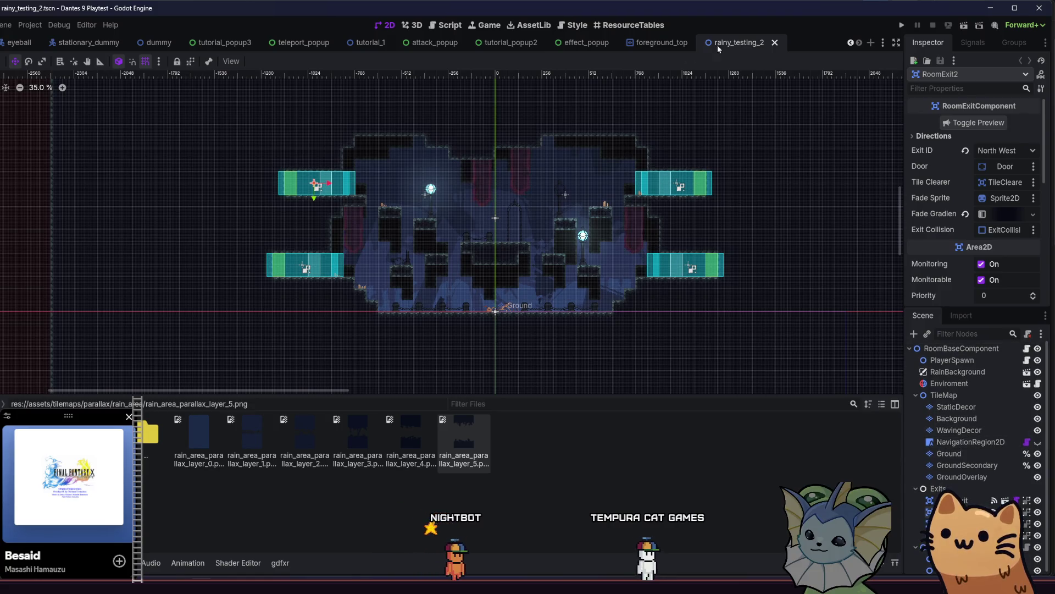
Browse to src/level_stuff and open foreground_bottom.tscn
click(657, 42)
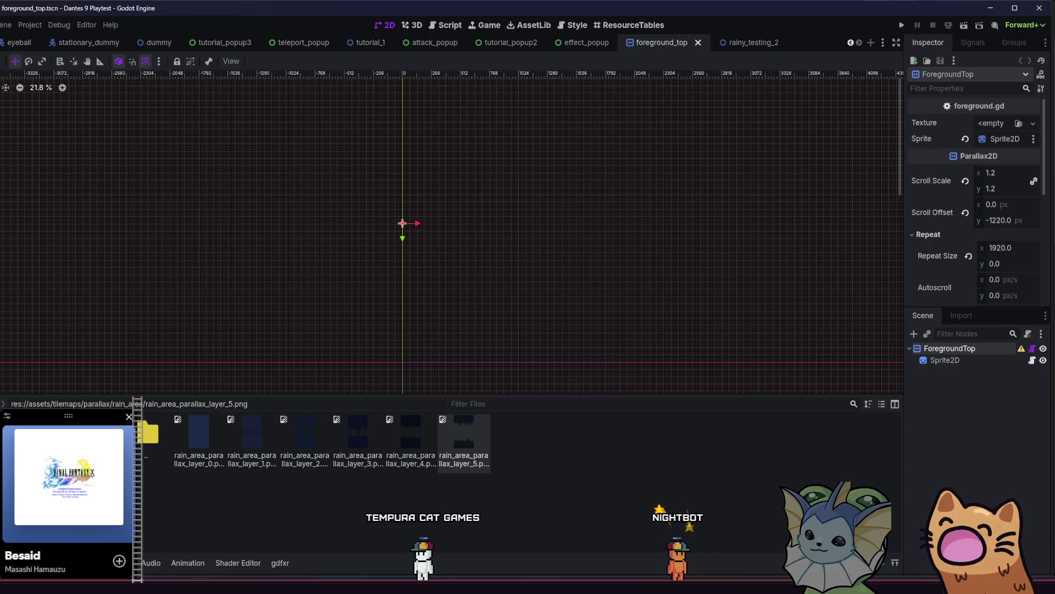
double_click(146, 431)
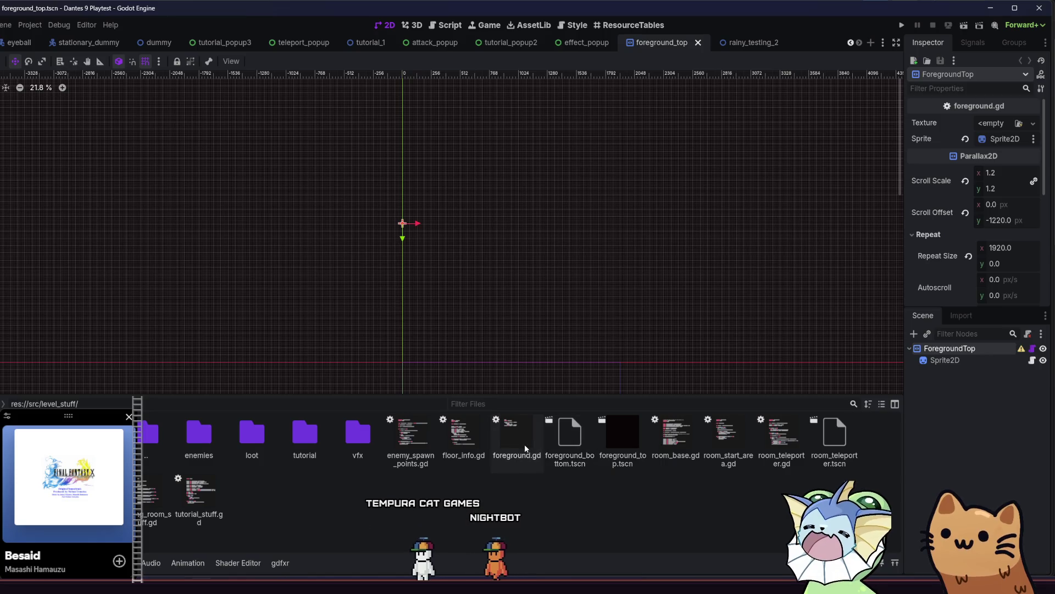
double_click(561, 437)
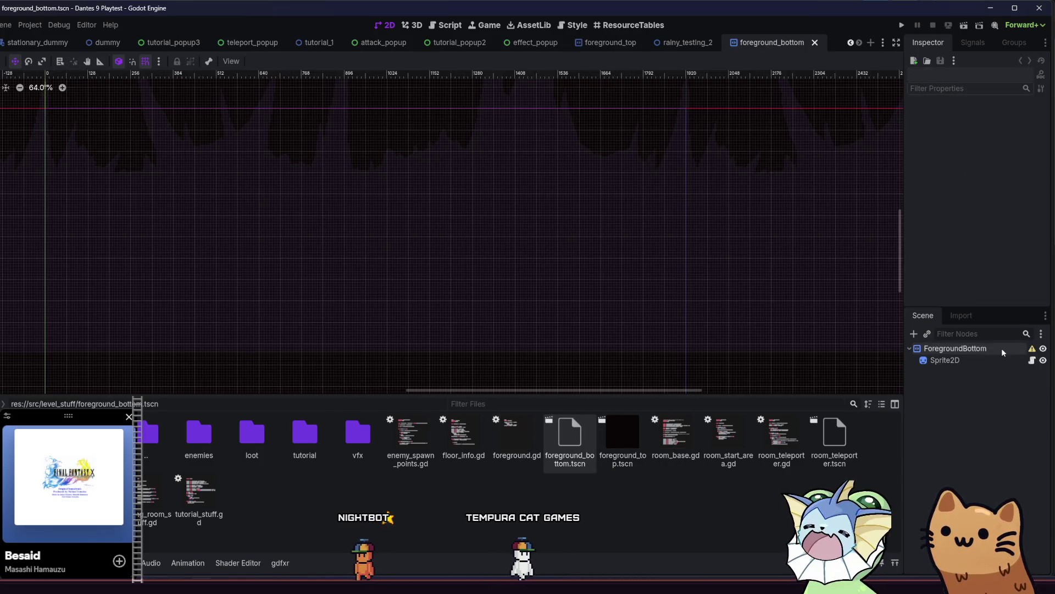
Attach the foreground.gd script to the ForegroundBottom root node
click(1002, 348)
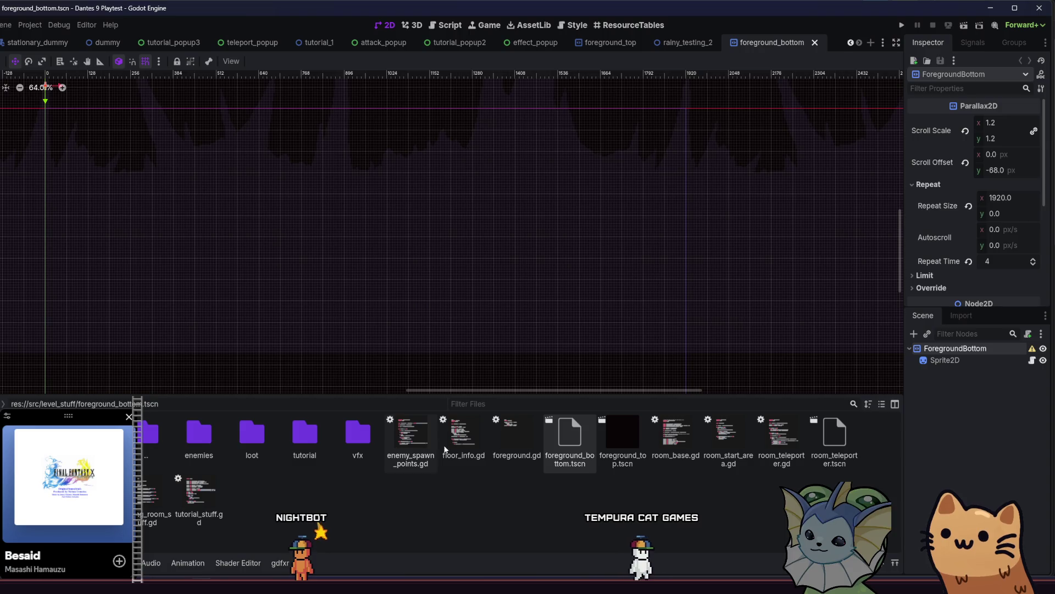
click(518, 442)
drag(518, 443, 955, 348)
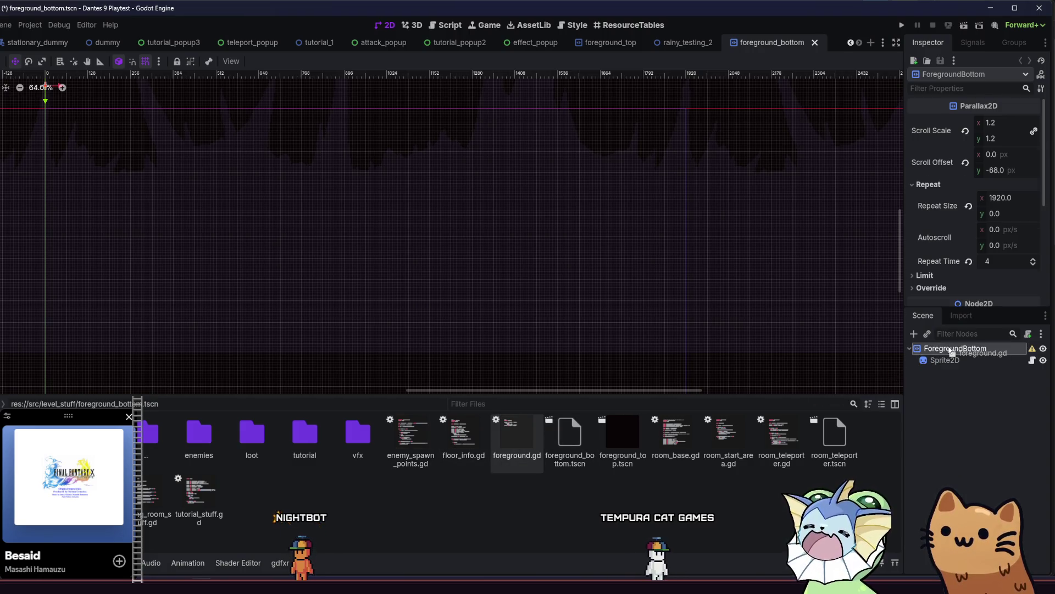
Link the Sprite property to Sprite2D, save, and instance foreground_bottom into rainy_testing_2
click(1006, 139)
click(325, 174)
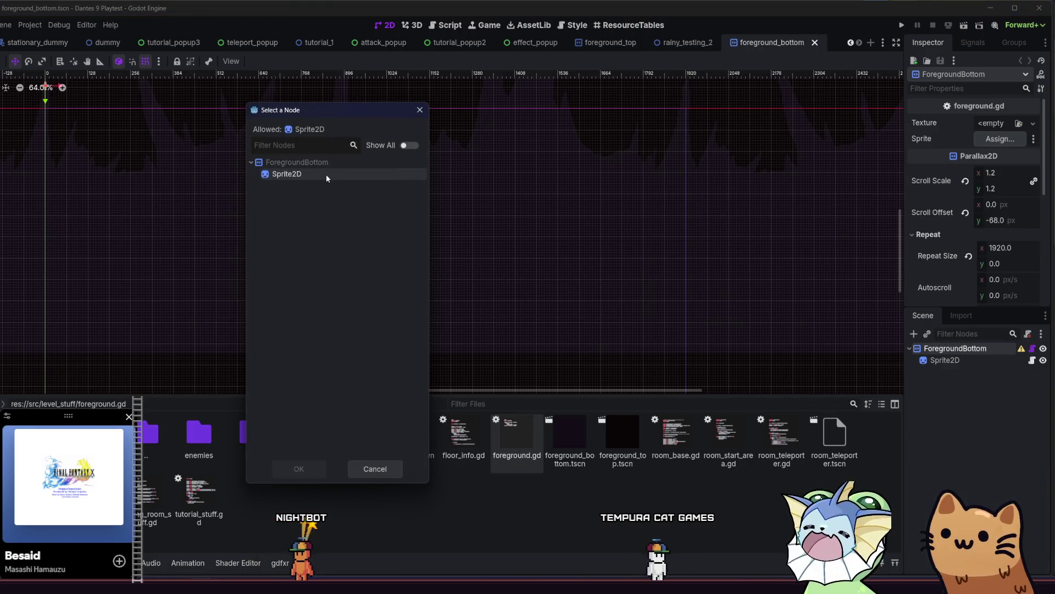
double_click(328, 172)
key(ctrl+s)
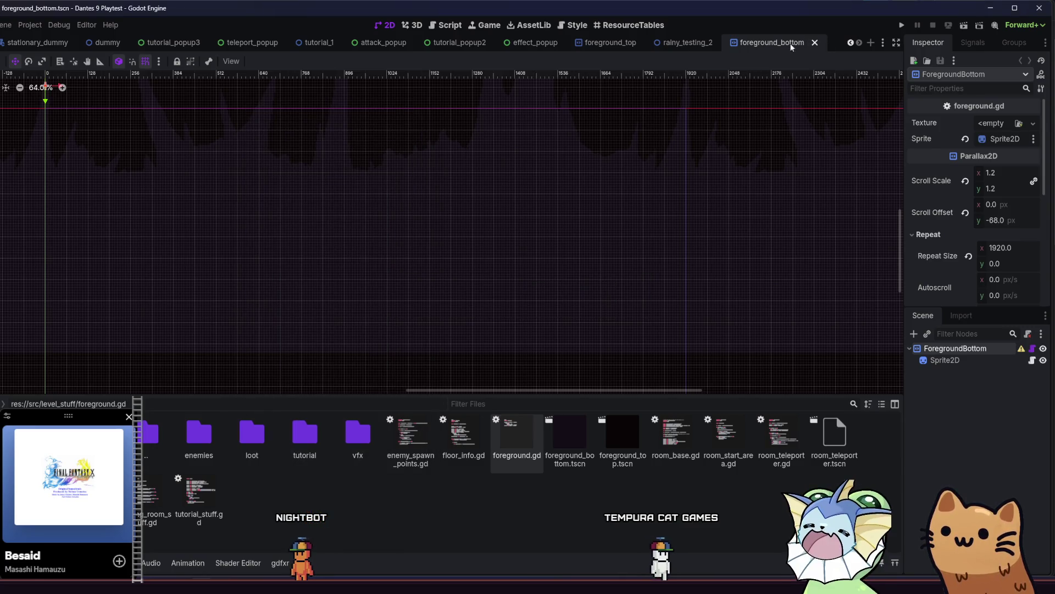
click(686, 44)
mouse_move(581, 433)
mouse_down()
mouse_move(548, 466)
mouse_move(894, 354)
mouse_move(946, 348)
mouse_up()
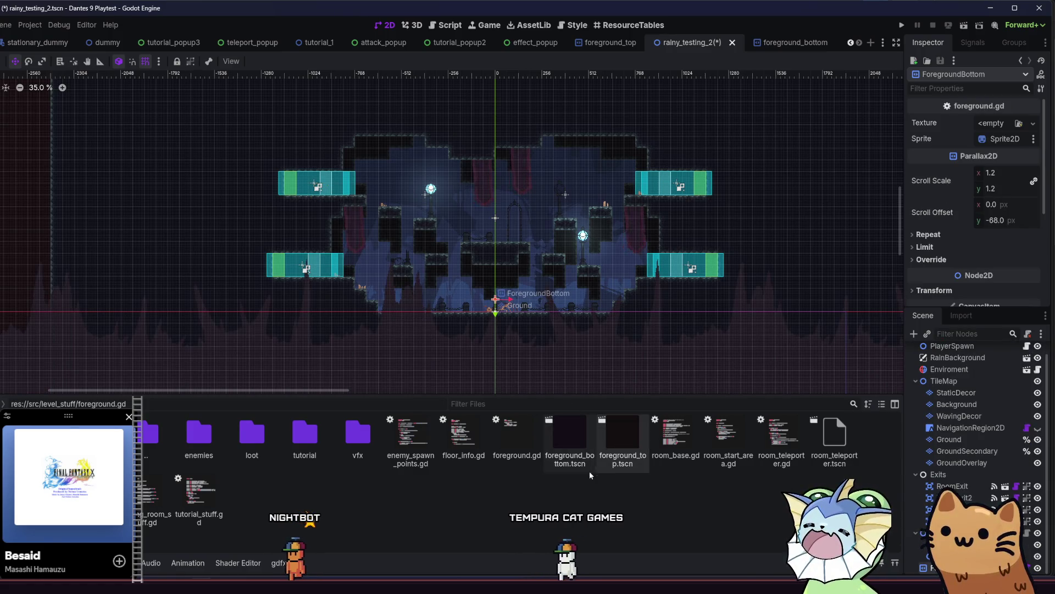
Instance foreground_top.tscn into rainy_testing_2 and select ForegroundBottom to check its scroll offset
scroll(977, 350, up, 1)
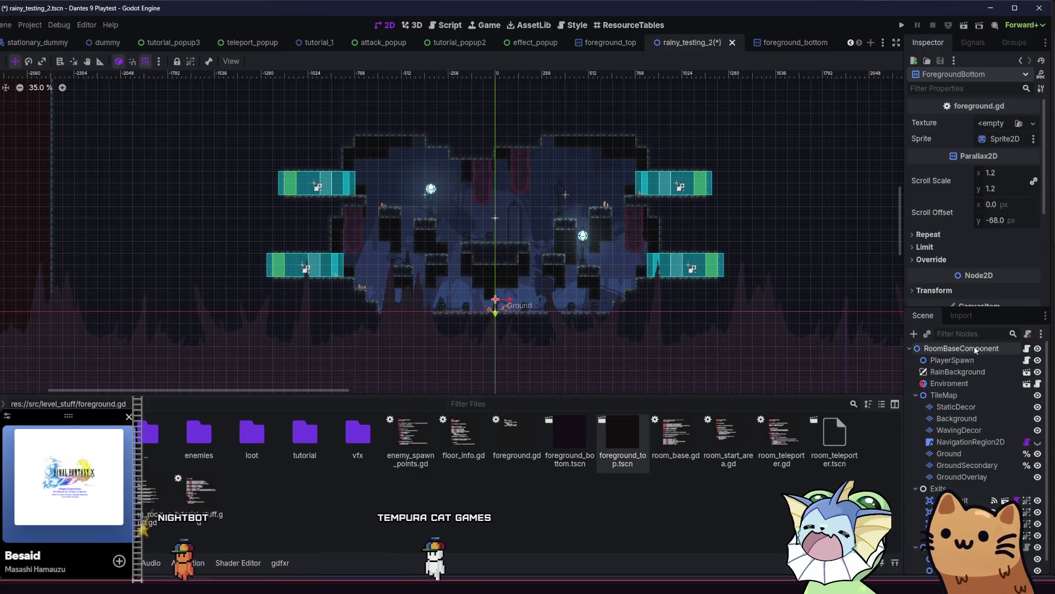
drag(623, 440, 946, 355)
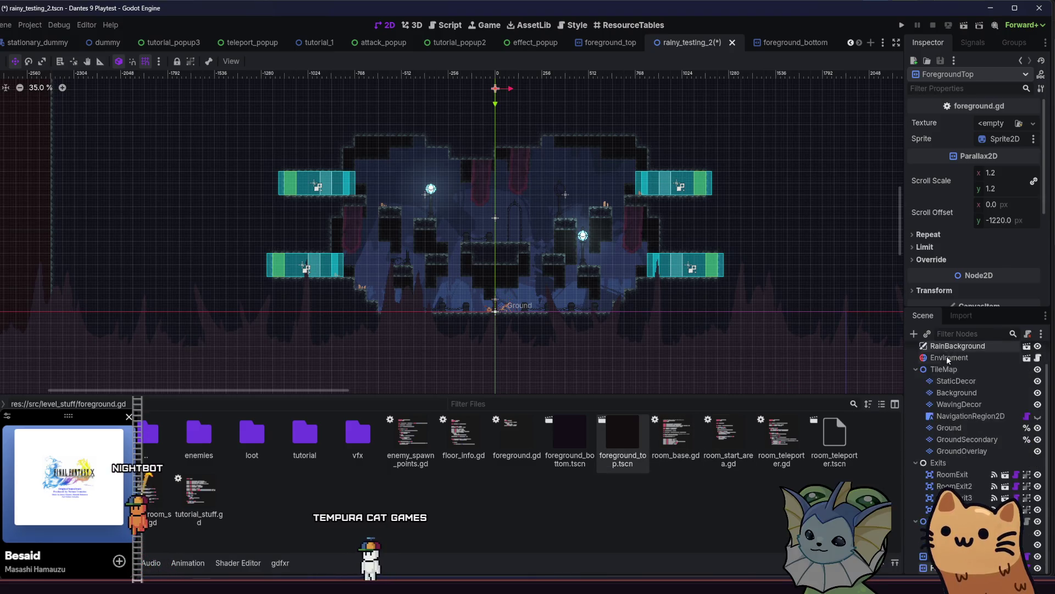
click(956, 556)
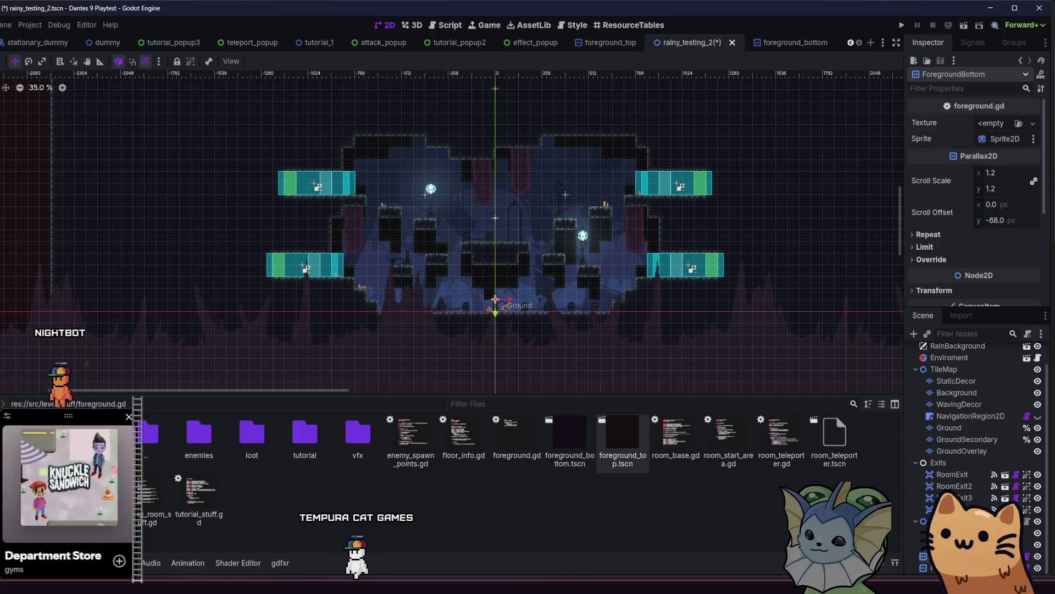
key(Up)
key(Up)
key(Up)
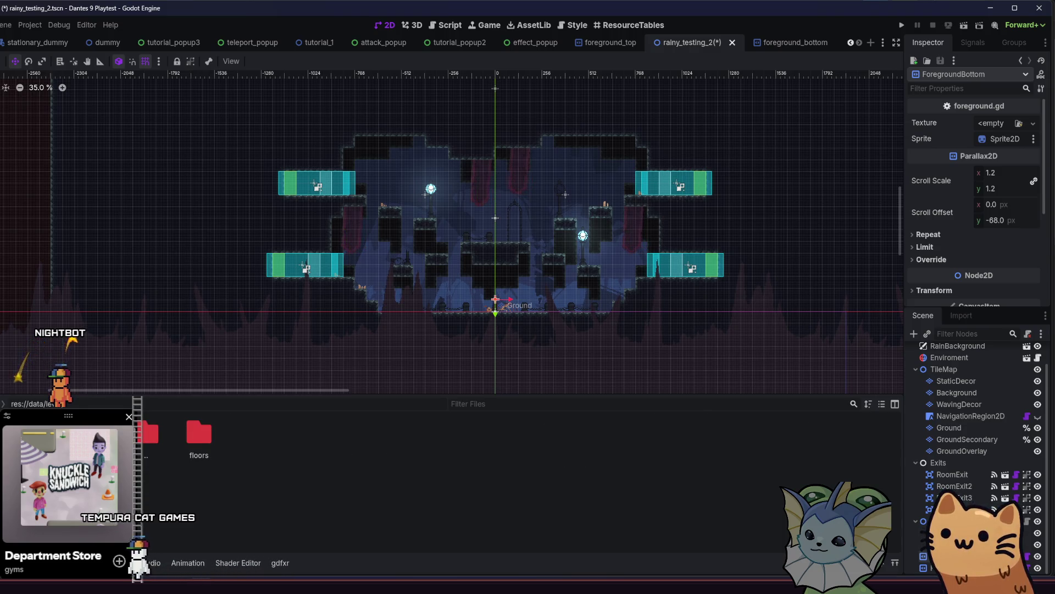
click(795, 42)
Select foreground_bottom's Sprite2D and frame it in the view to inspect its texture
click(945, 361)
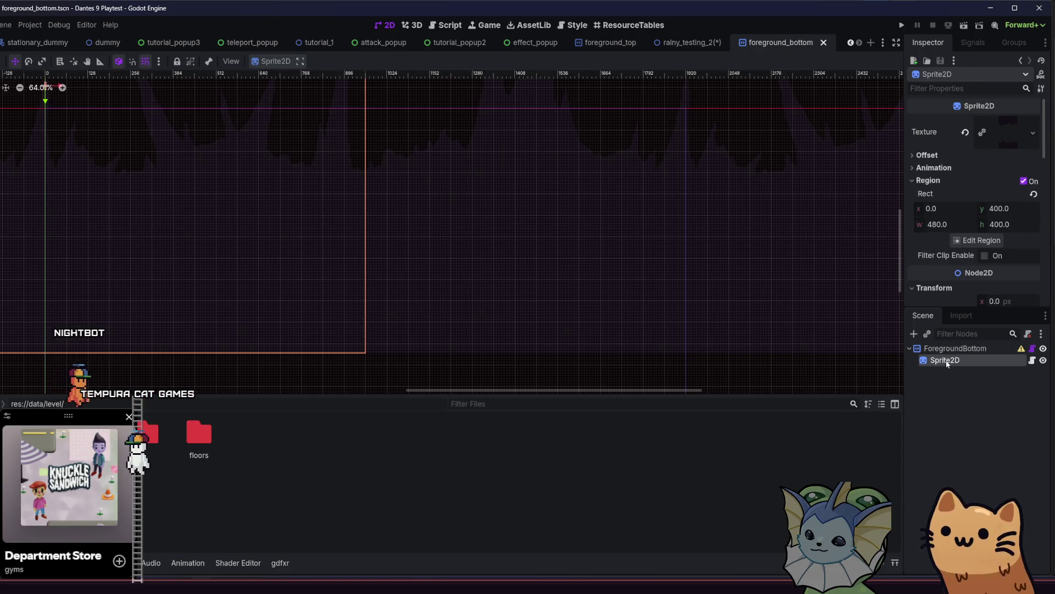
mouse_move(997, 130)
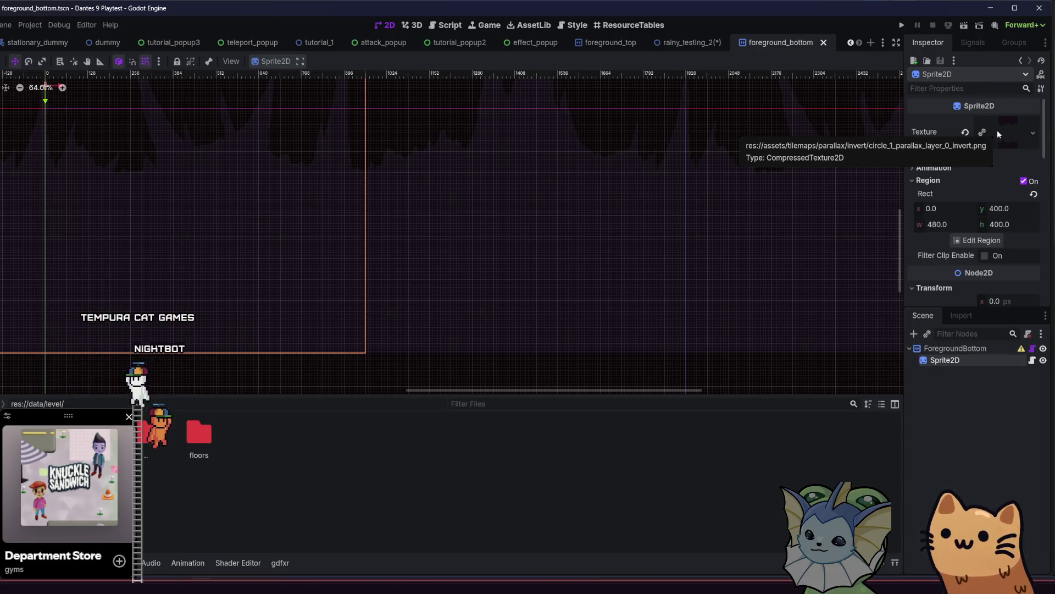
key(shift+f)
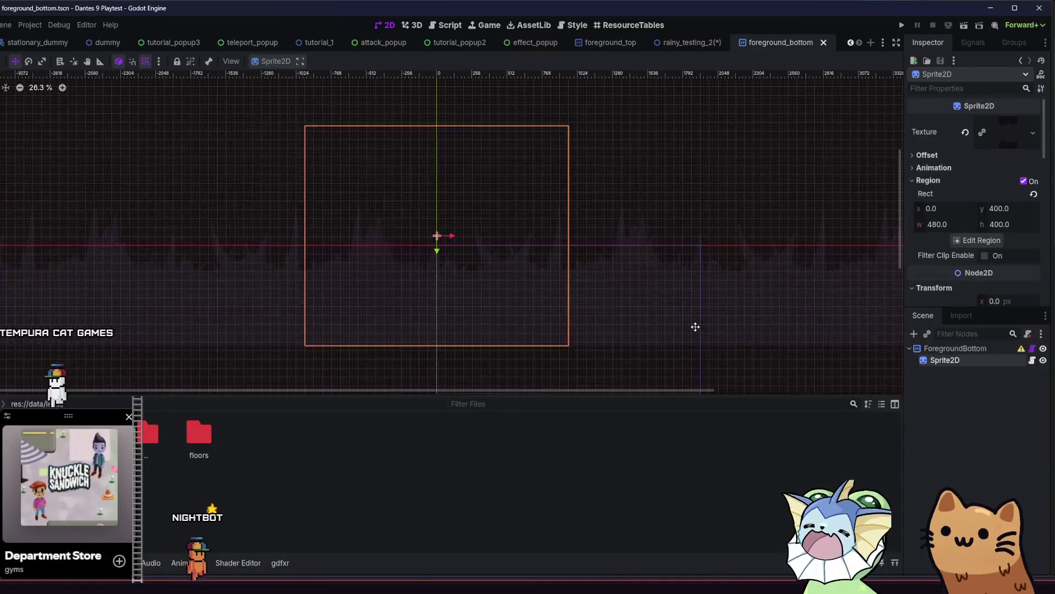
scroll(696, 326, down, 10)
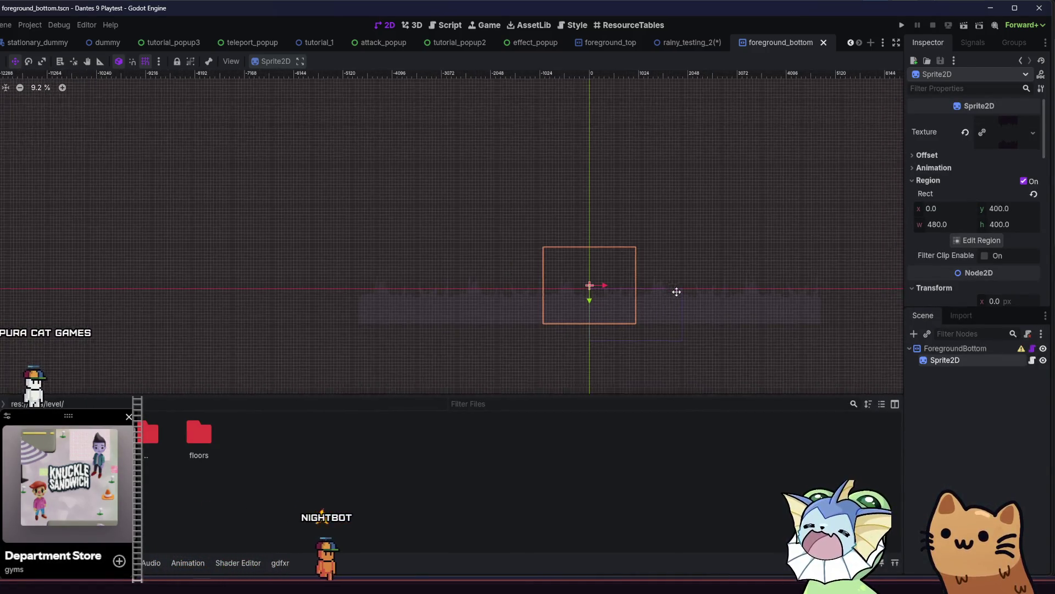
scroll(523, 331, up, 4)
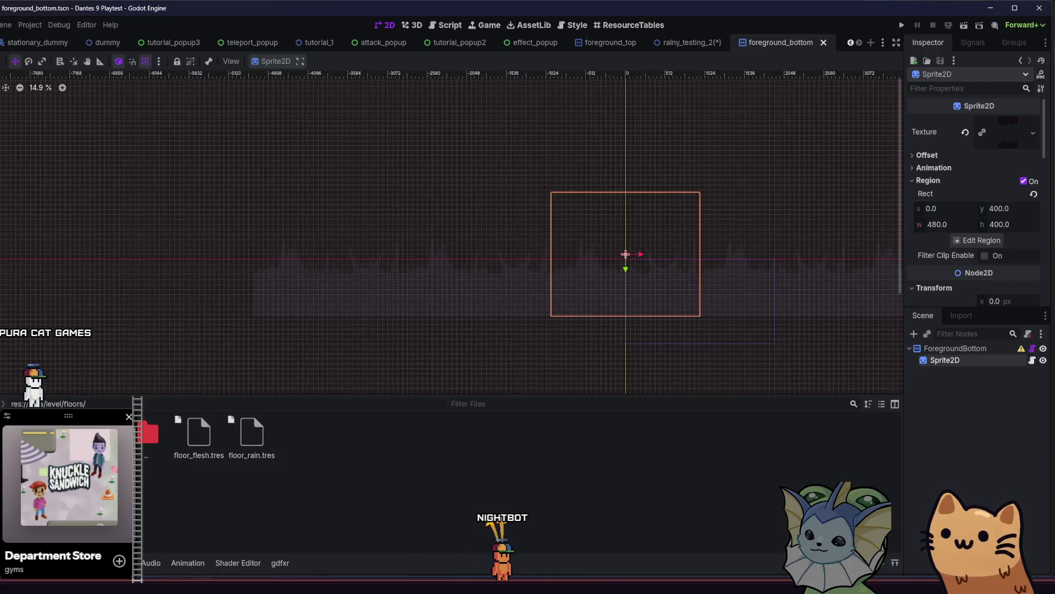
In rainy_testing_2, set ForegroundBottom's Texture to rain_area_parallax_layer_5 from the rain_area folder
double_click(147, 434)
double_click(251, 434)
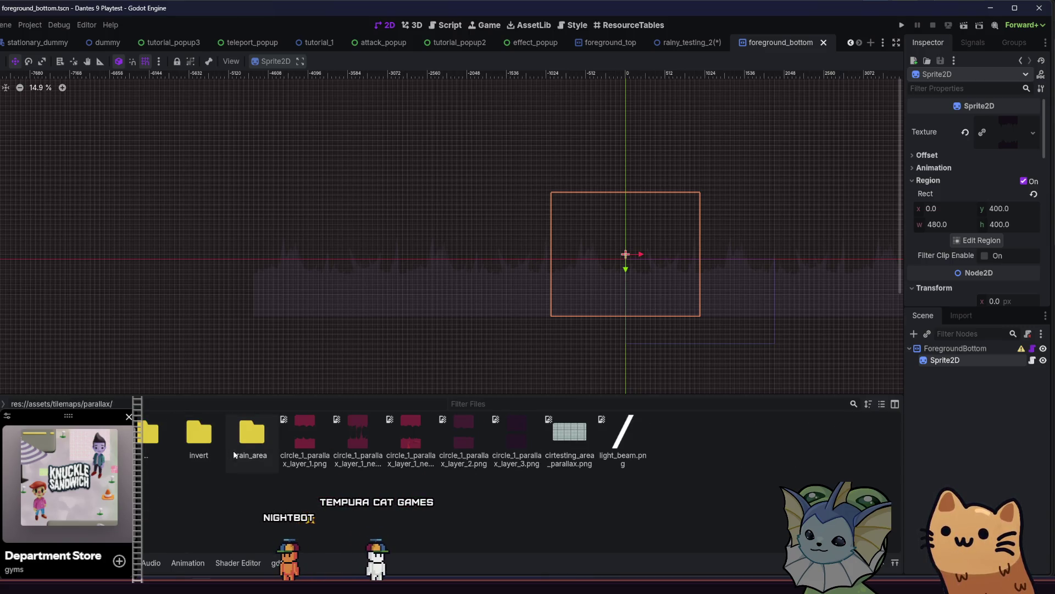
double_click(234, 451)
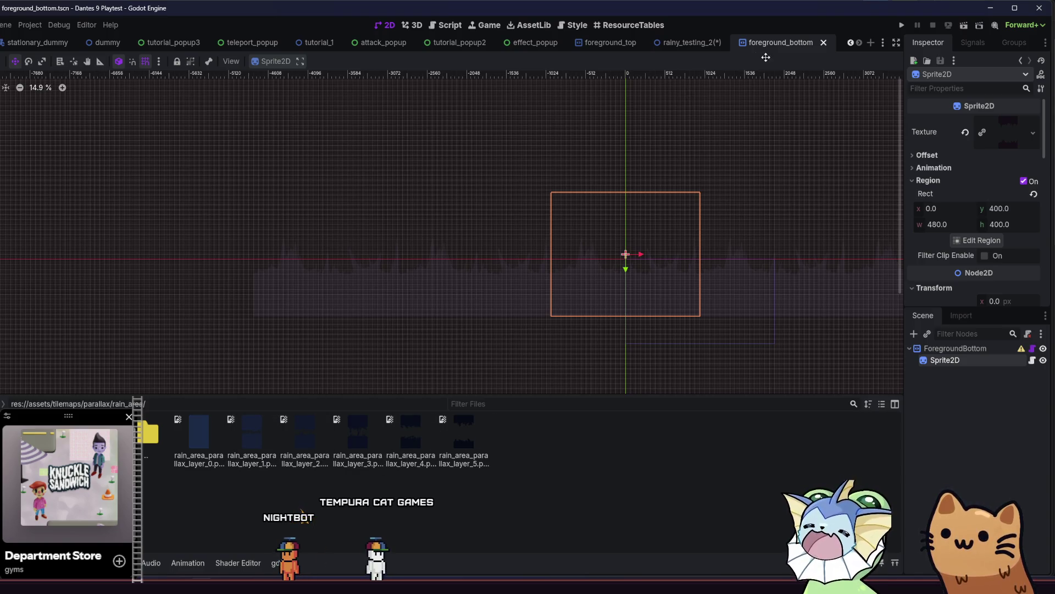
click(690, 42)
drag(453, 434, 998, 123)
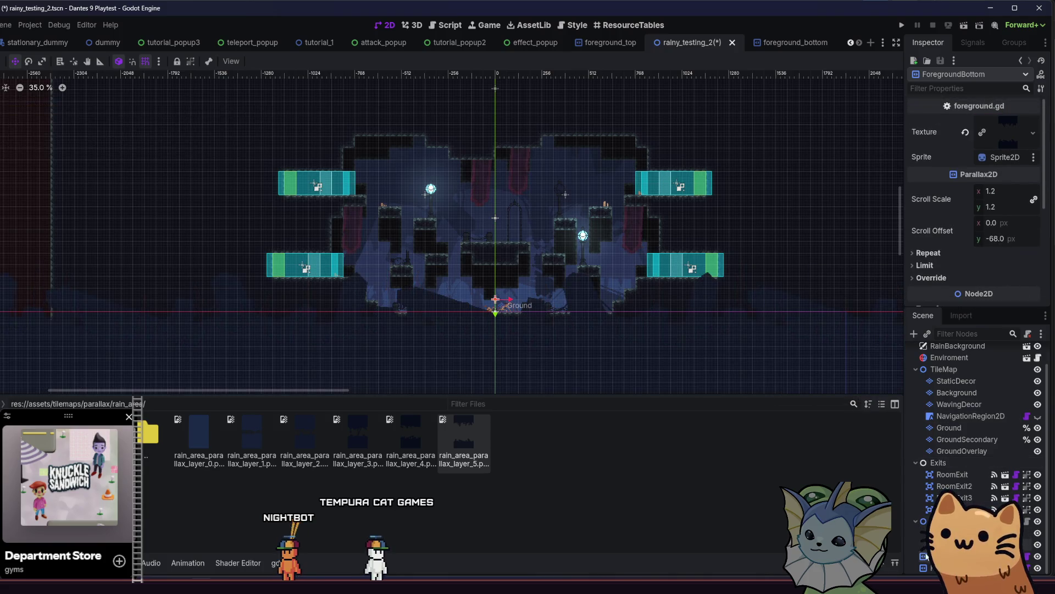
Give ForegroundTop a rain-area layer image as its Texture and save rainy_testing_2
click(926, 555)
mouse_move(464, 437)
mouse_down()
mouse_move(735, 377)
mouse_move(1011, 122)
mouse_move(998, 122)
mouse_up()
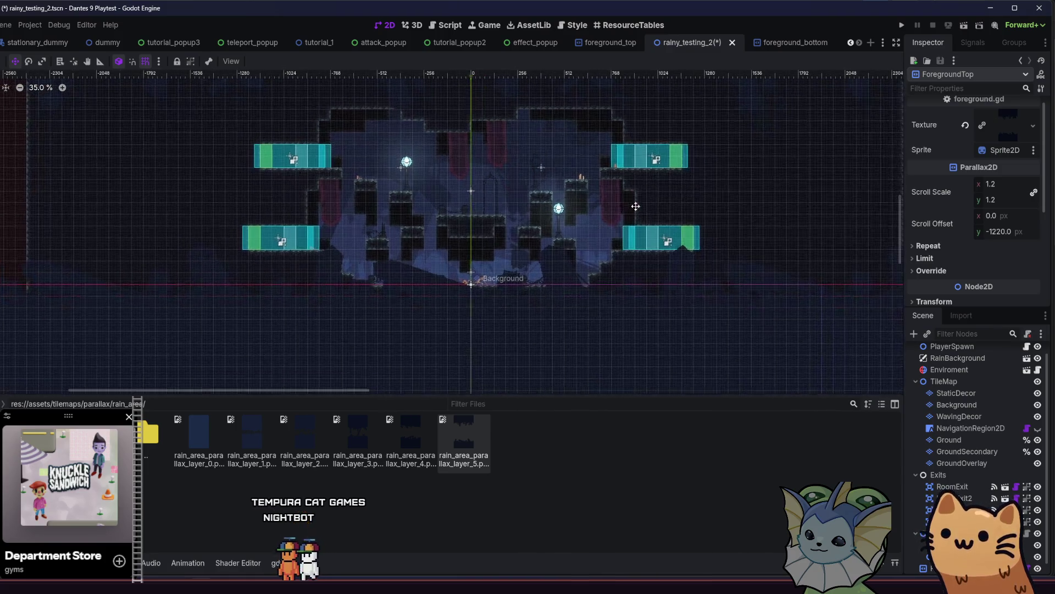
key(ctrl+s)
Pan the level view, select ForegroundBottom, and launch the project to test
scroll(432, 254, up, 3)
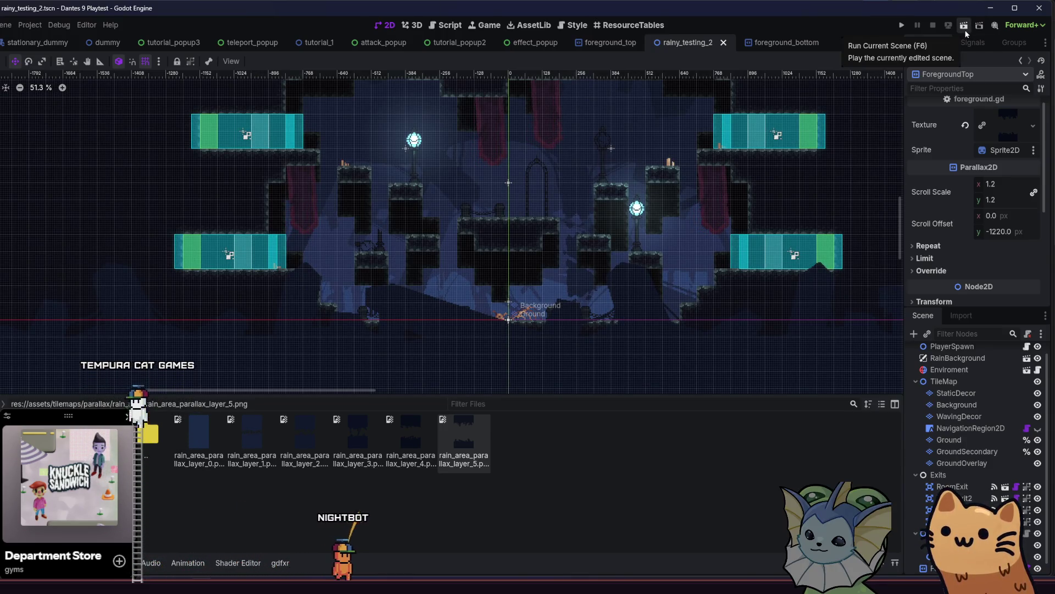
drag(711, 226, 685, 179)
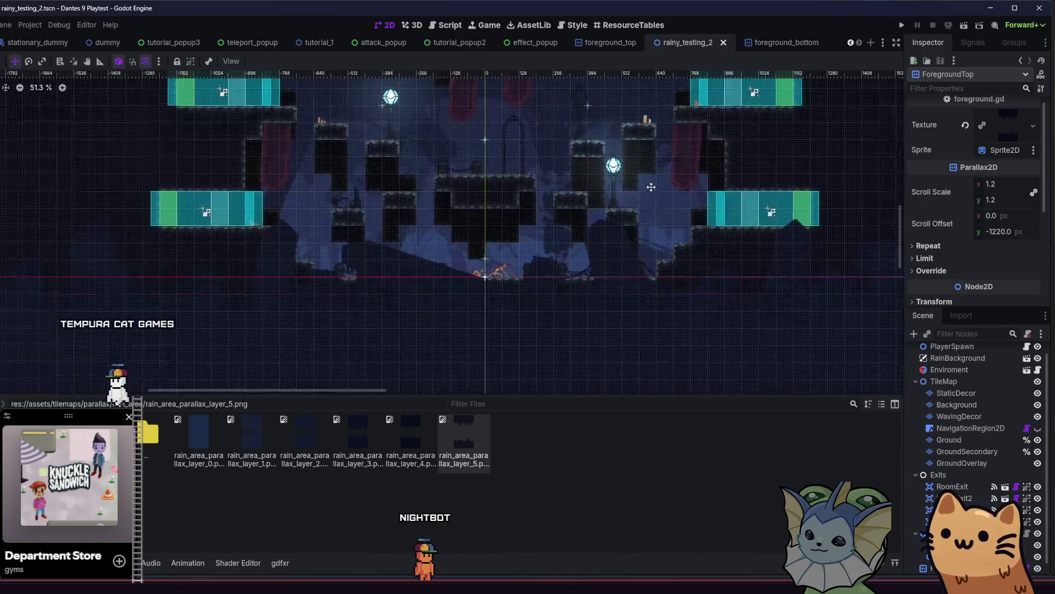
click(967, 568)
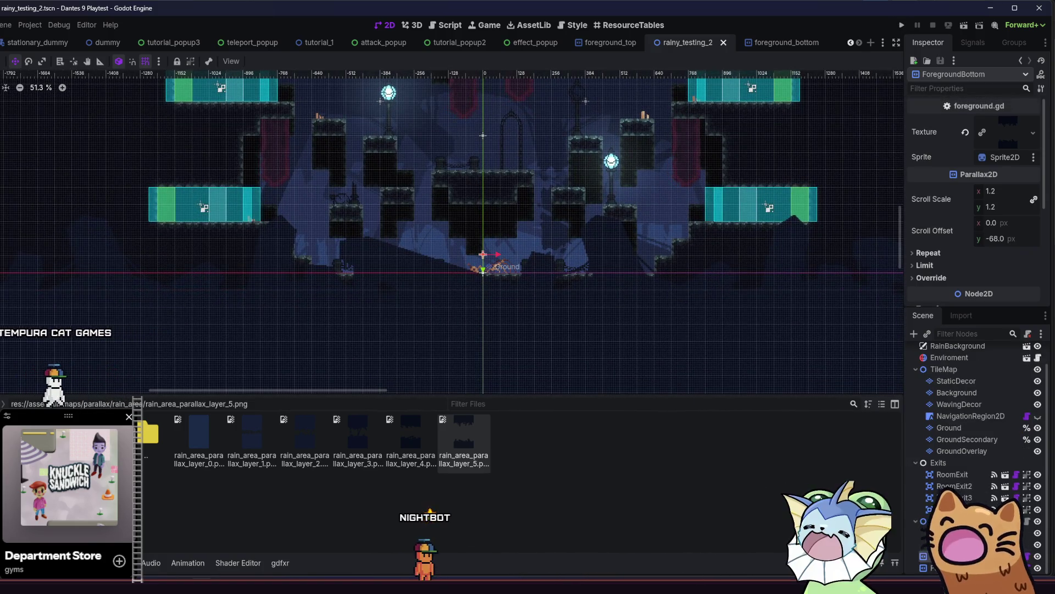
scroll(615, 325, up, 1)
scroll(615, 326, down, 2)
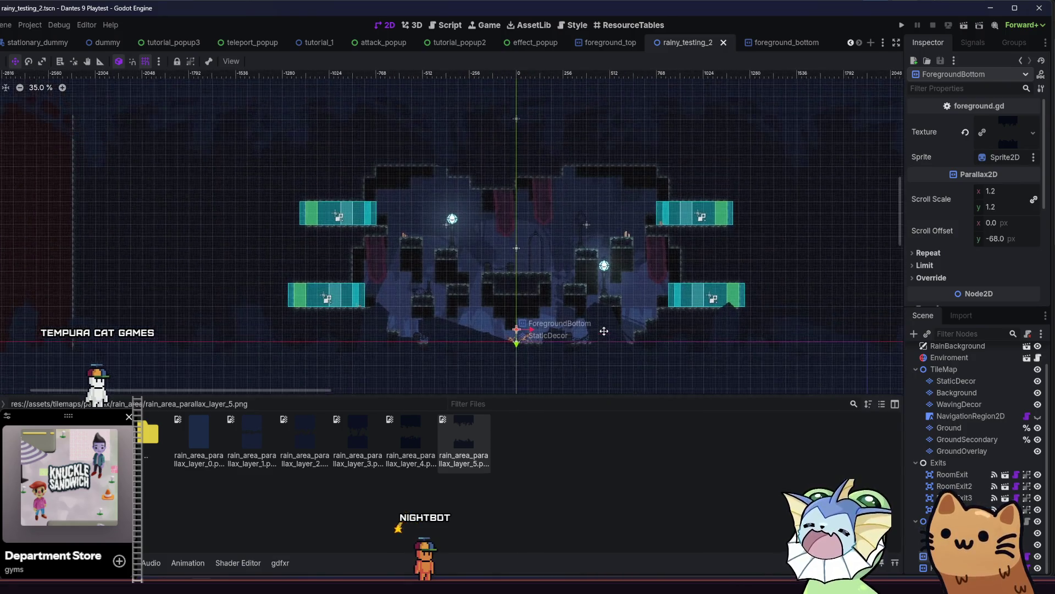
click(903, 25)
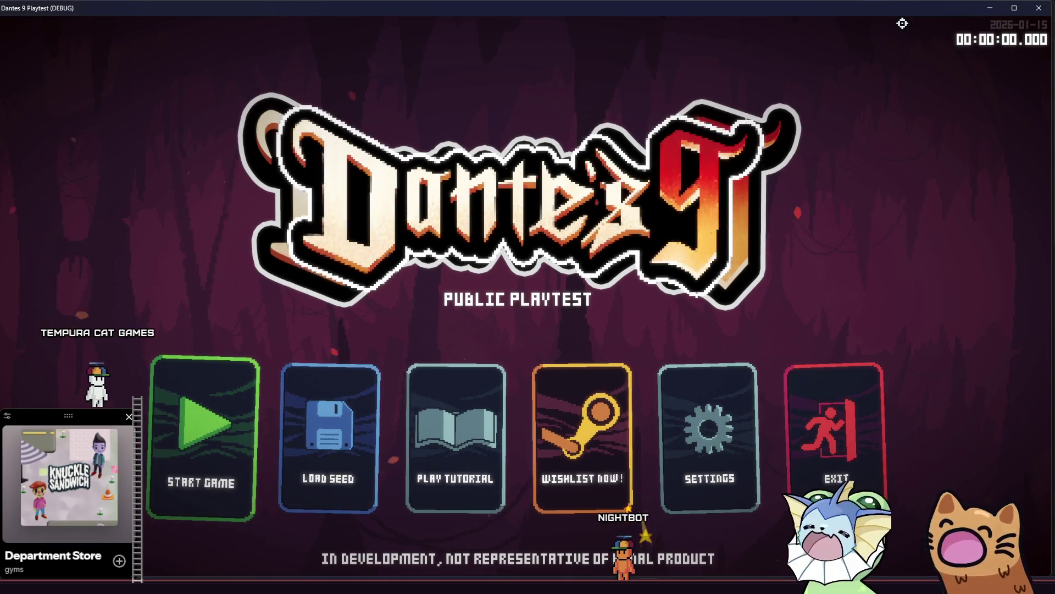
Start a new game, climb the cat up the left wall, land on the central platform, then quit
click(229, 379)
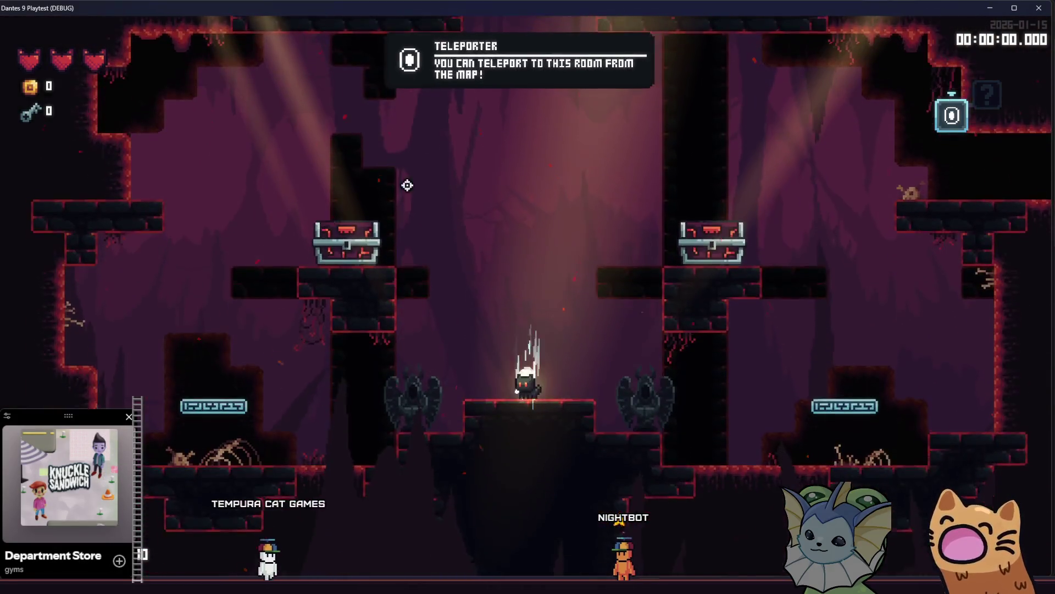
key(space)
key(a)
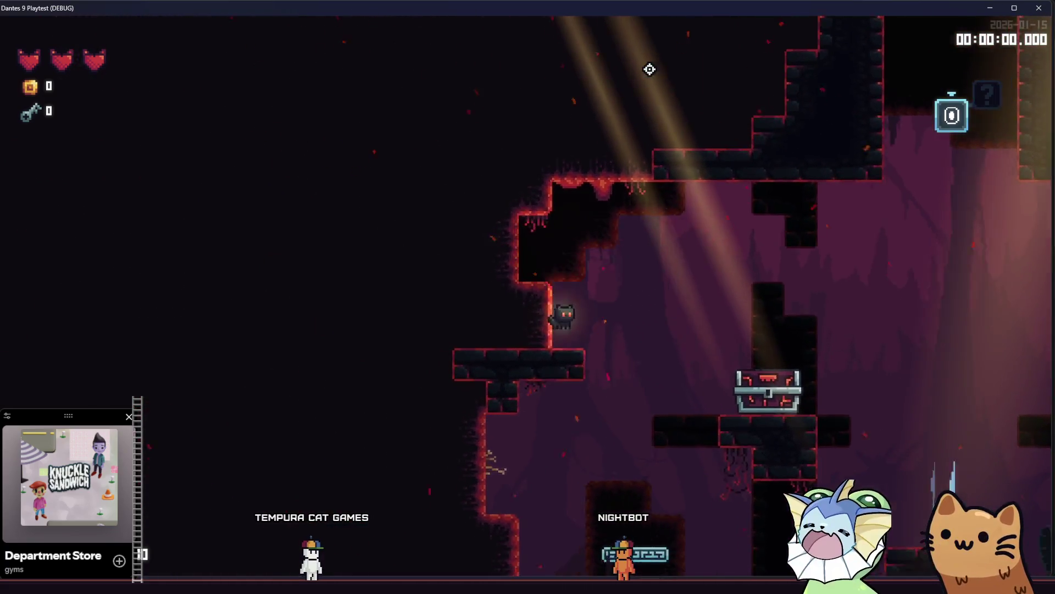
key(a)
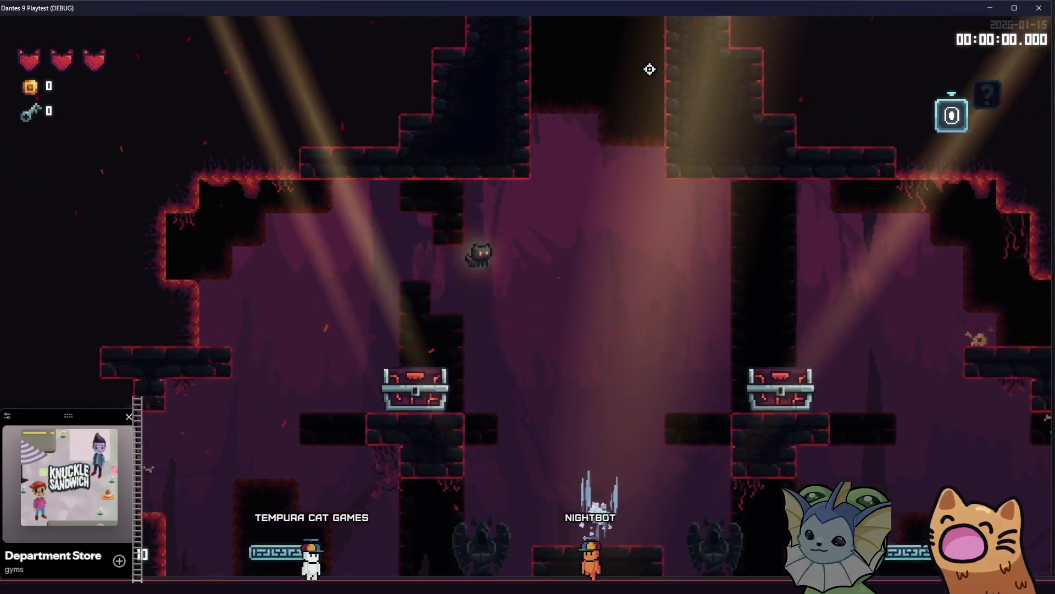
key(d)
key(space)
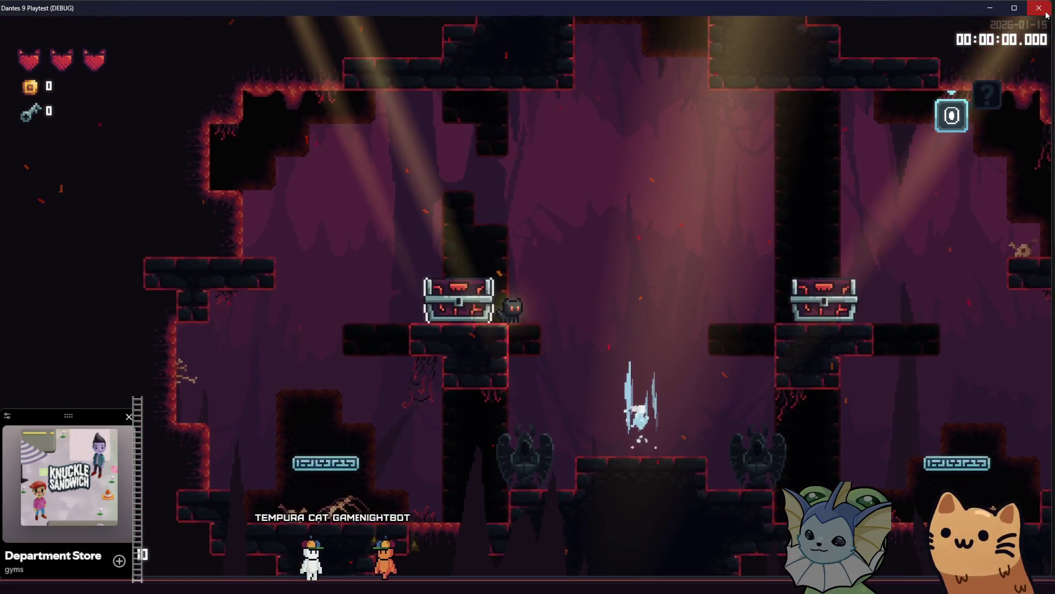
click(1047, 10)
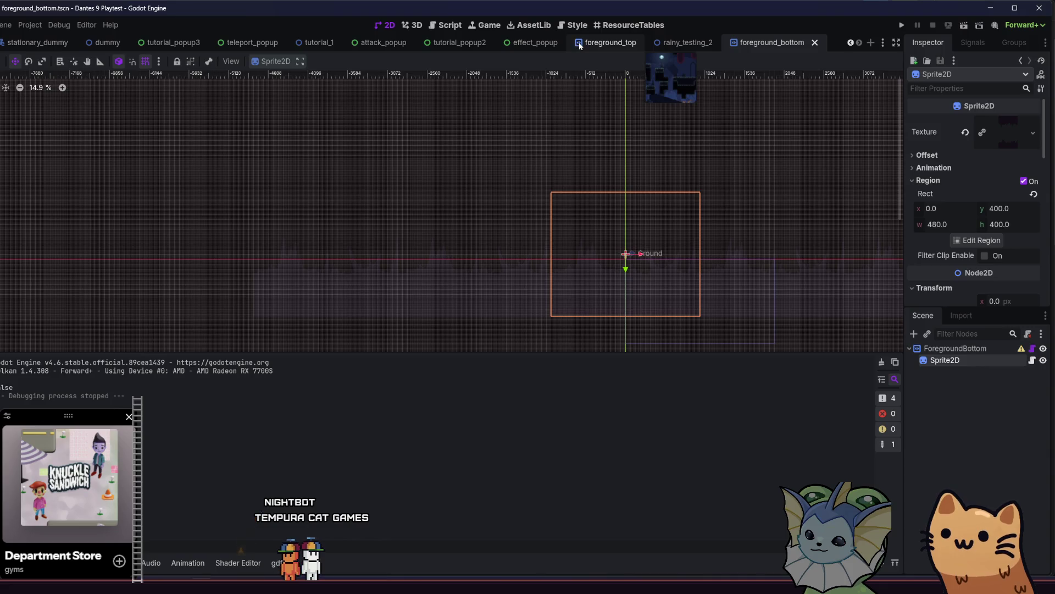
In foreground_top, select Sprite2D and bring up the folder of inverted parallax images
click(580, 46)
key(ctrl+s)
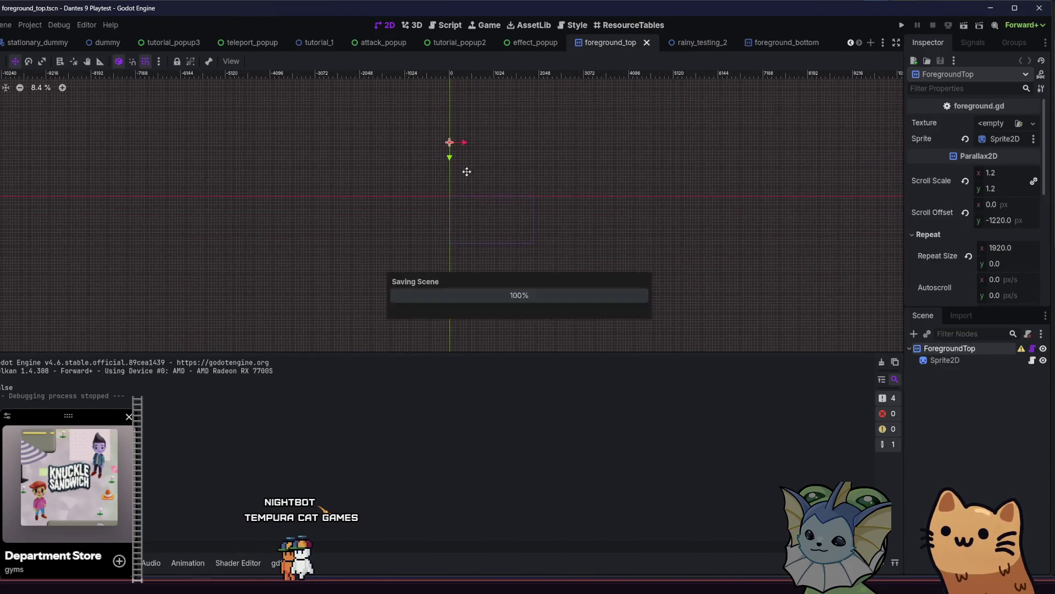
click(945, 360)
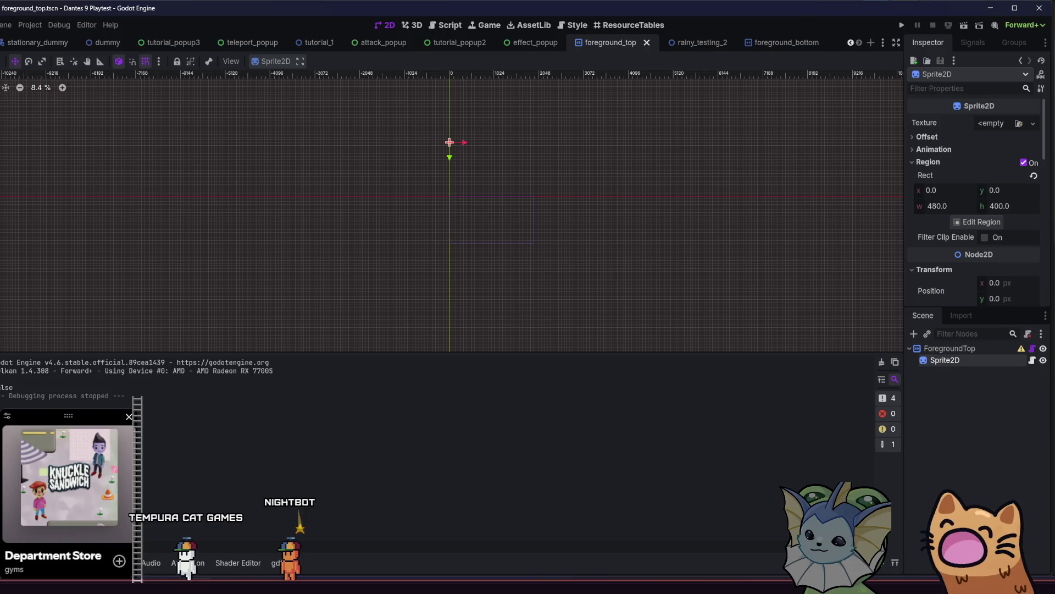
key(alt+f)
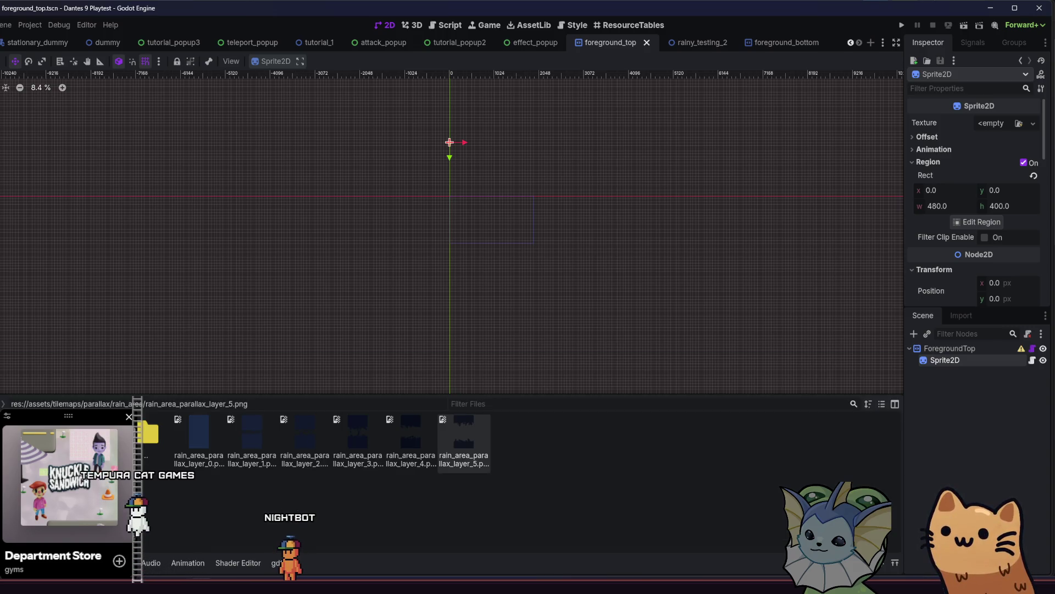
key(alt+Left)
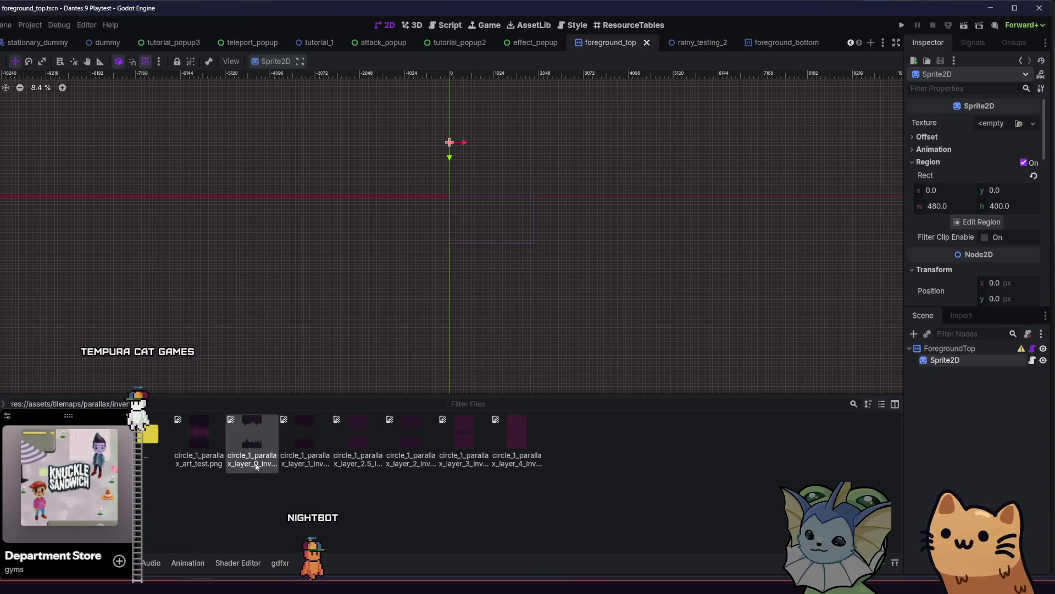
Set Sprite2D's Texture to circle_1_parallax_layer_0_invert, save, and relaunch the game
mouse_move(256, 466)
mouse_down()
mouse_move(517, 406)
mouse_move(956, 345)
mouse_move(962, 262)
mouse_move(994, 153)
mouse_up()
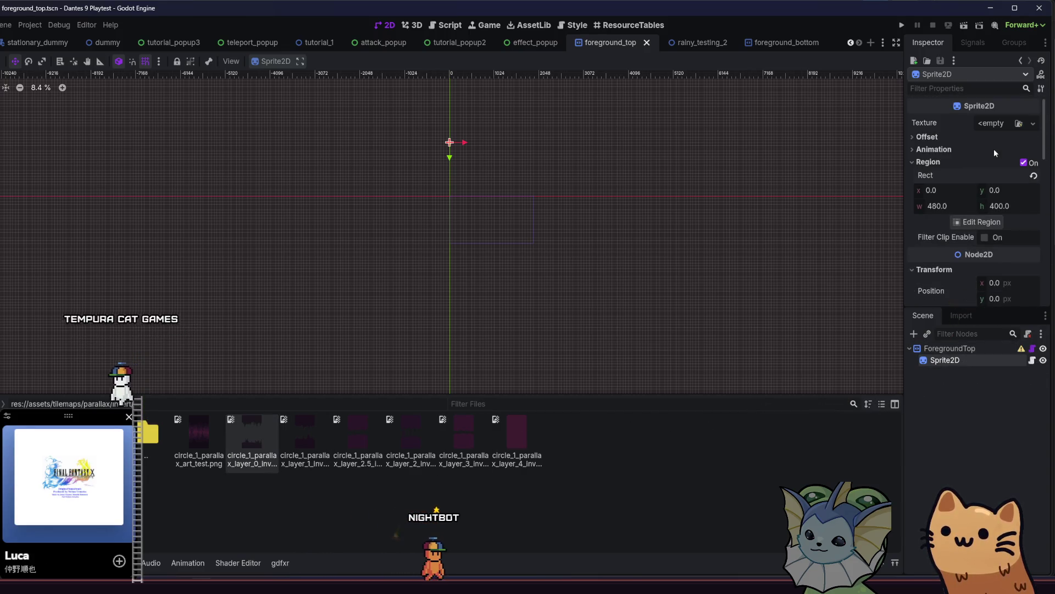
drag(252, 439, 983, 127)
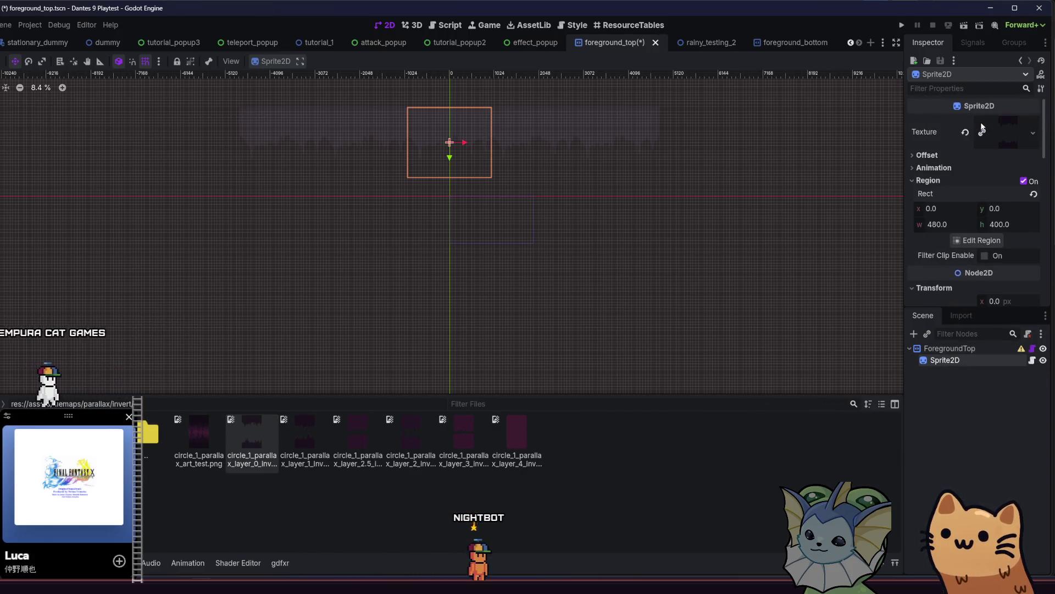
key(ctrl+s)
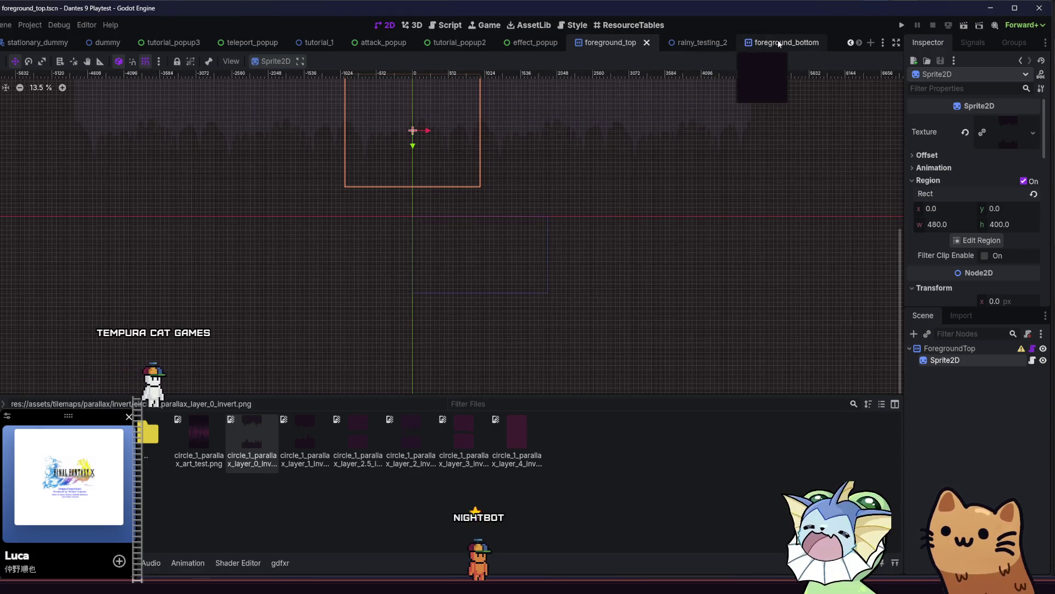
click(795, 43)
click(625, 38)
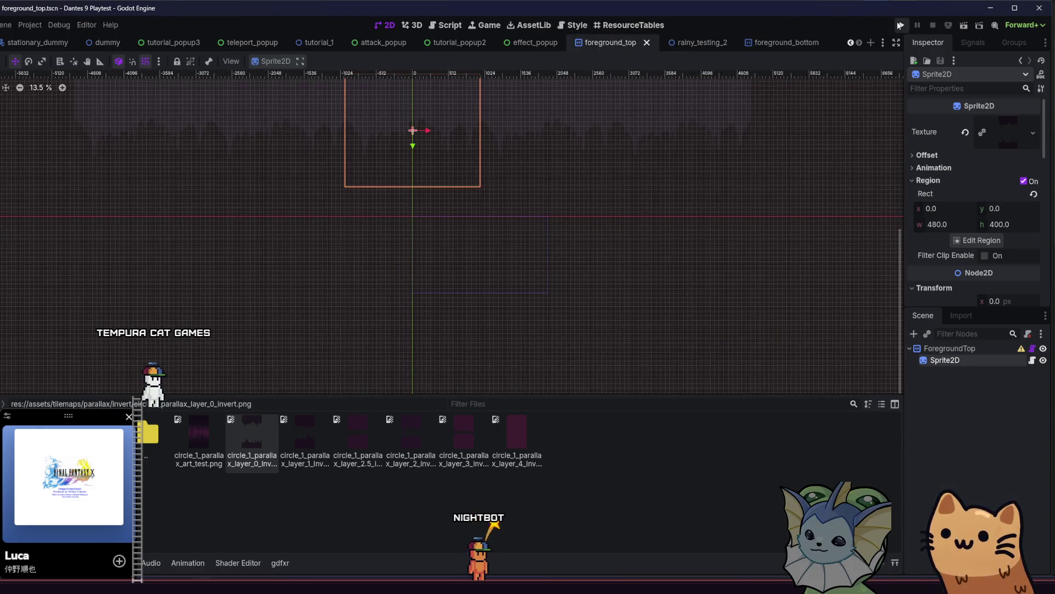
click(900, 25)
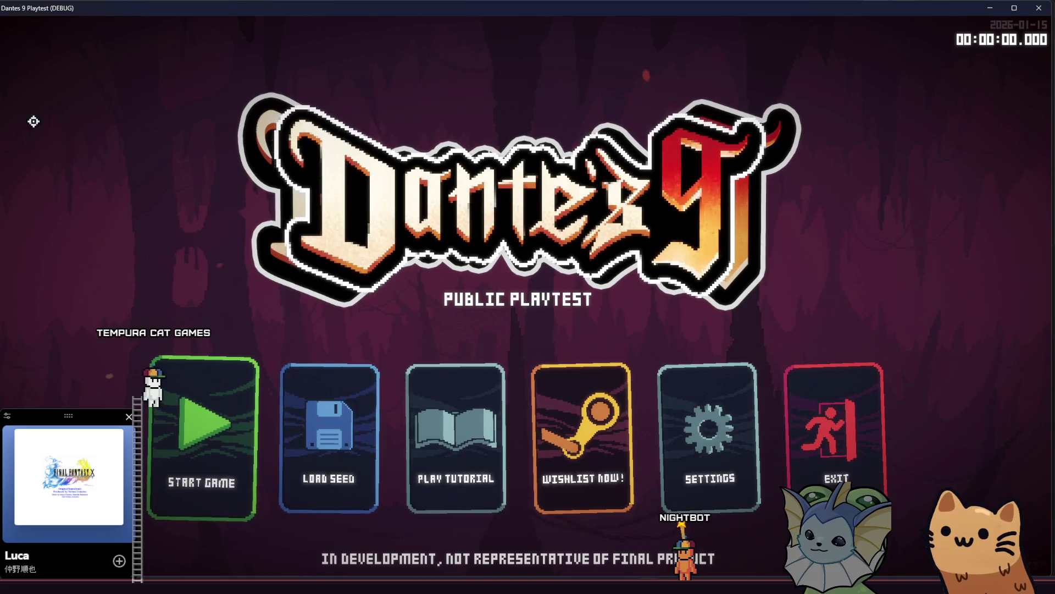
Start a new game and use the F1 debug menu to teleport to the RAIN room
click(219, 433)
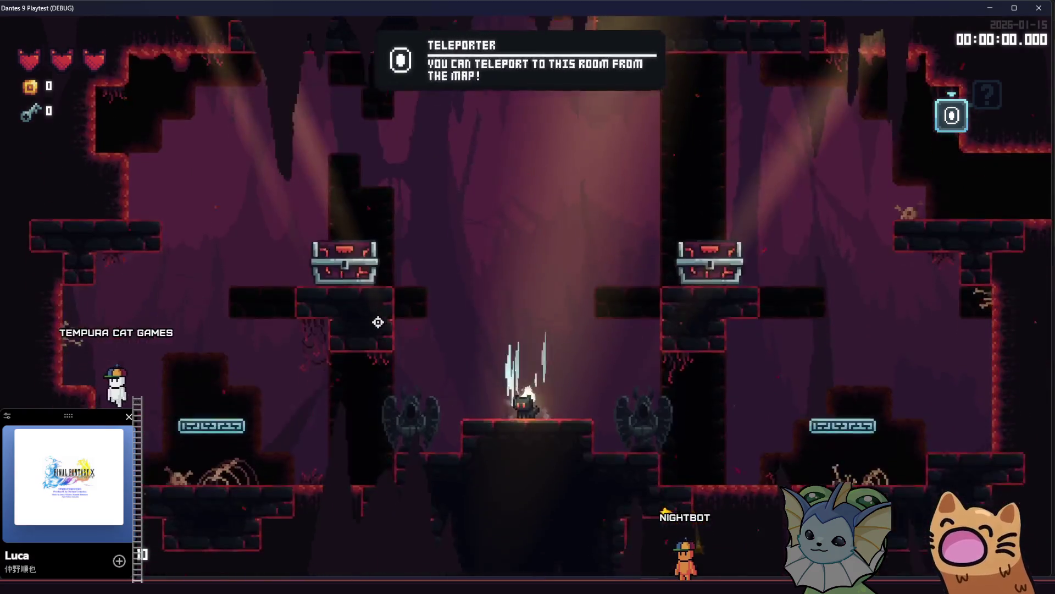
key(space)
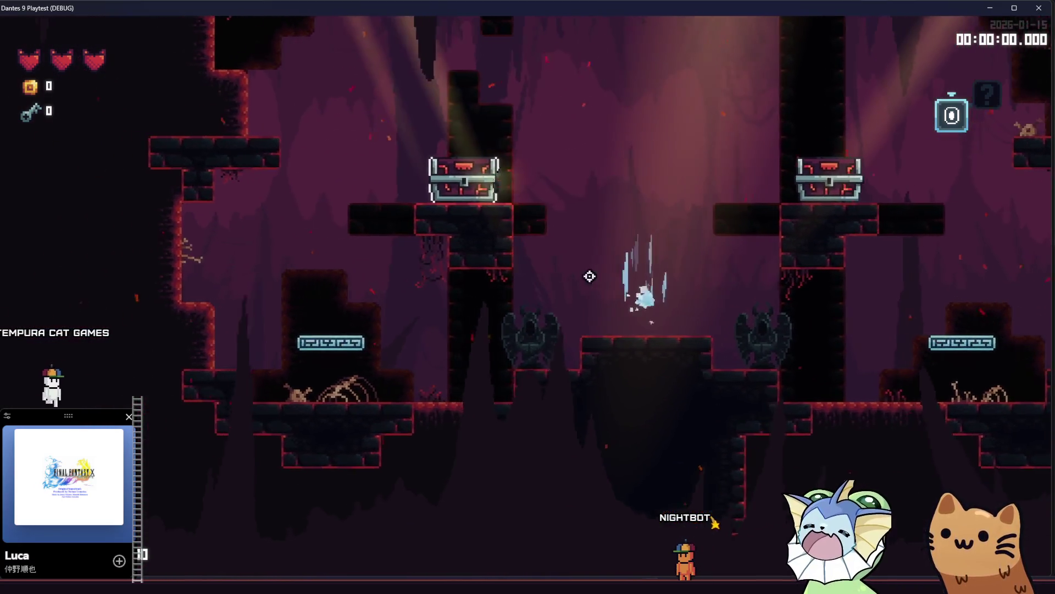
key(a)
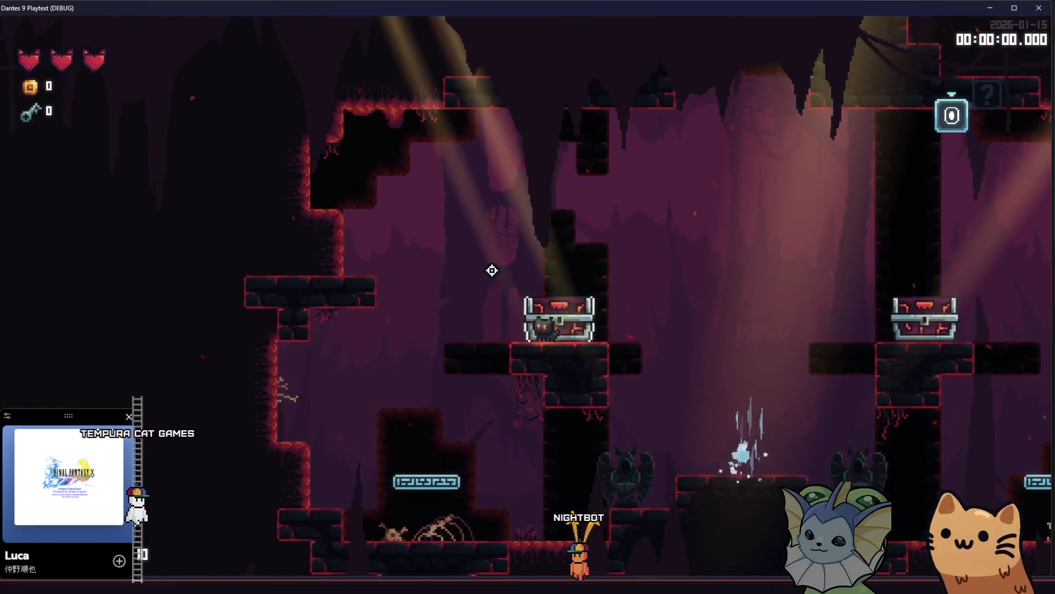
key(F1)
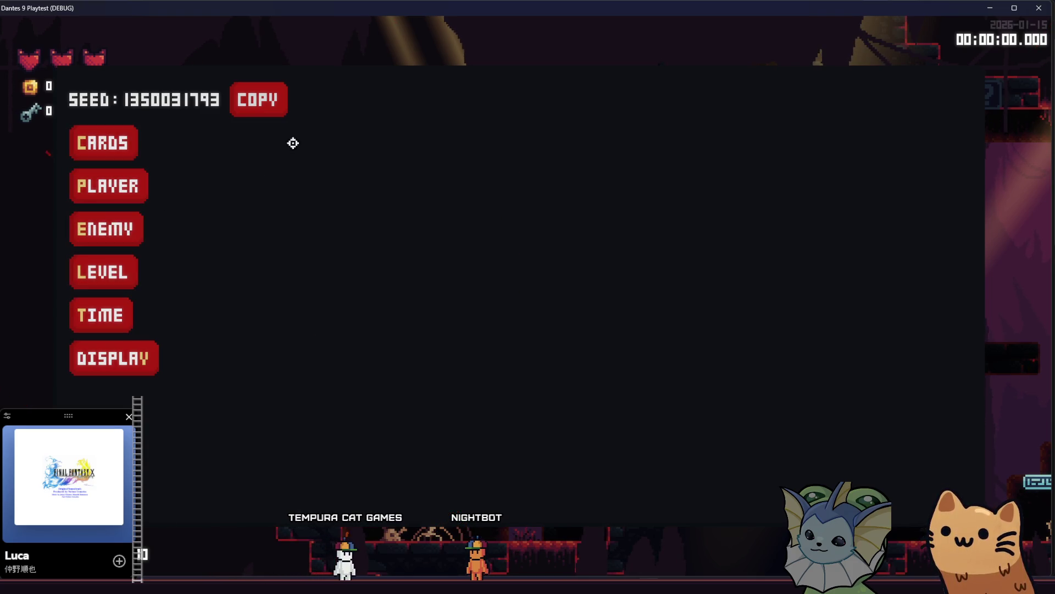
click(382, 94)
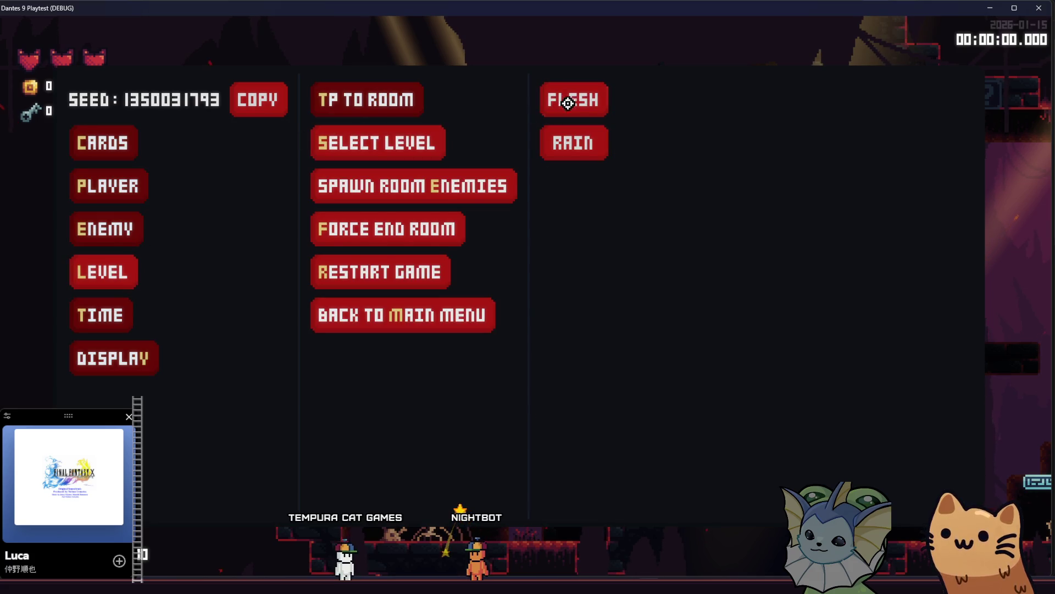
click(561, 141)
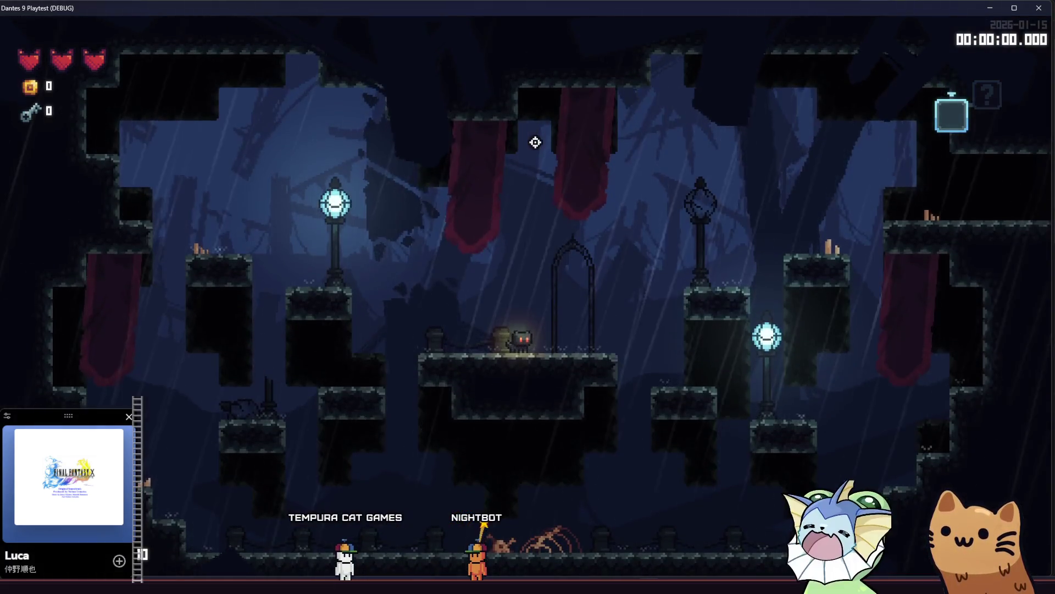
Run the cat across the rainy room, dropping to the bonfire floor and climbing the right wall
key(Right)
key(space)
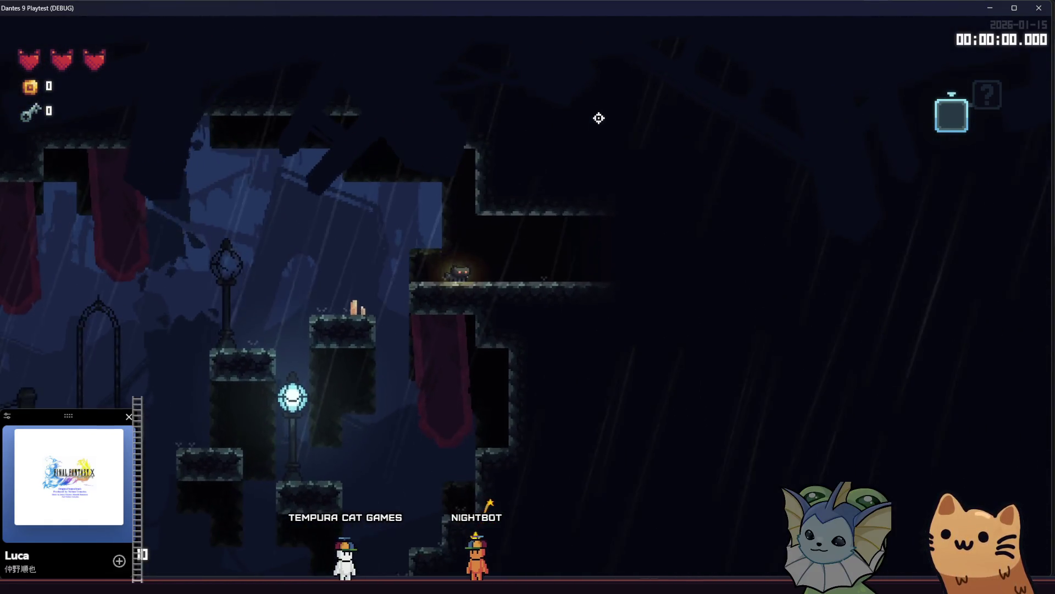
key(Left)
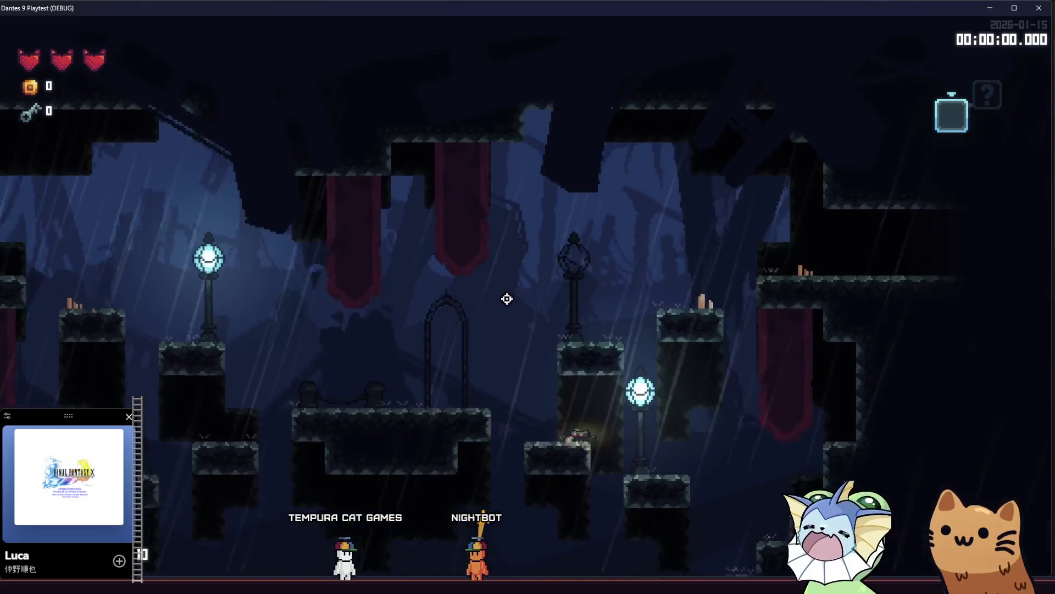
key(Left)
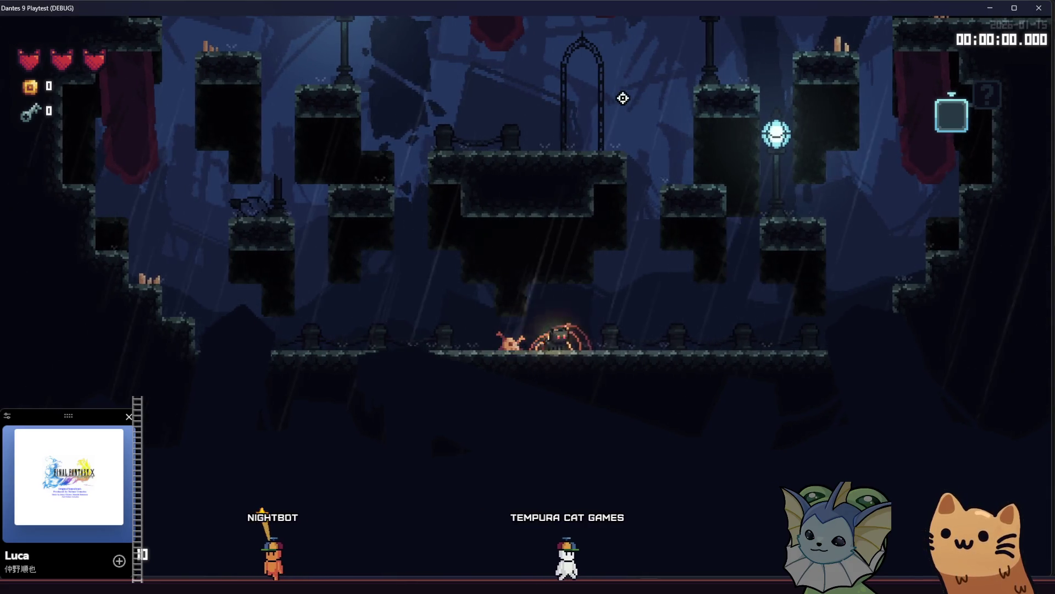
key(Right)
key(space)
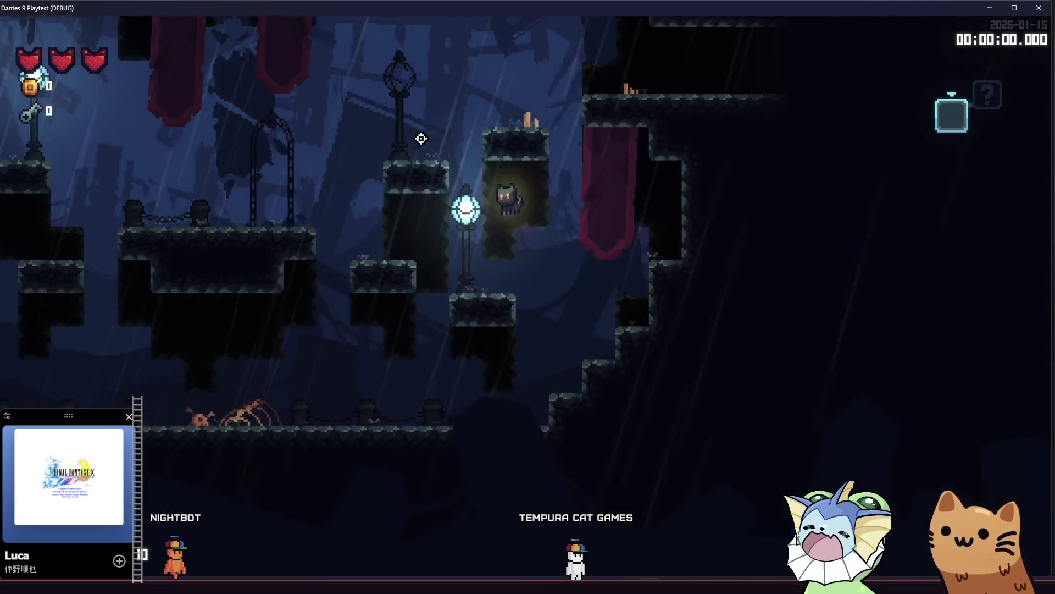
key(Left)
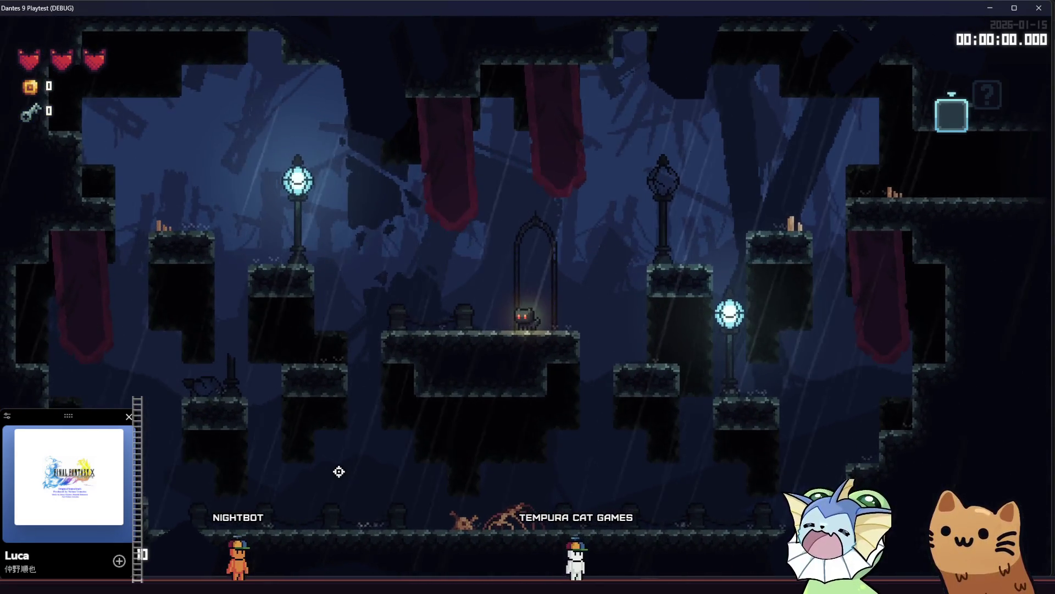
Jump the cat onto the right platforms, the arch platform, and the higher lamp-post ledge
key(Right)
key(space)
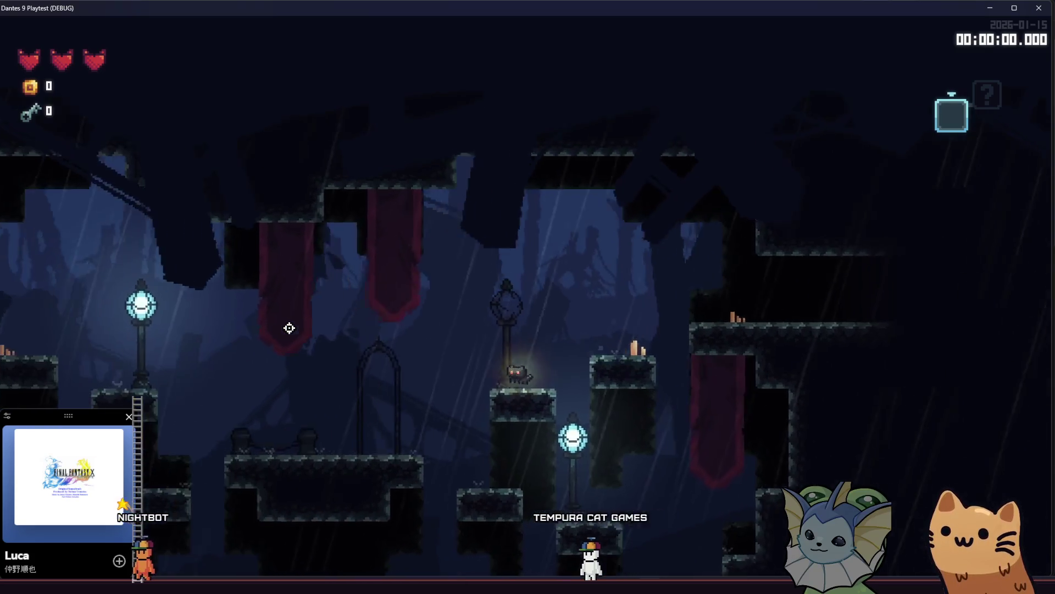
key(Left)
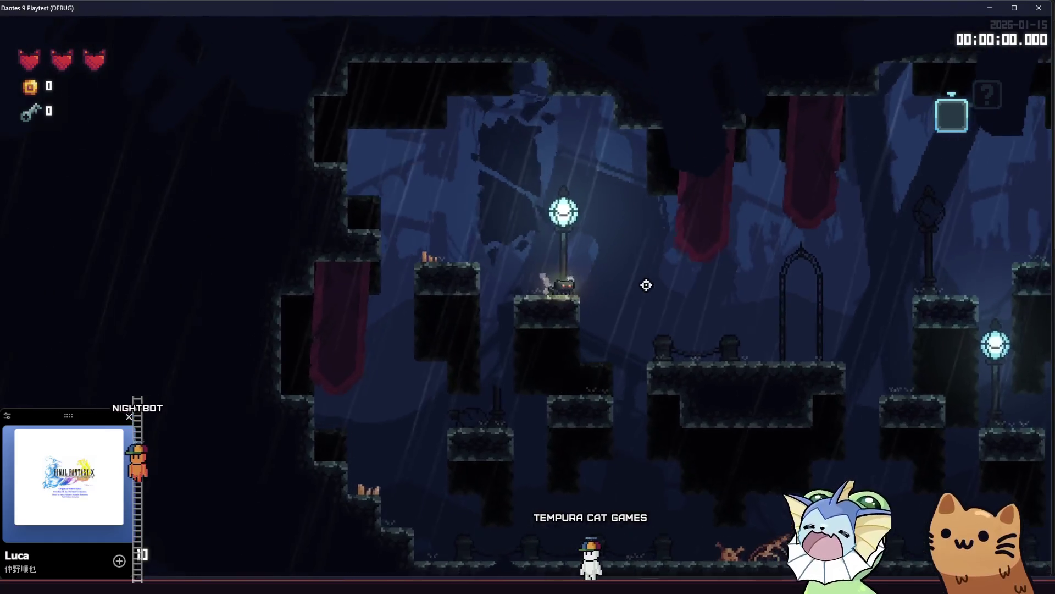
key(Right)
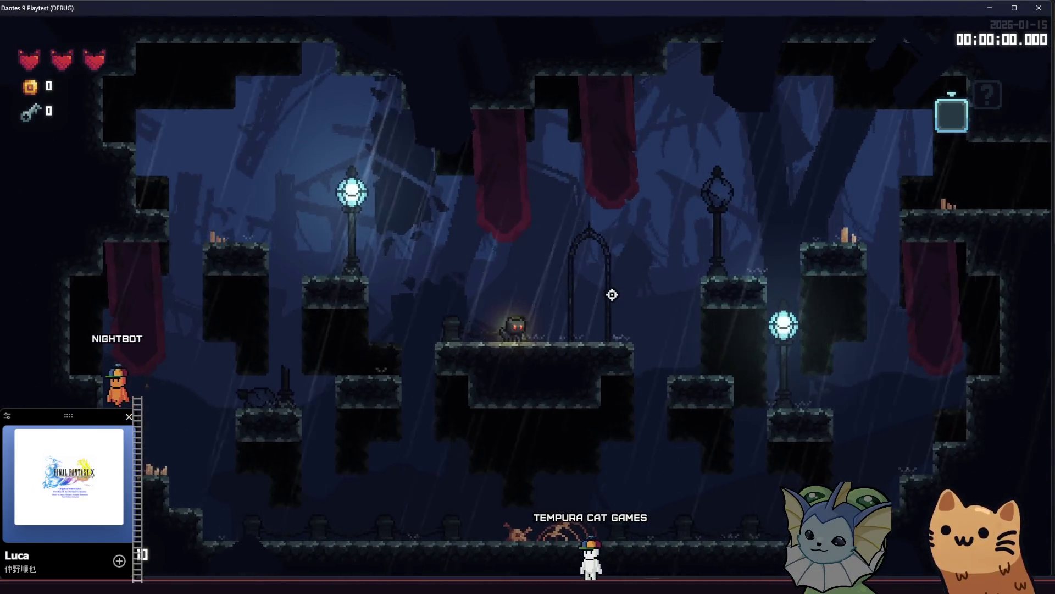
key(Right)
key(space)
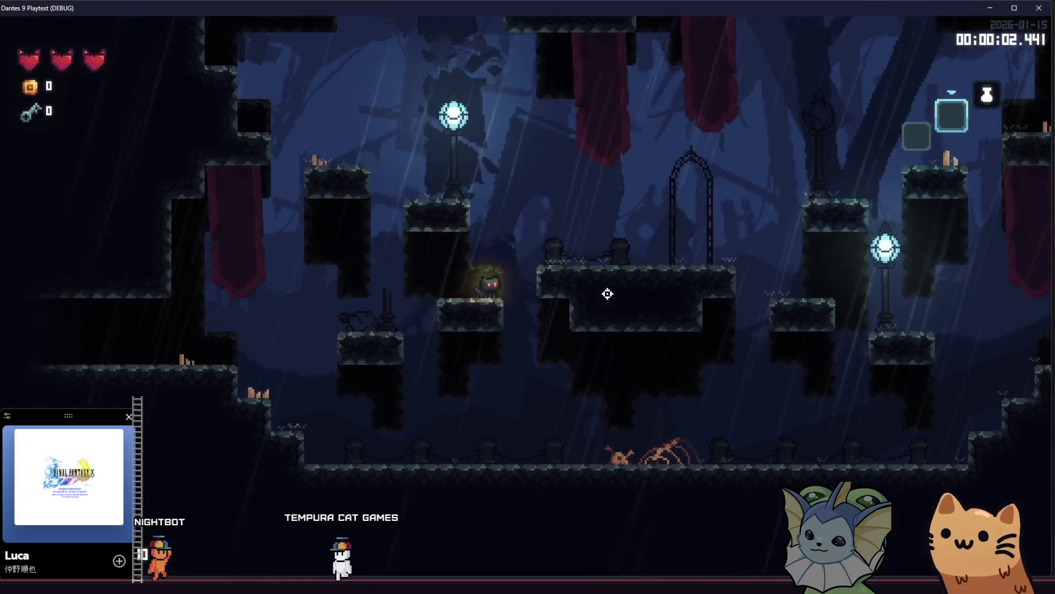
key(Right)
key(space)
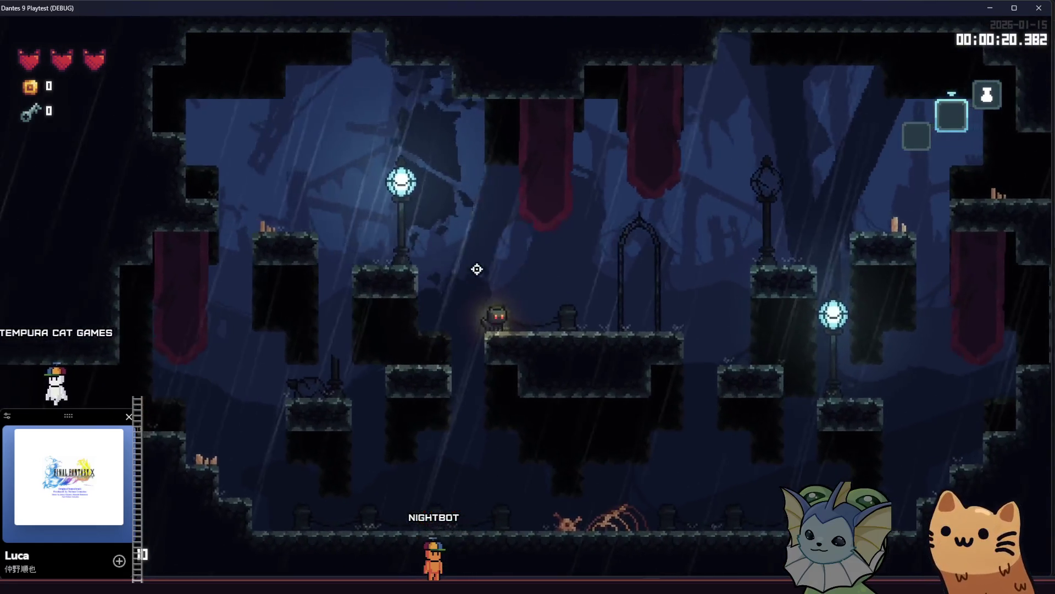
Move the cat through the next rainy room to the left wall ledge, then stop with F8
key(d)
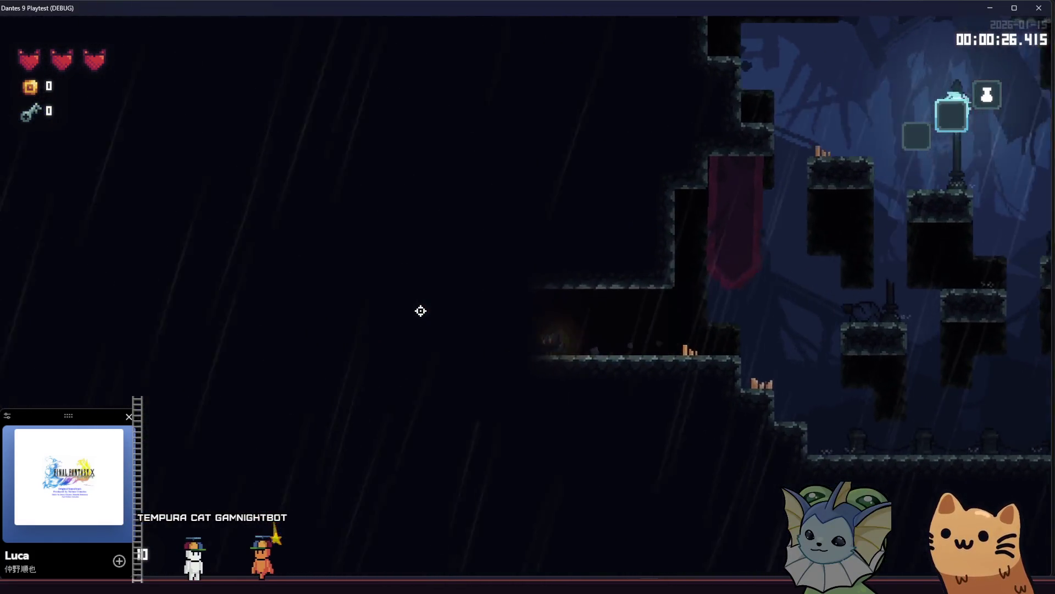
key(a)
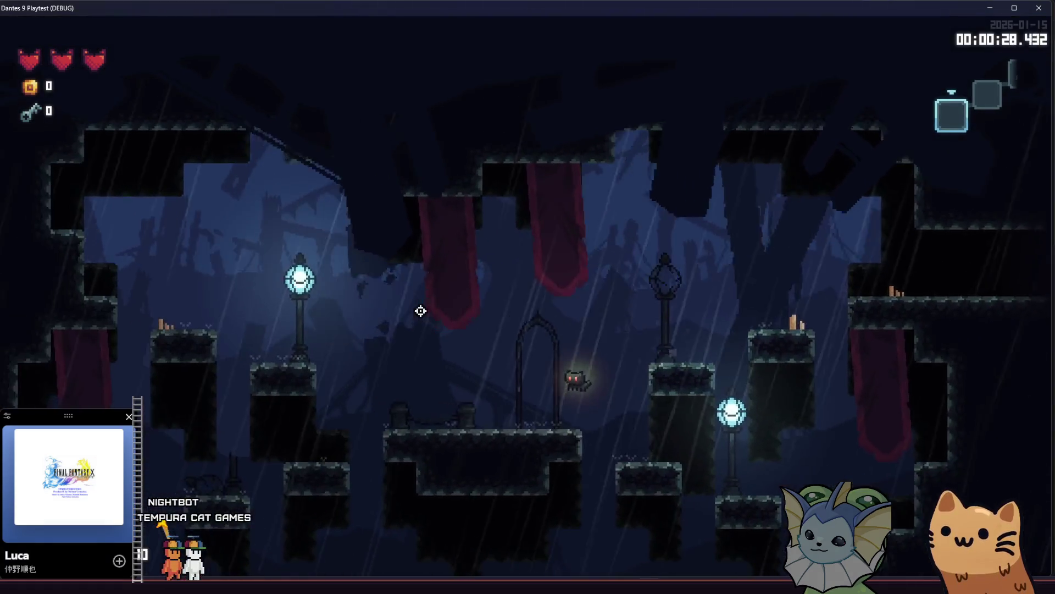
key(a)
key(space)
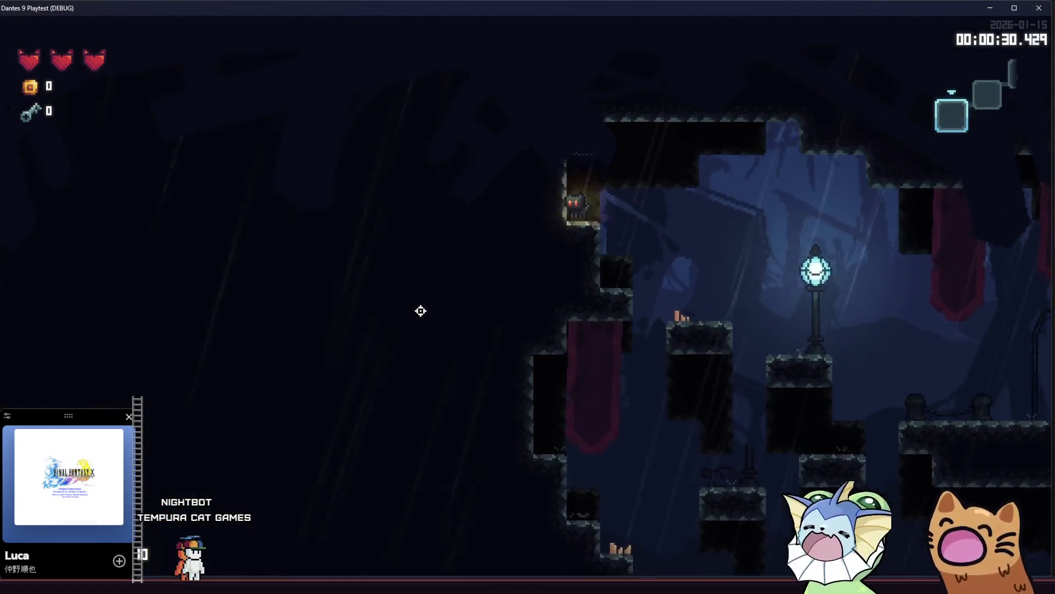
key(d)
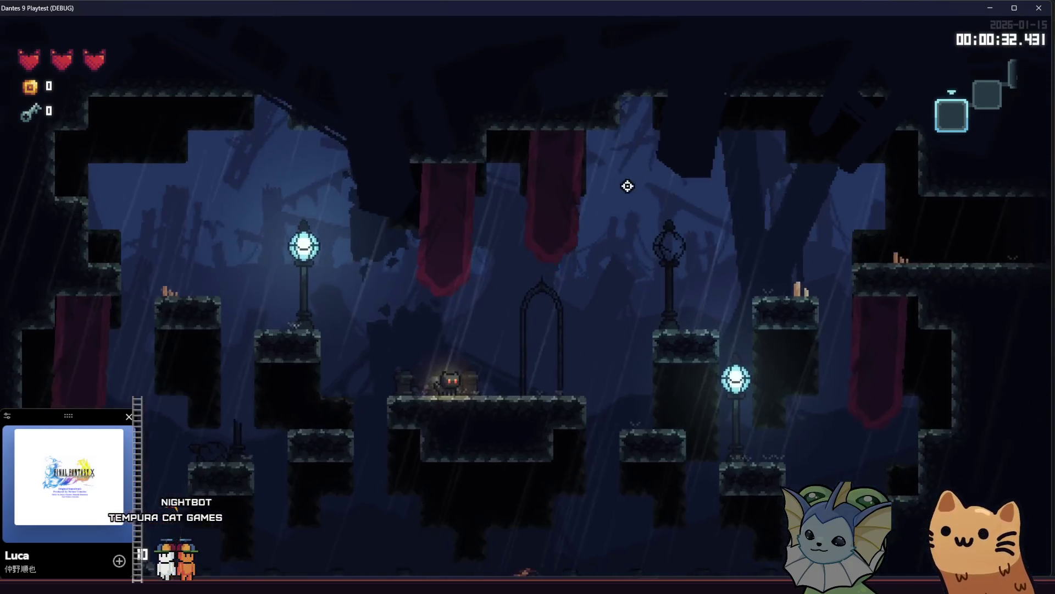
key(a)
key(a)
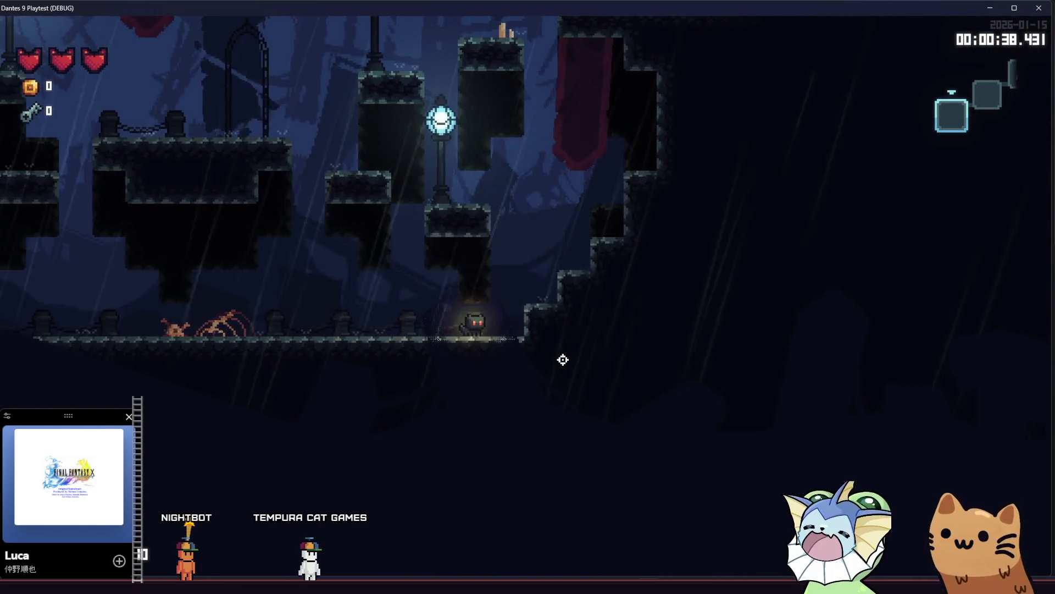
key(a)
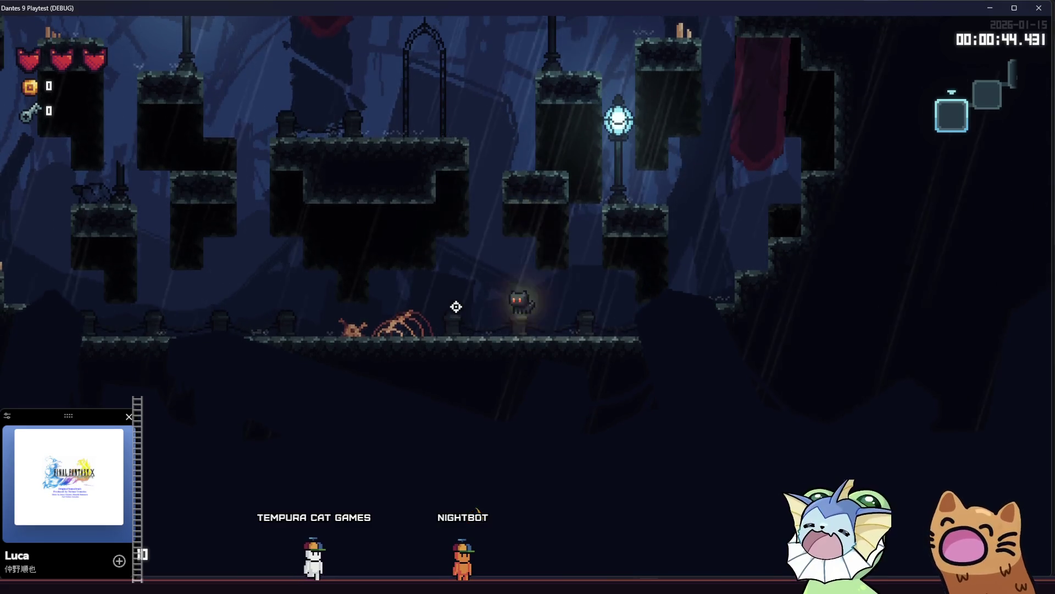
key(Left)
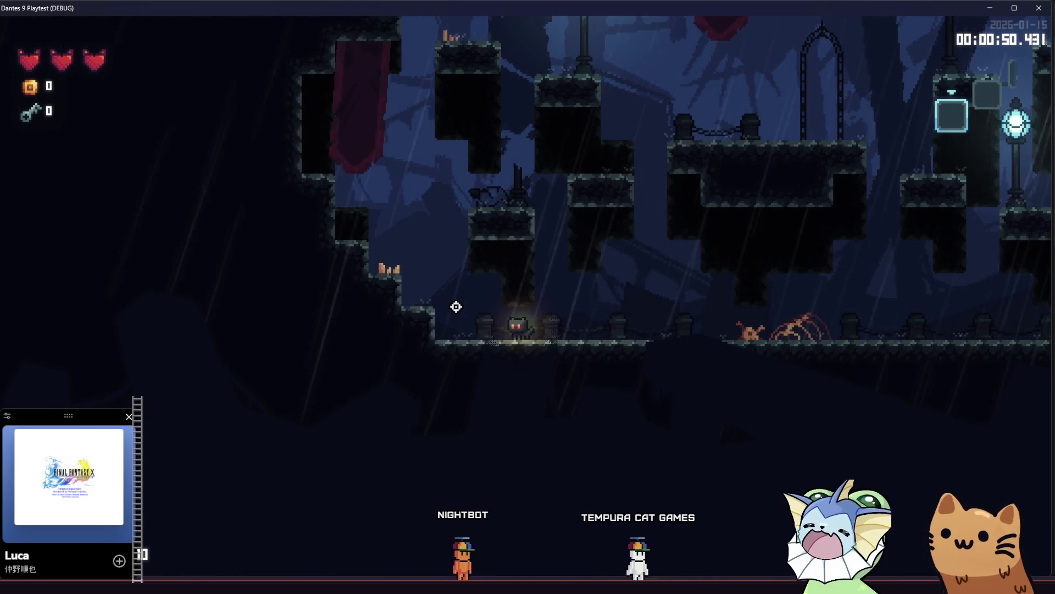
key(Left)
key(space)
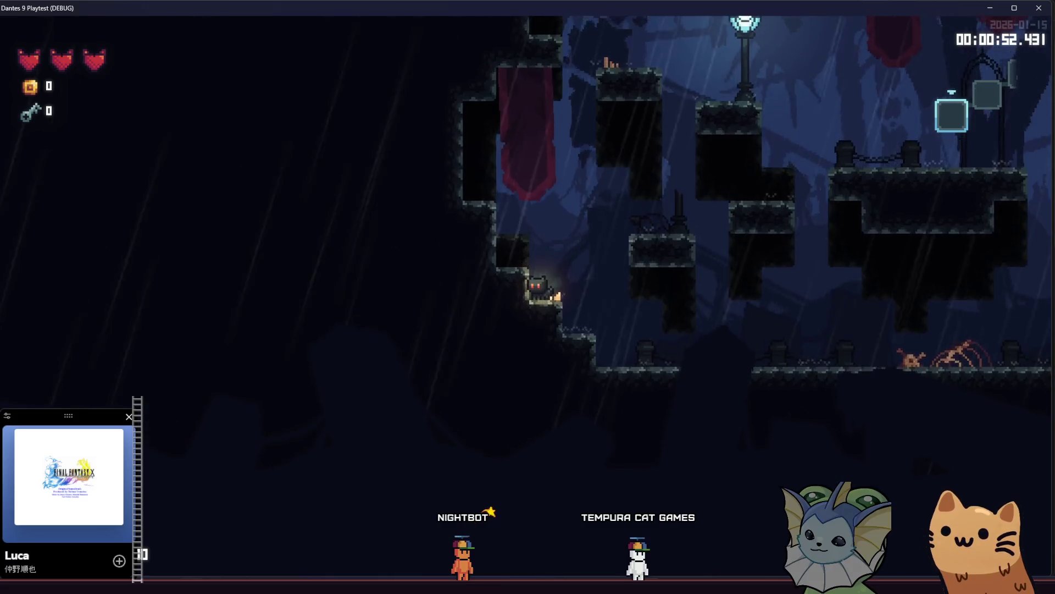
key(F8)
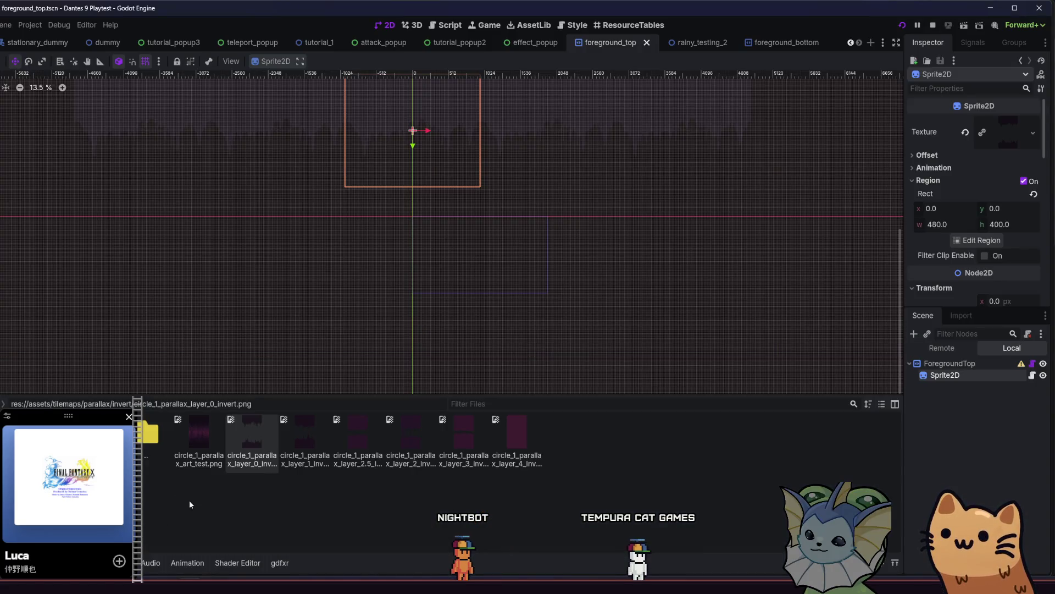
Browse to parallax/rain_area, pick rain_area_parallax_layer_4.png, and switch to rainy_testing_2
double_click(139, 440)
double_click(265, 437)
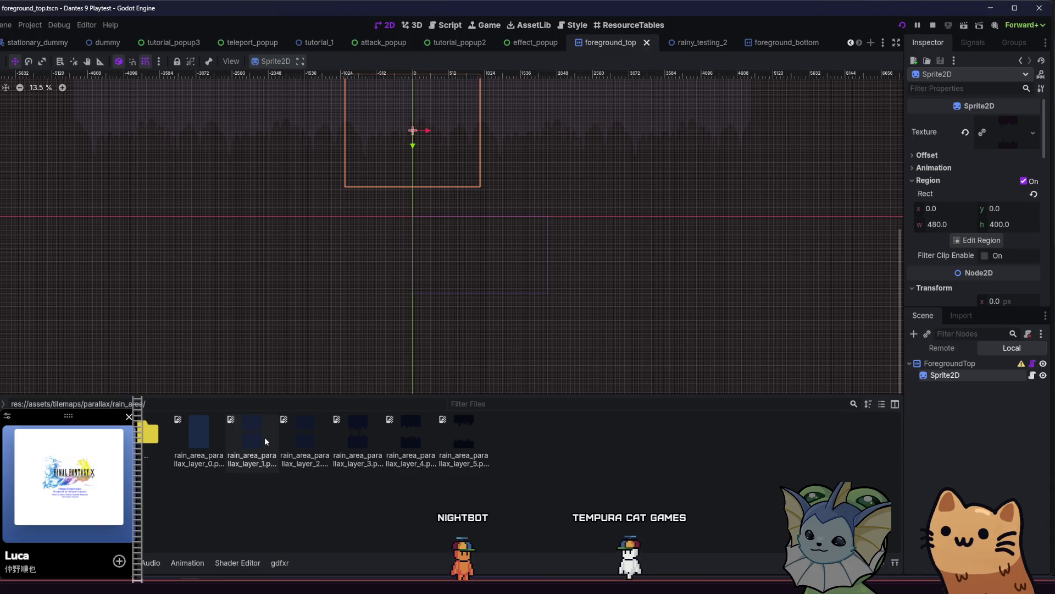
click(458, 448)
click(425, 443)
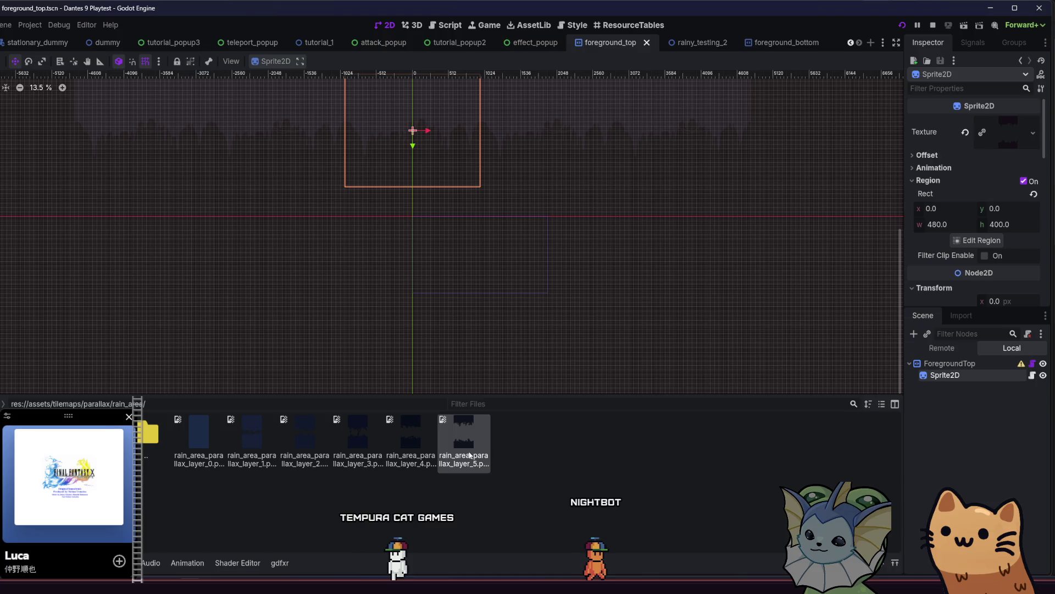
click(690, 42)
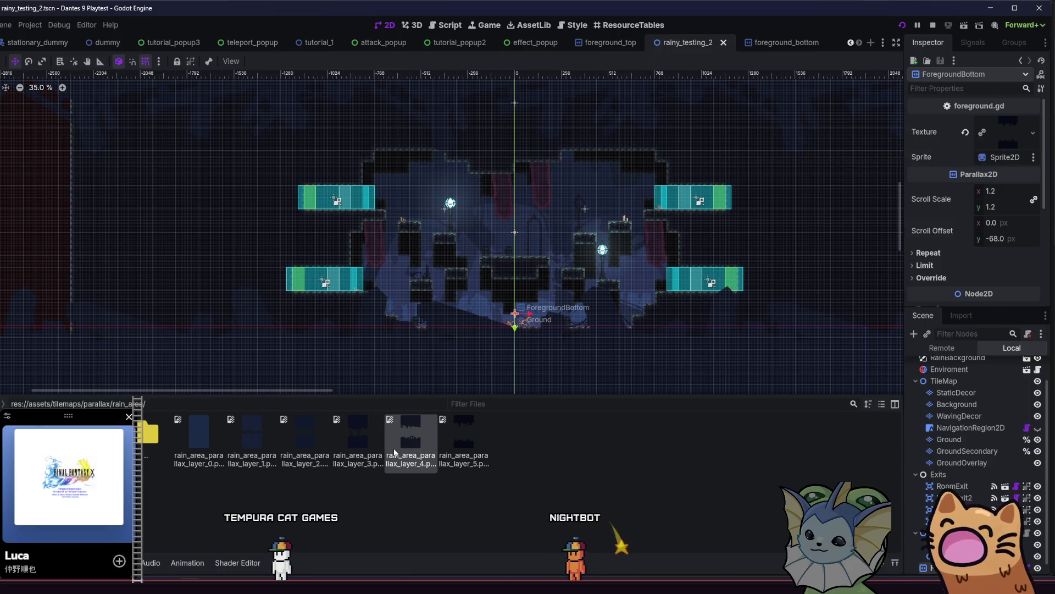
Set ForegroundBottom's Texture to layer_4.png and ForegroundTop's to layer_5.png, saving each
mouse_move(410, 434)
mouse_down()
mouse_move(842, 219)
mouse_move(971, 142)
mouse_up()
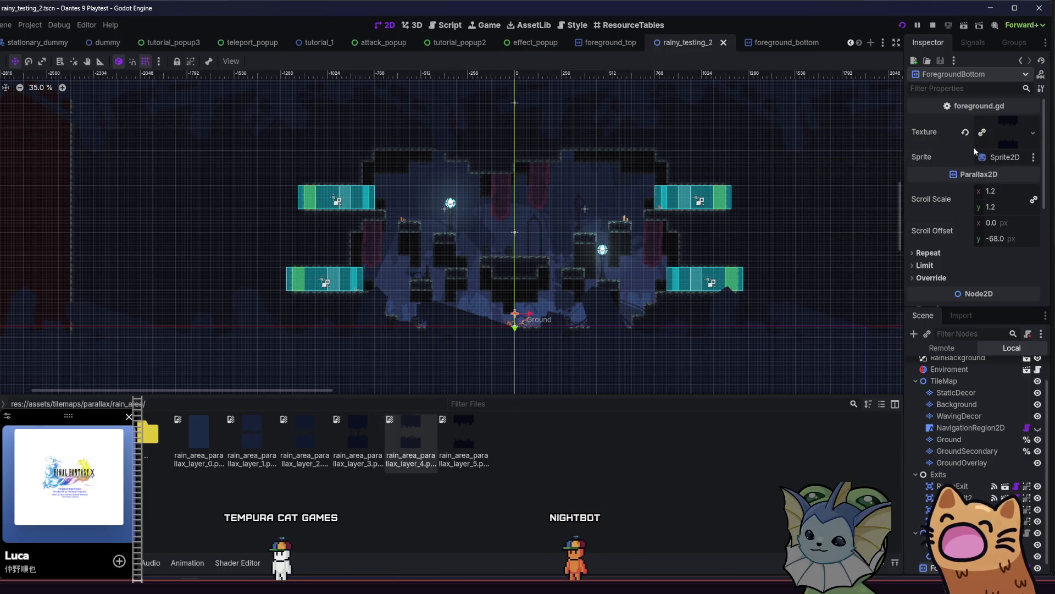
scroll(979, 417, down, 1)
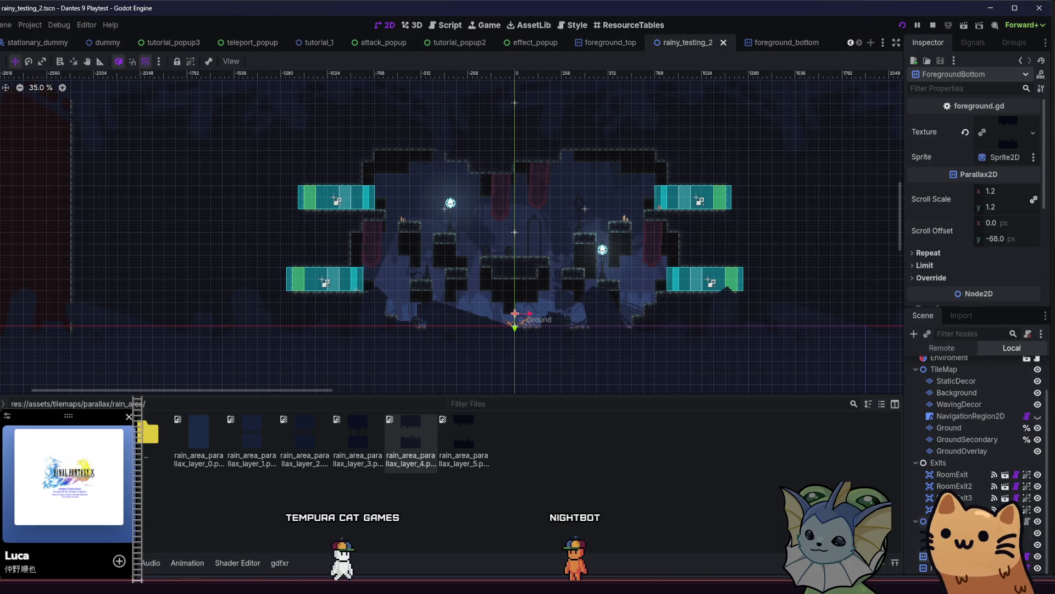
drag(410, 437, 989, 134)
key(ctrl+s)
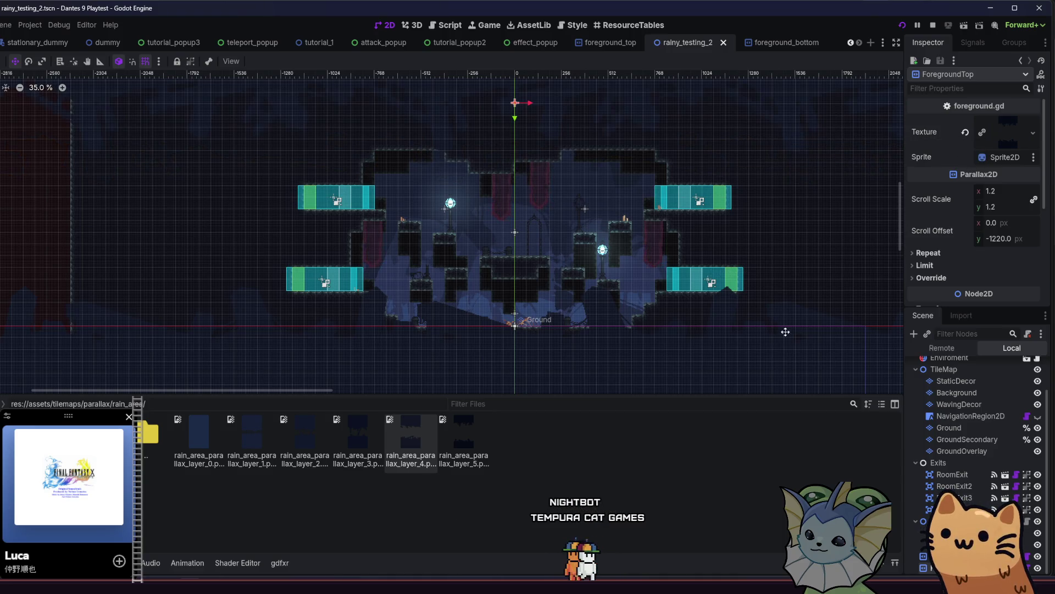
drag(449, 438, 954, 143)
key(ctrl+s)
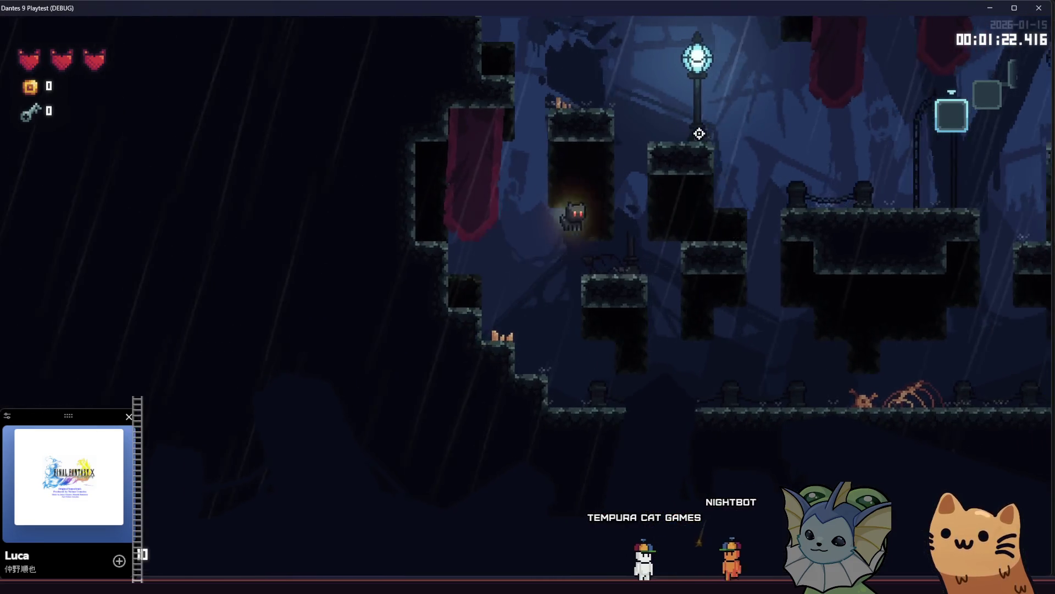
Run the cat across the rain area's lamp post and platforms, then stop the playtest with F8
key(space)
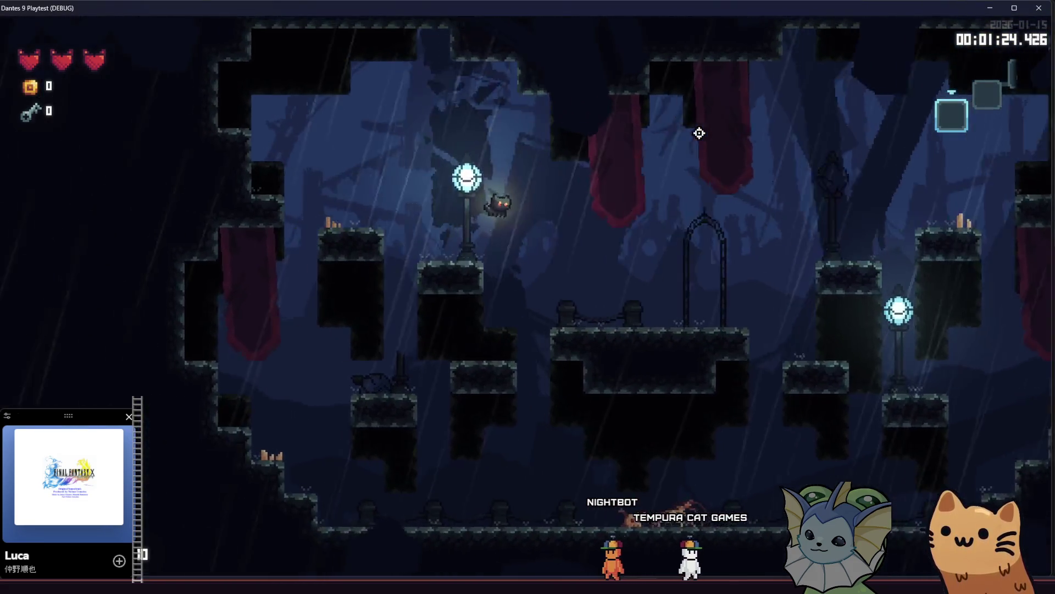
key(Right)
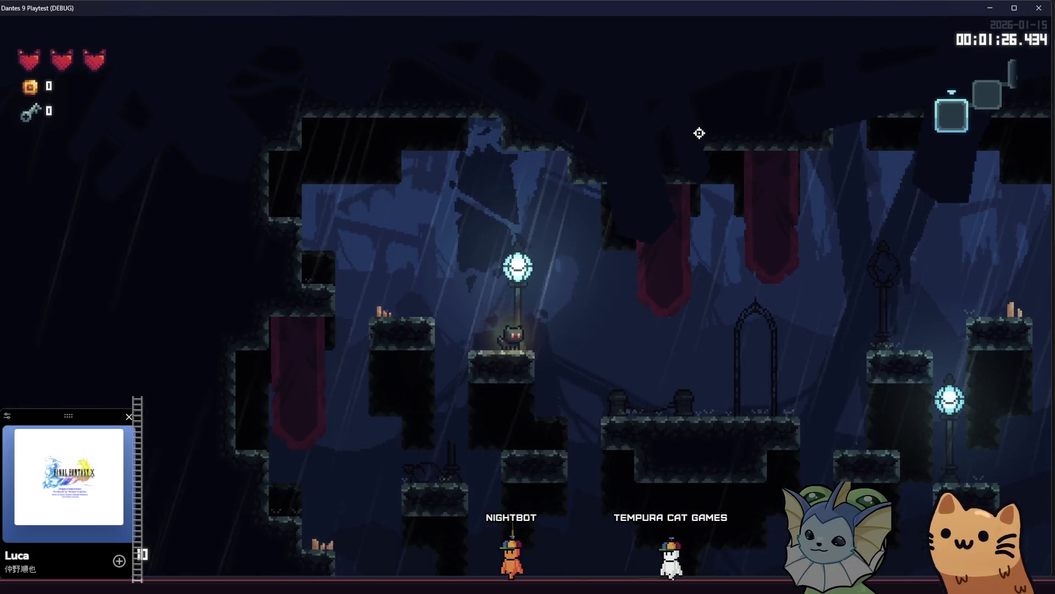
key(Right)
key(space)
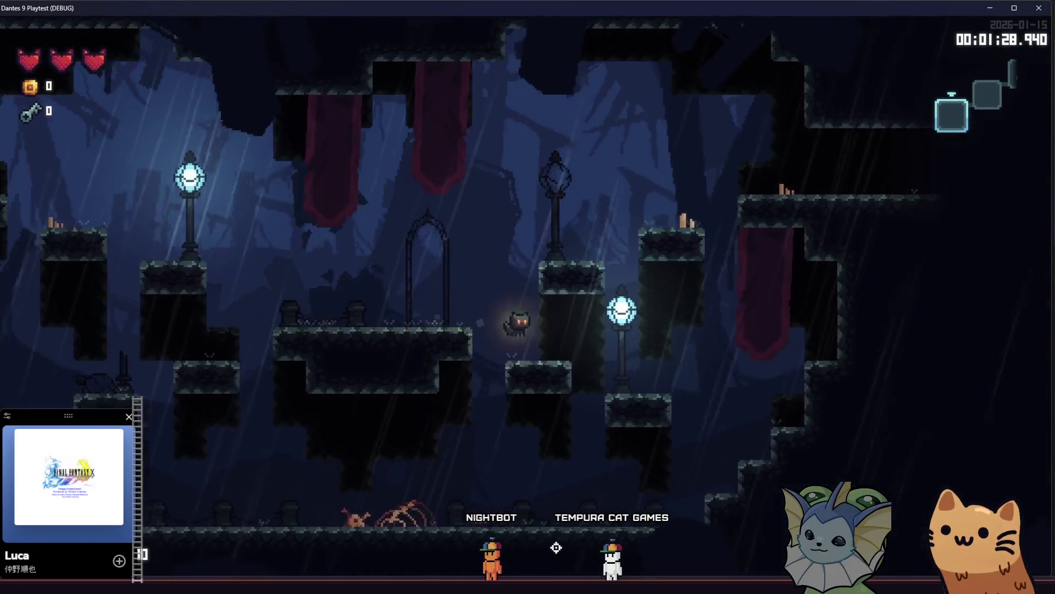
key(Left)
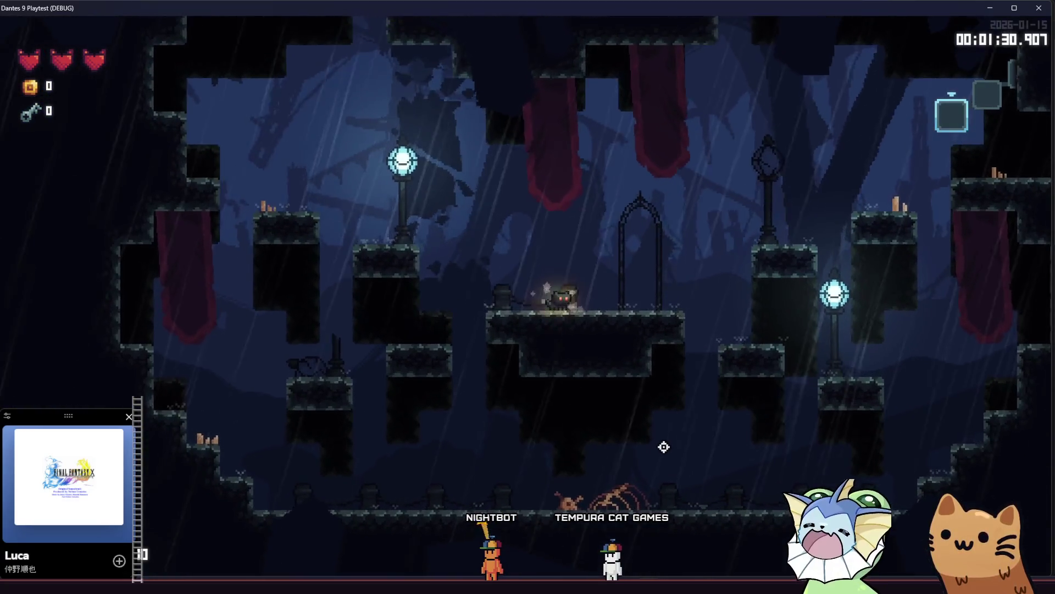
key(Left)
key(space)
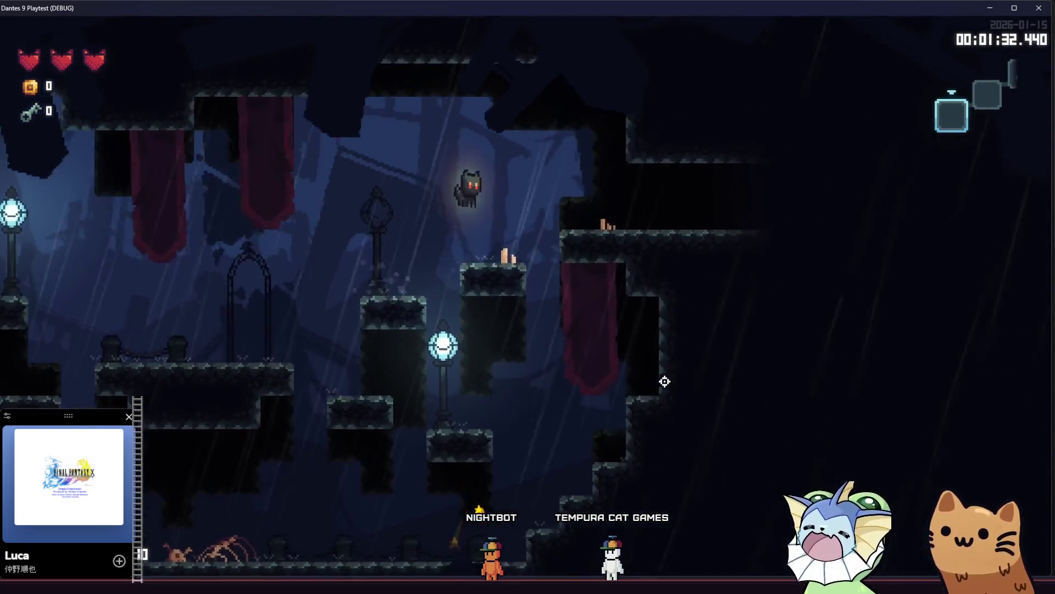
key(F8)
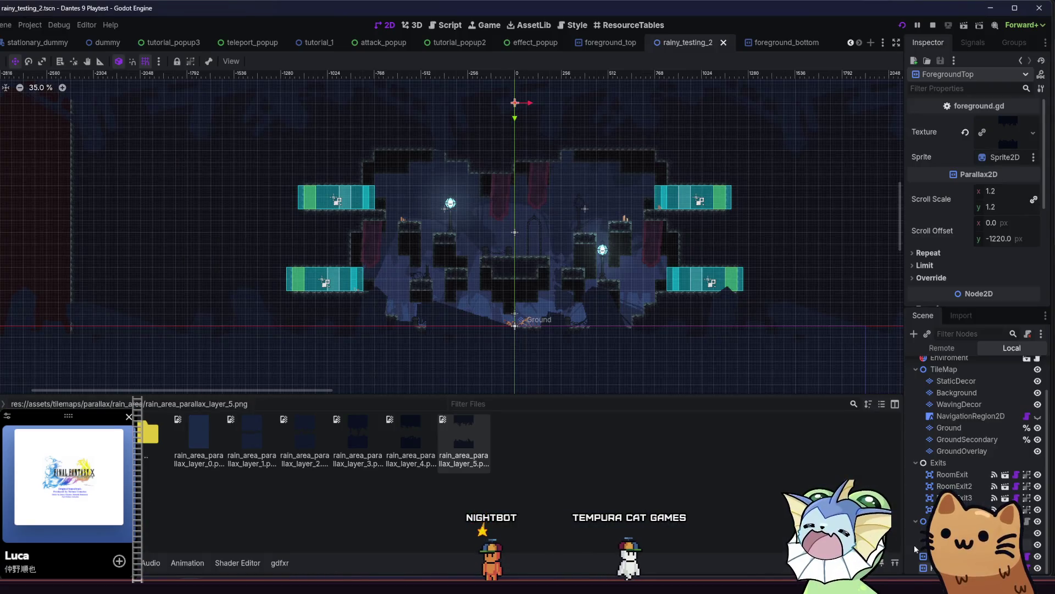
Try a black Modulate colour on the layer, restore it to white, and save
scroll(945, 235, down, 3)
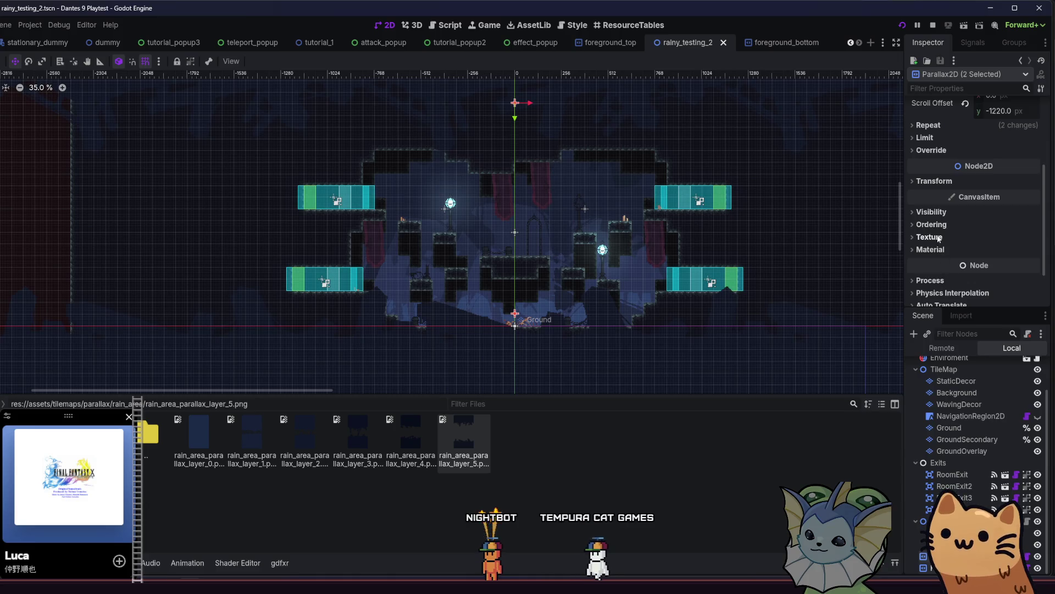
scroll(940, 238, down, 2)
click(930, 229)
click(930, 229)
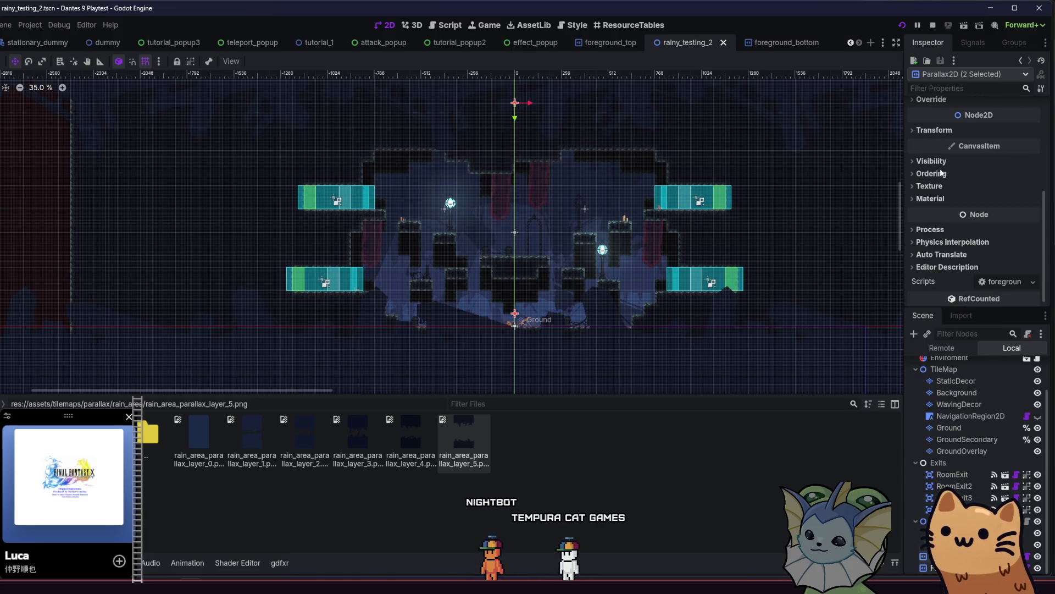
click(941, 161)
click(989, 190)
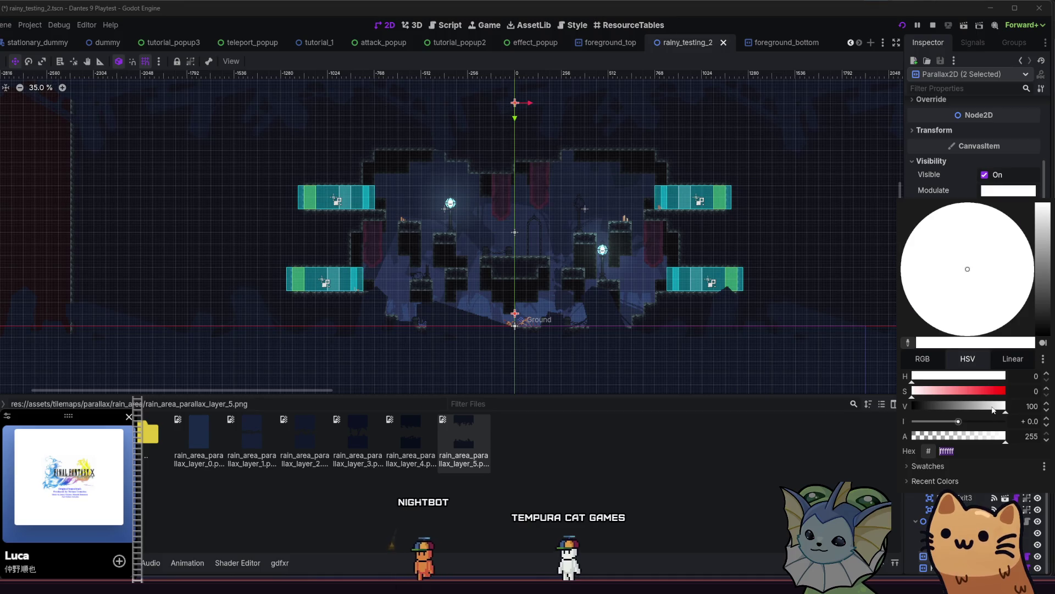
mouse_move(994, 410)
mouse_down()
mouse_move(913, 409)
mouse_move(1006, 411)
mouse_up()
click(816, 461)
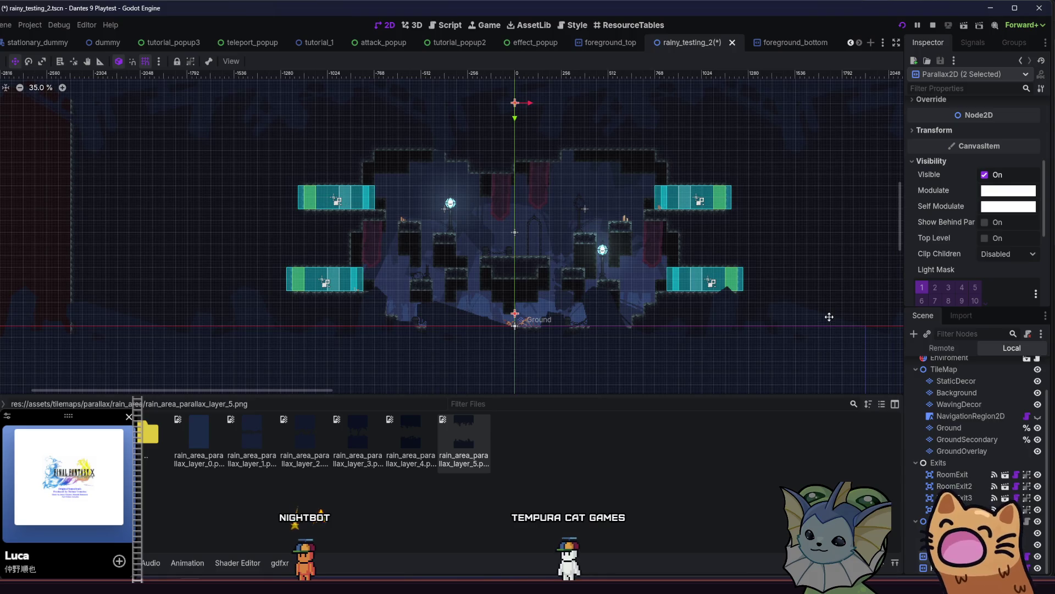
key(ctrl+s)
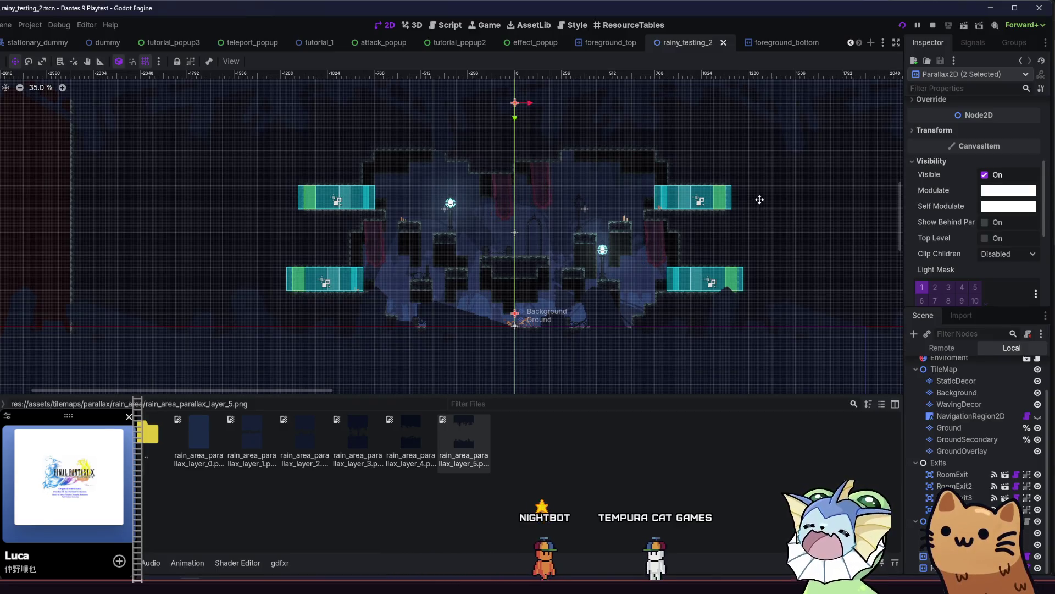
Glance at the parallax layers' Material settings, save again, and box-select nodes across the room
scroll(566, 296, up, 3)
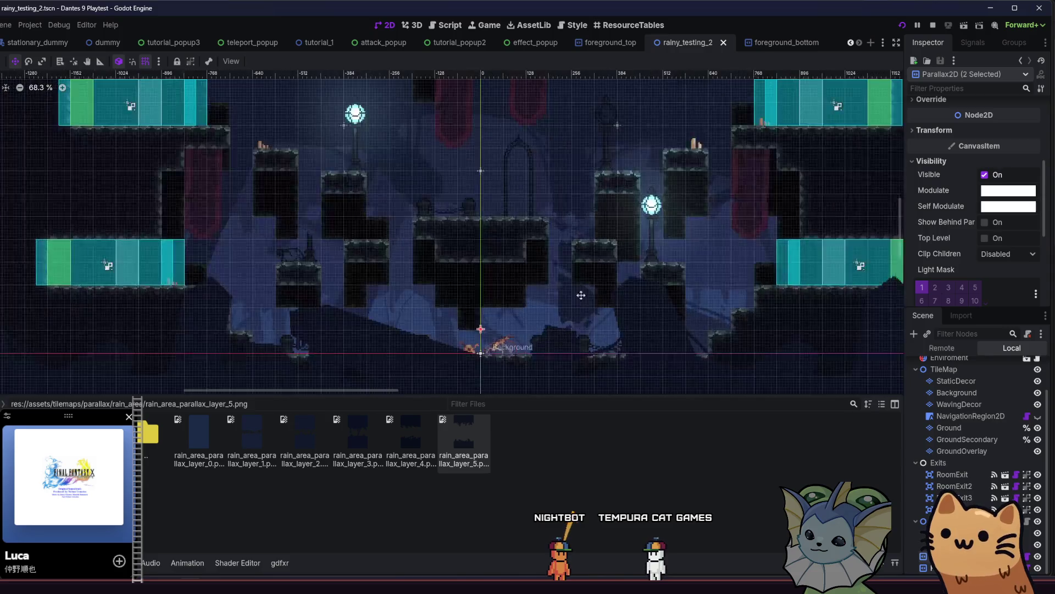
scroll(581, 295, up, 6)
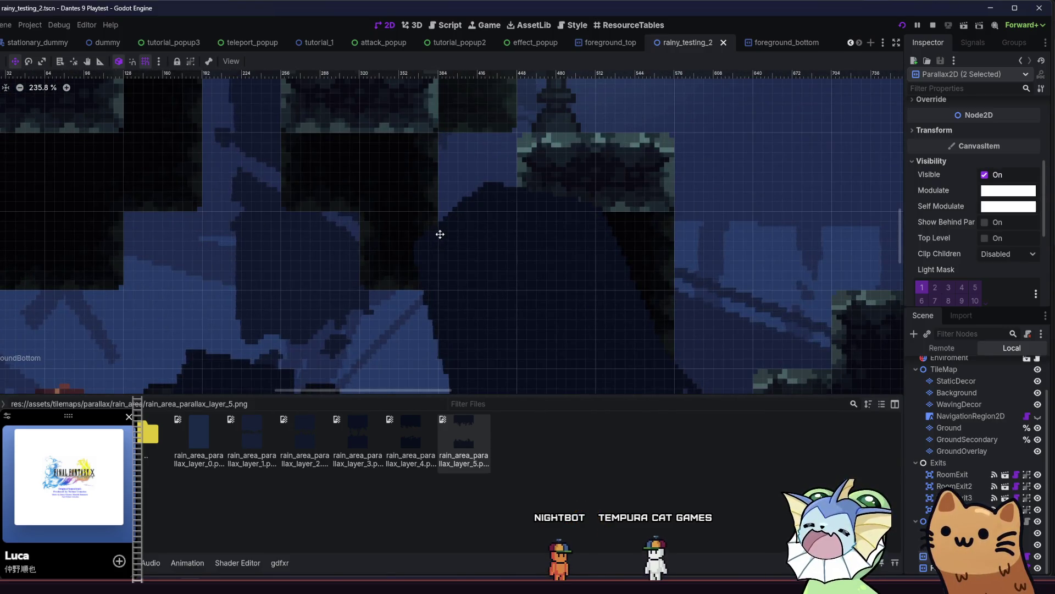
scroll(440, 235, up, 3)
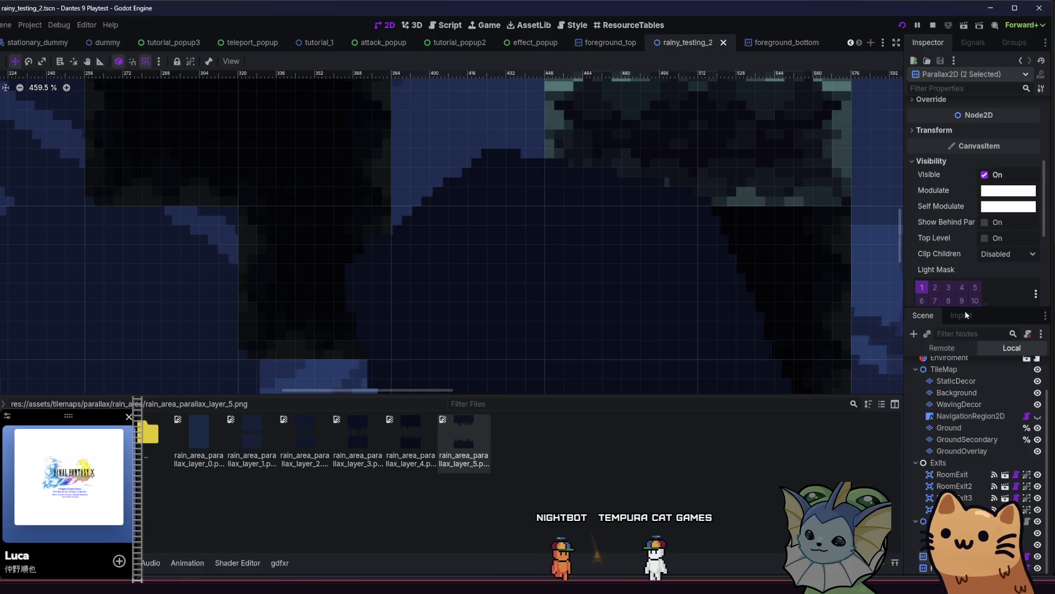
scroll(949, 249, down, 5)
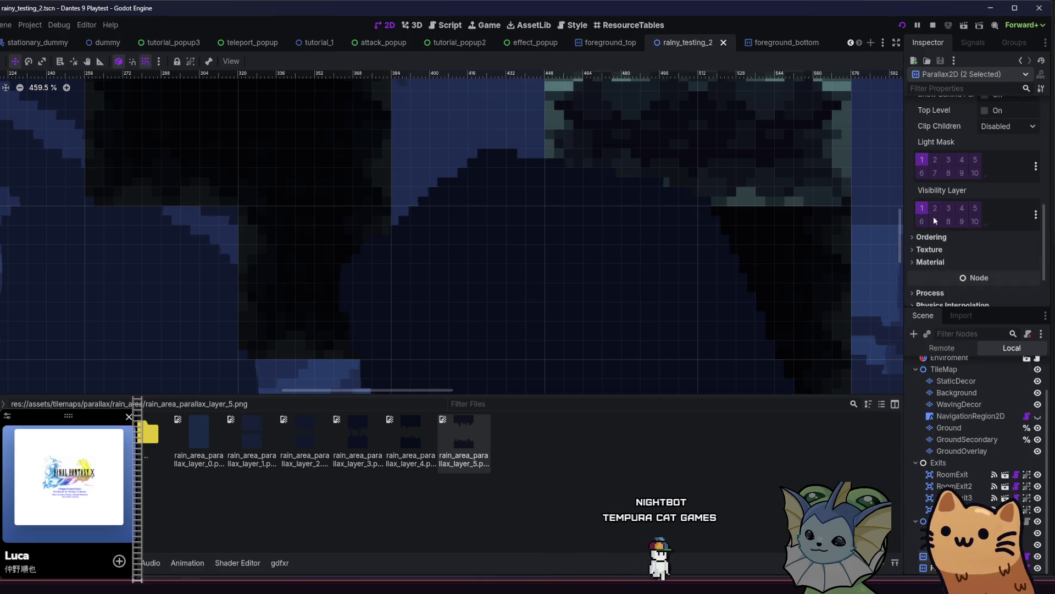
click(931, 261)
click(931, 261)
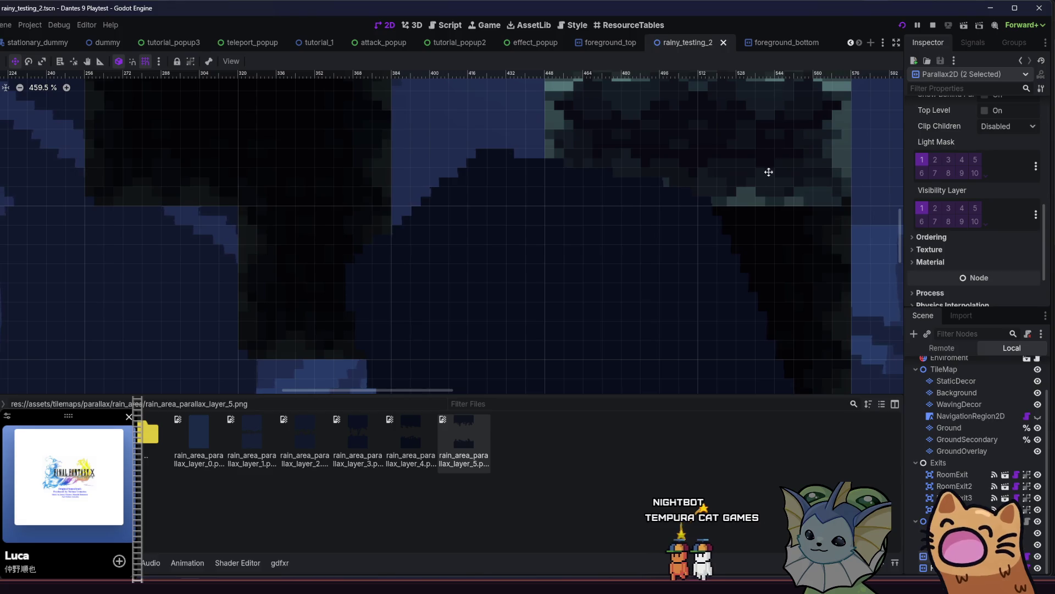
scroll(694, 266, down, 10)
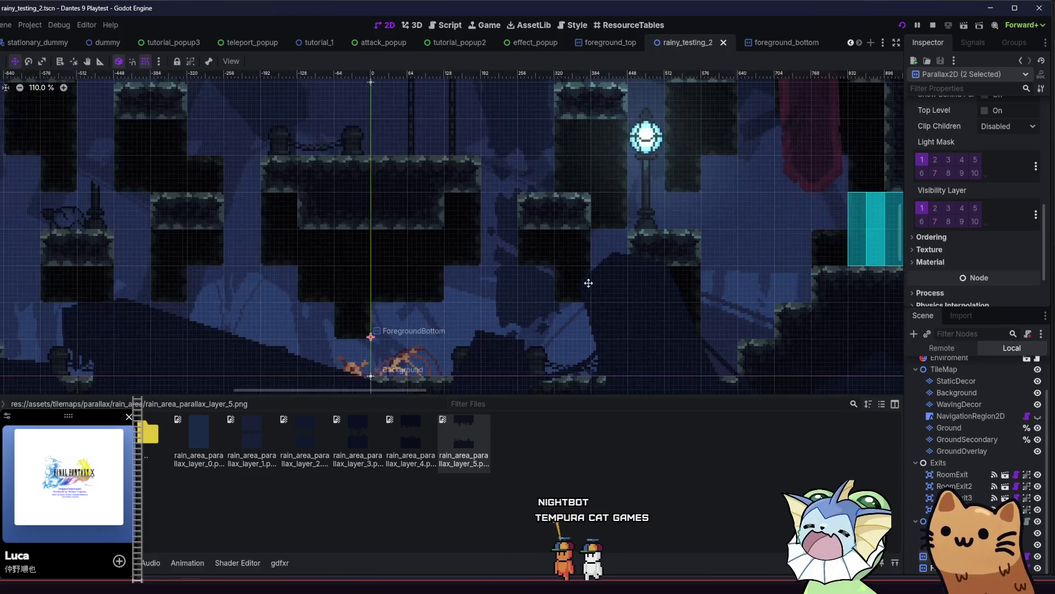
scroll(588, 283, down, 6)
key(ctrl+s)
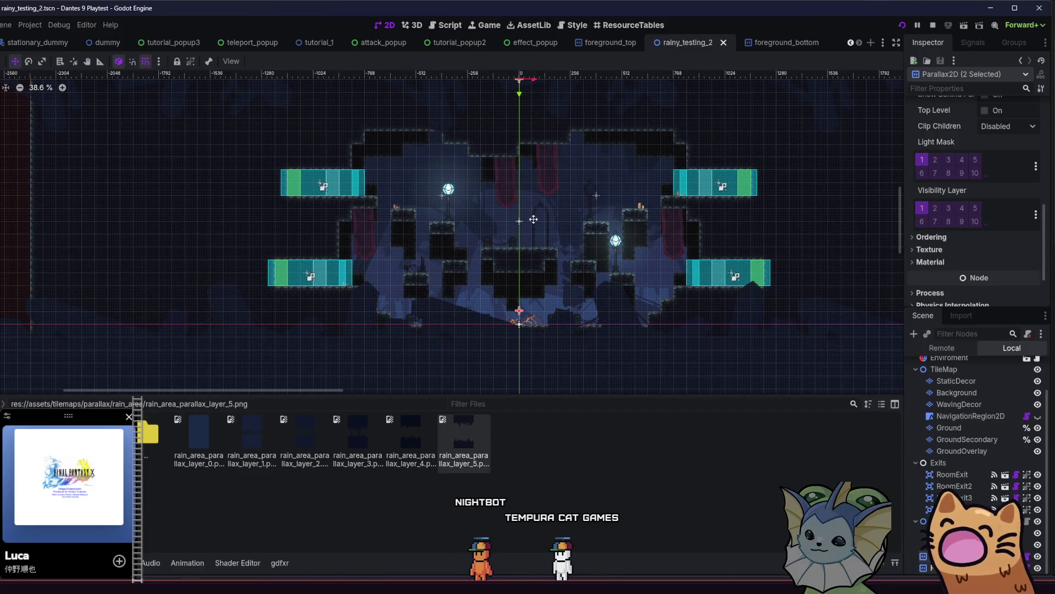
drag(574, 180, 560, 167)
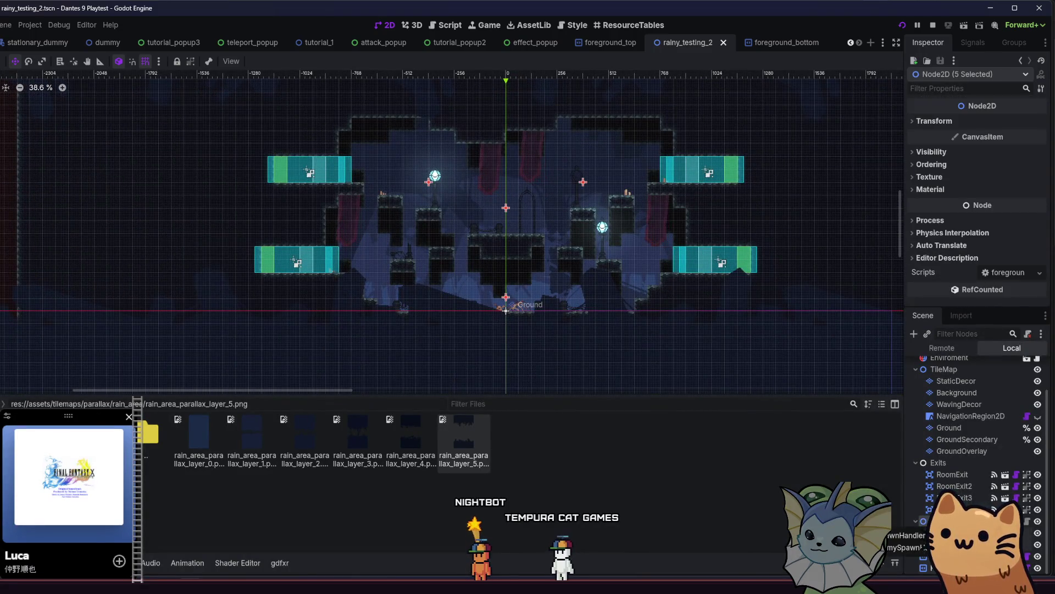
Quick-open rainy_testing.tscn and save it
click(956, 535)
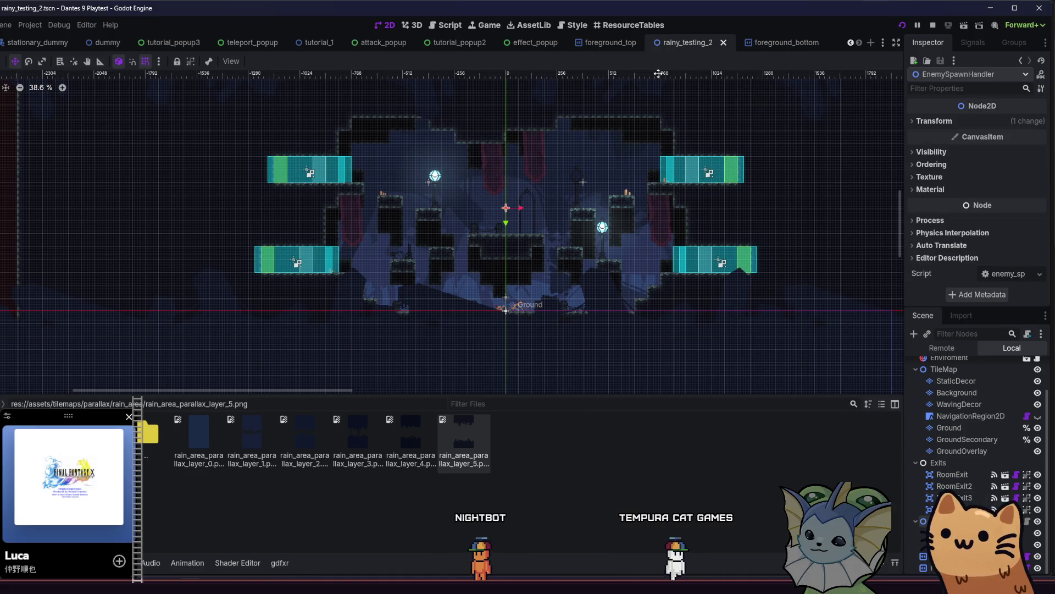
key(shift+alt+o)
text(raly)
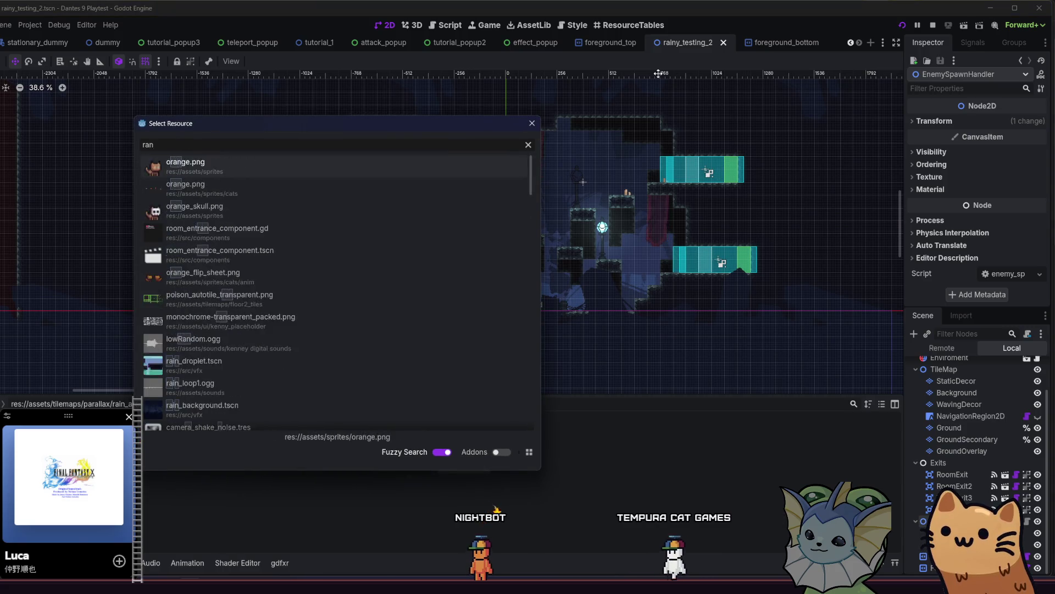
key(BackSpace)
key(BackSpace)
text(iny_te)
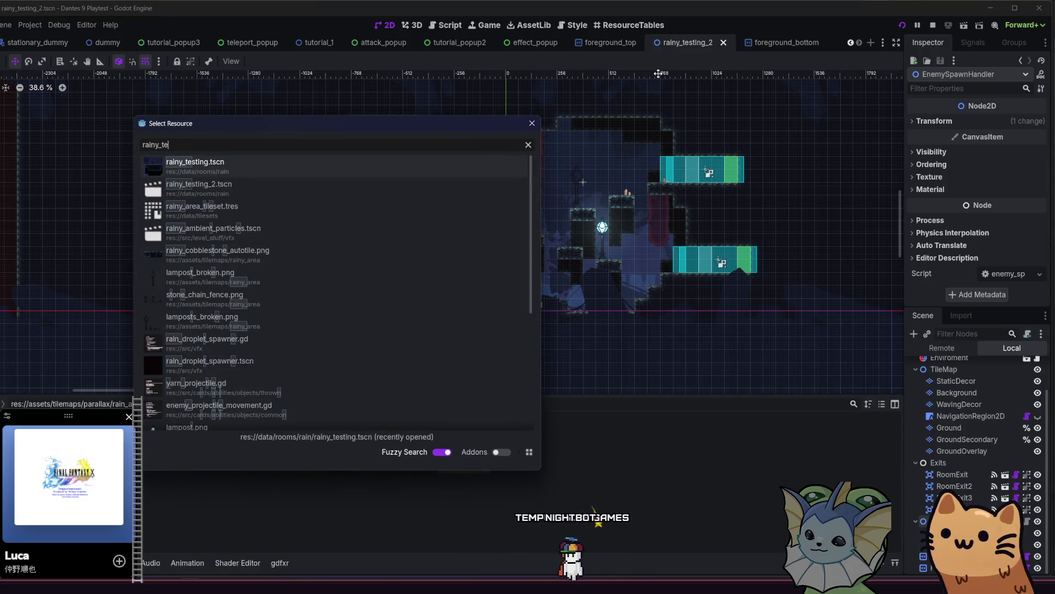
key(Return)
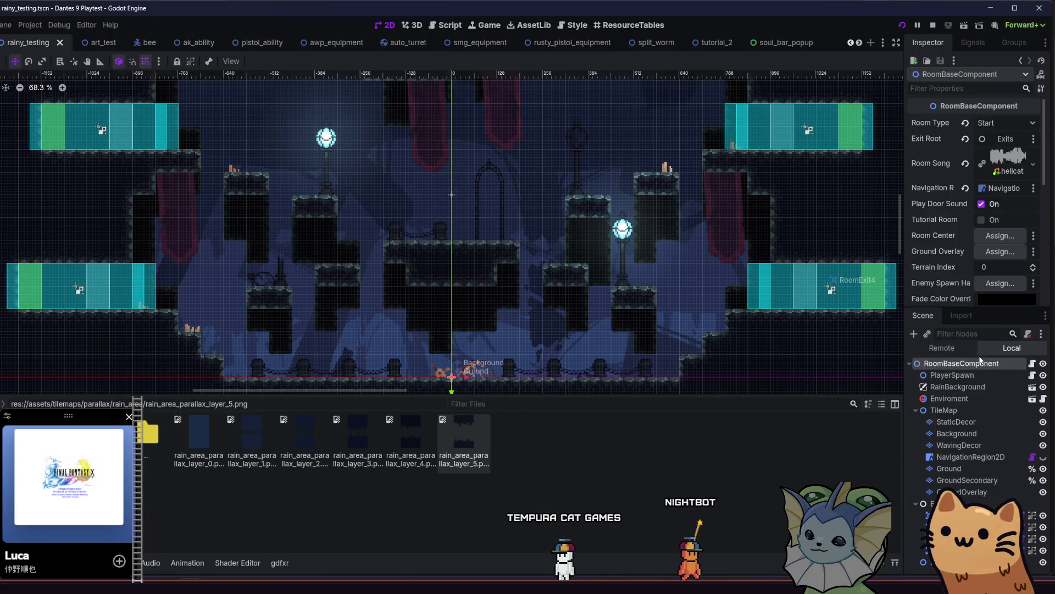
scroll(980, 385, down, 2)
key(ctrl+s)
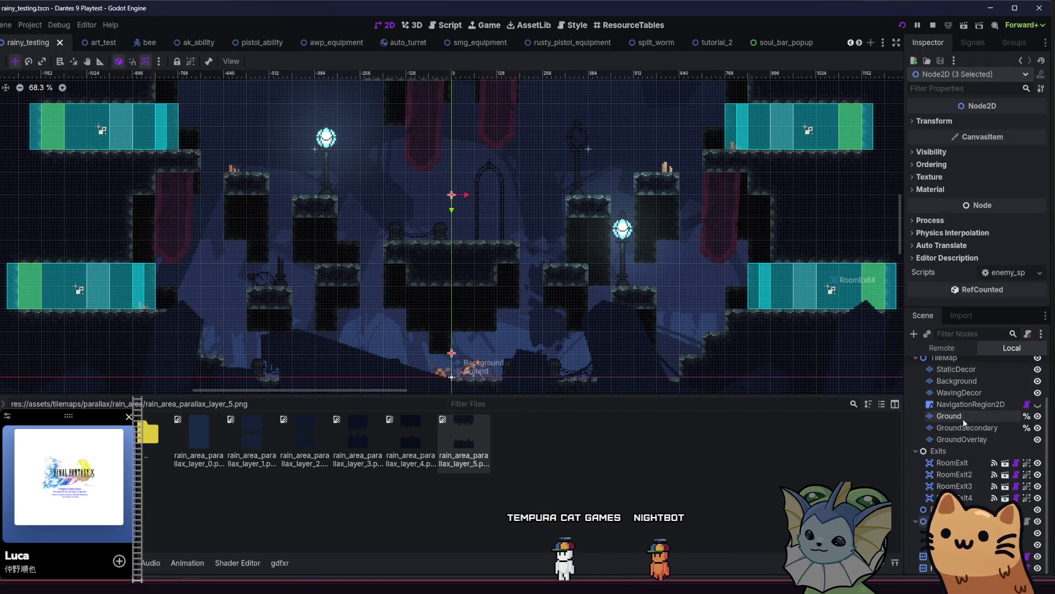
Nudge SpawnSpot slightly down-right and SpawnSpot2 up-left, then save
scroll(649, 227, down, 3)
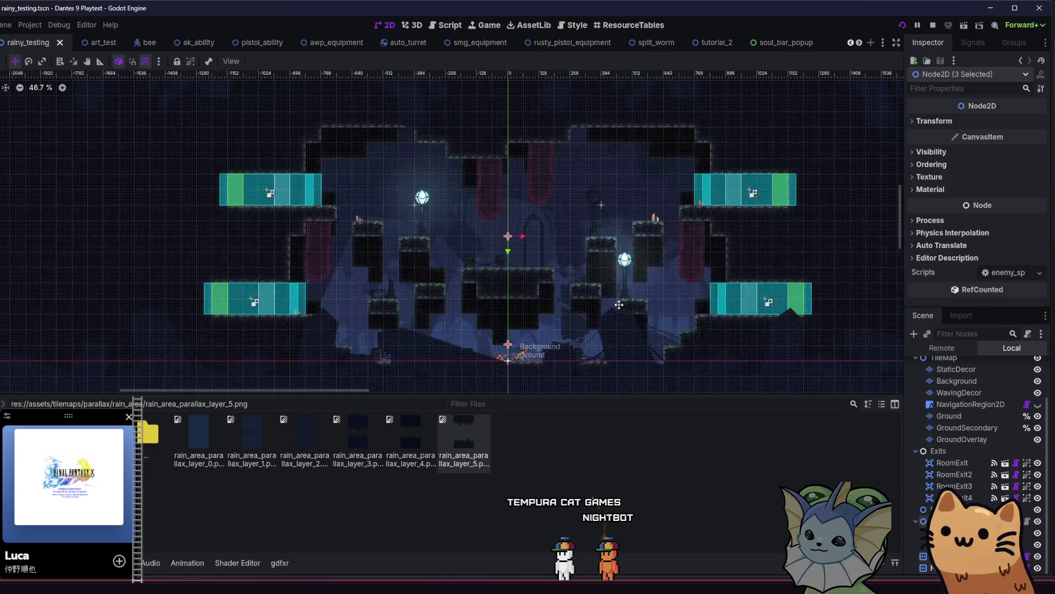
click(423, 169)
scroll(530, 289, up, 2)
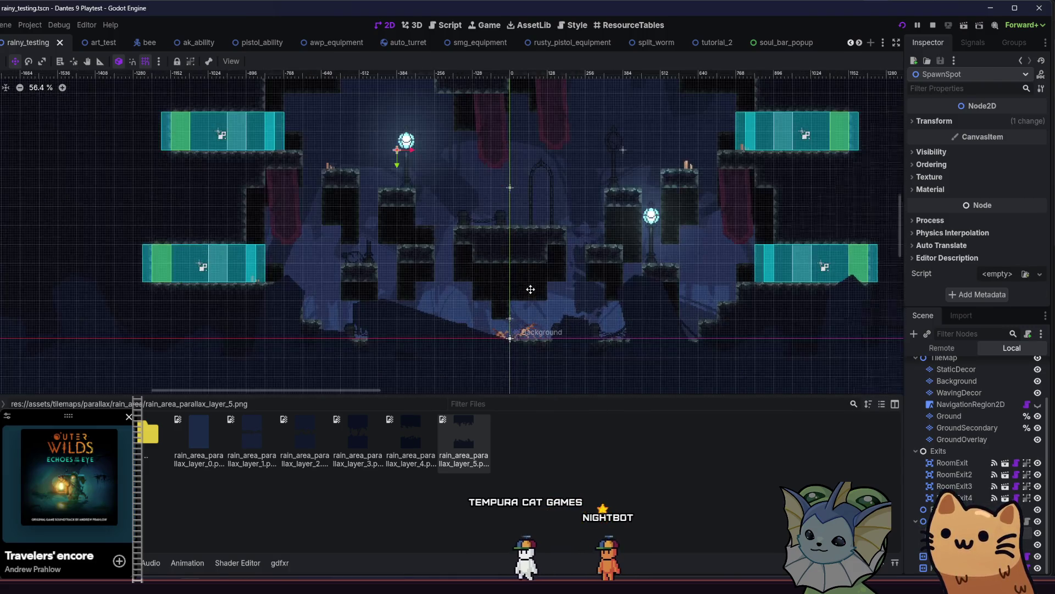
drag(404, 155, 395, 160)
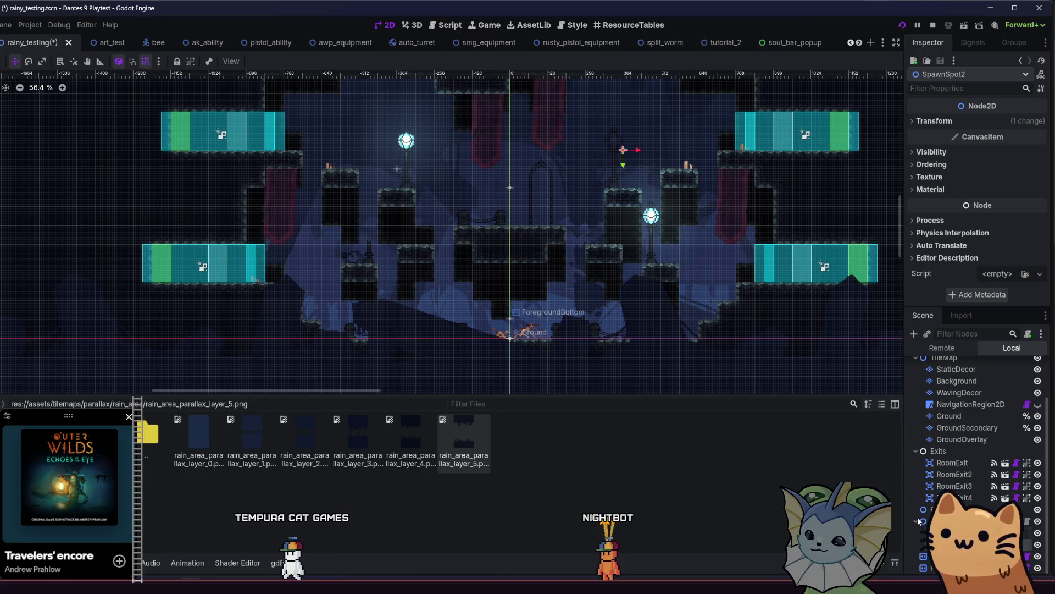
mouse_move(635, 344)
mouse_down()
mouse_move(631, 335)
mouse_move(632, 363)
mouse_up()
key(ctrl+s)
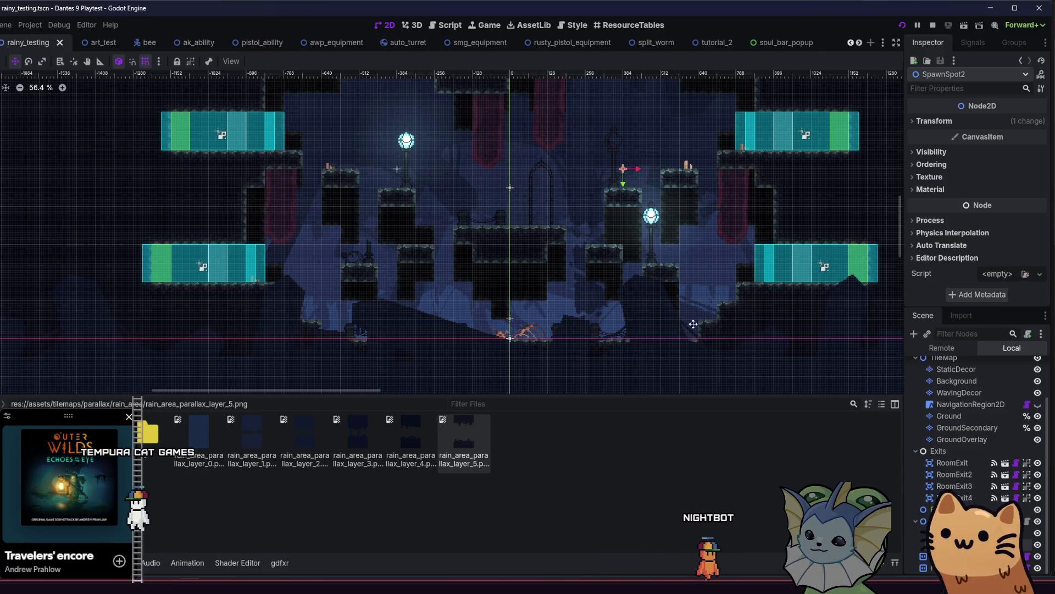
Select RoomBaseComponent to view its properties in the Inspector
scroll(687, 293, down, 5)
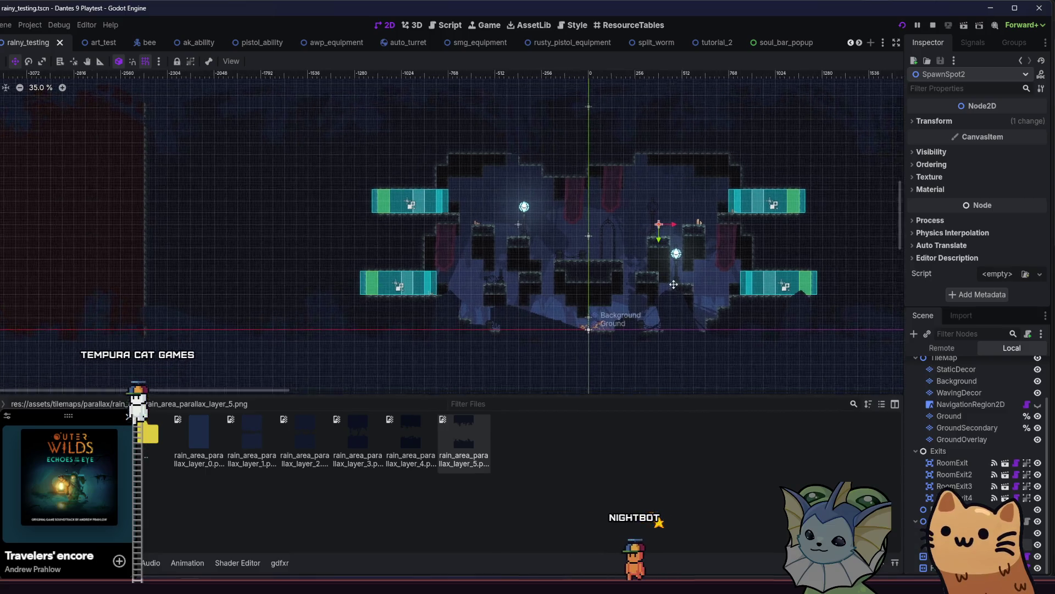
scroll(1017, 422, up, 2)
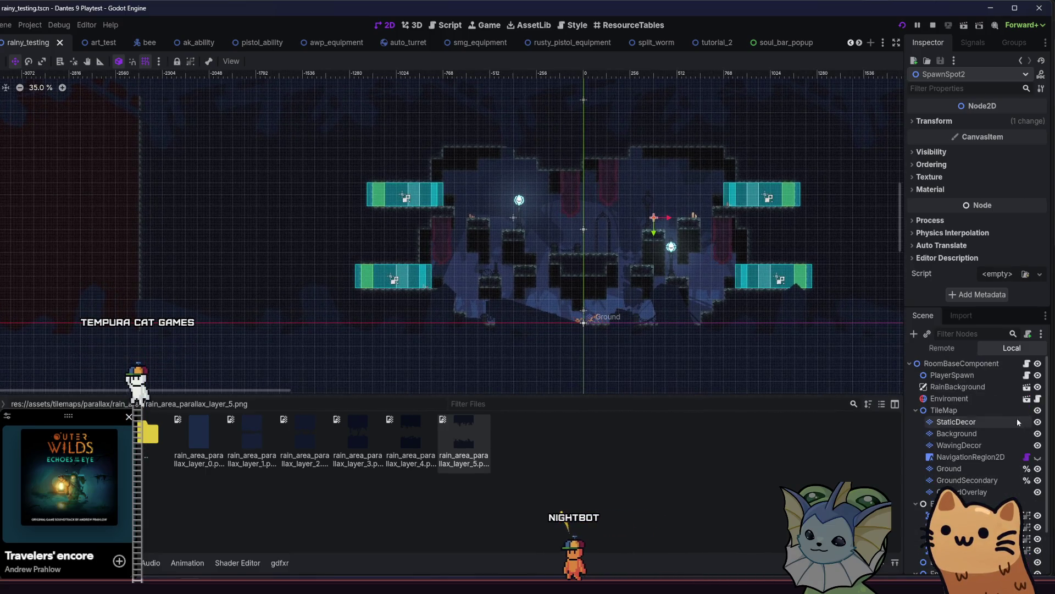
click(981, 364)
scroll(750, 44, down, 15)
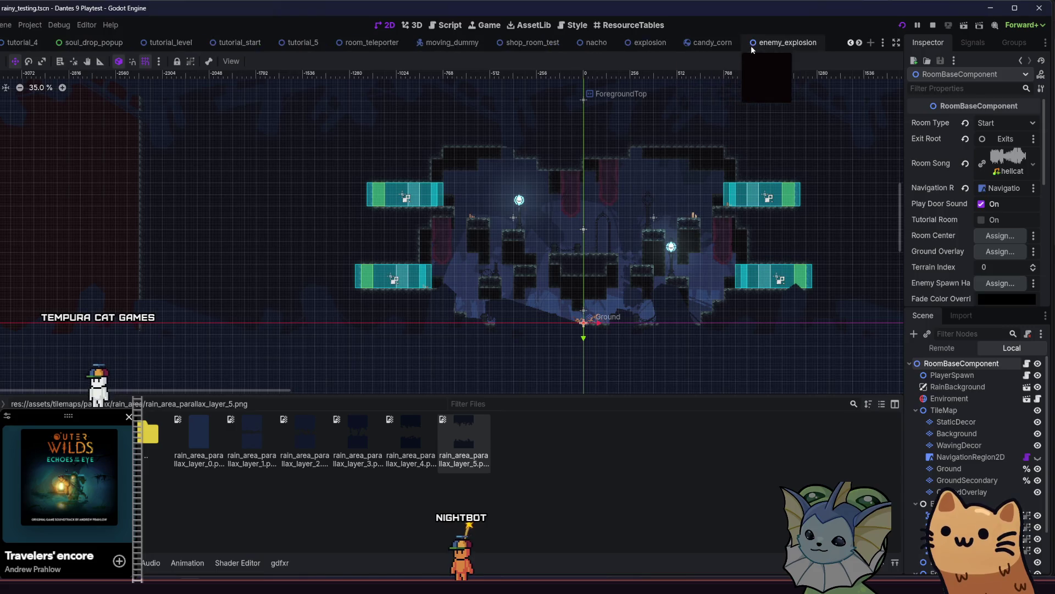
Return to rainy_testing_2 and select its RoomBaseComponent
scroll(753, 45, down, 3)
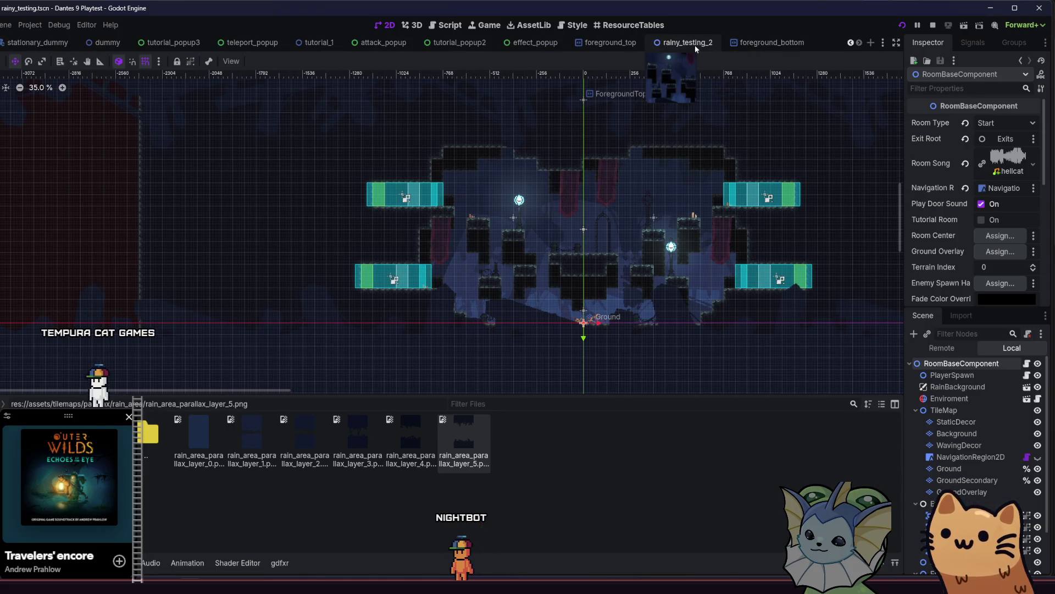
click(695, 45)
scroll(952, 425, up, 2)
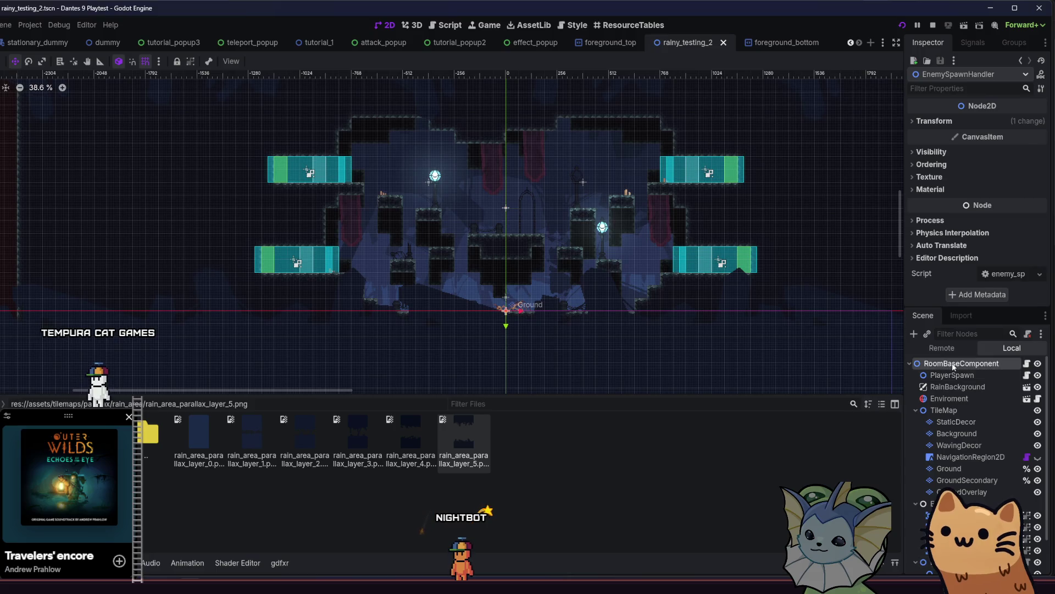
click(953, 364)
scroll(968, 251, down, 1)
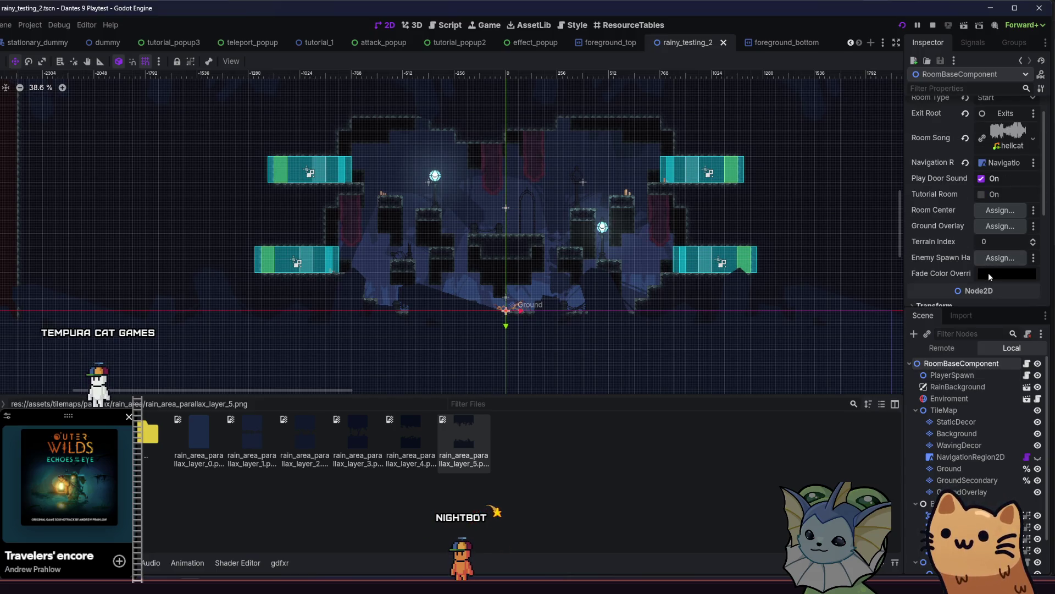
Open the Fade Color Override colour picker, then open the room_base.gd script
mouse_move(988, 273)
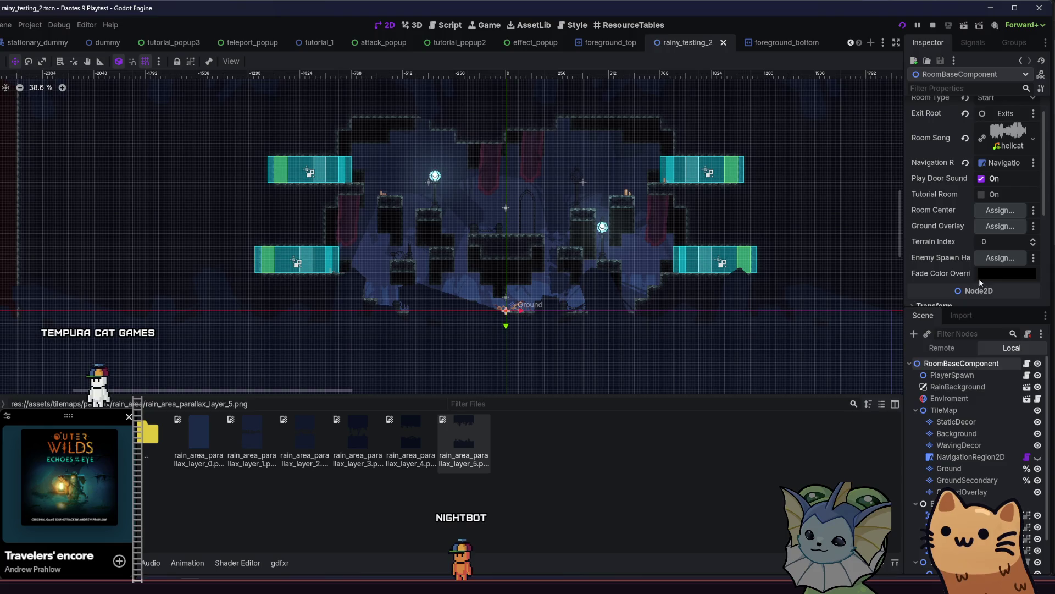
click(989, 275)
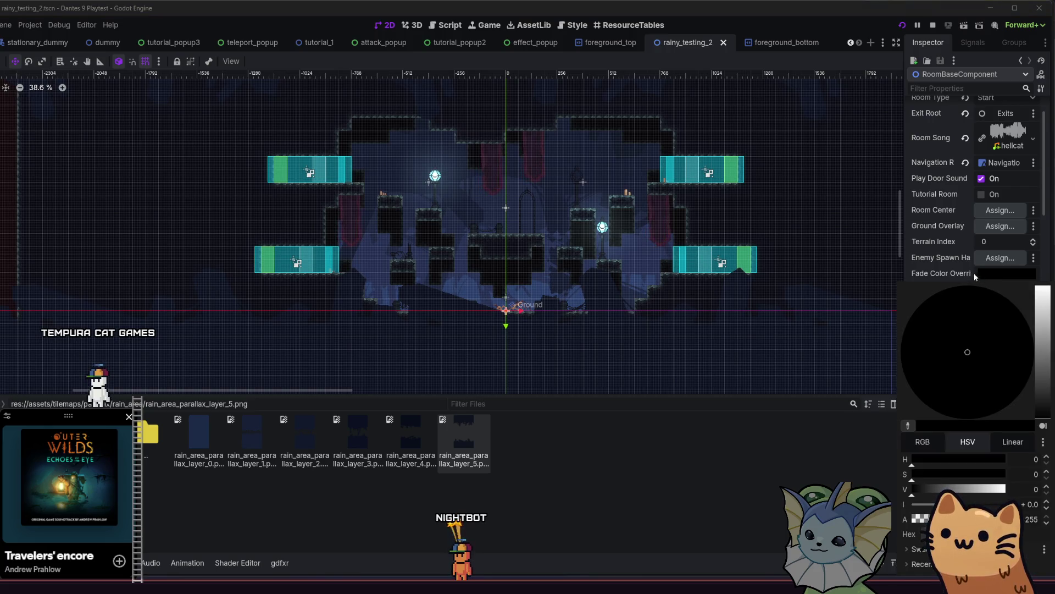
scroll(944, 207, up, 2)
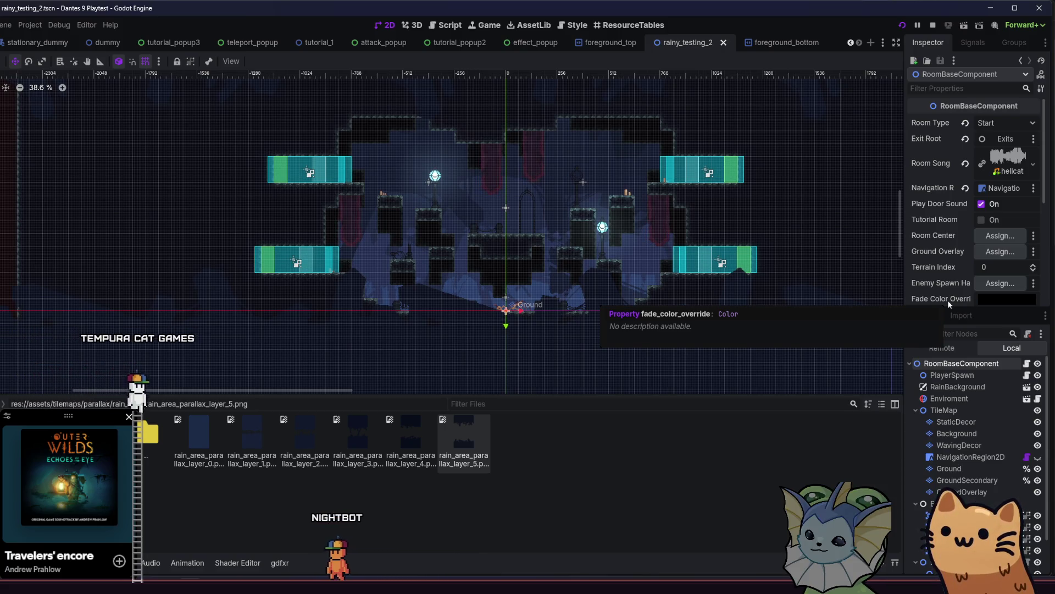
click(1027, 363)
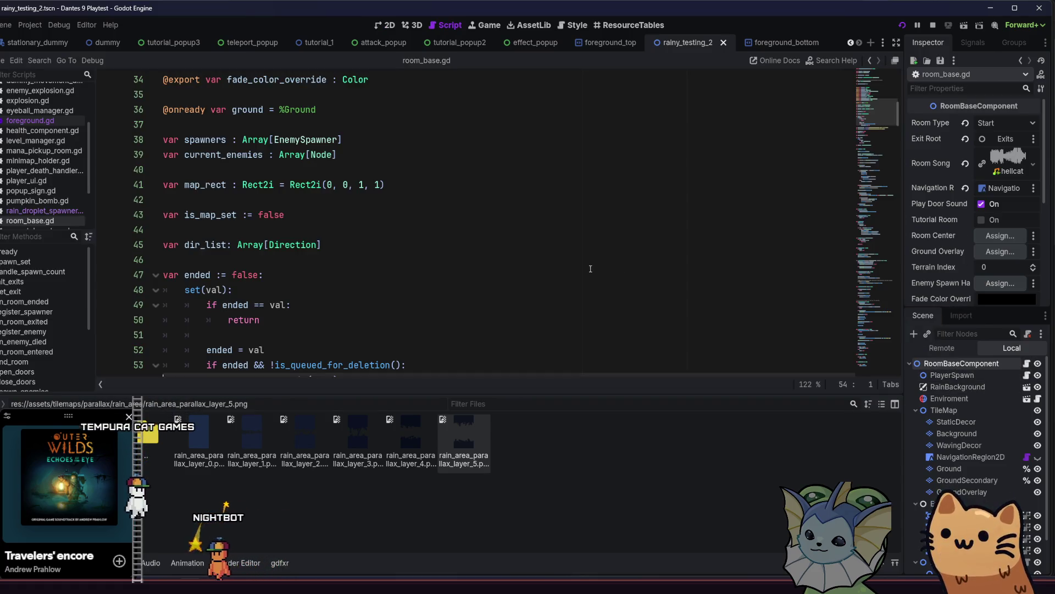
Highlight fade_color_override in room_base.gd and scroll through the script
scroll(293, 151, down, 3)
double_click(279, 257)
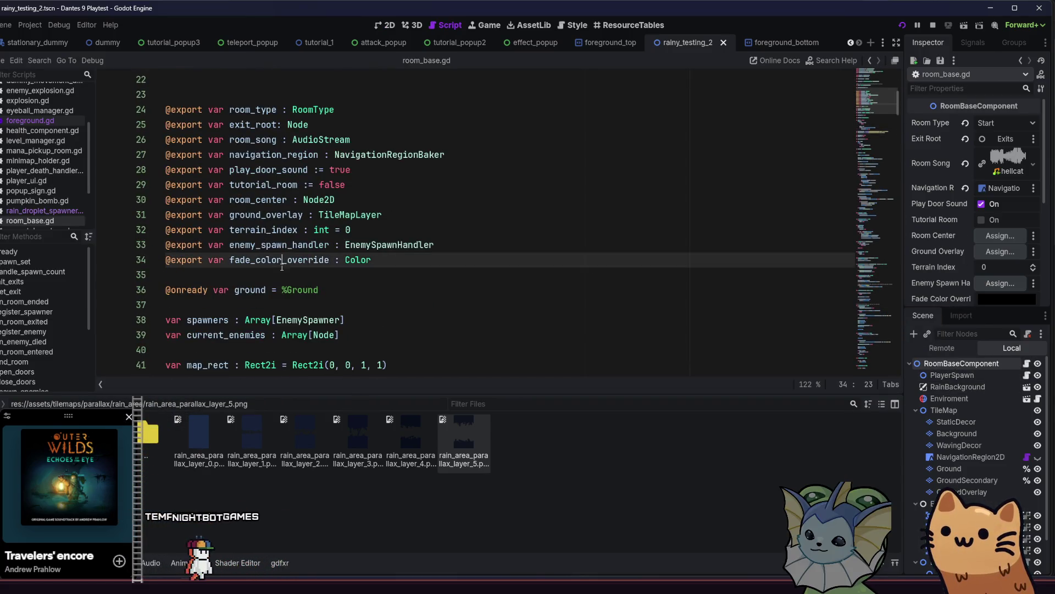
scroll(445, 287, down, 7)
scroll(446, 287, down, 20)
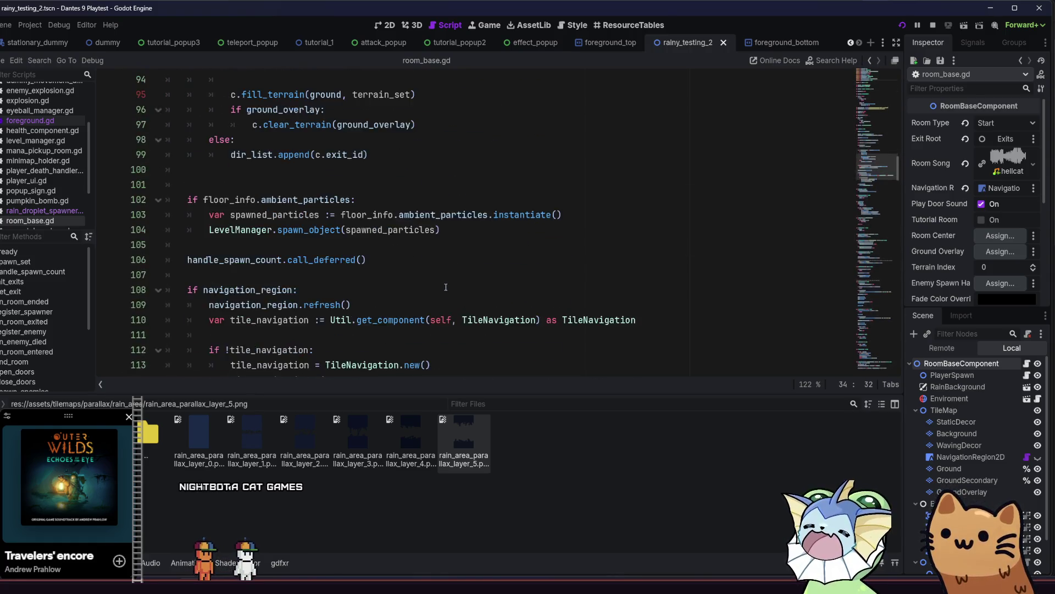
scroll(443, 284, down, 5)
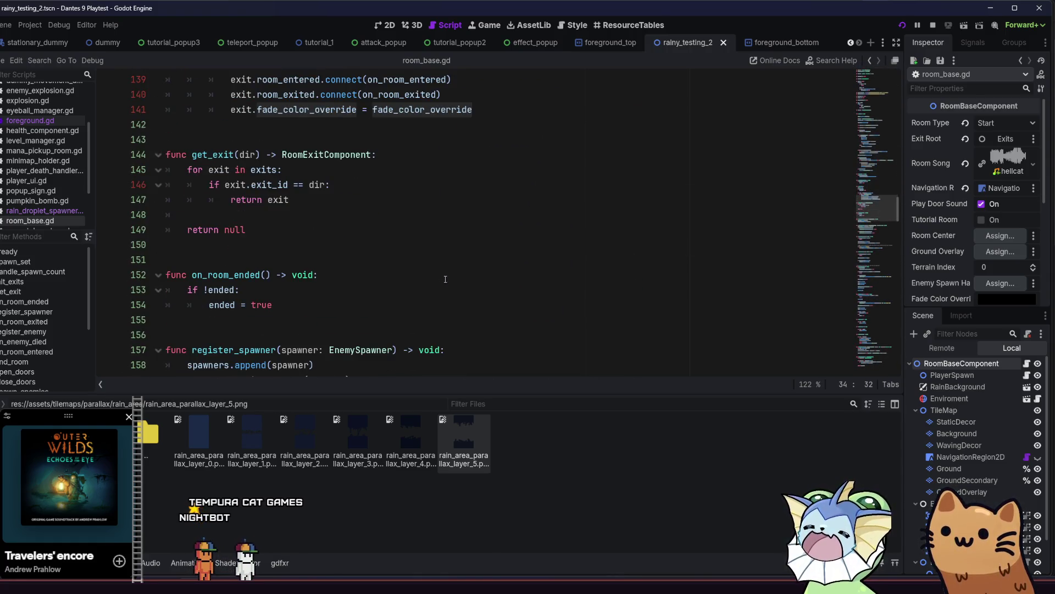
scroll(446, 277, up, 2)
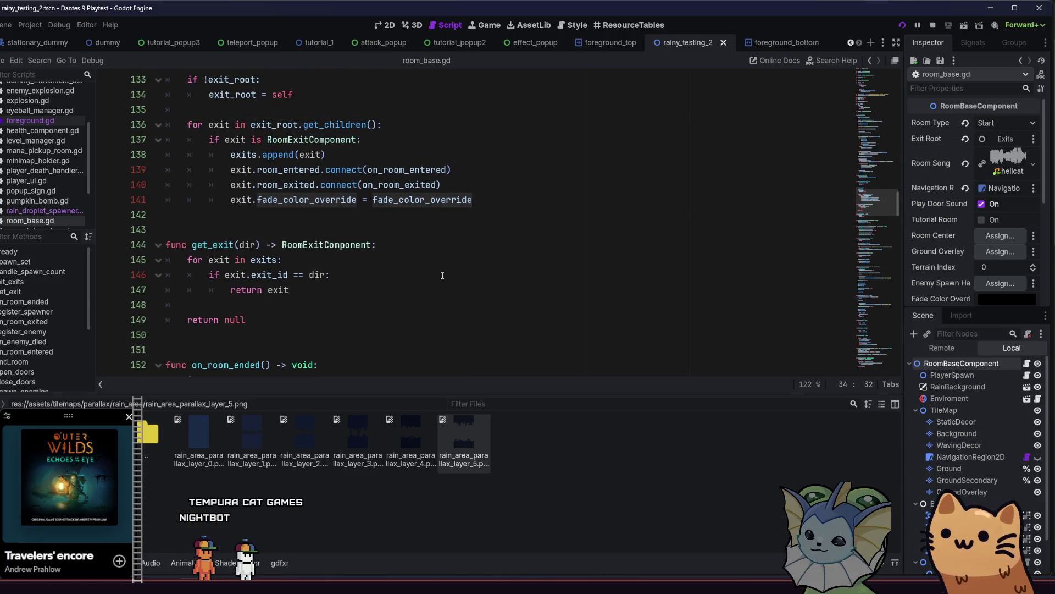
scroll(434, 268, down, 19)
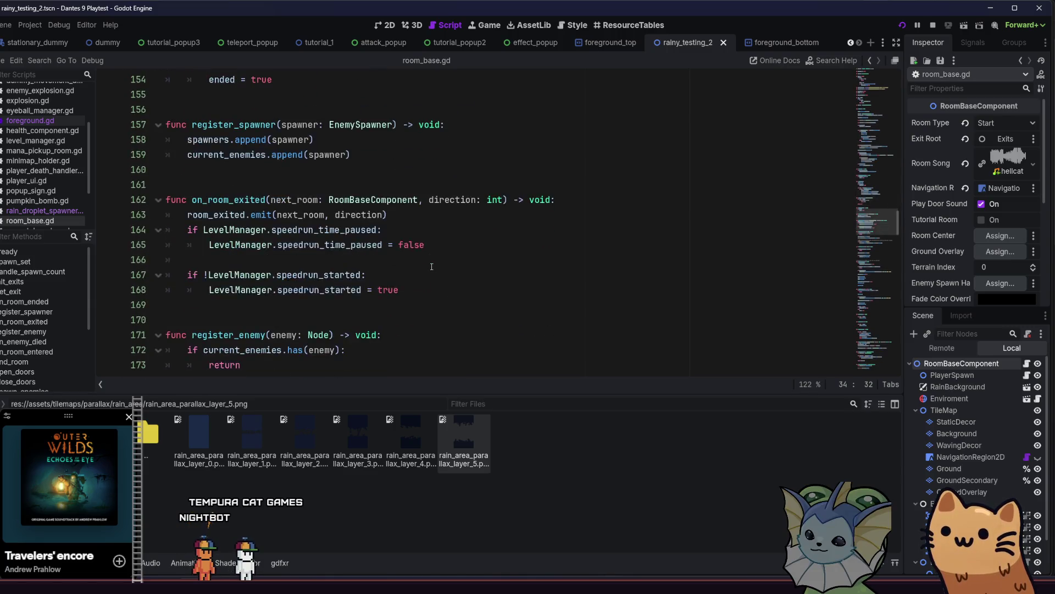
scroll(432, 268, down, 19)
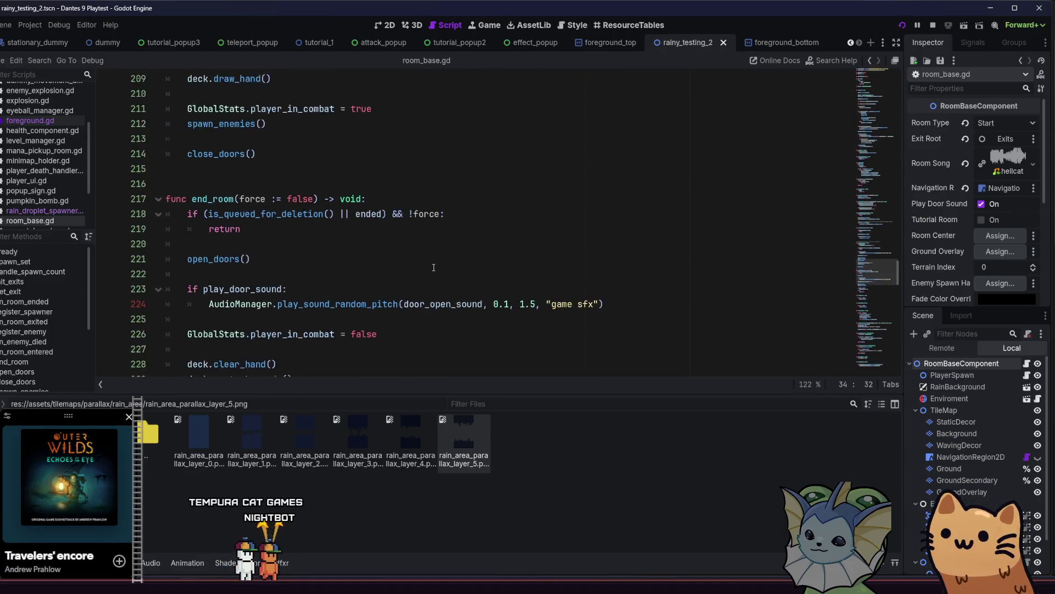
scroll(432, 275, down, 19)
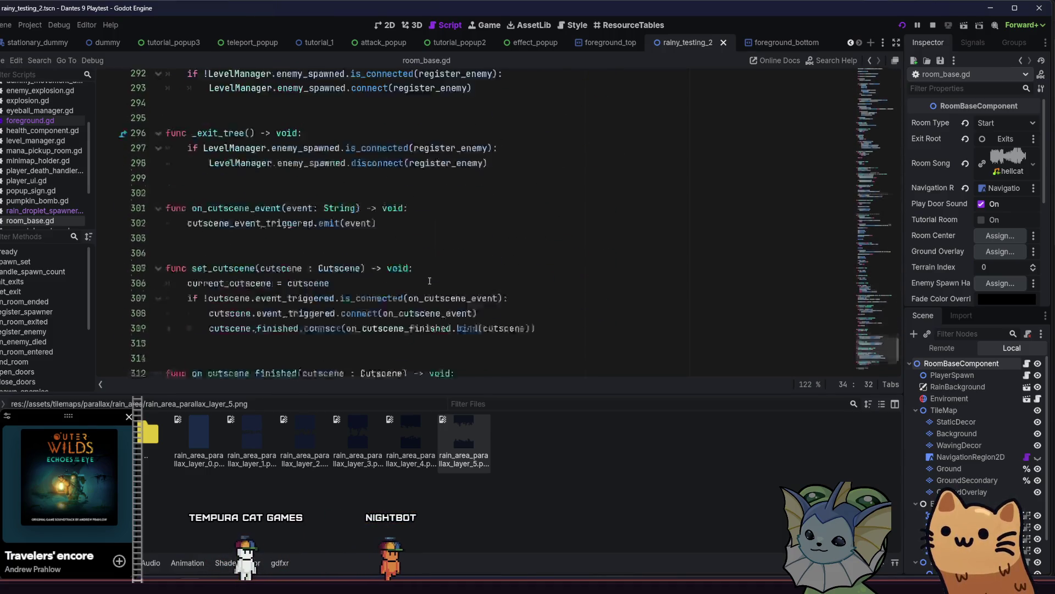
scroll(980, 287, down, 1)
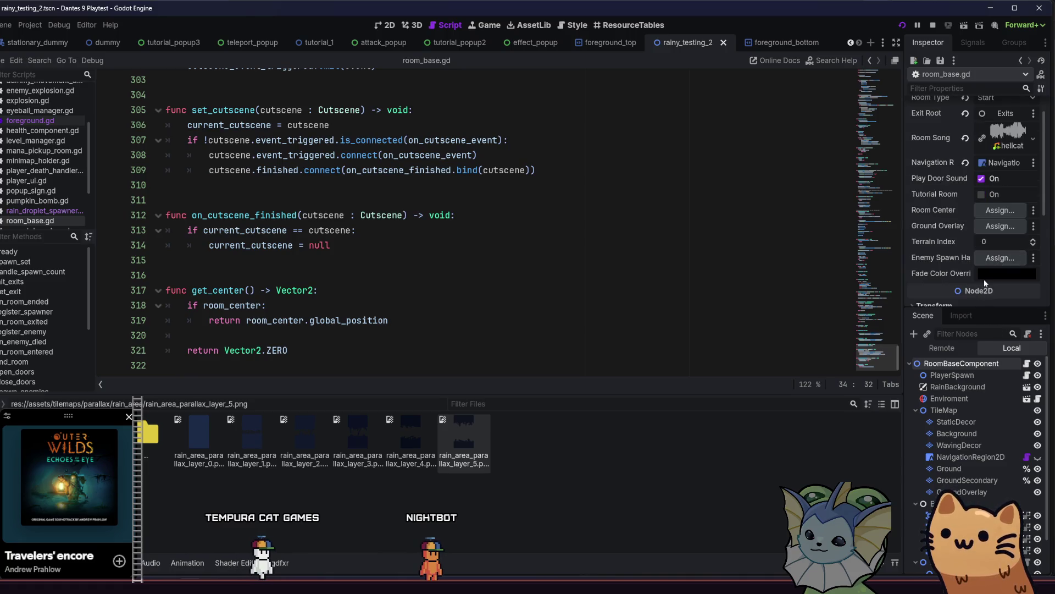
Assign the EnemySpawnHandler node to the room base's Enemy Spawn Handler property
click(984, 277)
click(984, 277)
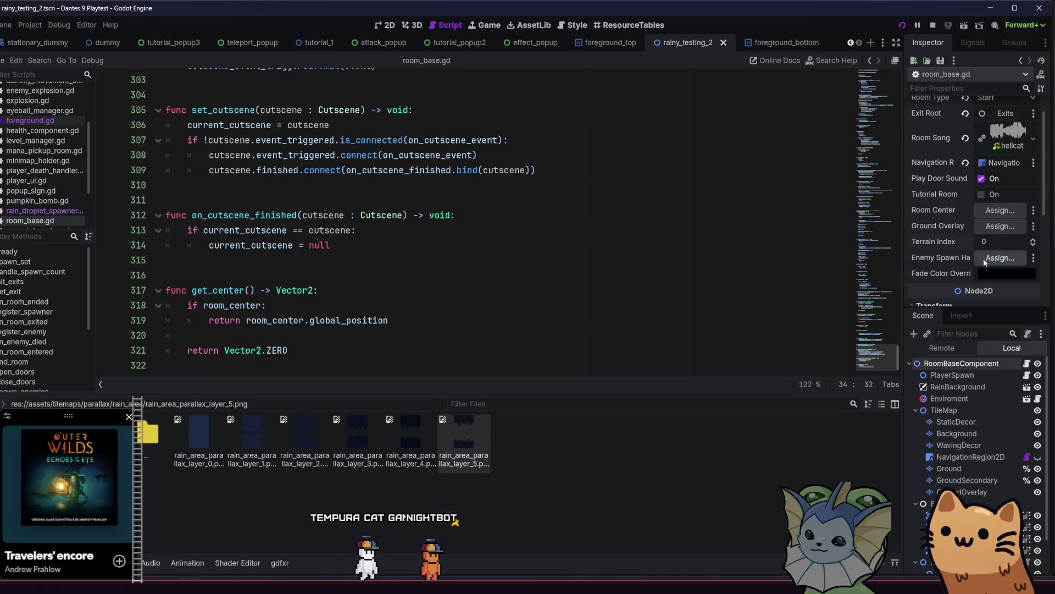
click(998, 258)
double_click(308, 174)
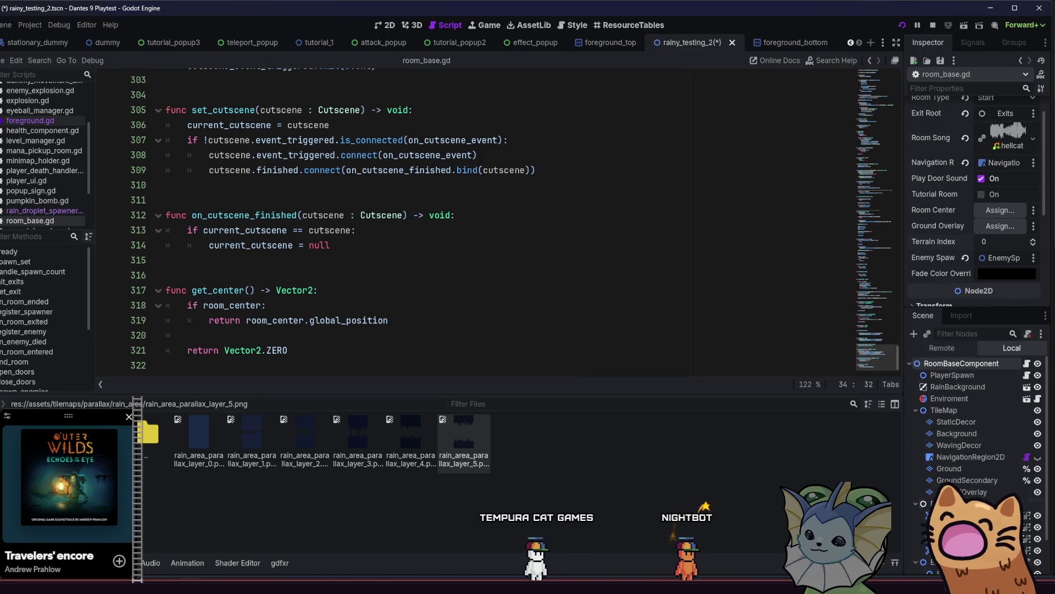
Link Ground Overlay to GroundOverlay, check RoomExit2, and save rainy_testing_2
scroll(962, 236, up, 1)
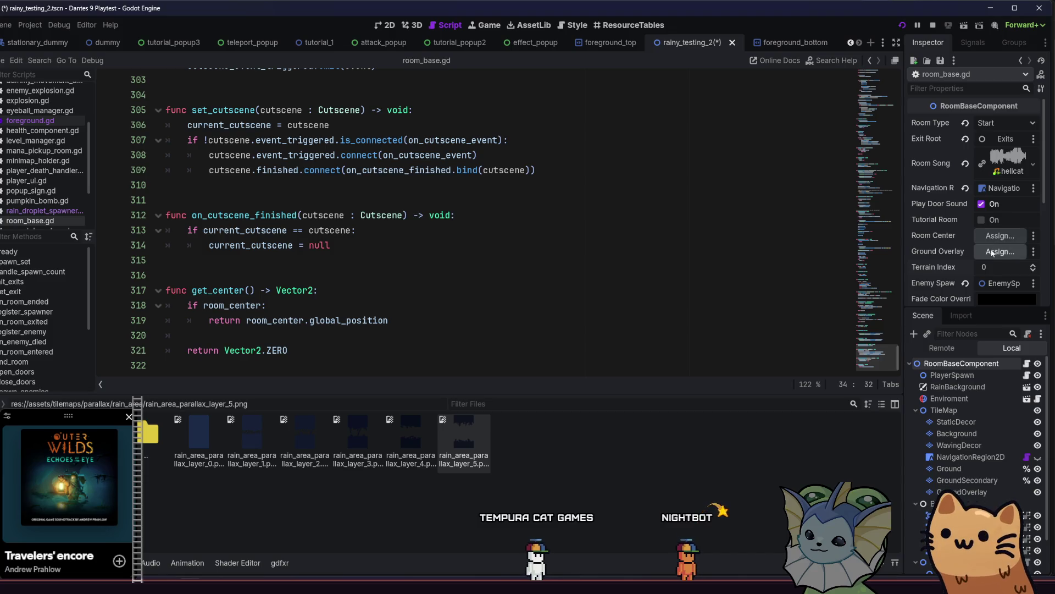
click(977, 251)
double_click(291, 244)
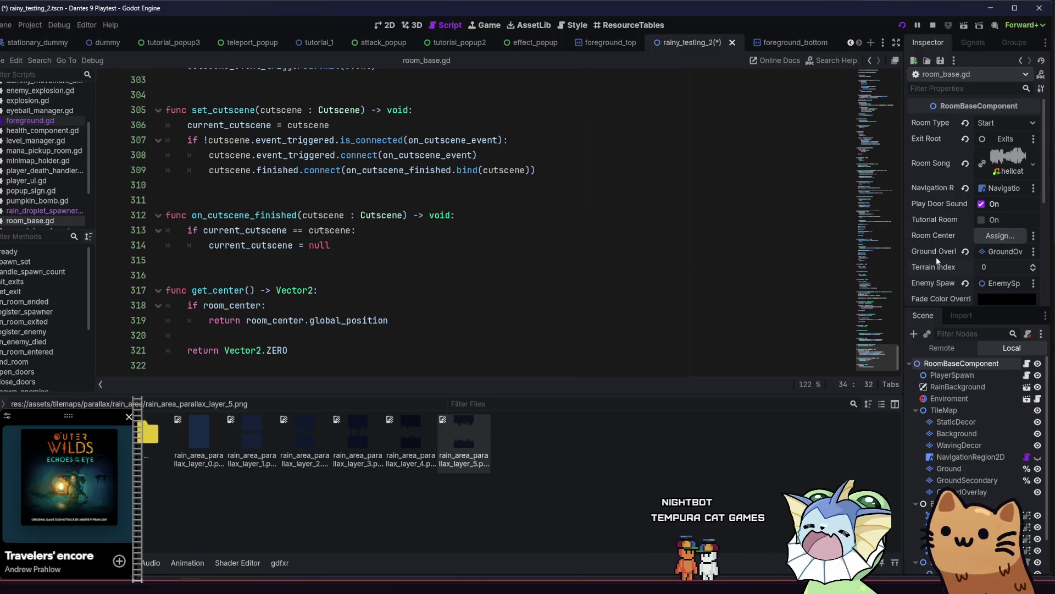
click(958, 267)
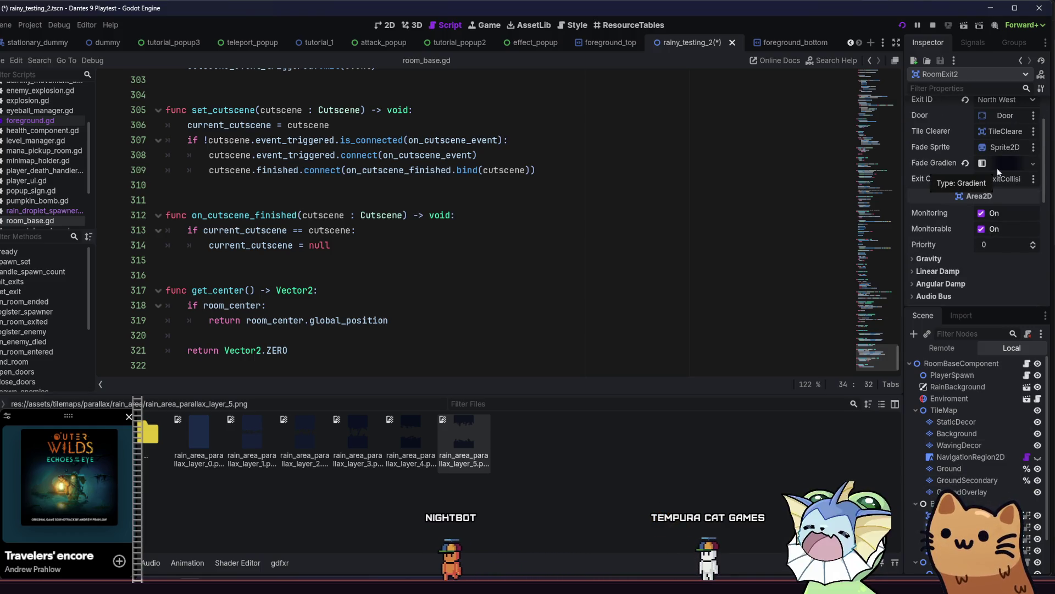
click(962, 364)
scroll(960, 286, down, 2)
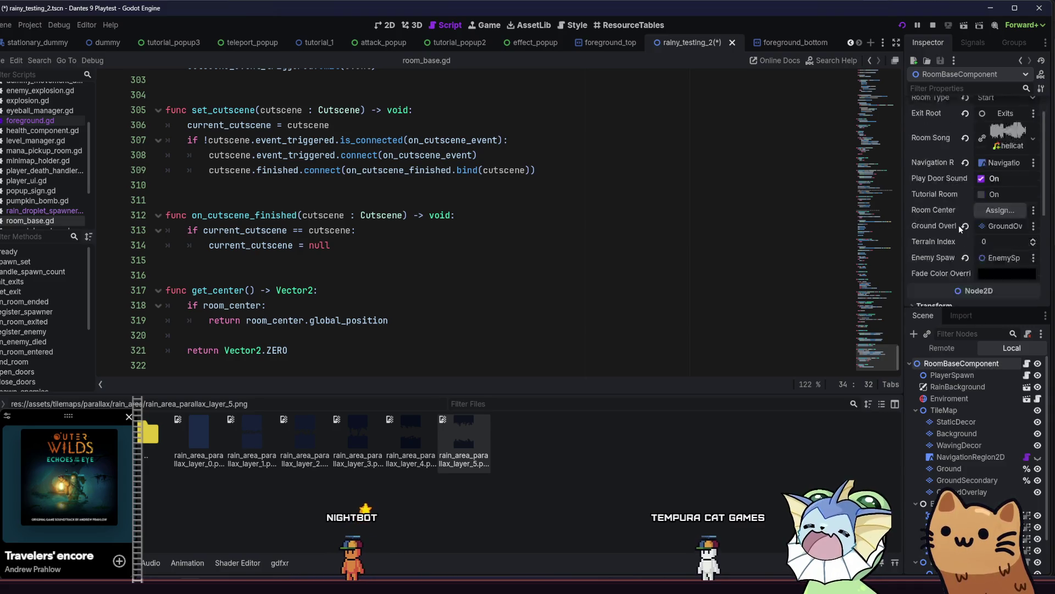
scroll(958, 224, up, 2)
key(ctrl+s)
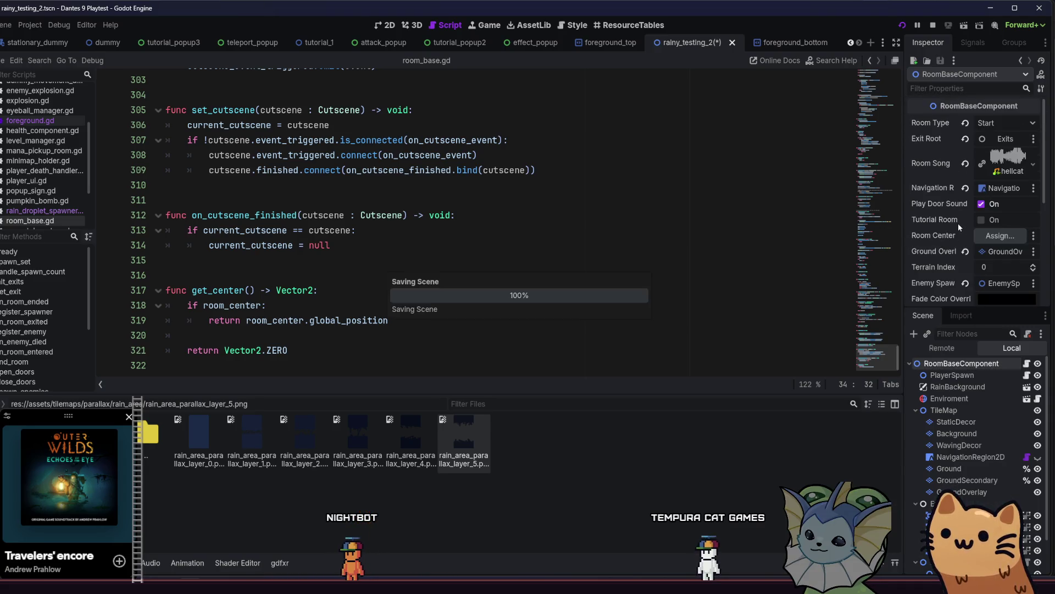
Look over the room base properties and open its fade colour picker
scroll(951, 205, down, 2)
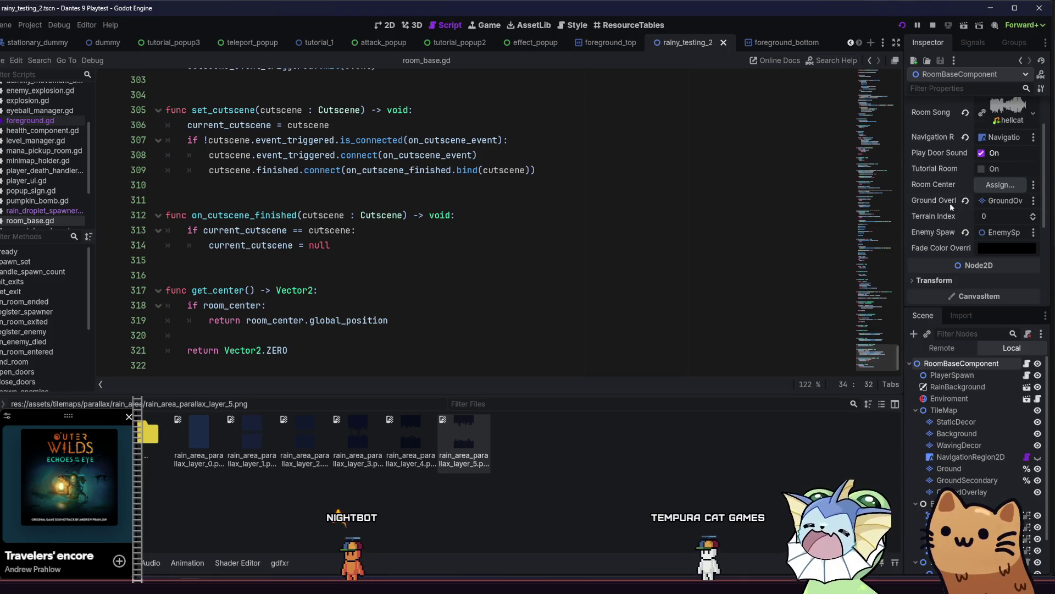
scroll(949, 203, up, 2)
scroll(945, 201, down, 2)
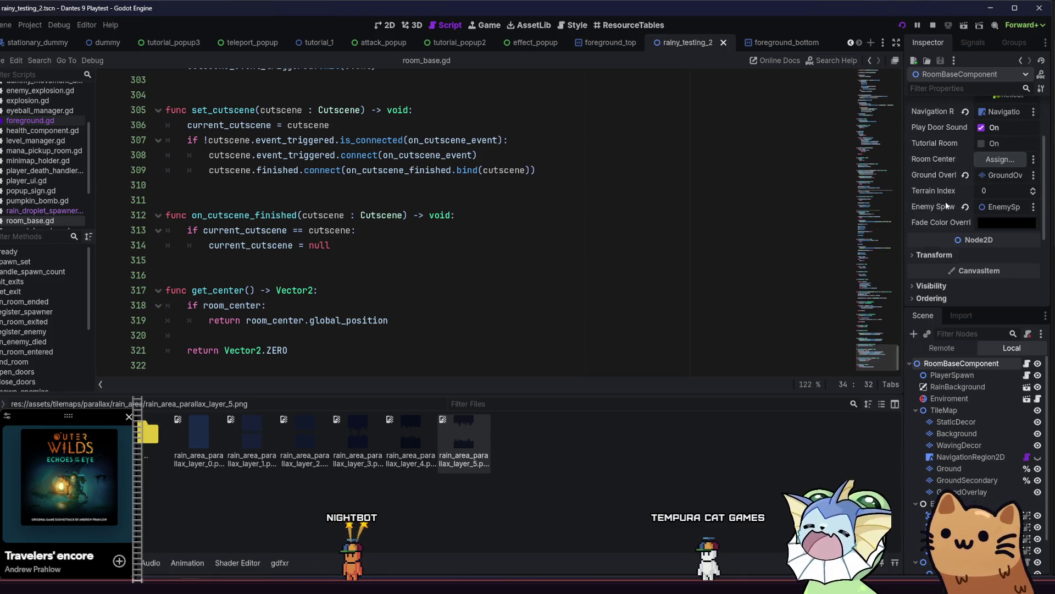
scroll(946, 201, up, 2)
scroll(941, 199, down, 1)
scroll(941, 199, up, 1)
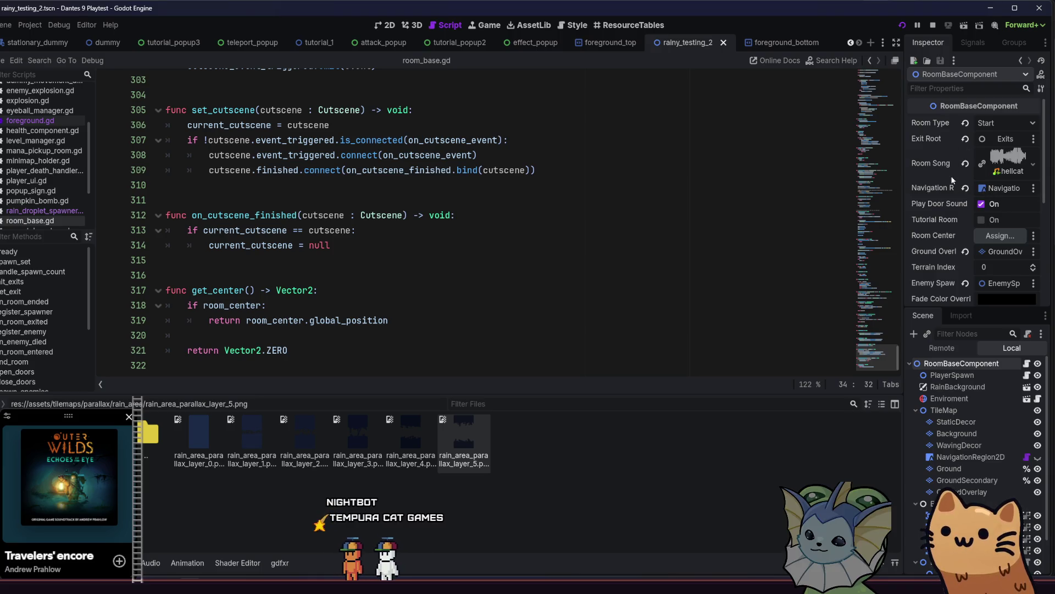
scroll(955, 190, down, 2)
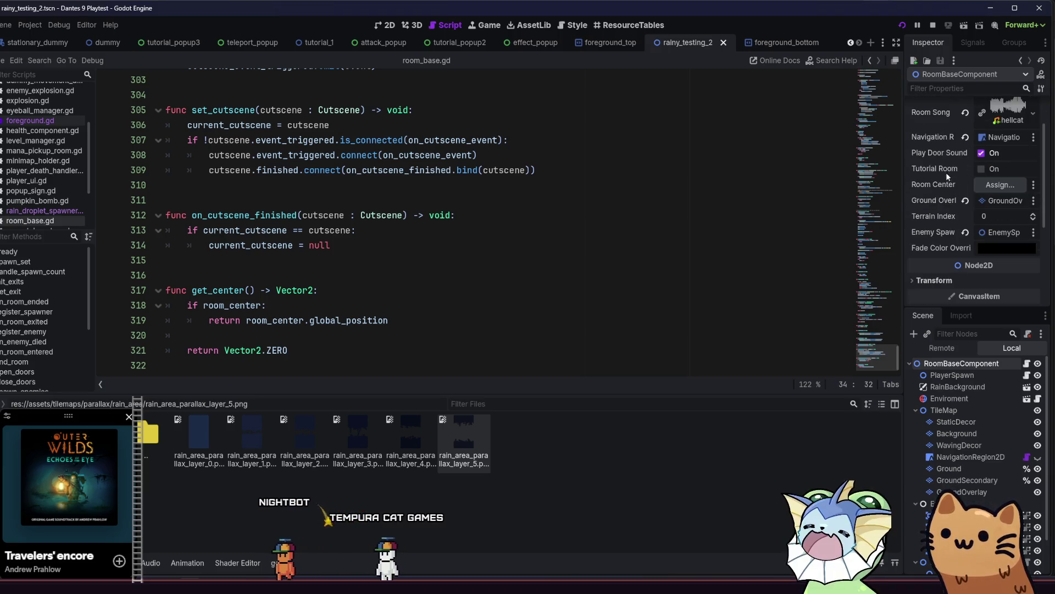
scroll(943, 189, up, 1)
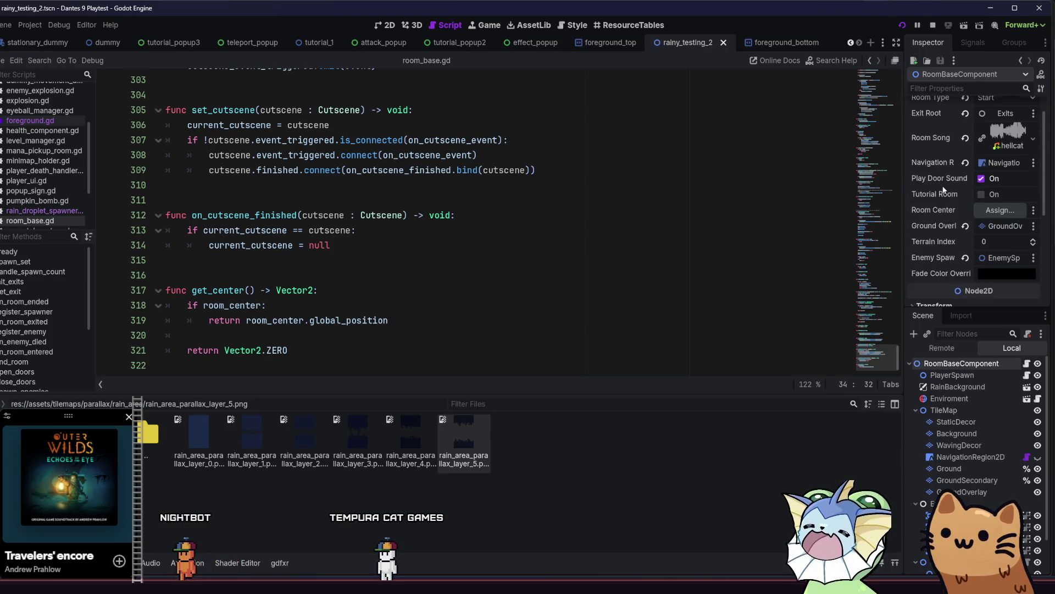
click(987, 276)
Close the fade picker, expand RoomExit4's Fade Gradient, and switch to tutorial_1
click(987, 275)
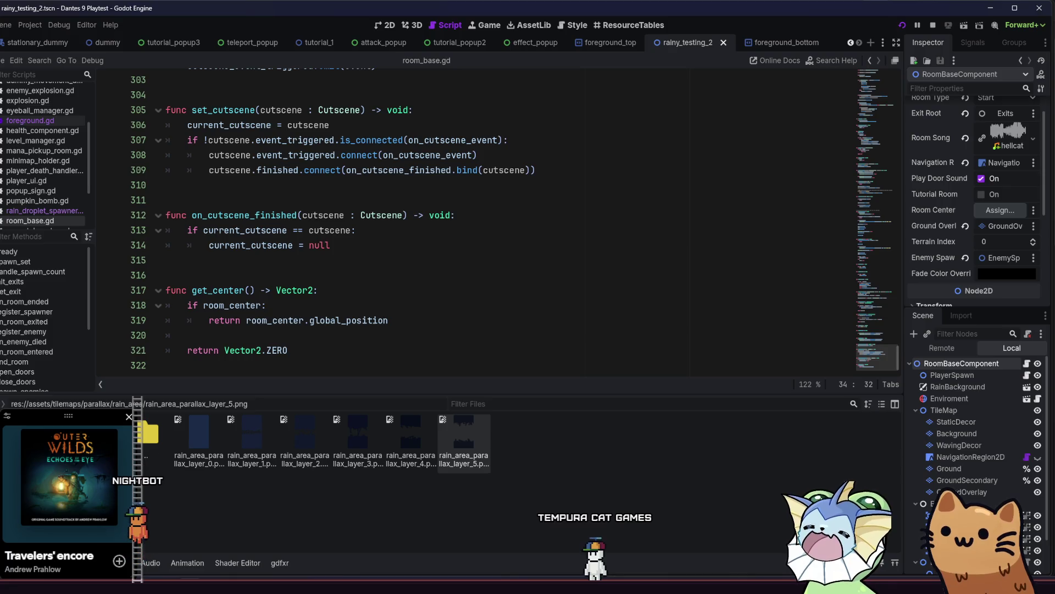
click(967, 538)
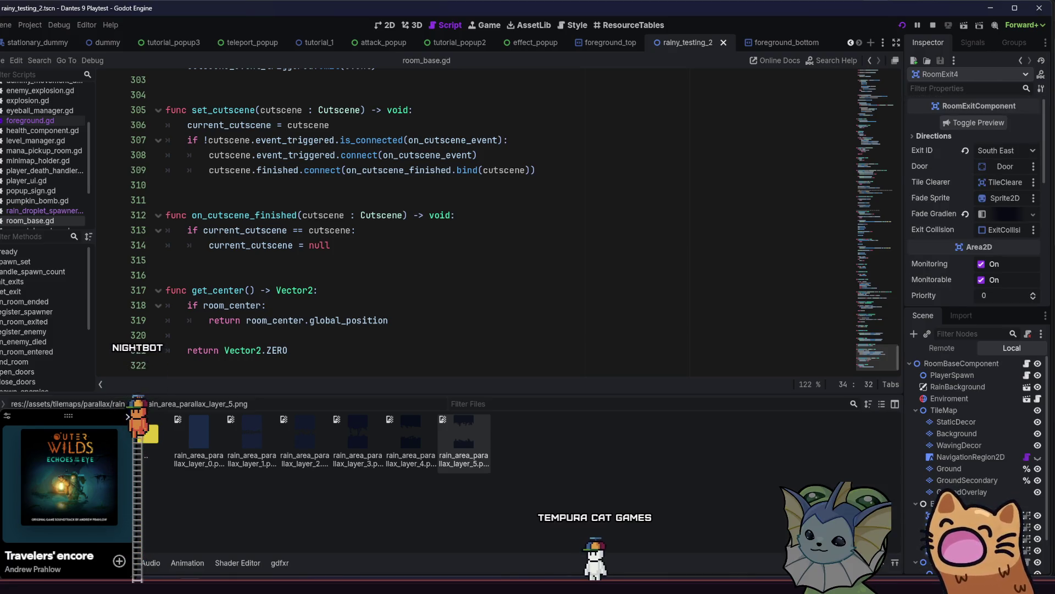
click(993, 216)
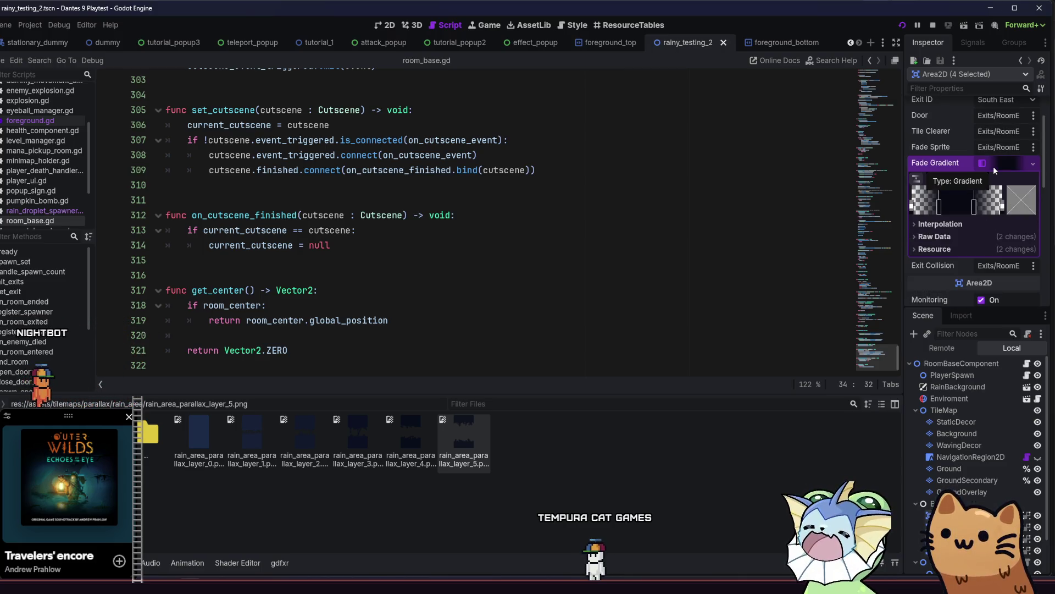
click(318, 42)
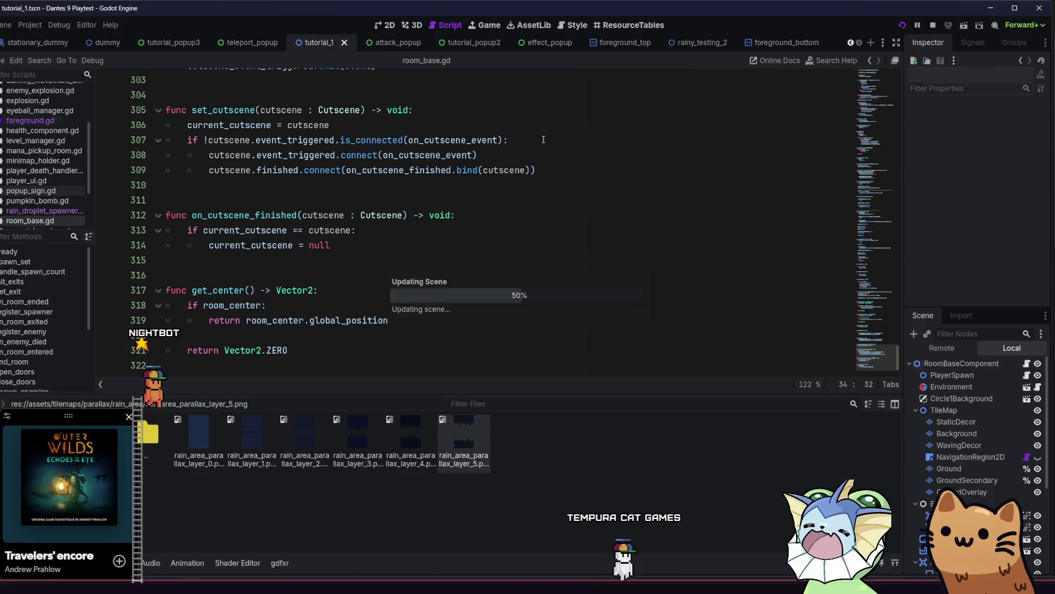
Copy the Fade Gradient from tutorial_1's RoomExit
click(970, 456)
scroll(960, 429, down, 3)
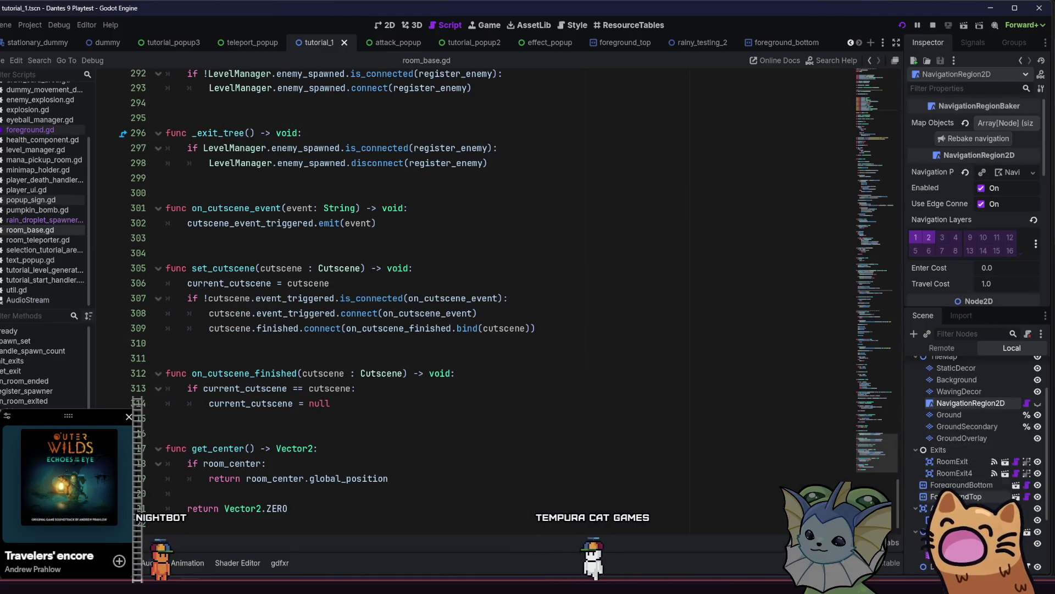
click(956, 464)
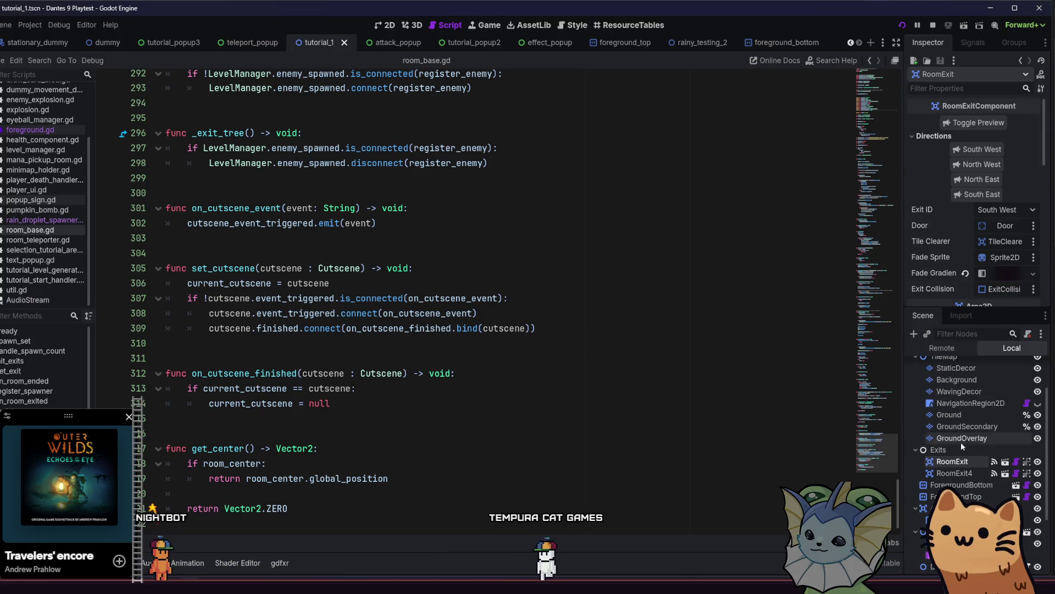
click(1001, 273)
click(994, 386)
Paste that gradient into rainy_testing_2's four selected exits and run the game
click(697, 42)
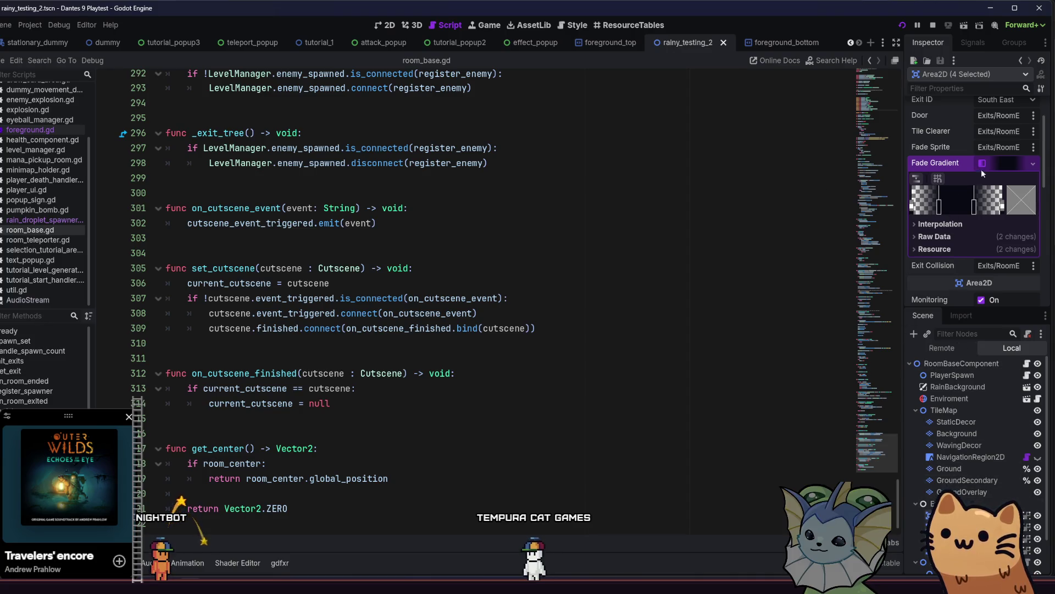
right_click(984, 166)
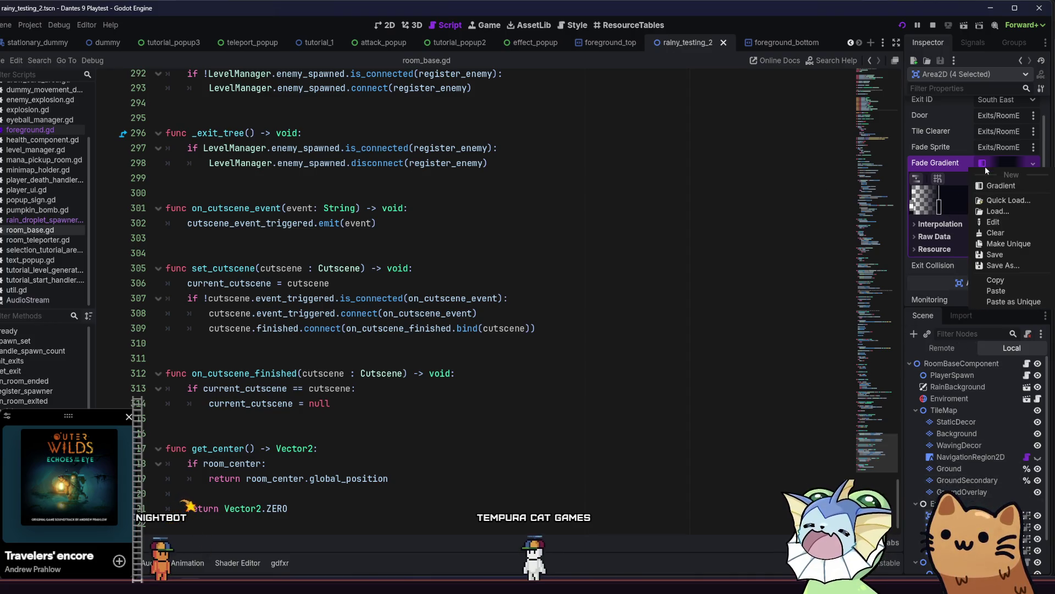
click(1000, 291)
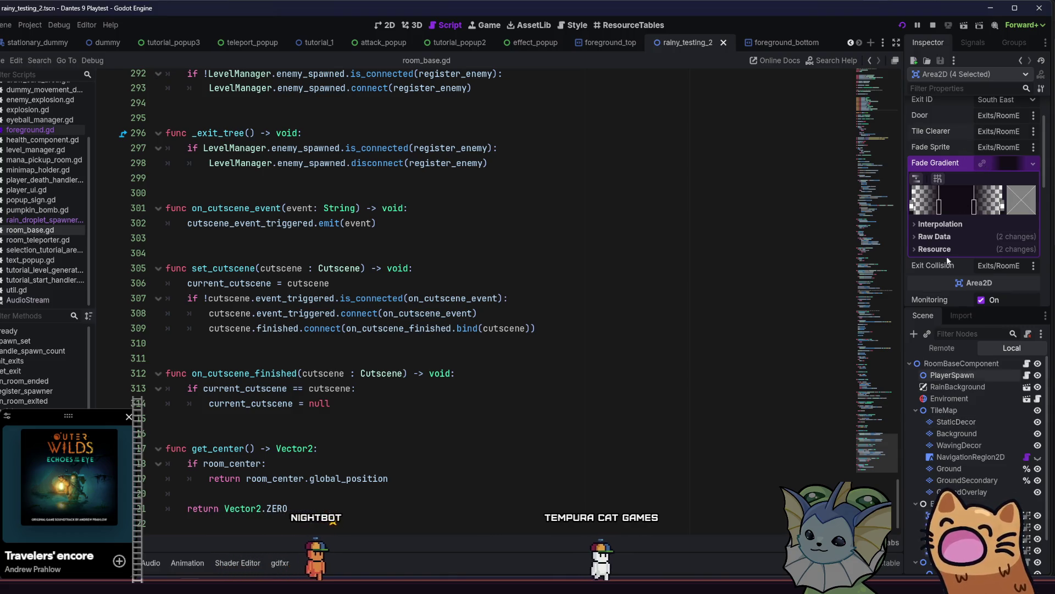
right_click(993, 163)
click(941, 143)
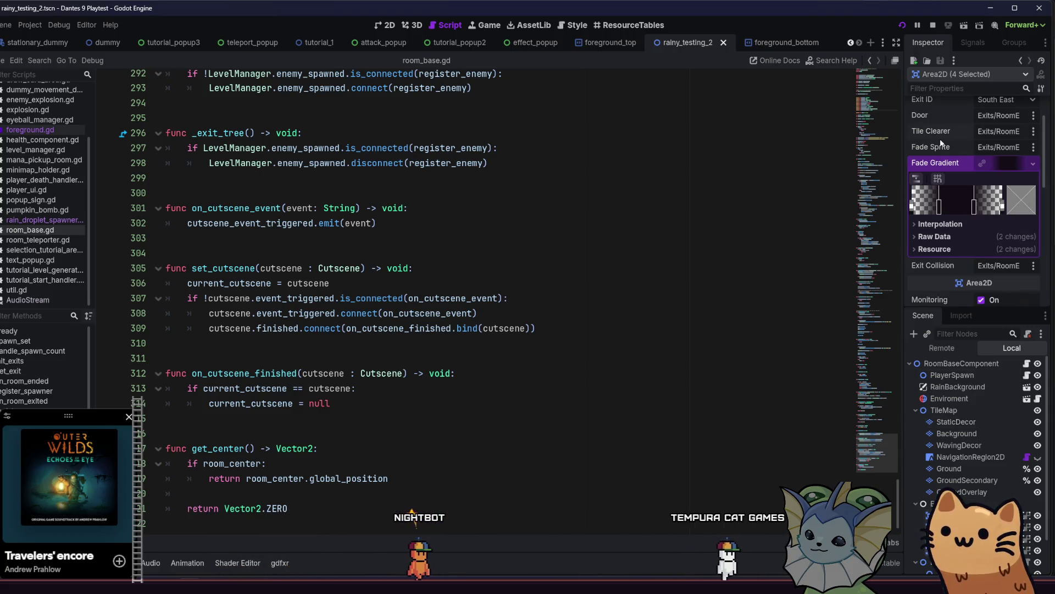
click(901, 25)
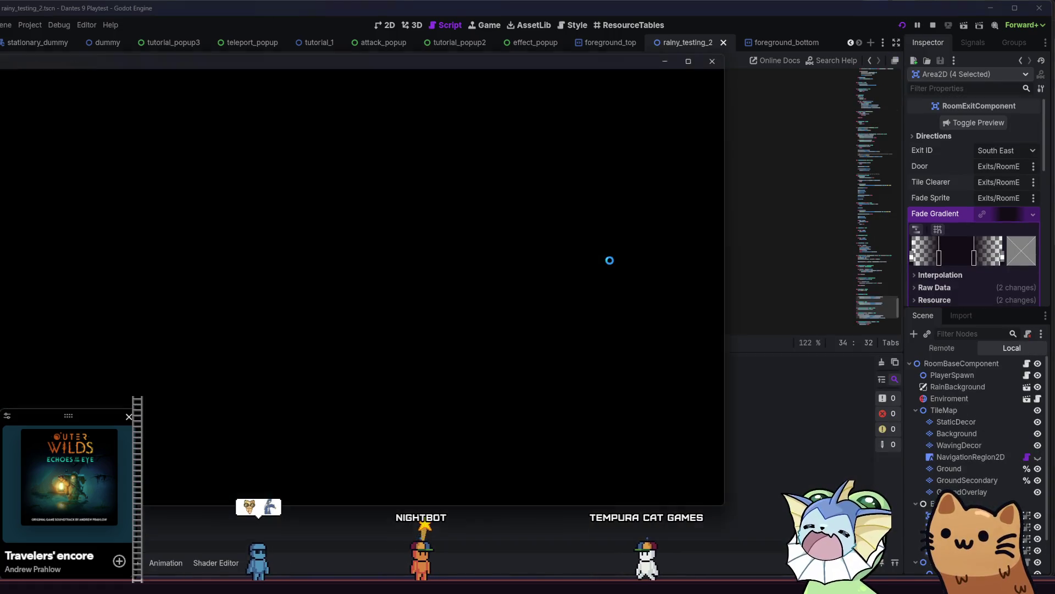
Back in the editor, recolour one Fade Gradient point to dark teal (H 202, S 90, V 10)
click(984, 222)
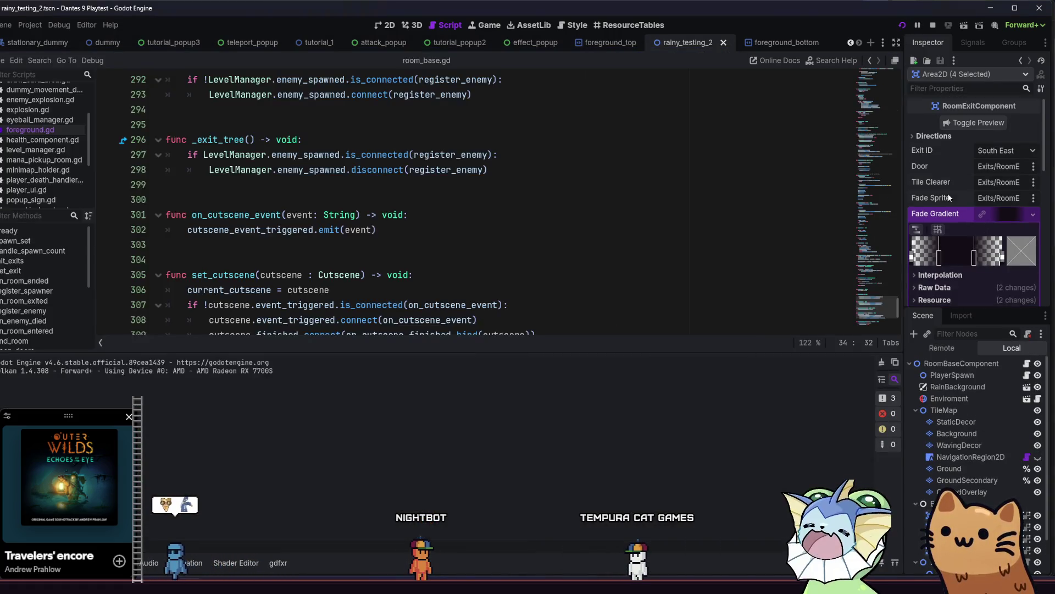
click(999, 212)
click(999, 212)
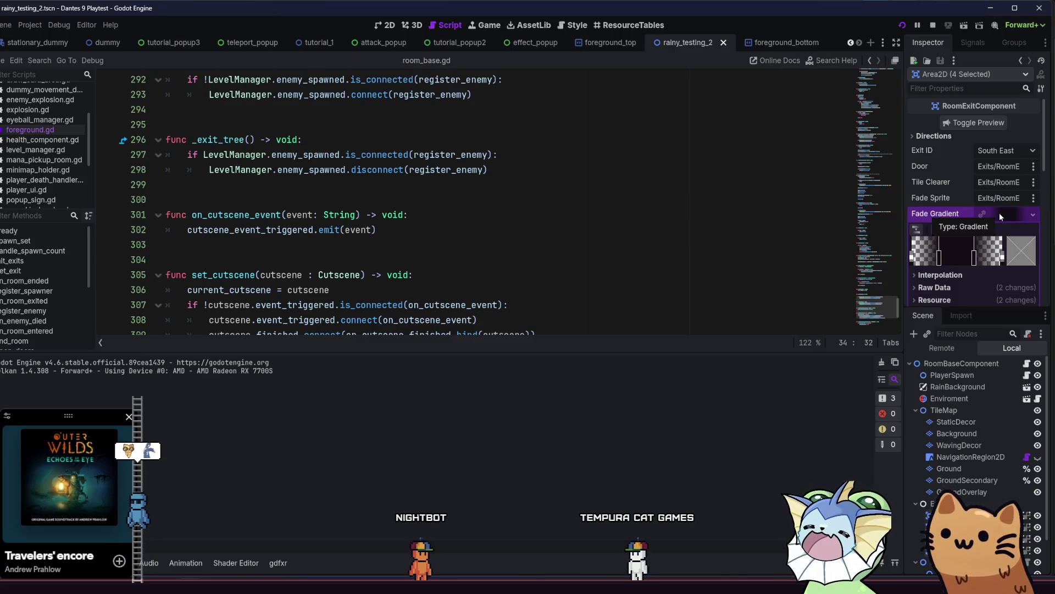
scroll(992, 206, down, 1)
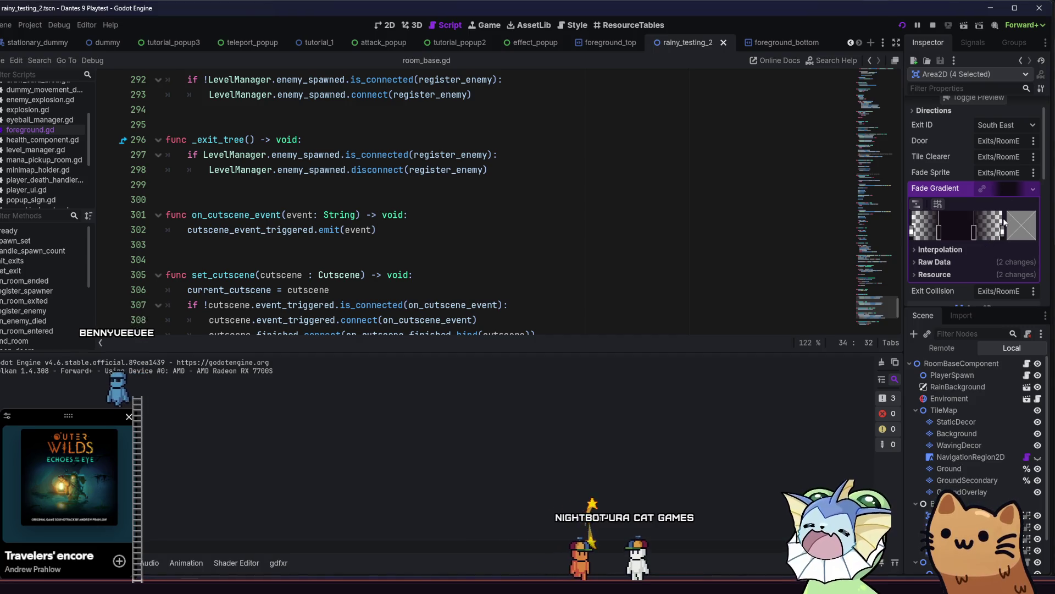
click(1030, 231)
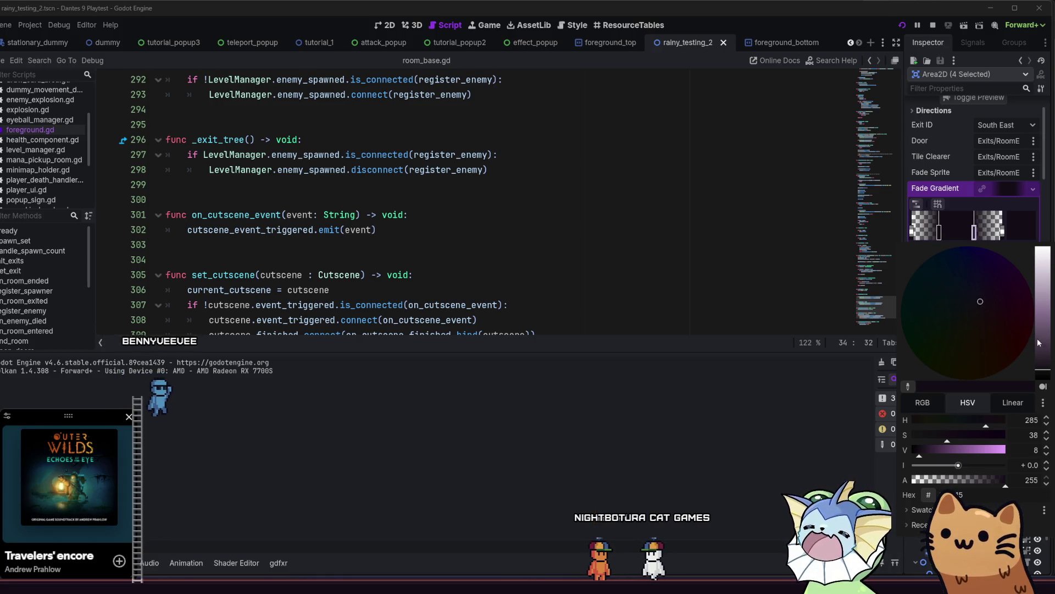
click(981, 295)
click(941, 276)
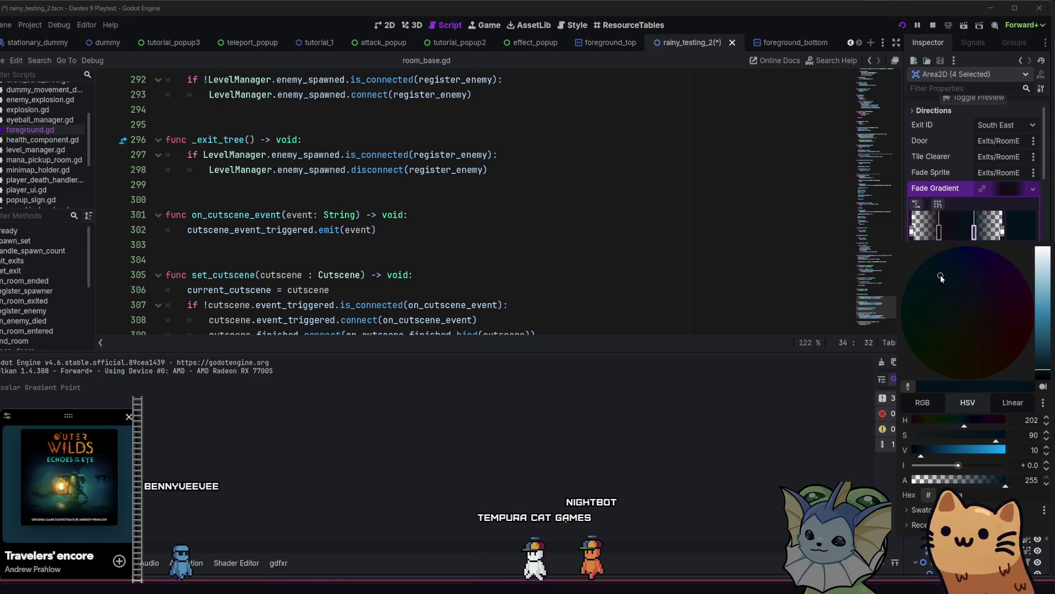
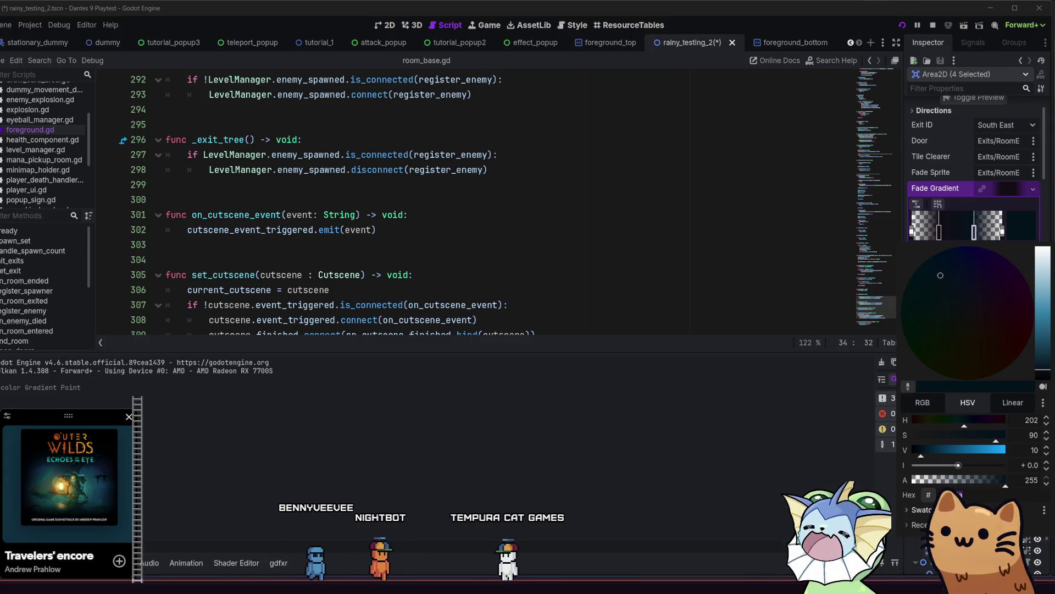
Close the gradient colour picker and undo the fade gradient point recolour on the room exits
click(947, 234)
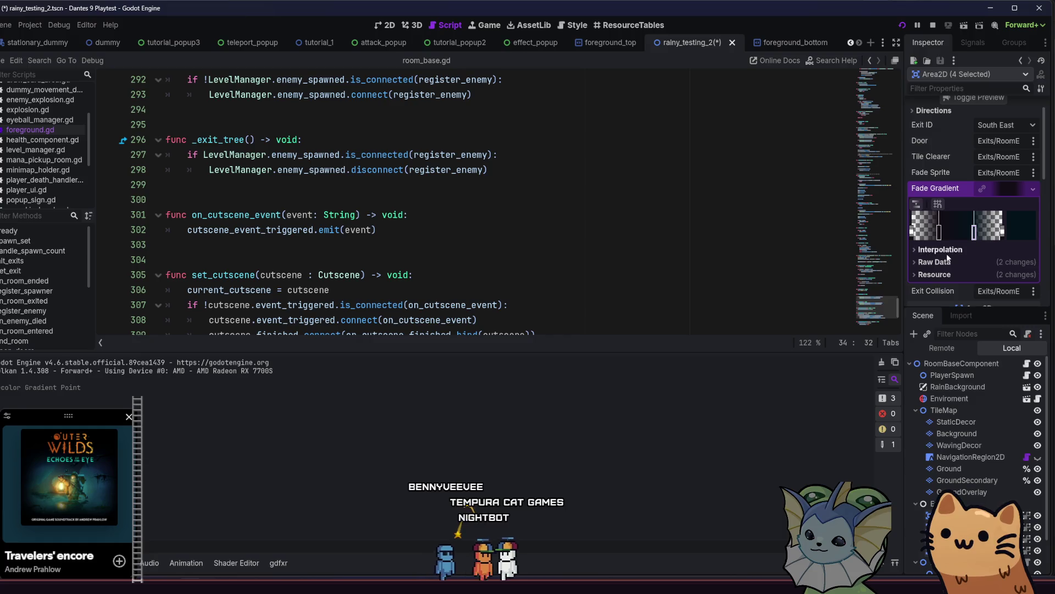
key(ctrl+z)
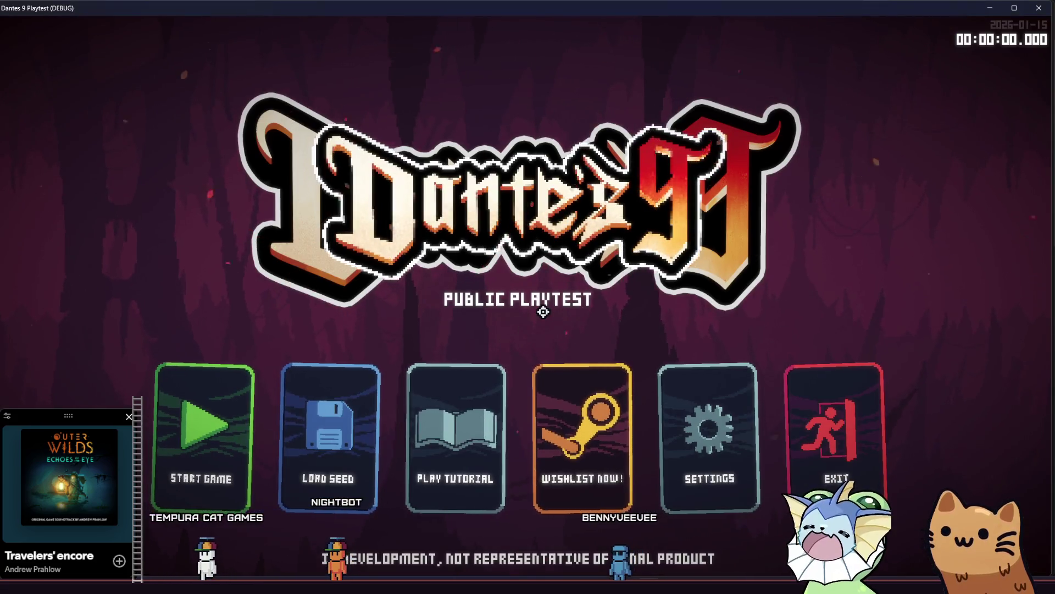
Start a new run and teleport to the RAIN level from the debug menu's LEVEL options
click(203, 422)
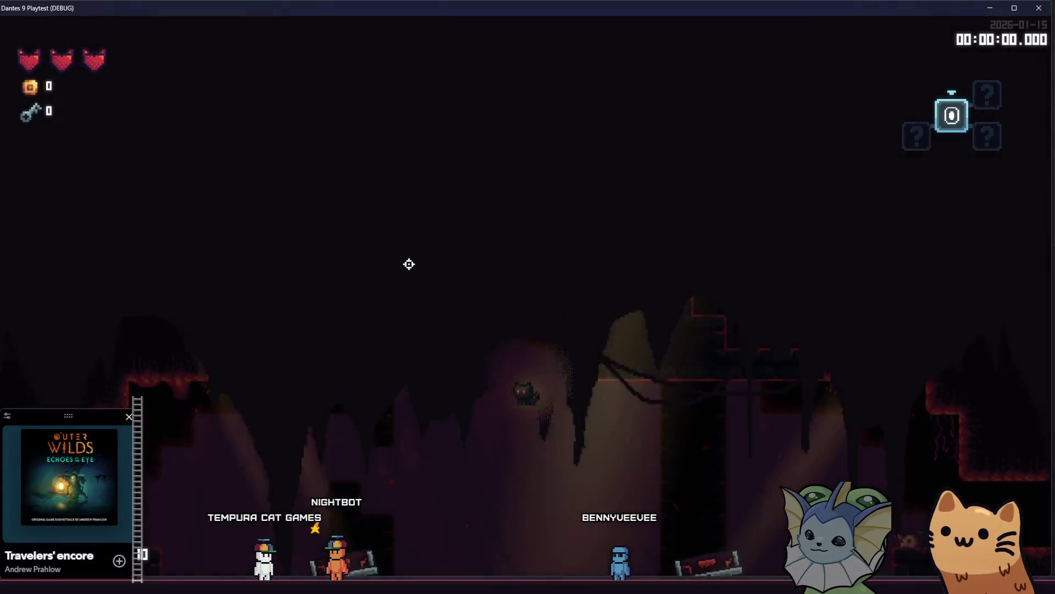
key(F1)
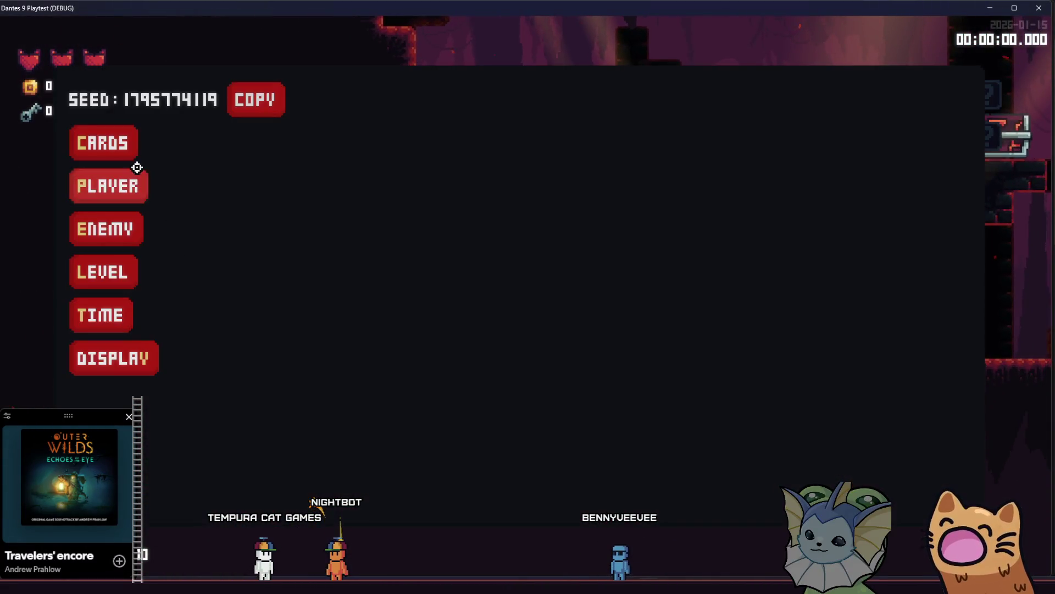
click(111, 259)
click(329, 142)
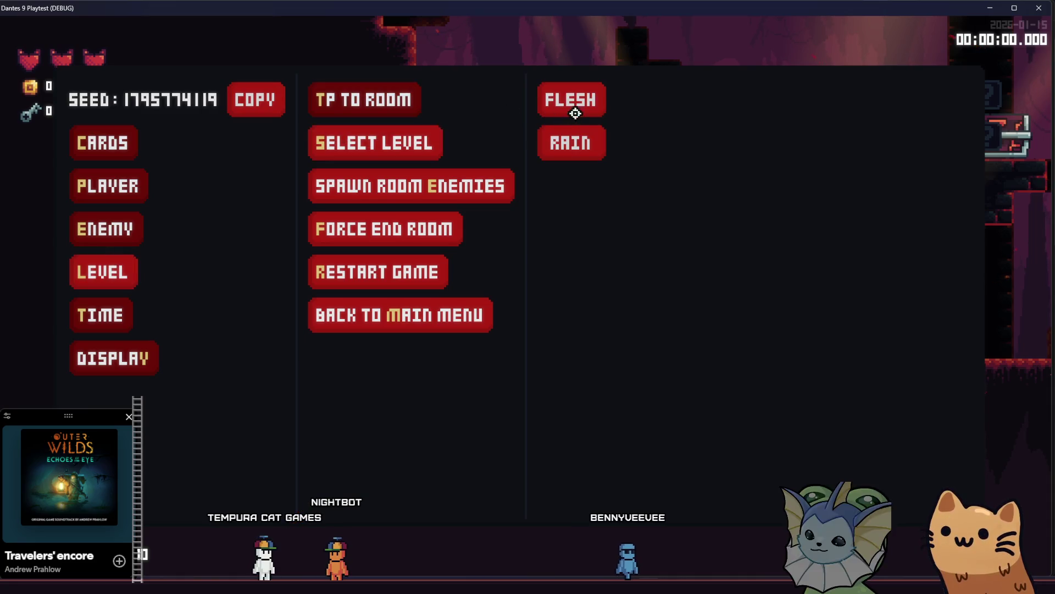
click(568, 139)
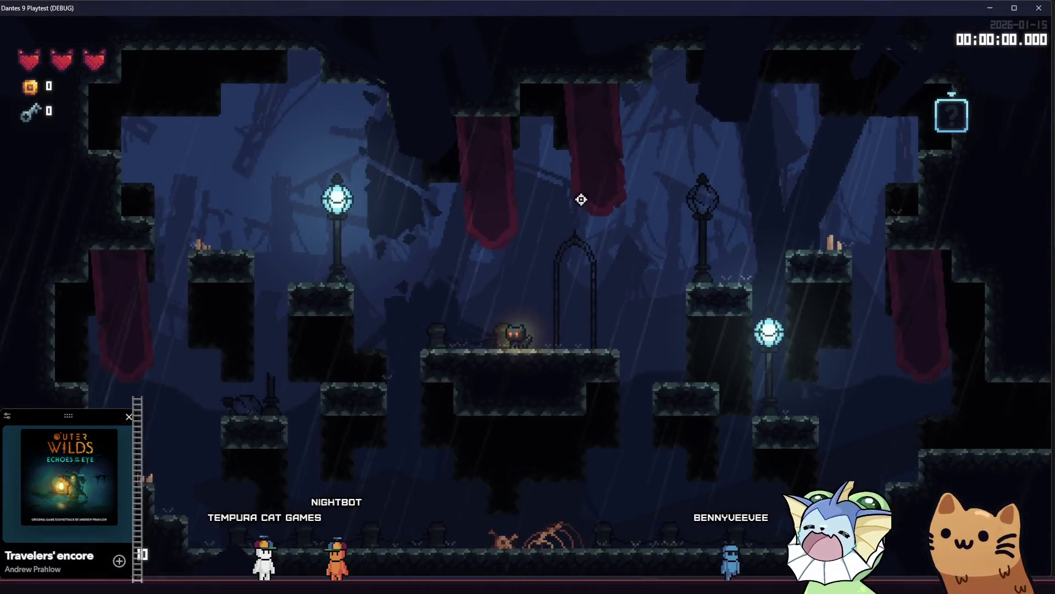
Walk right along the ledge and shoot the winged enemies above
key(d)
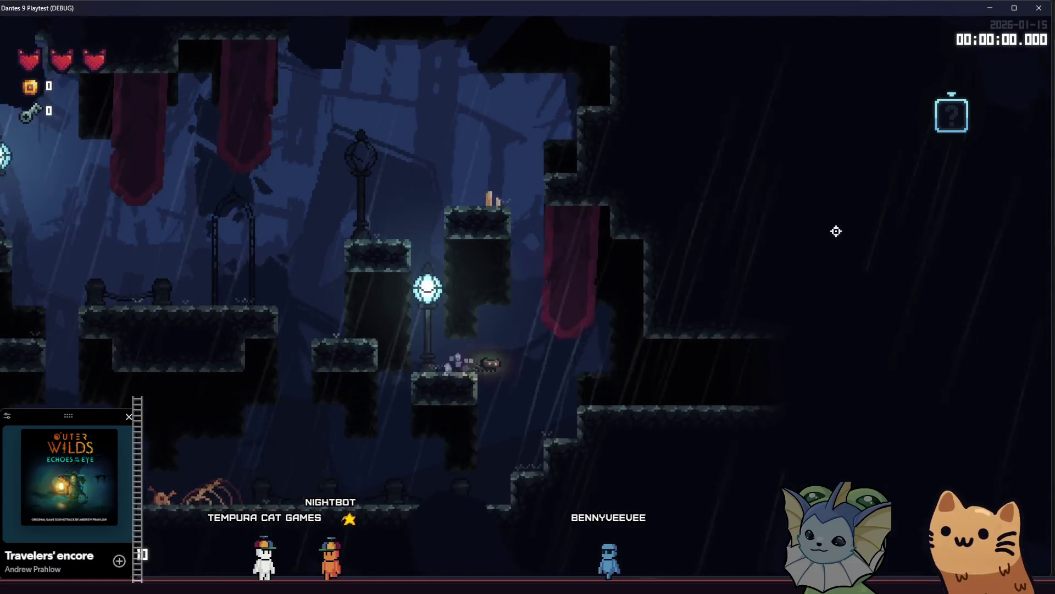
key(d)
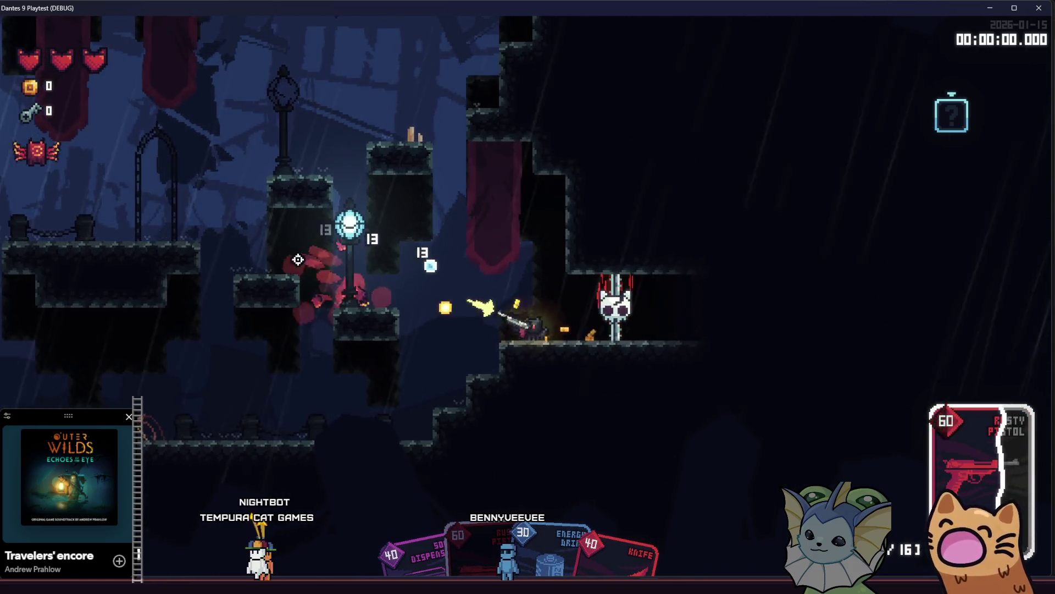
click(177, 187)
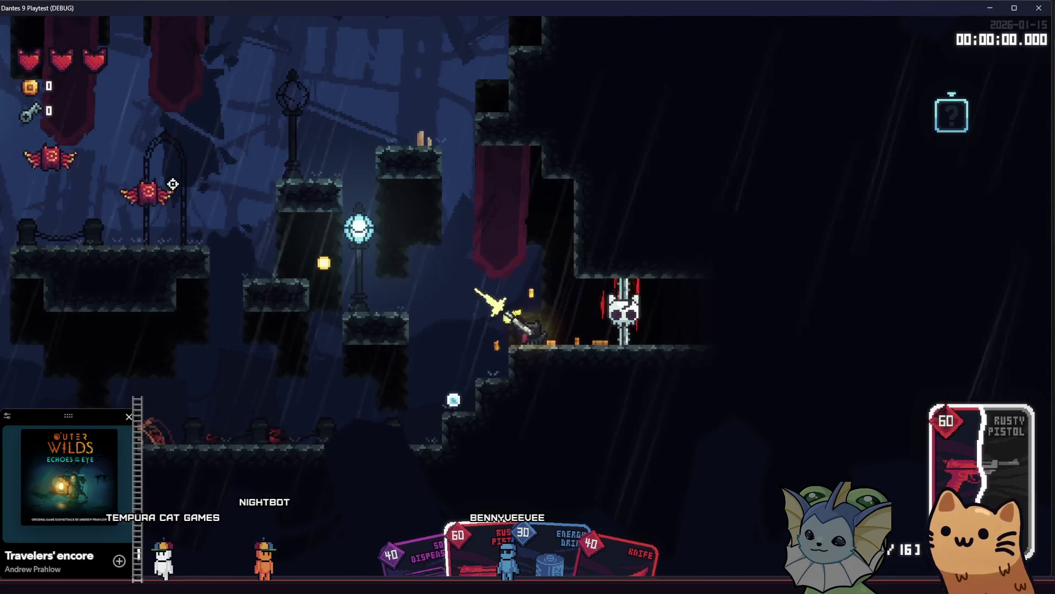
click(170, 180)
click(166, 176)
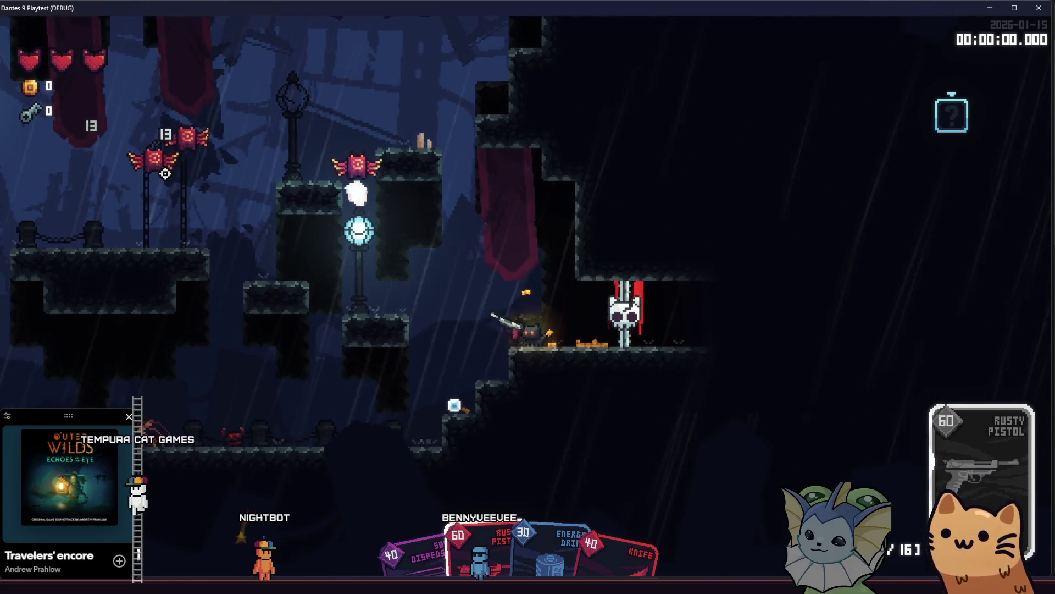
click(255, 107)
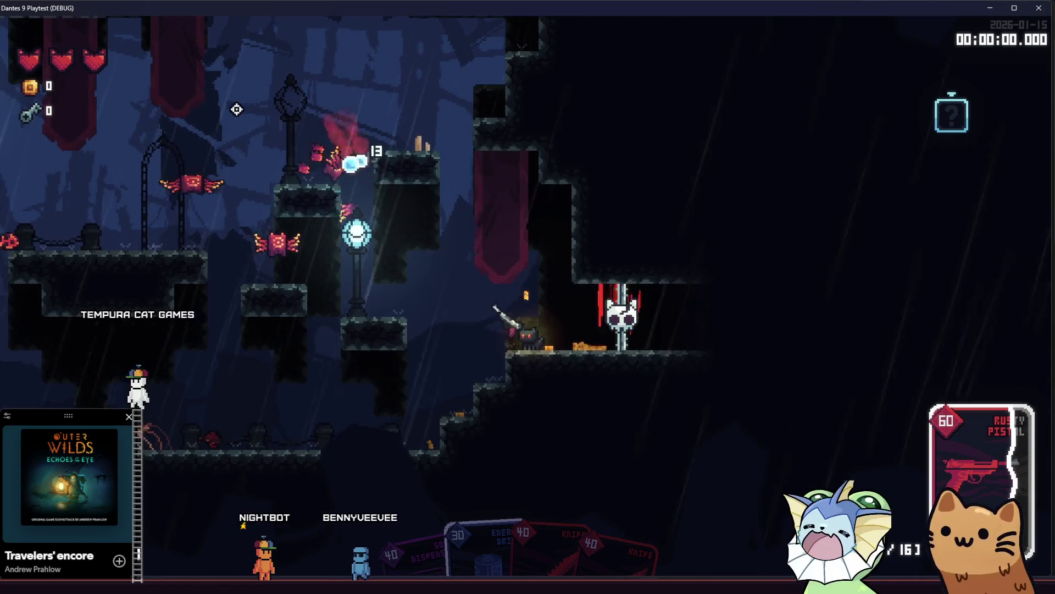
click(182, 187)
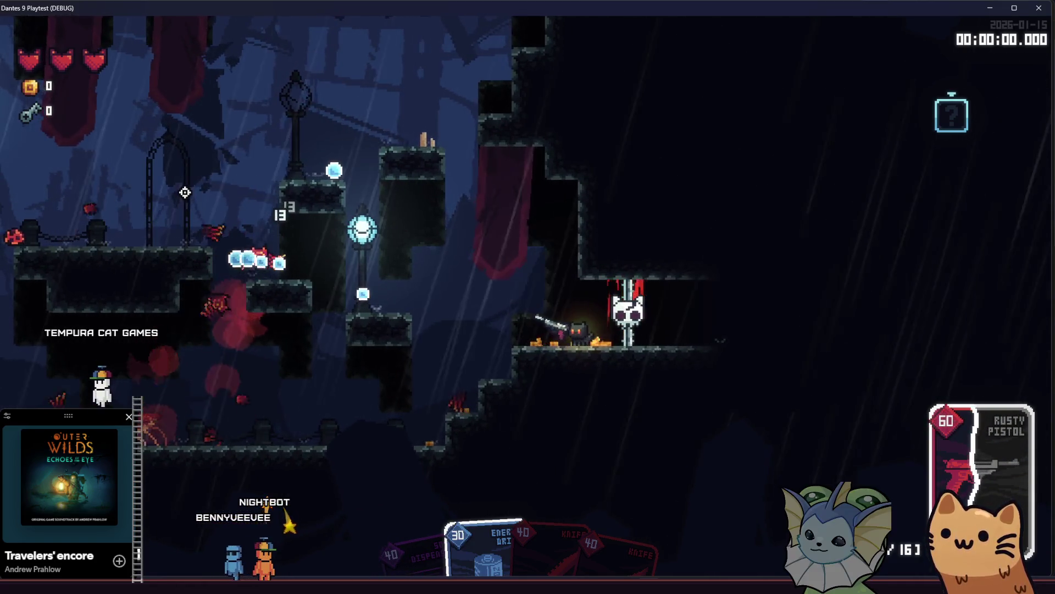
click(182, 193)
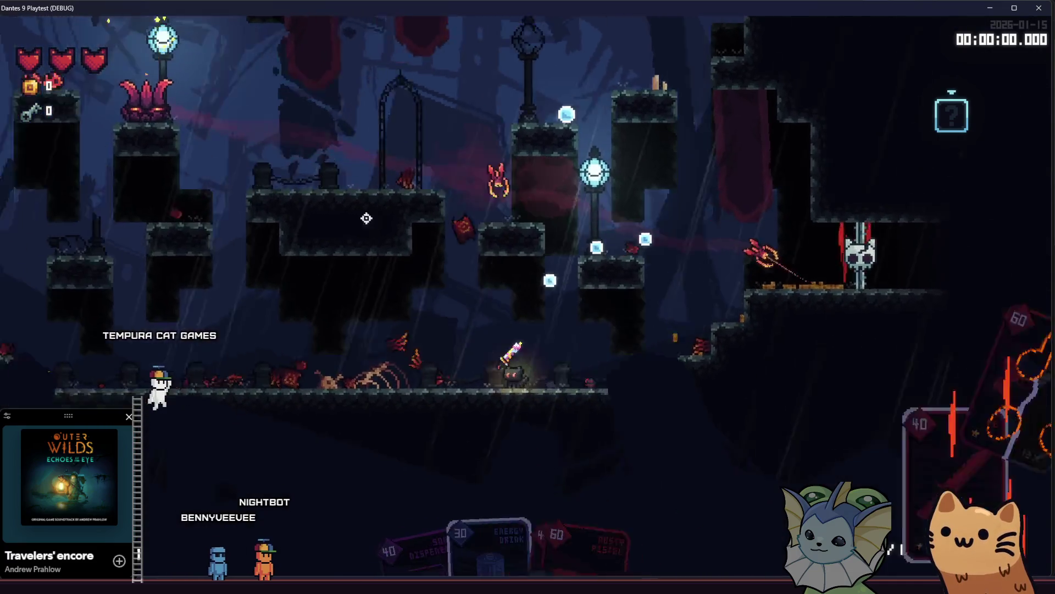
Knife and burst the enemies on the lower floor, run into the next room, then return to Godot
click(439, 197)
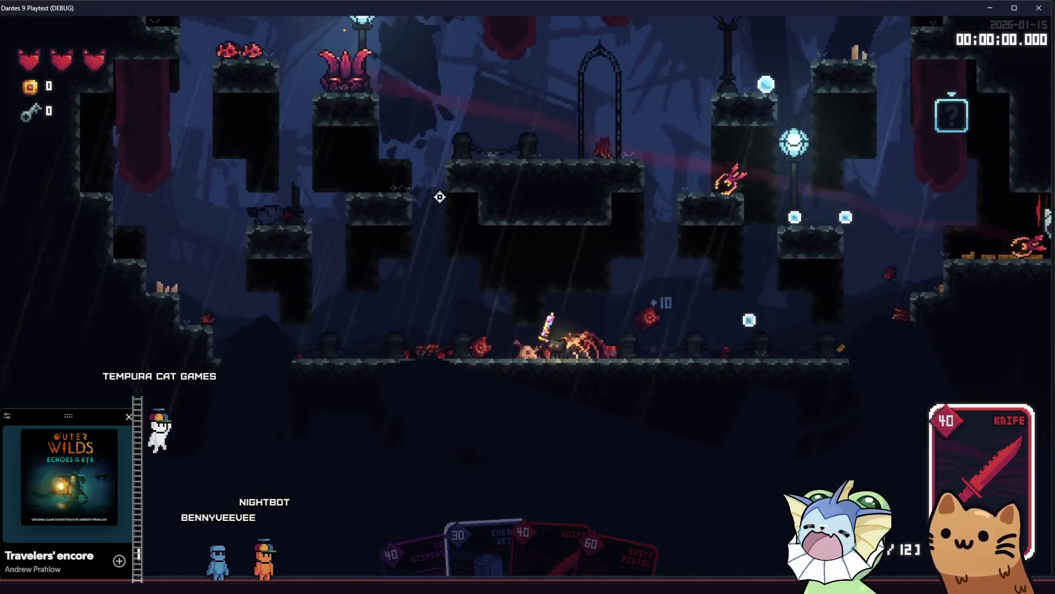
key(a)
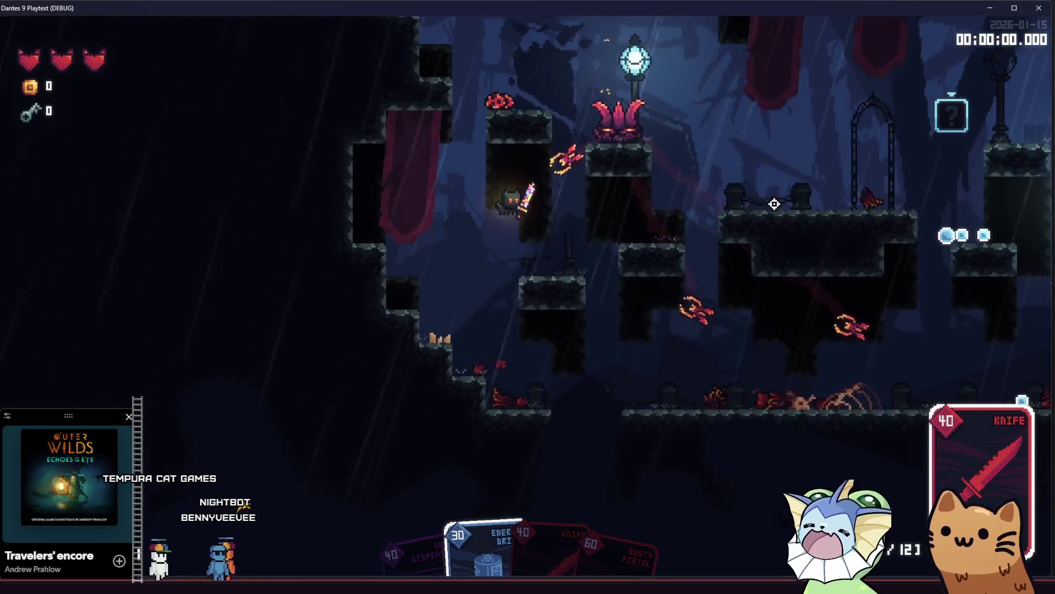
click(645, 134)
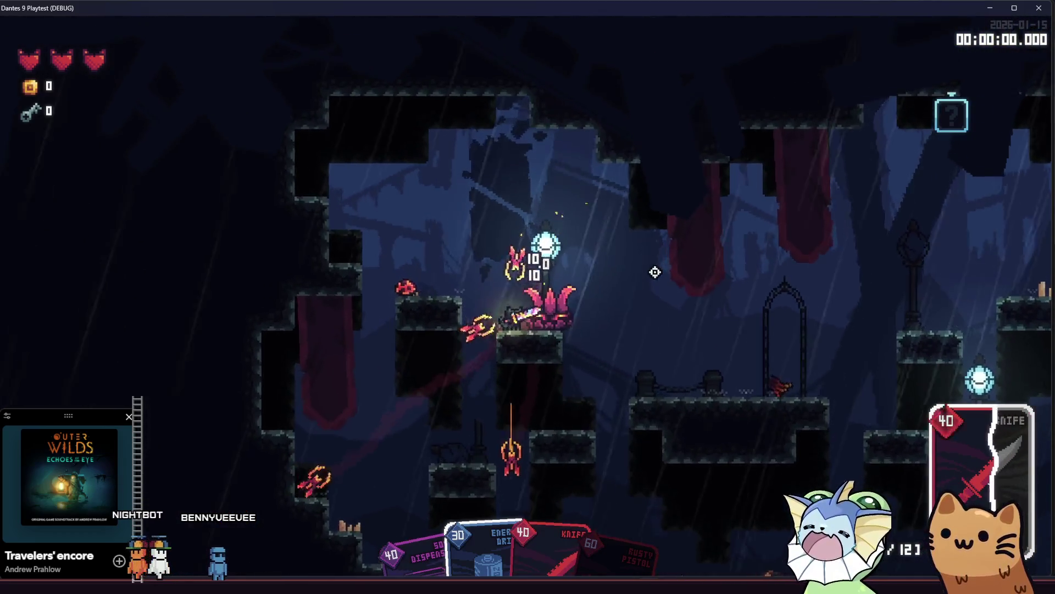
click(655, 281)
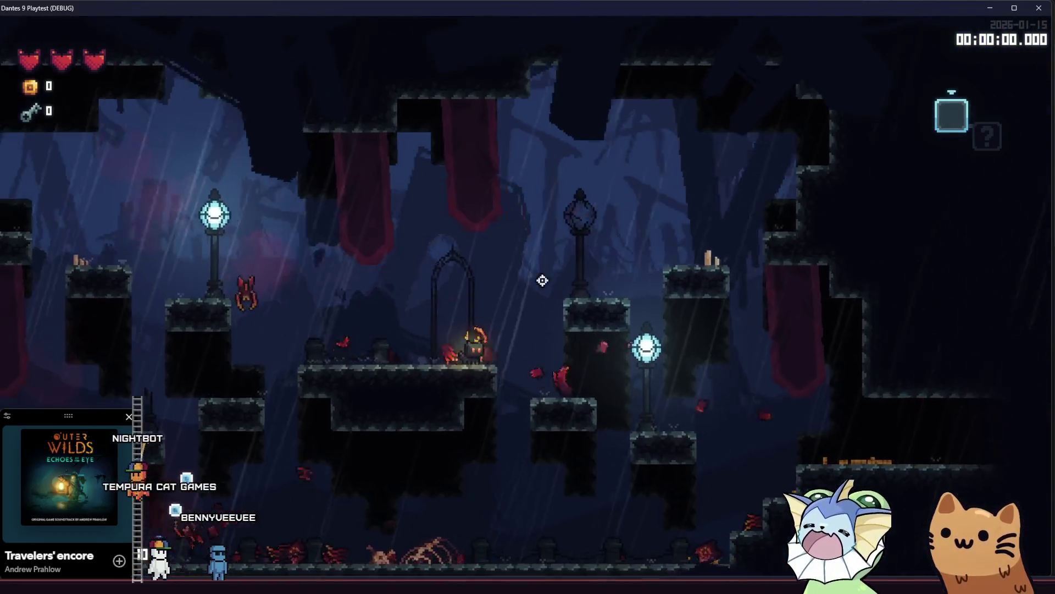
key(d)
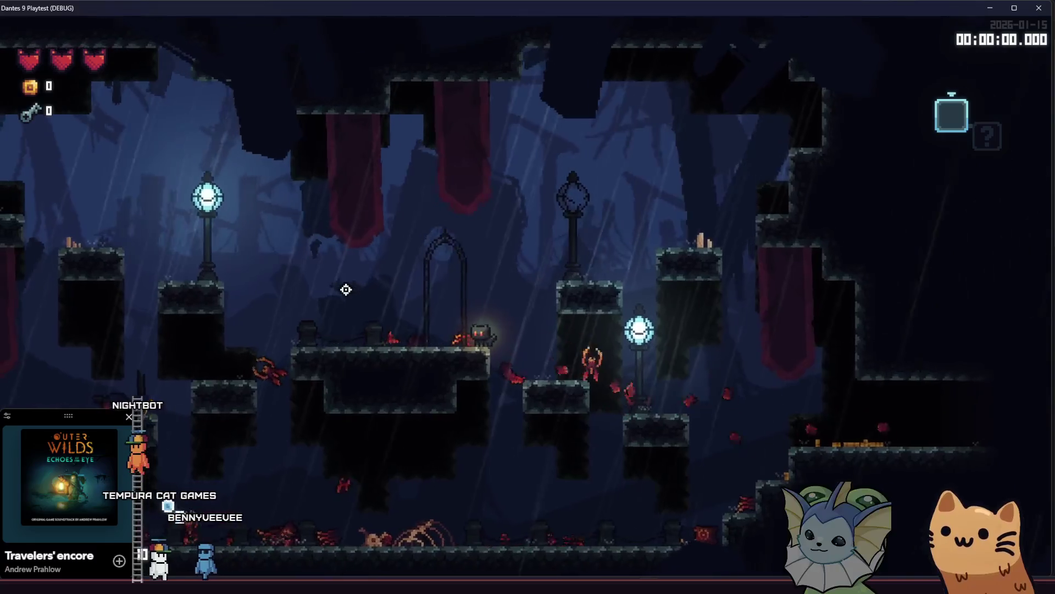
key(d)
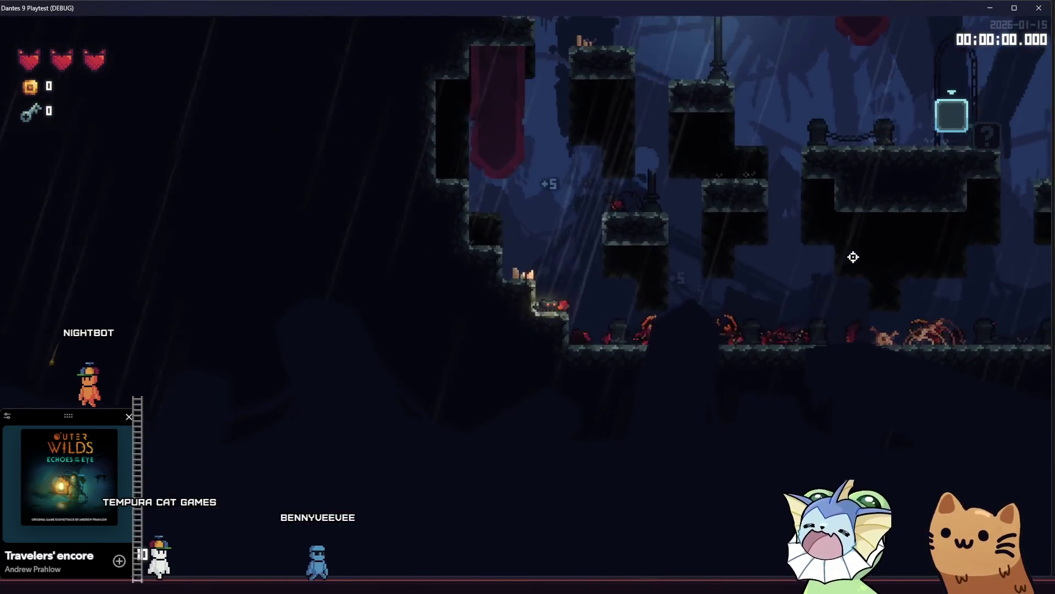
key(d)
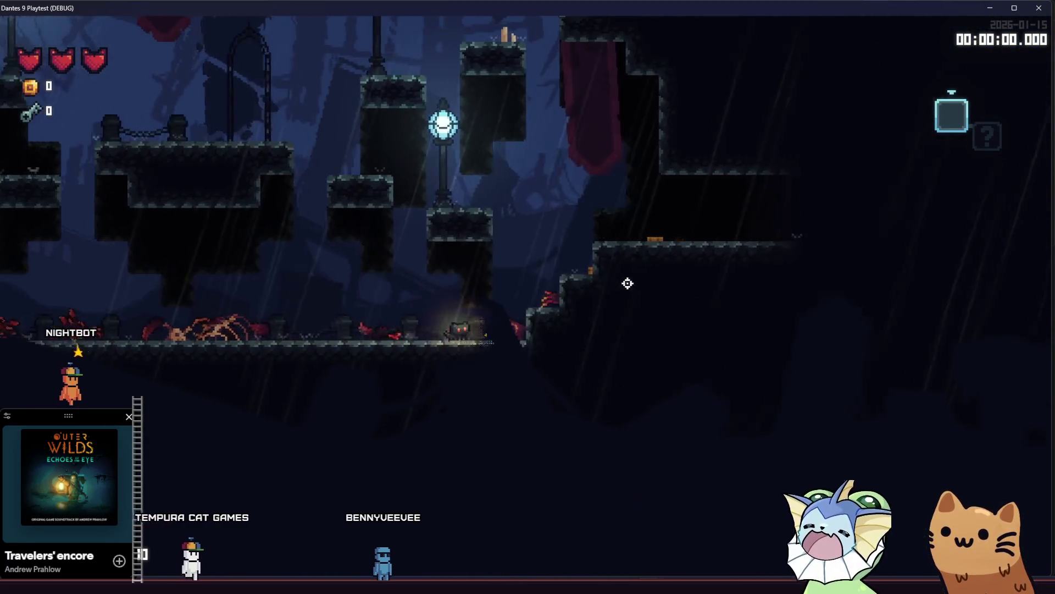
key(d)
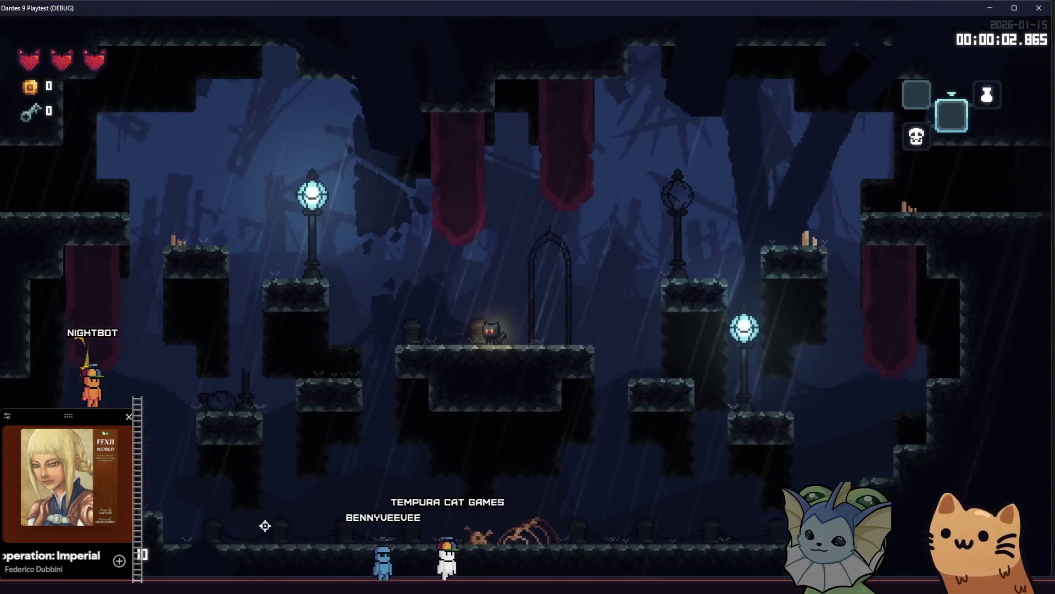
key(alt+Tab)
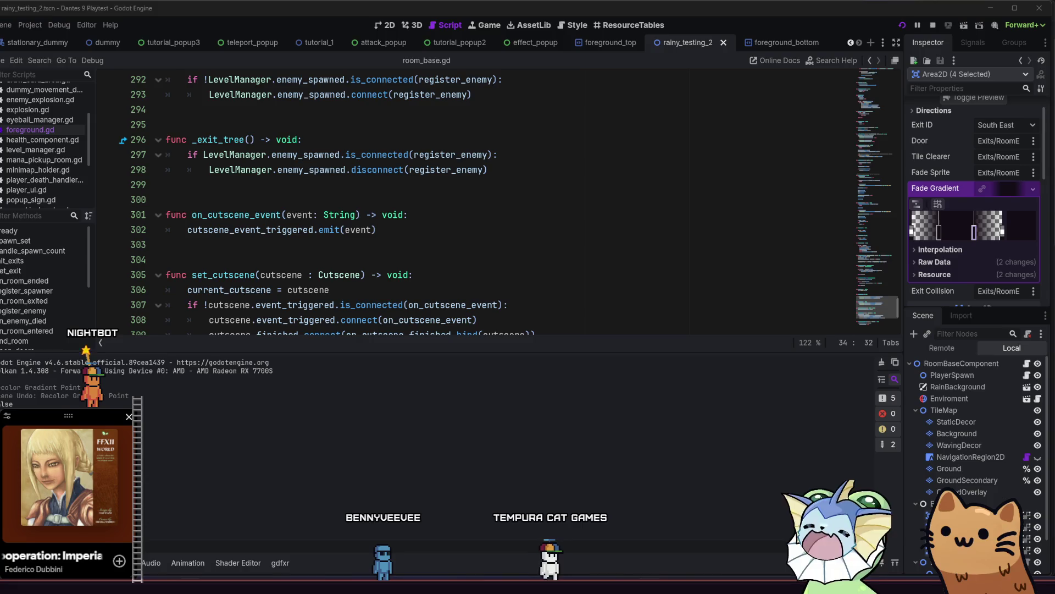
Show RoomBaseComponent's properties and look over the room_base.gd script
scroll(924, 191, up, 1)
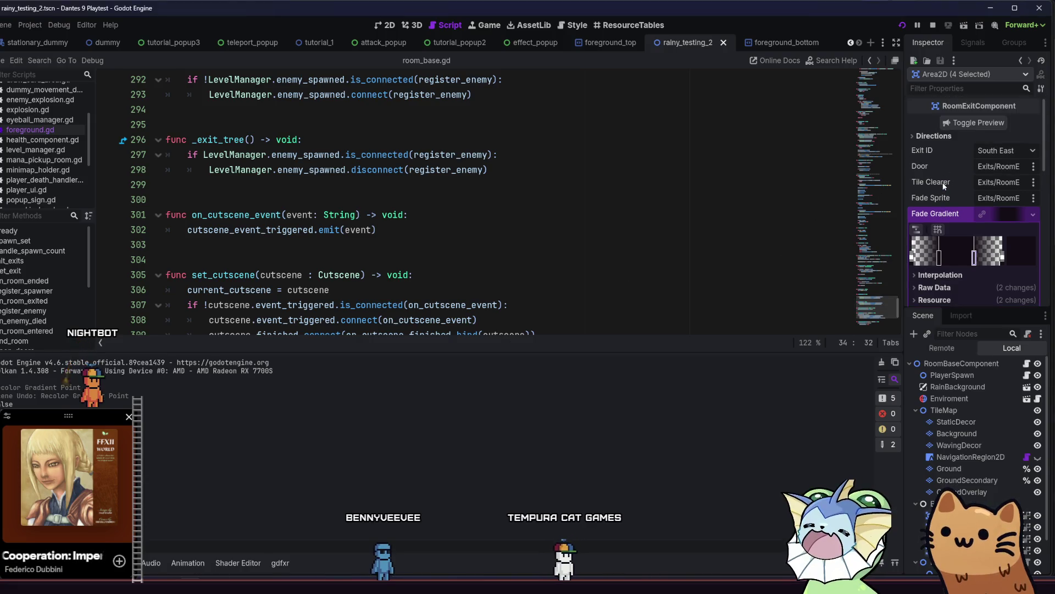
click(933, 365)
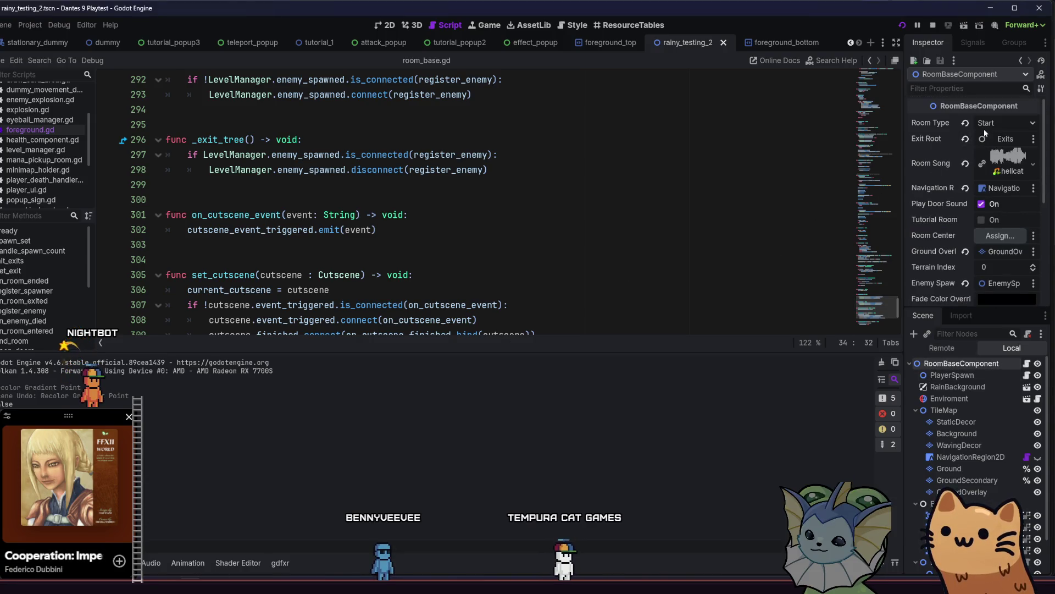
click(539, 185)
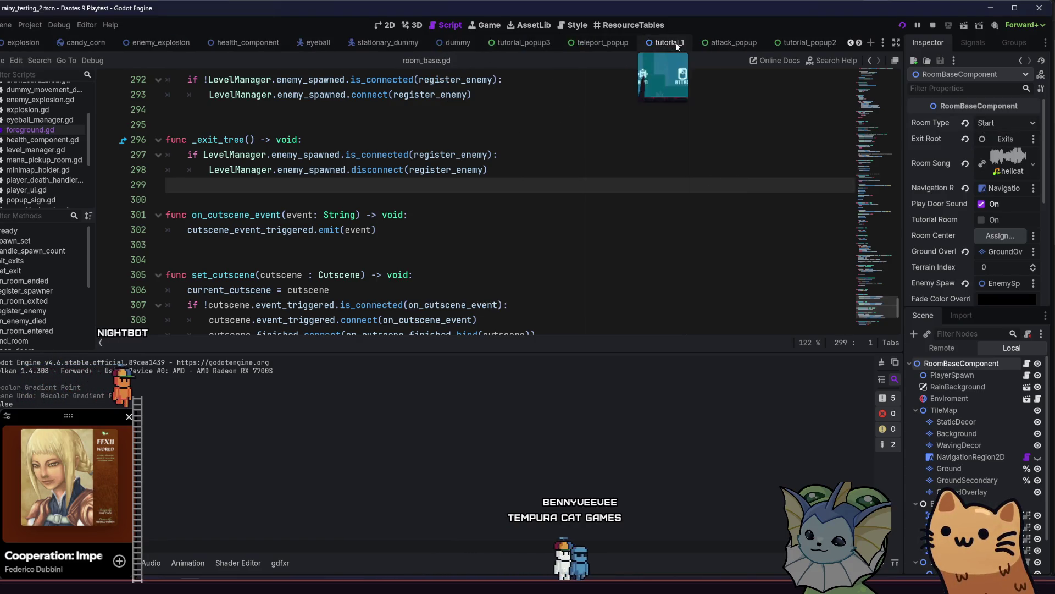
scroll(675, 42, down, 10)
scroll(675, 41, up, 2)
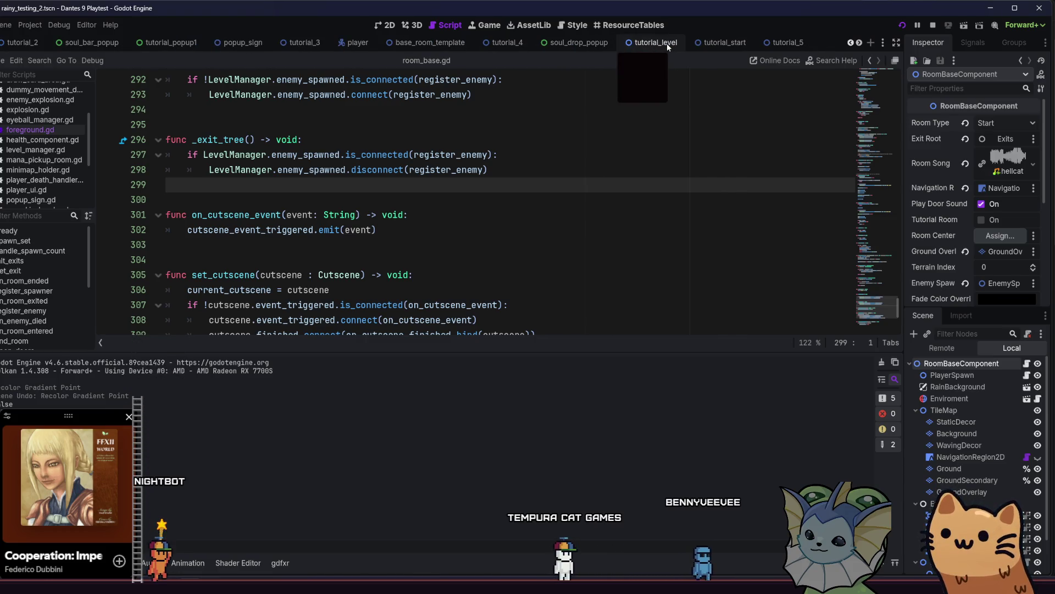
Open rainy_testing.tscn, show its local scene tree, and start assigning the Enemy Spawn Handler
key(alt+shift+o)
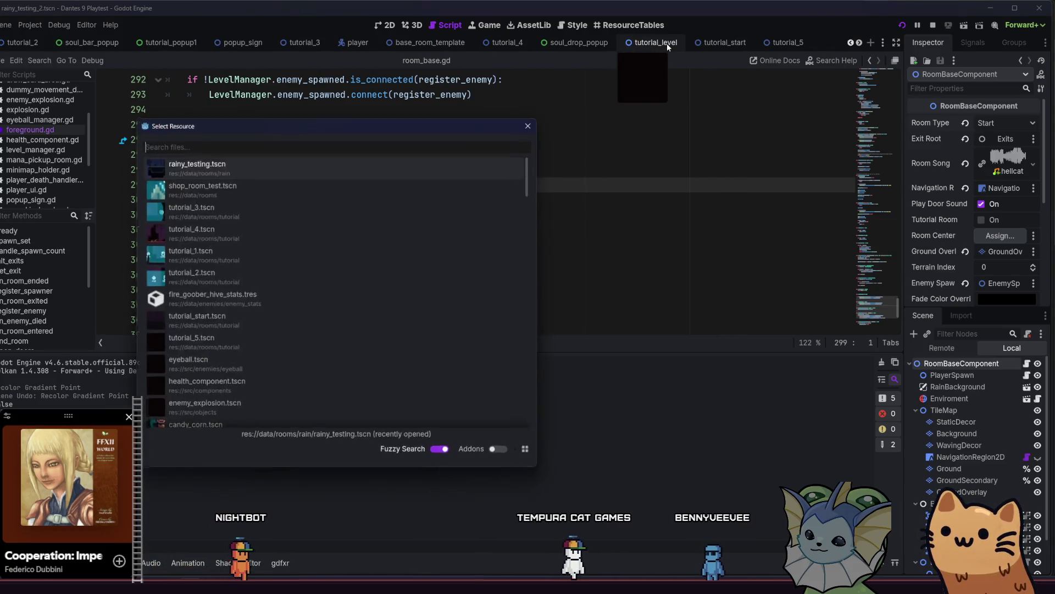
text(rainy_te)
key(Return)
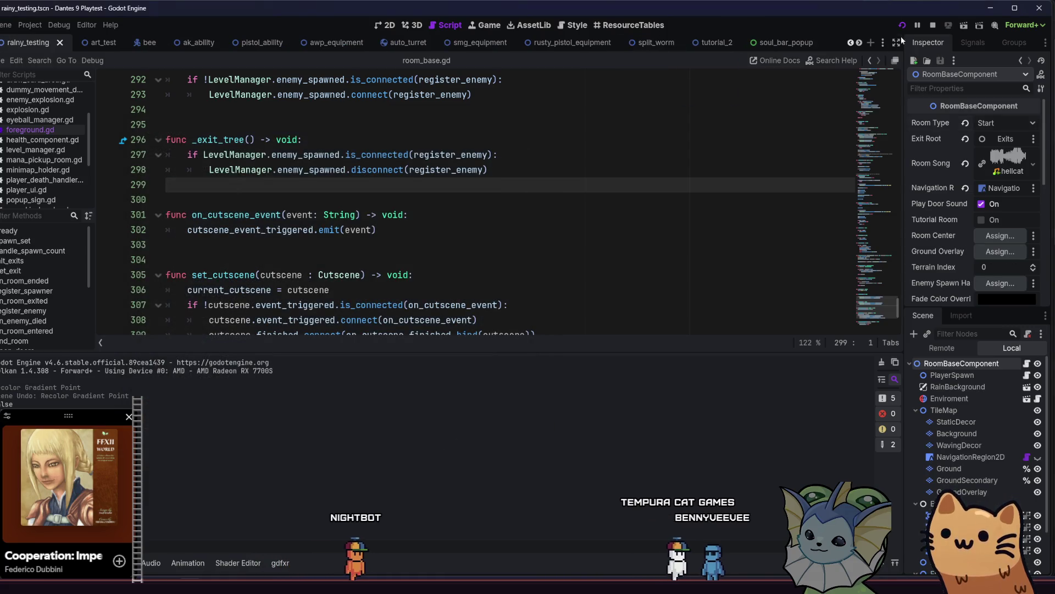
click(960, 348)
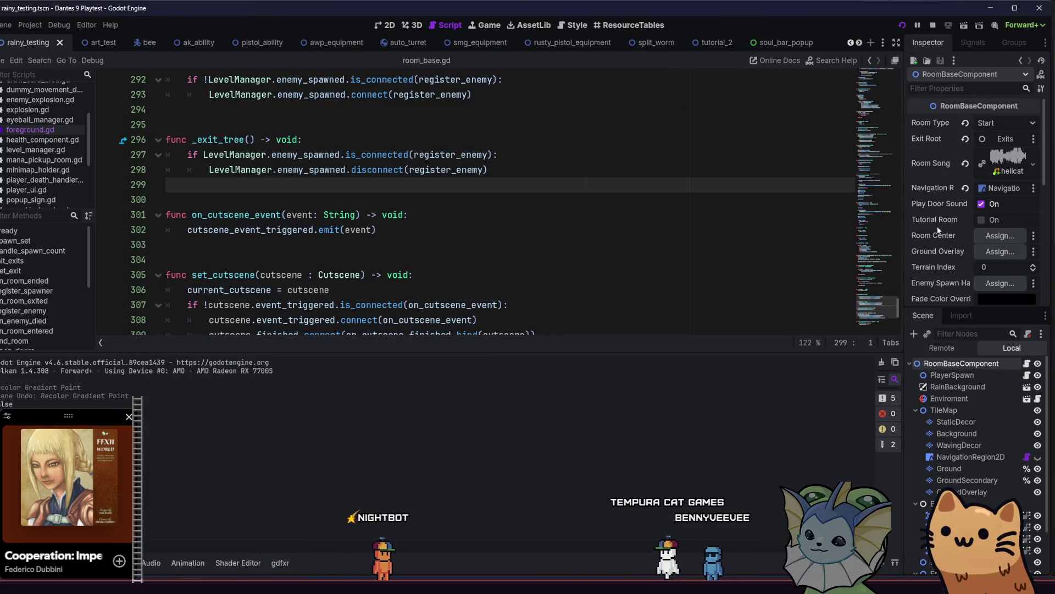
scroll(748, 50, down, 15)
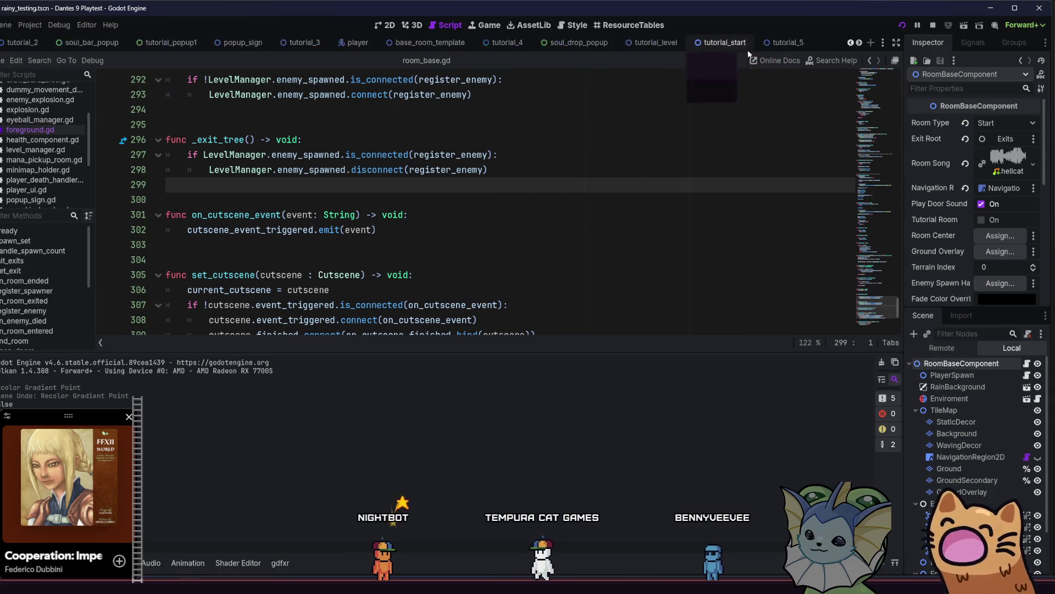
click(977, 285)
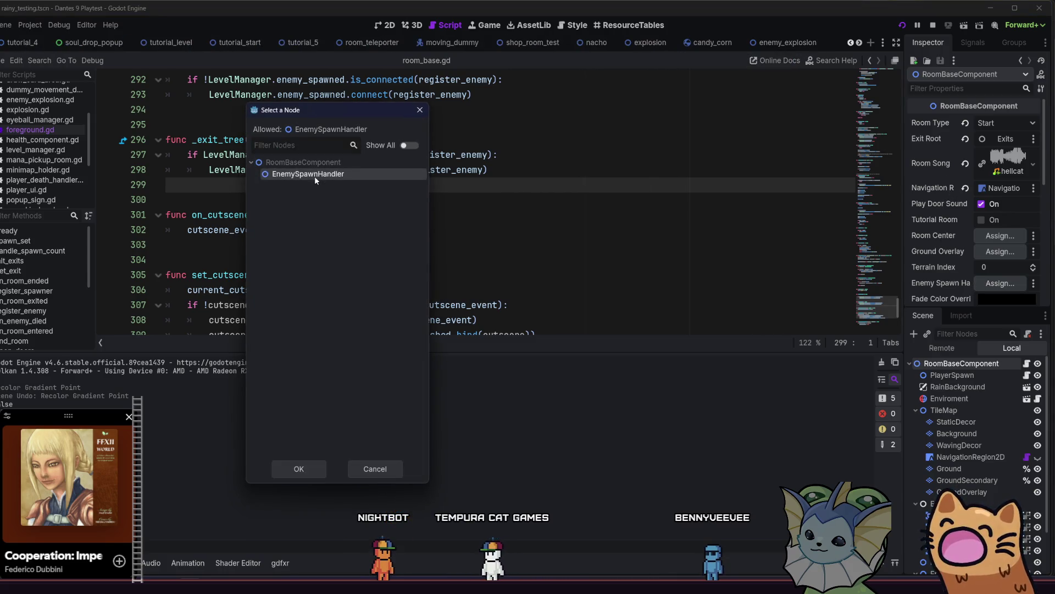
Pick EnemySpawnHandler as the room's Enemy Spawn Handler
double_click(314, 176)
scroll(934, 250, down, 3)
scroll(929, 438, down, 2)
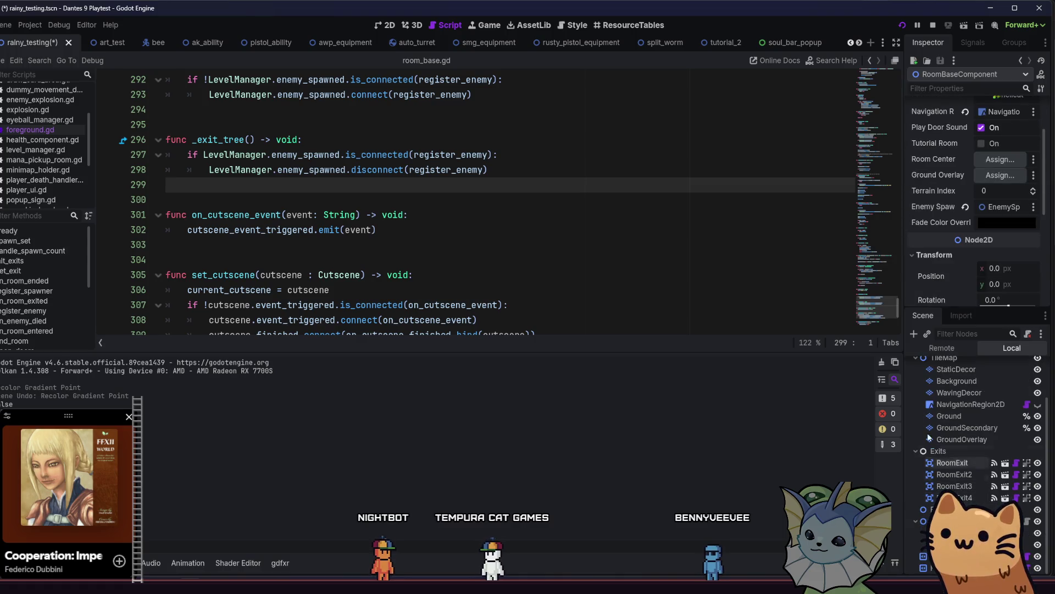
scroll(963, 208, up, 2)
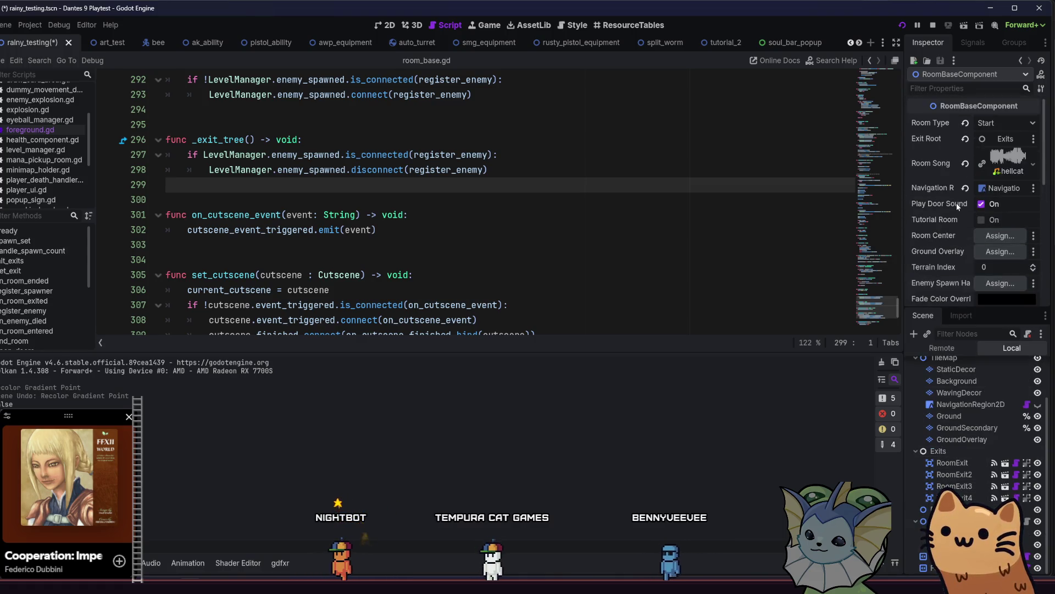
scroll(957, 203, down, 4)
Delete the EnemySpawnHandler and Enemies nodes with their children, then save the scene
click(946, 520)
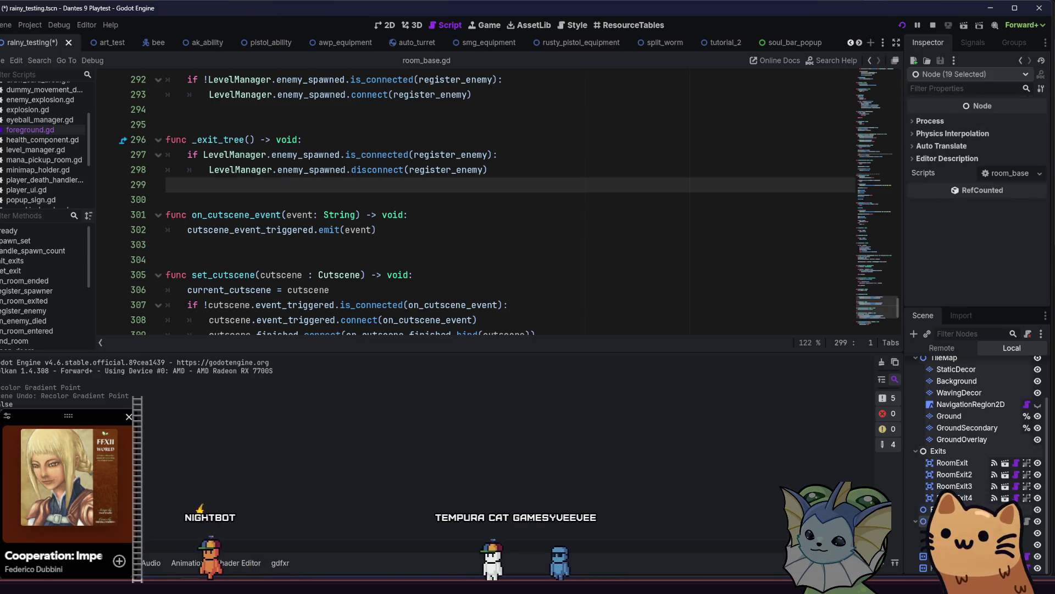
key(Delete)
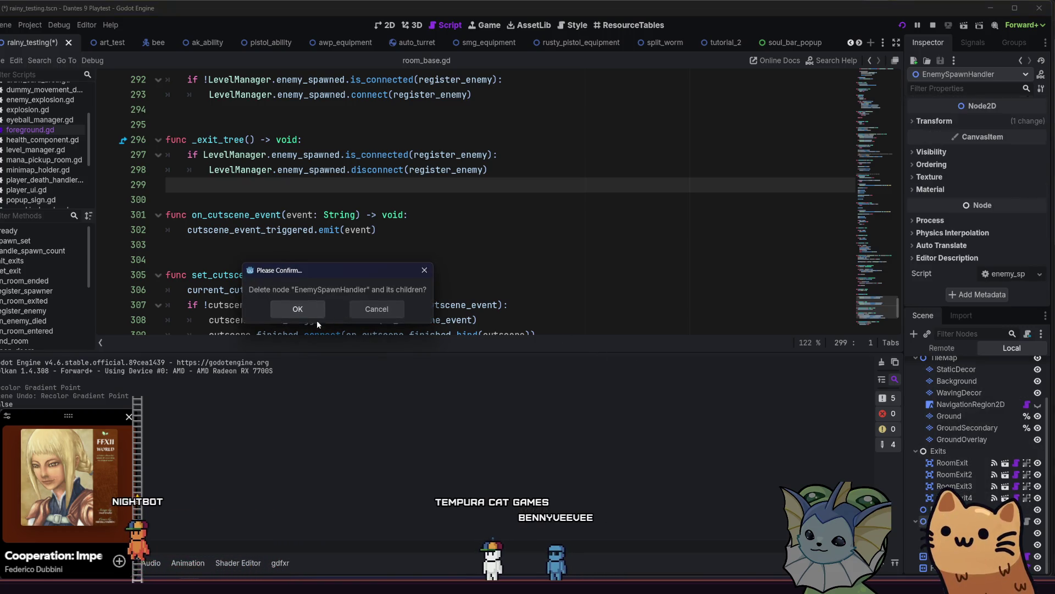
click(304, 311)
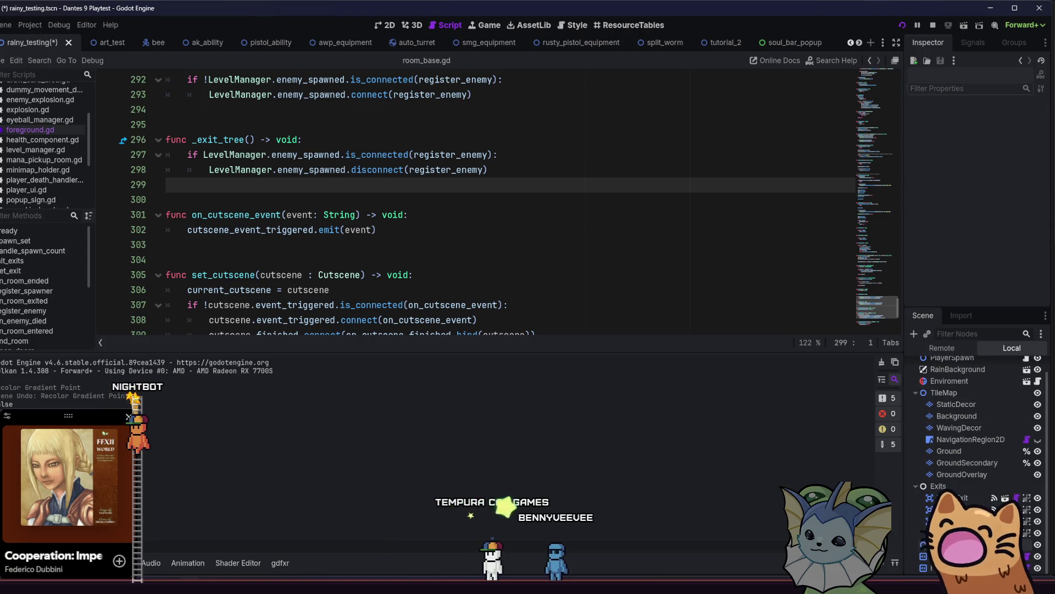
key(Delete)
click(294, 310)
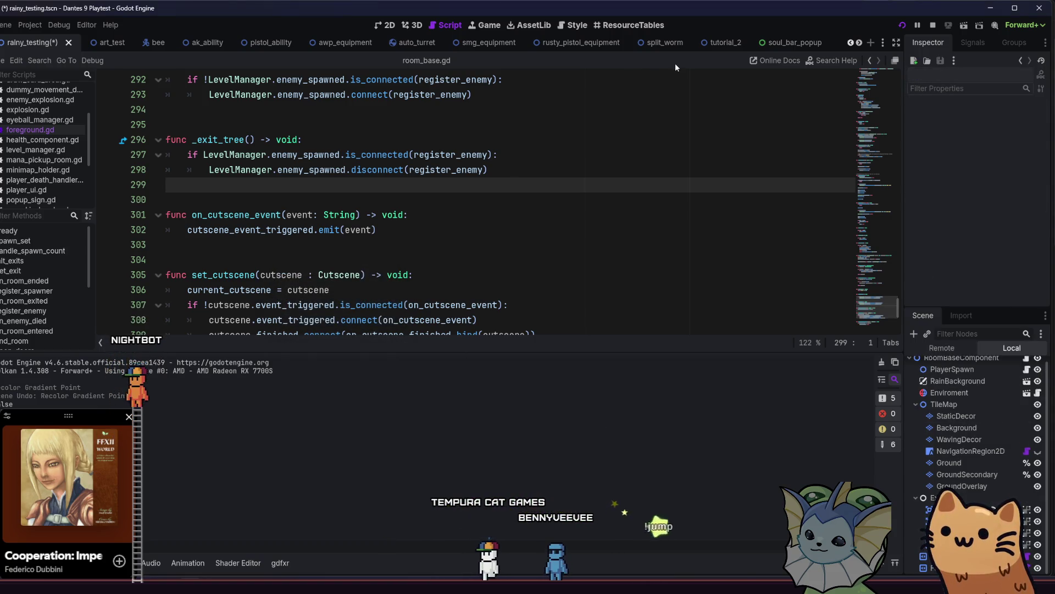
key(ctrl+s)
scroll(753, 38, down, 5)
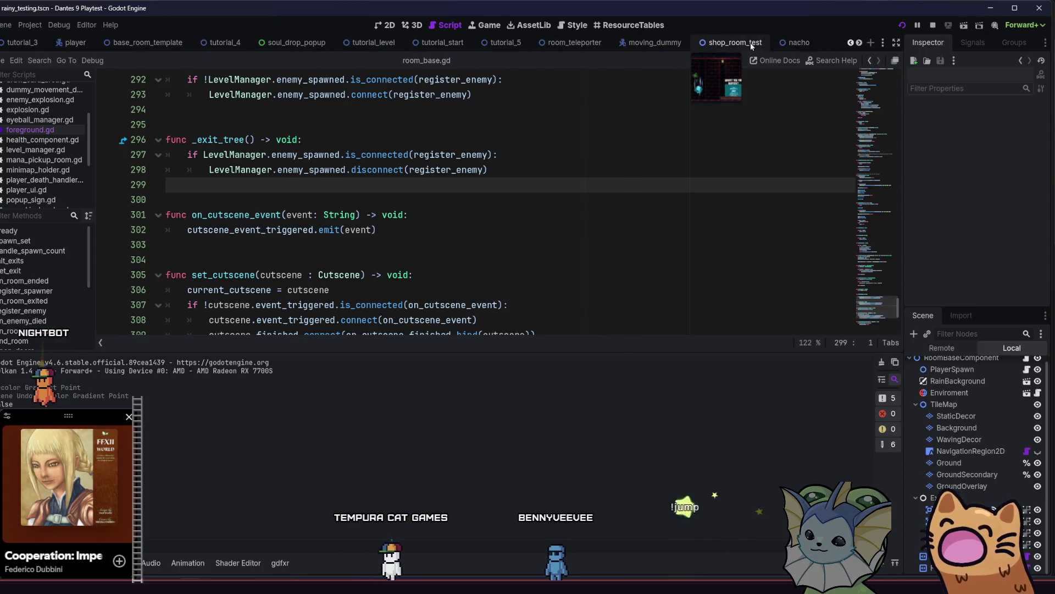
Change the rainy_testing_2 room's Room Type from Start to Enemy, then restart the game
scroll(751, 44, down, 5)
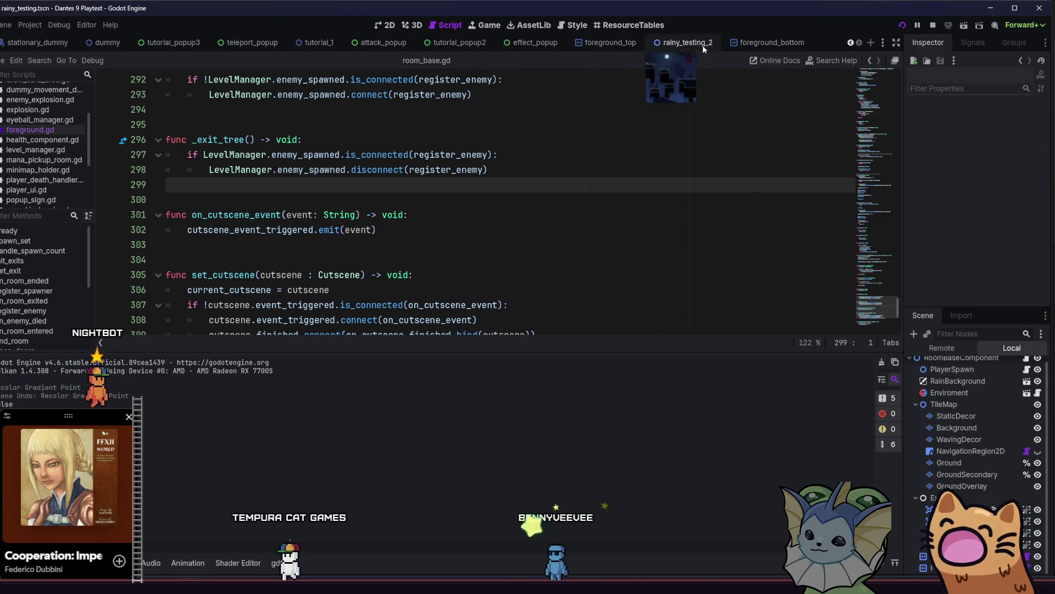
click(703, 45)
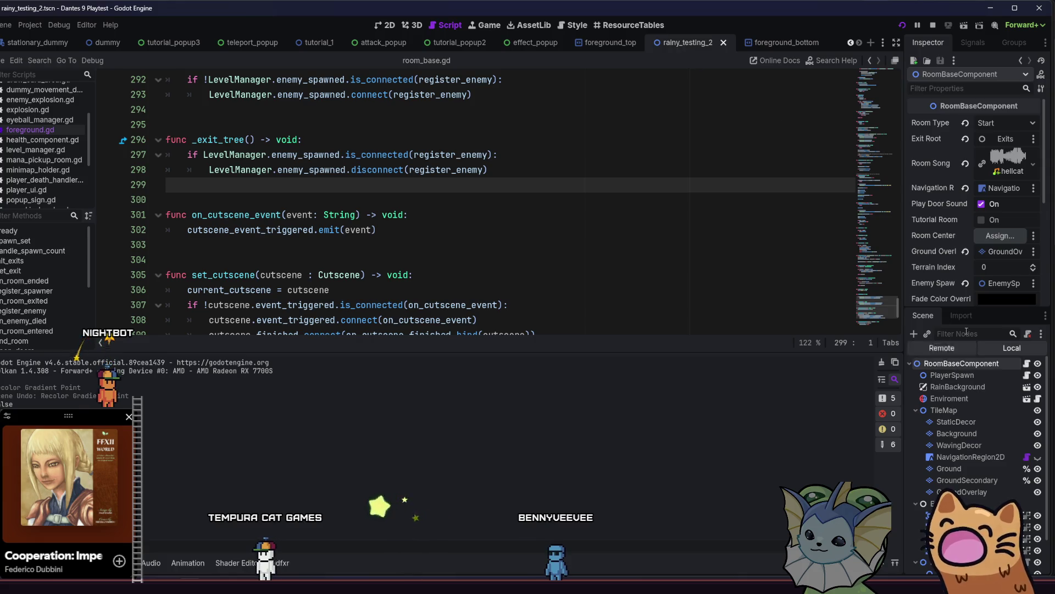
click(1001, 127)
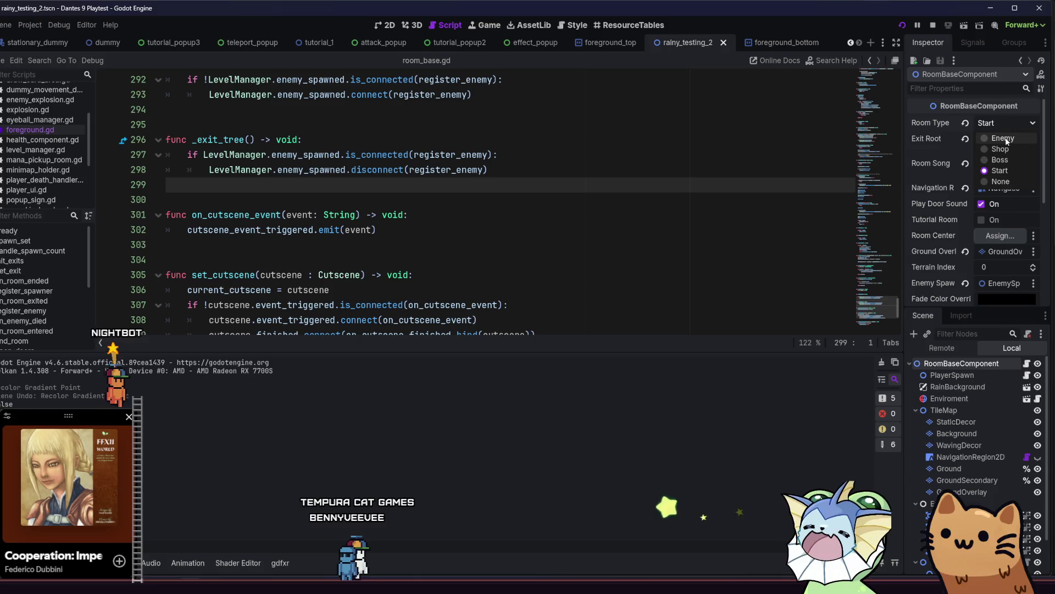
click(1006, 138)
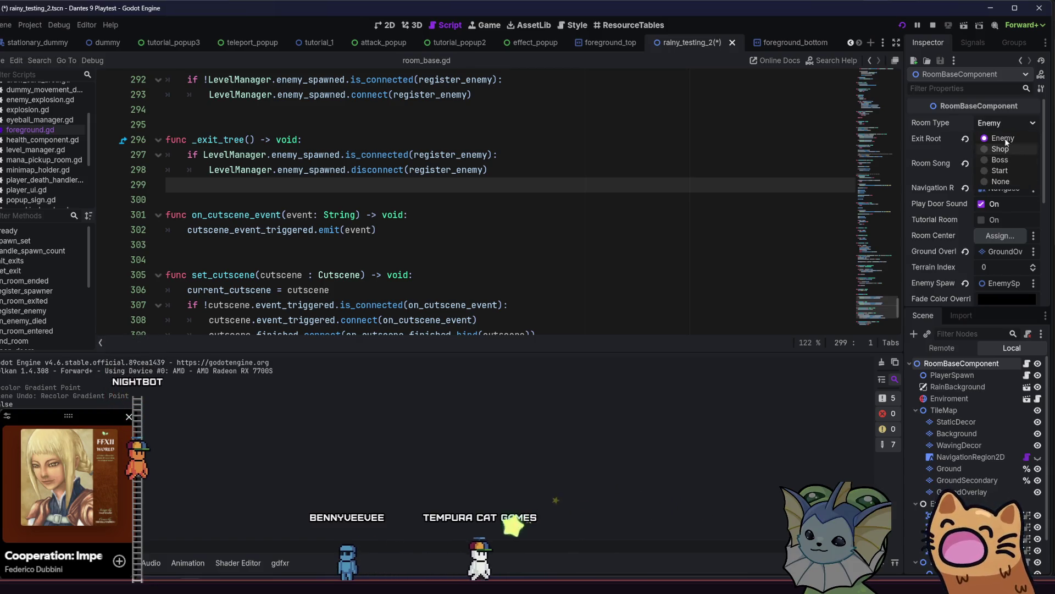
click(999, 125)
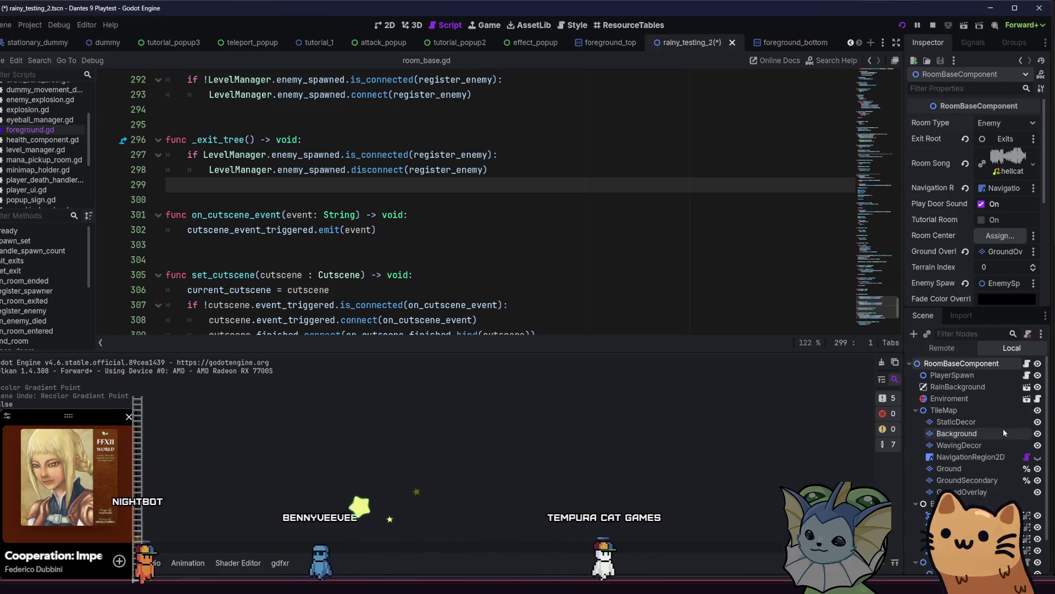
scroll(1003, 430, down, 2)
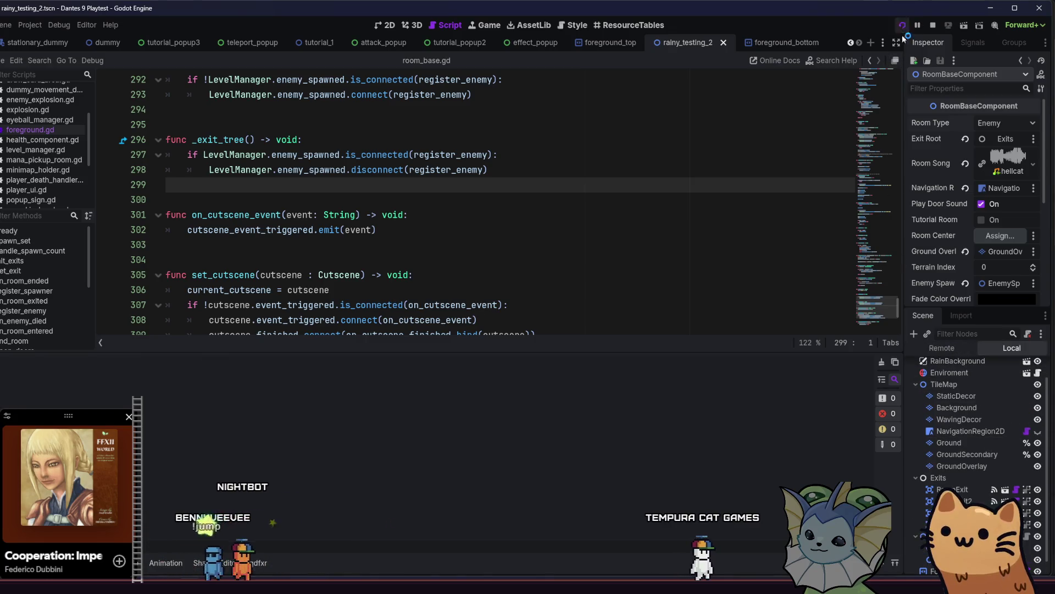
click(902, 24)
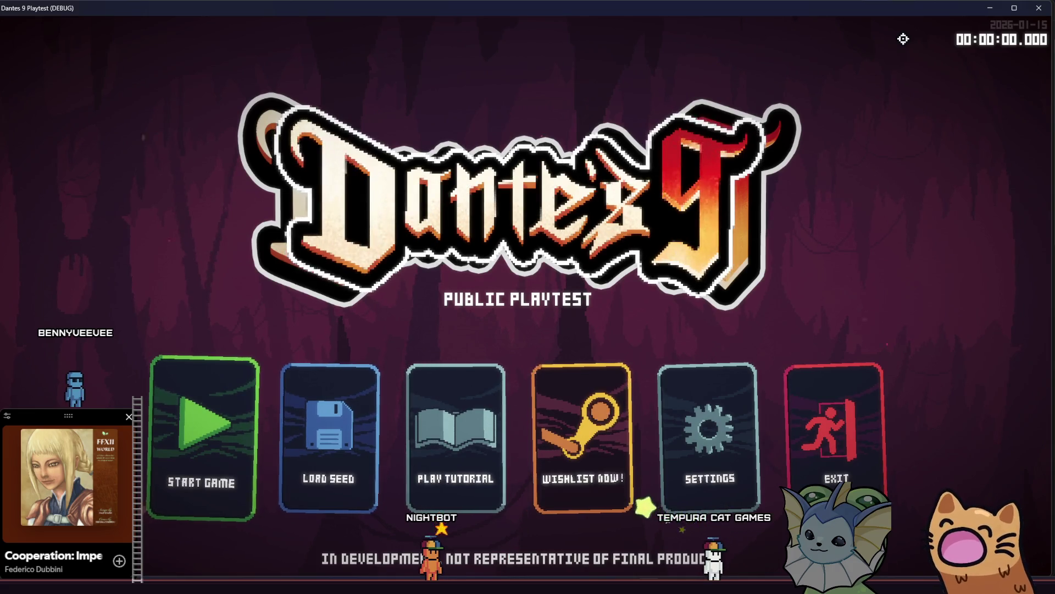
Start a new game and load the rain level from the debug menu
click(230, 396)
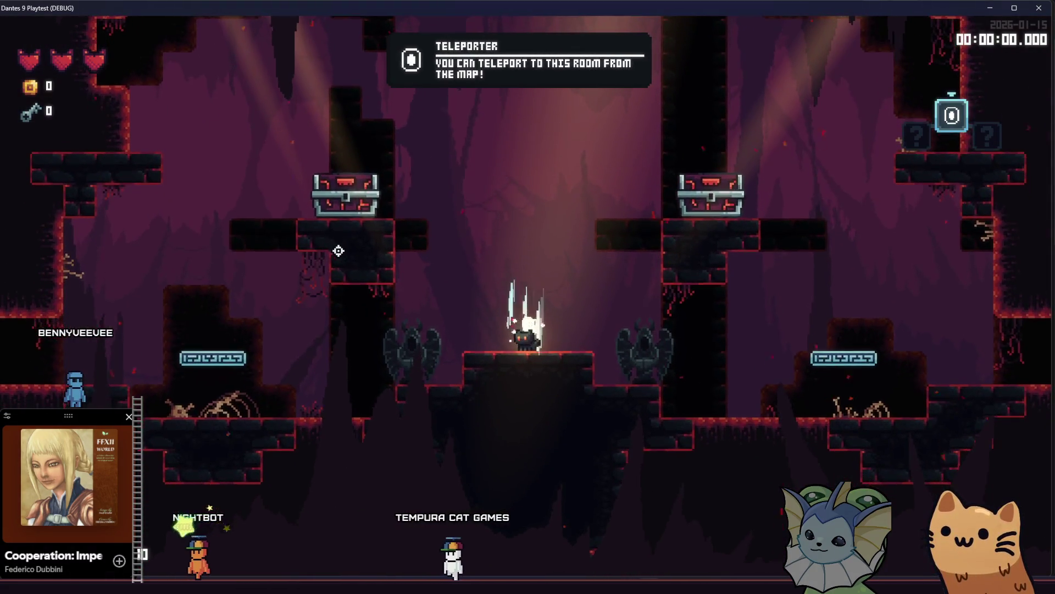
key(F1)
click(80, 154)
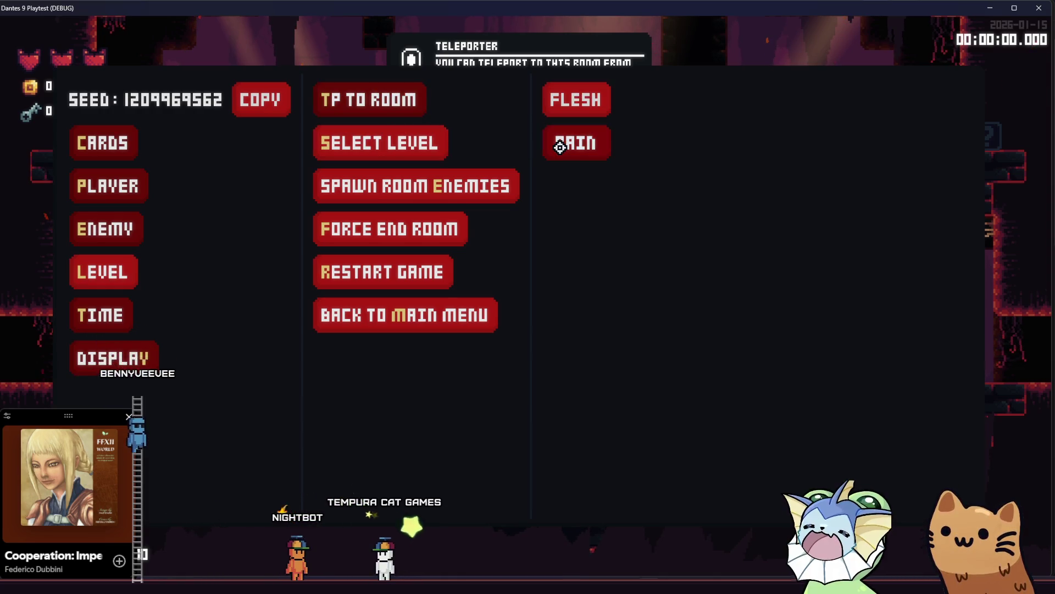
click(560, 147)
Move the cat left into the room and shoot the bats with the pistol
key(Left)
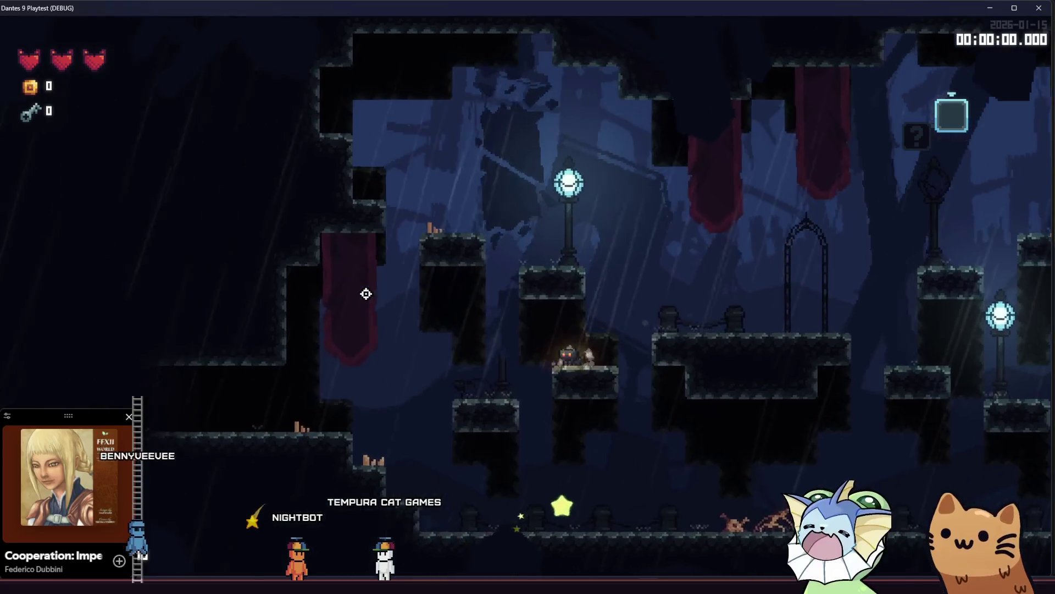
key(Left)
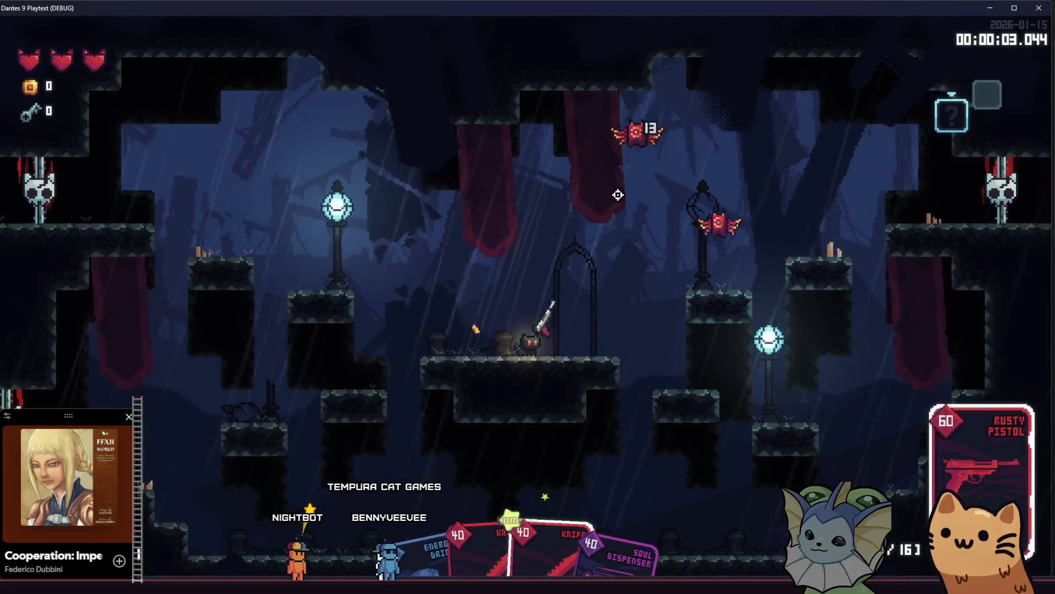
click(597, 122)
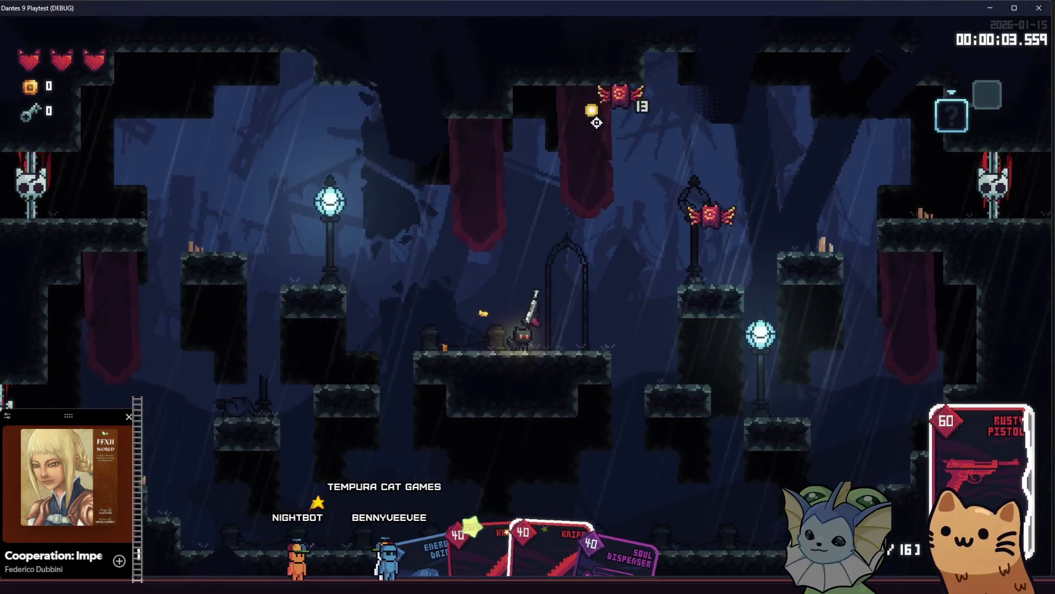
click(698, 181)
click(800, 221)
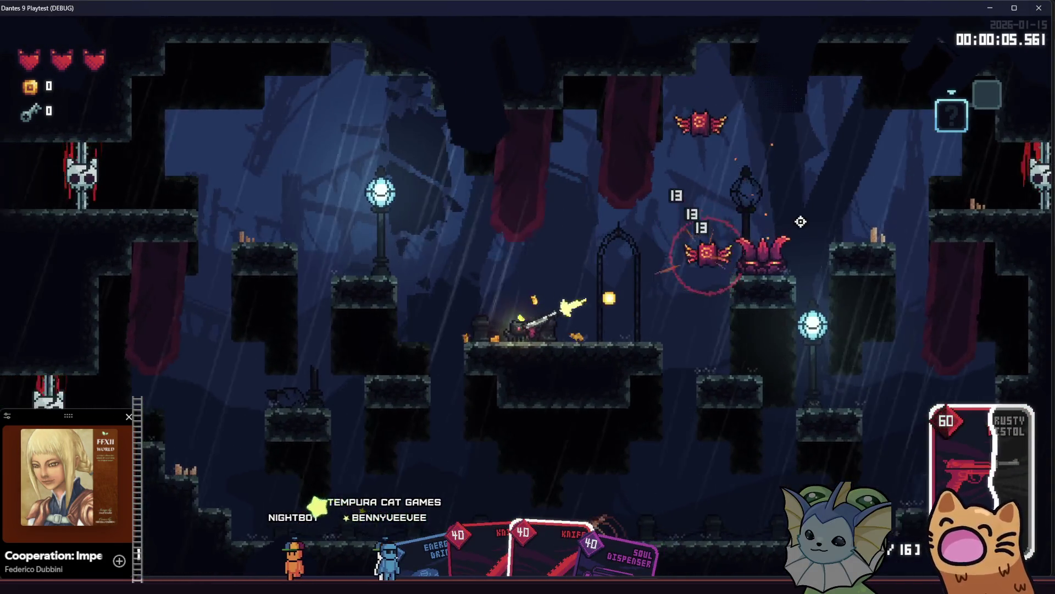
click(781, 236)
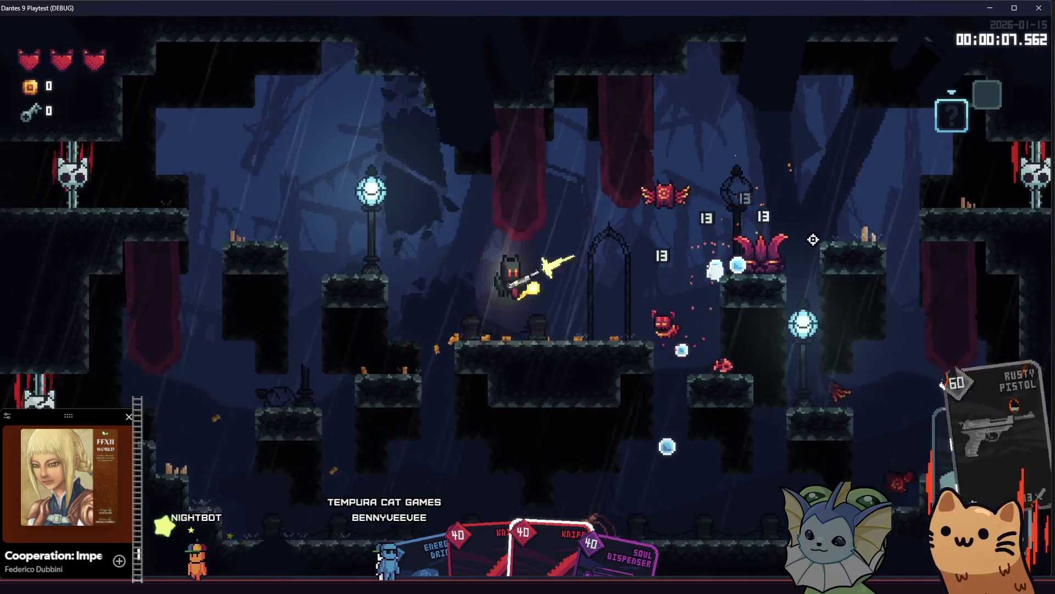
Climb right onto the higher ledge and finish off the remaining enemies
key(Right)
click(709, 252)
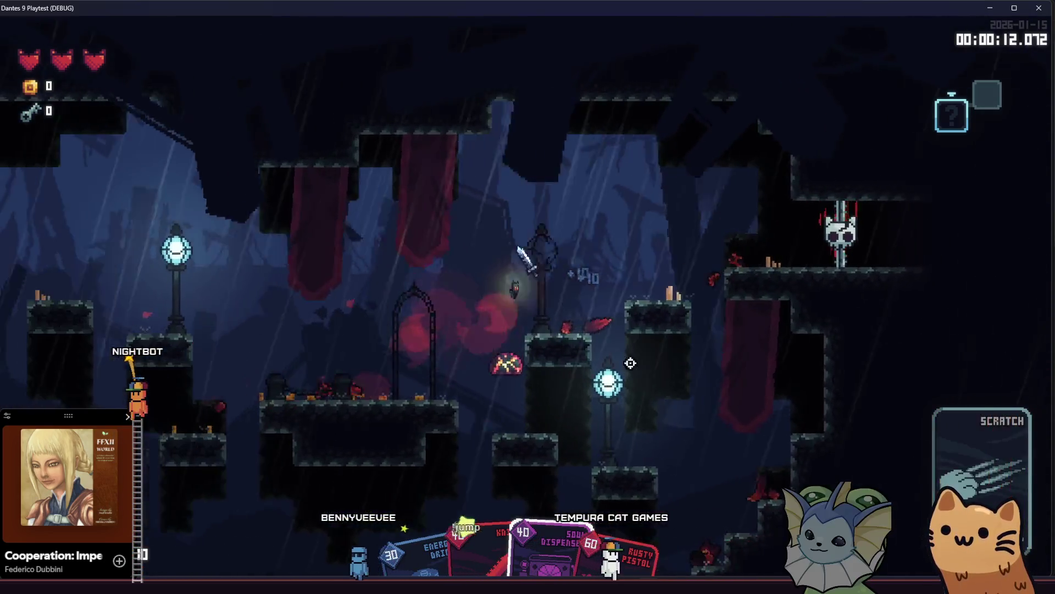
click(667, 358)
click(678, 266)
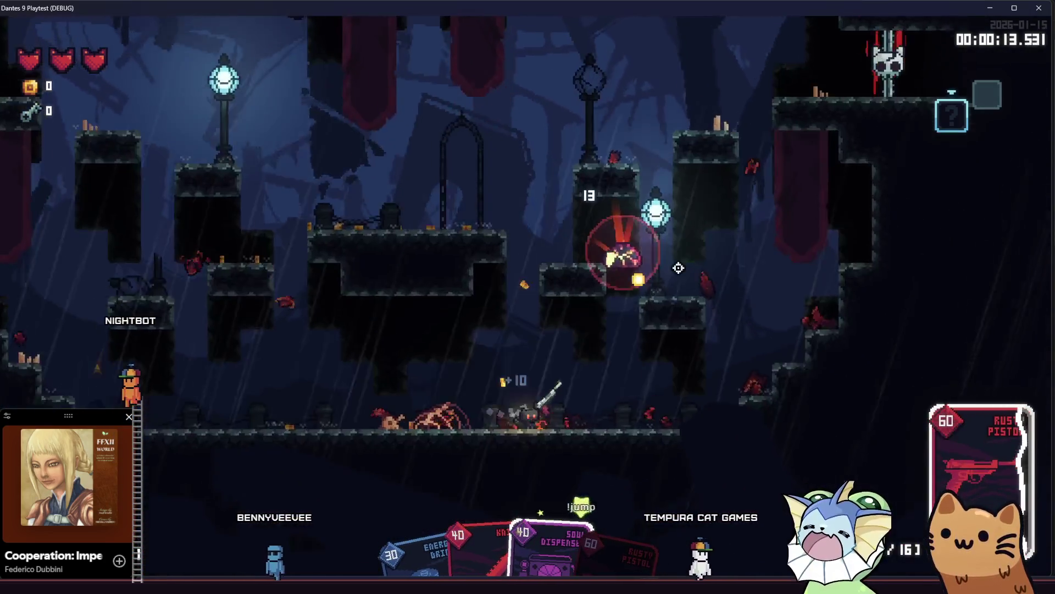
key(Right)
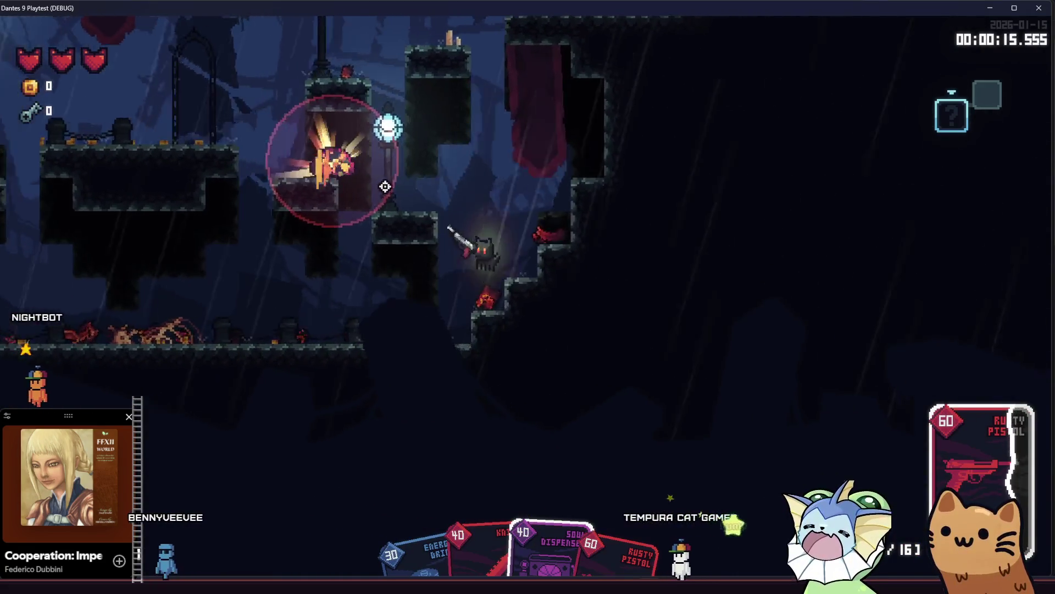
click(255, 180)
click(224, 227)
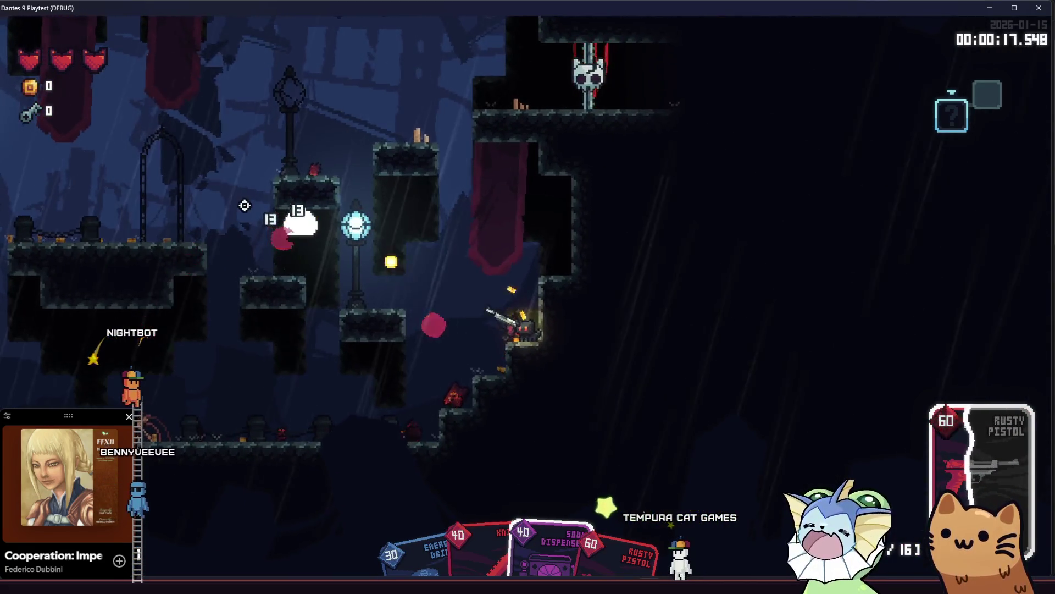
click(245, 205)
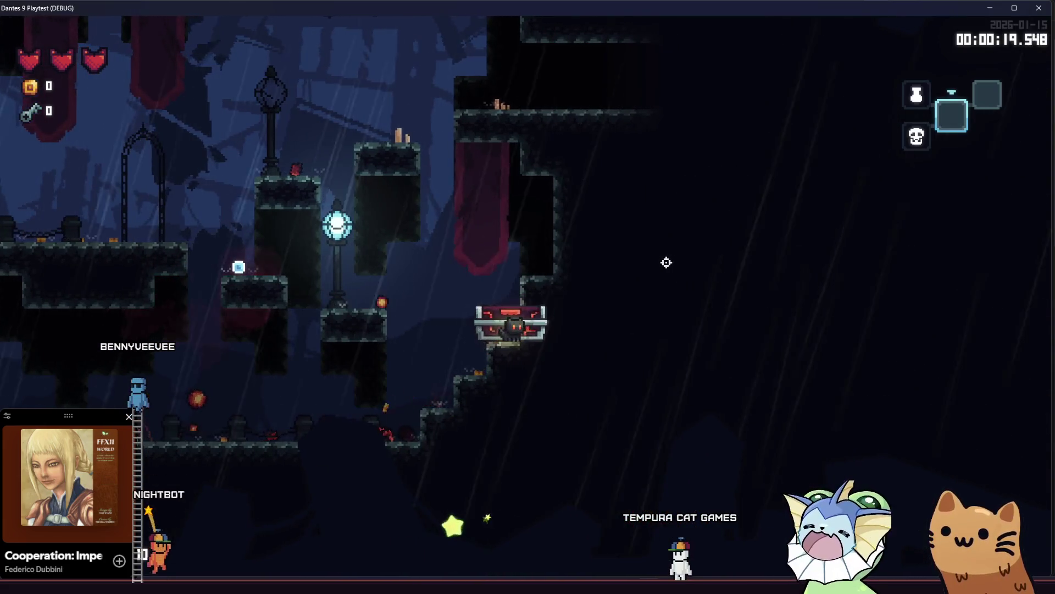
Open the chest, pick up the card pack, and choose the Slot Machine card
key(e)
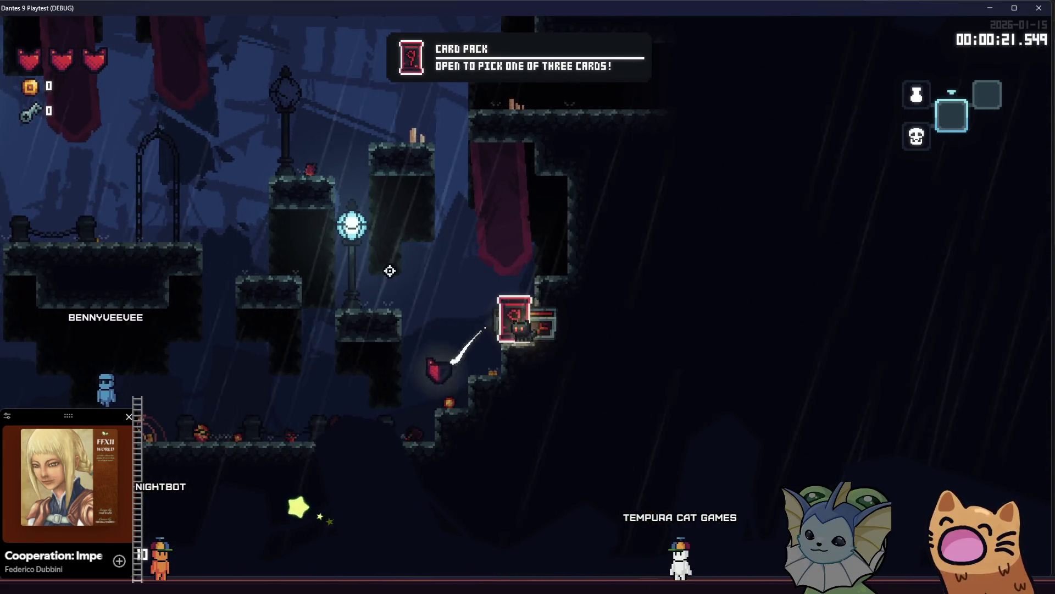
key(a)
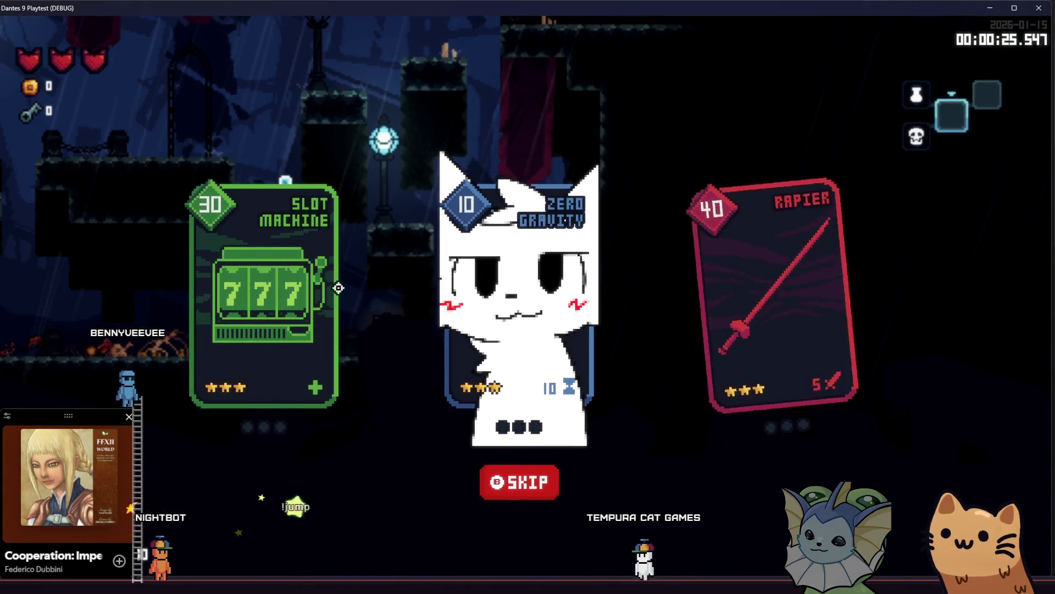
click(301, 294)
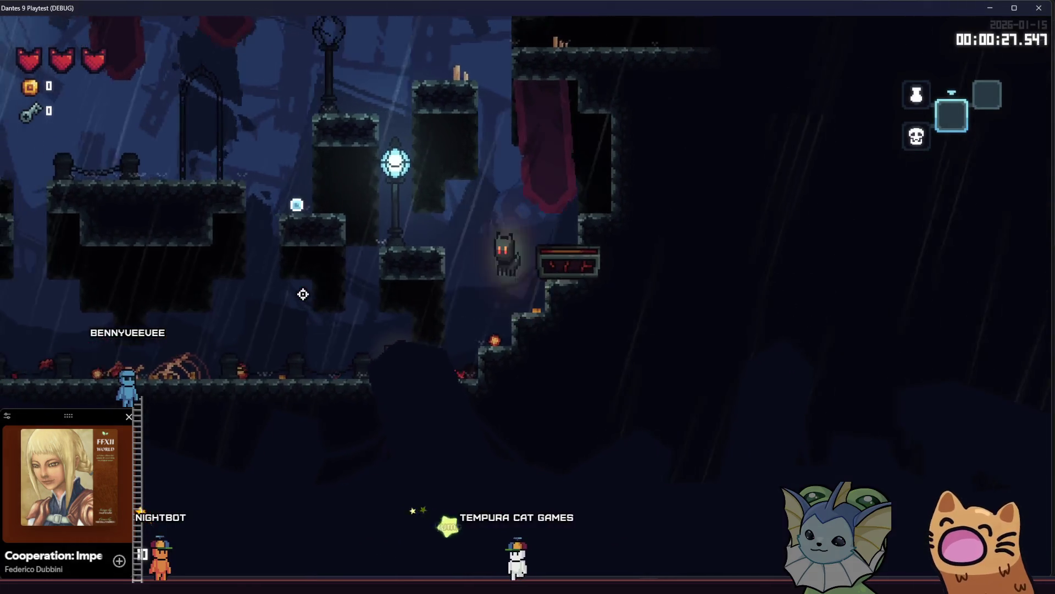
key(a)
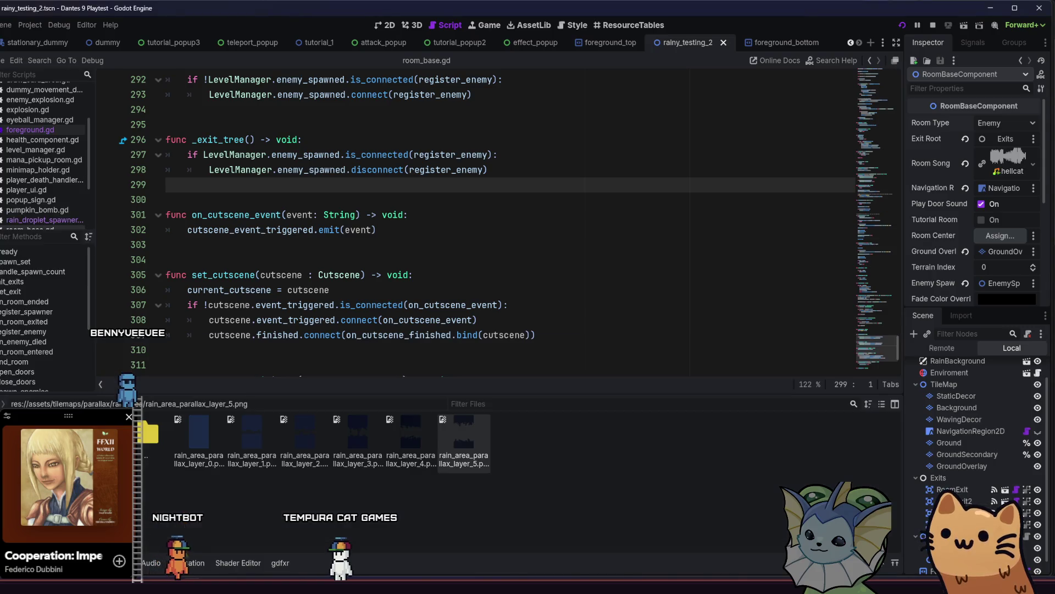
Open audio_loop_player.tscn via quick search 'loop' and inspect AudioStreamPlayer2D2
key(alt+shift+o)
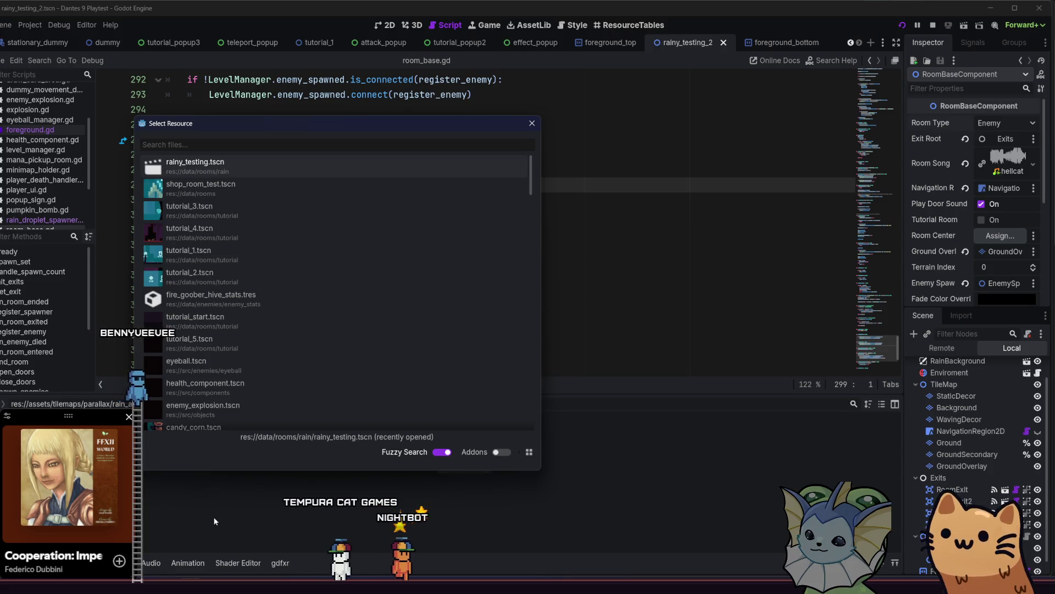
text(loop)
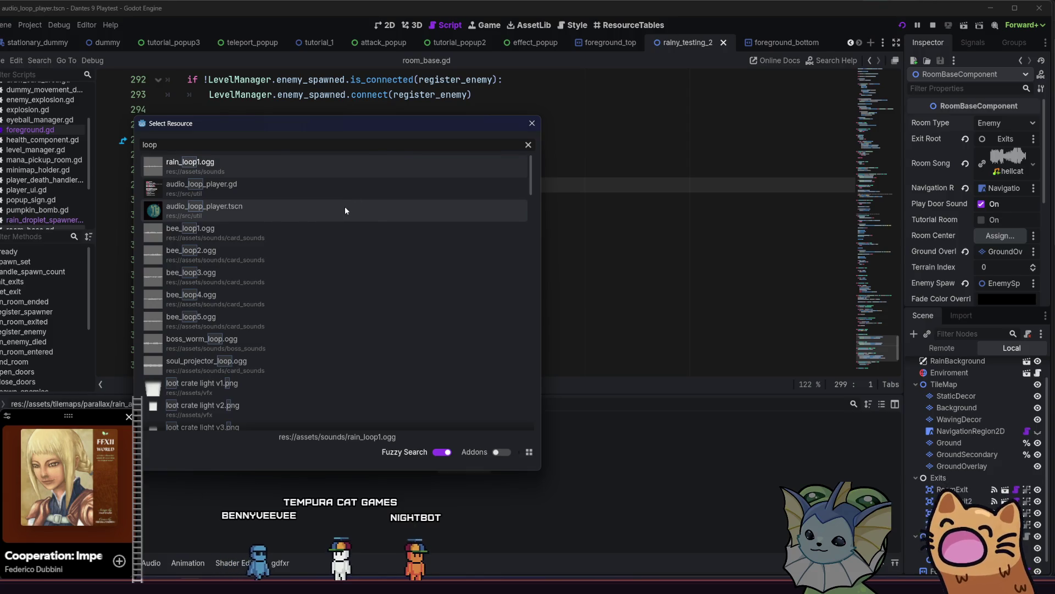
double_click(346, 210)
click(942, 387)
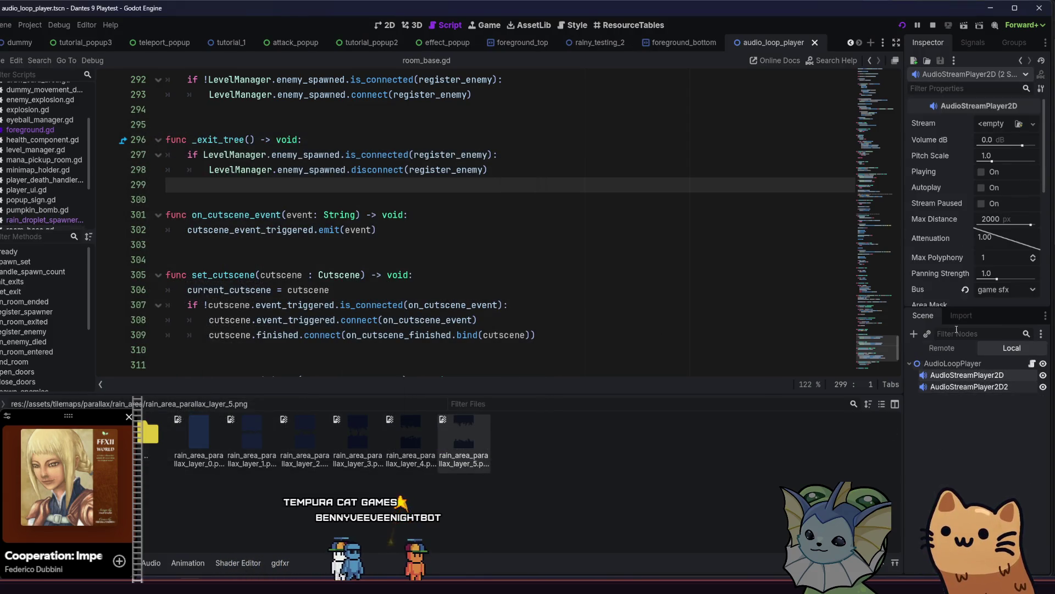
scroll(956, 240, down, 3)
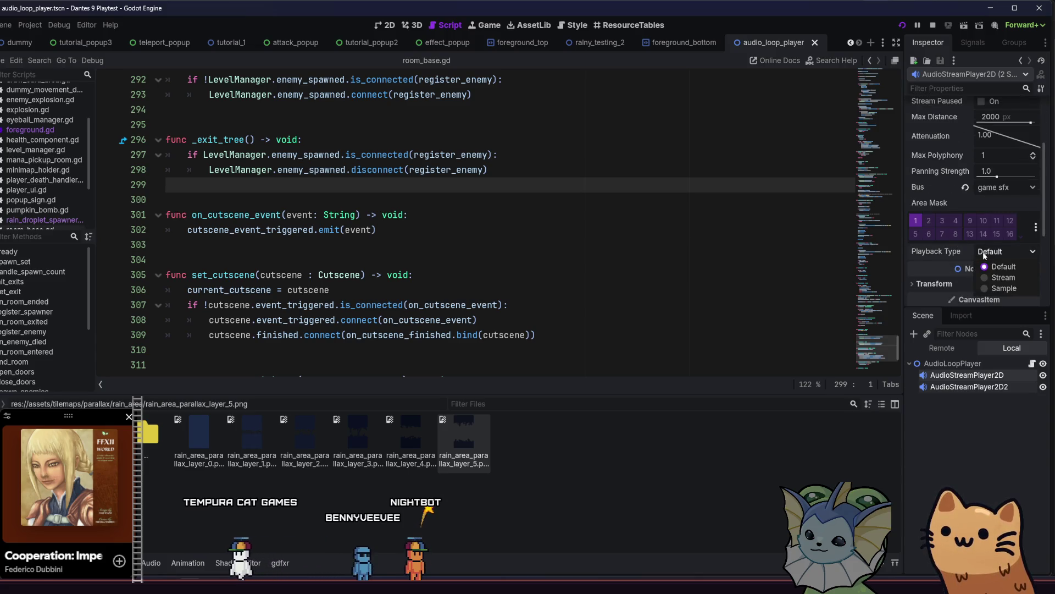
click(984, 255)
scroll(967, 220, up, 3)
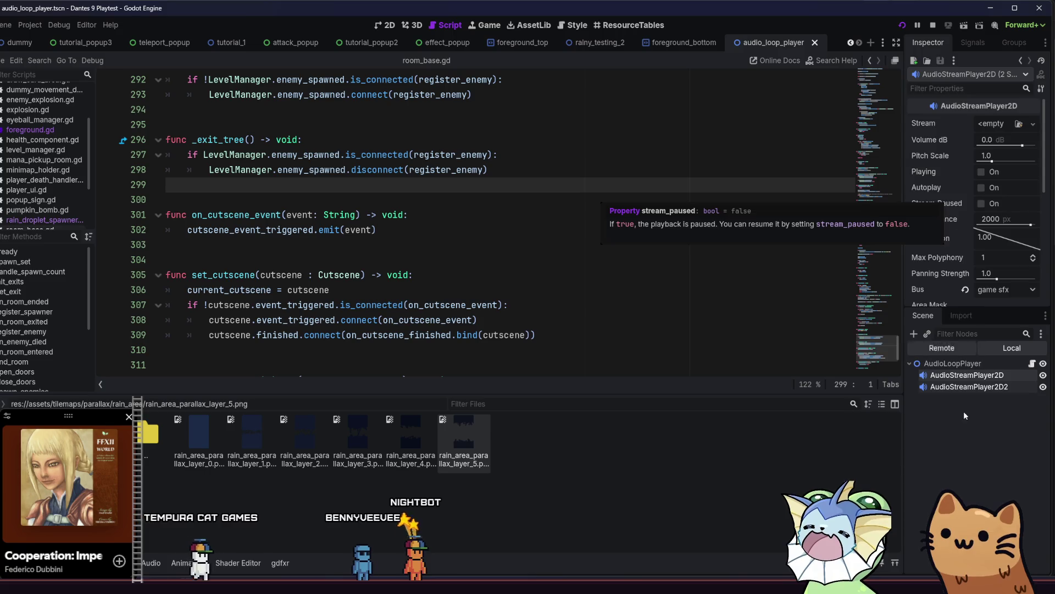
Set the AudioStreamPlayer2D nodes' Process Mode to Disabled and save the scene
ctrl+click(963, 377)
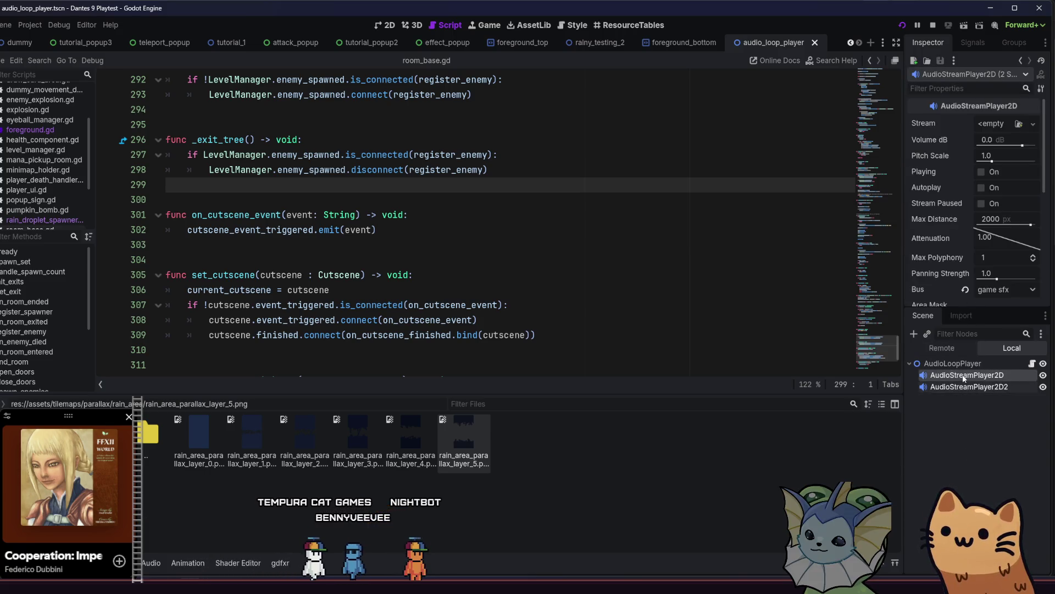
scroll(939, 256, down, 10)
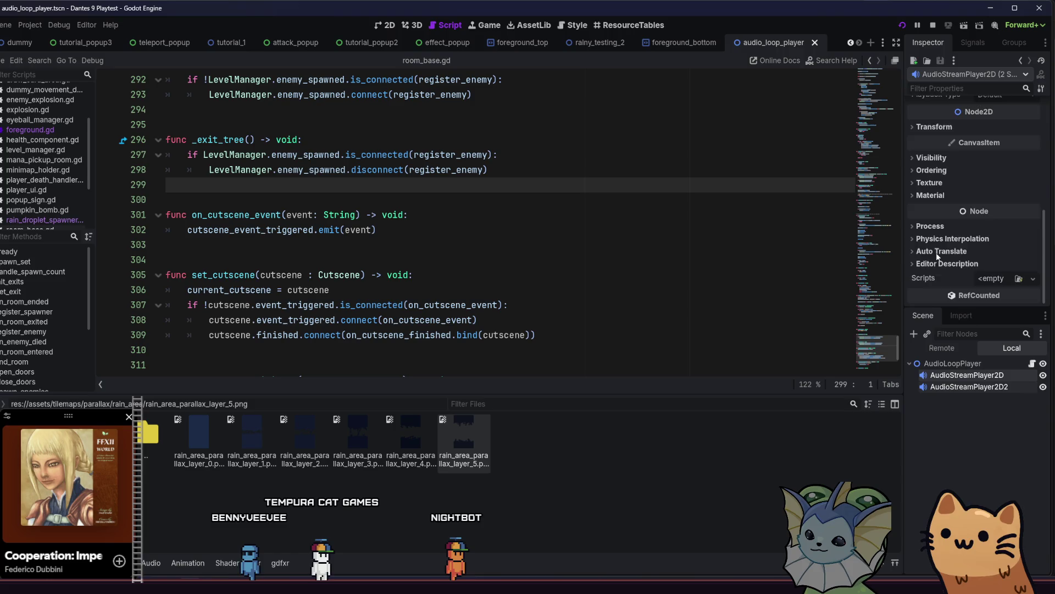
scroll(937, 254, up, 8)
scroll(936, 254, down, 8)
click(930, 226)
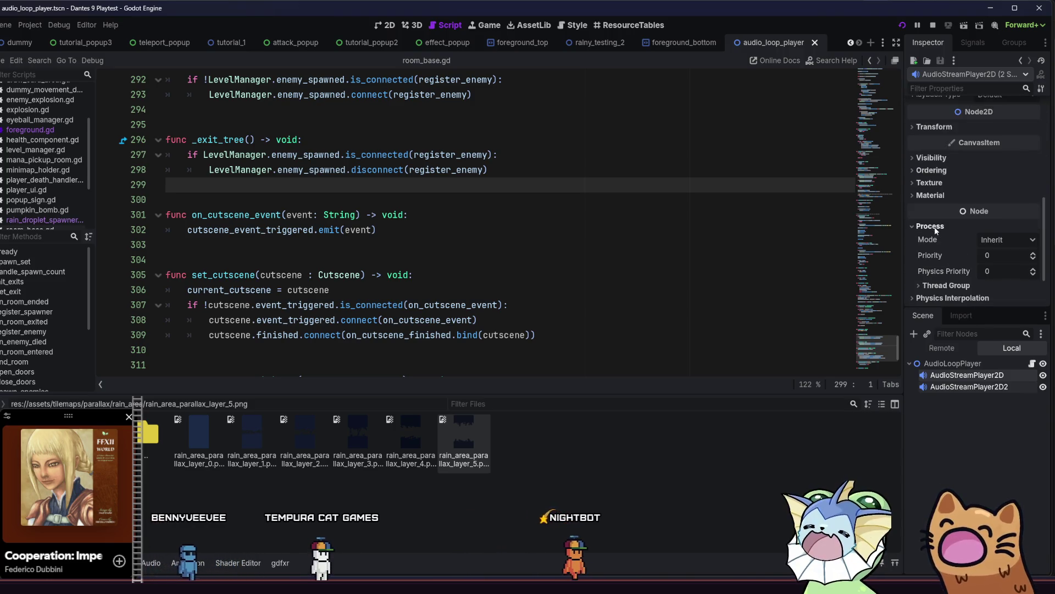
click(983, 240)
click(999, 290)
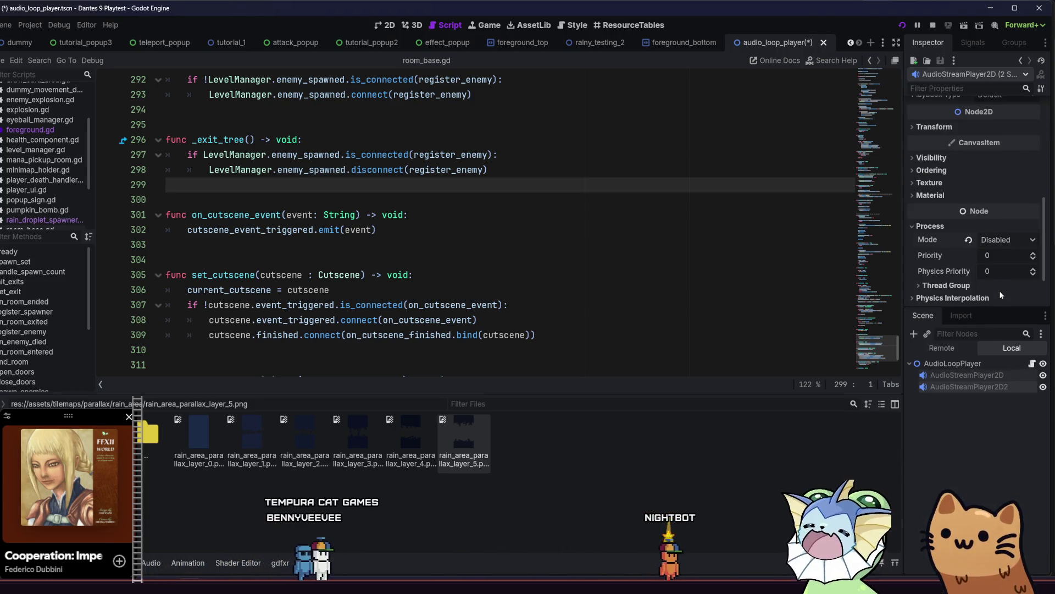
click(1006, 240)
key(ctrl+s)
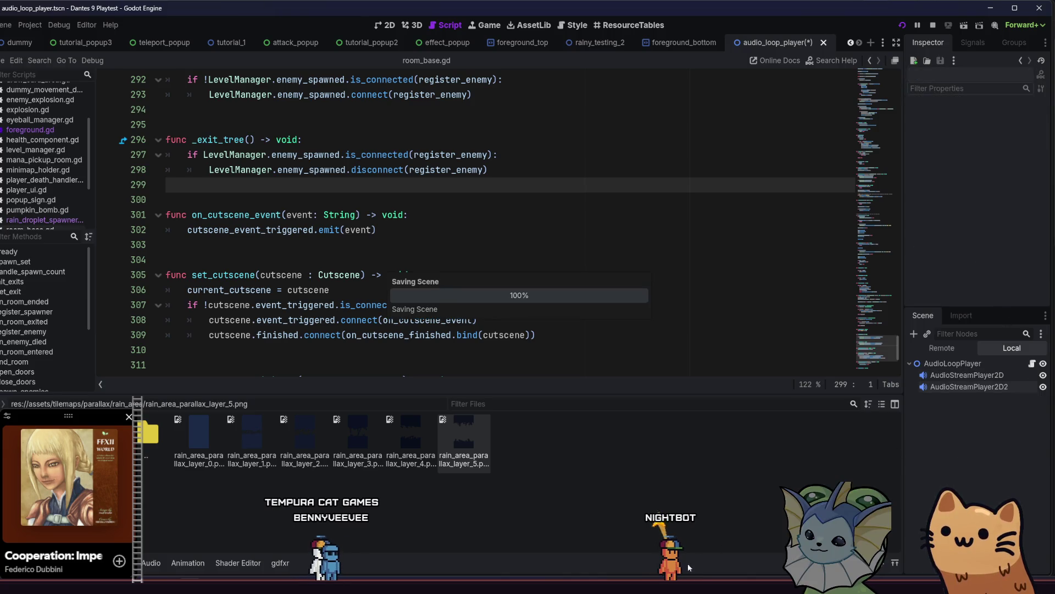
Close the in-game deck menu, stop the running game, and run the project again
key(Escape)
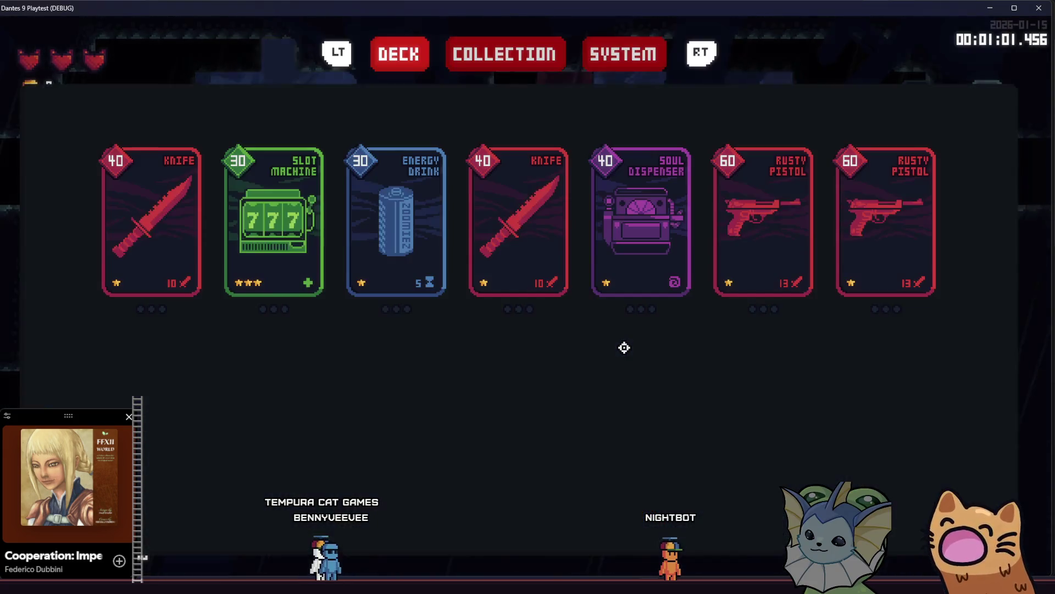
key(Escape)
key(F8)
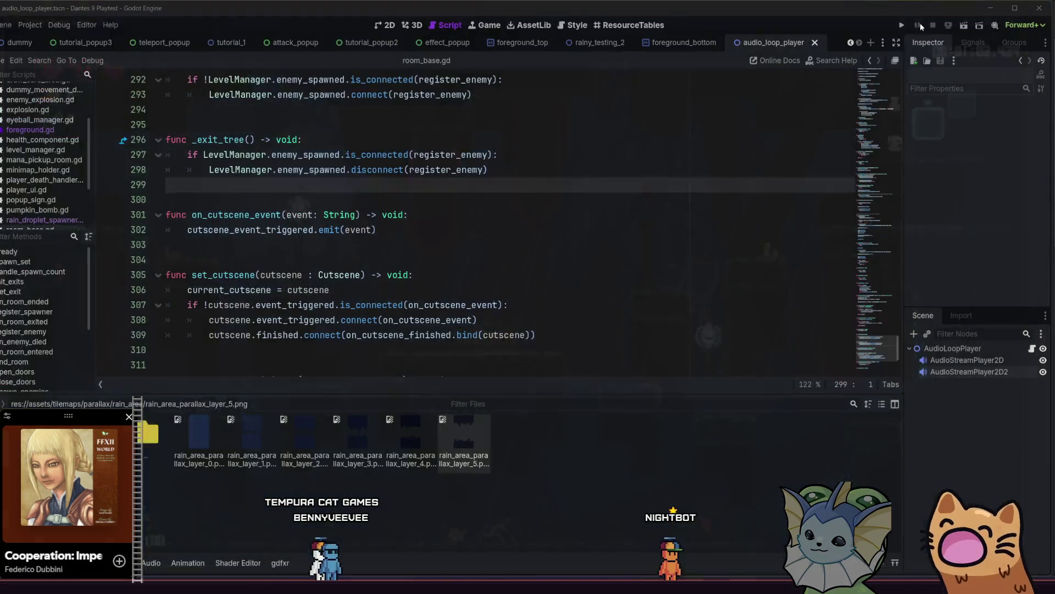
click(902, 28)
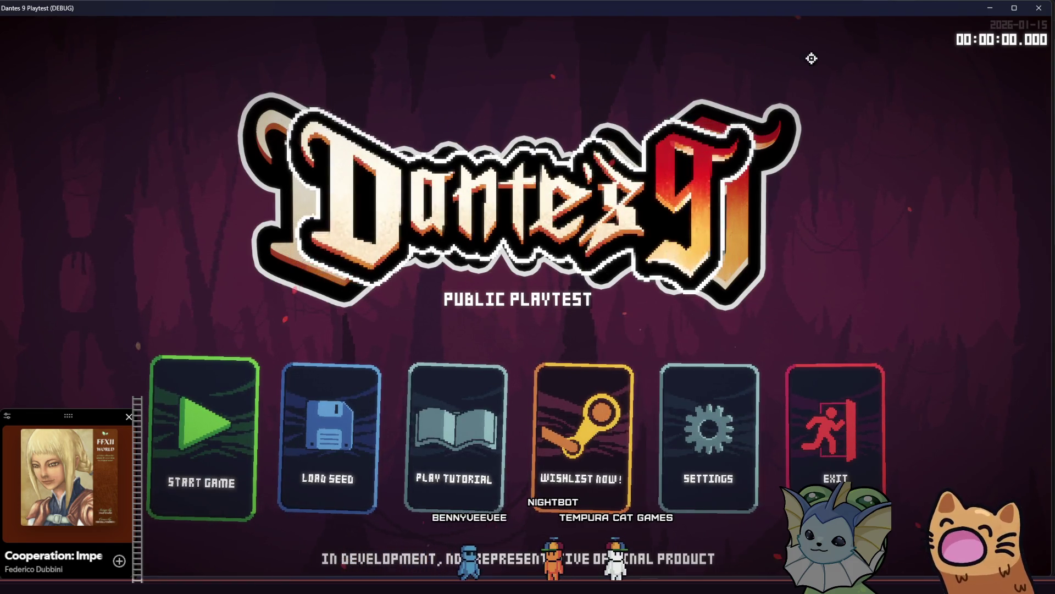
Start a new game, teleport via LEVEL > TP TO ROOM > RAIN, check the room, then stop the game
click(245, 411)
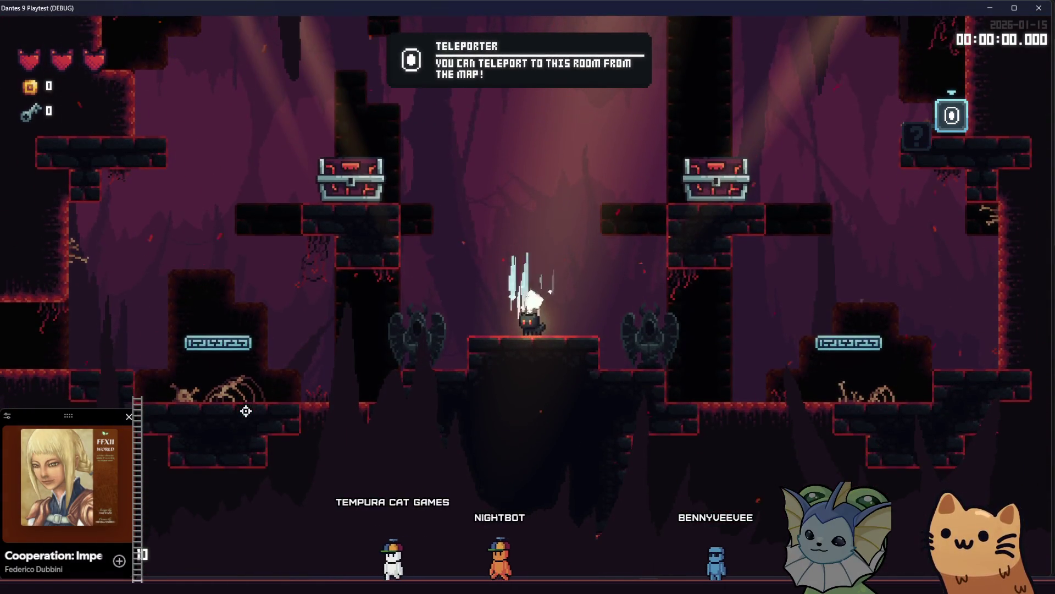
key(Tab)
key(Tab)
key(F1)
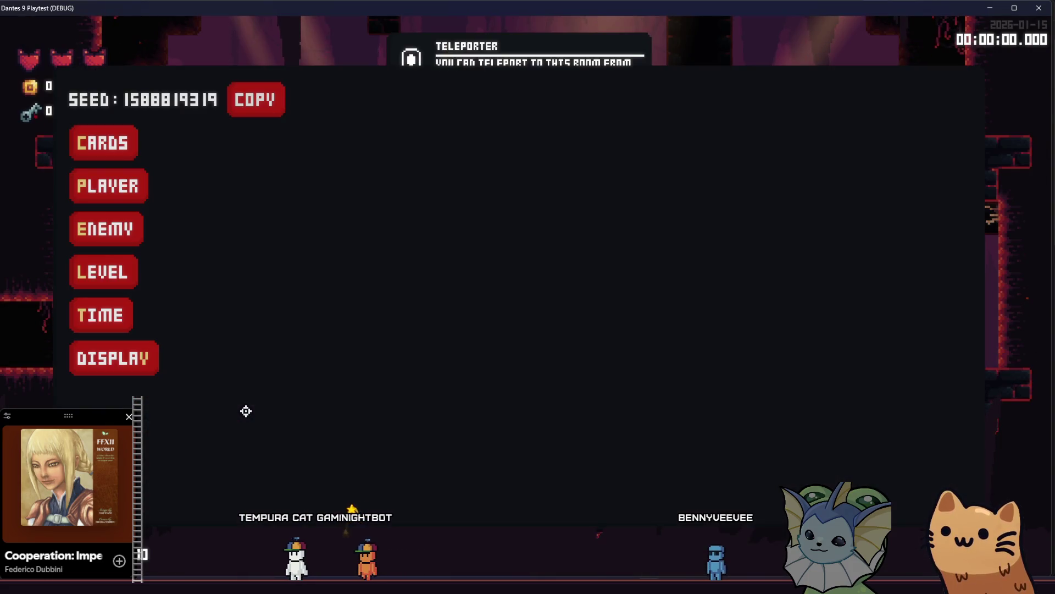
click(97, 267)
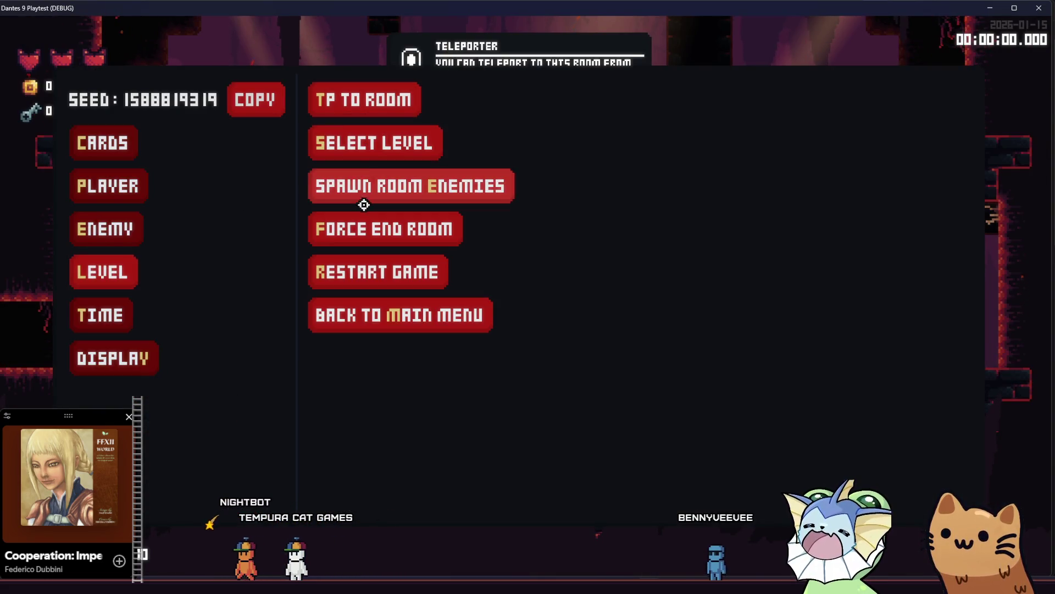
click(363, 99)
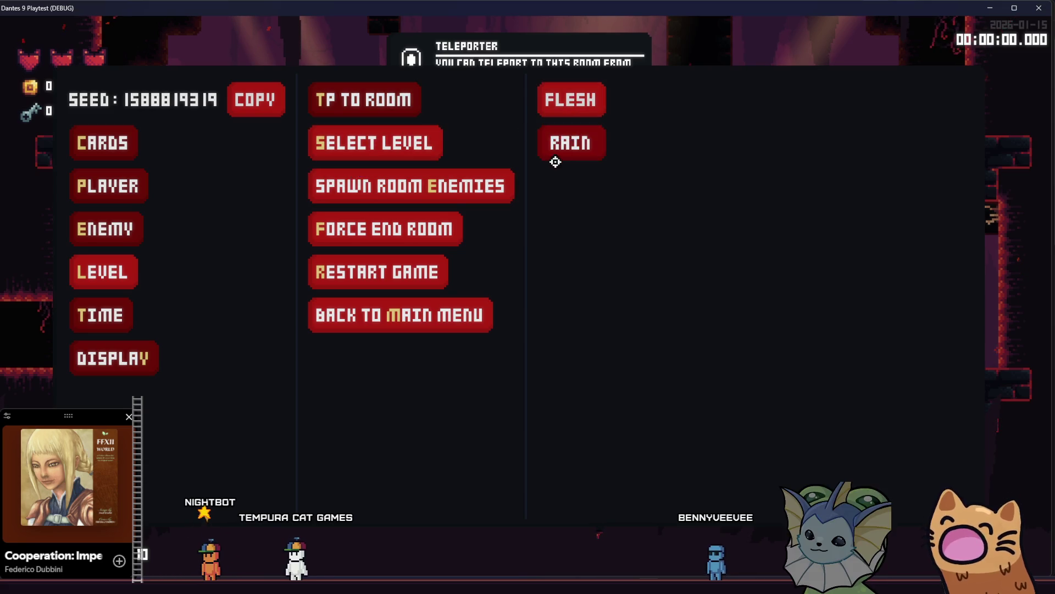
click(555, 160)
key(Tab)
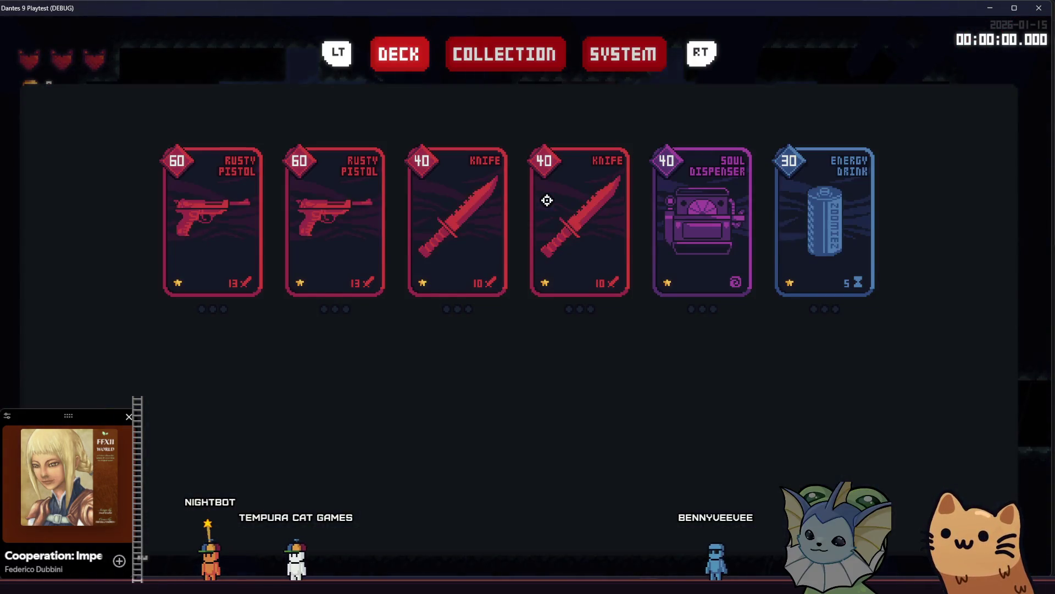
key(Tab)
key(Tab)
key(Tab)
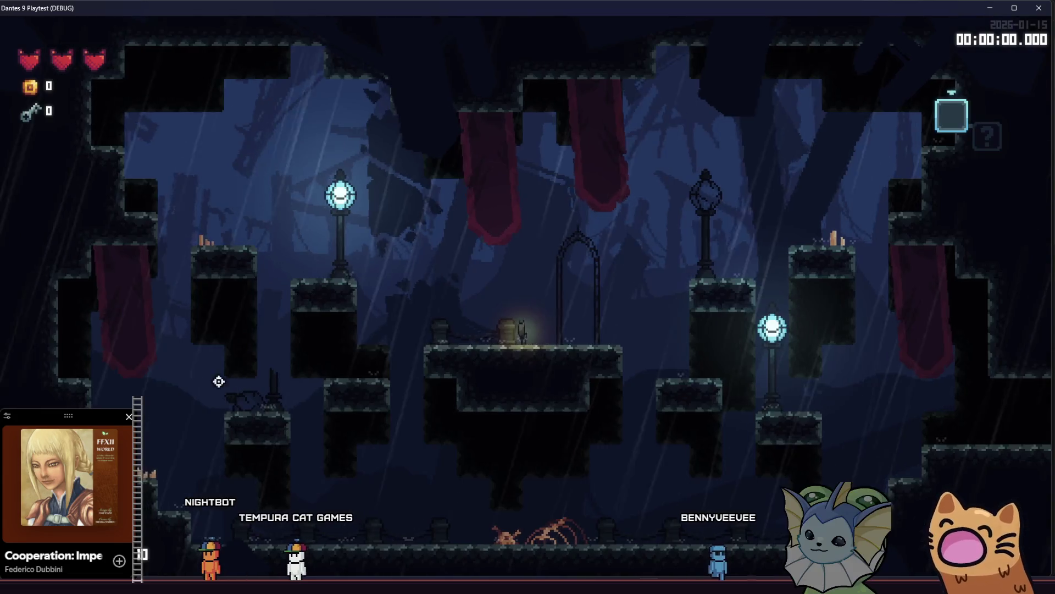
key(F8)
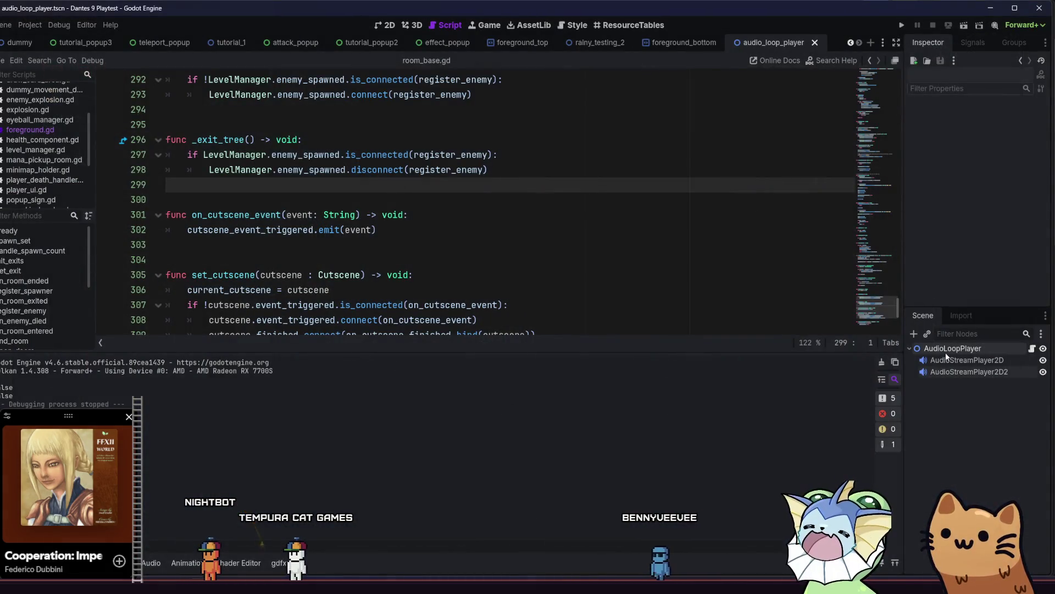
Select both AudioStreamPlayer2D nodes and revert their Process Mode to the default value
click(946, 352)
click(948, 361)
click(949, 373)
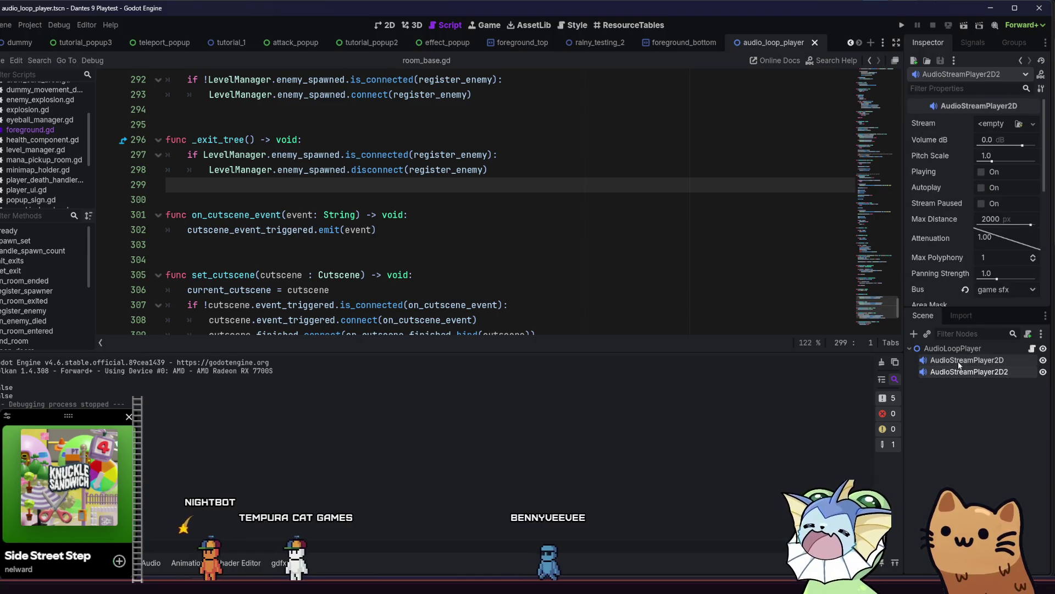
ctrl+click(959, 365)
scroll(937, 269, down, 5)
scroll(937, 270, up, 5)
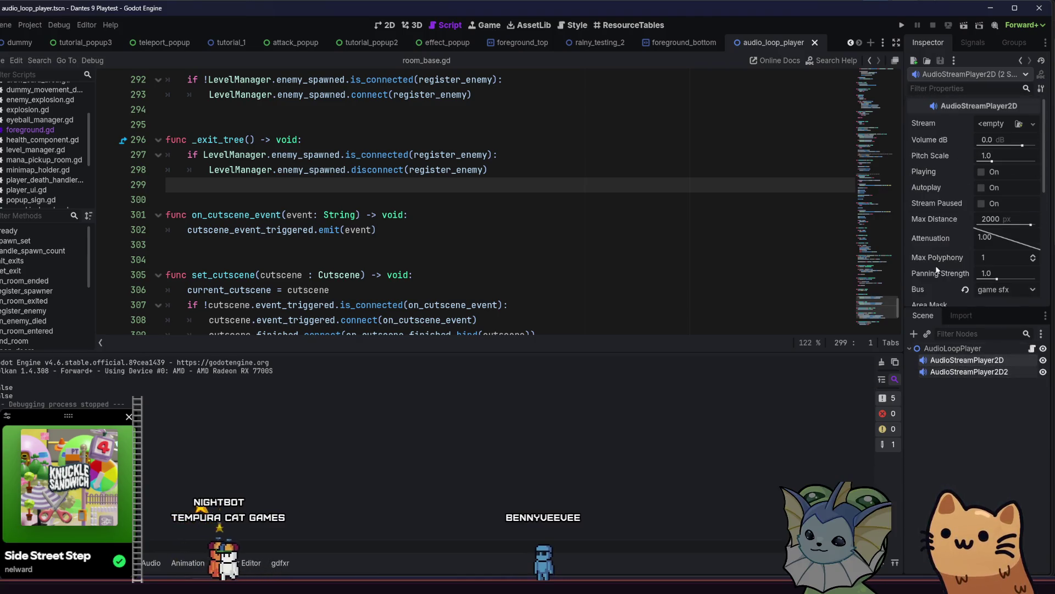
scroll(937, 270, down, 10)
click(938, 231)
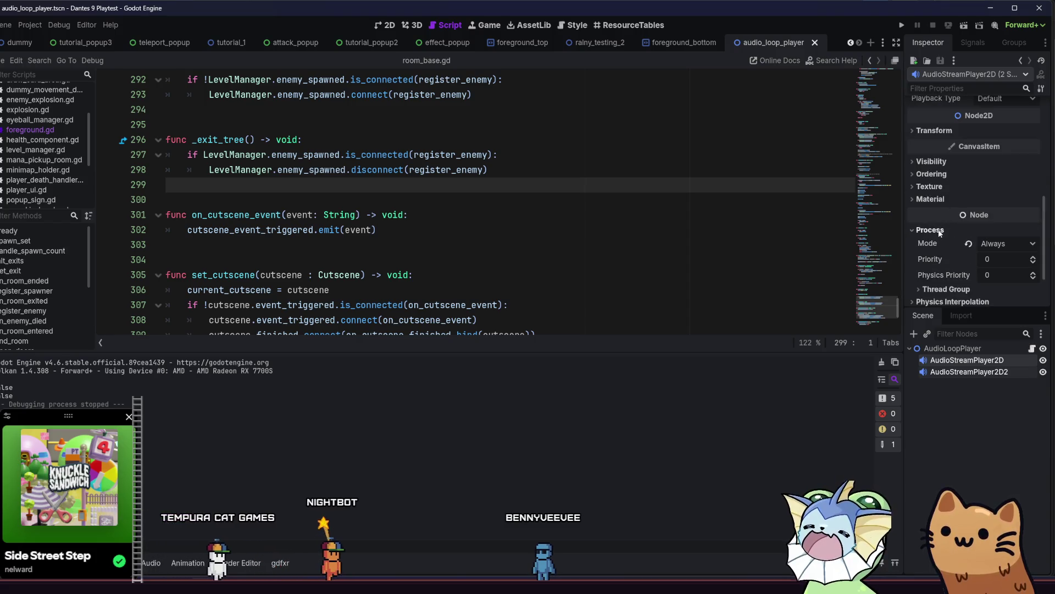
click(968, 244)
click(965, 228)
click(951, 380)
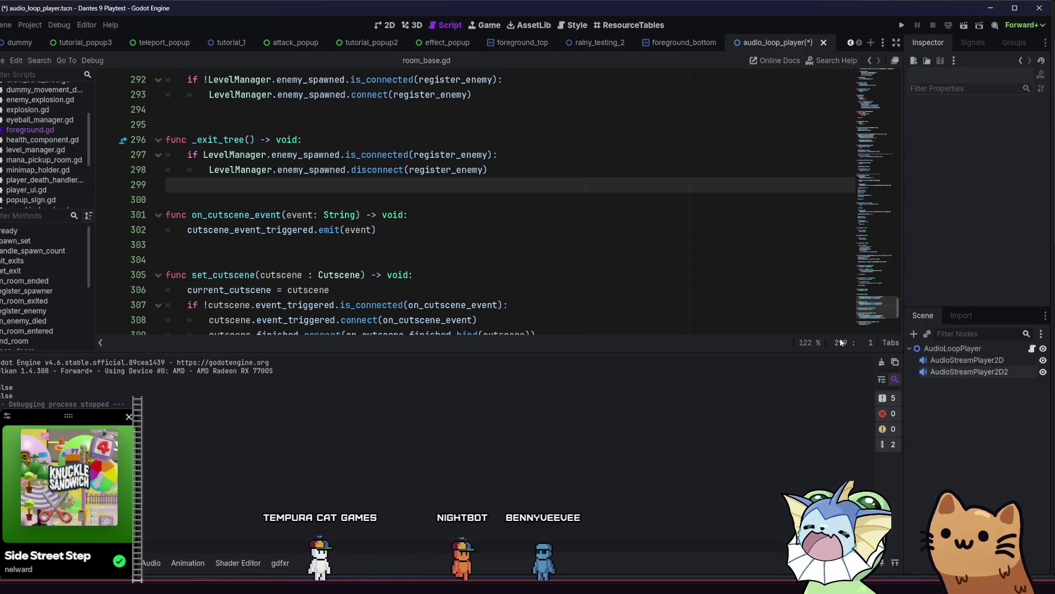
Save and close audio_loop_player, then preview and close the rain_droplet_spawner scene
key(ctrl+s)
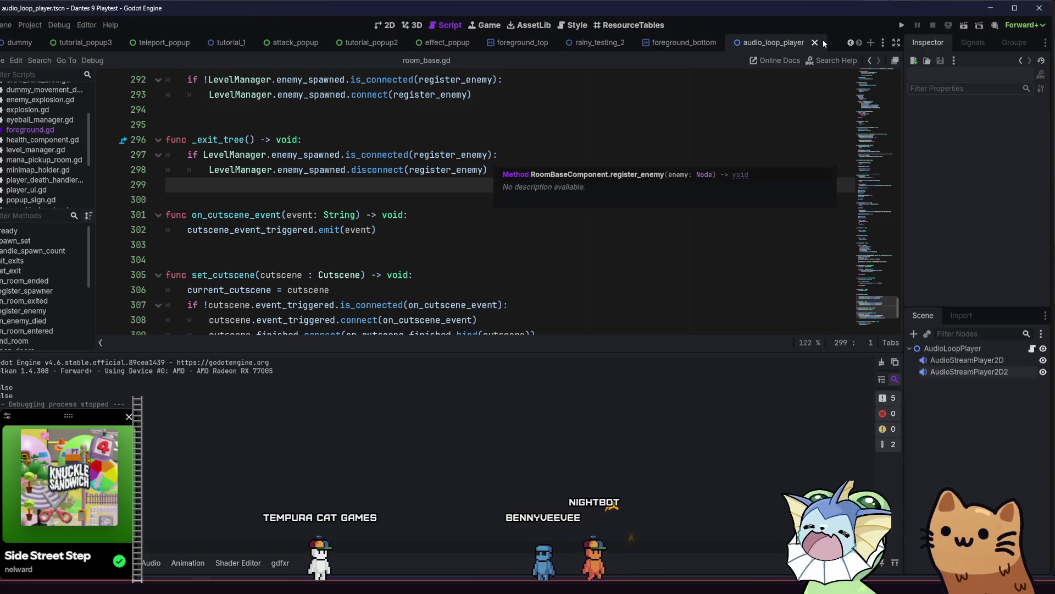
click(814, 42)
key(shift+alt+o)
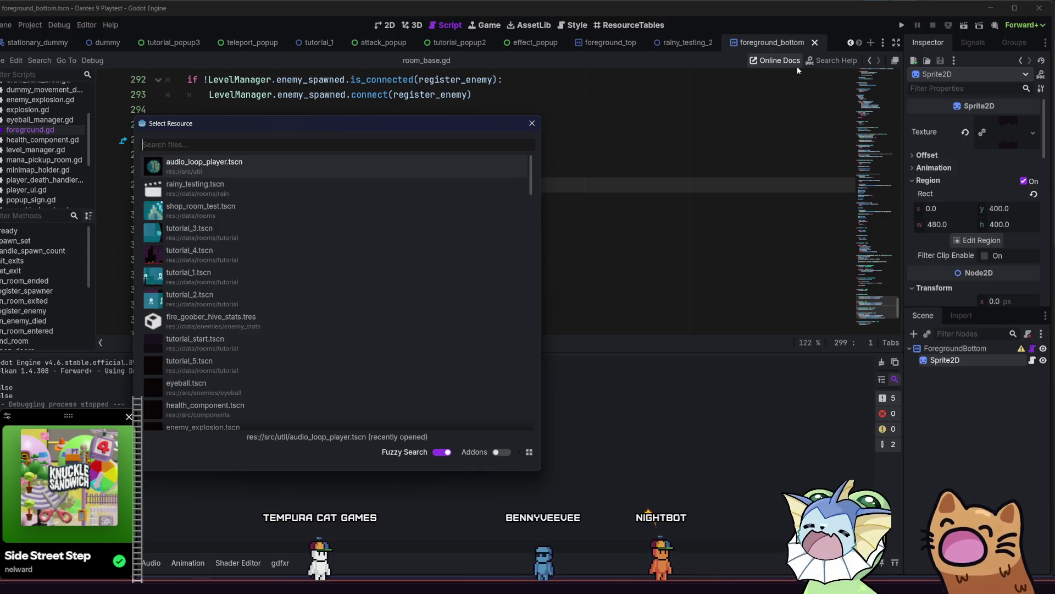
text(rain_)
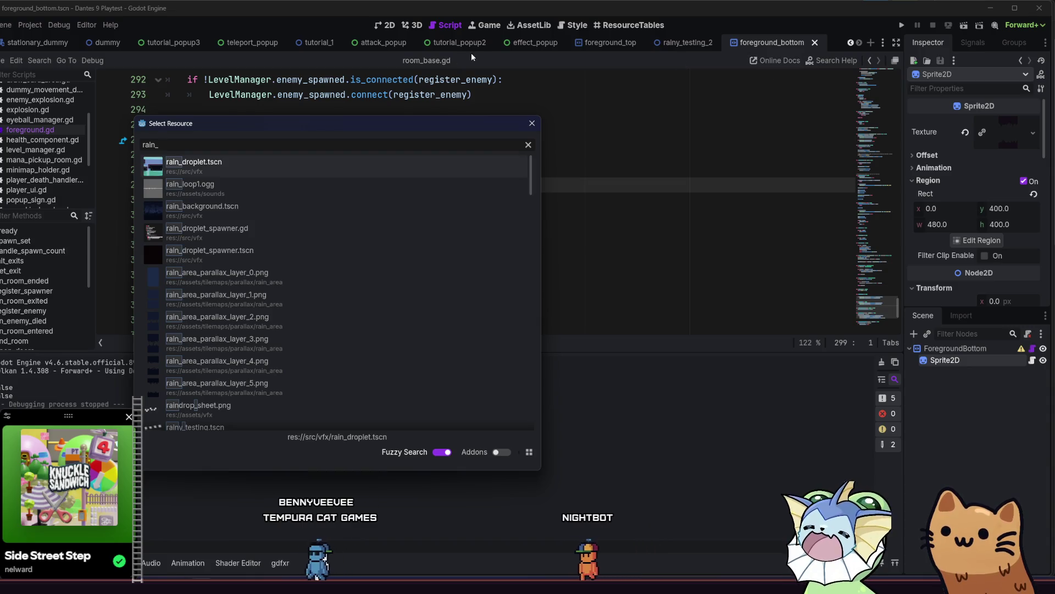
click(285, 254)
click(948, 352)
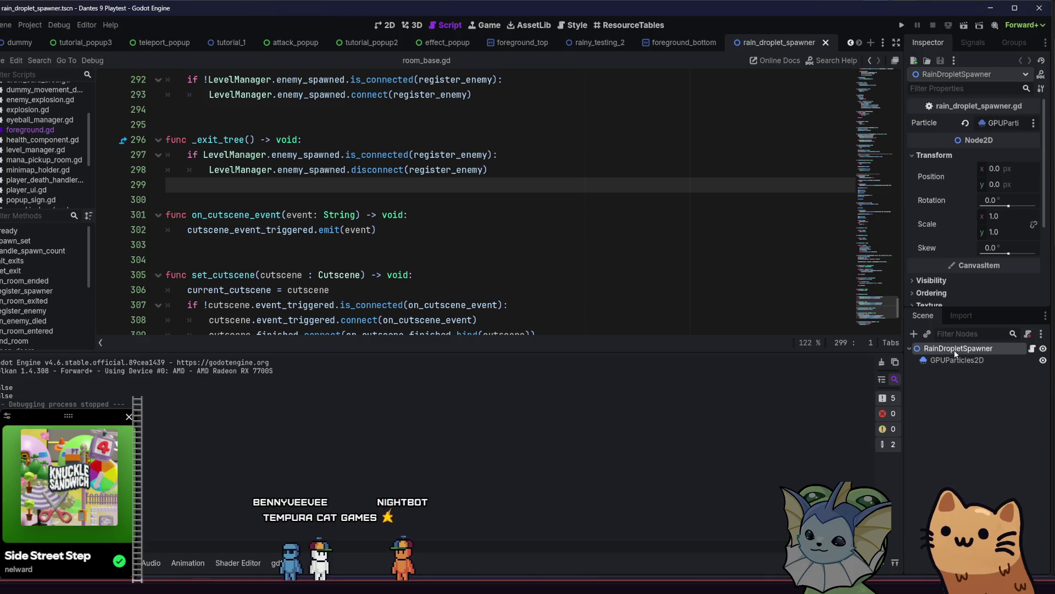
click(825, 43)
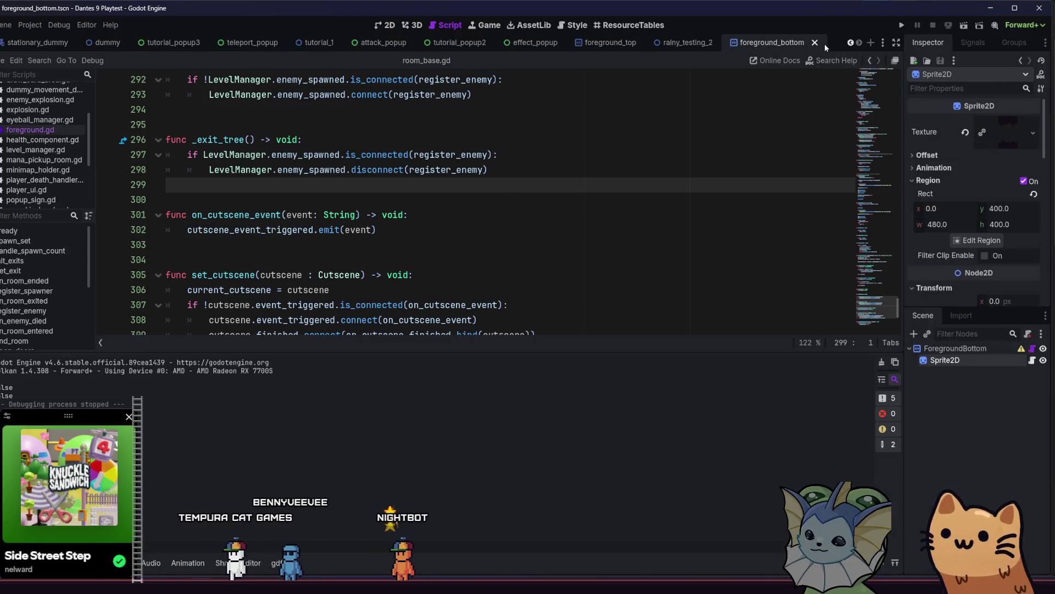
Open and close the rain_background scene
key(alt+shift+o)
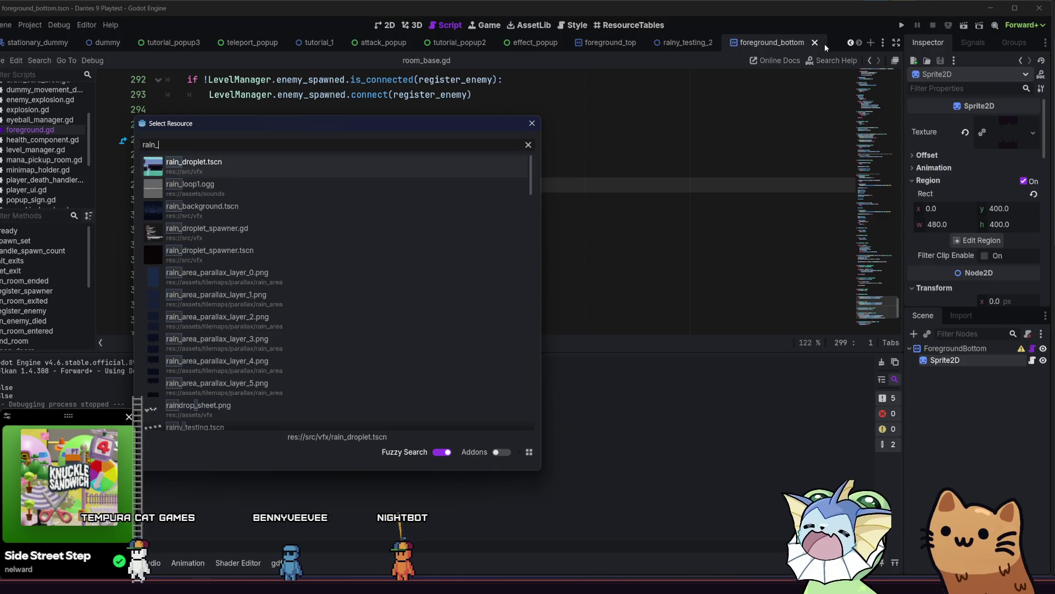
double_click(256, 213)
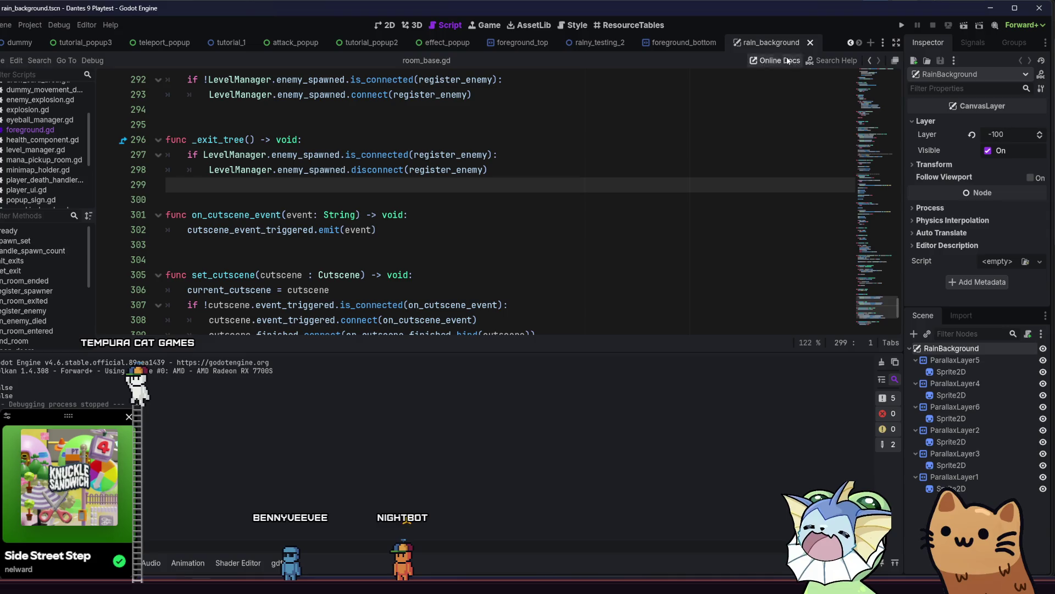
click(810, 42)
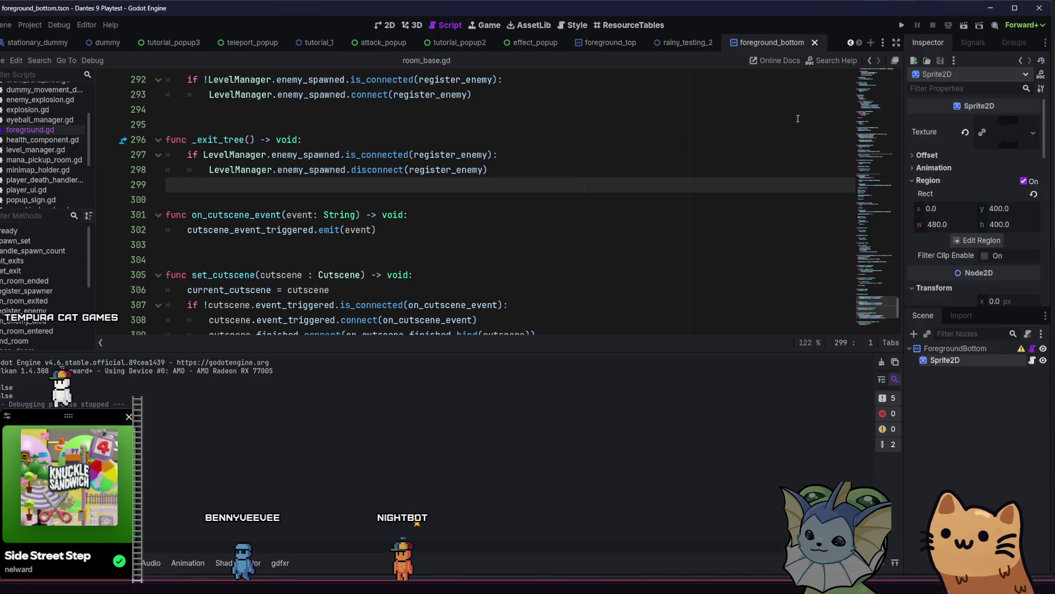
Open rainy_ambient_particles.tscn via the 'rain_' search and select one of its rain audio players
key(alt+shift+o)
text(rain_)
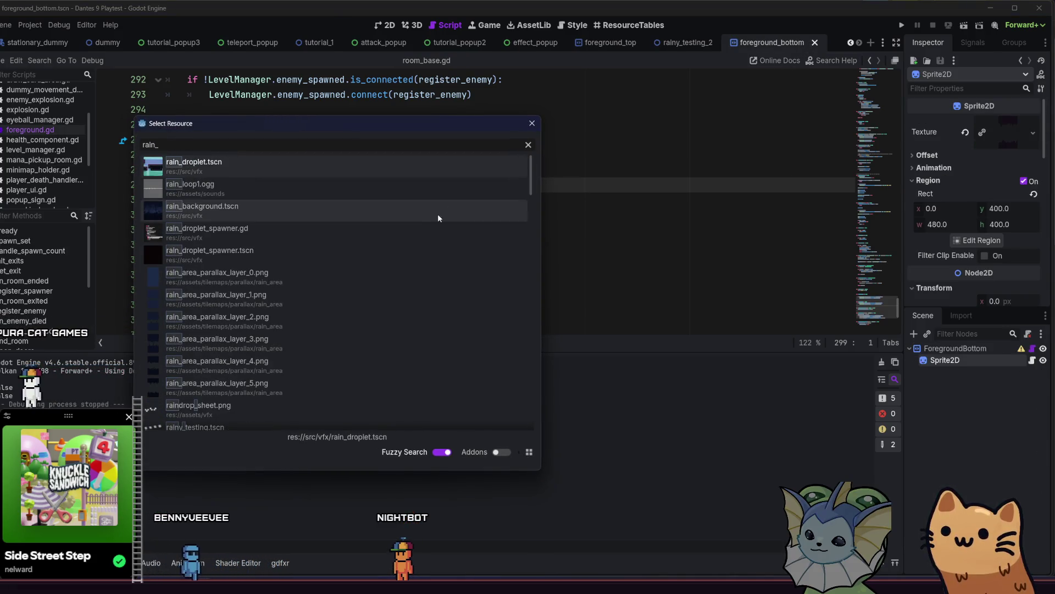
scroll(438, 217, down, 5)
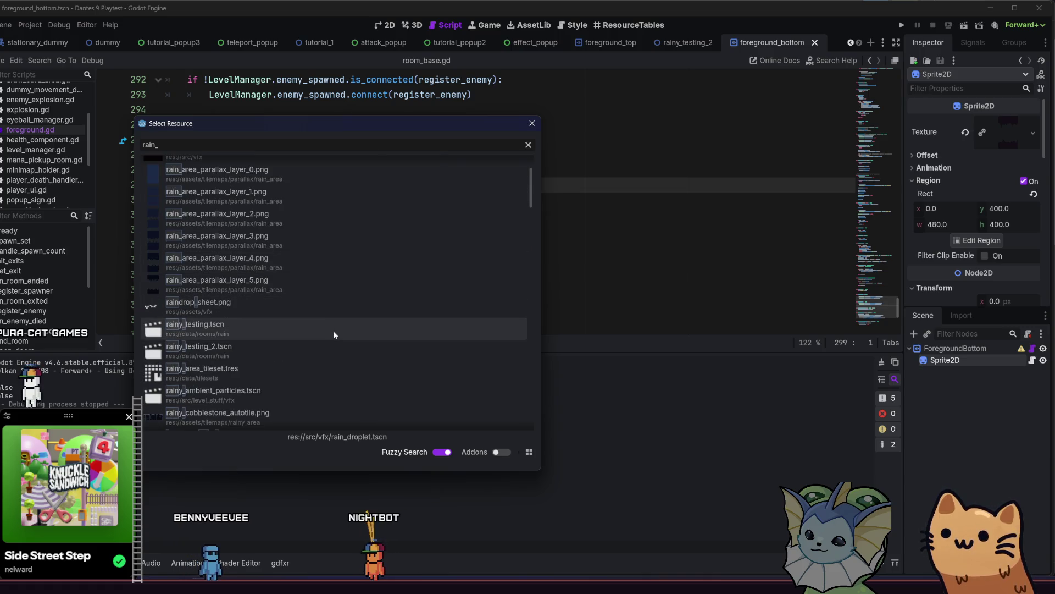
scroll(332, 331, down, 1)
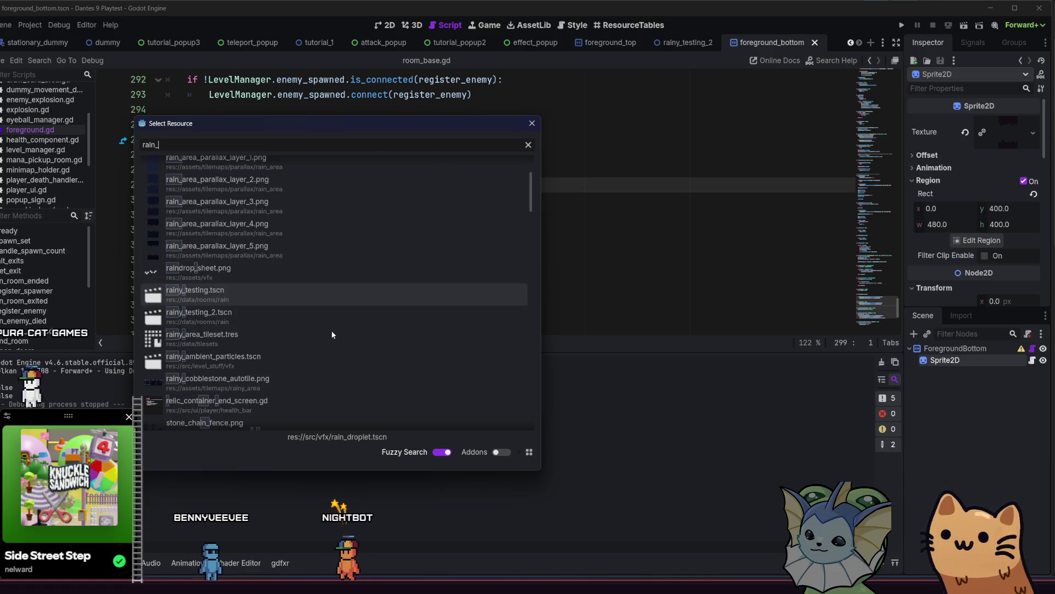
double_click(301, 356)
click(981, 397)
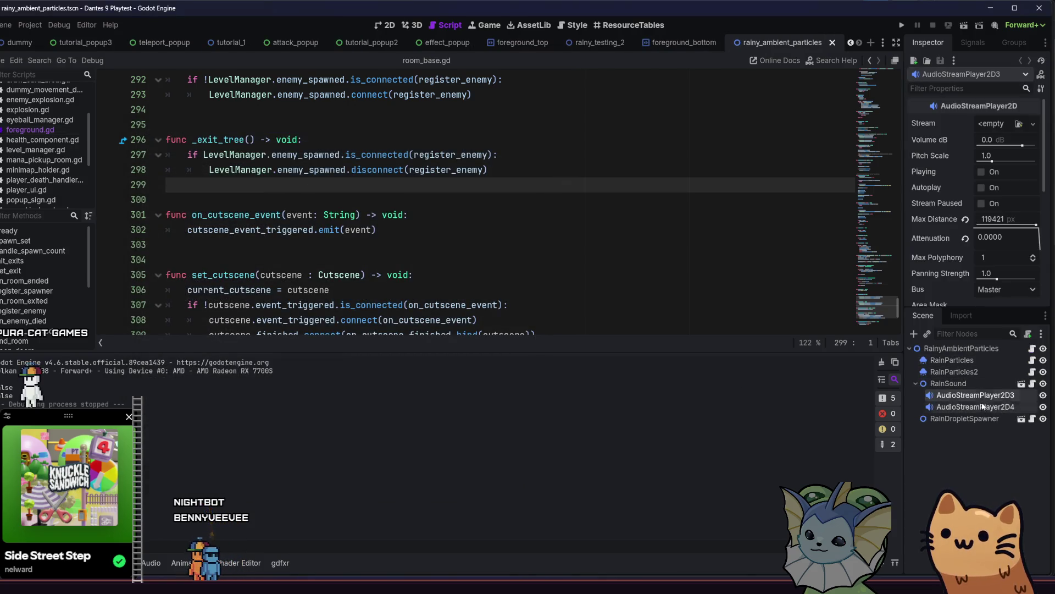
Set RainSound's Process Mode to Always, run the project, and close the rainy_ambient_particles tab
click(978, 387)
scroll(952, 203, down, 6)
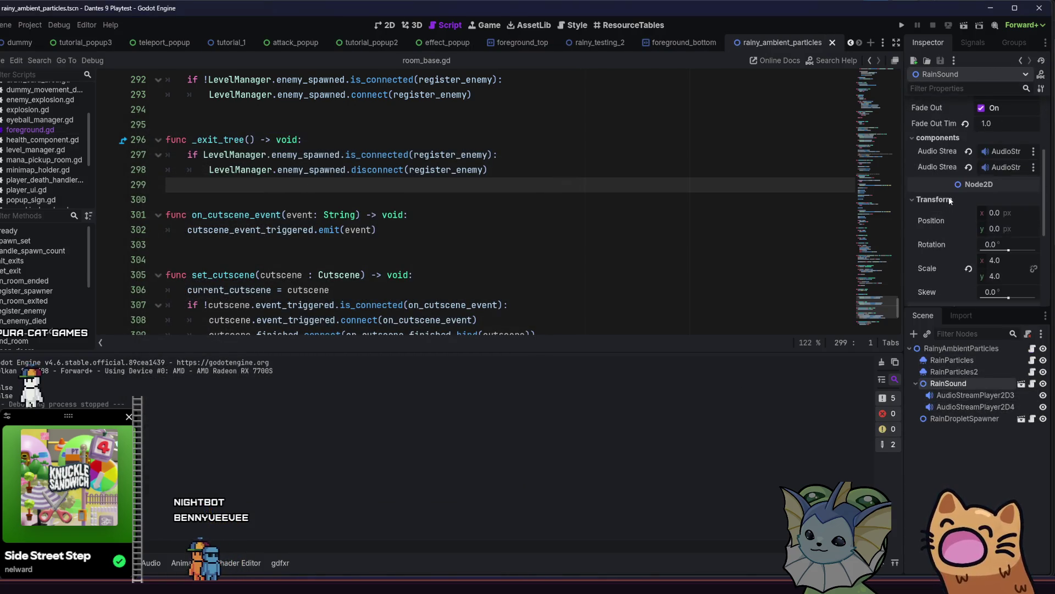
click(957, 221)
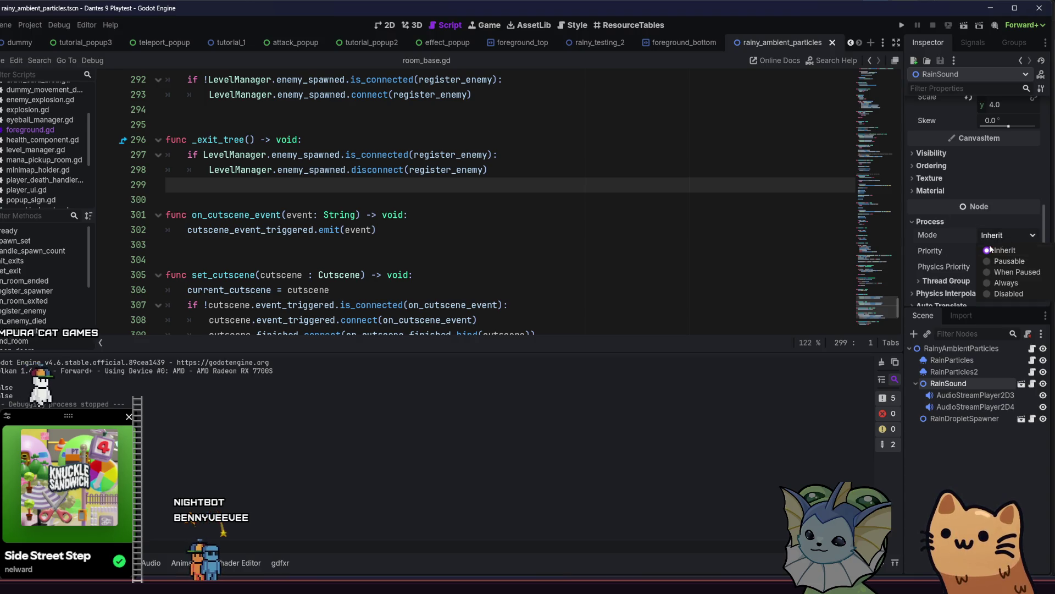
click(1000, 282)
click(902, 25)
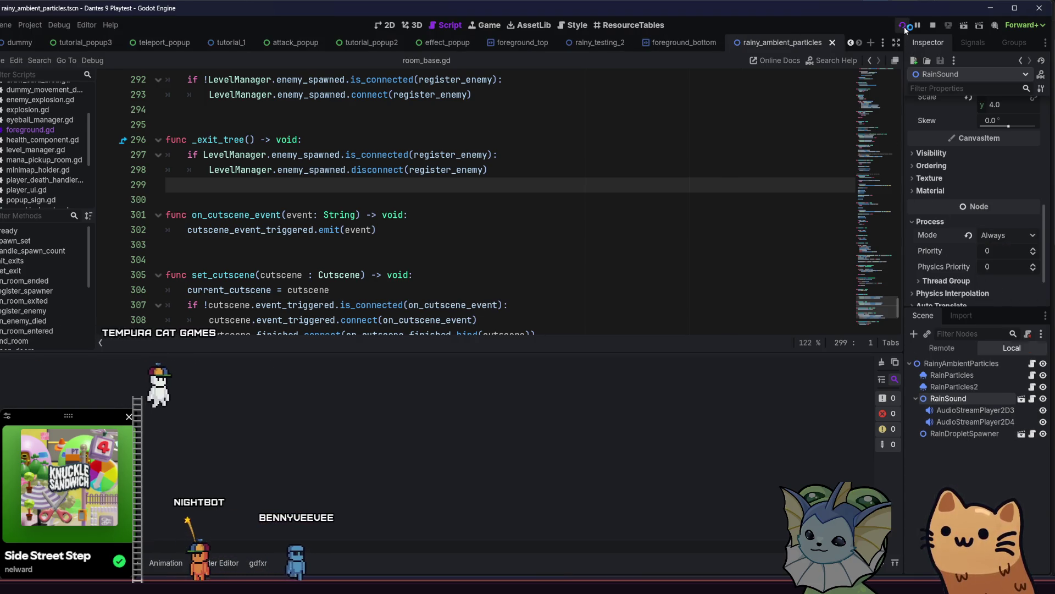
click(831, 42)
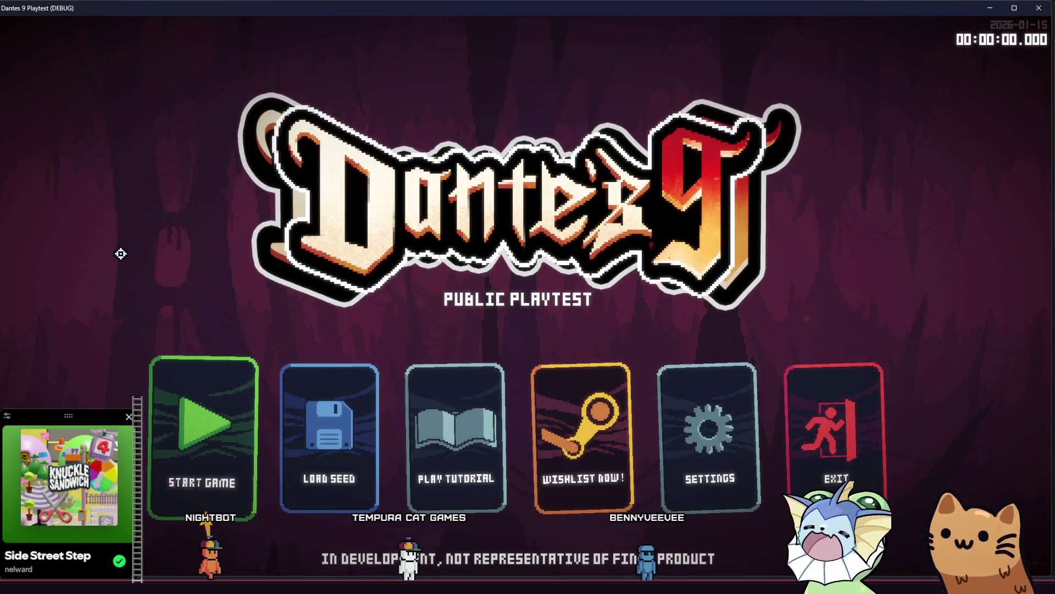
Start a new game and load the Rain level through the F1 debug menu's level options
click(193, 414)
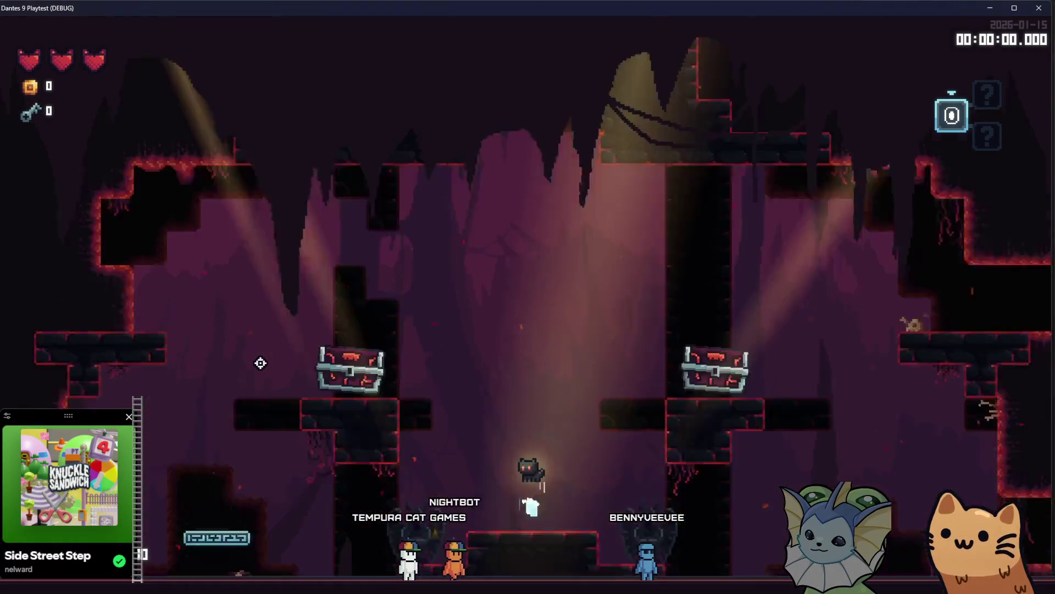
key(F1)
click(104, 144)
click(127, 244)
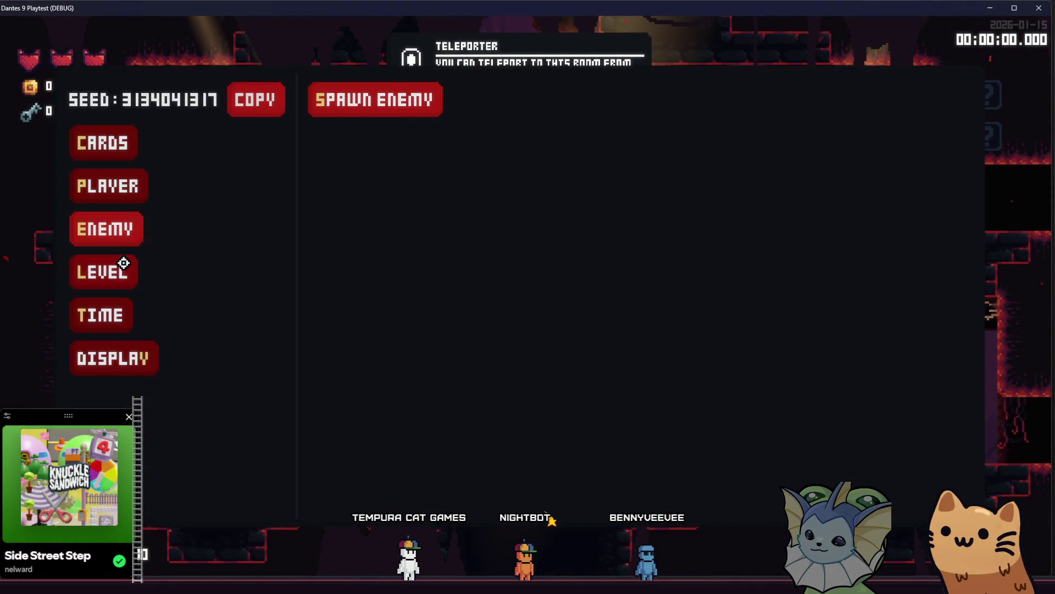
click(123, 264)
click(385, 146)
click(566, 150)
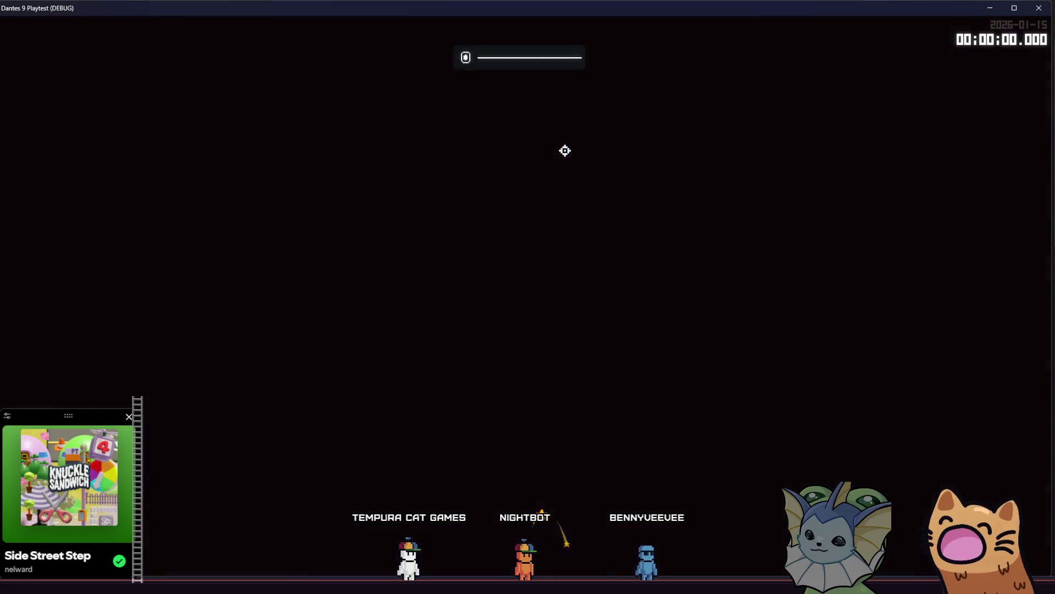
Drop the cat to a lower ledge and check the deck of cards before resuming
key(a)
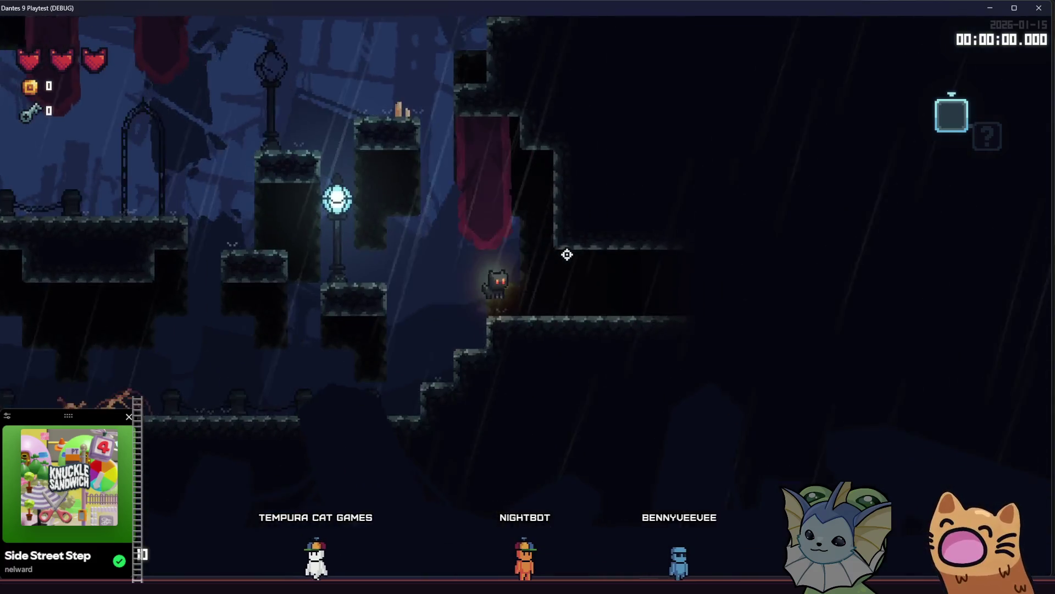
key(Escape)
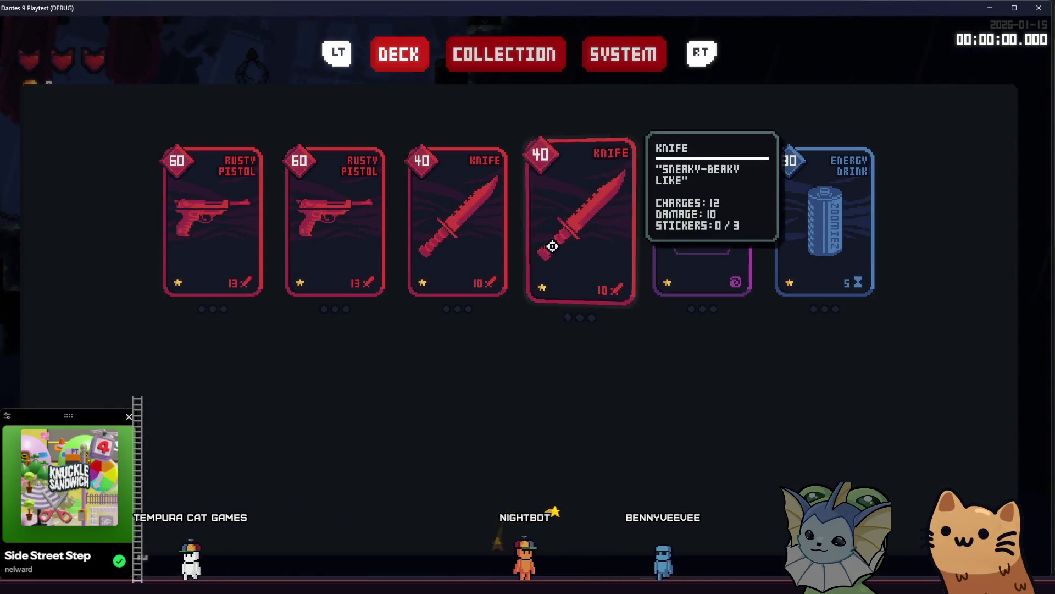
key(Escape)
key(Escape)
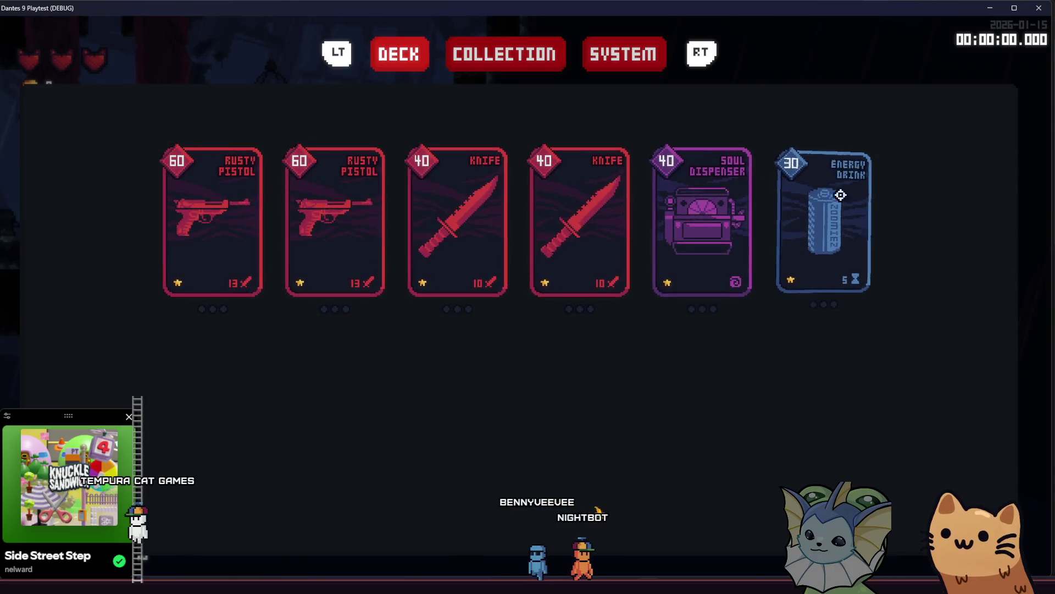
click(624, 49)
click(403, 67)
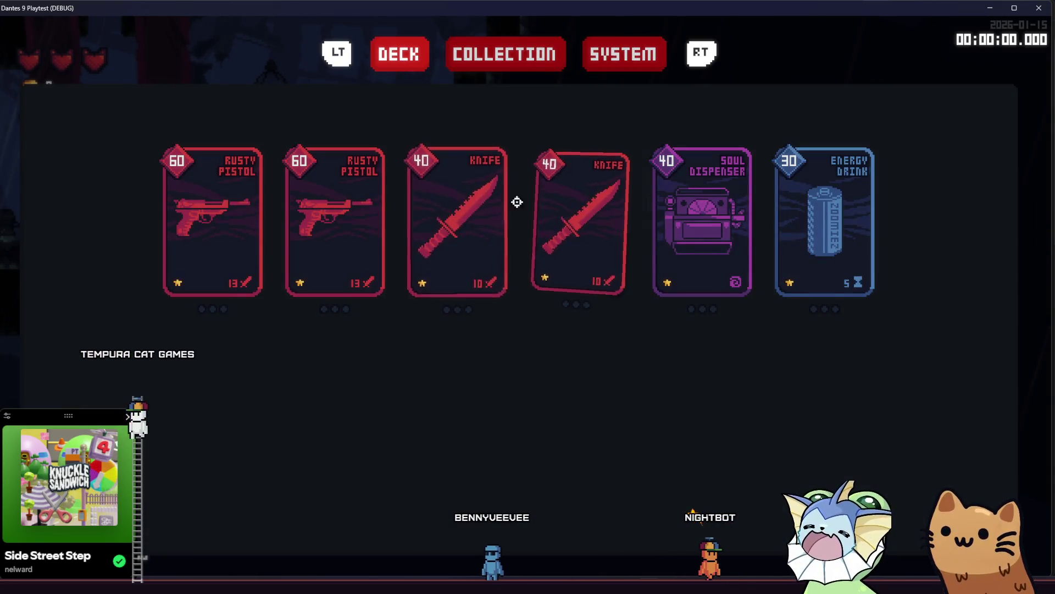
key(Escape)
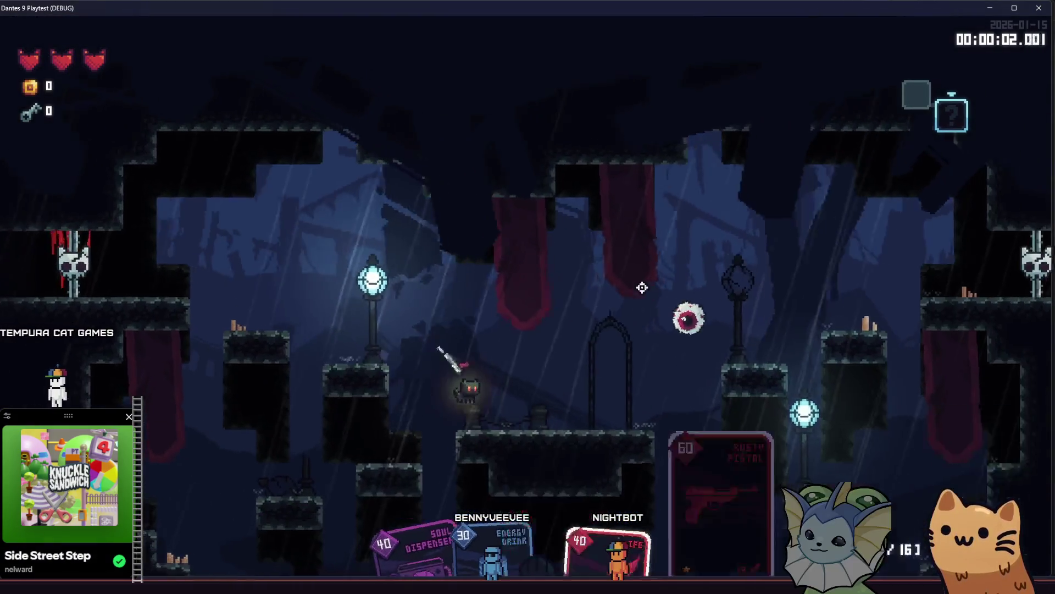
Run right into the level and shoot the eyeball and winged enemies until they fall
key(d)
key(space)
click(631, 266)
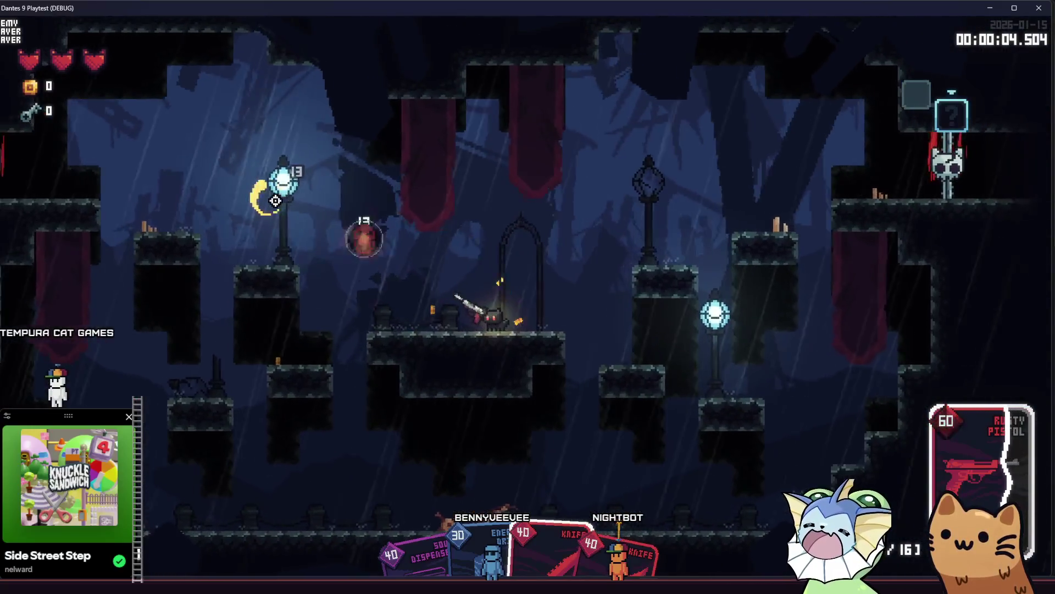
click(273, 197)
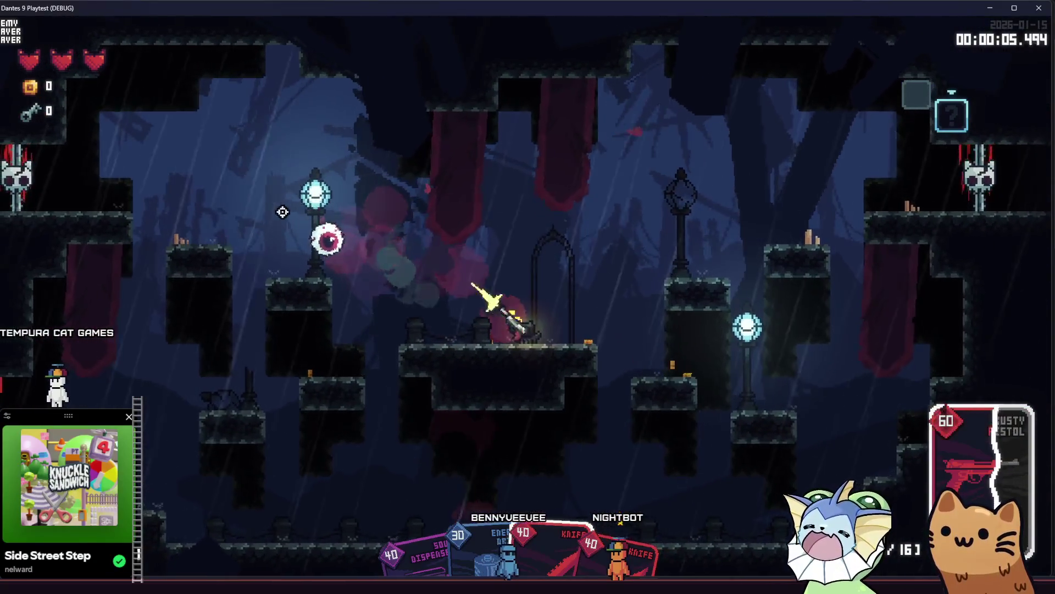
click(282, 229)
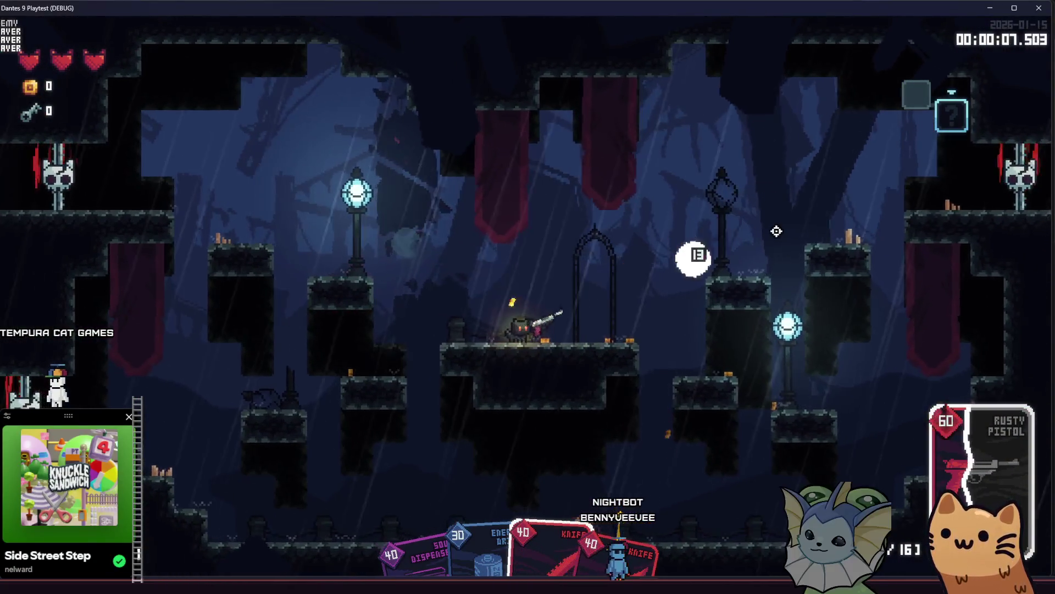
click(763, 300)
click(769, 264)
click(796, 247)
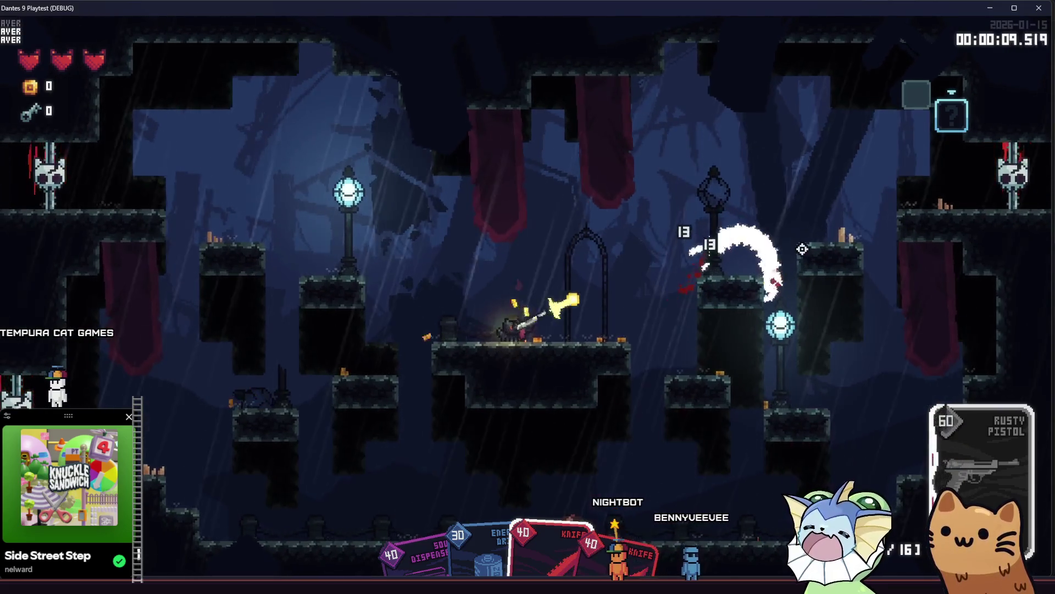
click(530, 237)
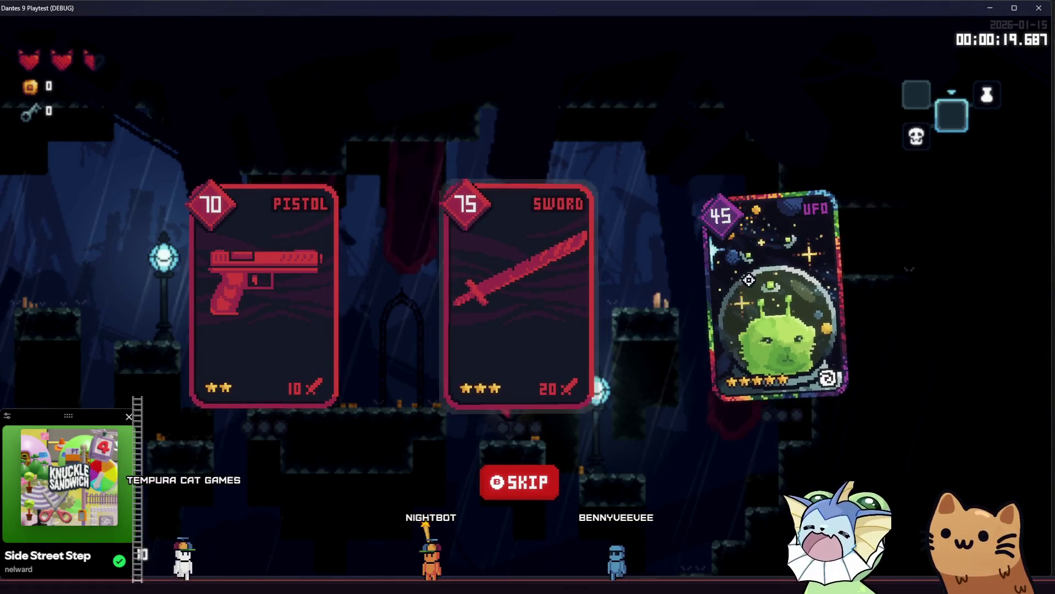
Take the UFO card as the chest reward and move into the next room
mouse_move(765, 282)
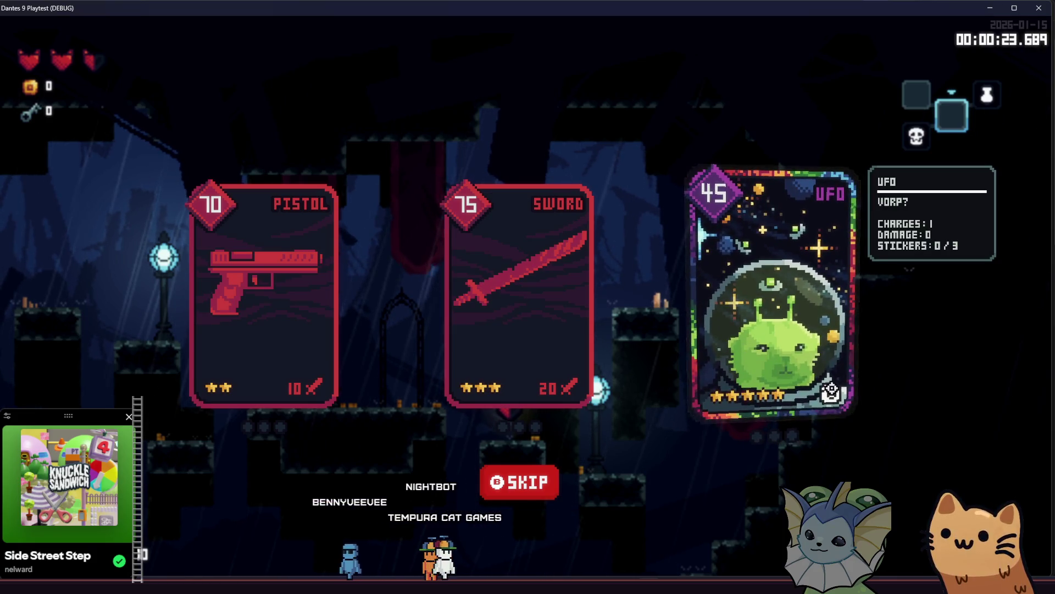
click(789, 285)
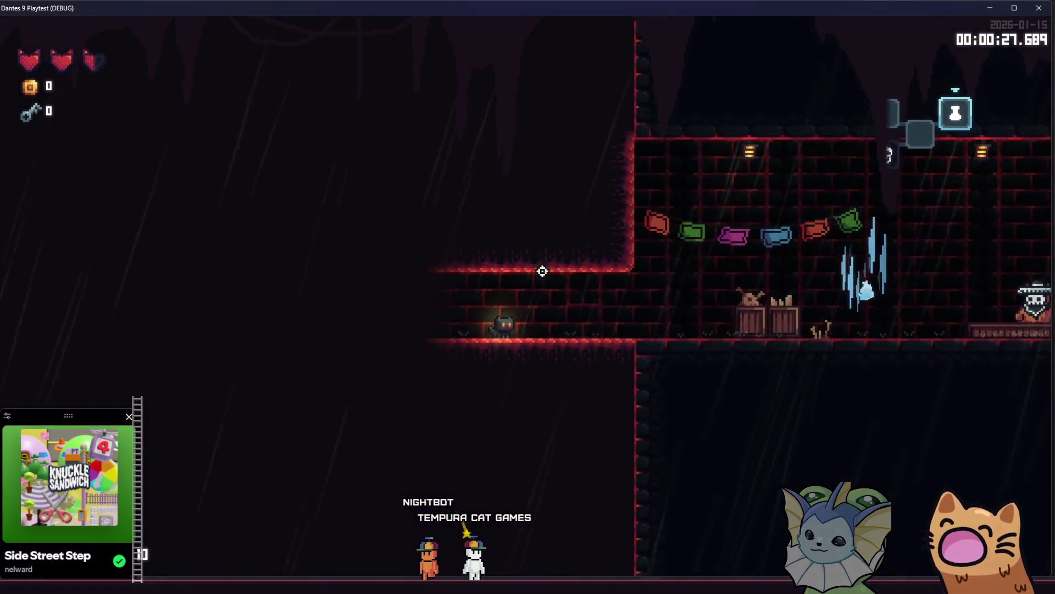
key(a)
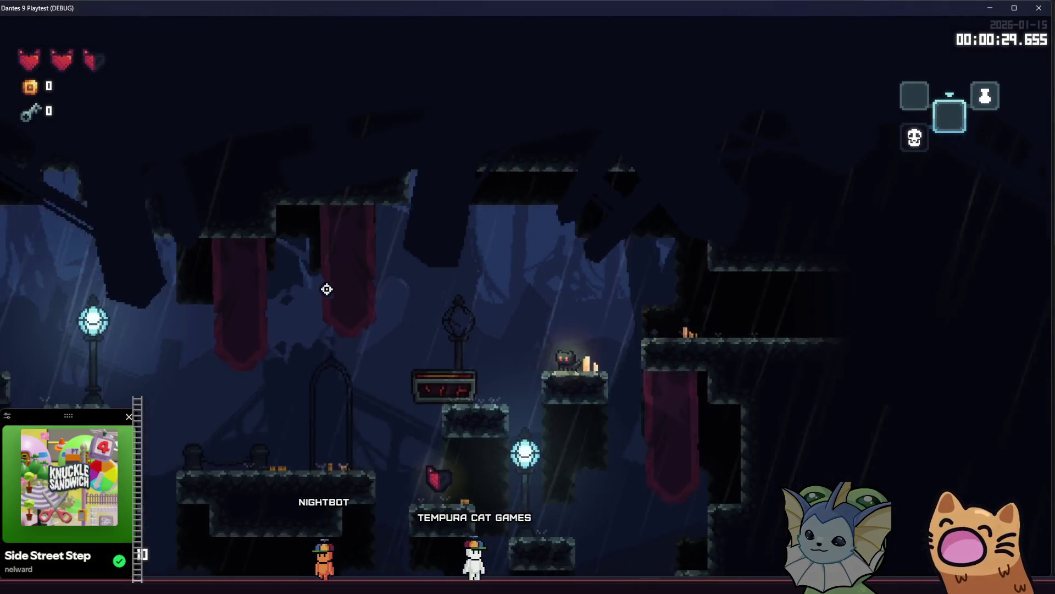
Run through the ruins into the red cave boss room and fire the Rusty Pistol
key(a)
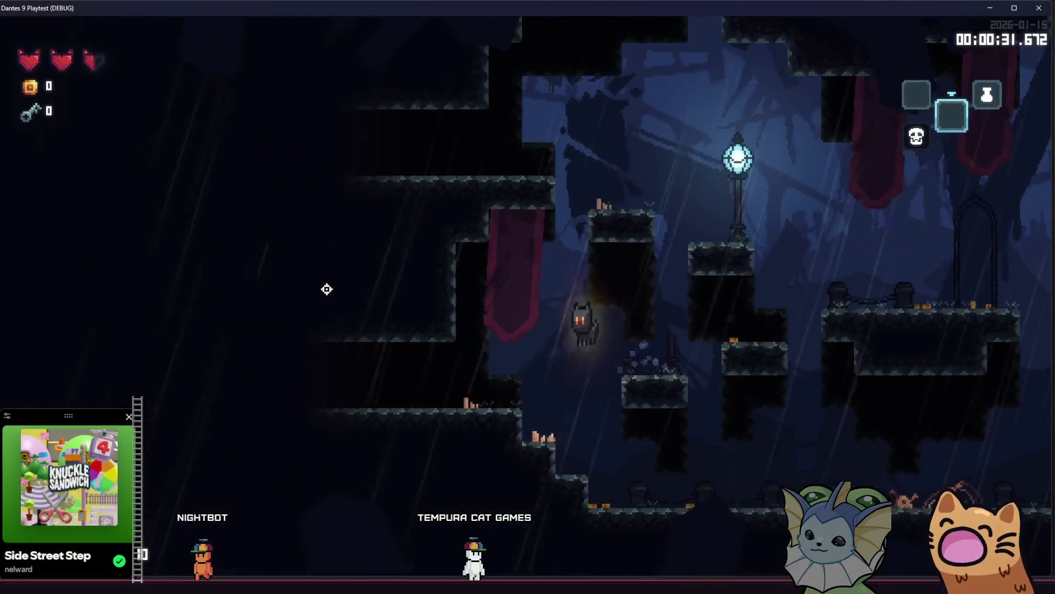
key(d)
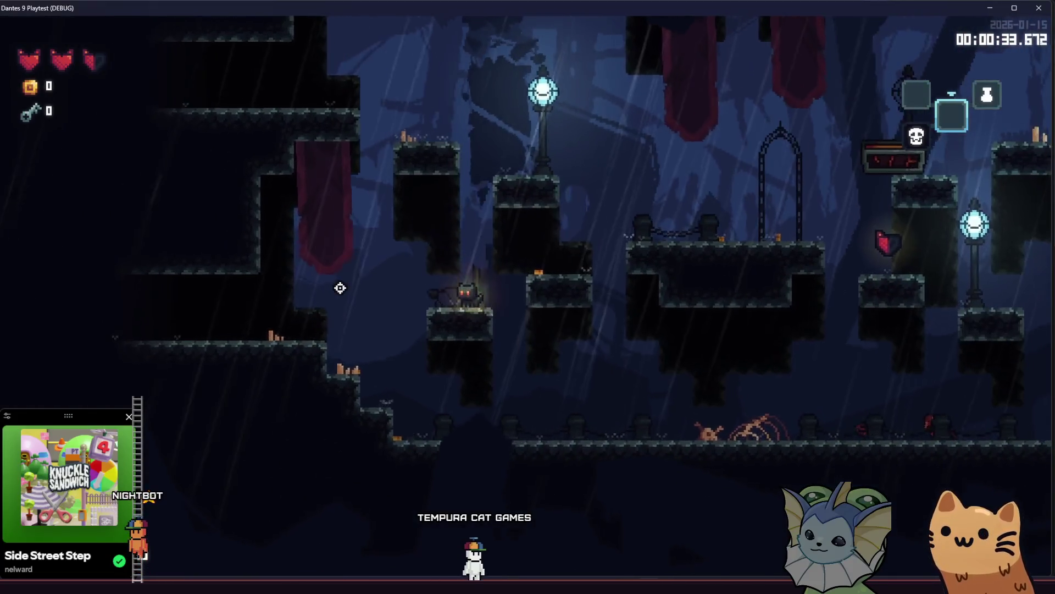
key(a)
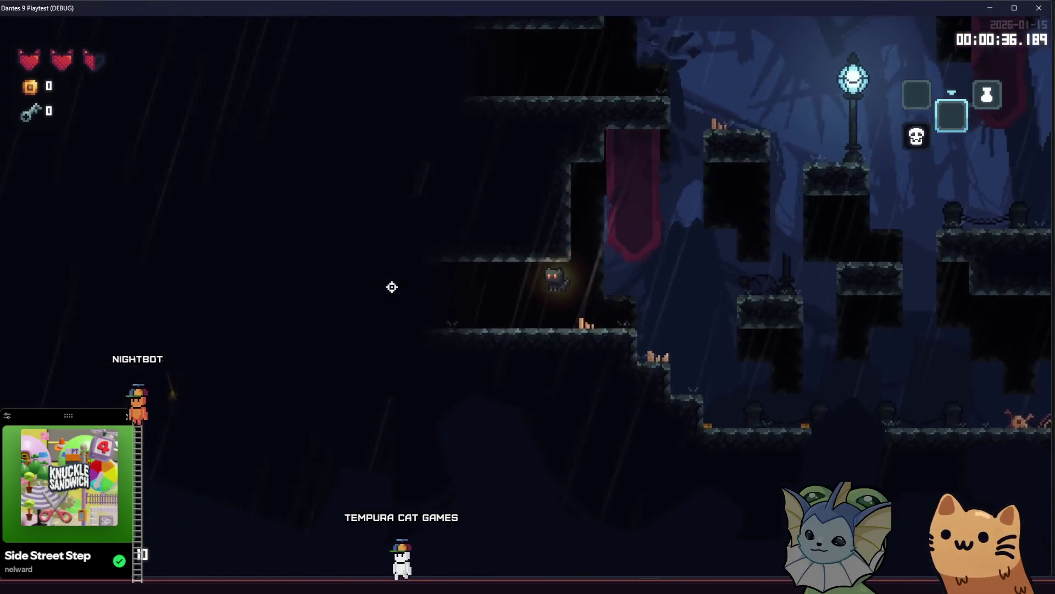
key(a)
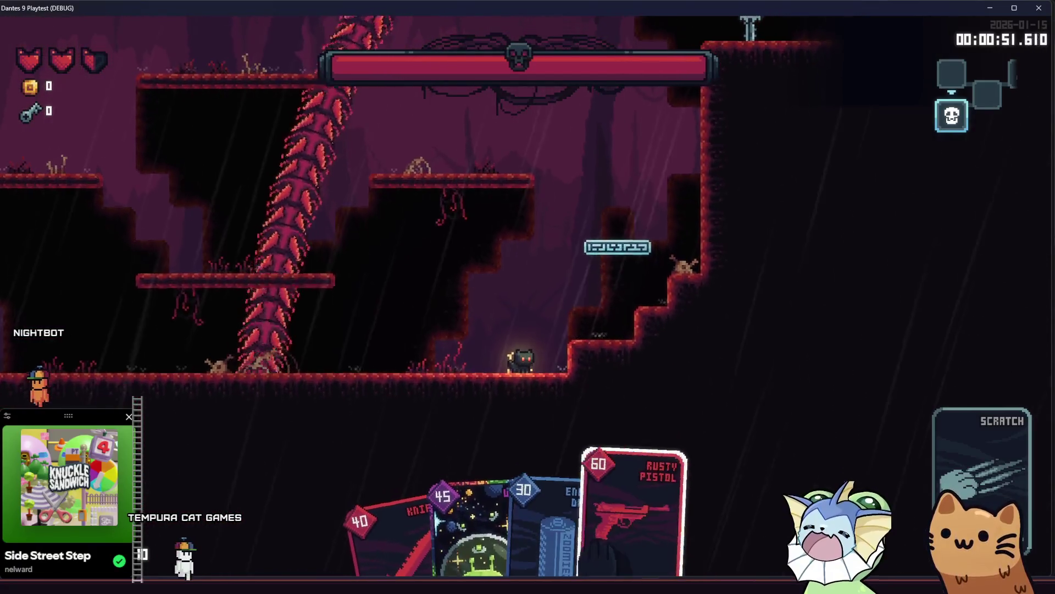
click(408, 301)
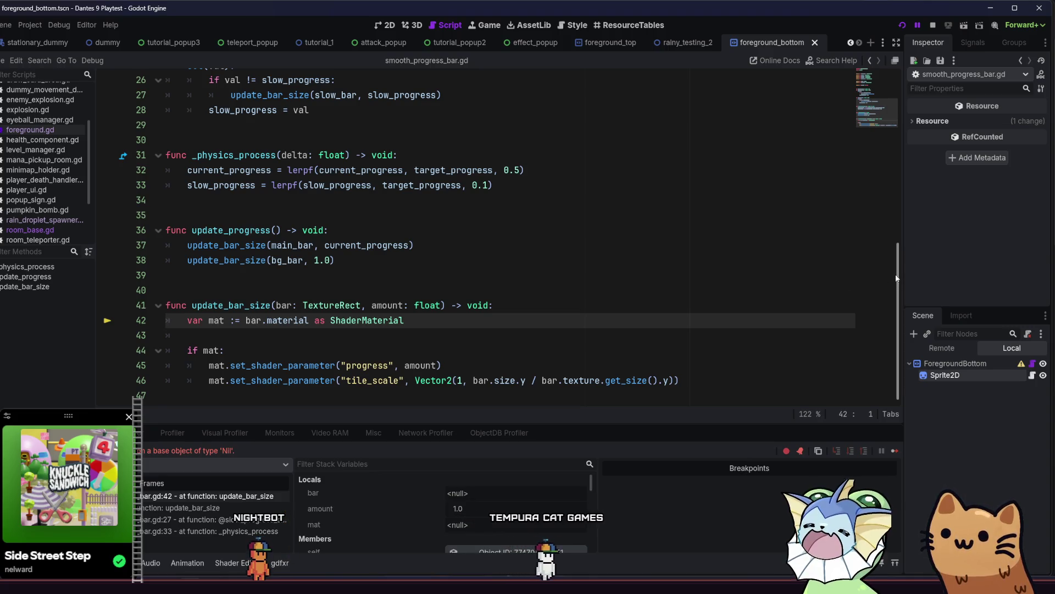
Return to Godot from the halted game, stop the debug session, and save the scene
mouse_move(896, 278)
mouse_down()
mouse_move(861, 95)
mouse_move(884, 307)
mouse_up()
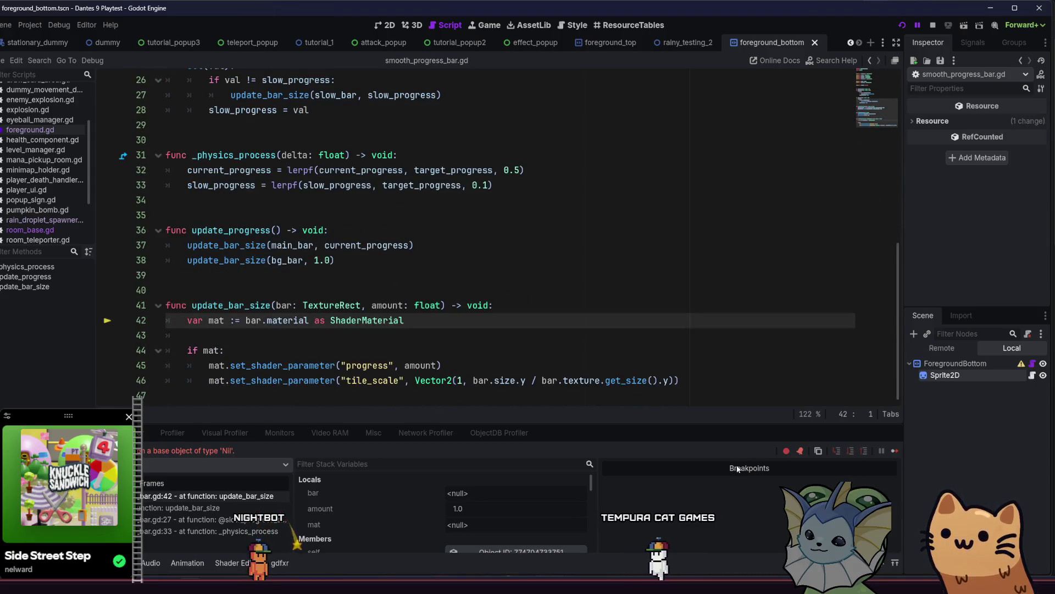
key(alt+Tab)
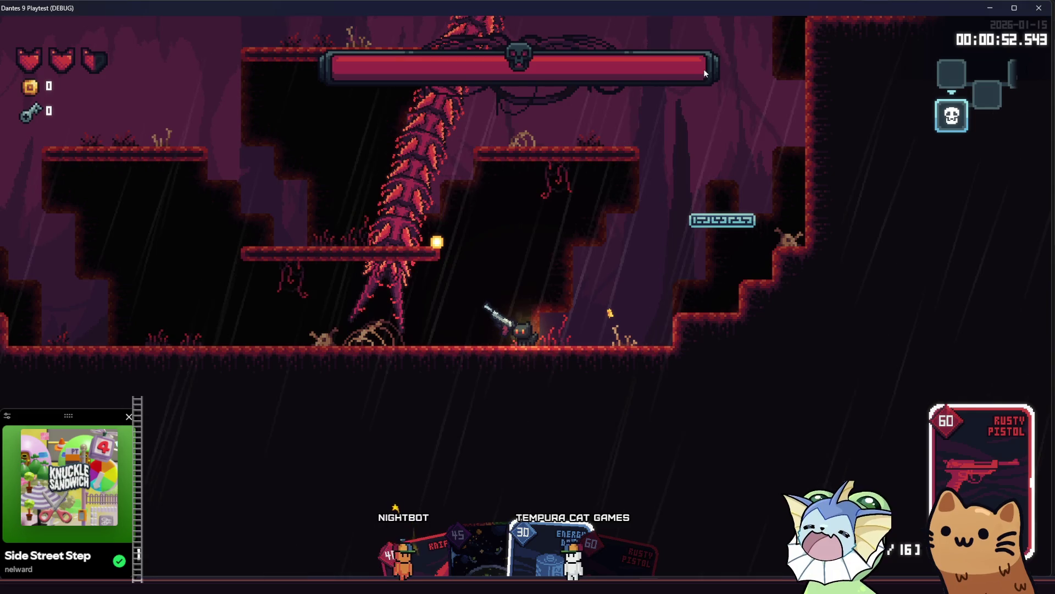
key(alt+Tab)
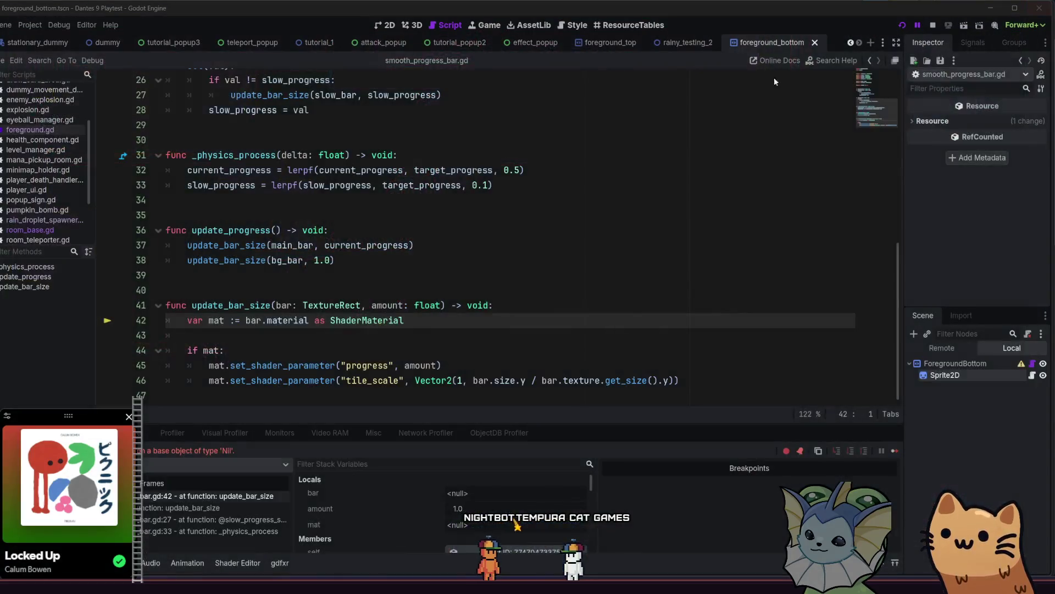
click(931, 25)
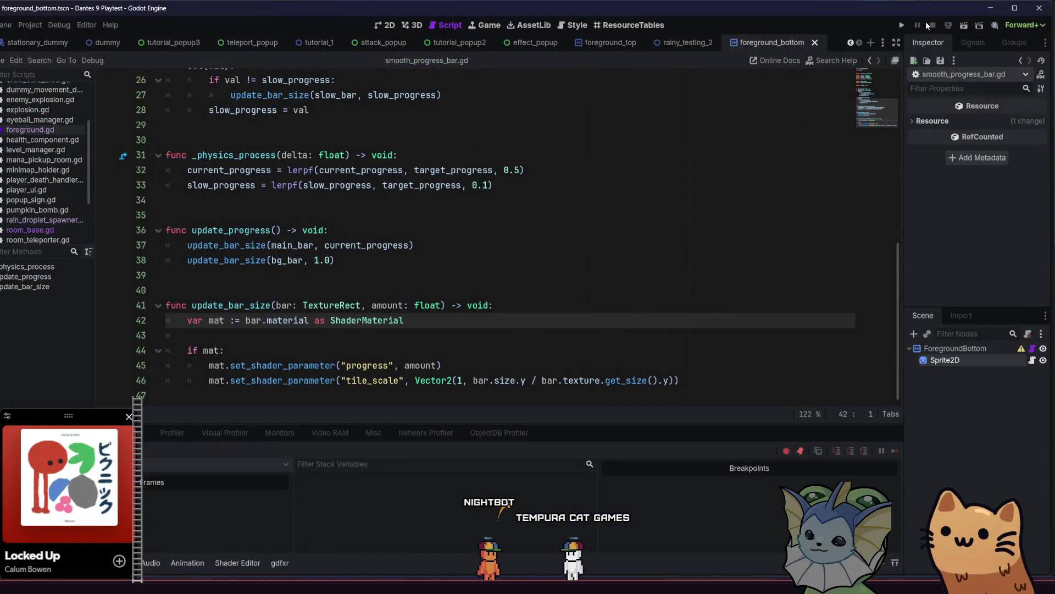
click(710, 160)
key(ctrl+s)
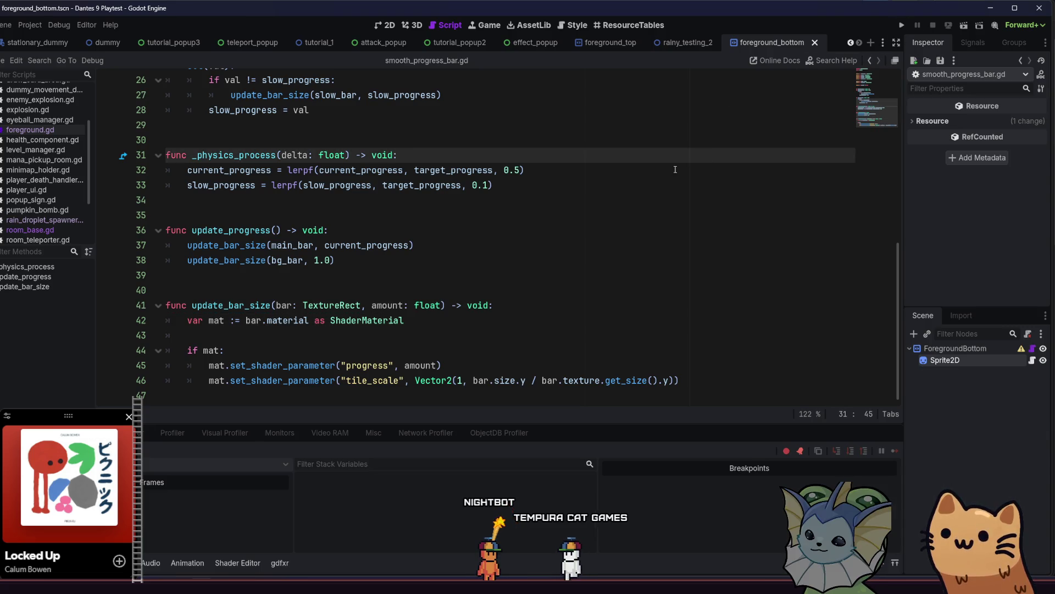
In the 2D workspace, close all scene tabs including rainy_testing_2, foreground_bottom and attack_popup
click(395, 24)
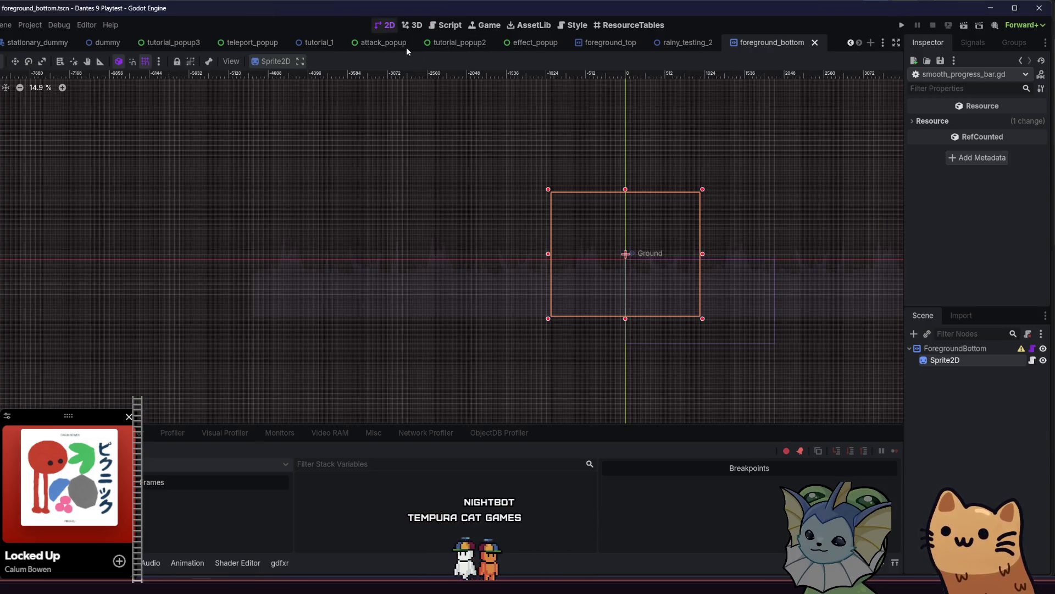
click(682, 48)
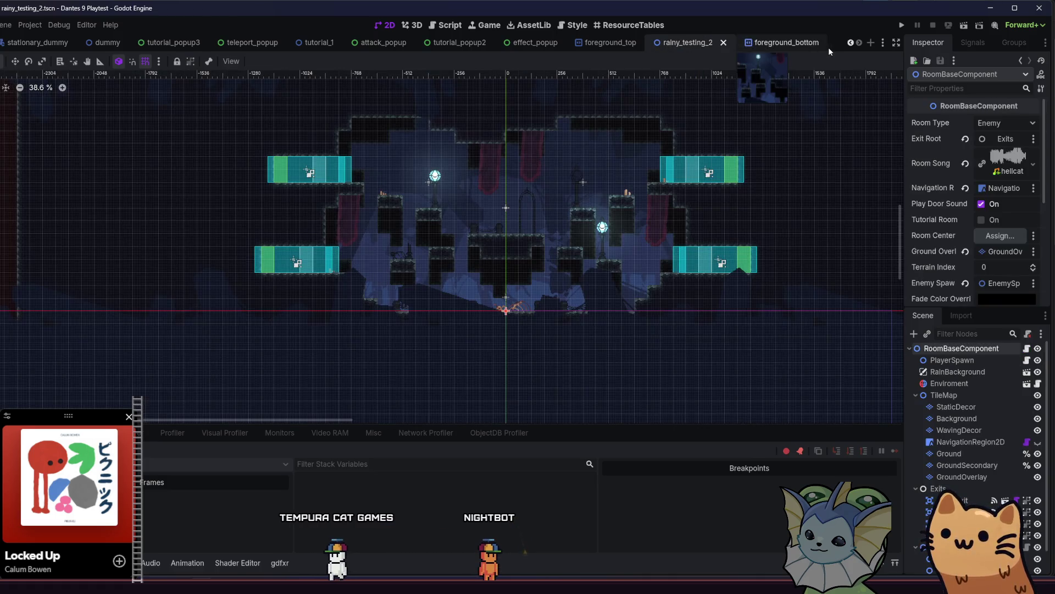
click(825, 46)
right_click(386, 44)
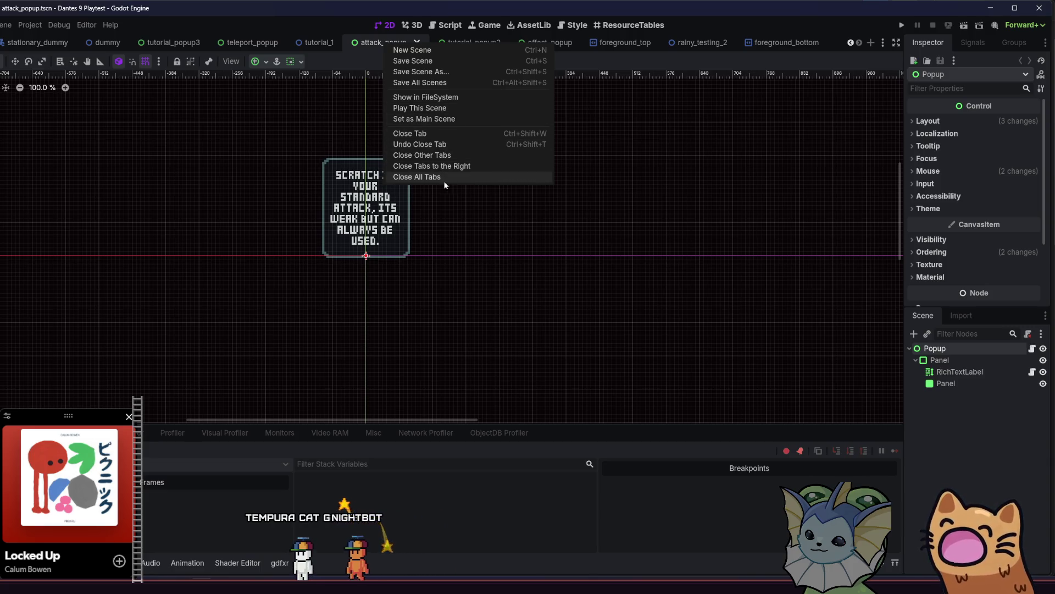
key(Escape)
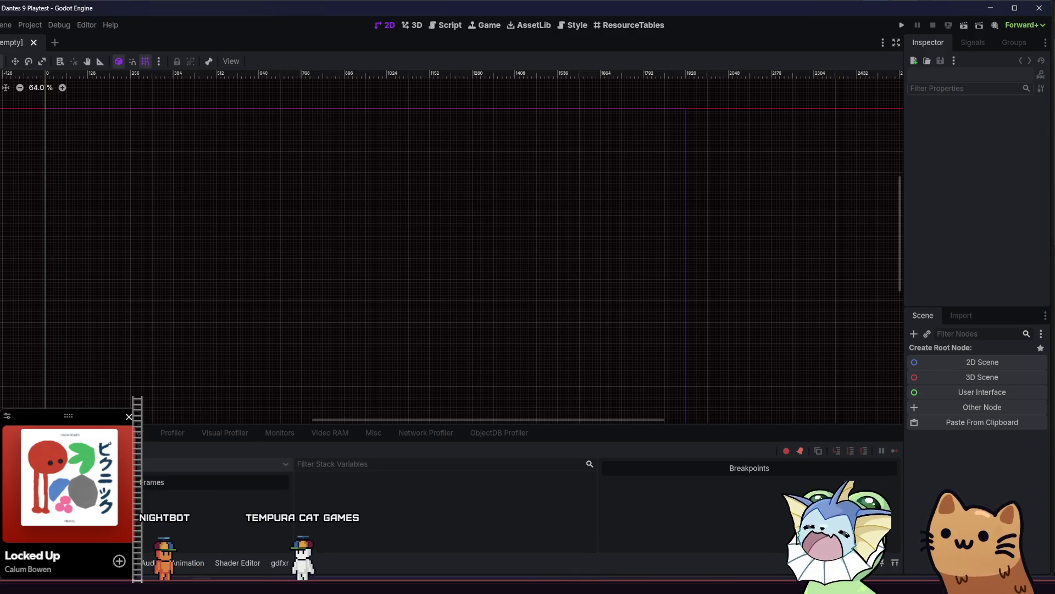
Browse the FileSystem dock from the data folders down to the rooms/rain folder
key(alt+f)
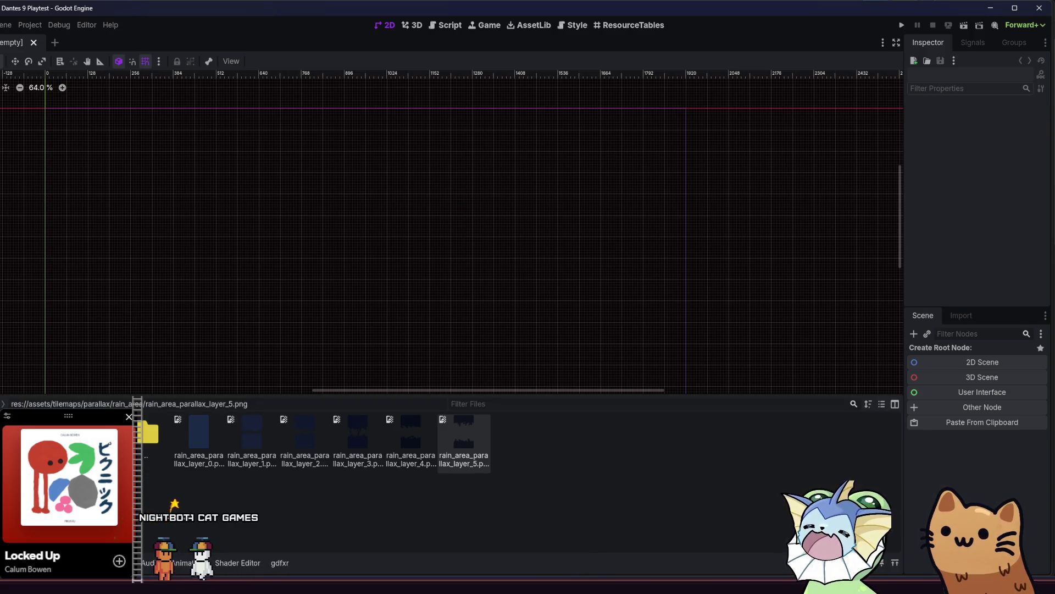
click(66, 456)
double_click(199, 434)
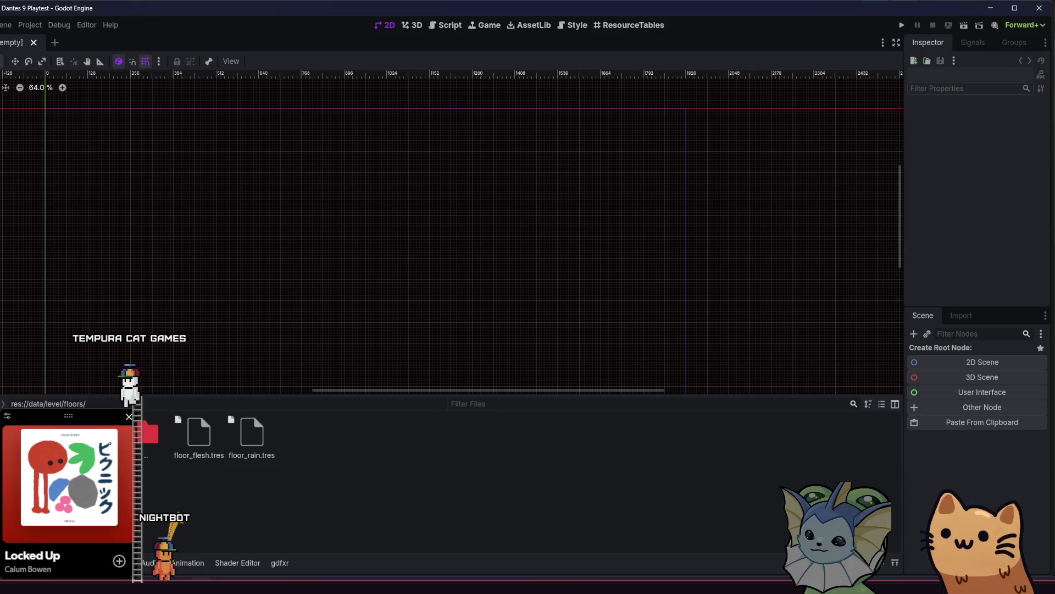
double_click(147, 434)
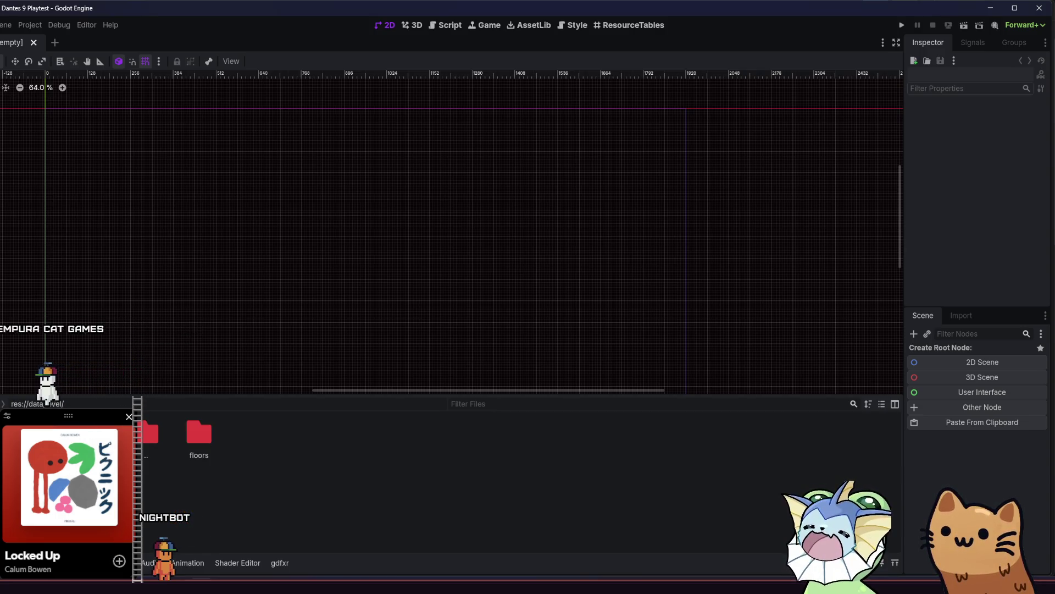
double_click(146, 434)
double_click(198, 434)
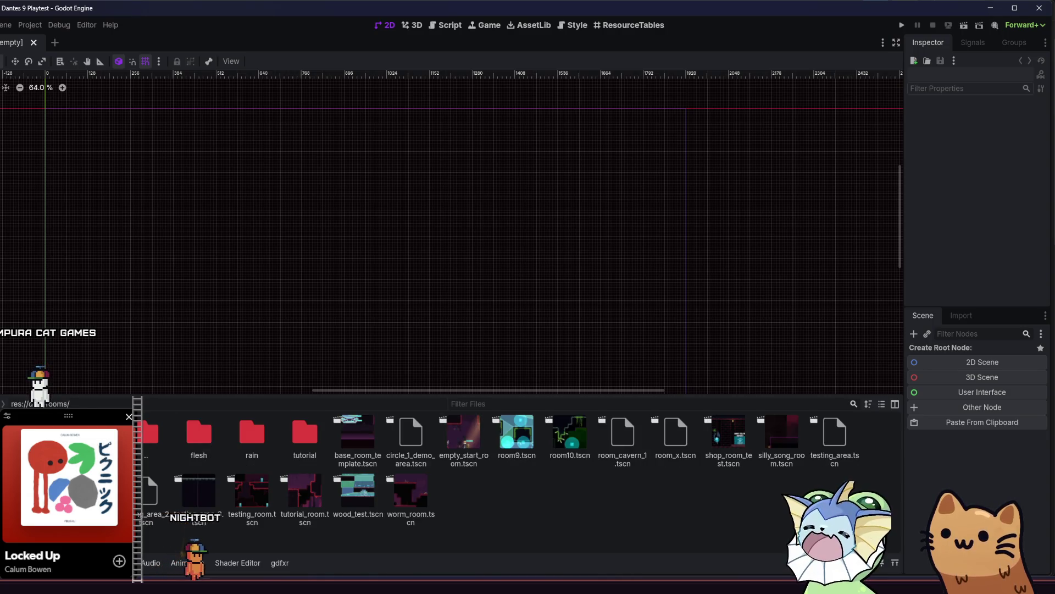
double_click(199, 434)
double_click(198, 434)
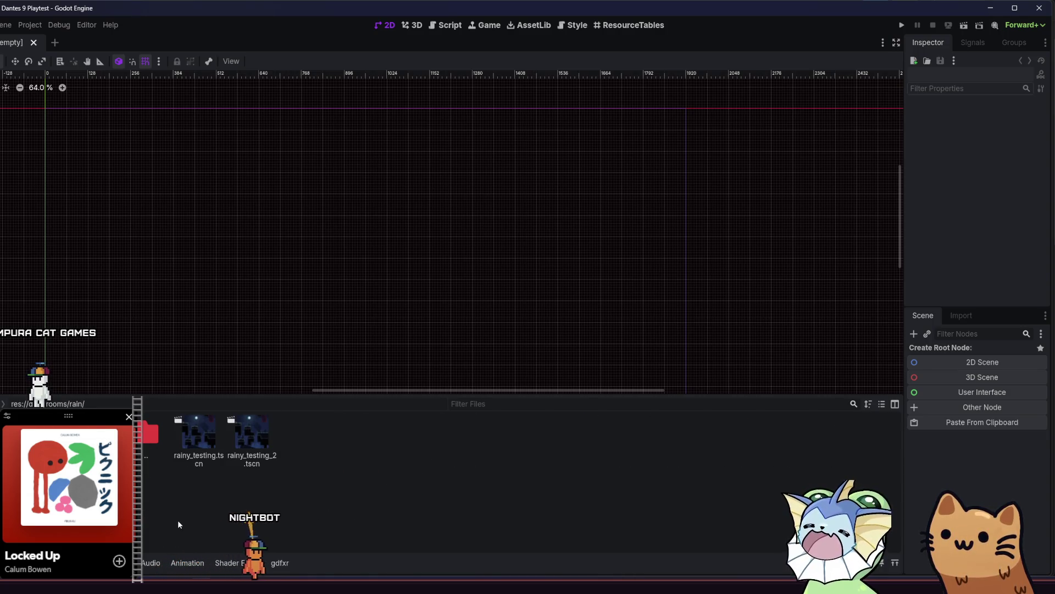
Open the rainy_testing_2.tscn and rainy_testing.tscn scenes
double_click(253, 429)
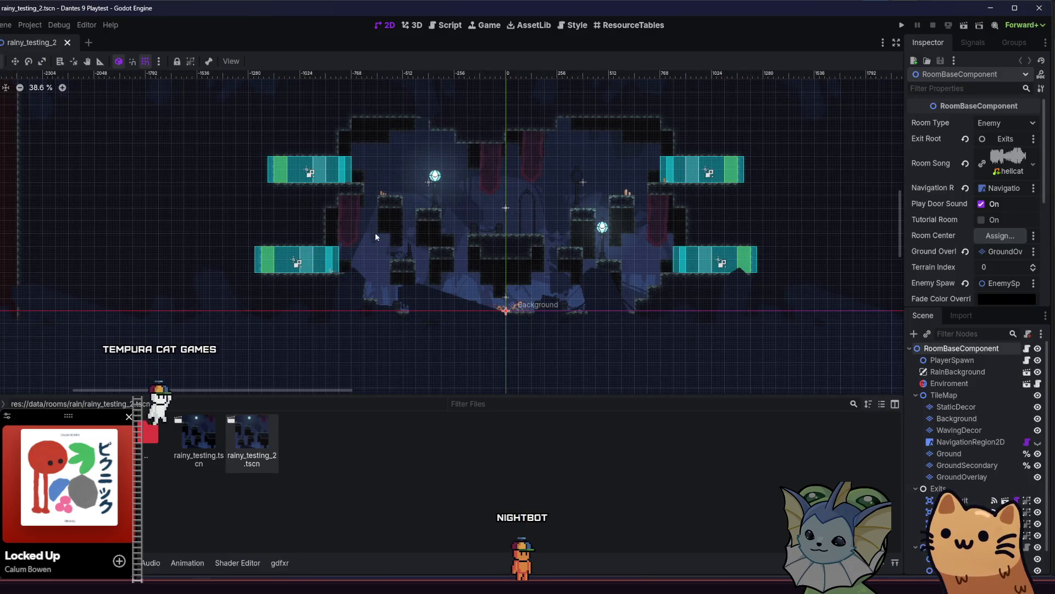
scroll(352, 231, up, 3)
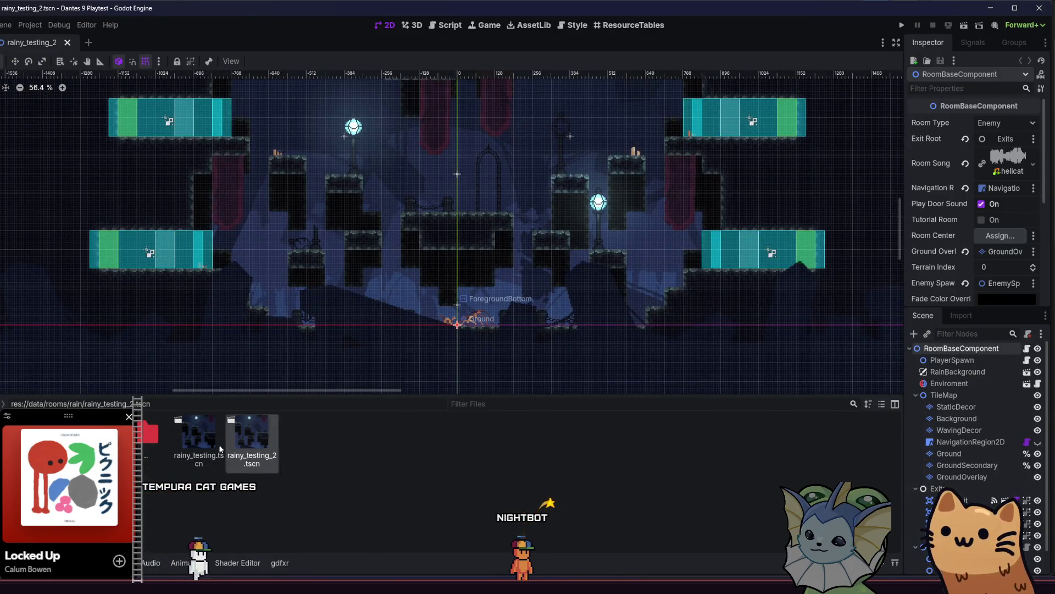
double_click(220, 448)
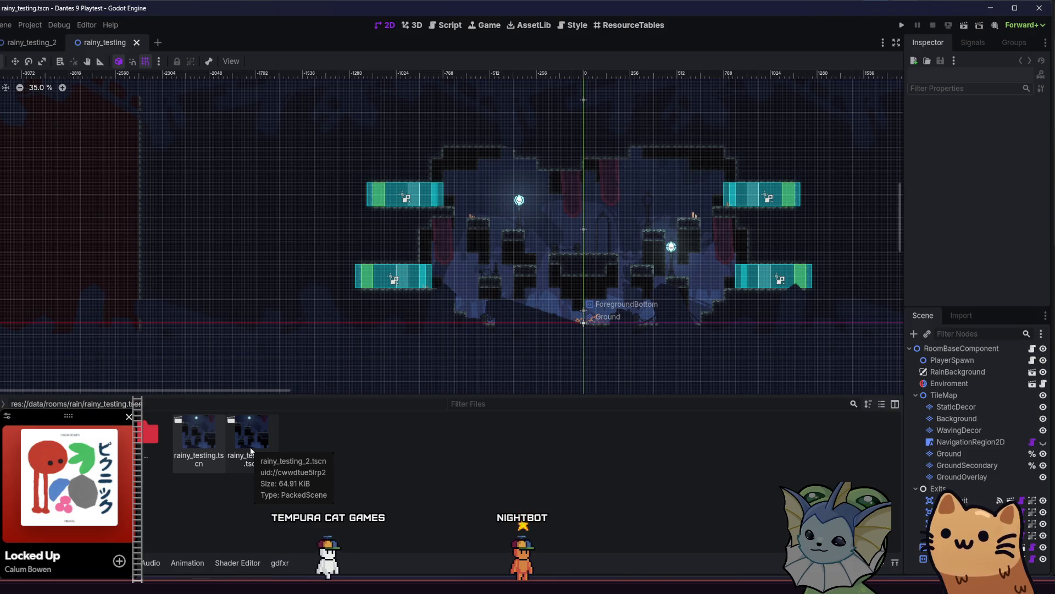
right_click(208, 463)
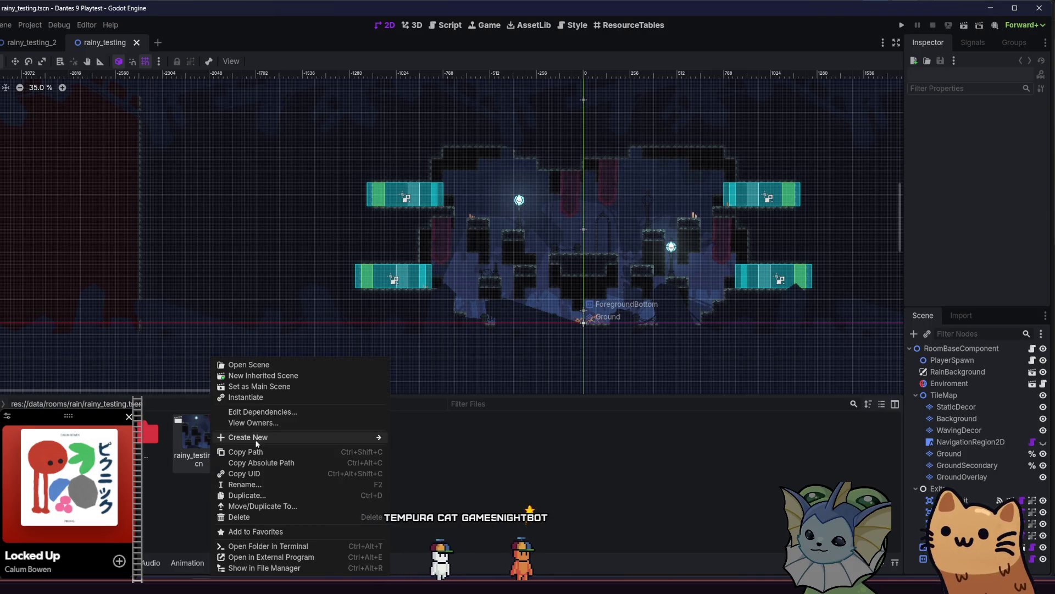
Rename rainy_testing.tscn to rain_start_room.tscn
click(248, 485)
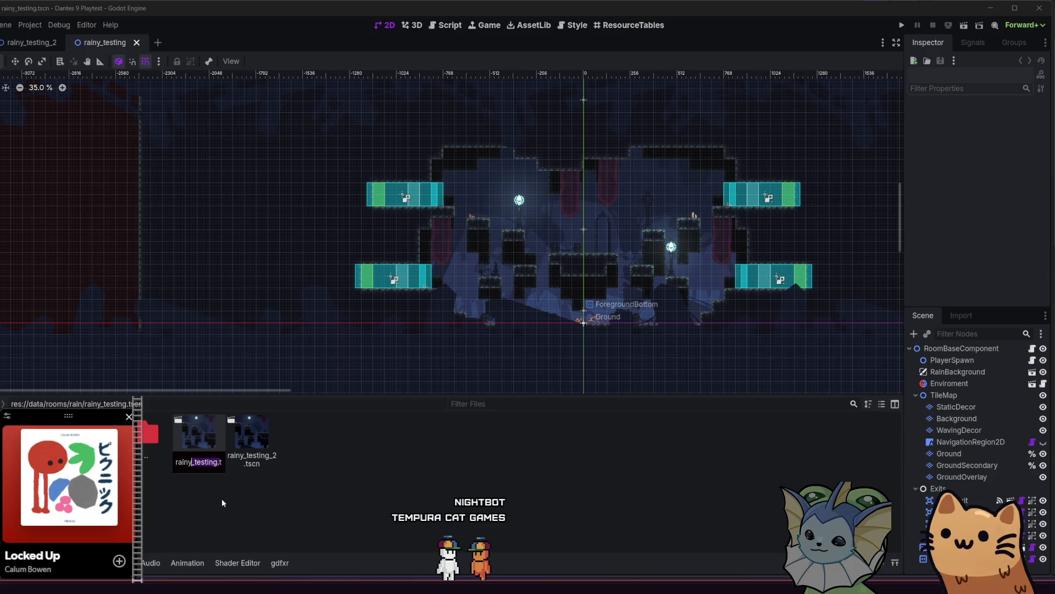
text(_t)
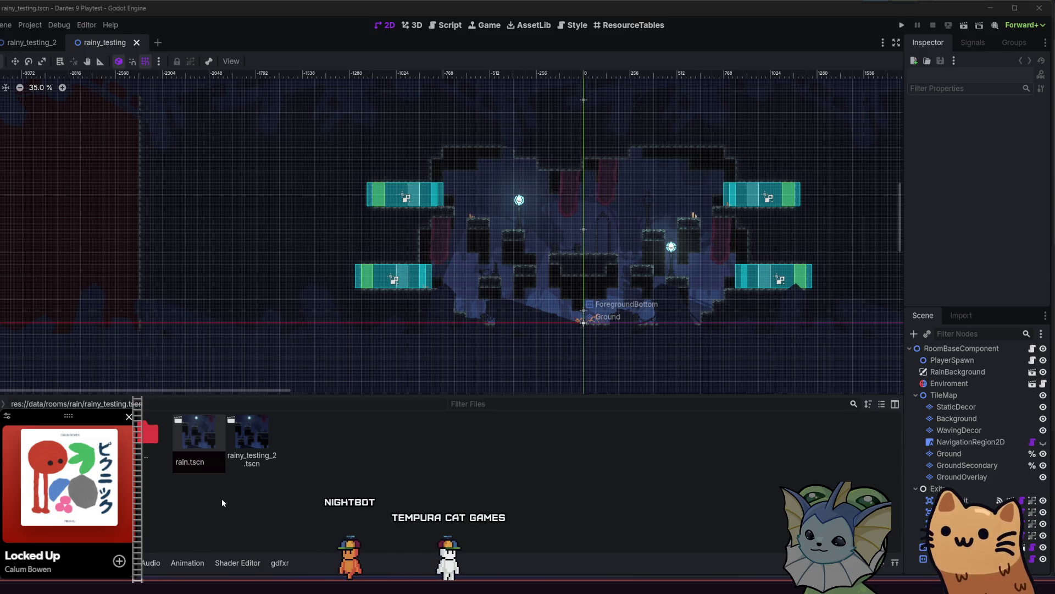
key(BackSpace)
key(BackSpace)
key(BackSpace)
text(_start_room)
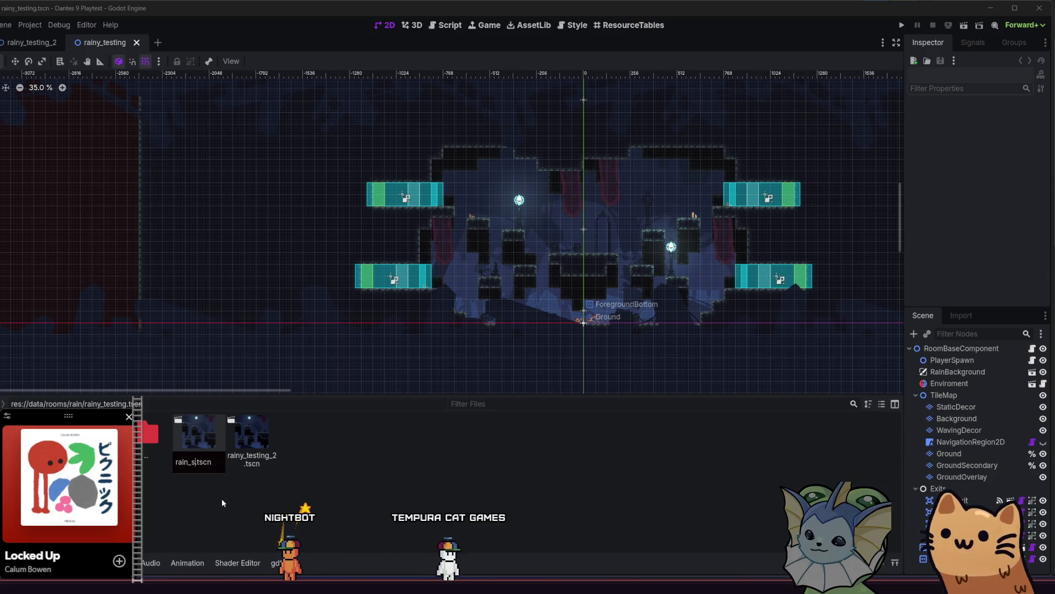
key(Return)
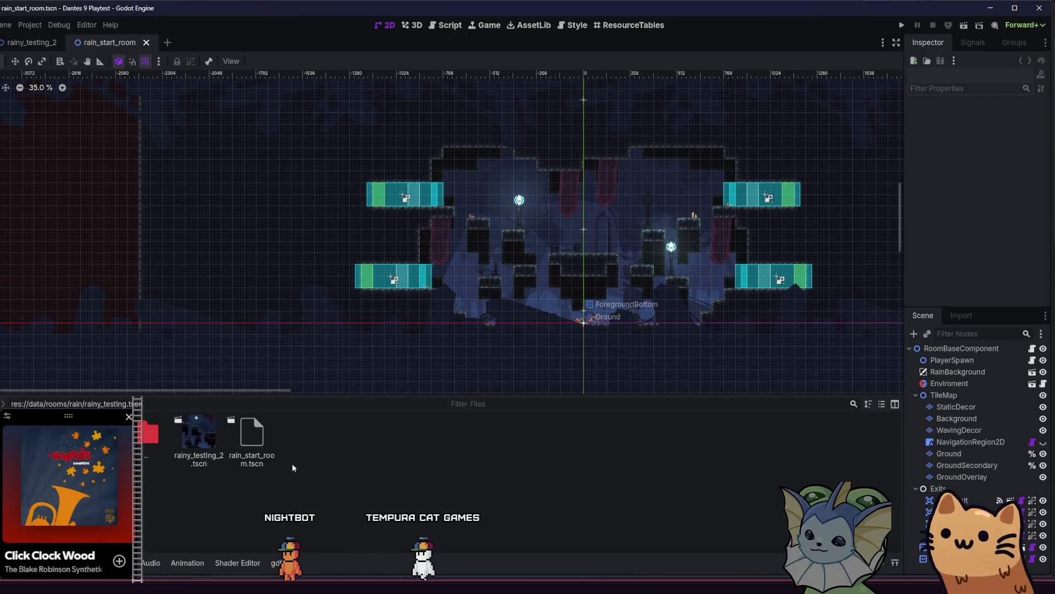
Rename rain_start_room.tscn to rain1.tscn
right_click(267, 455)
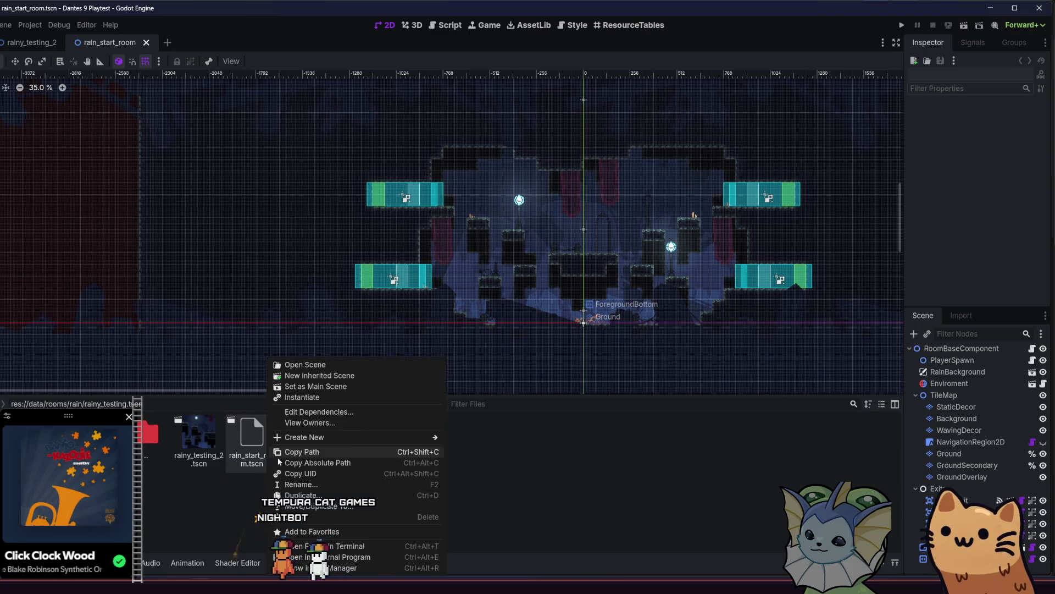
click(312, 486)
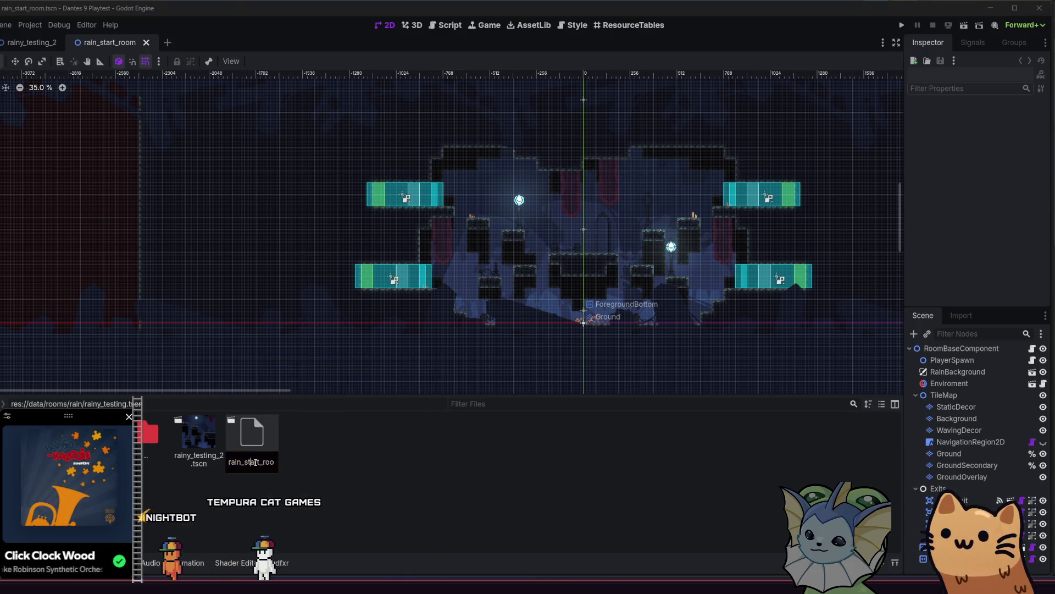
right_click(268, 461)
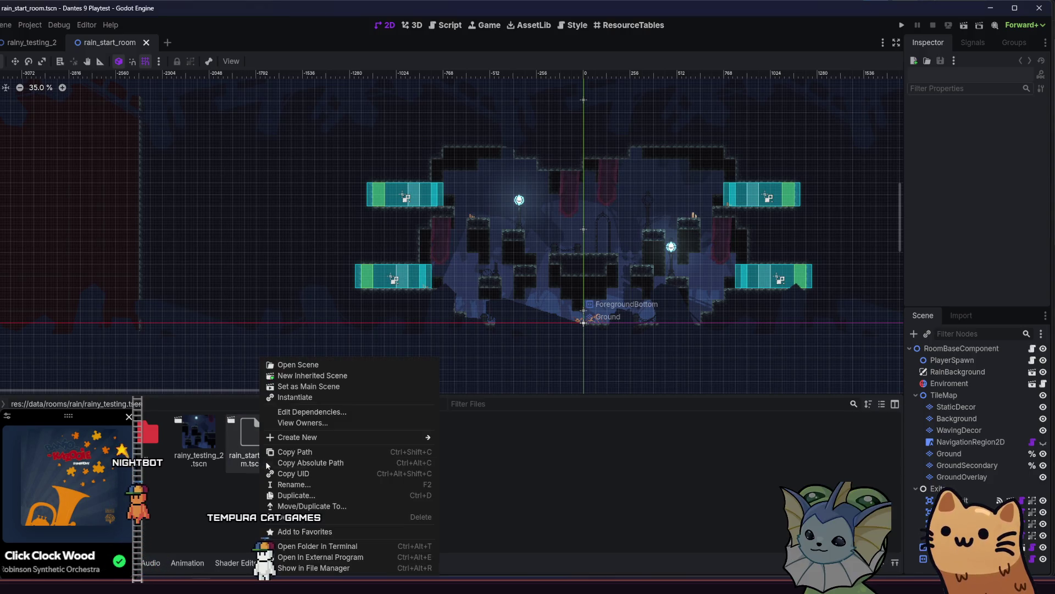
click(296, 483)
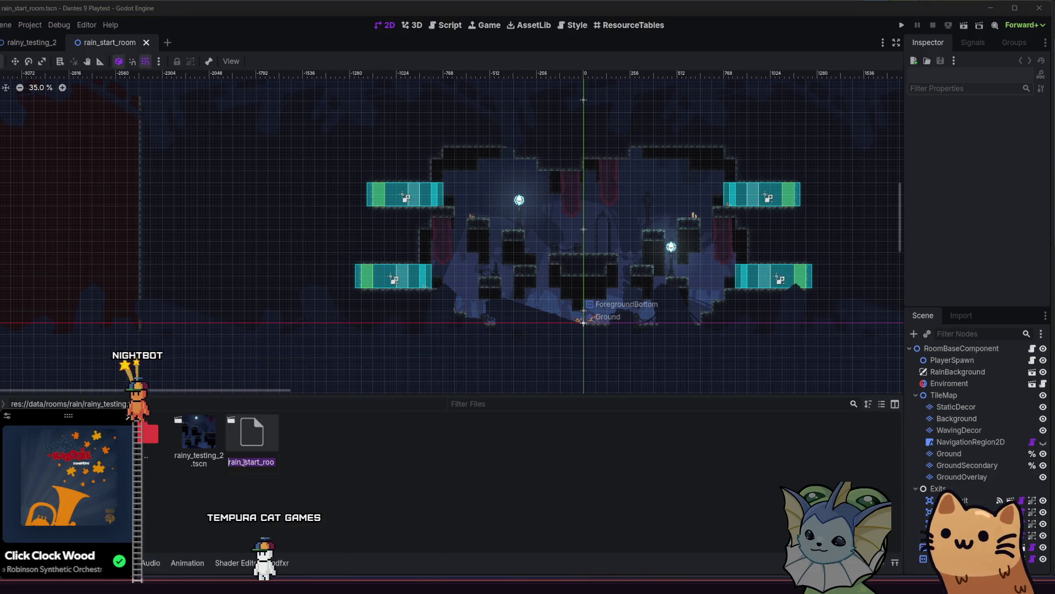
click(278, 461)
key(BackSpace)
key(BackSpace)
key(BackSpace)
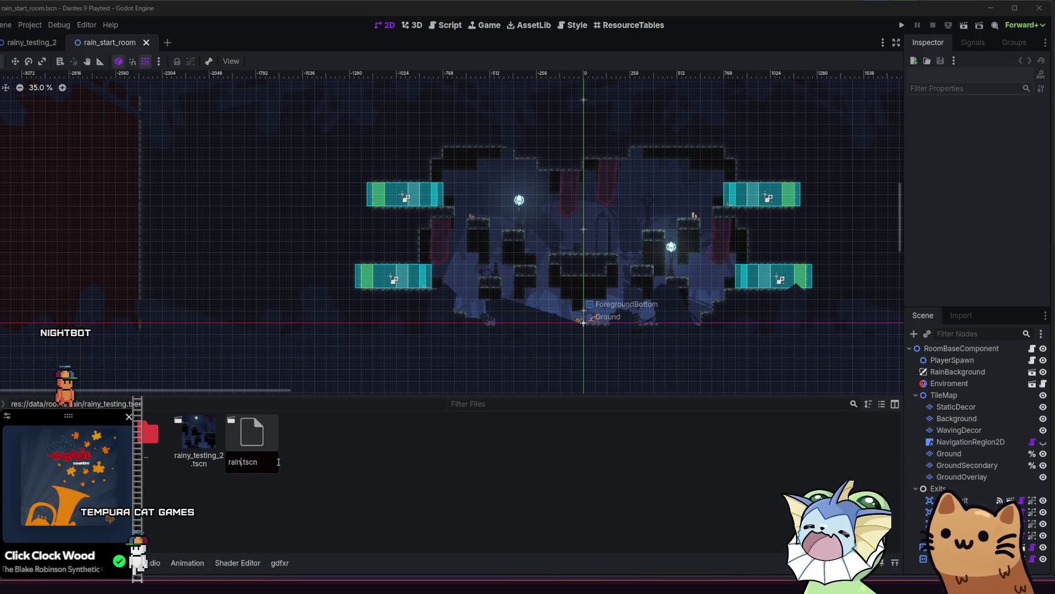
text(1)
key(Return)
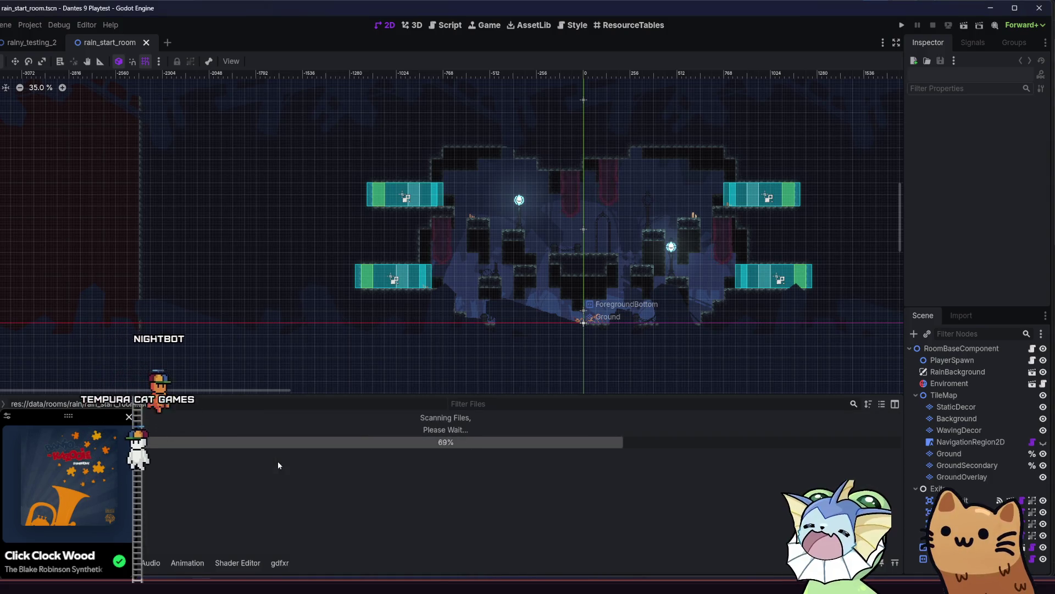
Rename the rain1.tscn file again, entering rain_start_room as its new name
click(253, 442)
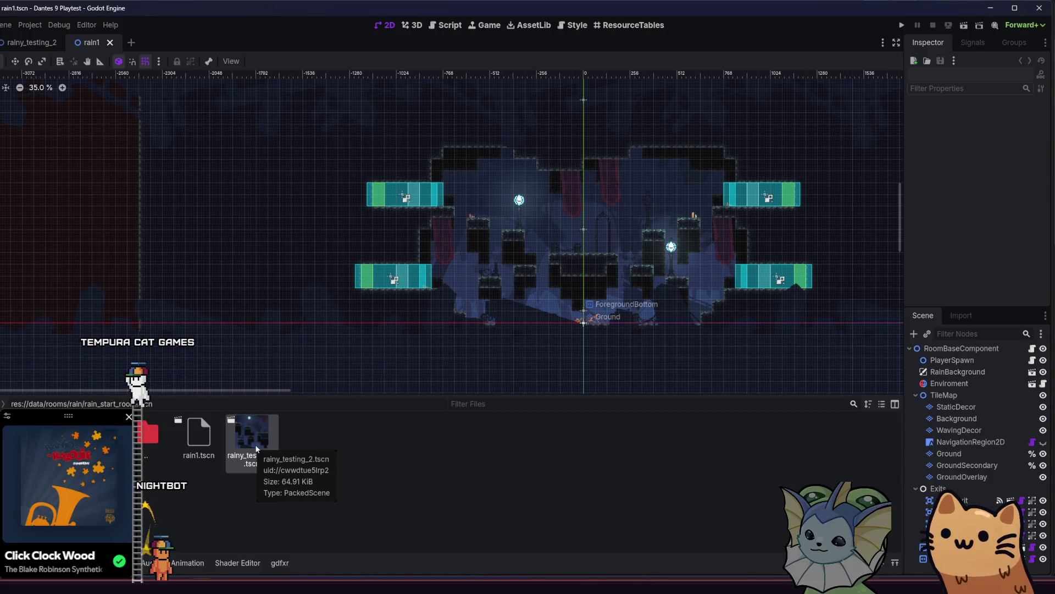
right_click(200, 446)
click(264, 484)
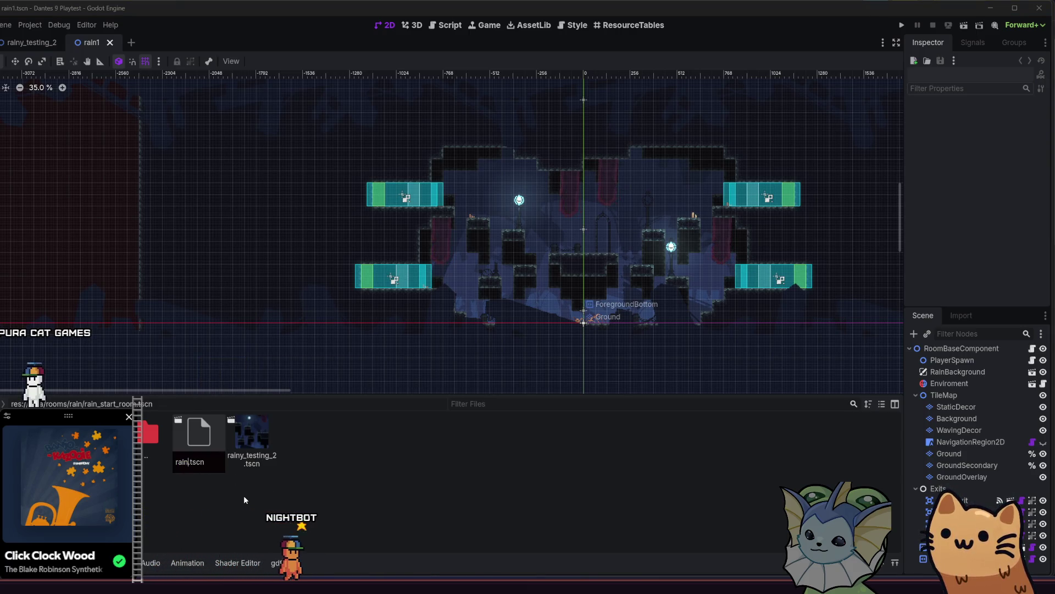
text(rain_start_room)
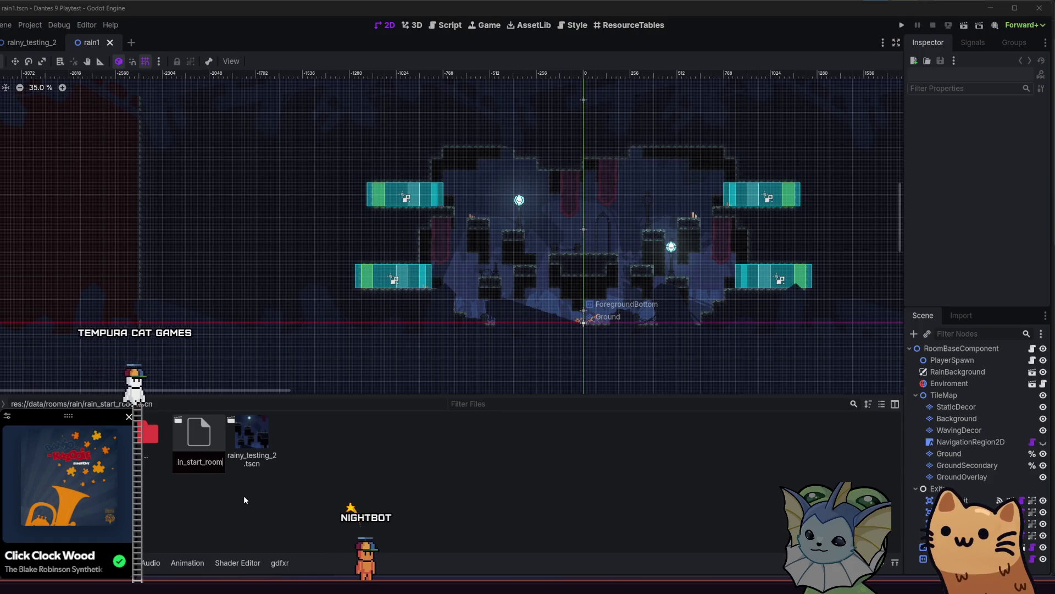
key(Return)
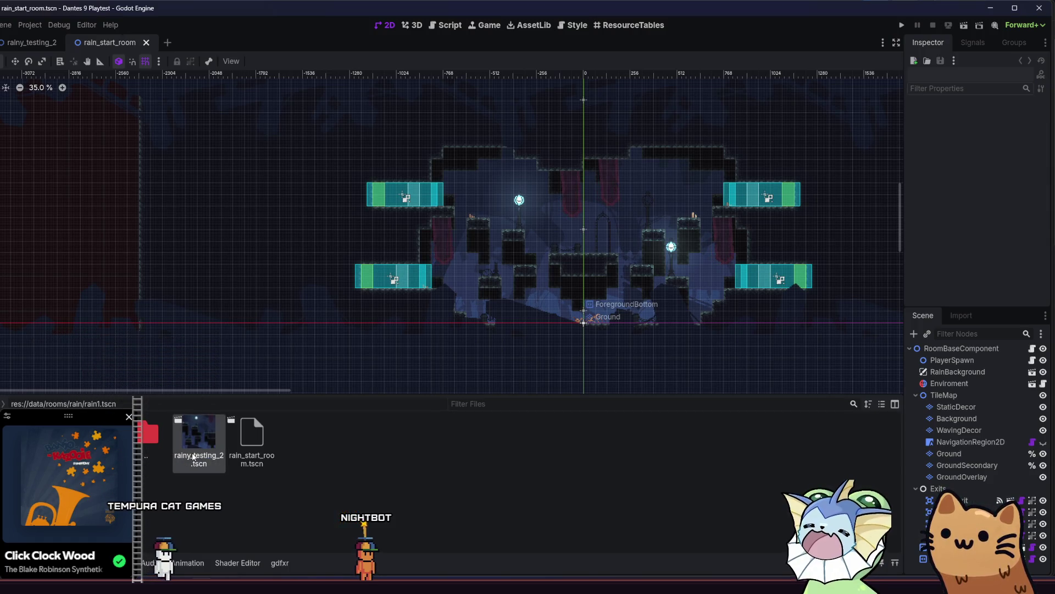
Shorten rainy_testing_2.tscn's file name to rain_1.tscn
right_click(197, 450)
click(253, 485)
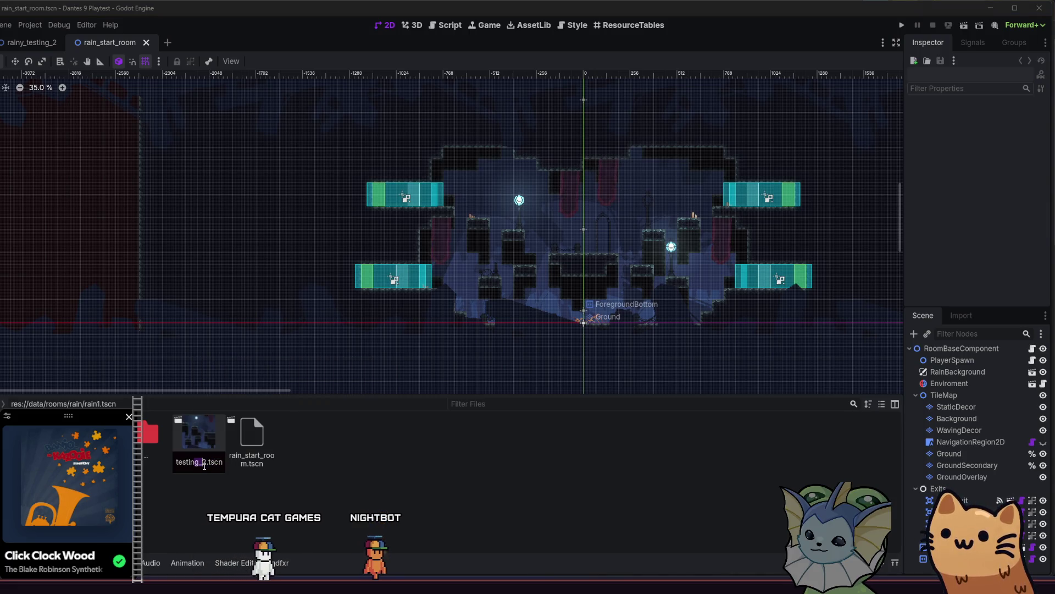
key(BackSpace)
key(BackSpace)
key(BackSpace)
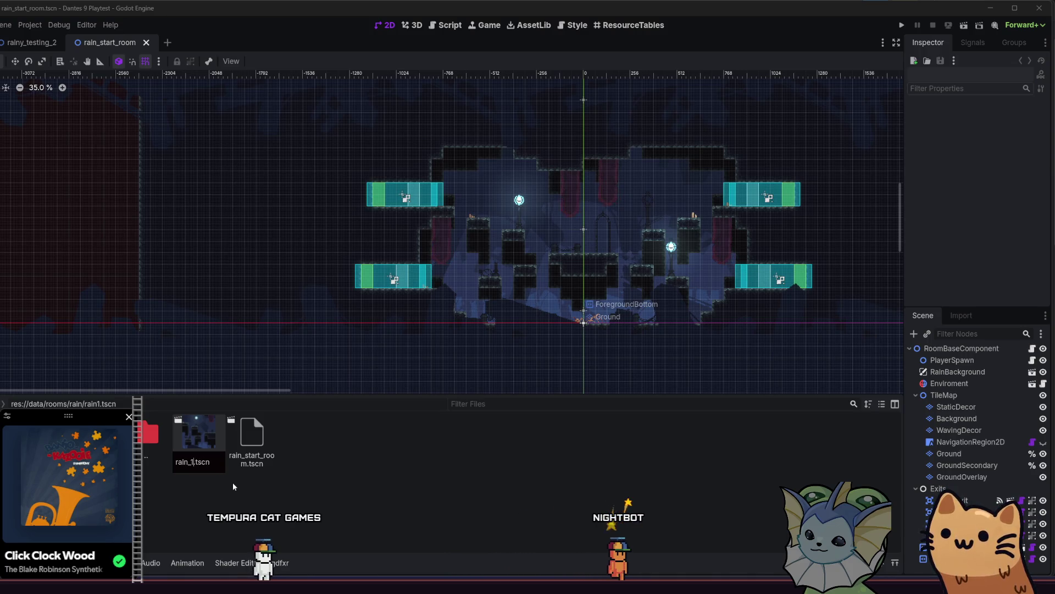
key(Return)
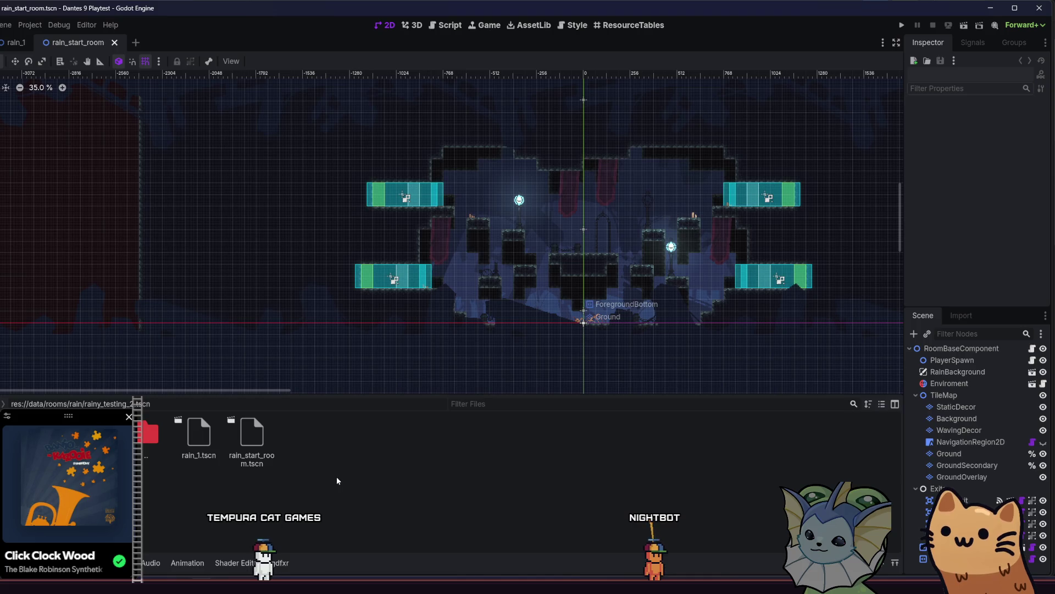
Open rain_1.tscn, turn off the canvas grid, and hide the bottom foreground layer
double_click(201, 443)
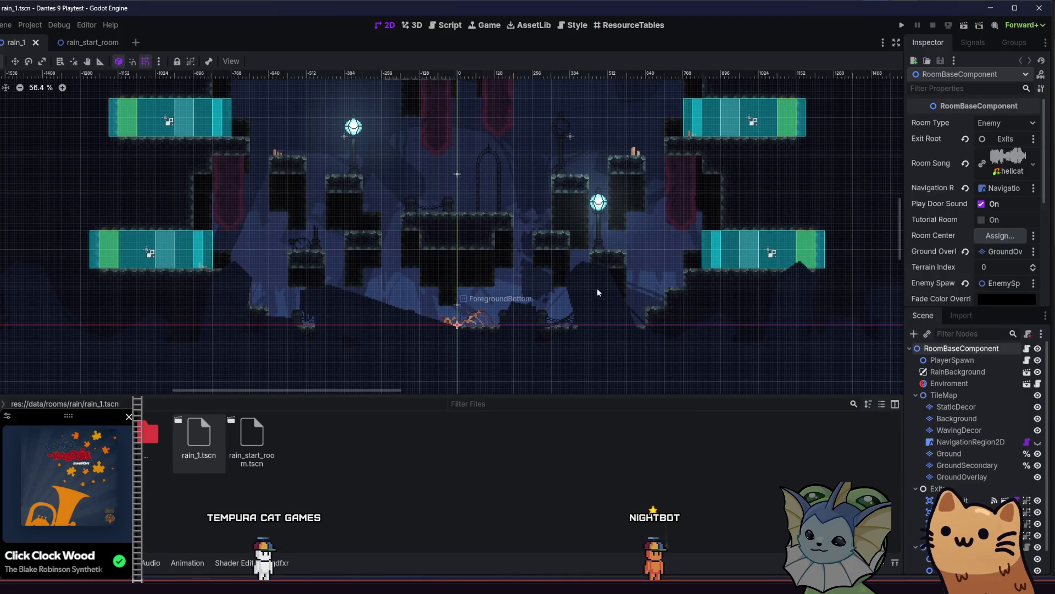
scroll(599, 293, down, 3)
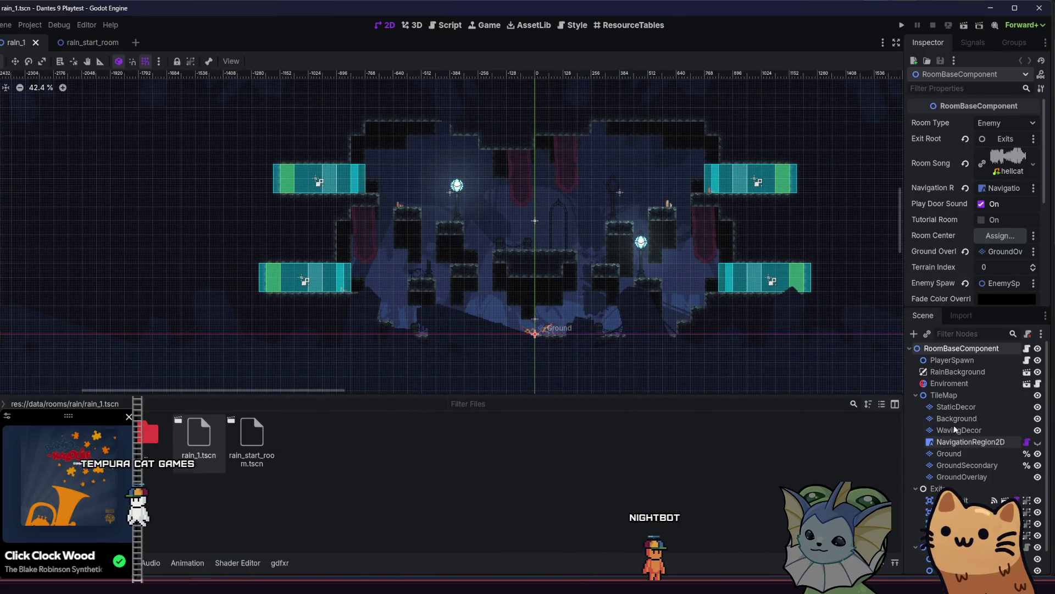
click(145, 61)
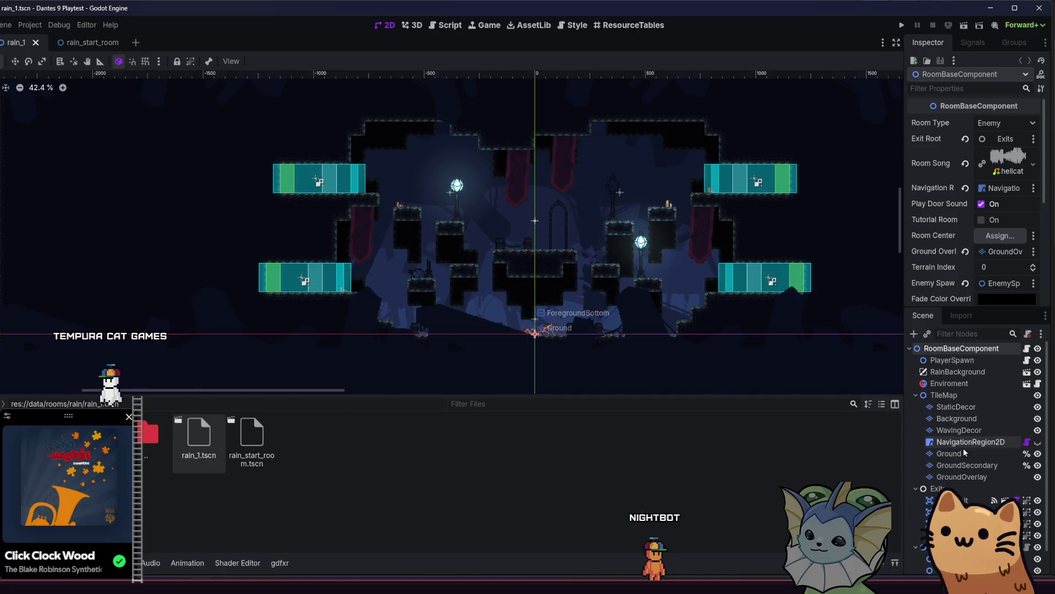
scroll(1032, 541, down, 2)
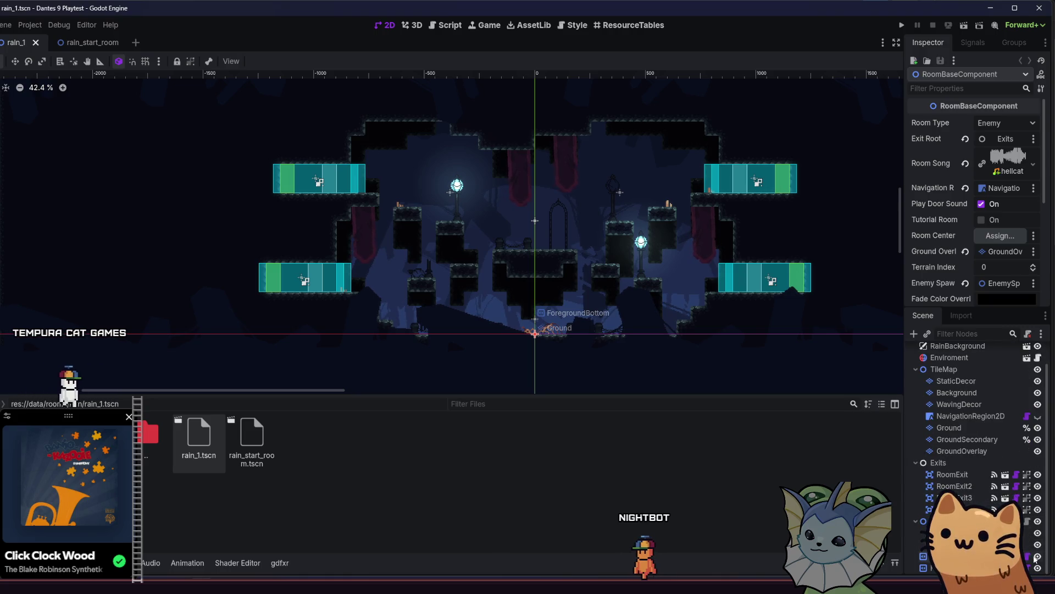
click(1037, 556)
scroll(1022, 495, up, 2)
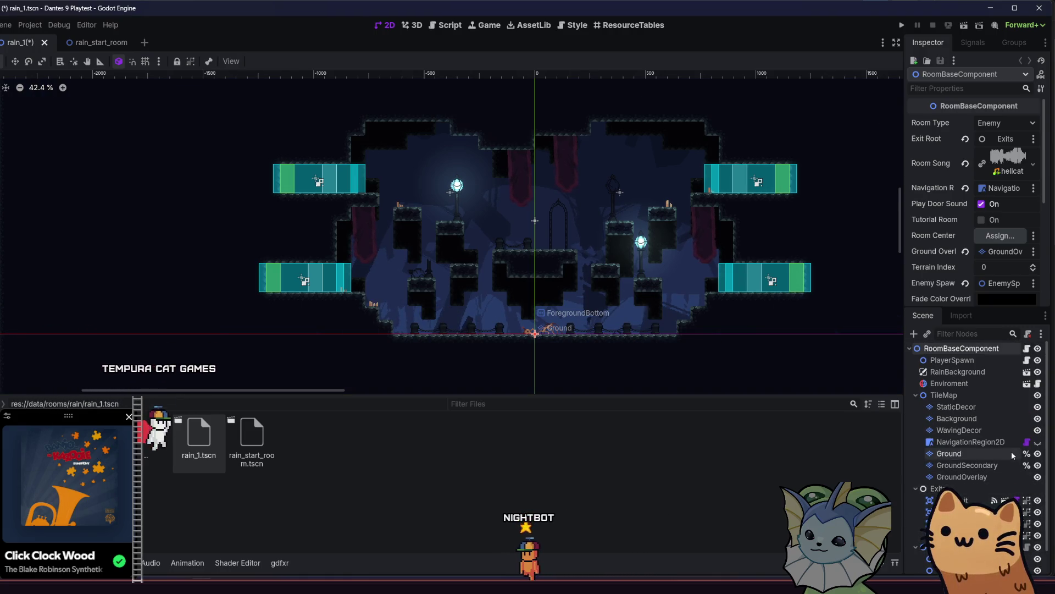
Select the Background tile layer and switch to the Rect painting tool
click(998, 417)
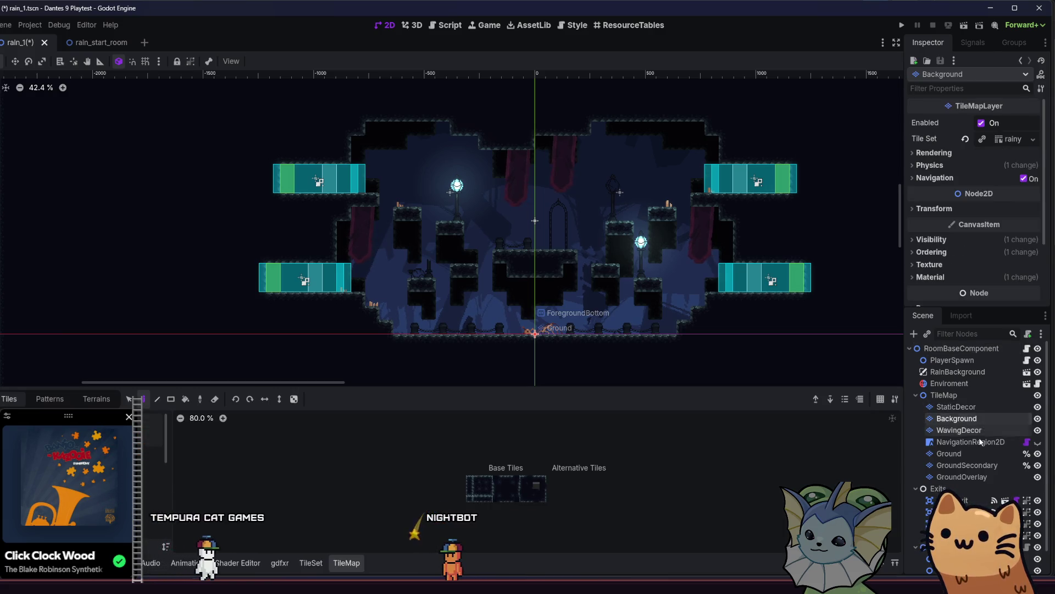
drag(183, 240, 154, 221)
click(96, 398)
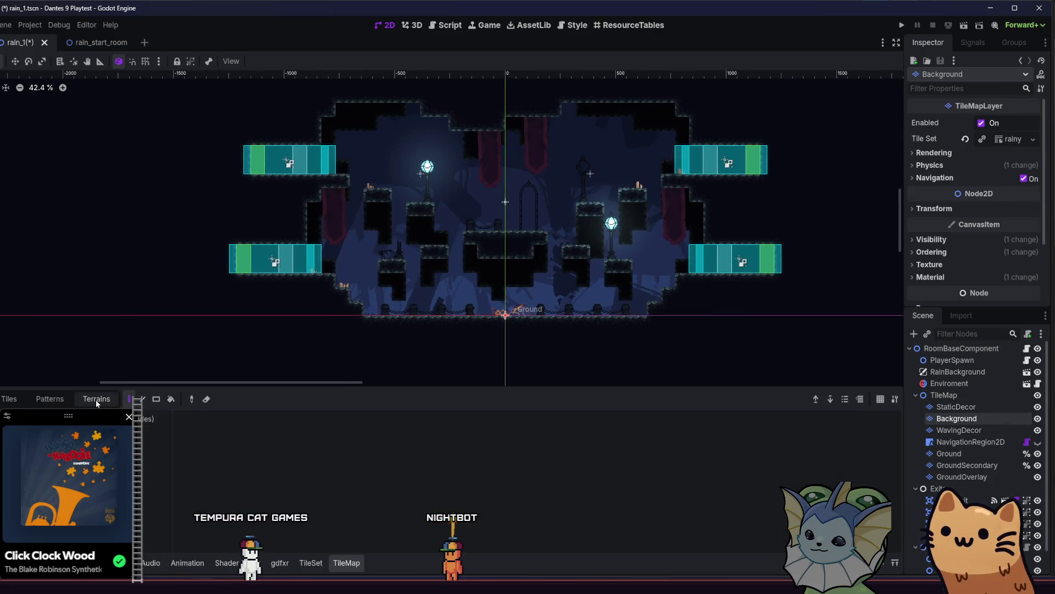
click(8, 398)
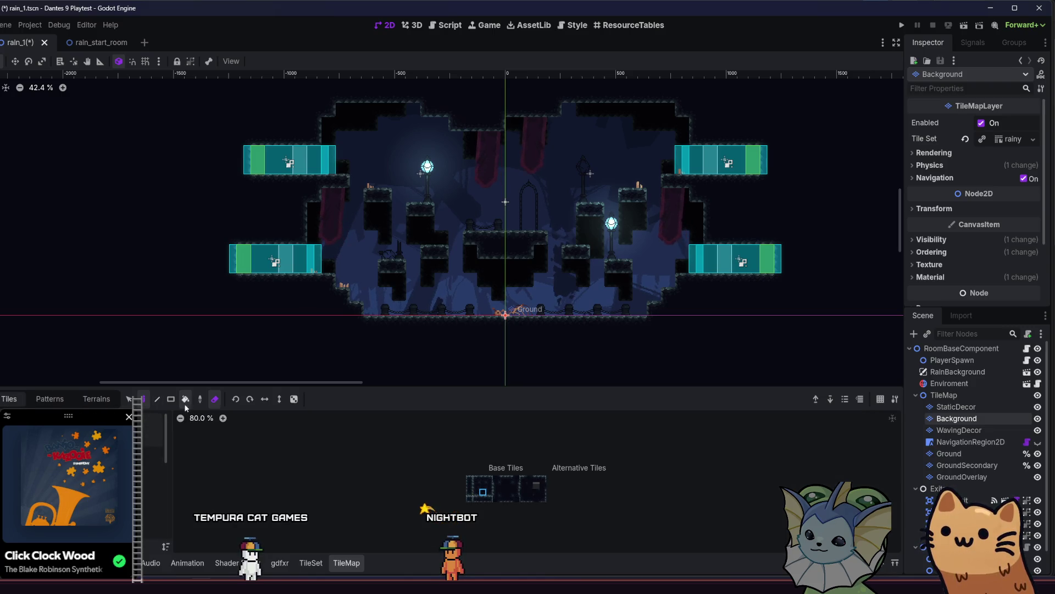
click(169, 401)
scroll(173, 328, down, 2)
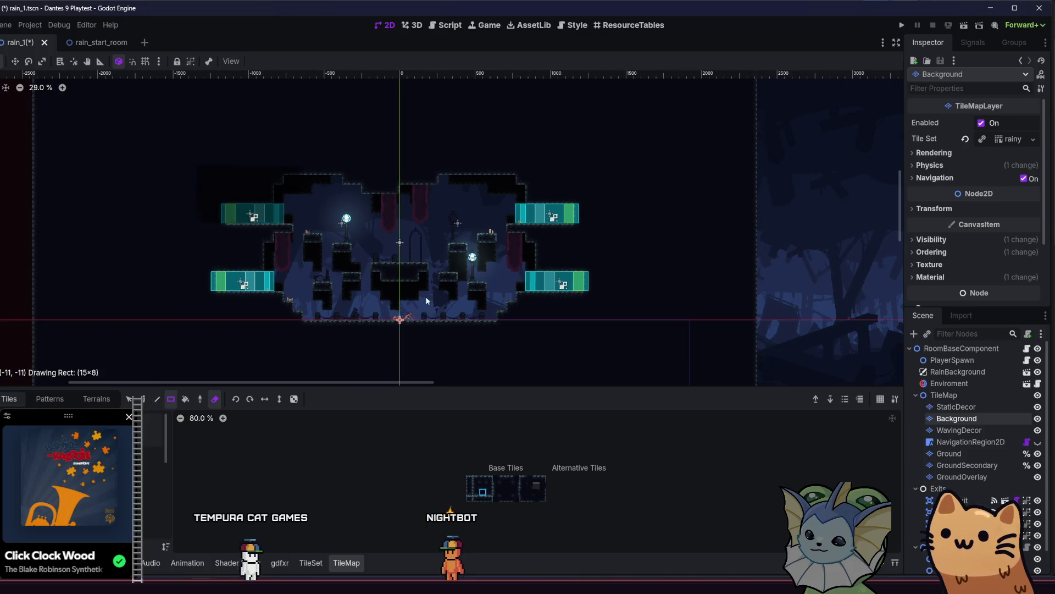
scroll(384, 308, up, 1)
scroll(181, 127, down, 2)
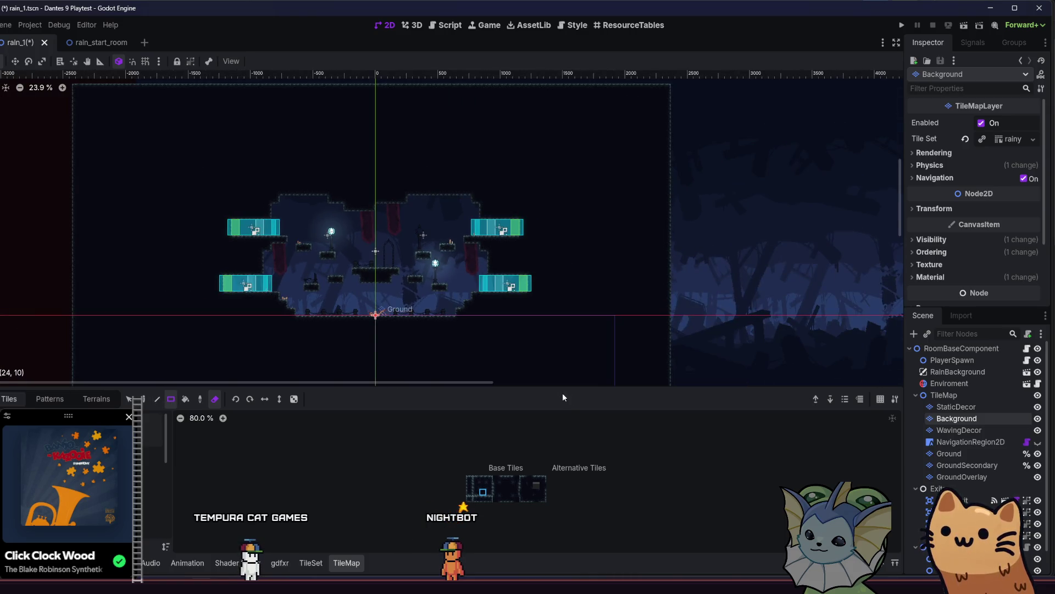
scroll(323, 252, left, 2)
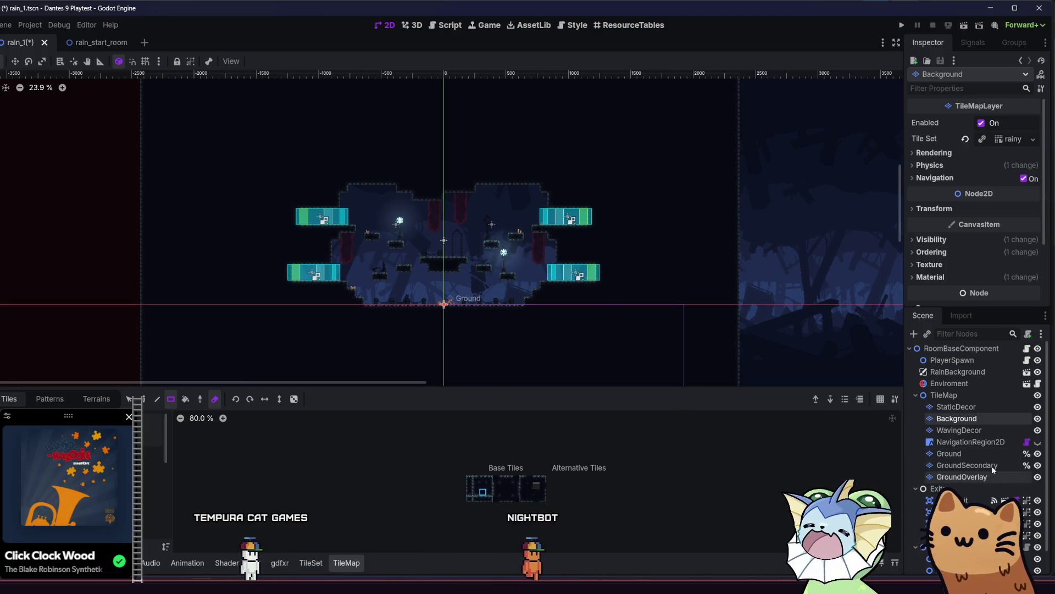
Erase the WavingDecor tiles across the room, undo a mistaken Ground erase, then select GroundSecondary
key(Down)
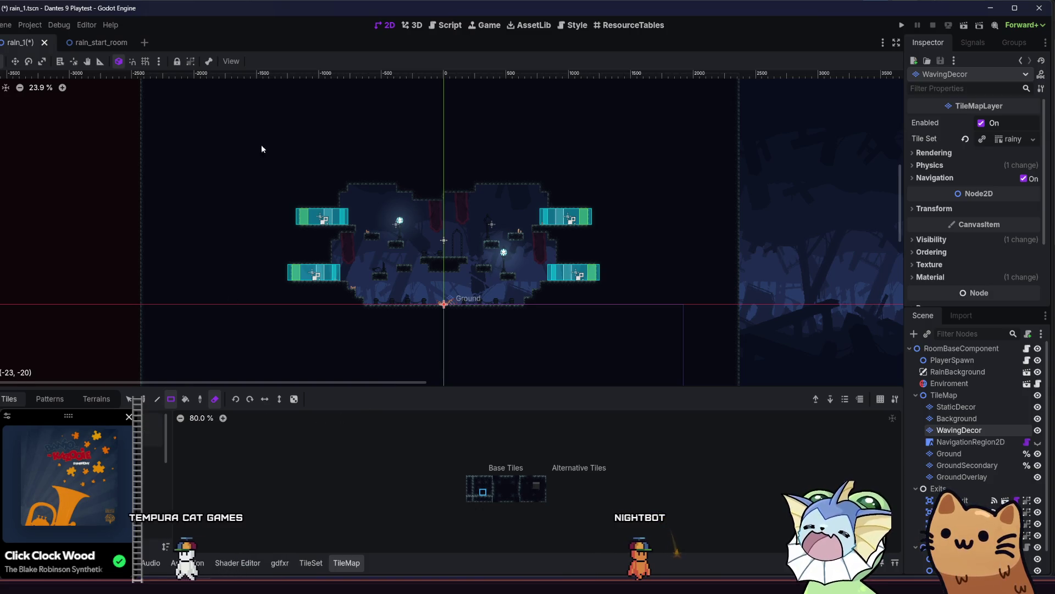
mouse_move(261, 148)
mouse_down()
mouse_move(342, 148)
mouse_move(623, 371)
mouse_up()
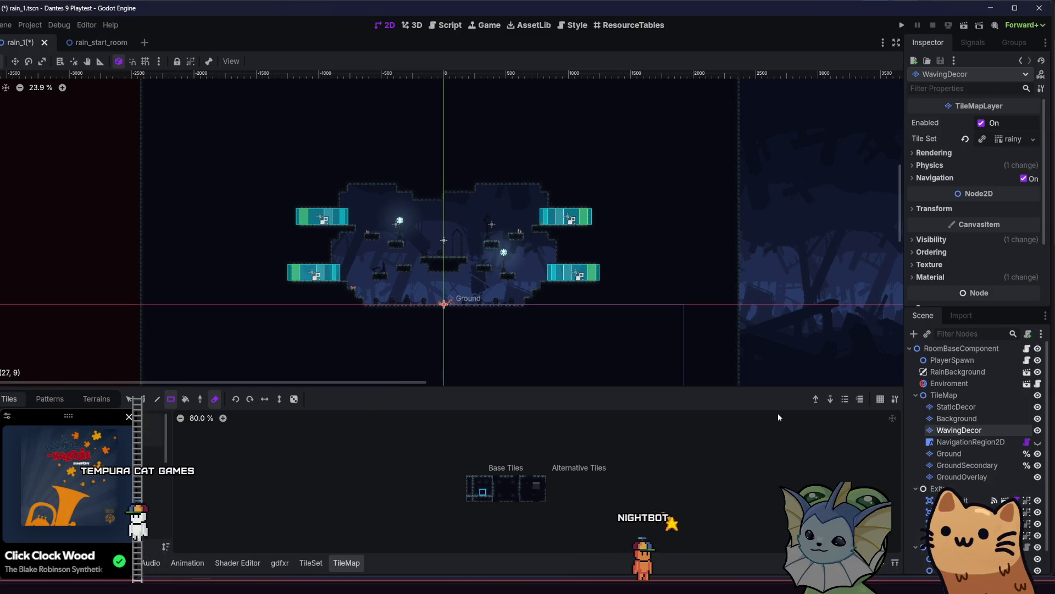
key(Down)
key(Down)
drag(270, 148, 652, 351)
key(ctrl+z)
click(960, 466)
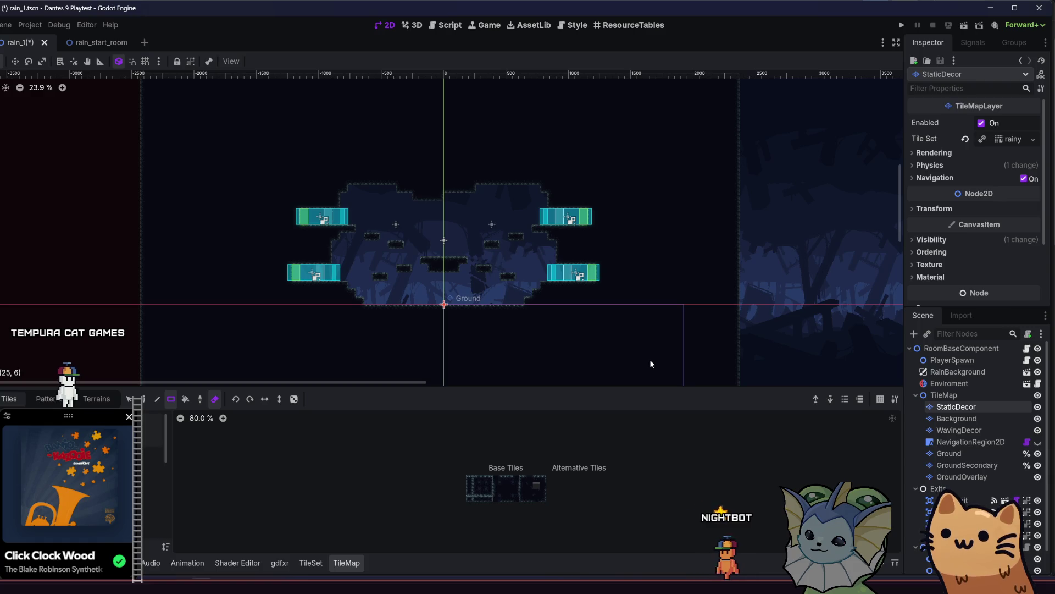
scroll(510, 314, up, 7)
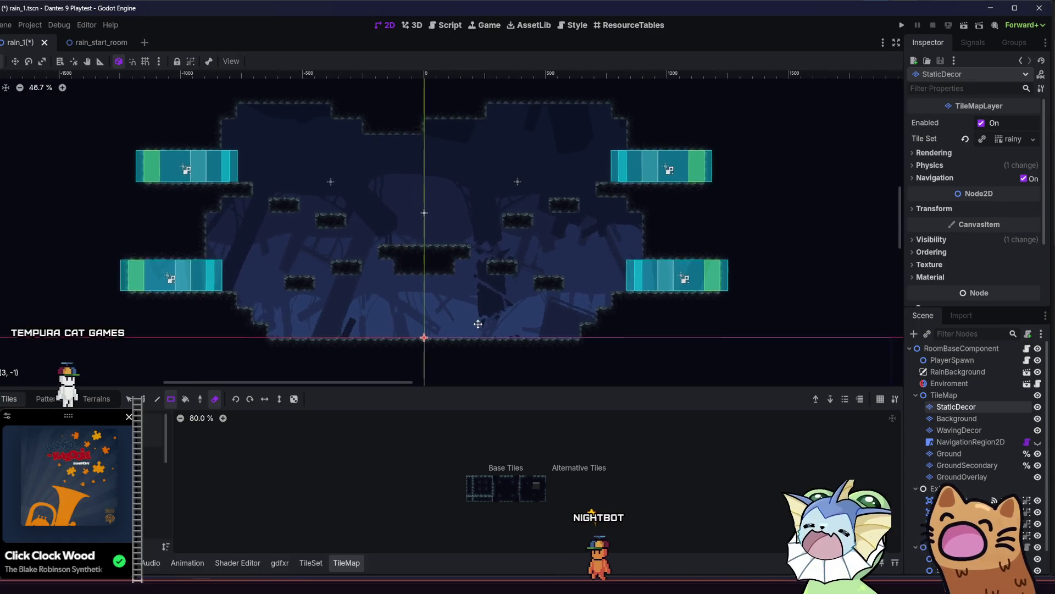
scroll(321, 279, up, 2)
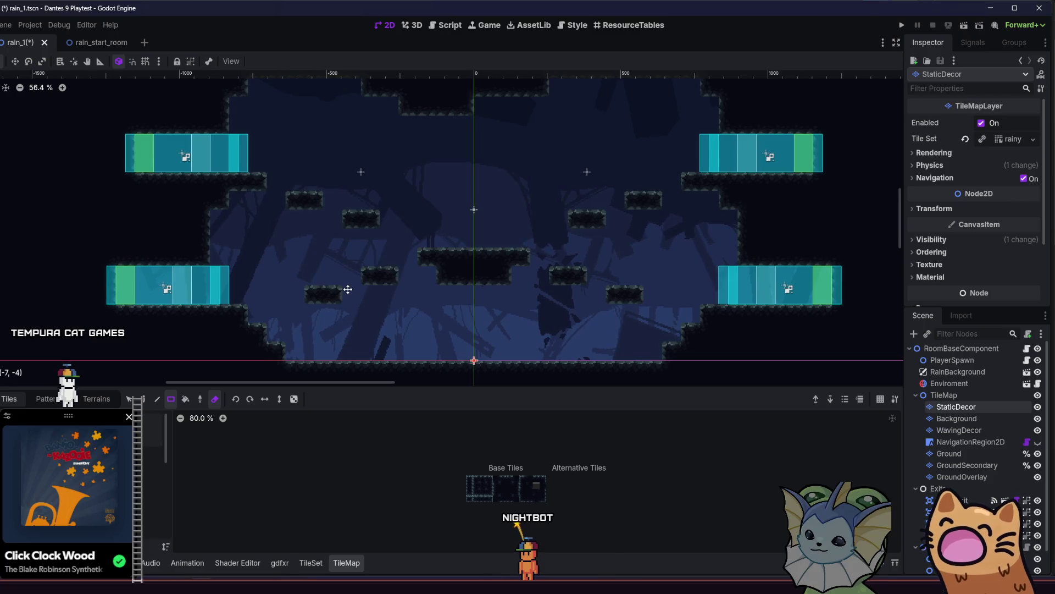
scroll(330, 286, up, 4)
scroll(238, 295, down, 3)
scroll(238, 299, down, 2)
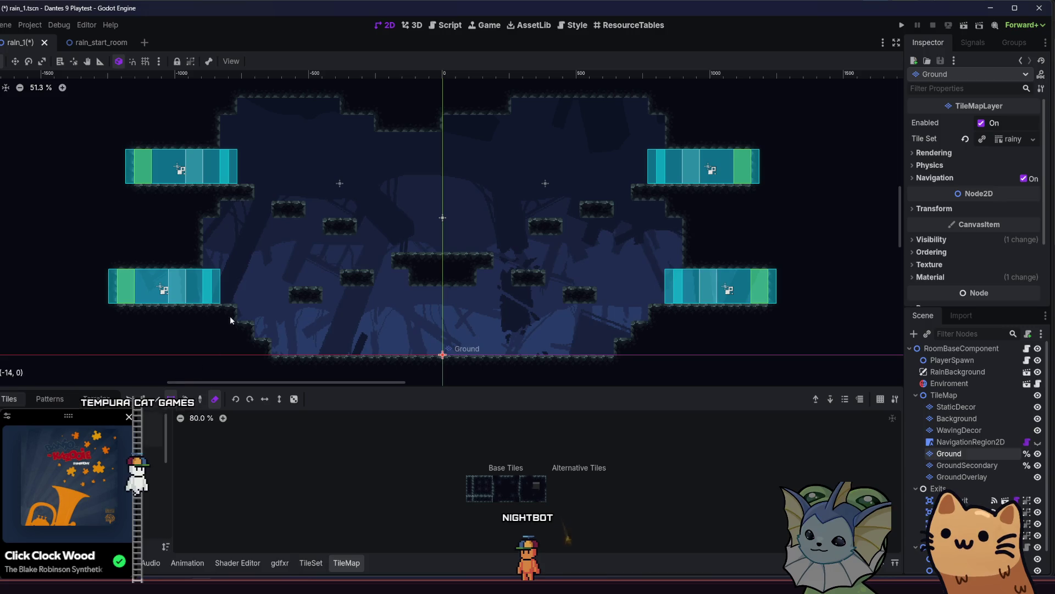
Erase the floating middle platforms from rain_1 and save the scene
mouse_move(272, 217)
mouse_down()
mouse_move(547, 296)
mouse_move(601, 298)
mouse_up()
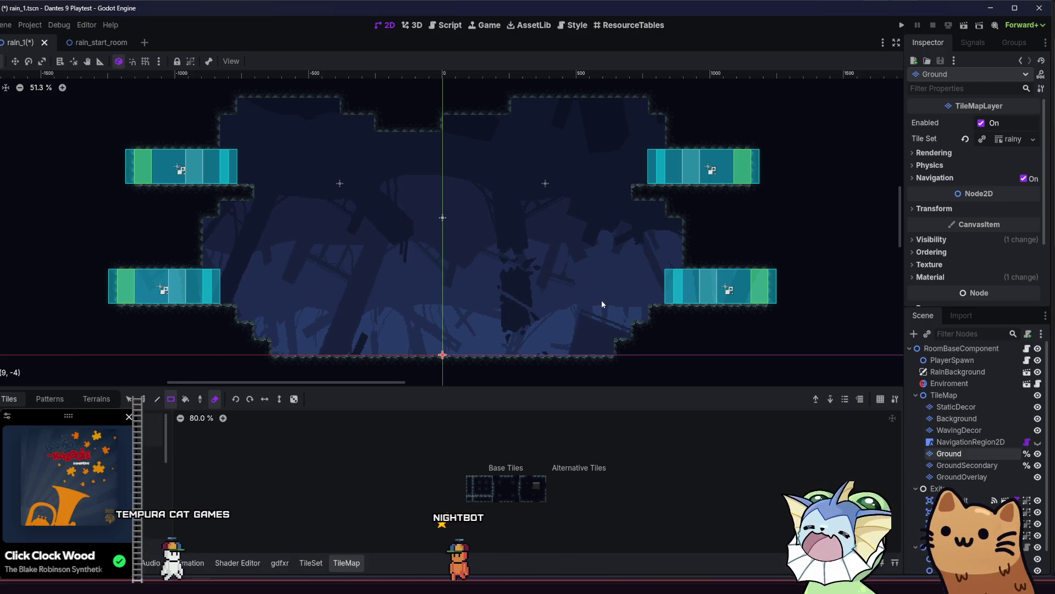
key(ctrl+s)
scroll(219, 265, down, 2)
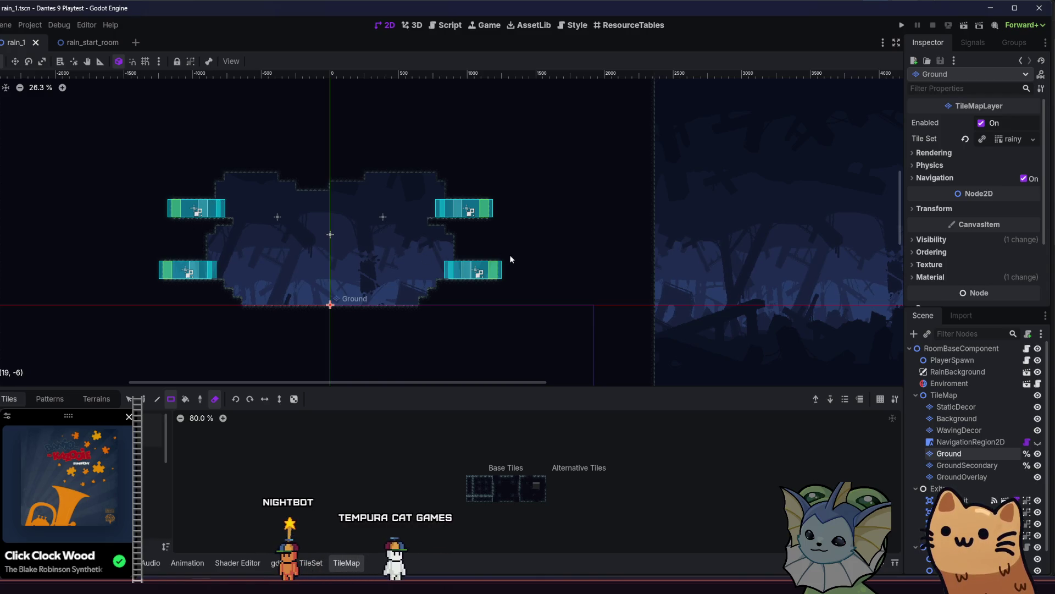
scroll(561, 259, left, 3)
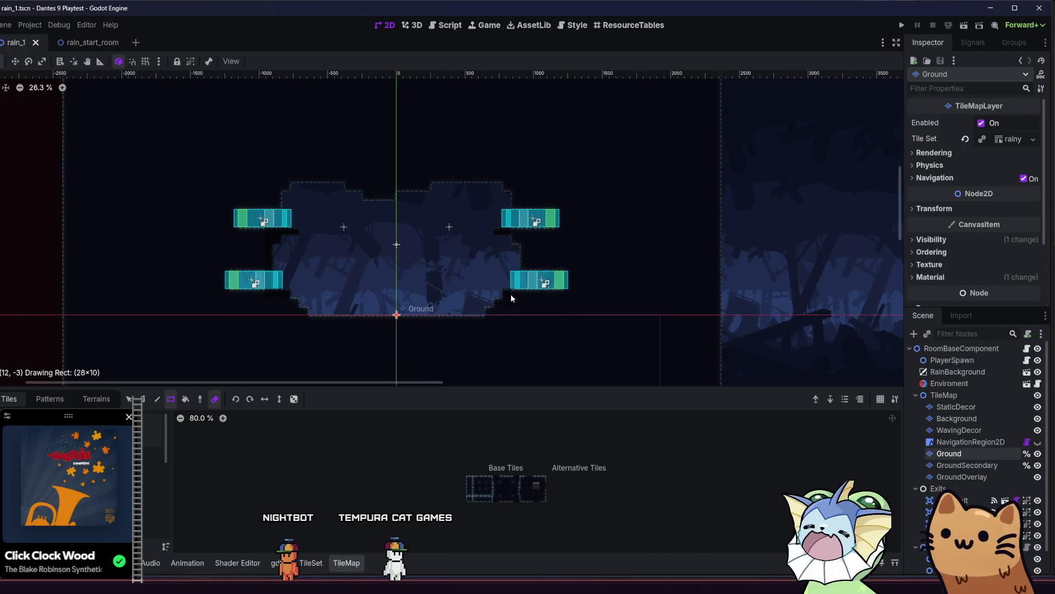
click(535, 295)
drag(407, 307, 465, 273)
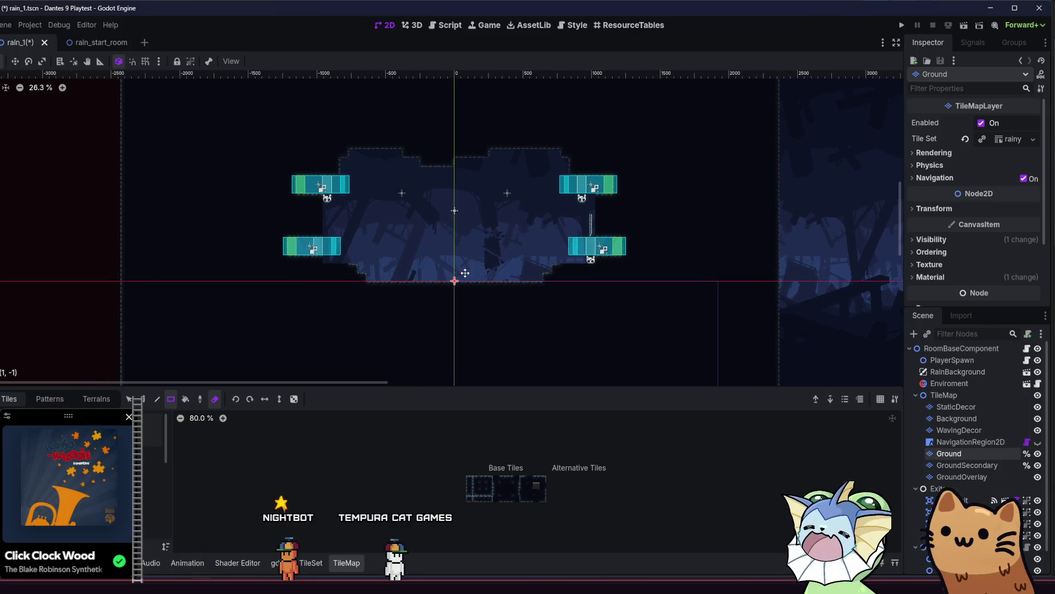
scroll(407, 290, left, 3)
scroll(408, 289, up, 2)
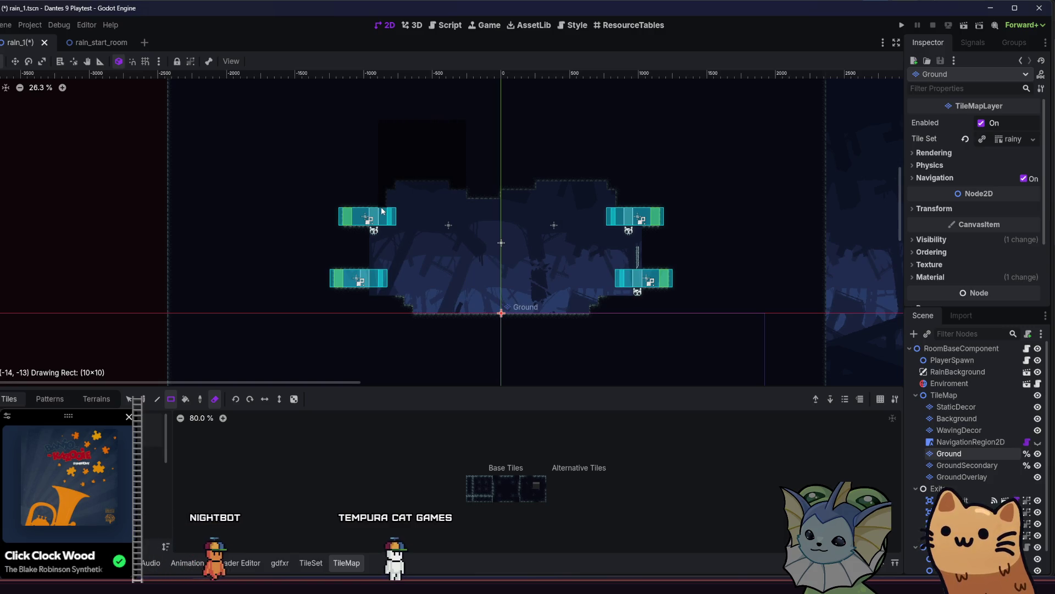
Paint a tall Ground tile block above the upper-left exit
drag(382, 210, 382, 211)
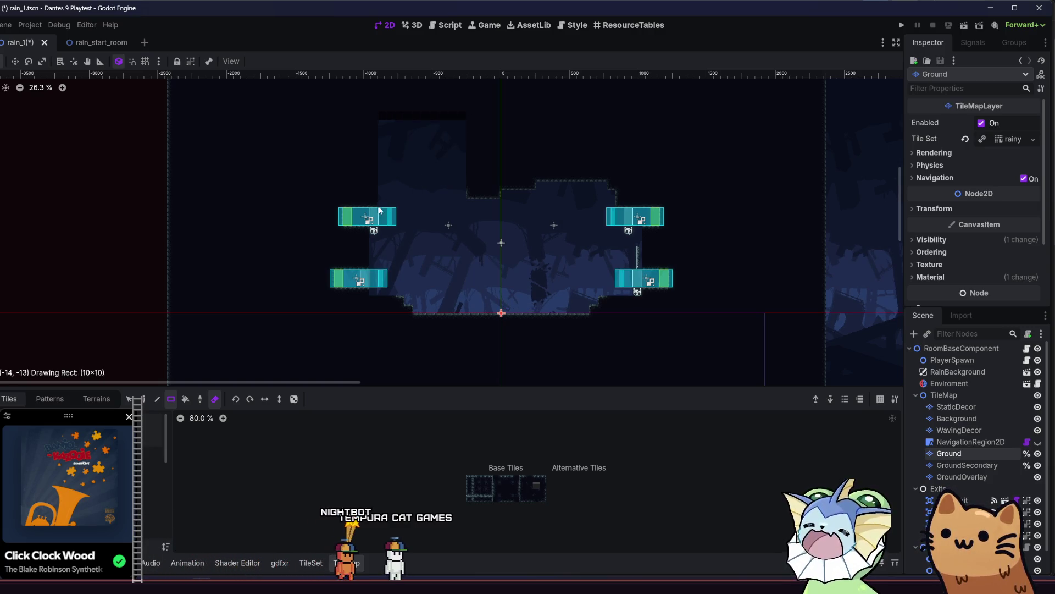
scroll(322, 214, up, 1)
scroll(323, 215, right, 1)
click(96, 398)
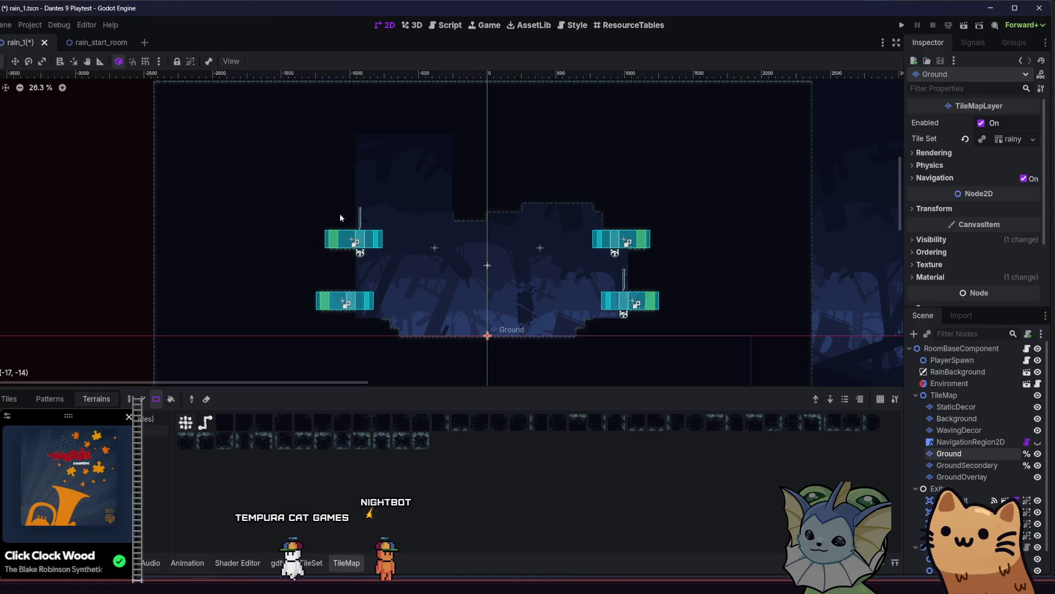
Paint dark ground terrain rectangles over the upper and upper-left room areas
mouse_move(340, 214)
mouse_down()
mouse_move(486, 100)
mouse_move(354, 226)
mouse_up()
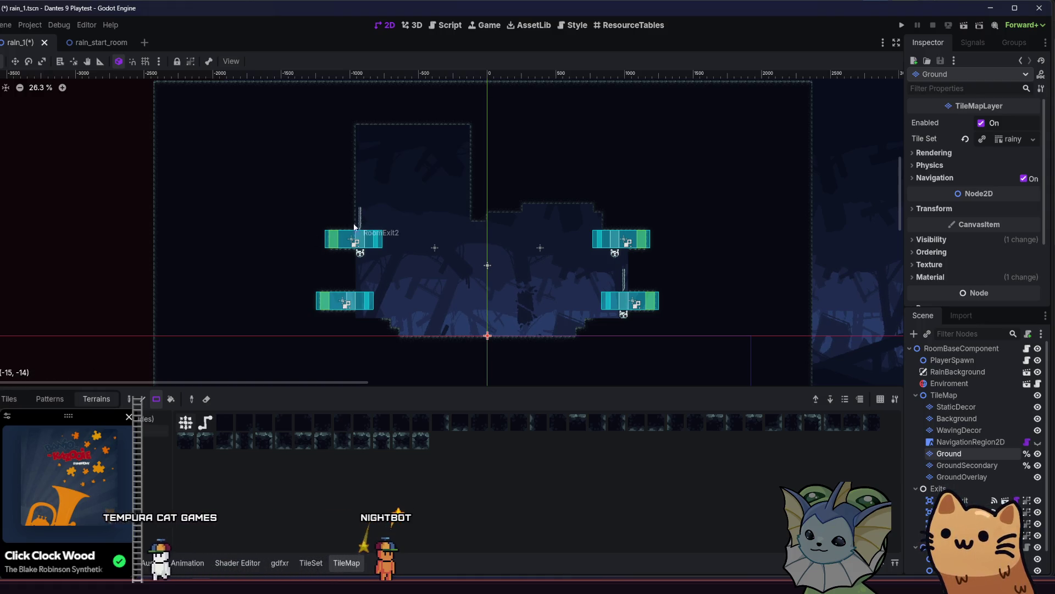
scroll(330, 233, right, 3)
scroll(330, 234, up, 1)
drag(262, 132, 319, 196)
scroll(336, 223, left, 3)
scroll(335, 223, down, 1)
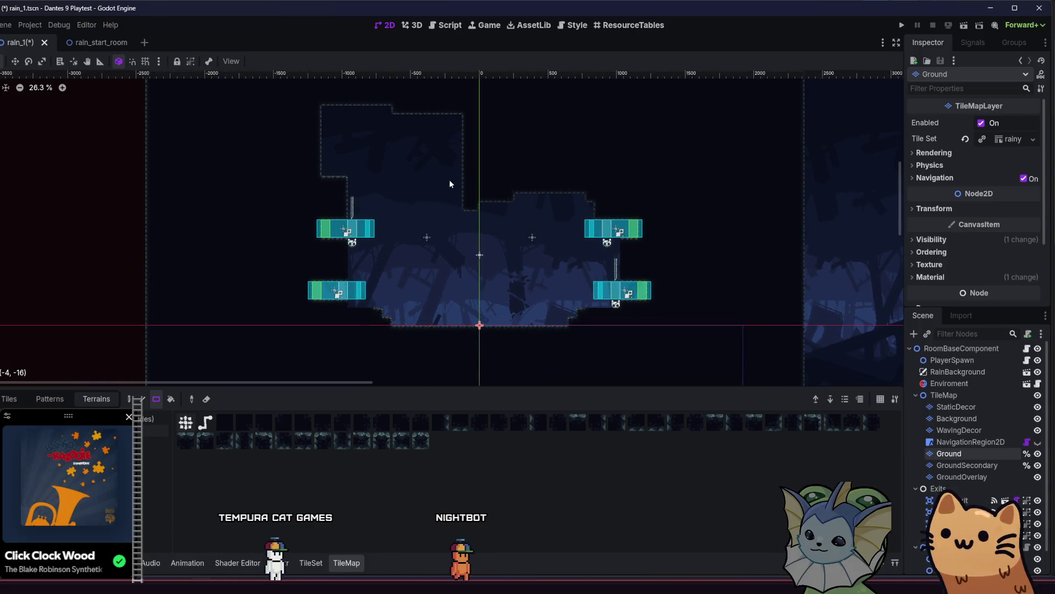
scroll(451, 232, right, 1)
scroll(452, 232, down, 1)
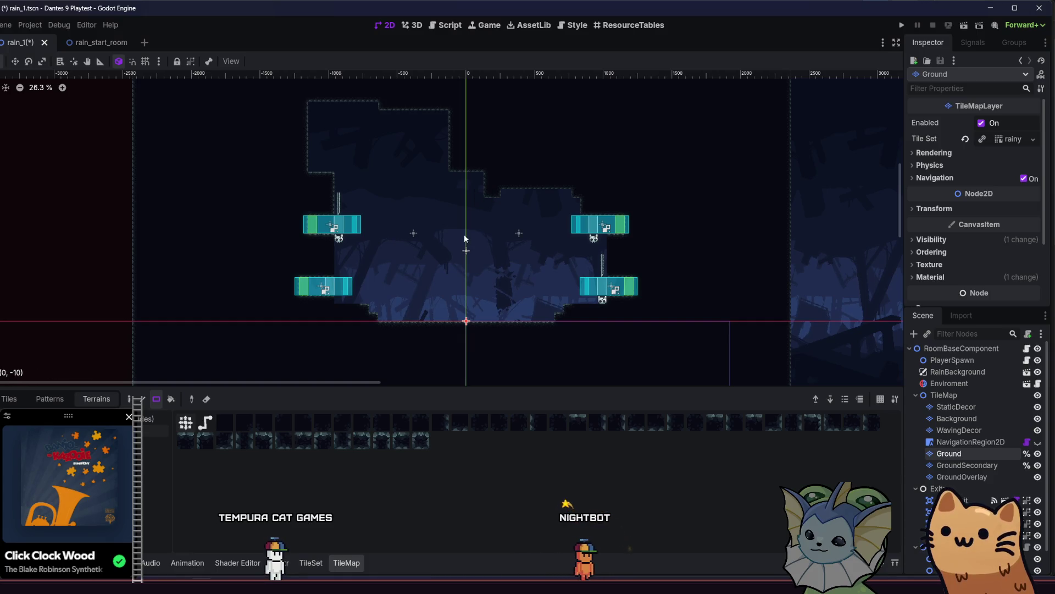
Paint two more small dark terrain blocks into the room
drag(476, 190, 499, 205)
scroll(451, 255, right, 2)
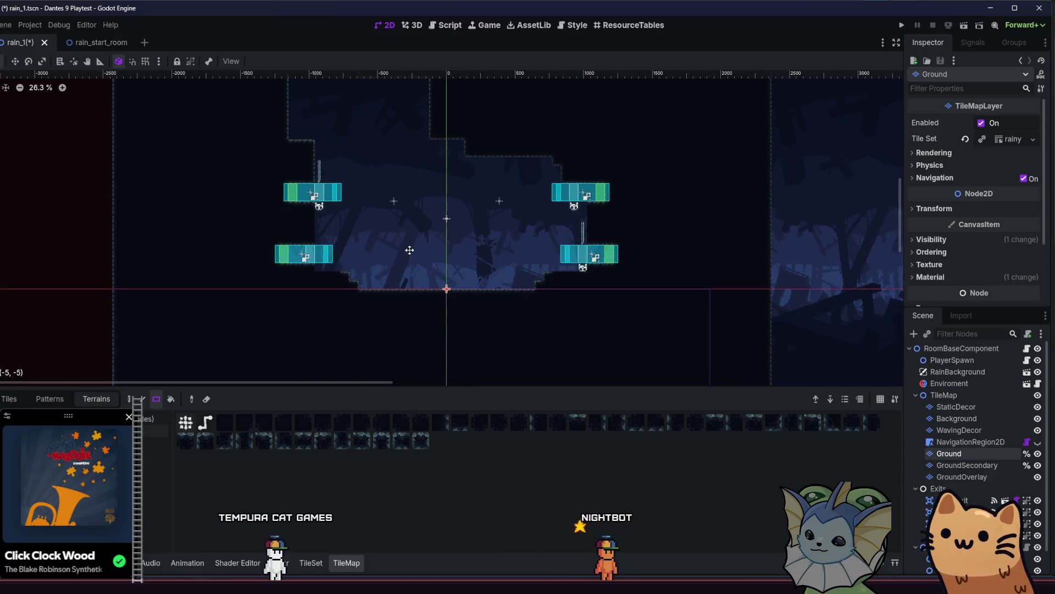
scroll(418, 260, down, 1)
scroll(365, 245, up, 2)
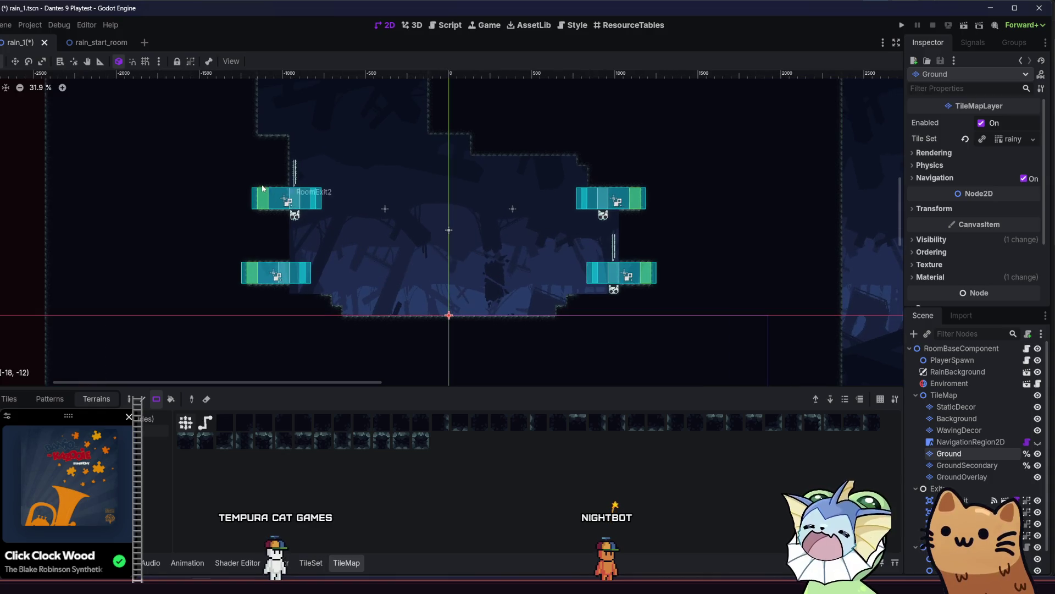
mouse_move(293, 180)
mouse_down()
mouse_move(377, 245)
mouse_move(334, 246)
mouse_up()
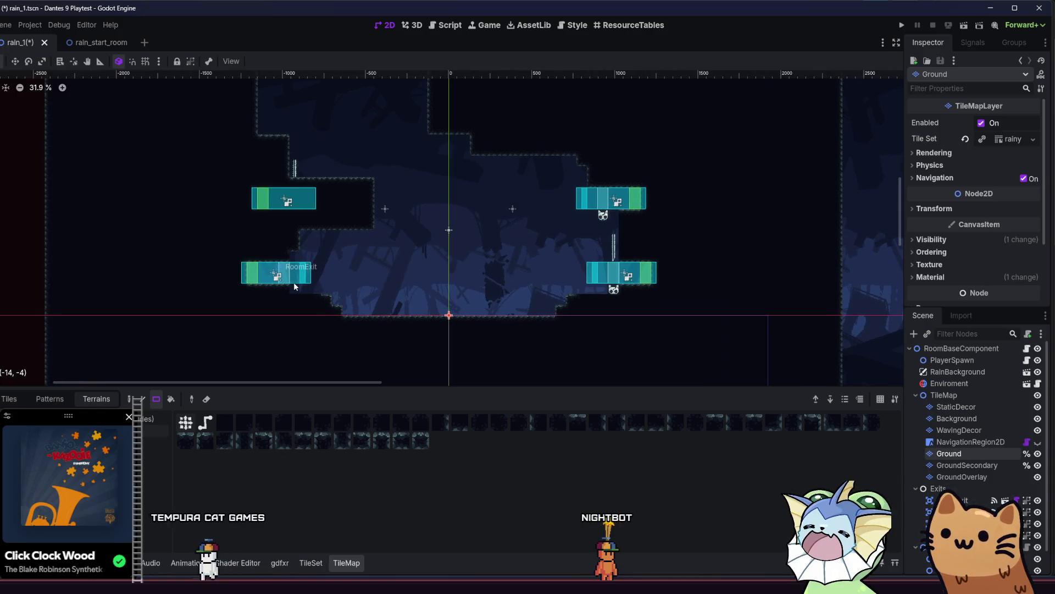
scroll(294, 282, right, 1)
scroll(266, 280, right, 1)
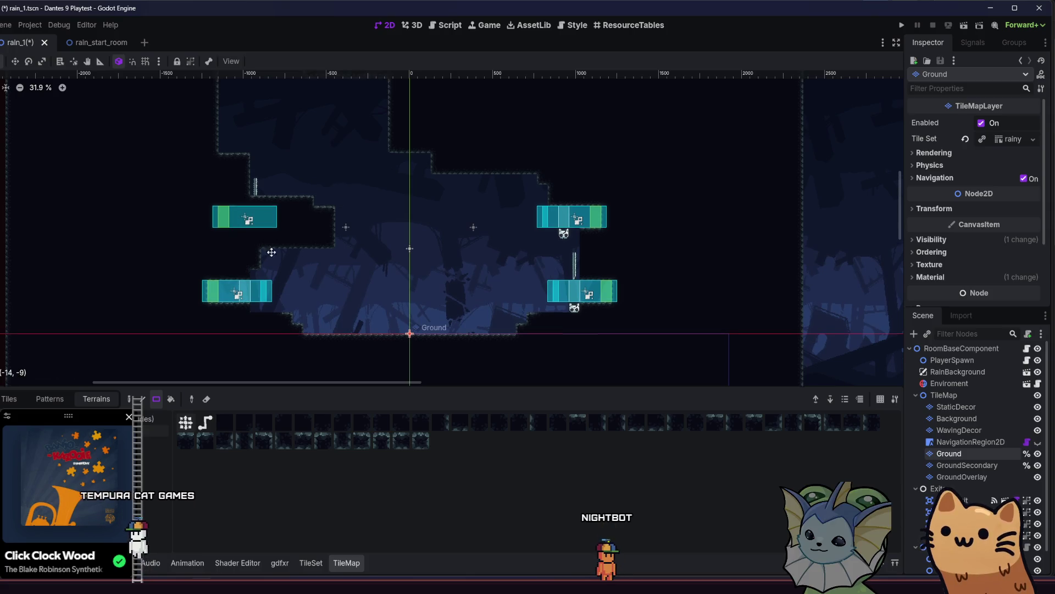
scroll(345, 209, left, 2)
scroll(345, 209, up, 1)
Paint a 3×2 block of dark ground terrain and save the rain_1 scene
drag(345, 231, 367, 227)
scroll(319, 264, left, 1)
scroll(319, 263, down, 1)
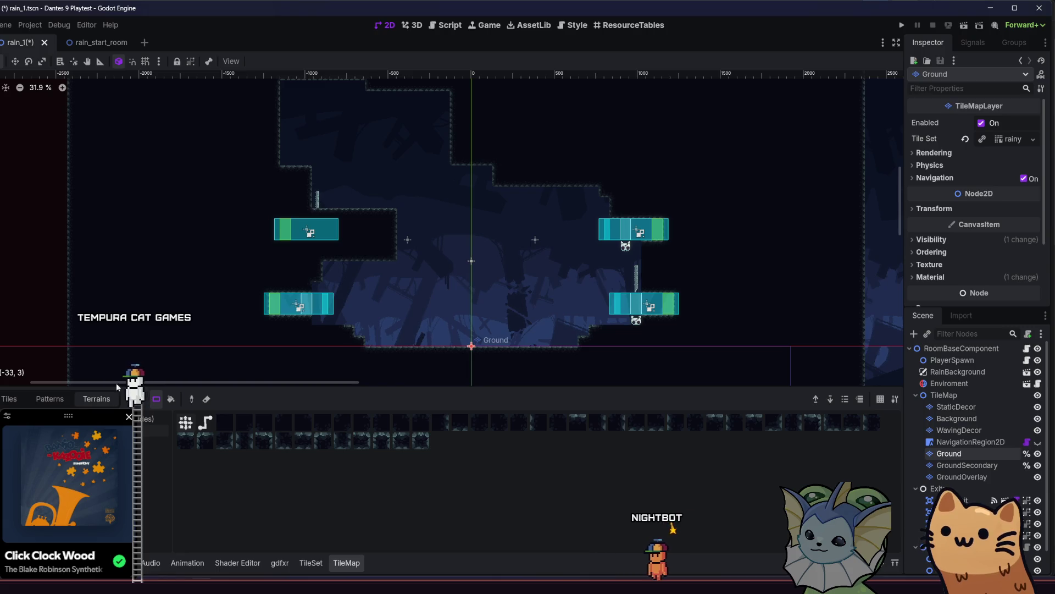
scroll(418, 280, left, 2)
scroll(456, 277, right, 4)
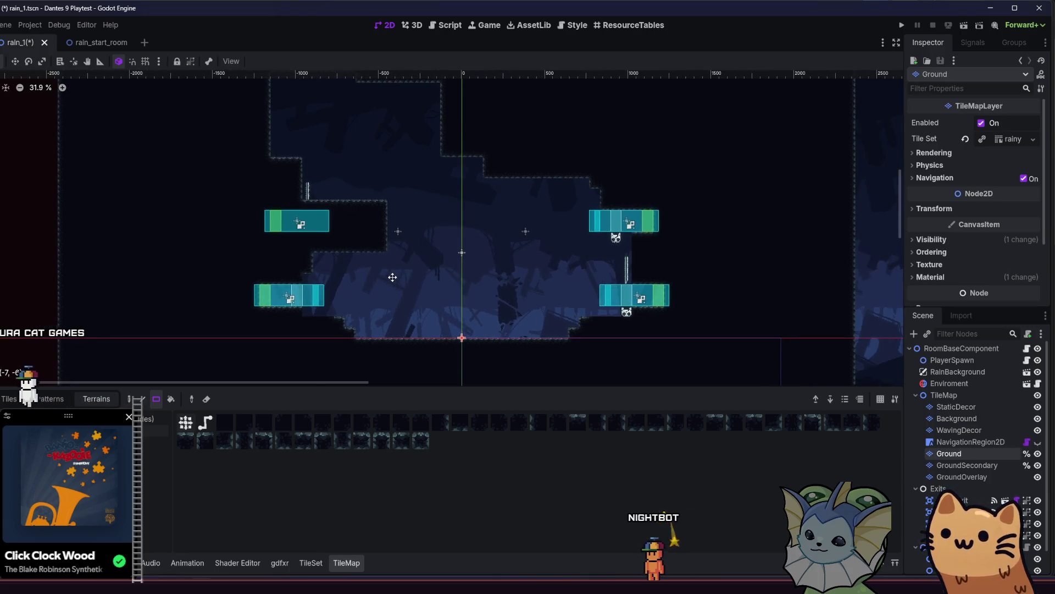
drag(363, 280, 352, 279)
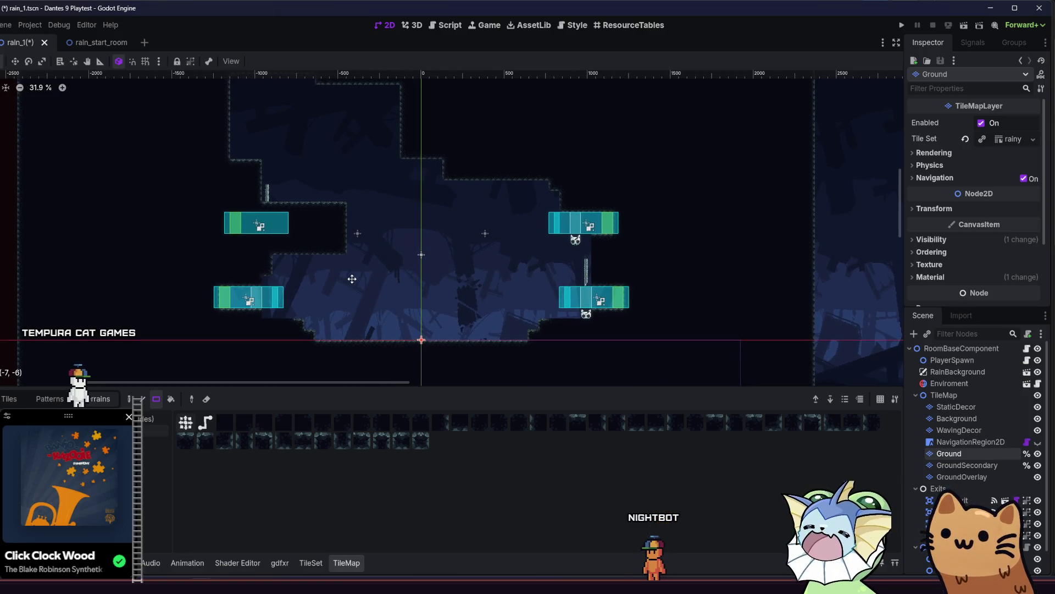
key(ctrl+s)
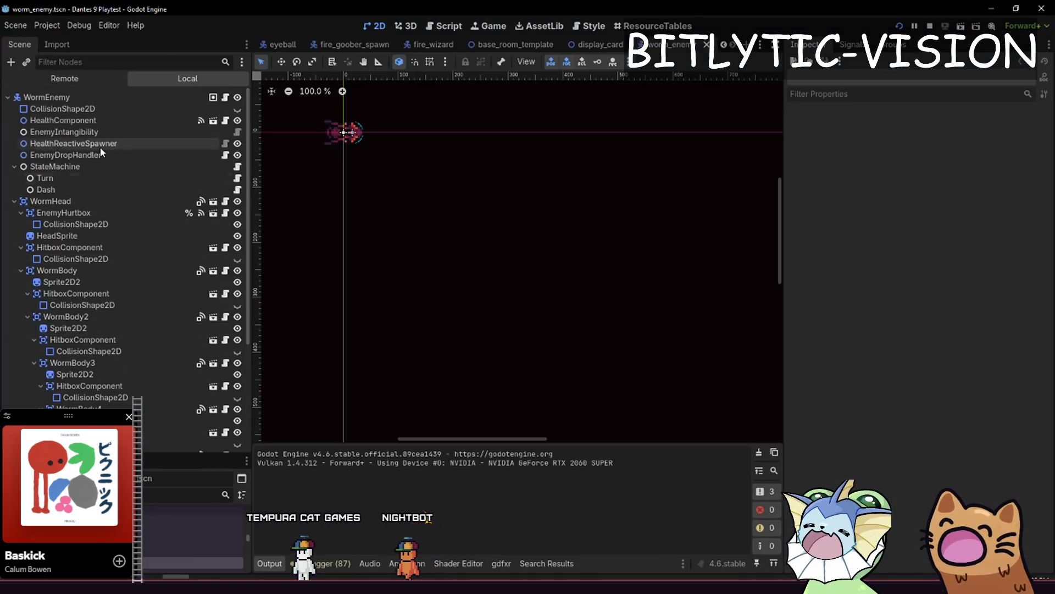
Recentre the rain_1 room view, then switch to Aseprite's home screen with recent files
scroll(100, 152, down, 5)
scroll(99, 154, up, 4)
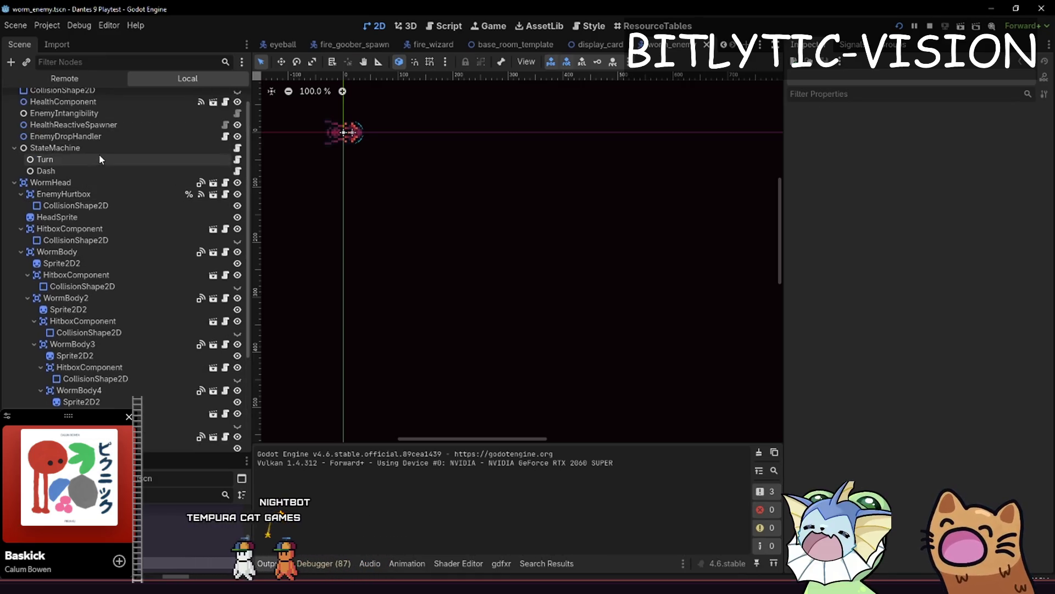
scroll(105, 168, up, 1)
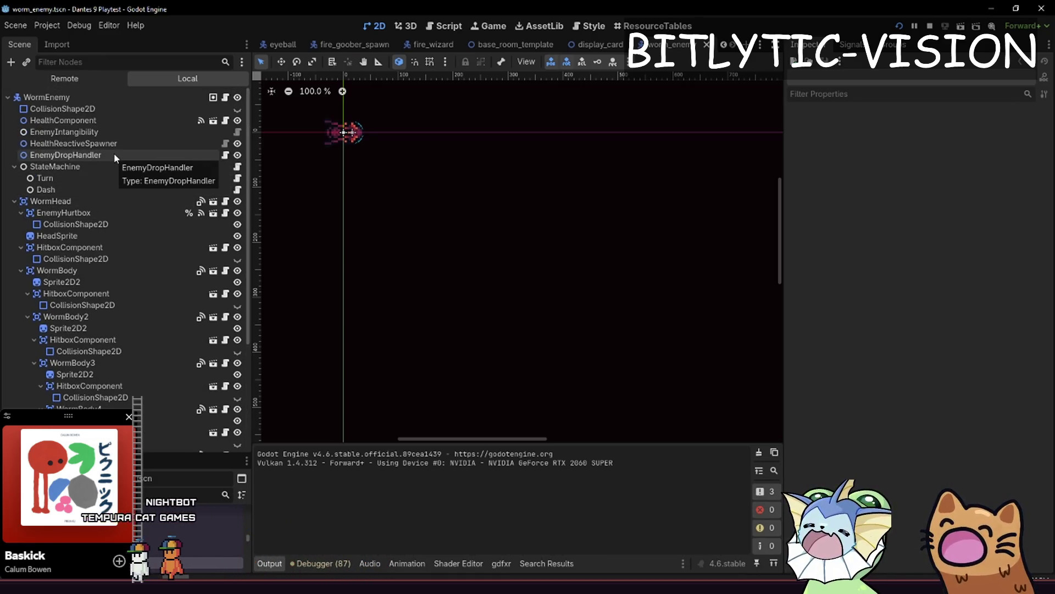
scroll(108, 165, down, 5)
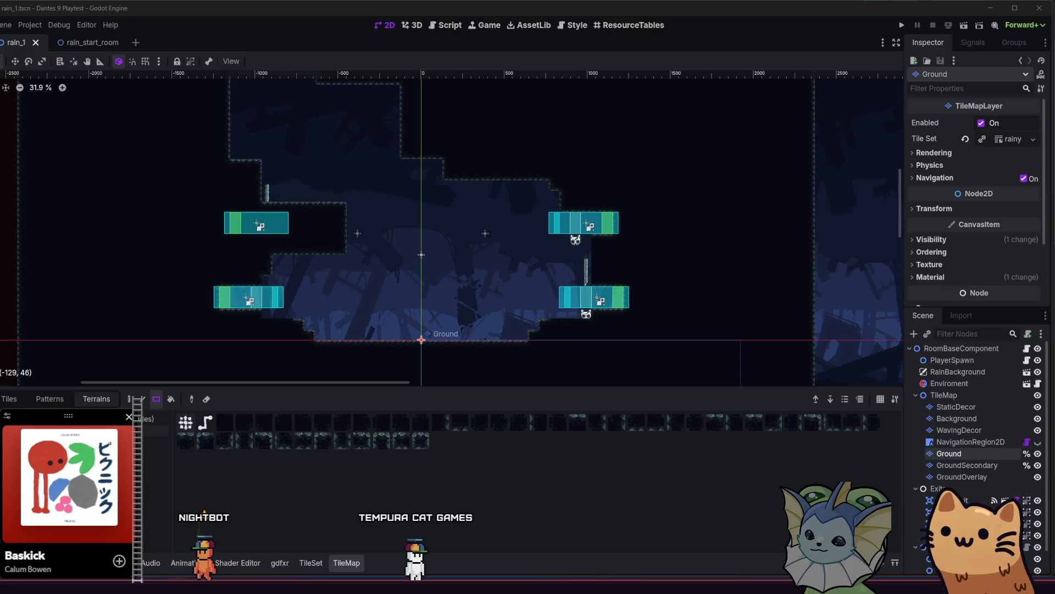
drag(379, 267, 415, 254)
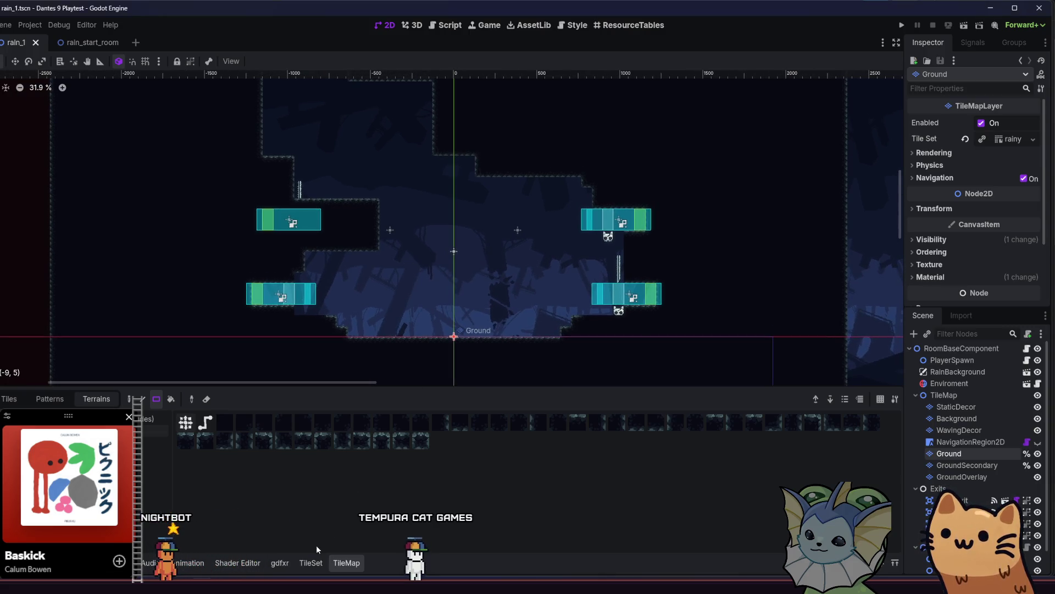
key(alt+Tab)
click(17, 33)
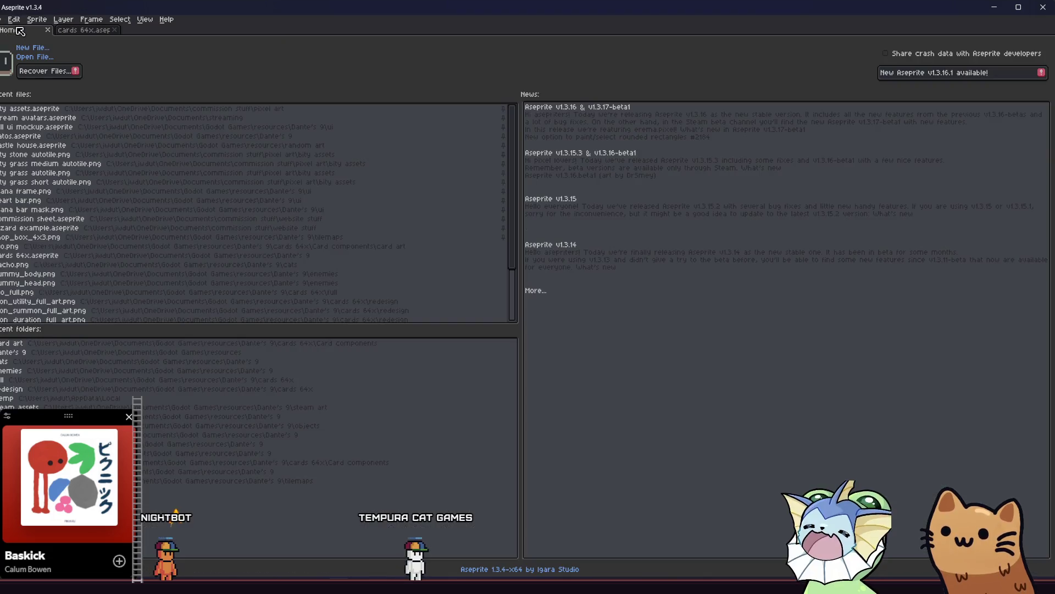
Bring up Aseprite's Open File dialog from the file commands list
scroll(105, 162, down, 2)
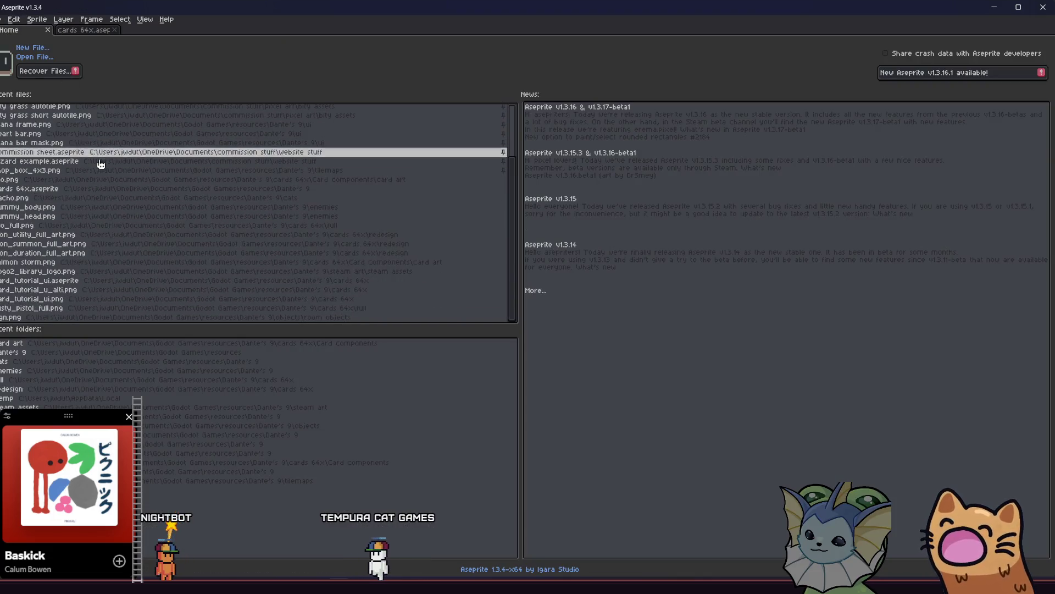
click(3, 19)
mouse_move(35, 52)
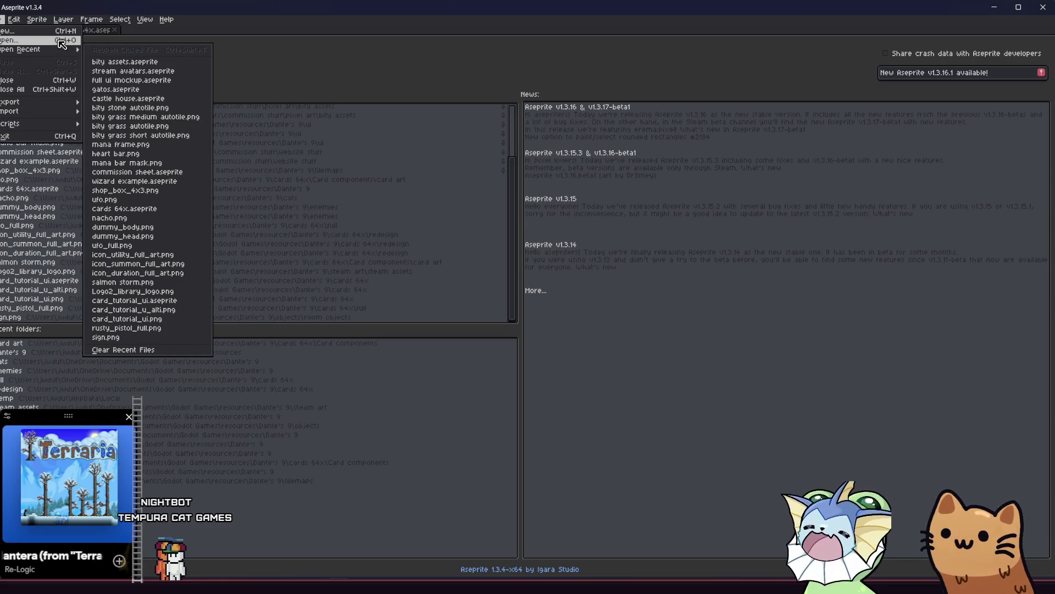
key(Return)
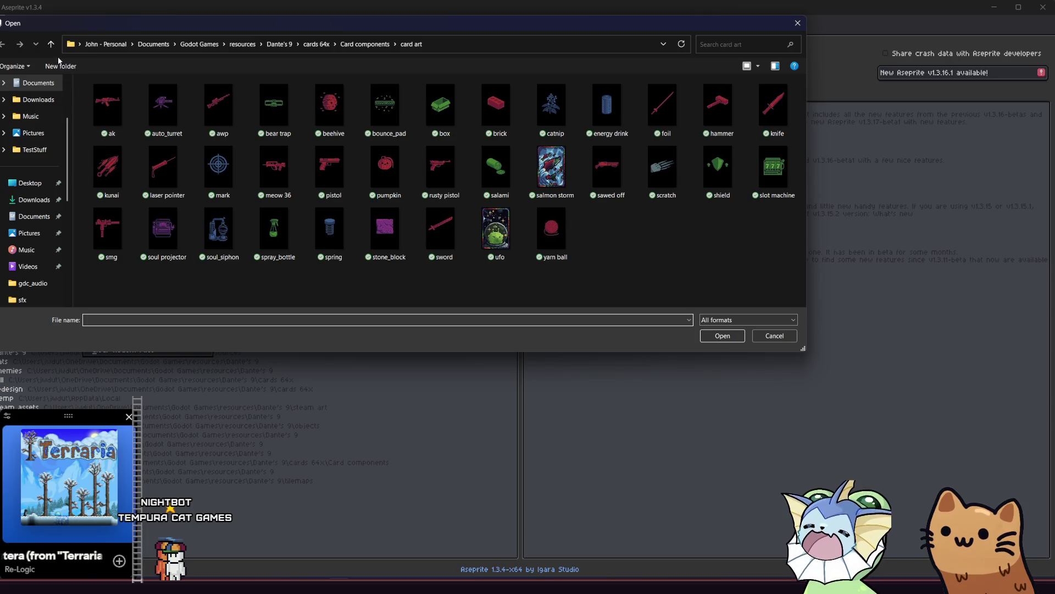
Go up three folders to Dante's 9 and open the tilemaps file
click(51, 45)
click(48, 44)
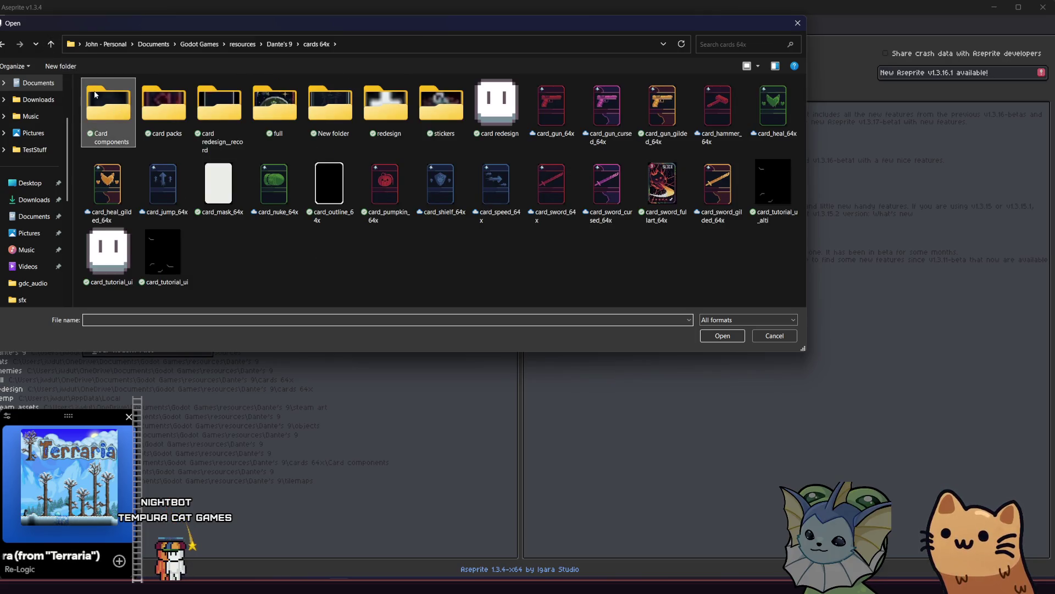
click(51, 45)
scroll(172, 177, down, 5)
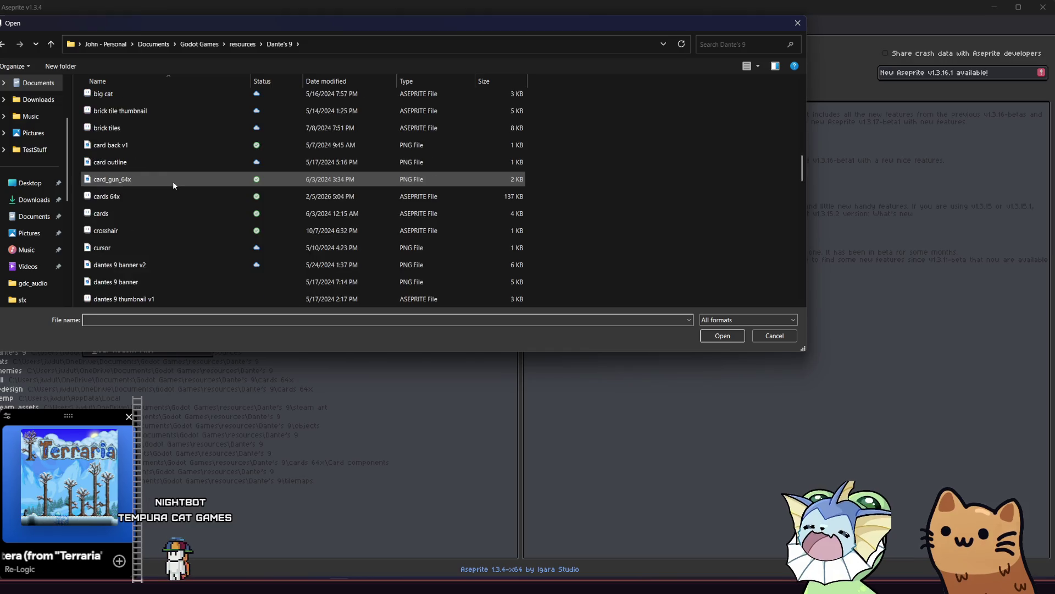
scroll(173, 185, down, 10)
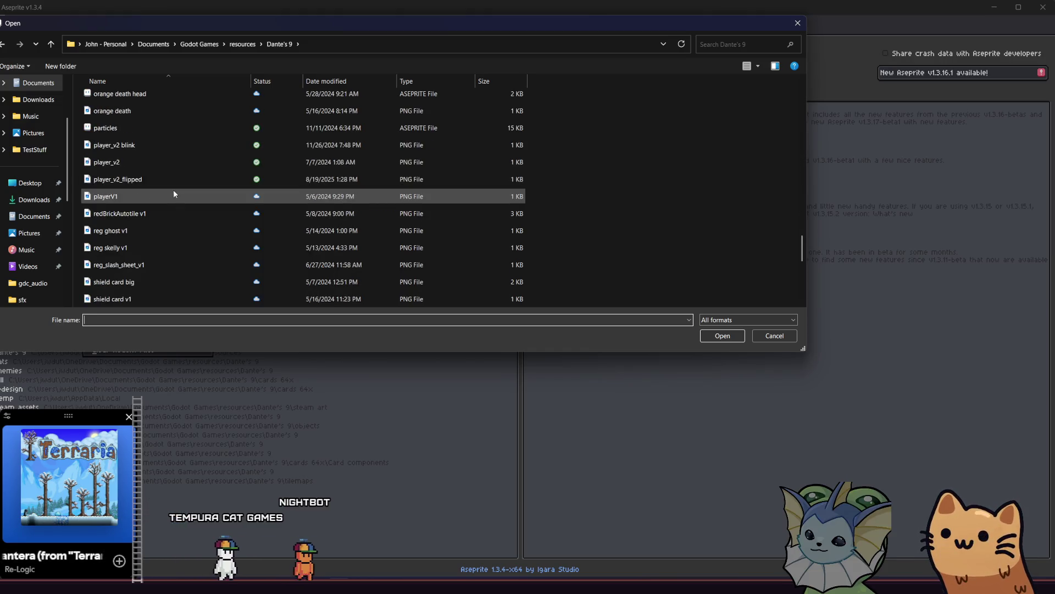
scroll(175, 189, down, 5)
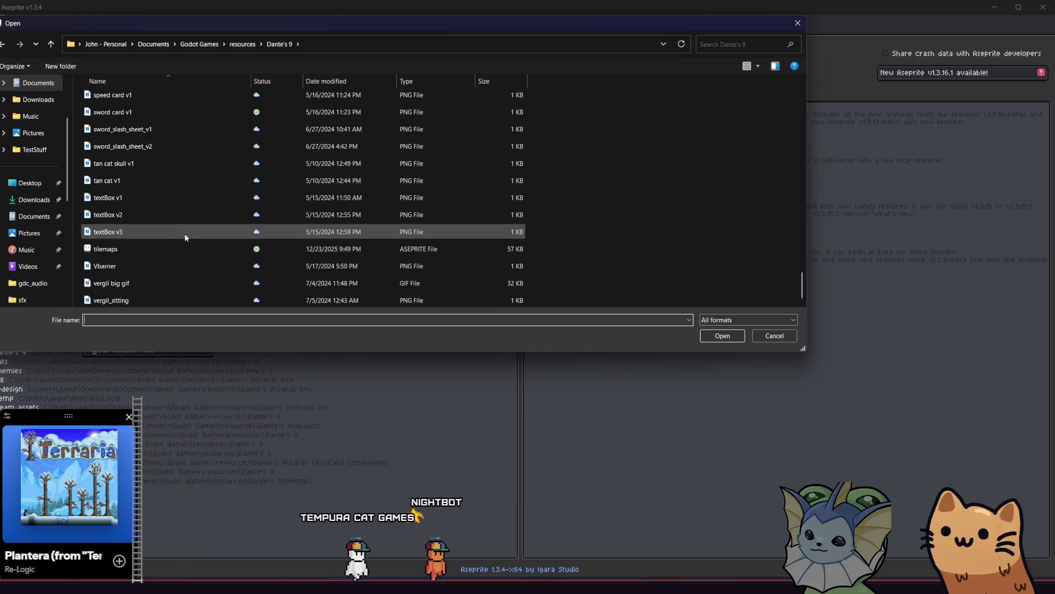
click(154, 247)
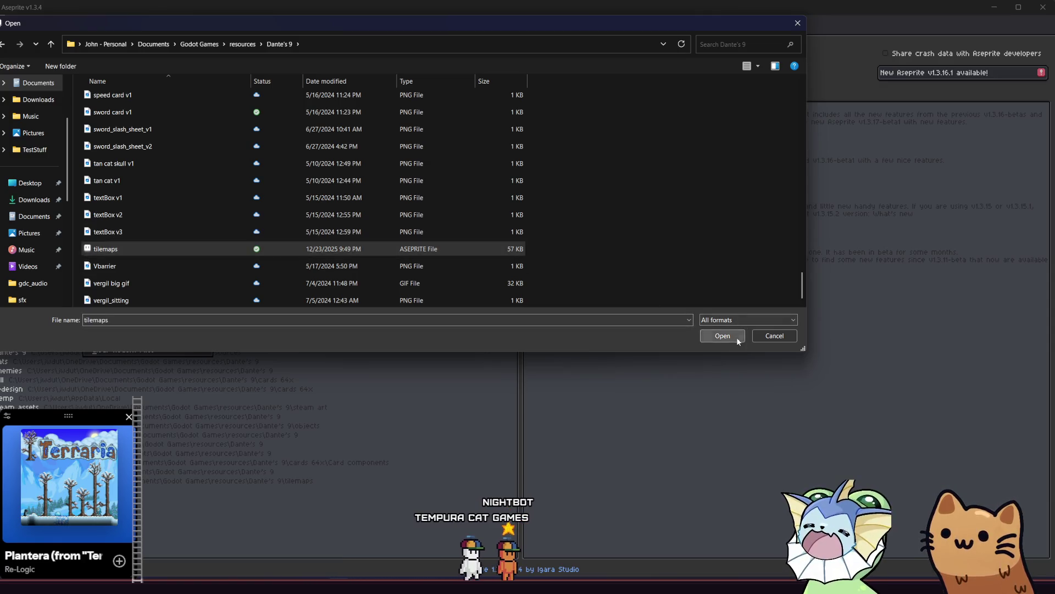
click(722, 335)
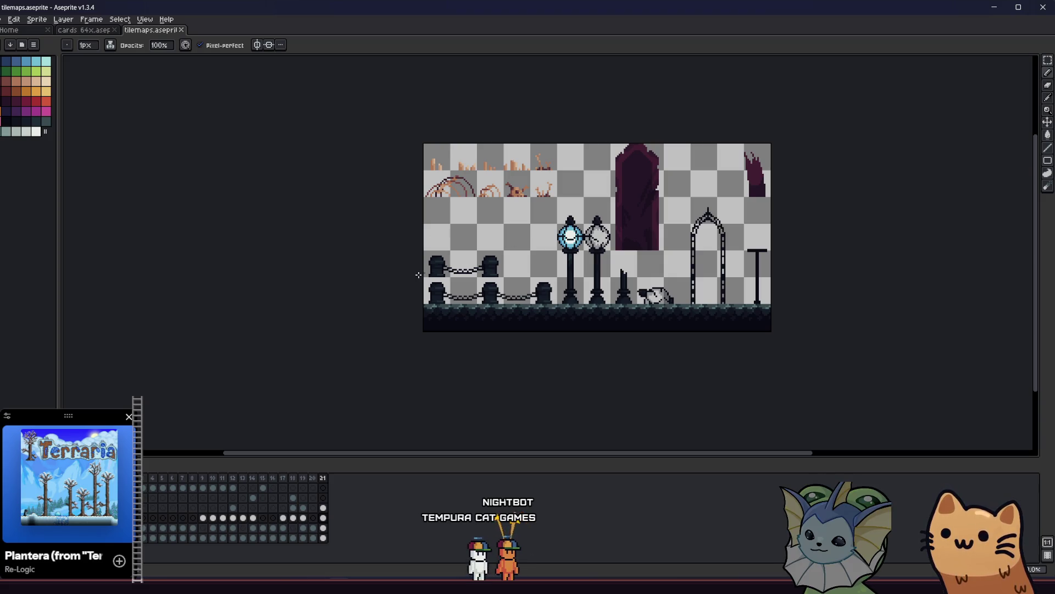
Step back and forth between tilemap frames 18, 19 and 20
scroll(418, 275, up, 2)
scroll(477, 250, down, 3)
scroll(477, 251, up, 2)
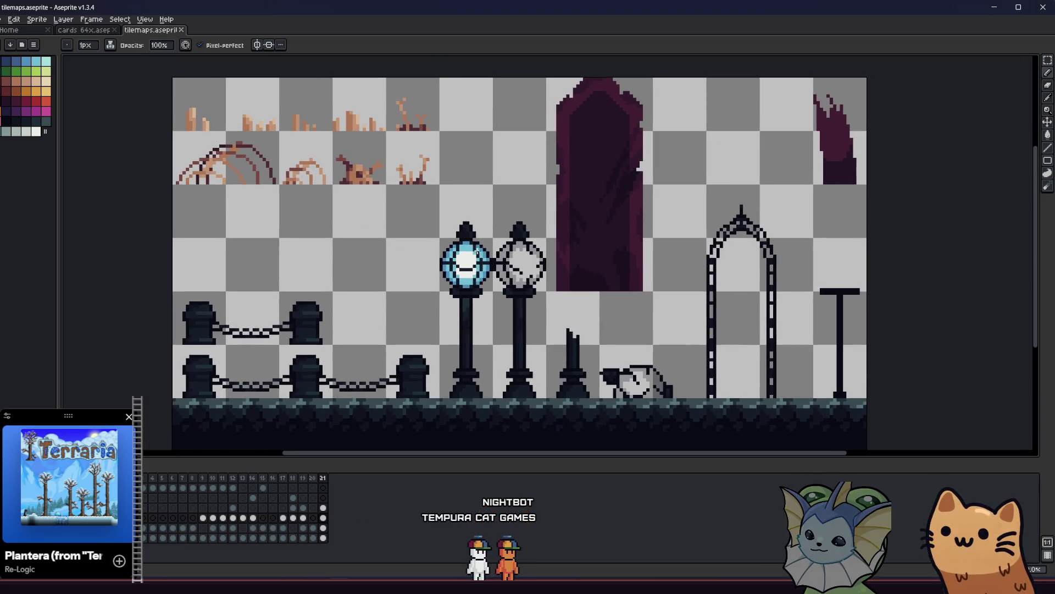
scroll(477, 251, down, 1)
key(Left)
key(Left)
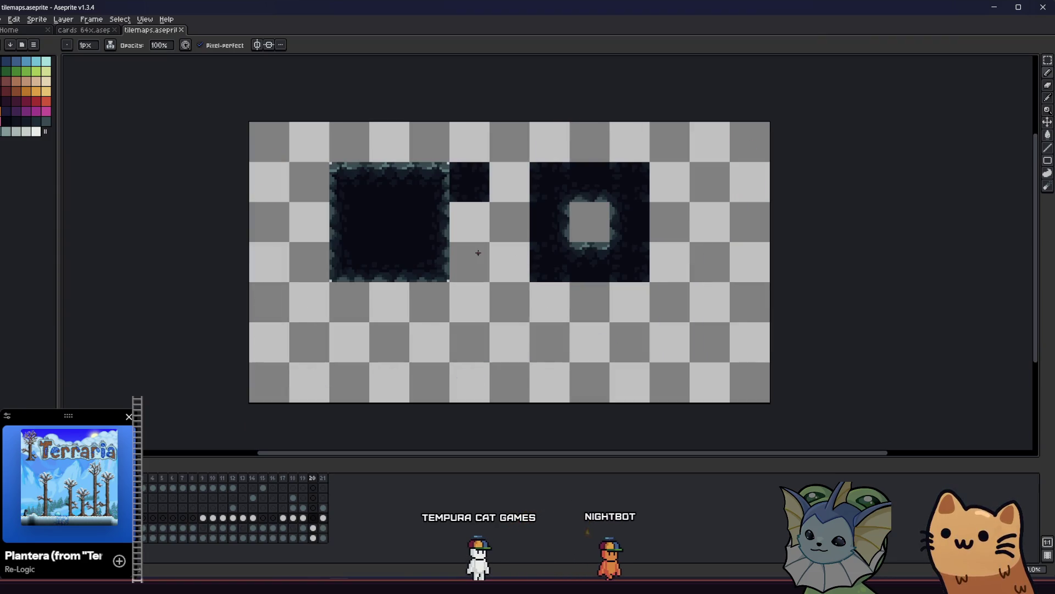
key(Right)
key(Left)
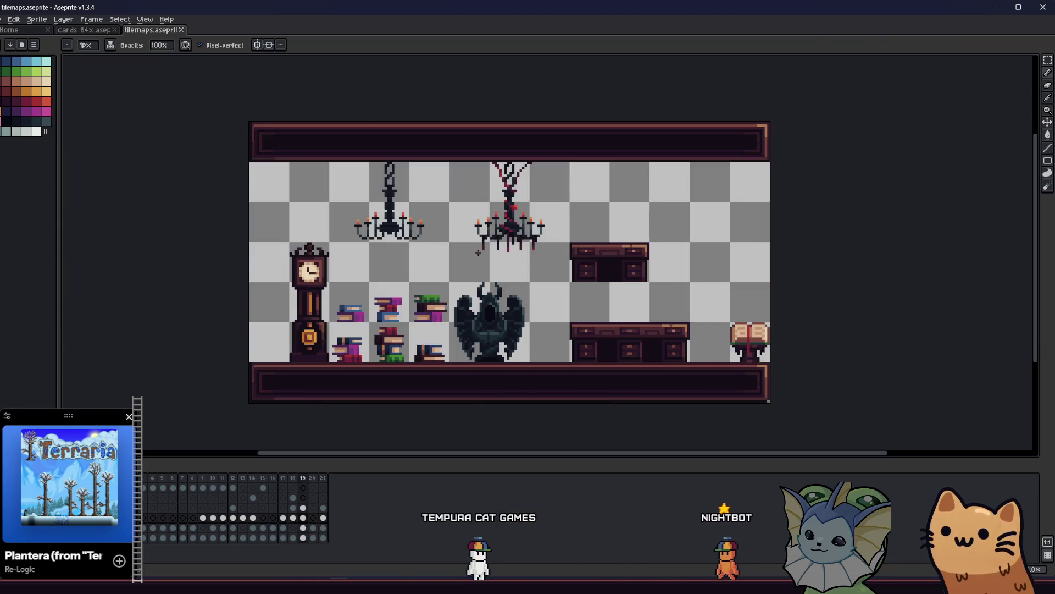
key(Left)
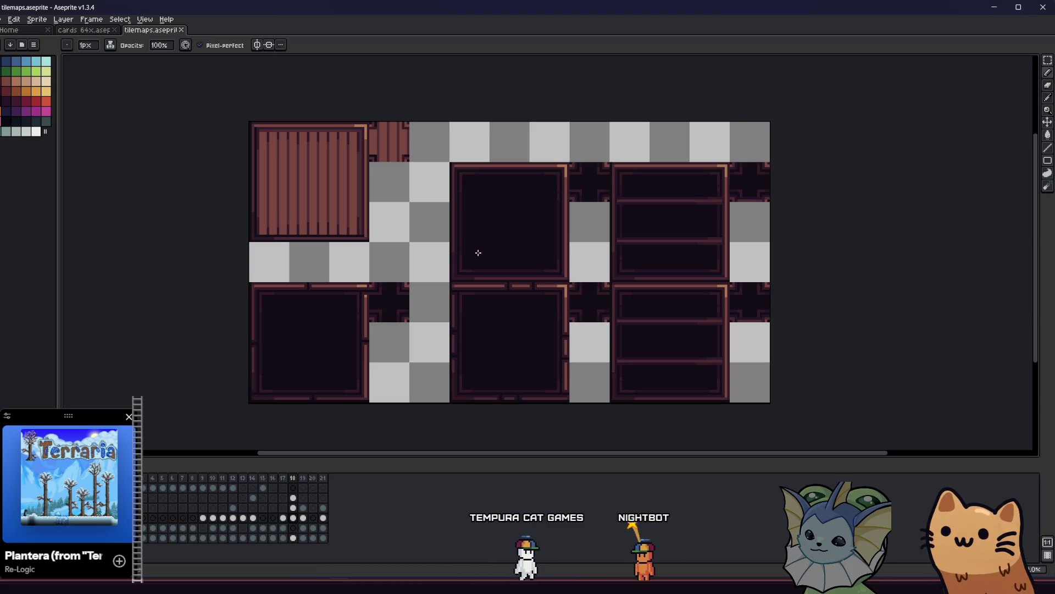
key(Right)
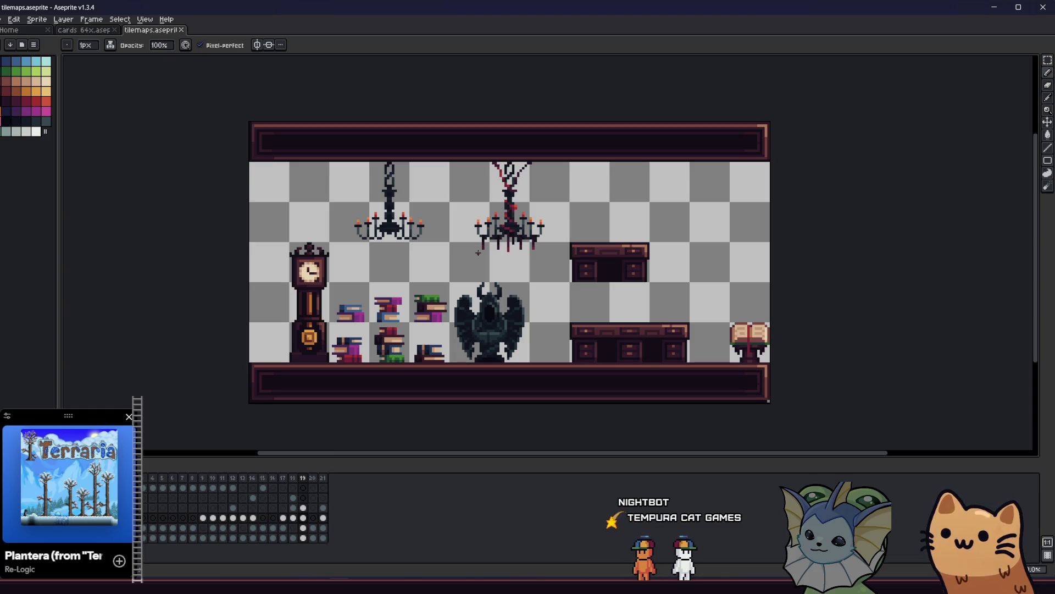
key(Right)
key(Left)
key(Left)
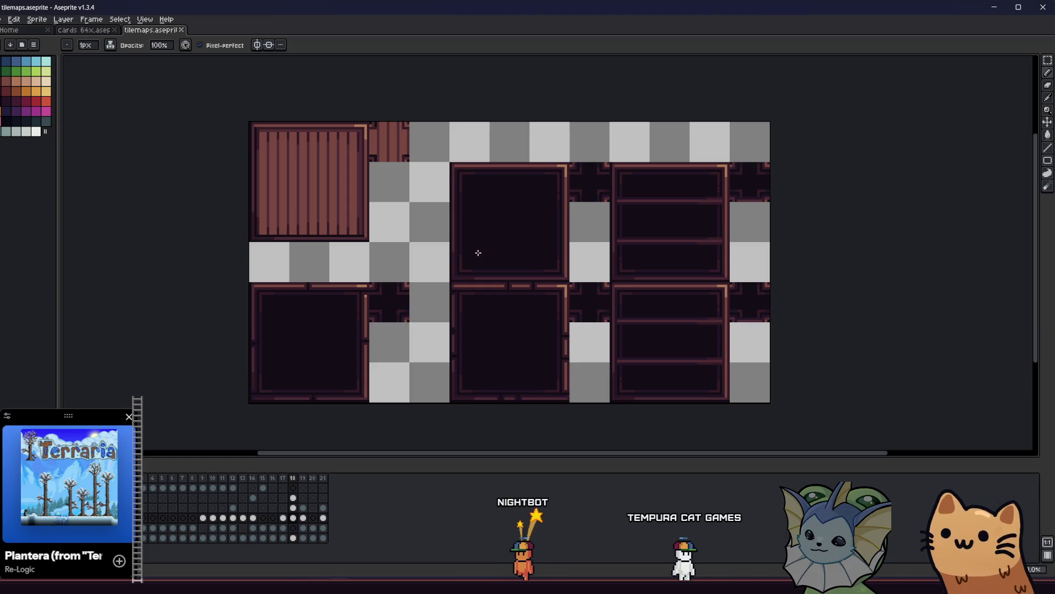
Browse the blue, green and red tile frames, then settle on dark frame 20
key(Left)
key(Left)
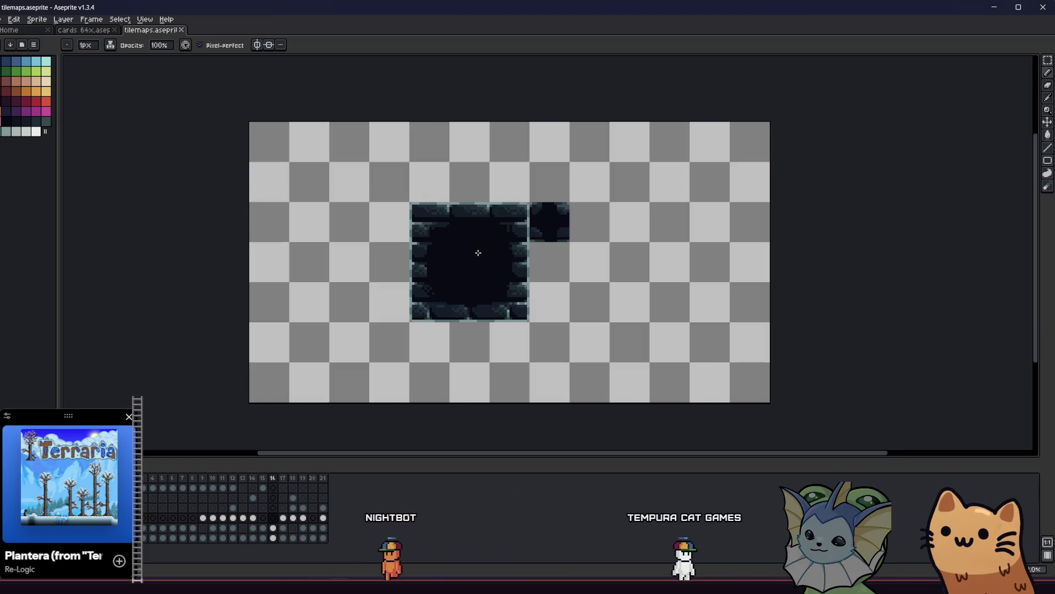
key(Left)
key(Left)
key(Left)
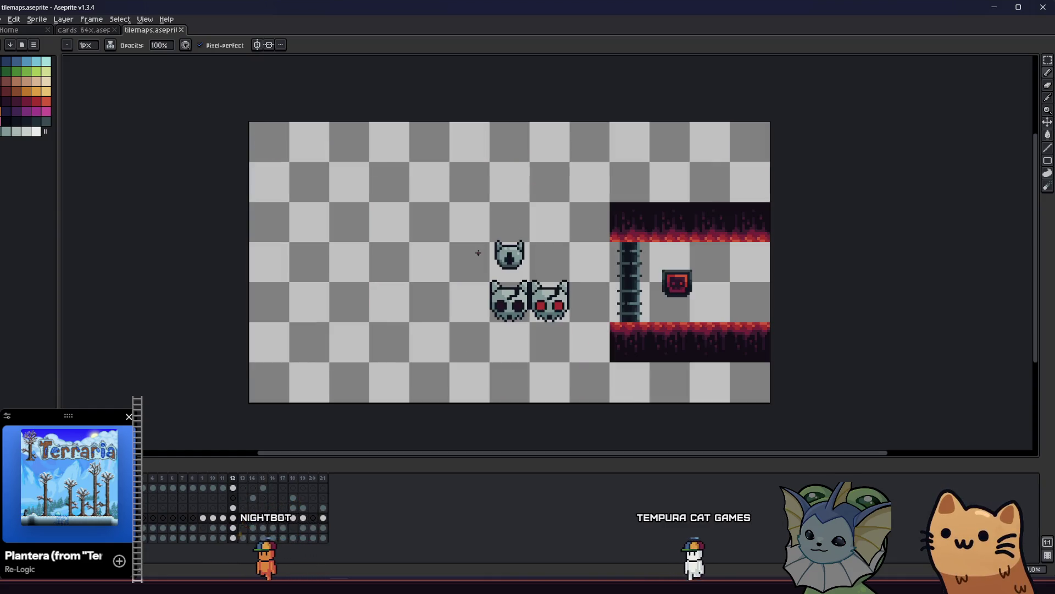
key(Left)
key(Left)
key(Left)
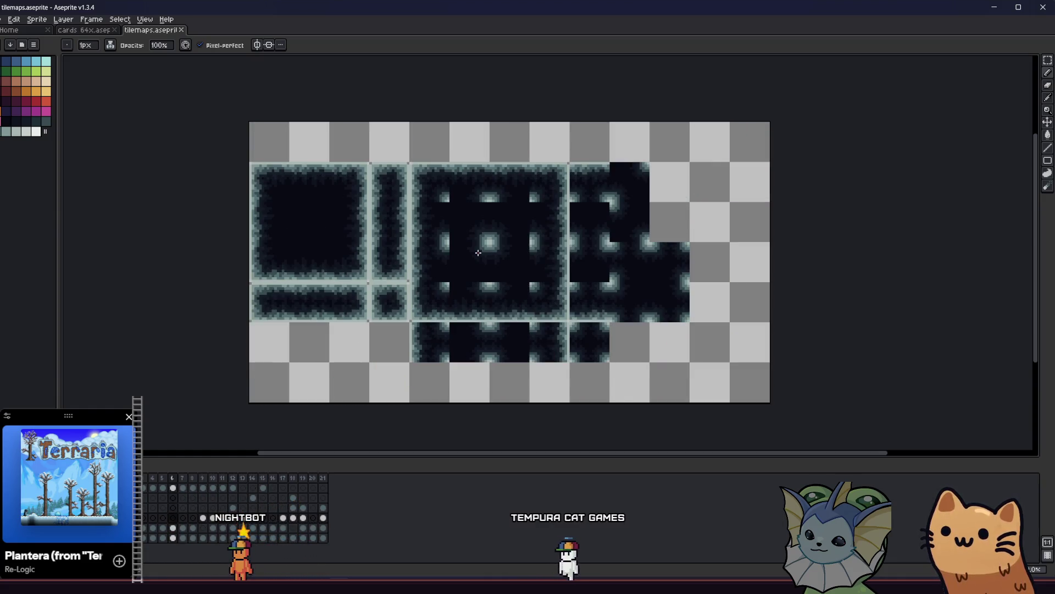
key(Right)
key(Right)
key(Left)
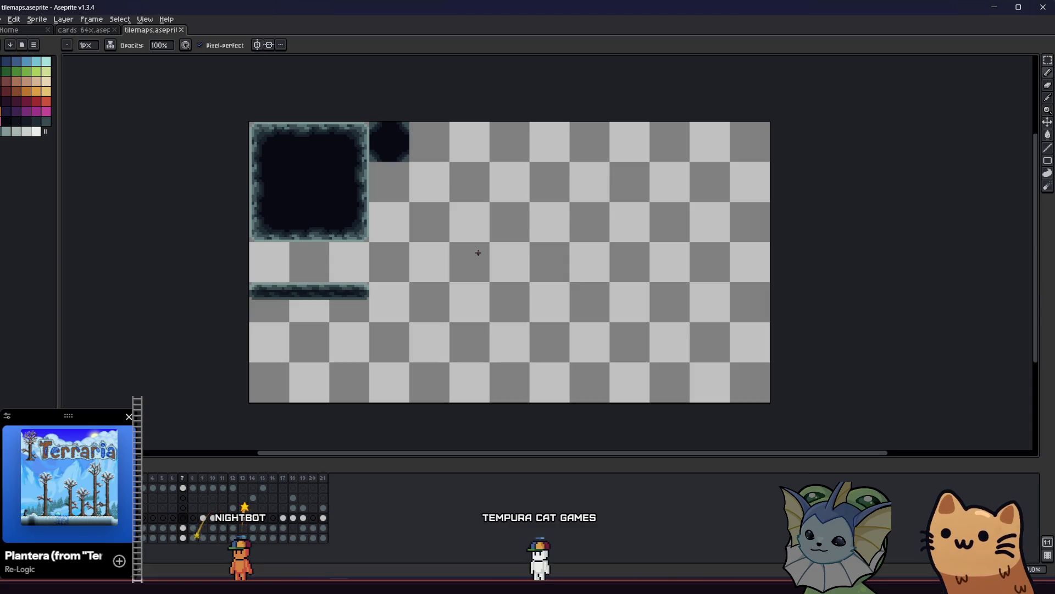
key(Right)
key(Right)
key(Right)
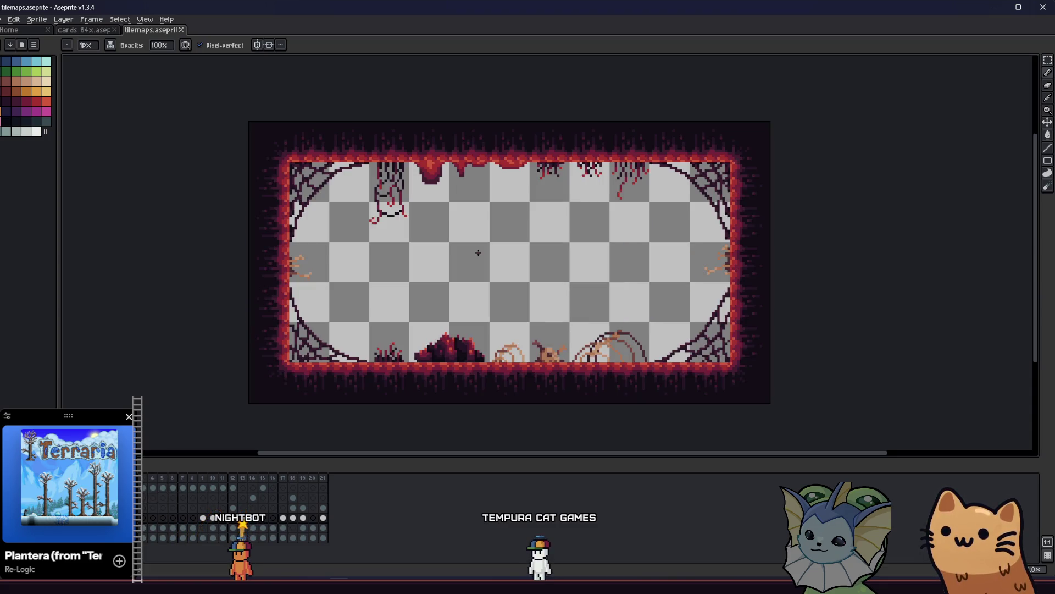
key(Right)
key(Right)
key(Right)
key(Right)
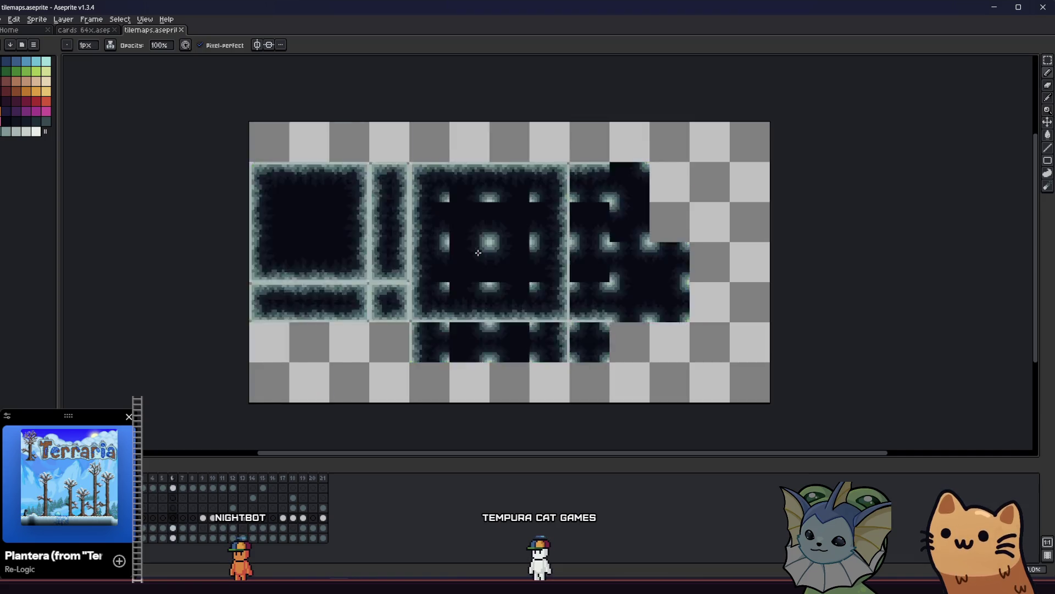
key(Left)
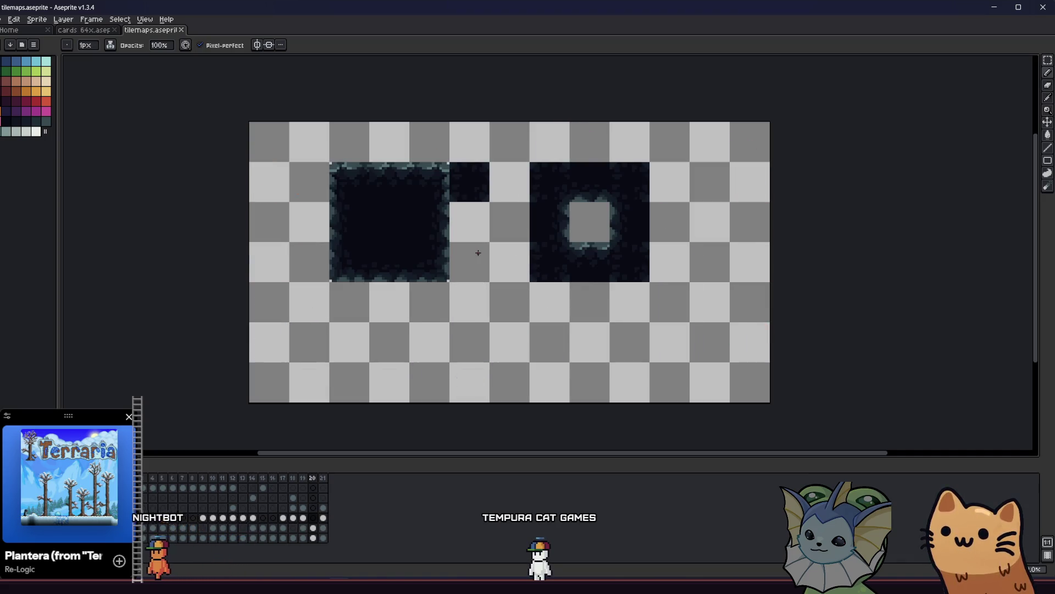
mouse_move(429, 287)
mouse_down()
mouse_move(370, 285)
mouse_move(386, 298)
mouse_up()
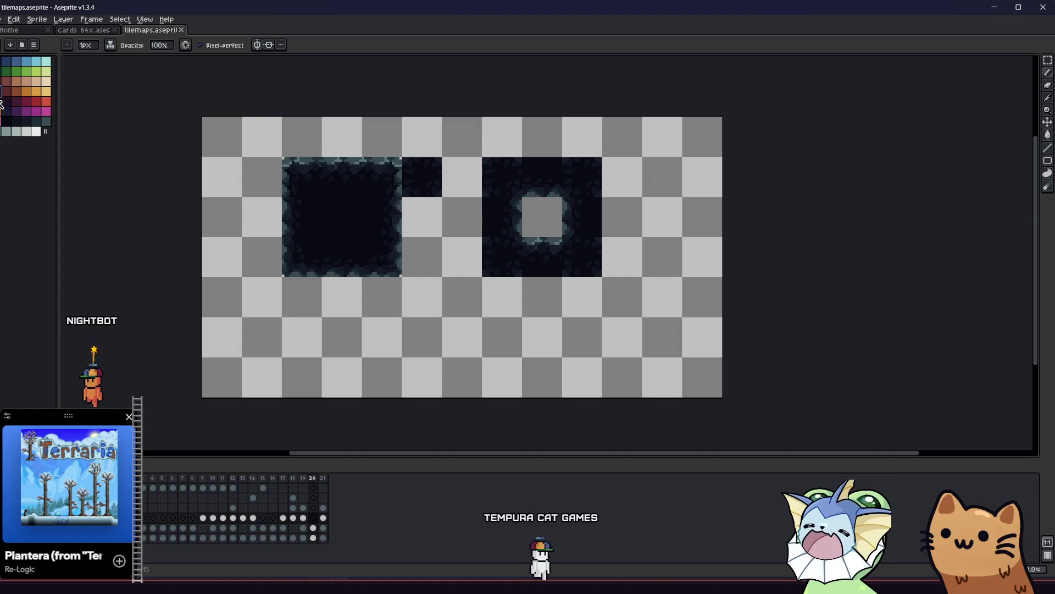
Draw the new platform's top edge and set the Paint Bucket to non-contiguous fill
drag(329, 266, 253, 257)
scroll(376, 298, down, 1)
scroll(337, 243, up, 5)
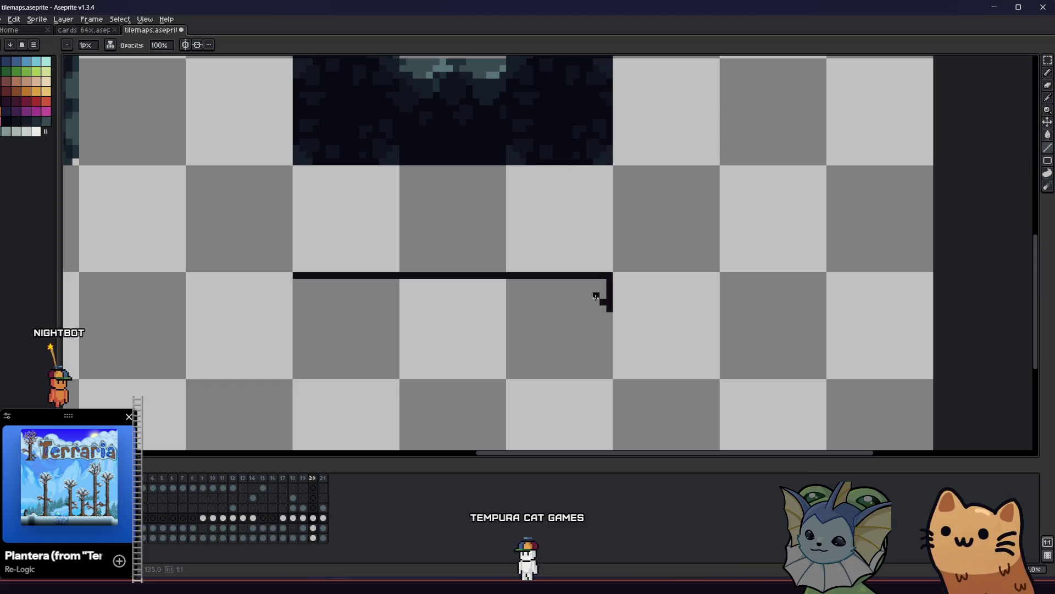
drag(595, 289, 313, 289)
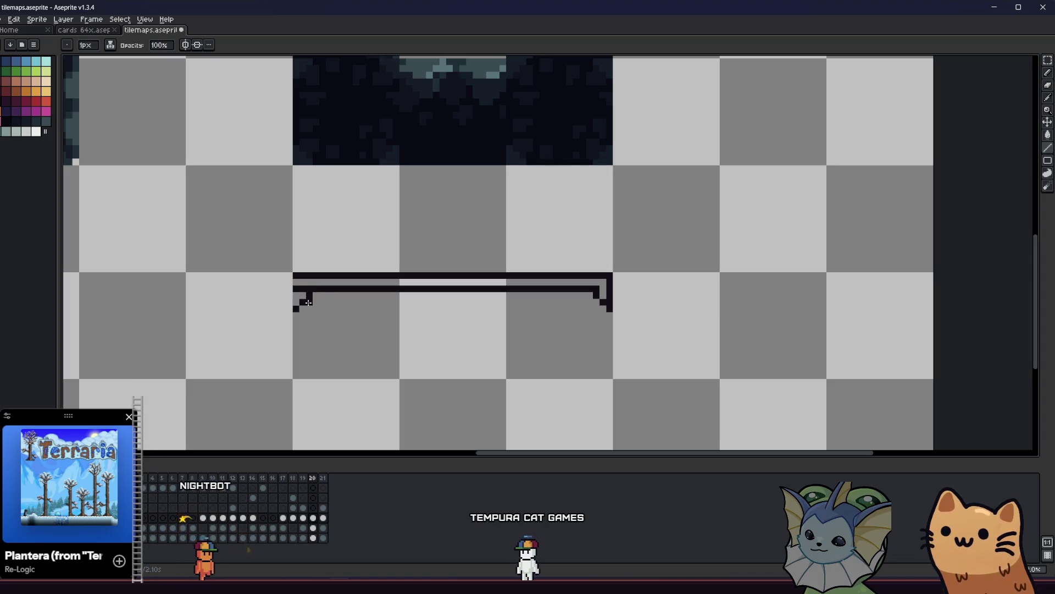
key(g)
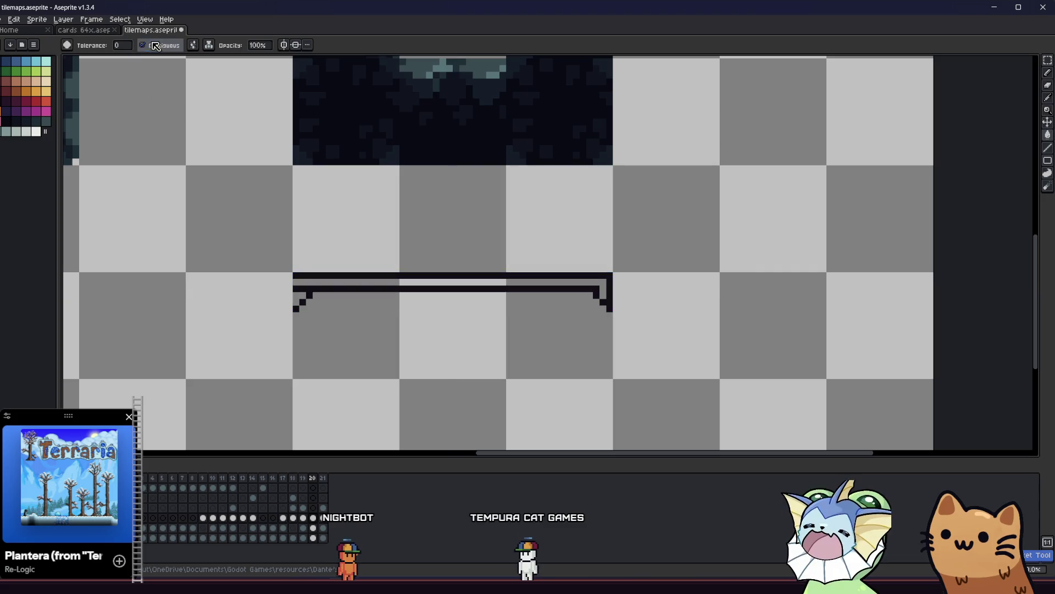
click(157, 46)
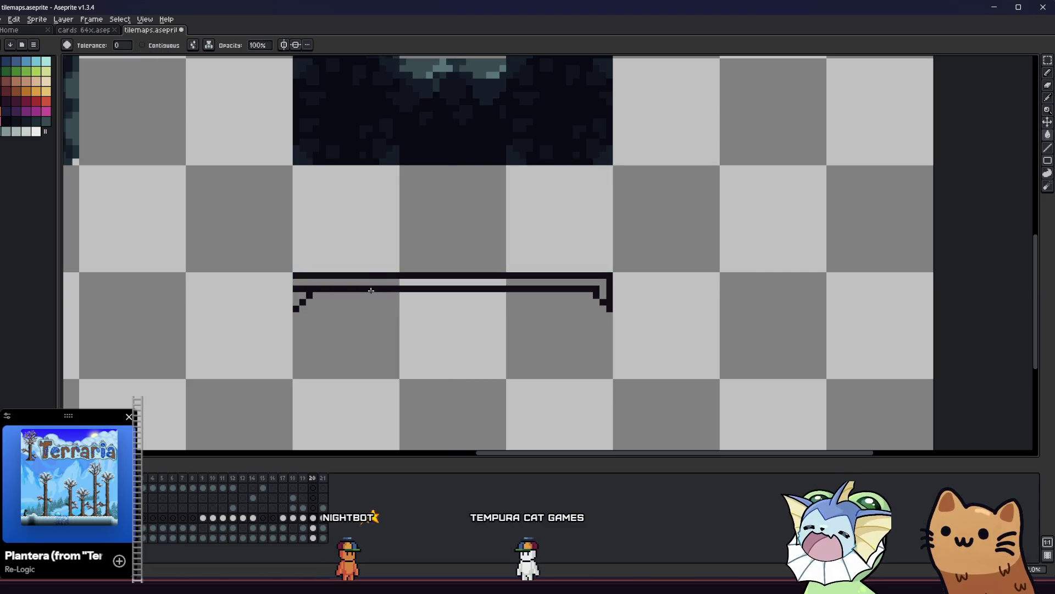
Fill the light stripe inside the platform bar with dark
key(b)
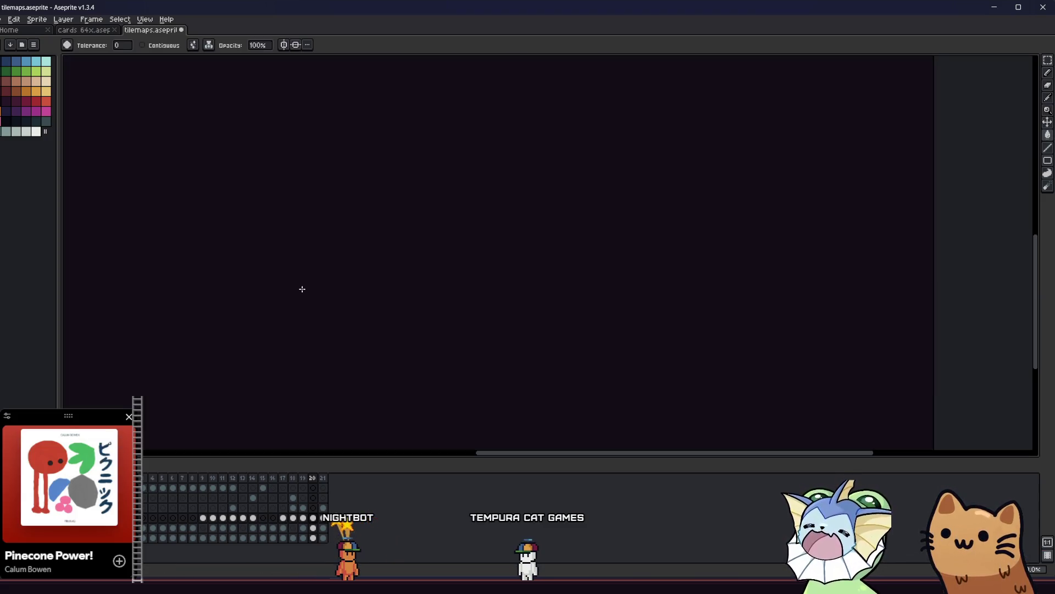
key(g)
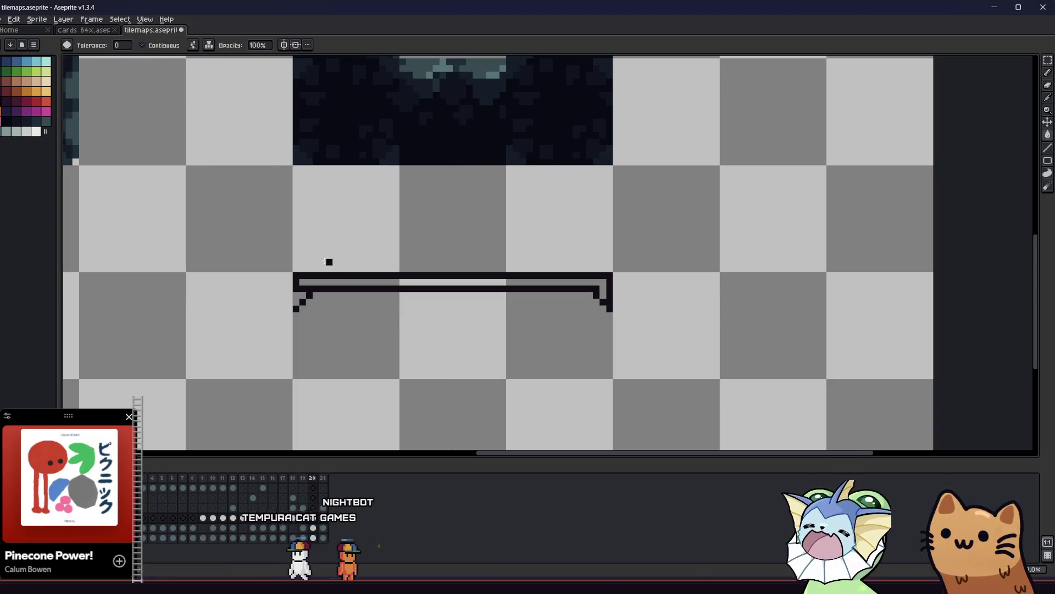
click(341, 282)
key(b)
Erase the bar's top-left corner pixel and add dark pixels to the lower-right leg
key(e)
click(297, 296)
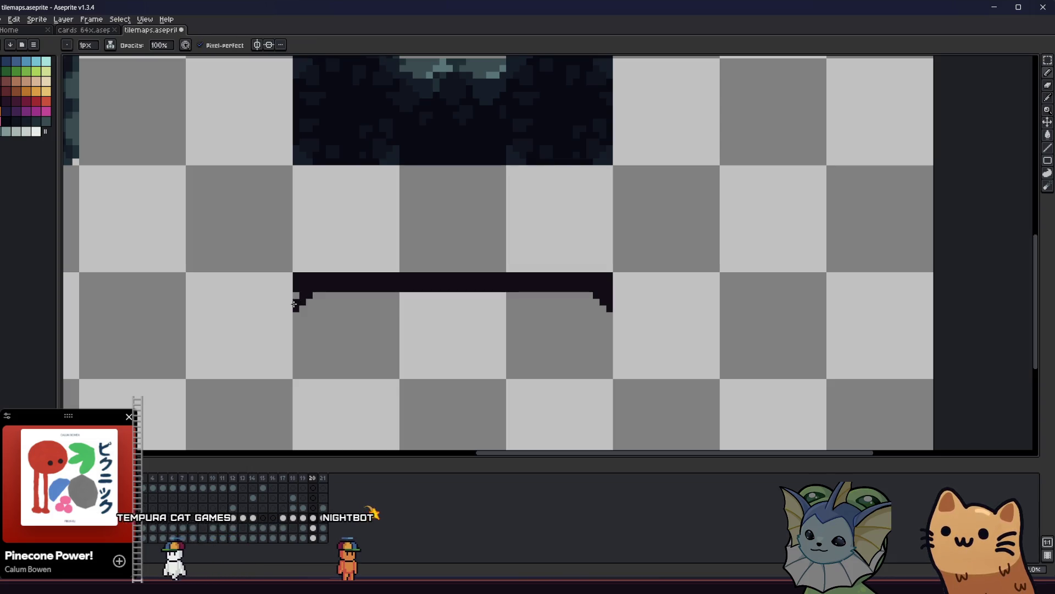
key(b)
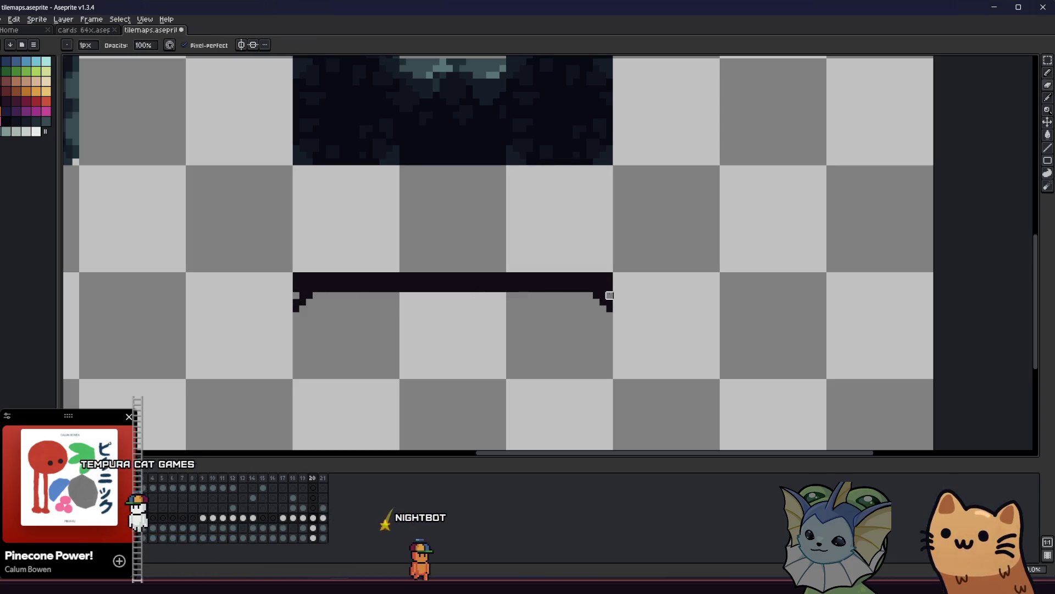
click(605, 310)
key(m)
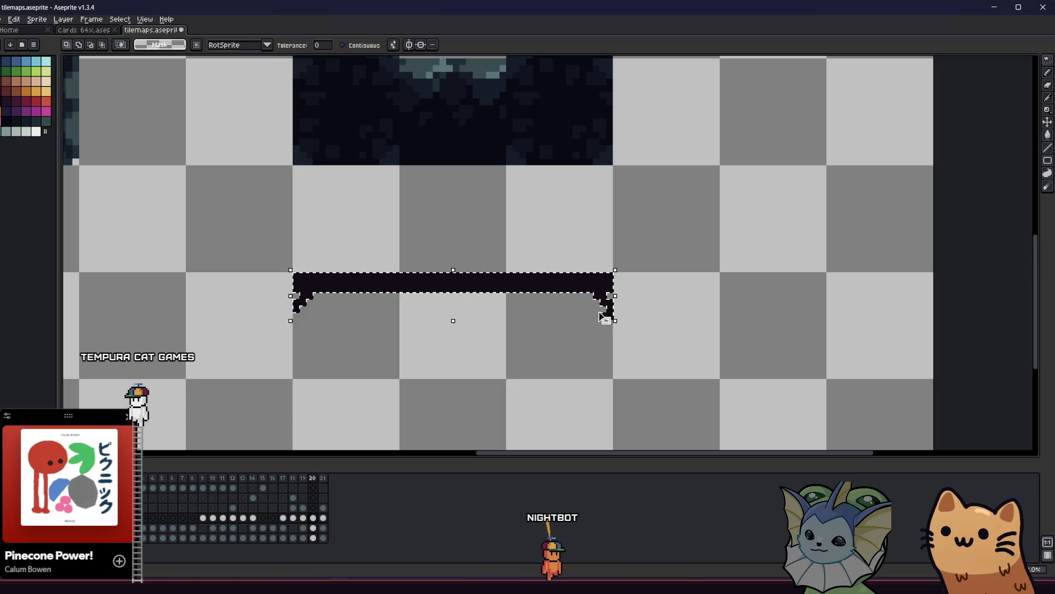
key(b)
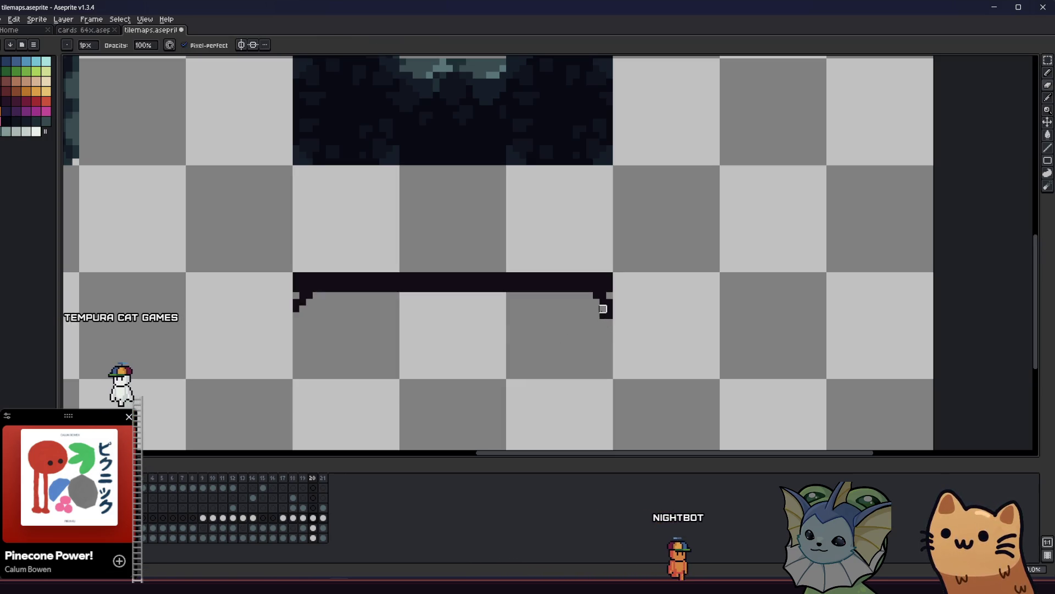
key(b)
click(603, 313)
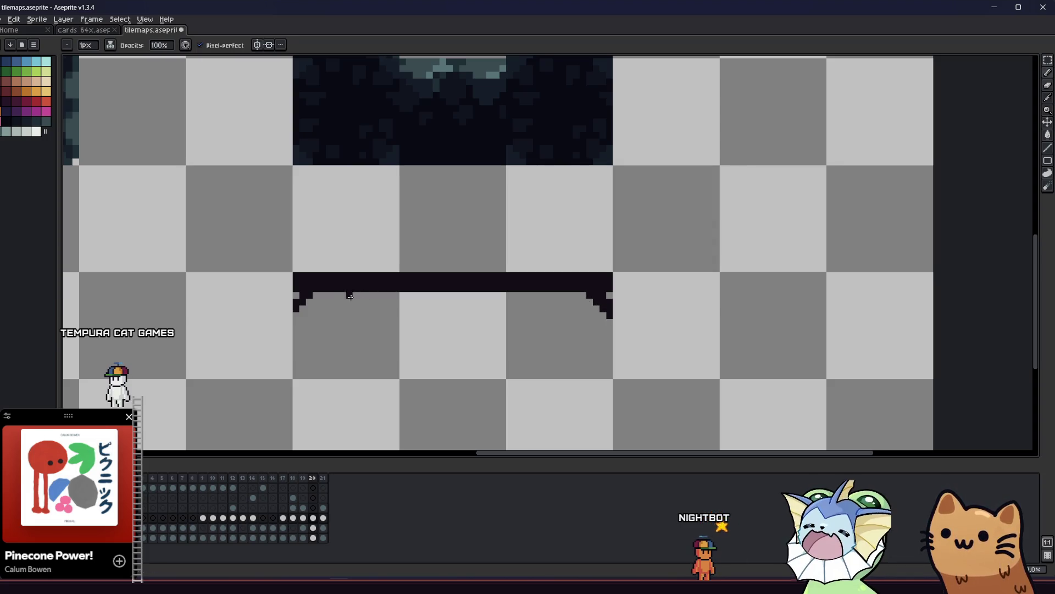
key(b)
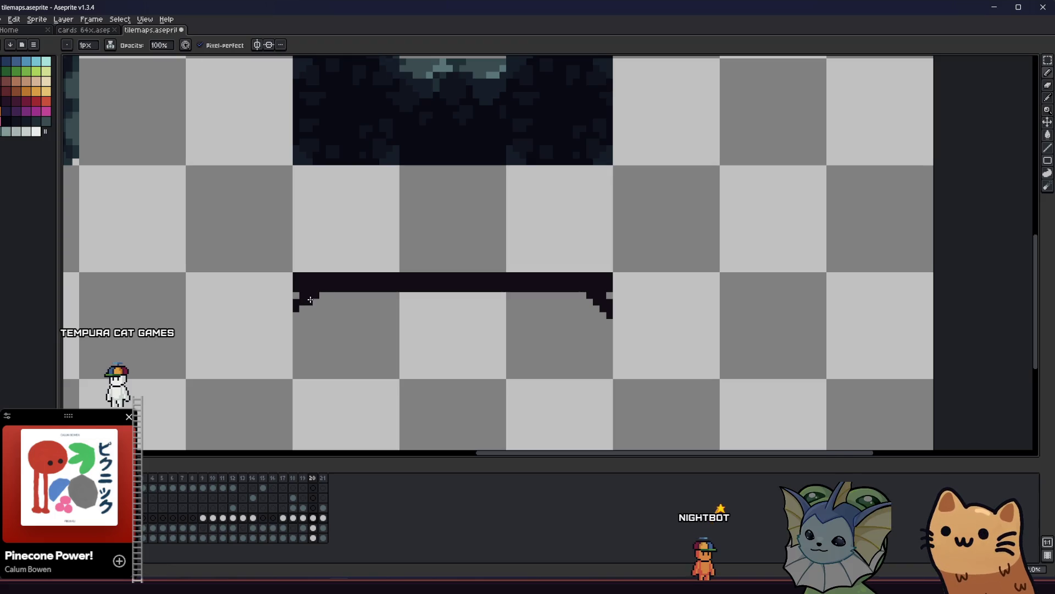
scroll(301, 306, down, 1)
Pick a muted pink and draw the first highlight stripe on the bar's top row
scroll(301, 307, up, 2)
scroll(275, 310, down, 5)
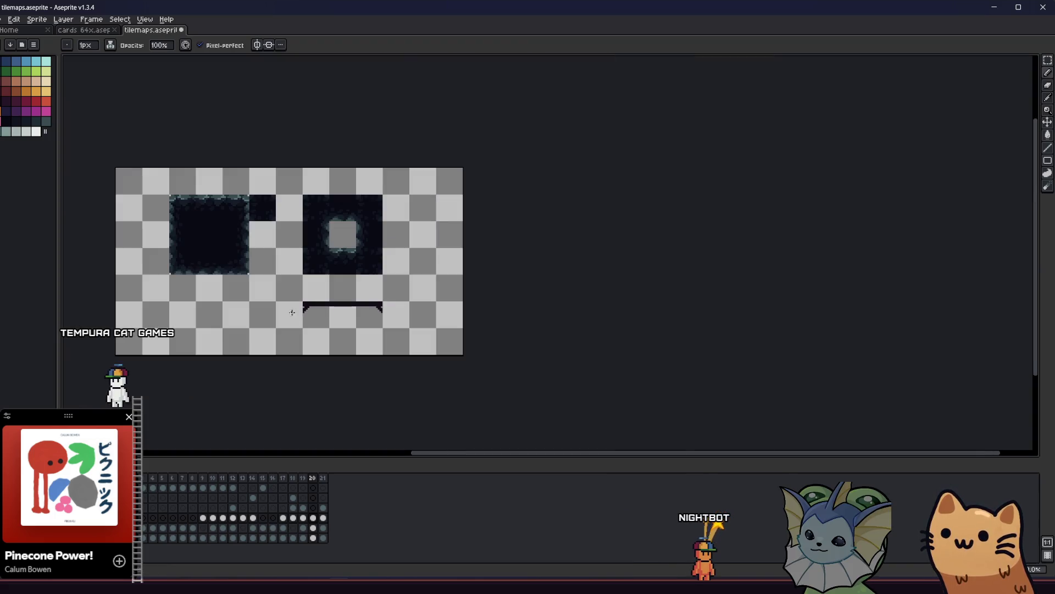
drag(257, 312, 235, 305)
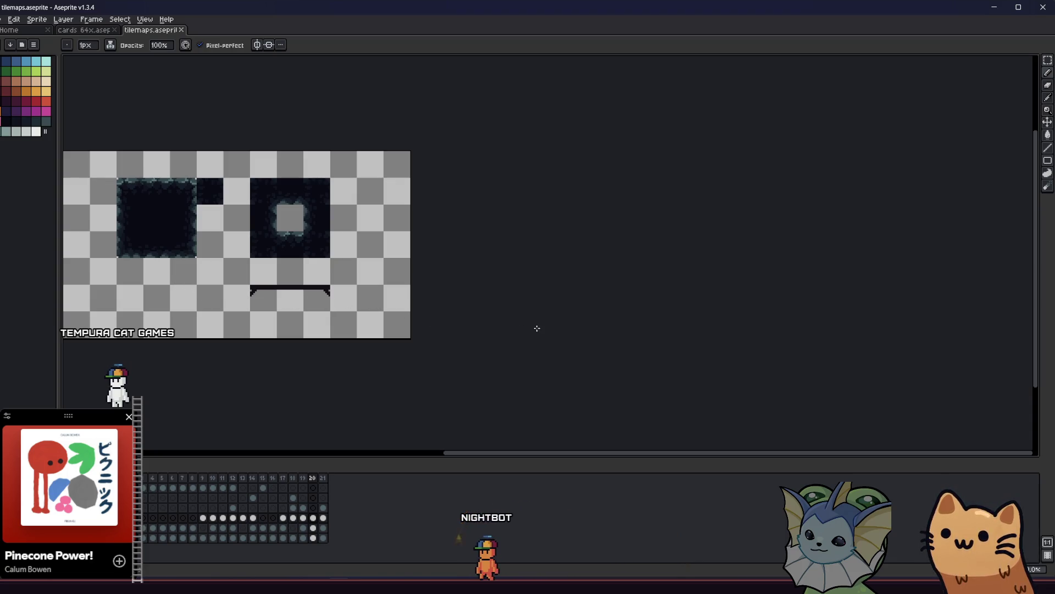
scroll(417, 312, up, 3)
scroll(377, 272, up, 2)
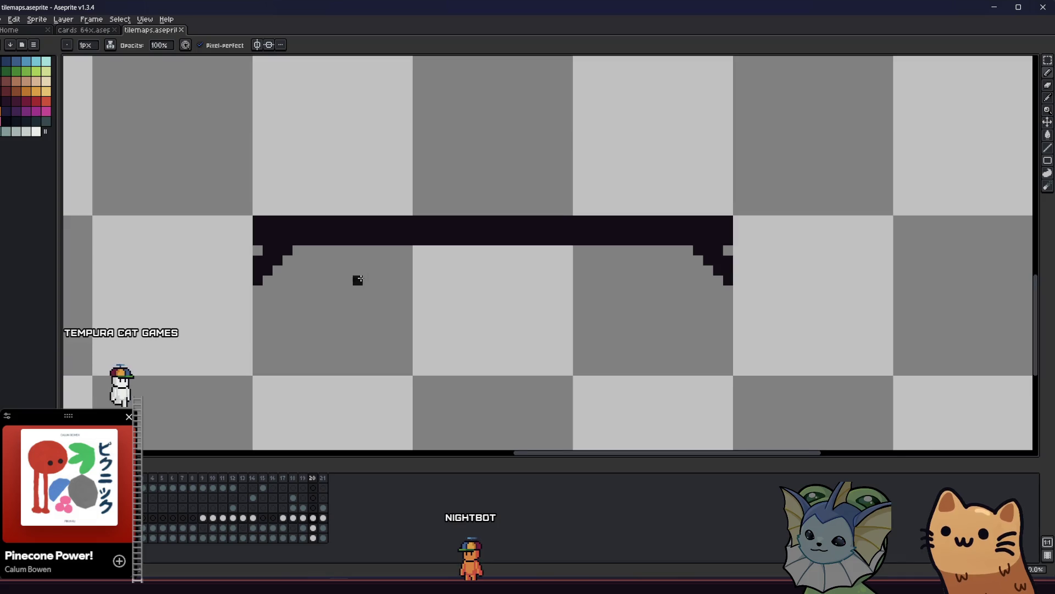
click(3, 95)
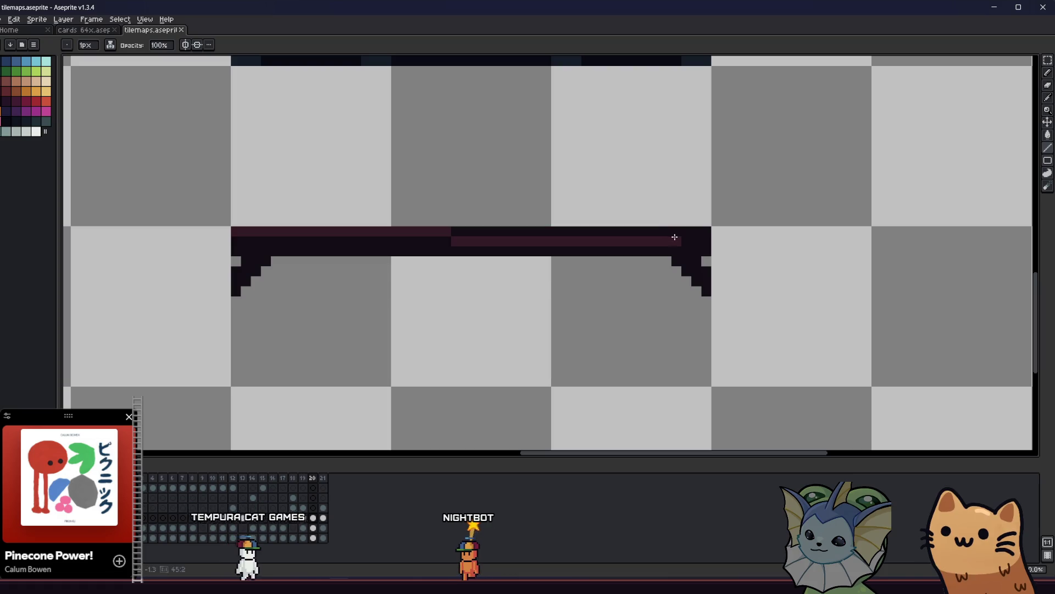
shift+click(330, 227)
shift+click(379, 229)
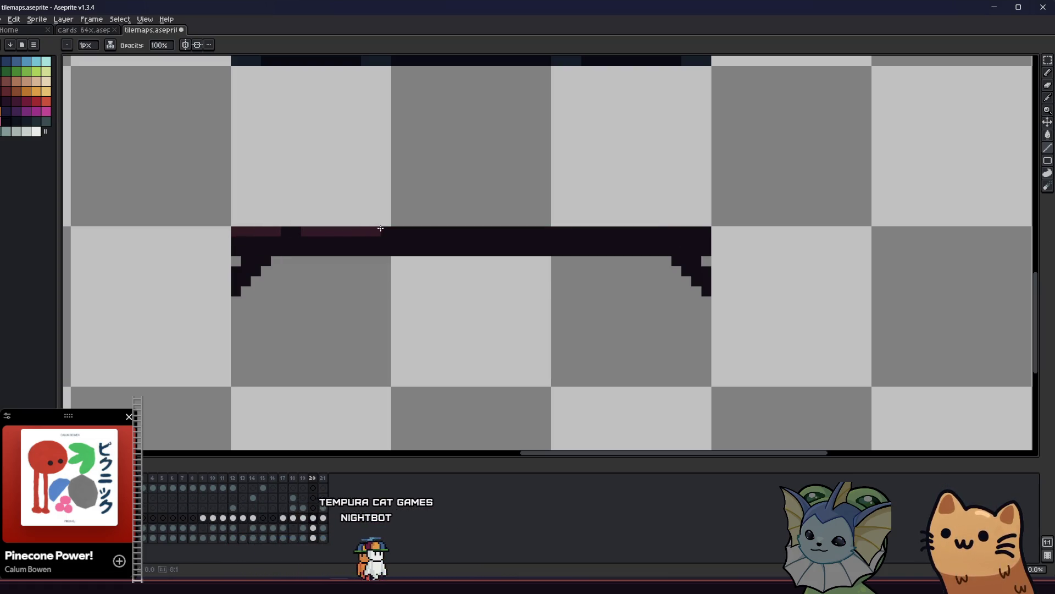
Add more pink highlight stripes along the top row and save the tilemap
click(405, 229)
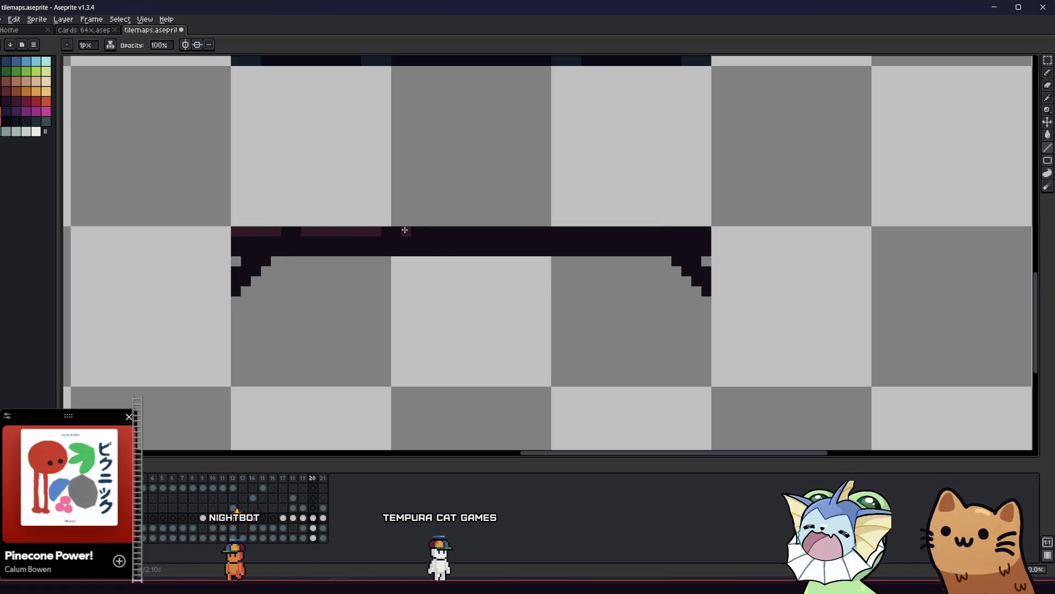
shift+click(466, 230)
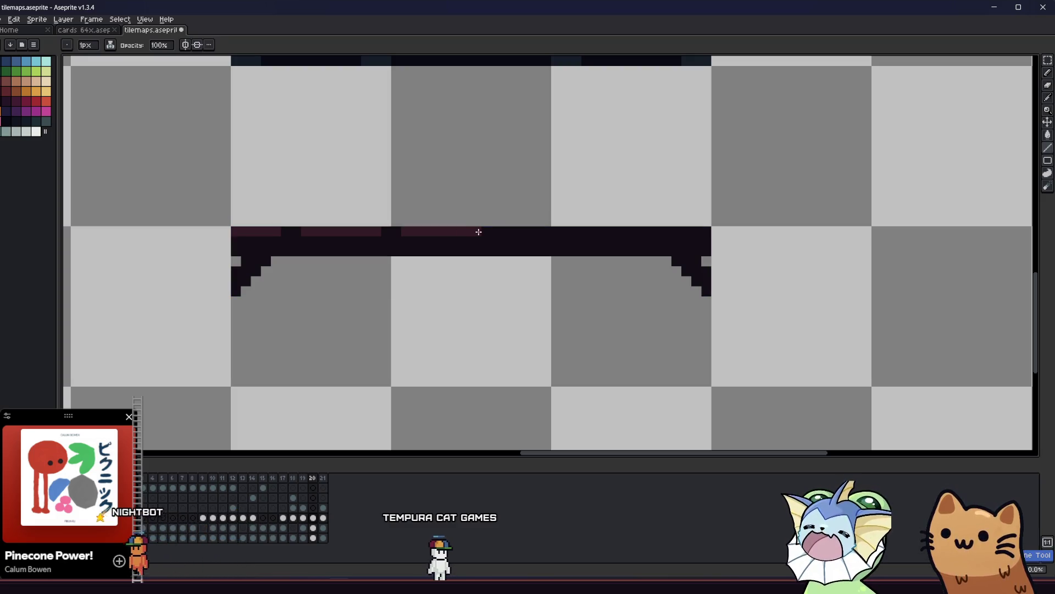
click(484, 230)
shift+click(526, 230)
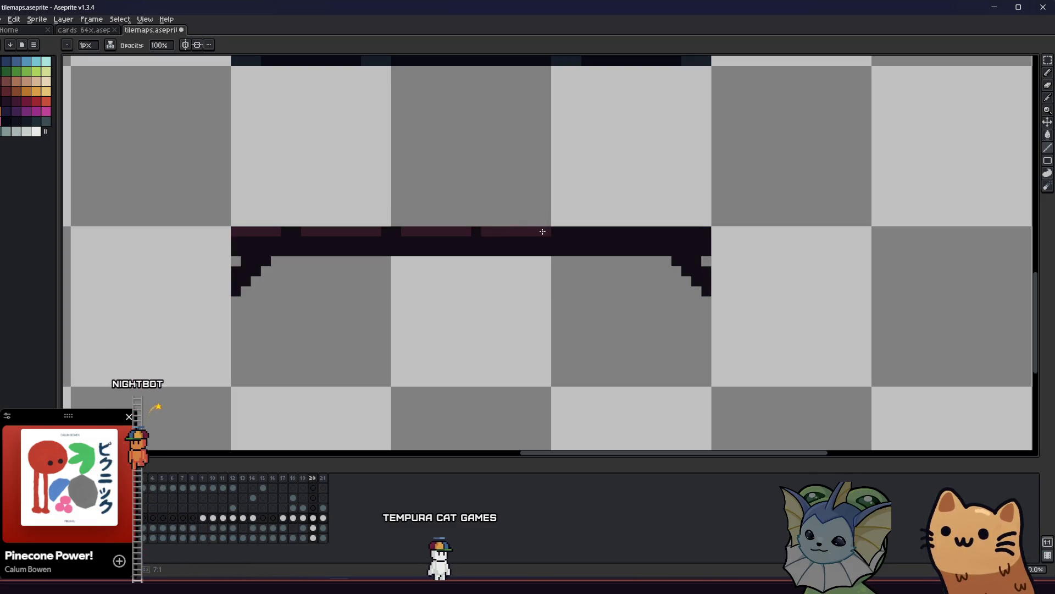
key(ctrl+s)
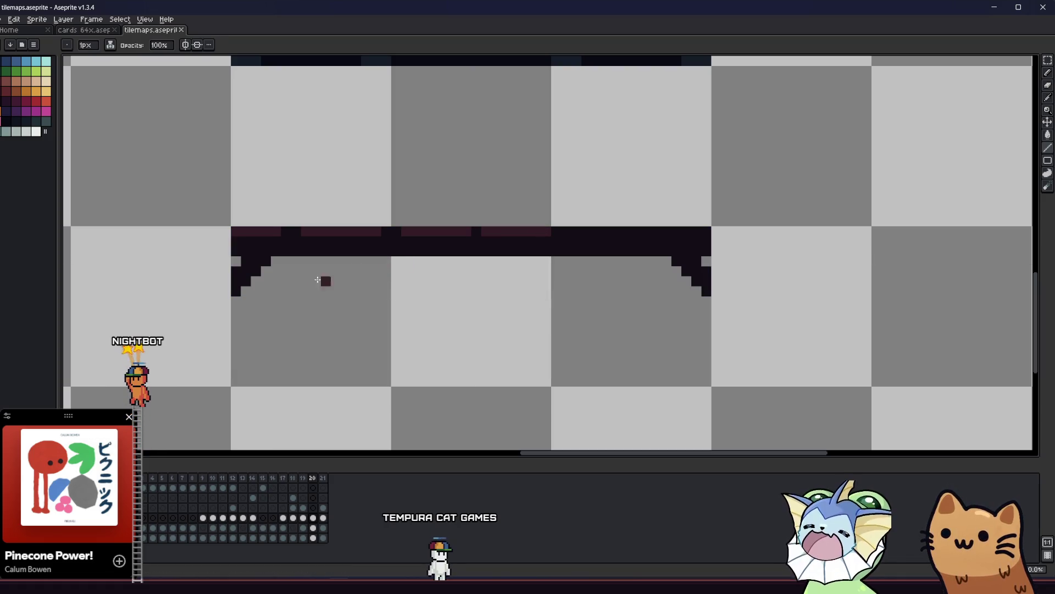
Extend the stripes to the bar's right edge and fill the top-left gap pink
click(563, 231)
shift+click(640, 231)
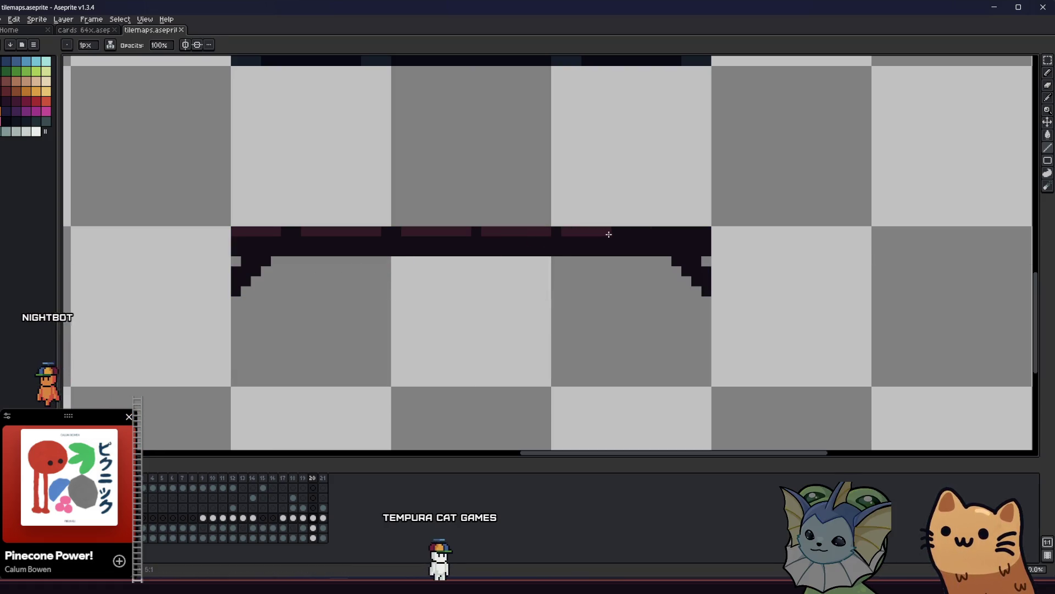
shift+click(705, 233)
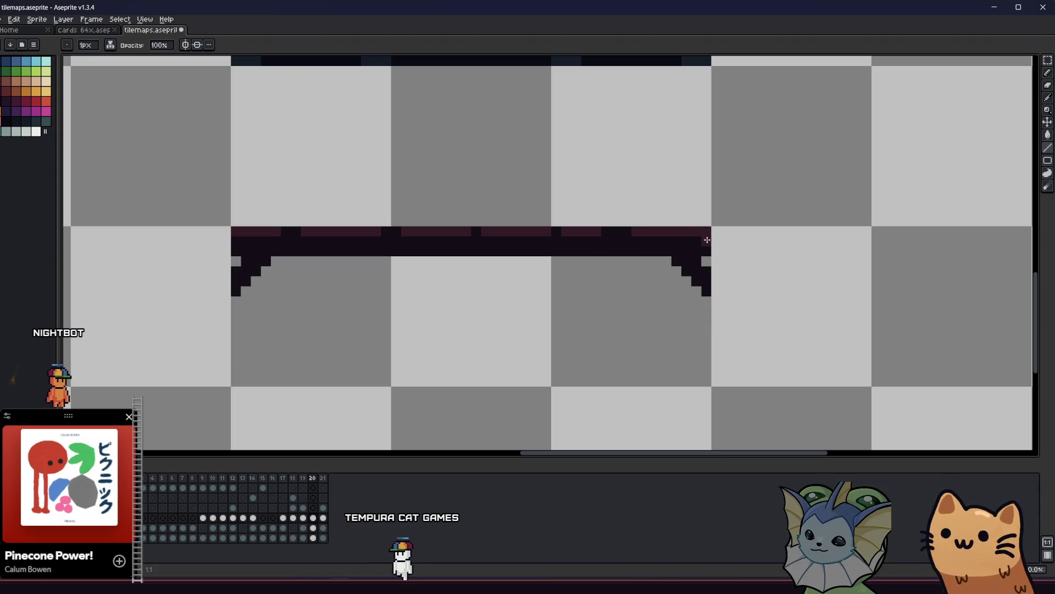
scroll(239, 243, down, 2)
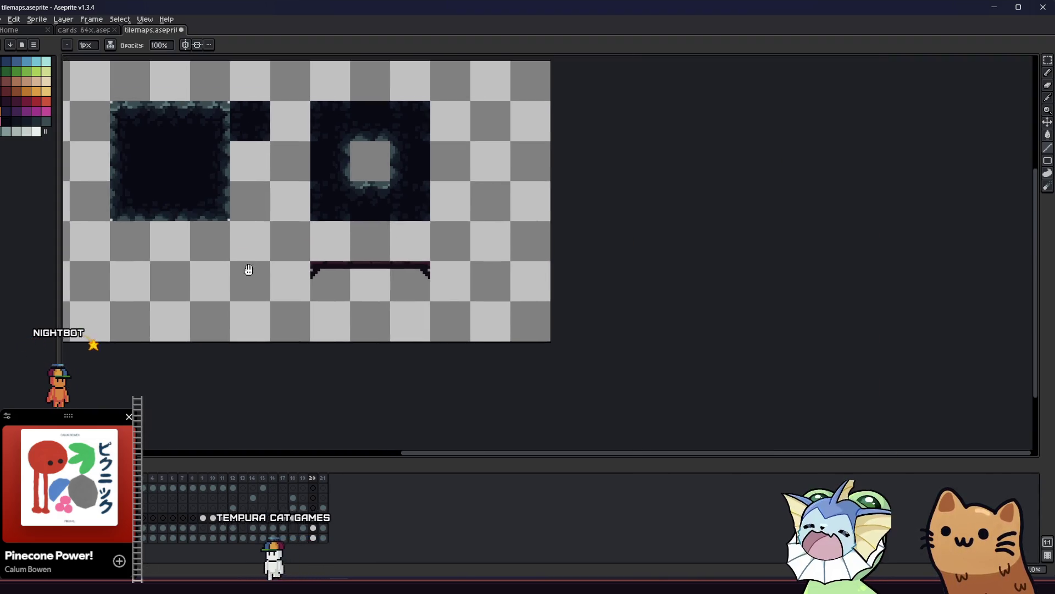
scroll(299, 261, up, 2)
scroll(261, 279, right, 3)
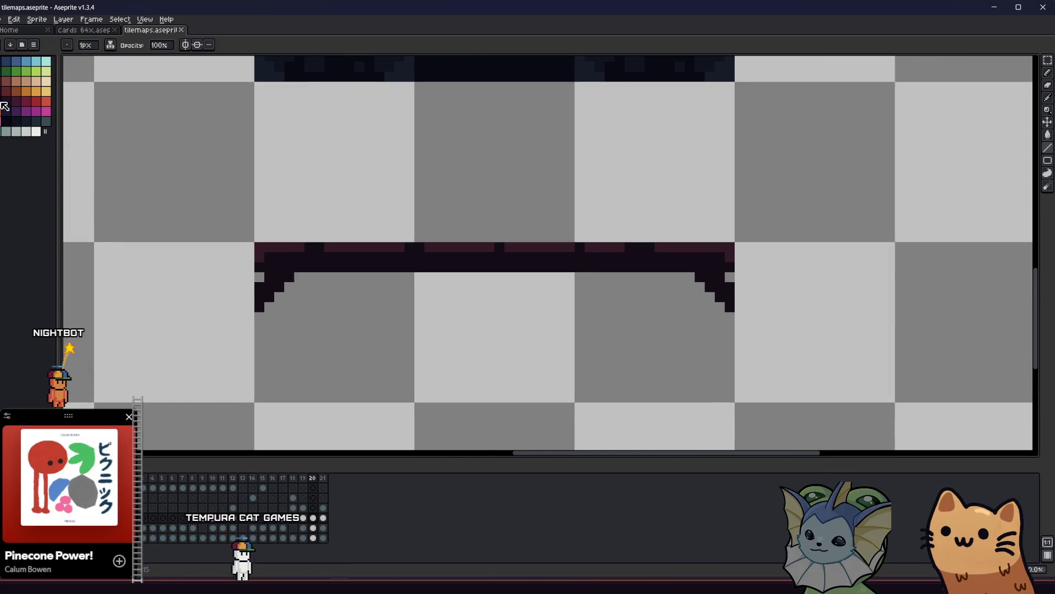
key(g)
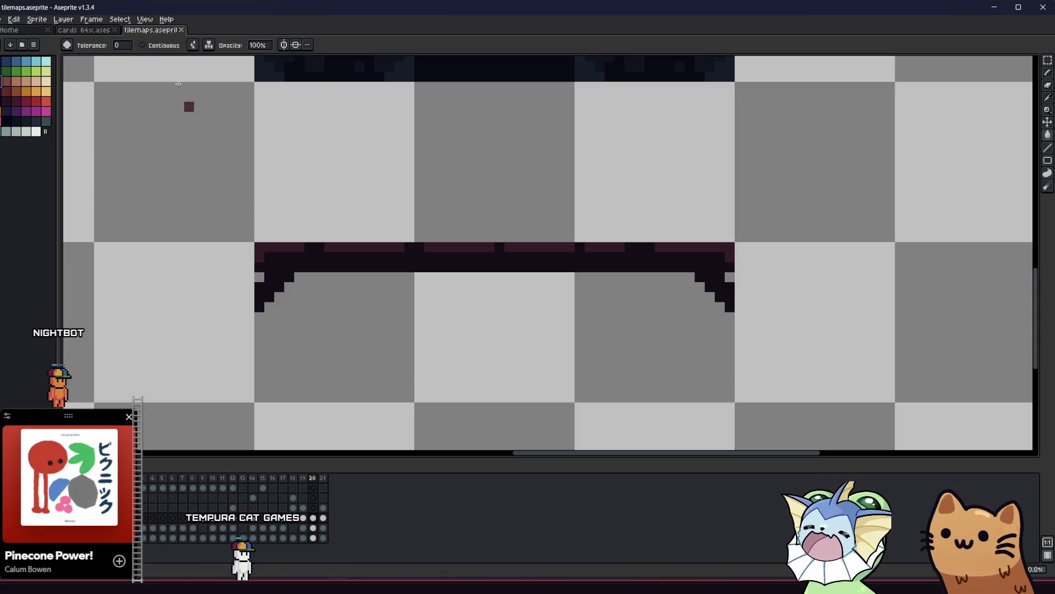
click(285, 253)
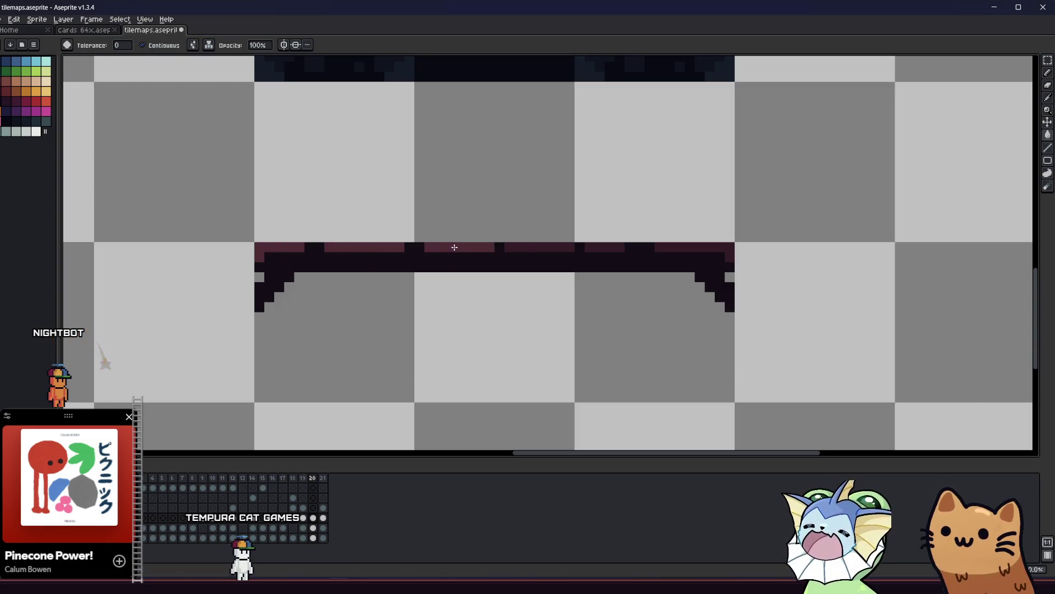
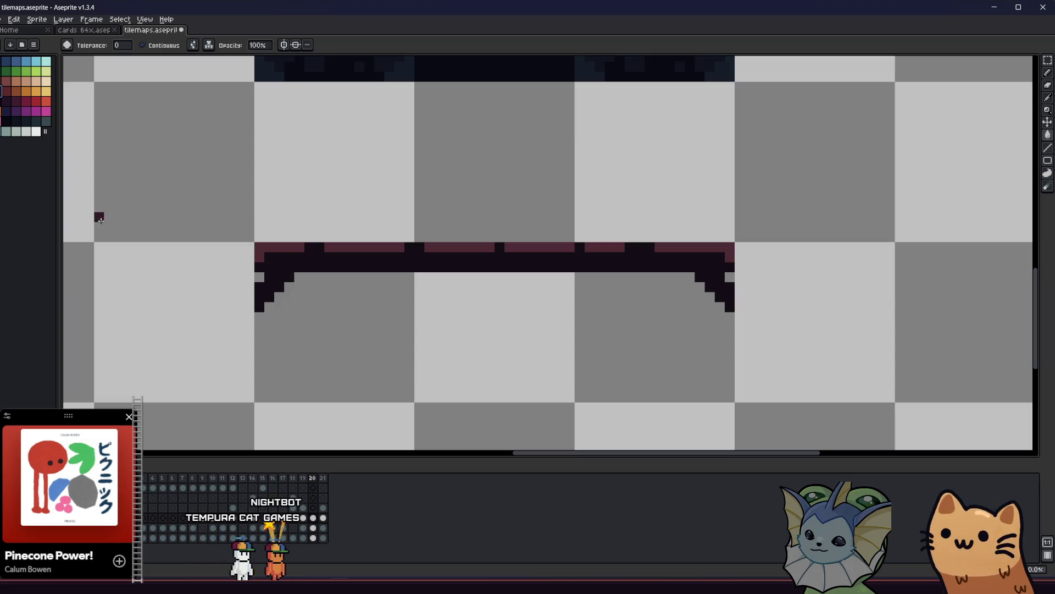
Paint the platform's bottom pixel row maroon and flood-fill its dark band maroon
key(b)
drag(283, 270, 714, 267)
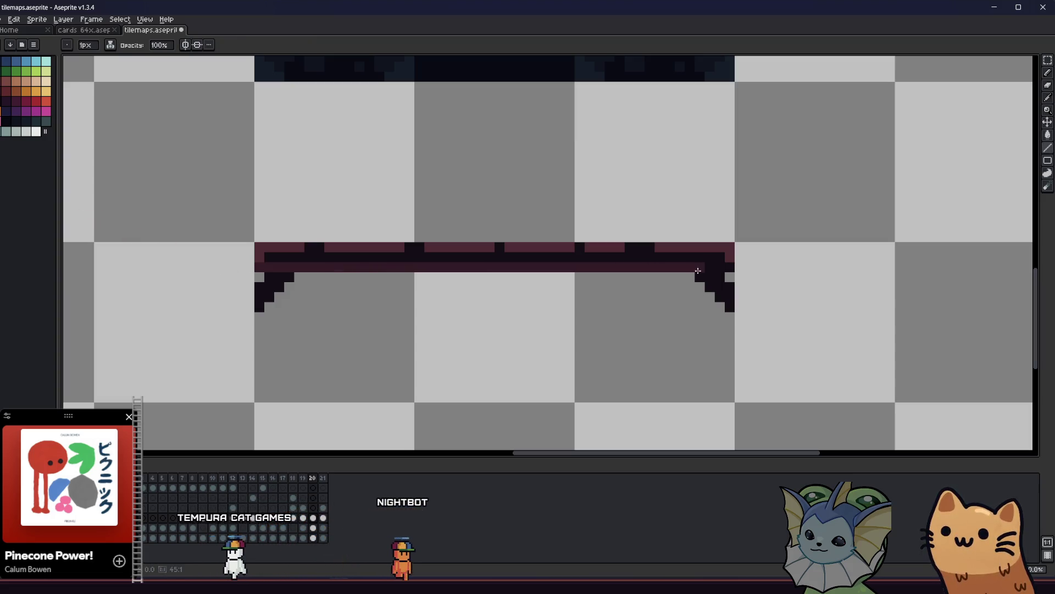
key(g)
click(695, 256)
scroll(165, 231, down, 1)
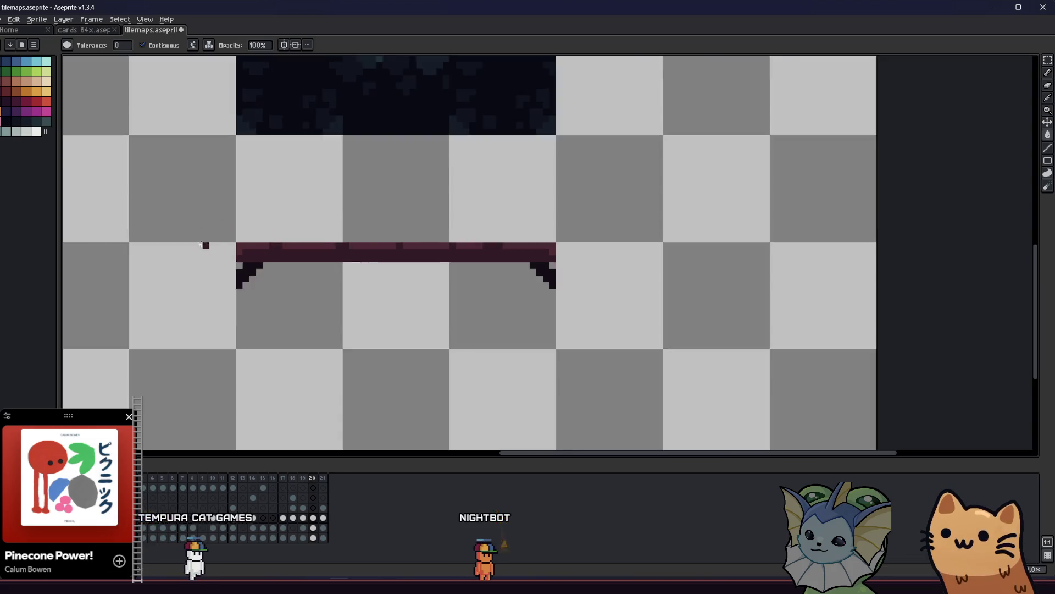
scroll(236, 259, up, 2)
Sample a colour and pencil a dark pixel row along the platform, then save
key(b)
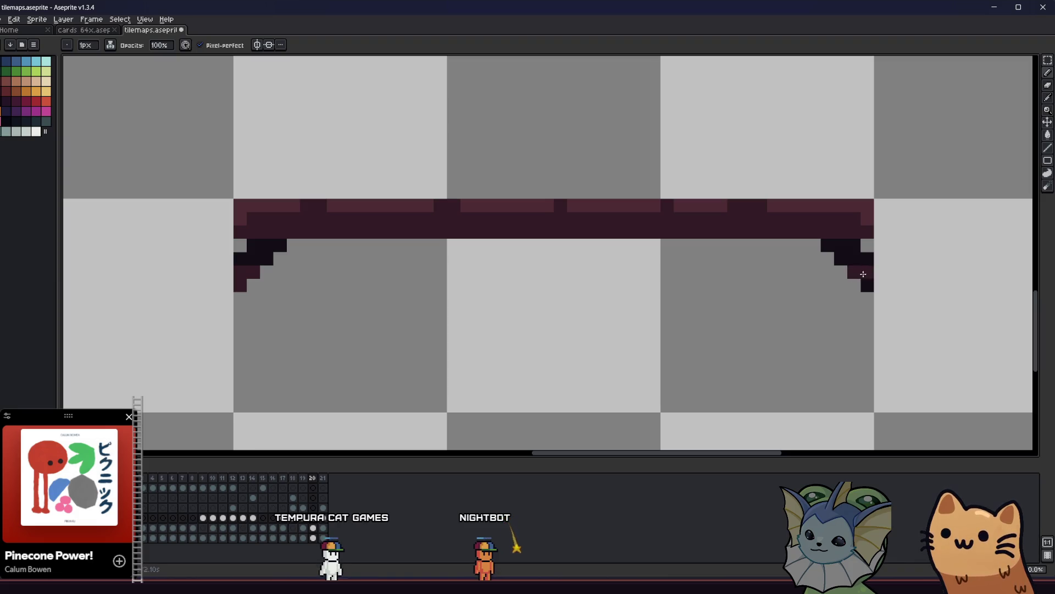
scroll(769, 300, down, 5)
mouse_move(691, 308)
mouse_down()
mouse_move(587, 327)
mouse_move(558, 313)
mouse_move(414, 313)
mouse_up()
scroll(414, 312, up, 8)
key(i)
scroll(448, 314, down, 5)
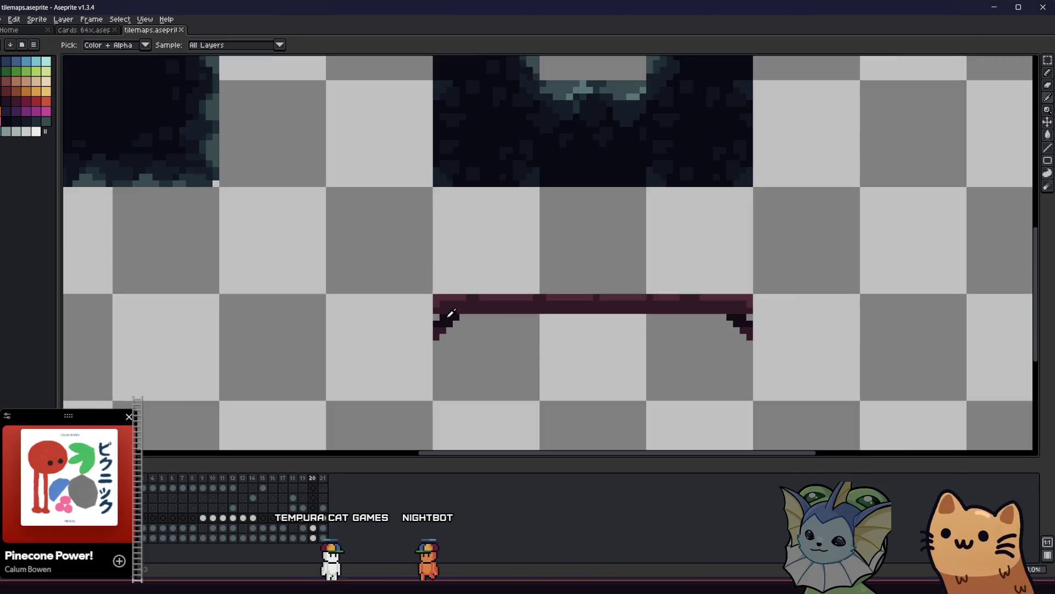
key(b)
scroll(436, 313, up, 1)
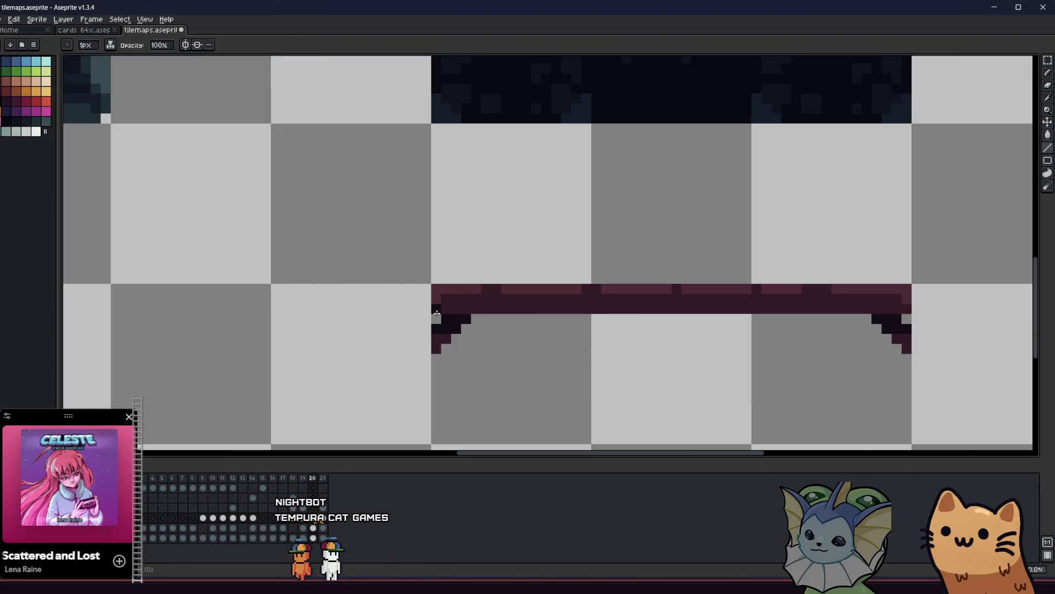
drag(450, 311, 906, 307)
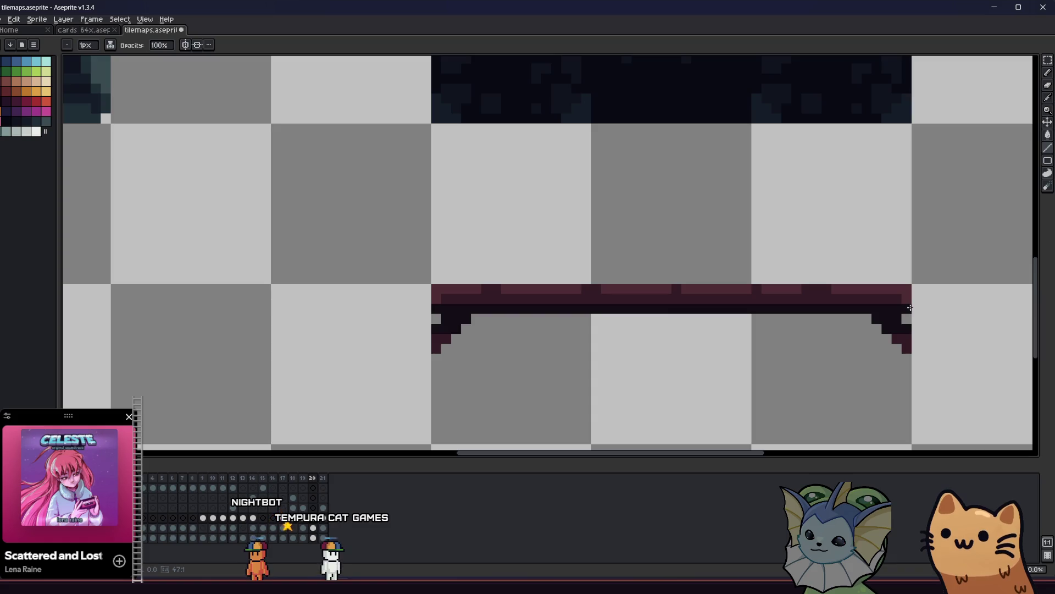
key(ctrl+s)
Re-centre on the platform and keep touching up its rows with fill and pencil
drag(451, 336, 353, 342)
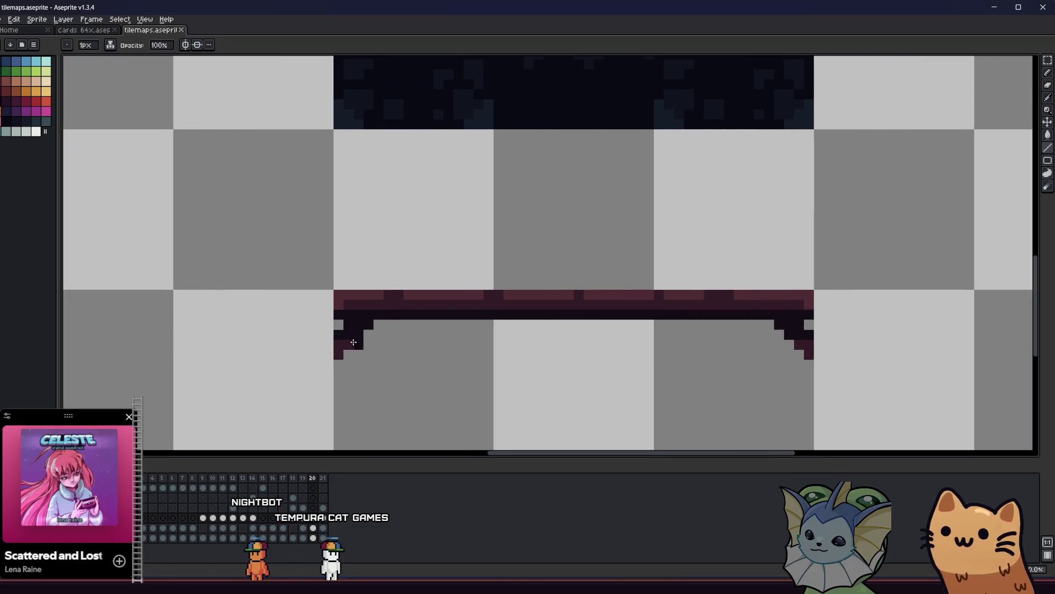
key(g)
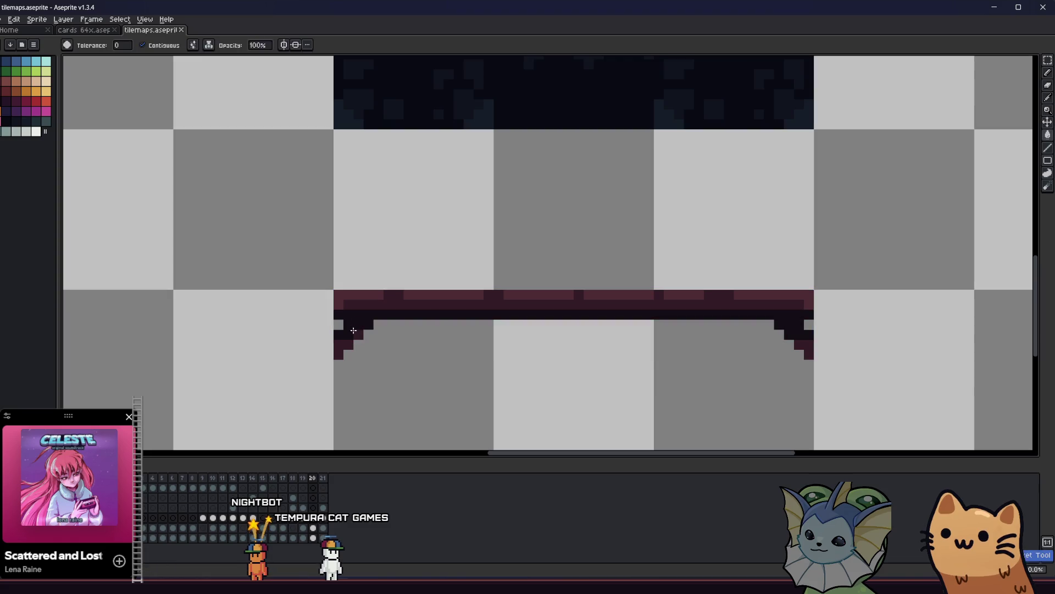
key(g)
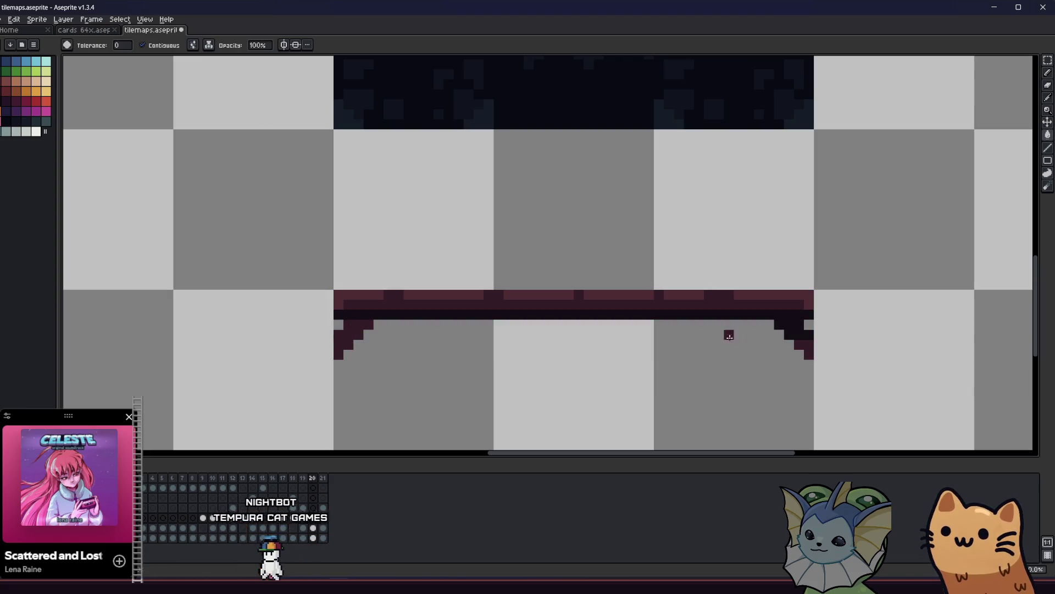
key(b)
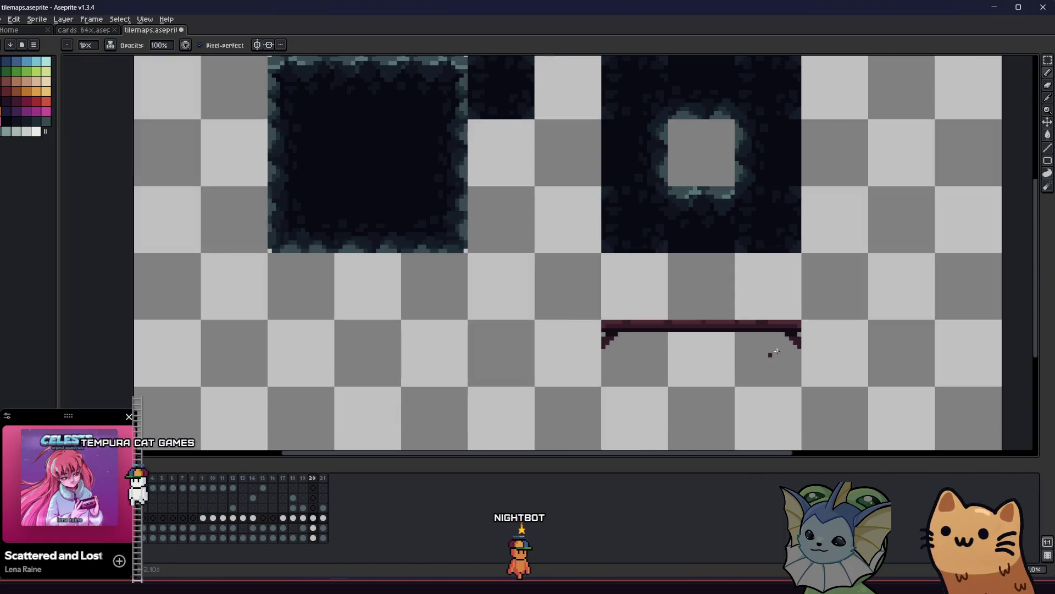
scroll(768, 353, down, 3)
scroll(632, 358, right, 2)
key(v)
key(b)
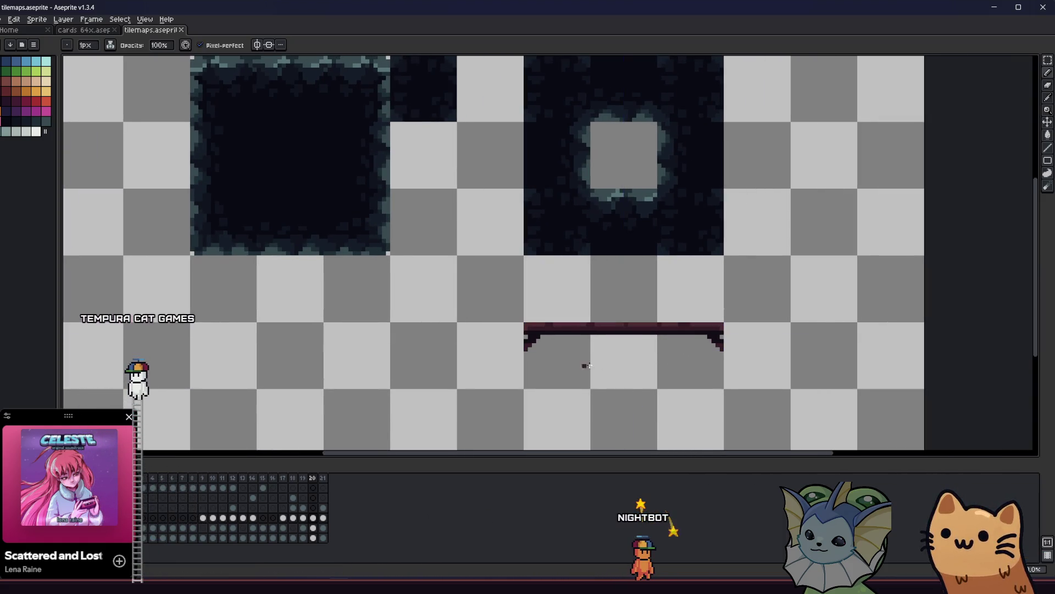
mouse_move(585, 365)
mouse_down()
mouse_move(358, 381)
mouse_move(337, 360)
mouse_up()
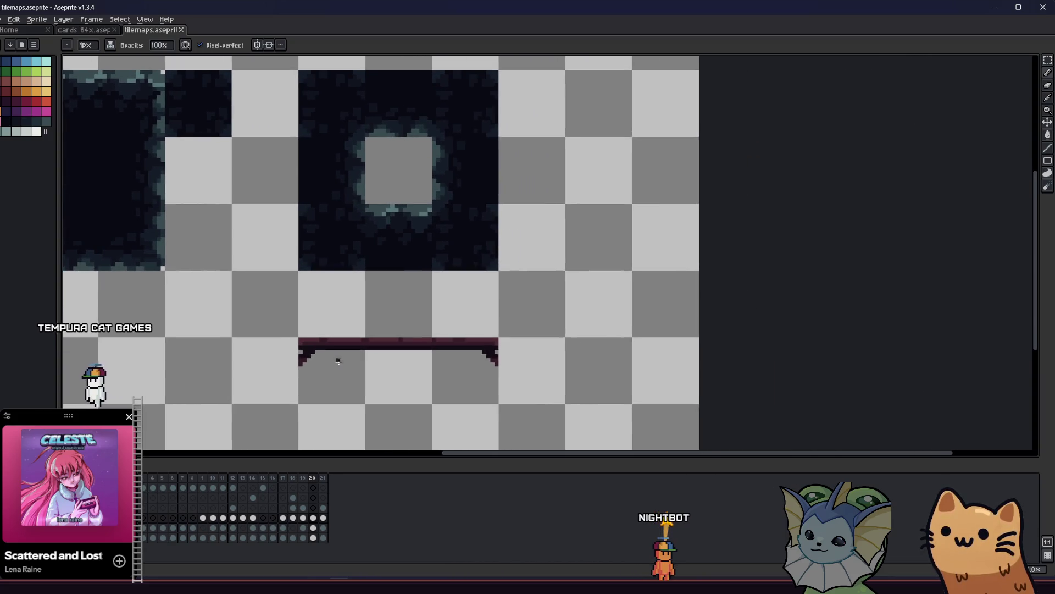
scroll(308, 352, up, 4)
scroll(262, 319, down, 2)
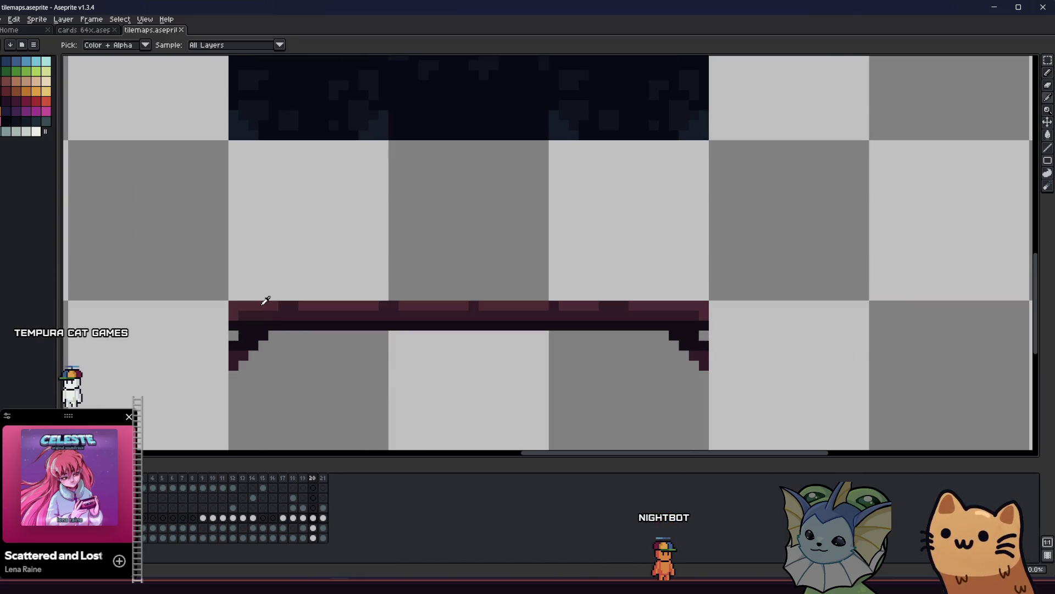
key(b)
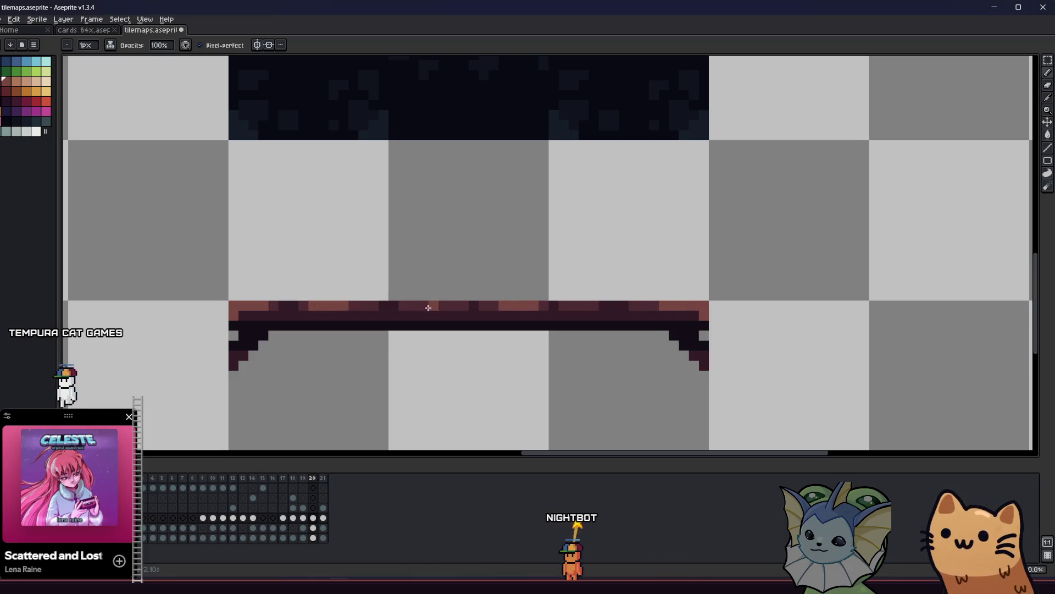
Zoom and pan to centre the view on the platform plank
scroll(438, 306, down, 3)
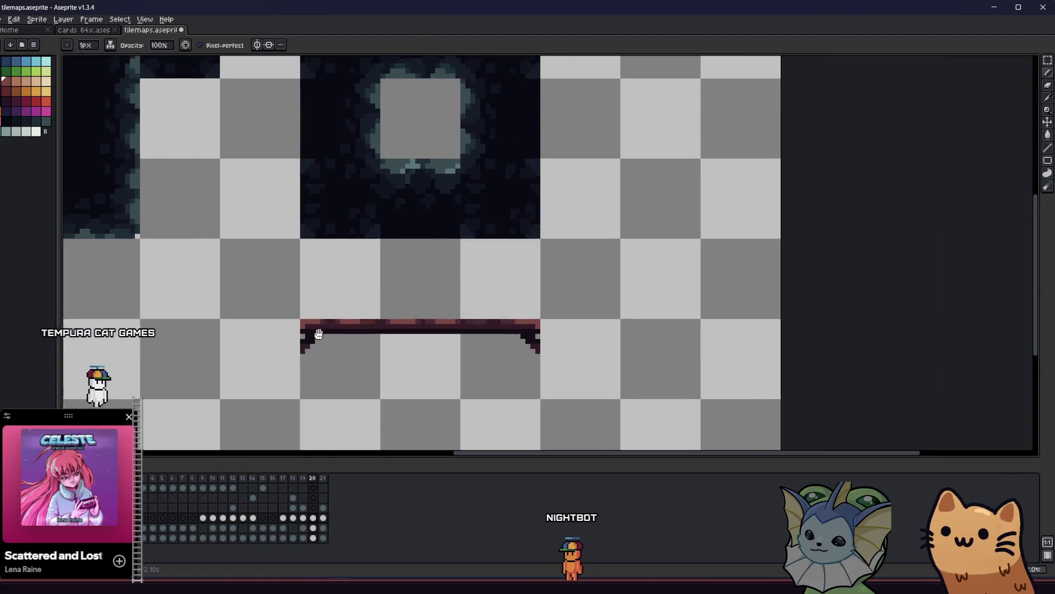
scroll(421, 343, up, 2)
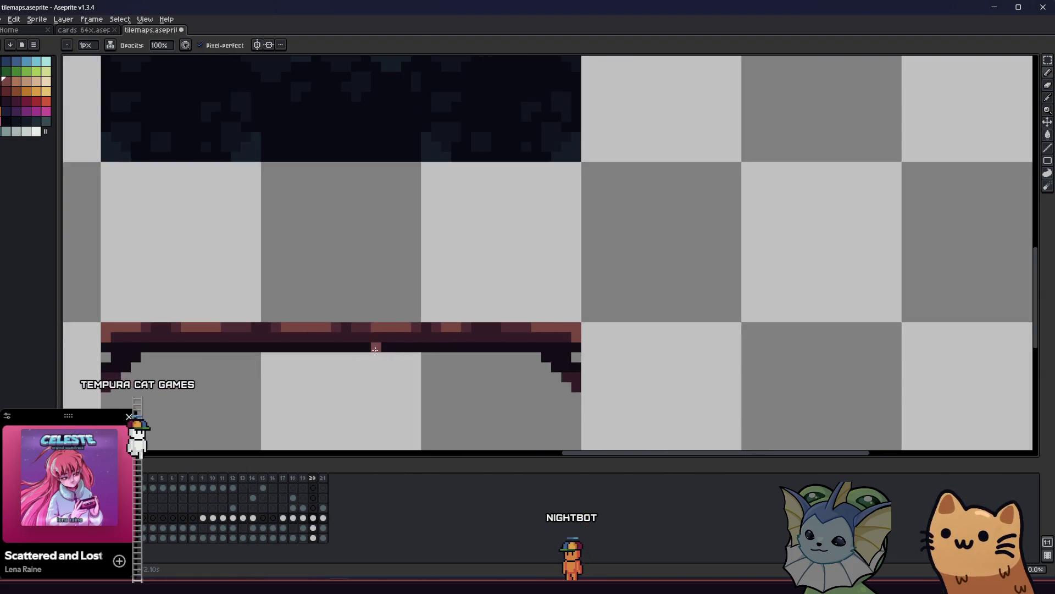
scroll(458, 328, down, 2)
scroll(484, 330, up, 3)
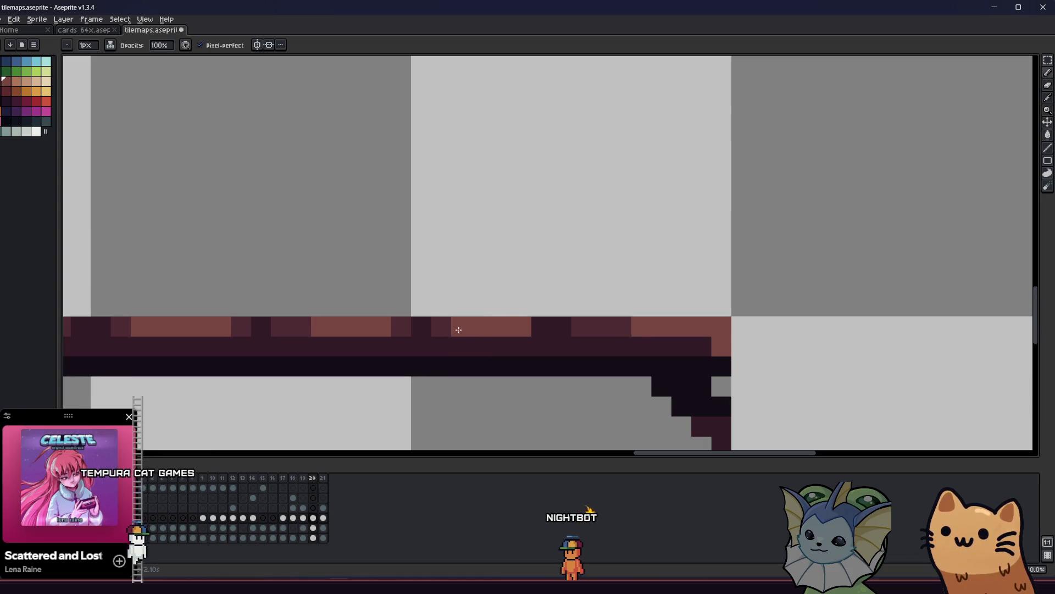
scroll(559, 328, down, 3)
scroll(559, 328, down, 1)
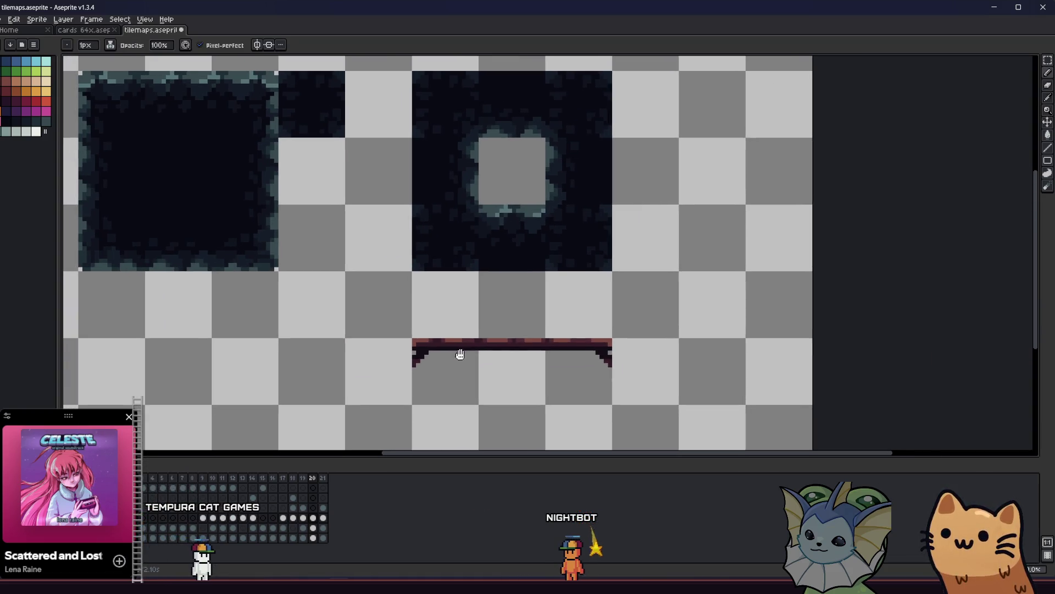
scroll(513, 351, down, 1)
drag(492, 358, 407, 355)
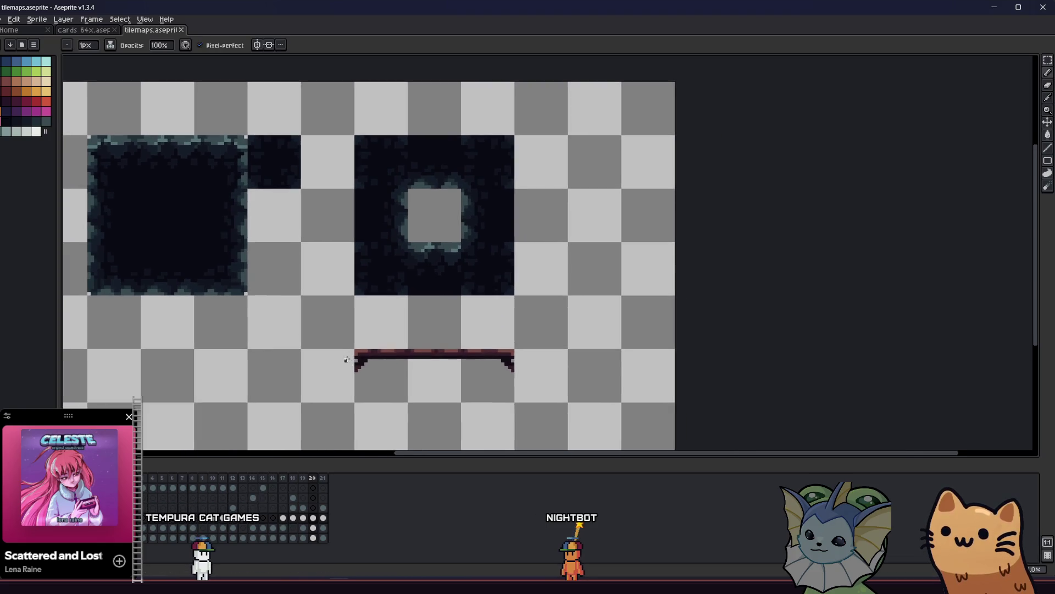
scroll(401, 356, up, 2)
scroll(402, 356, up, 2)
Sample a colour from the plank with the eyedropper and return to the pencil
key(alt)
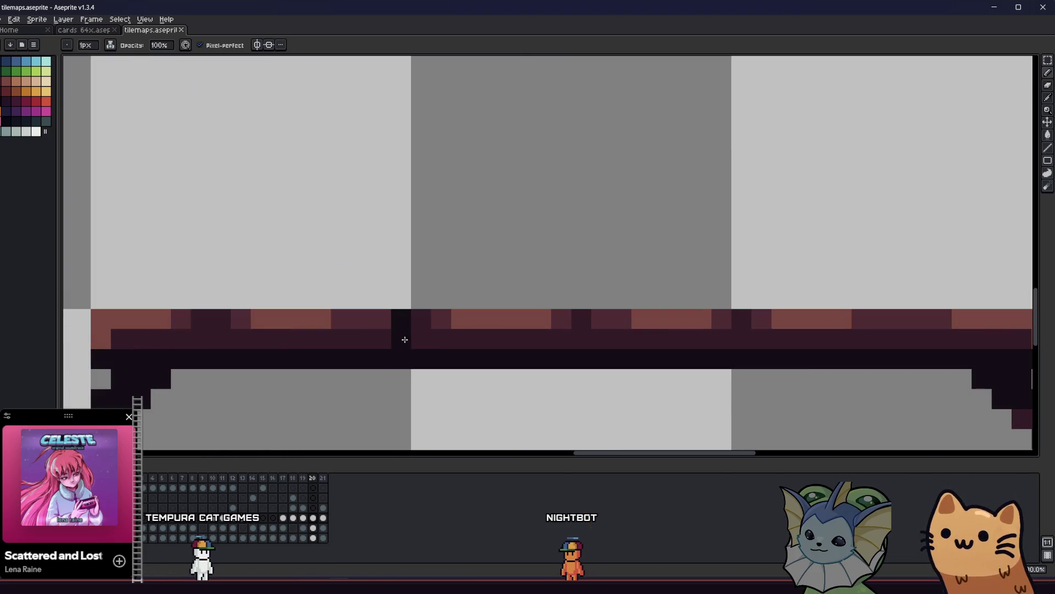
scroll(730, 324, down, 4)
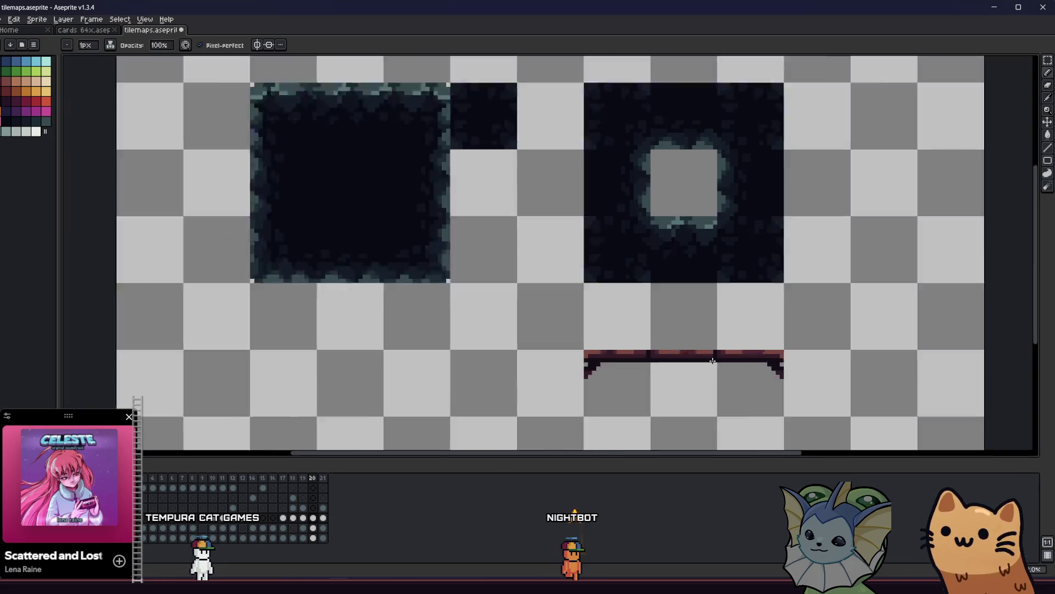
drag(617, 358, 546, 378)
scroll(522, 372, up, 3)
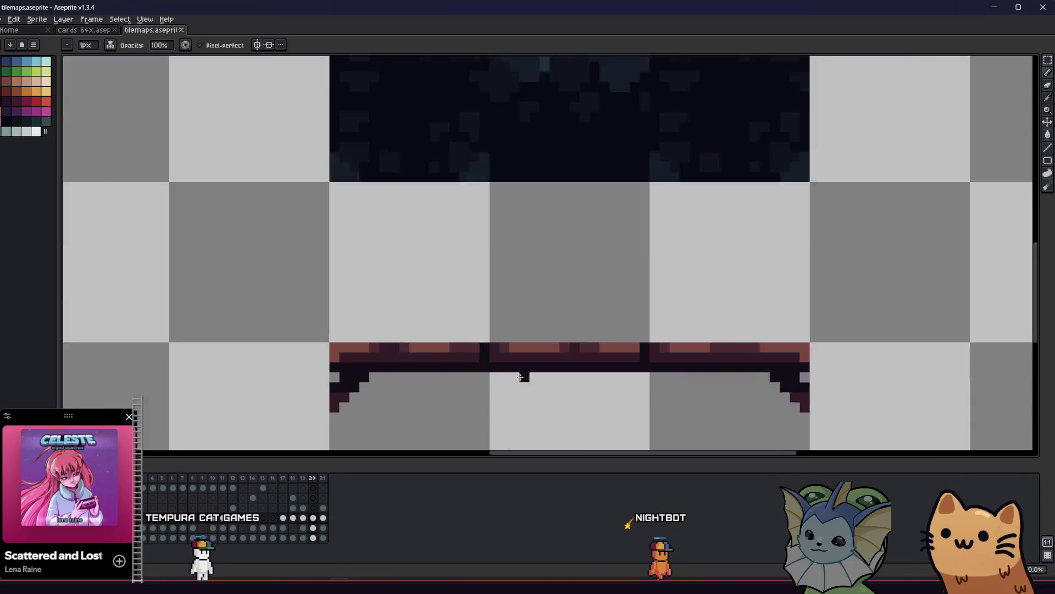
scroll(599, 349, down, 3)
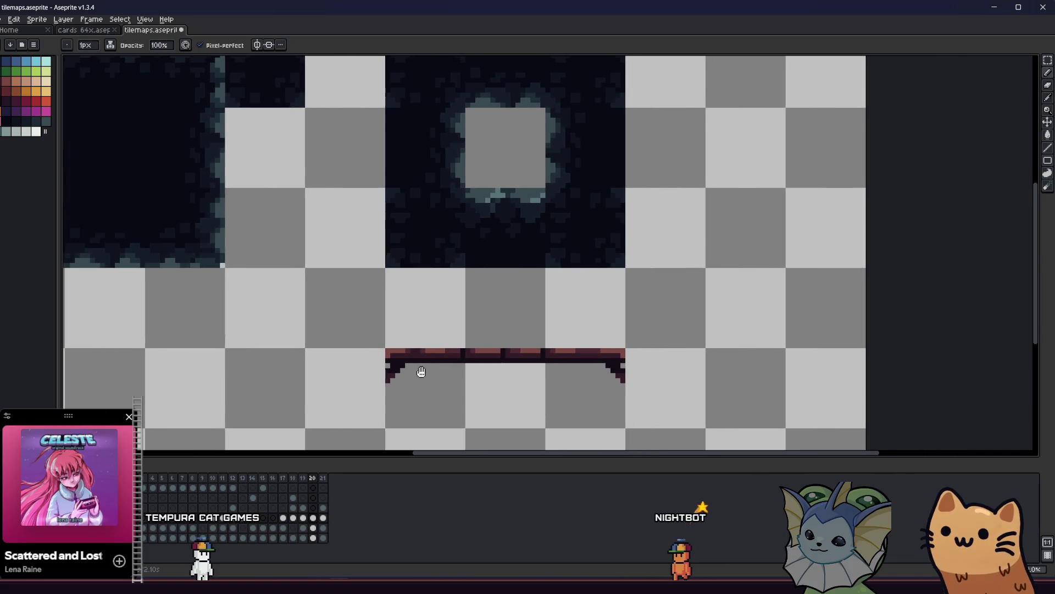
scroll(420, 370, up, 2)
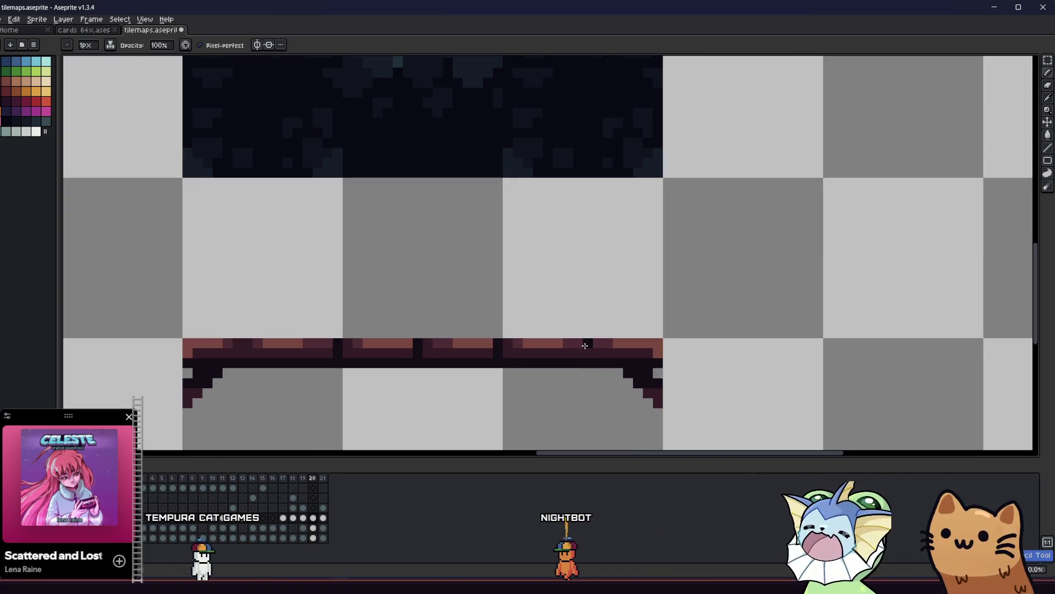
scroll(253, 345, down, 2)
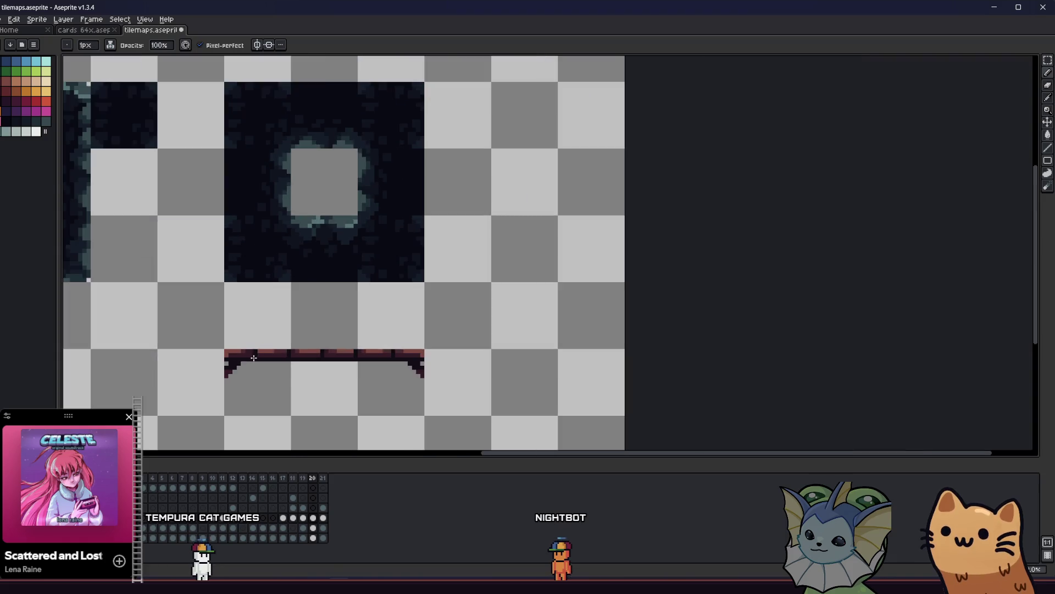
scroll(257, 339, down, 1)
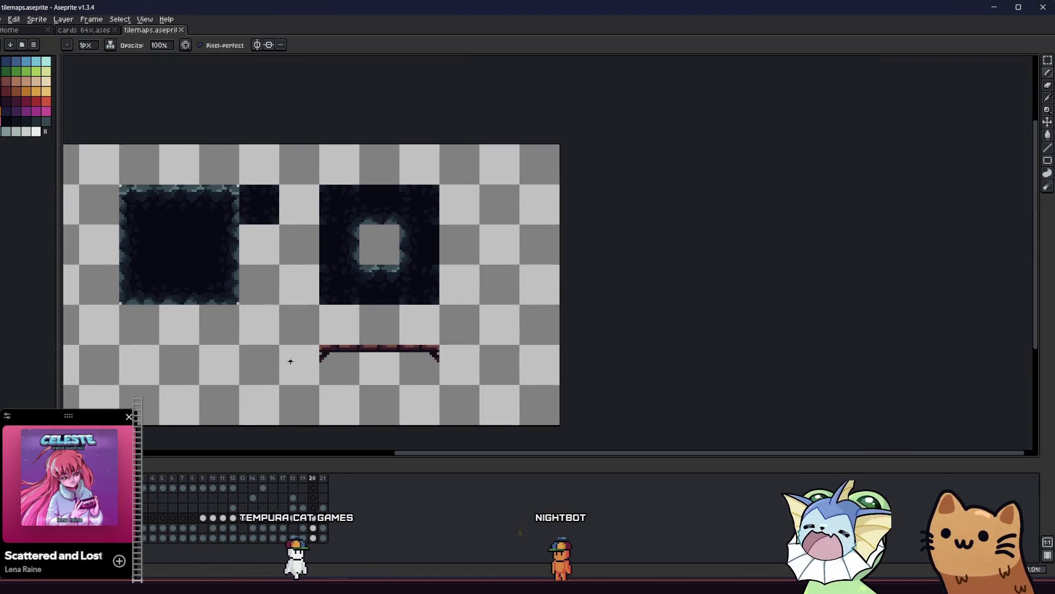
scroll(280, 351, down, 1)
scroll(271, 338, up, 2)
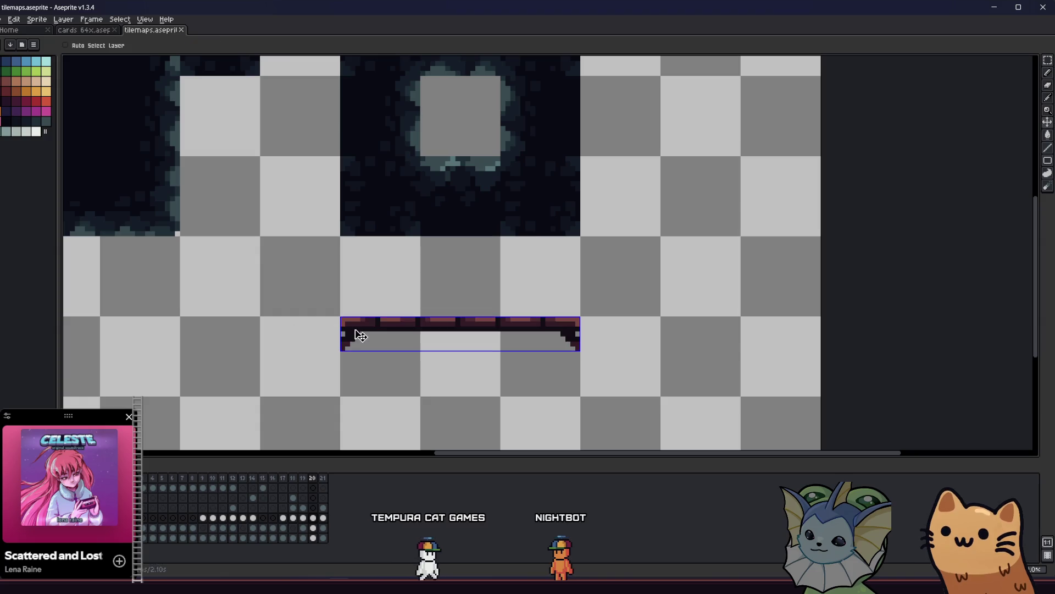
scroll(465, 324, up, 1)
key(i)
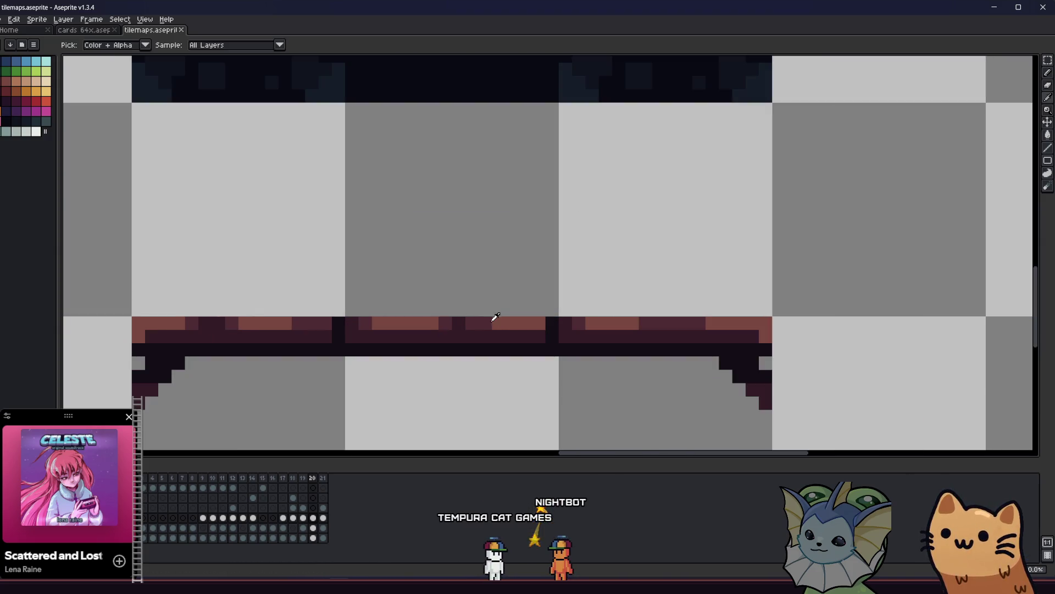
key(b)
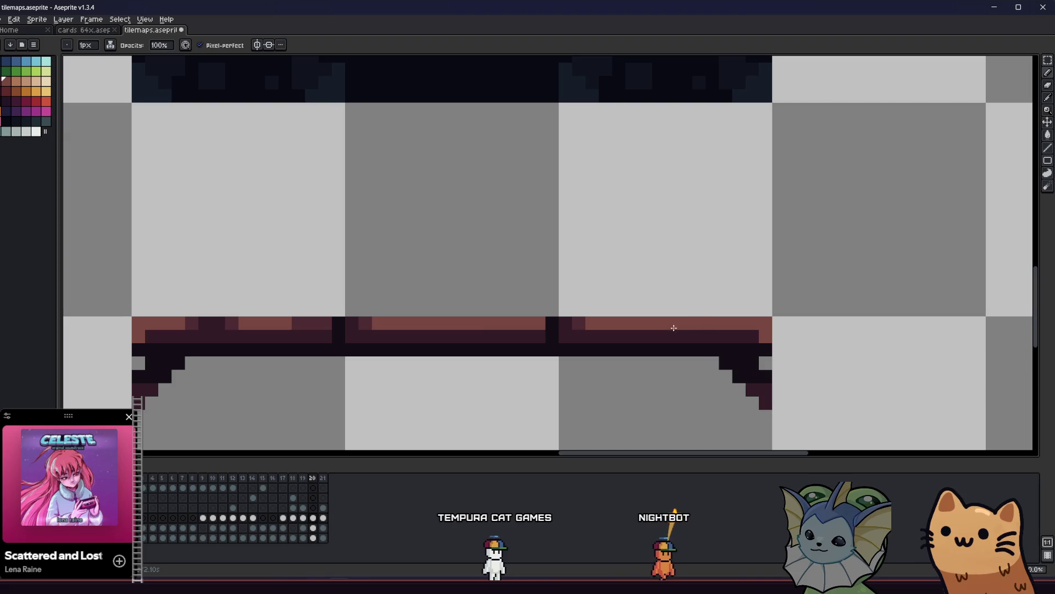
Undo the last stroke, lighten two dark pixels on the plank's top row, and save
key(ctrl+z)
scroll(242, 324, down, 5)
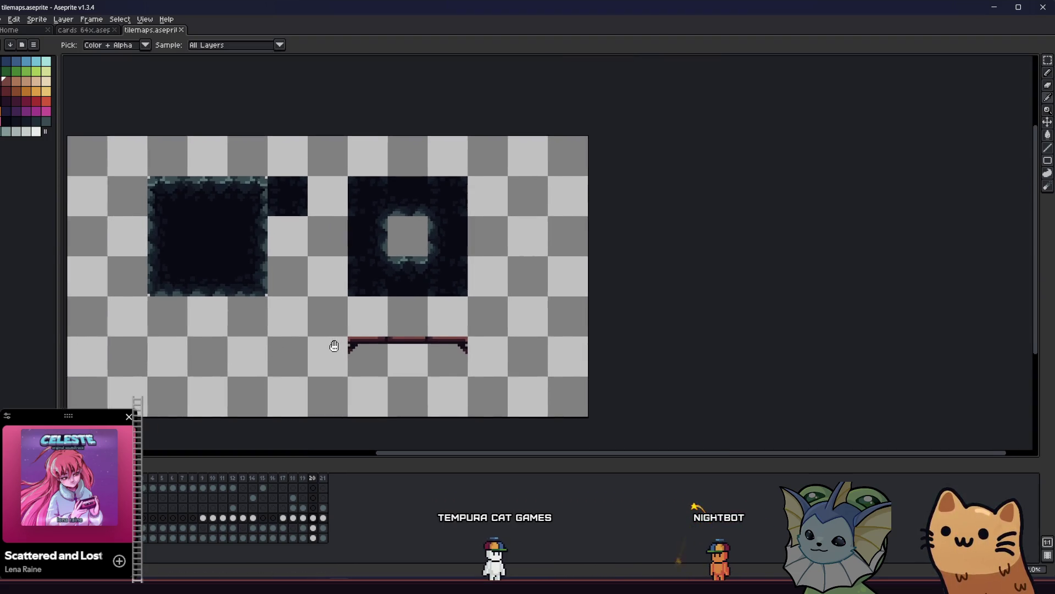
scroll(341, 342, up, 5)
click(332, 308)
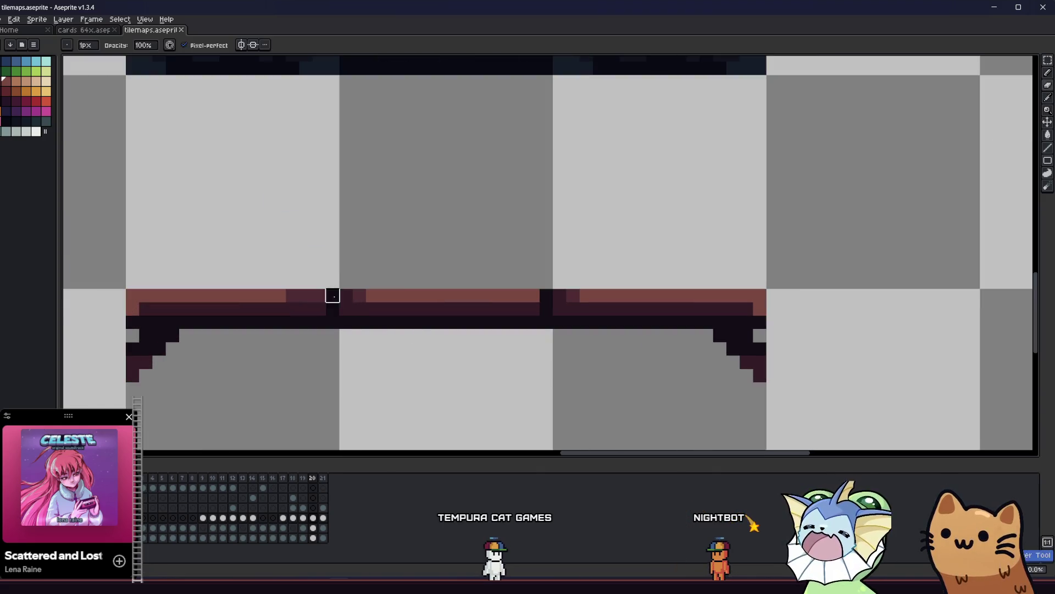
click(332, 295)
click(546, 295)
drag(358, 333, 394, 337)
scroll(394, 337, down, 5)
key(ctrl+s)
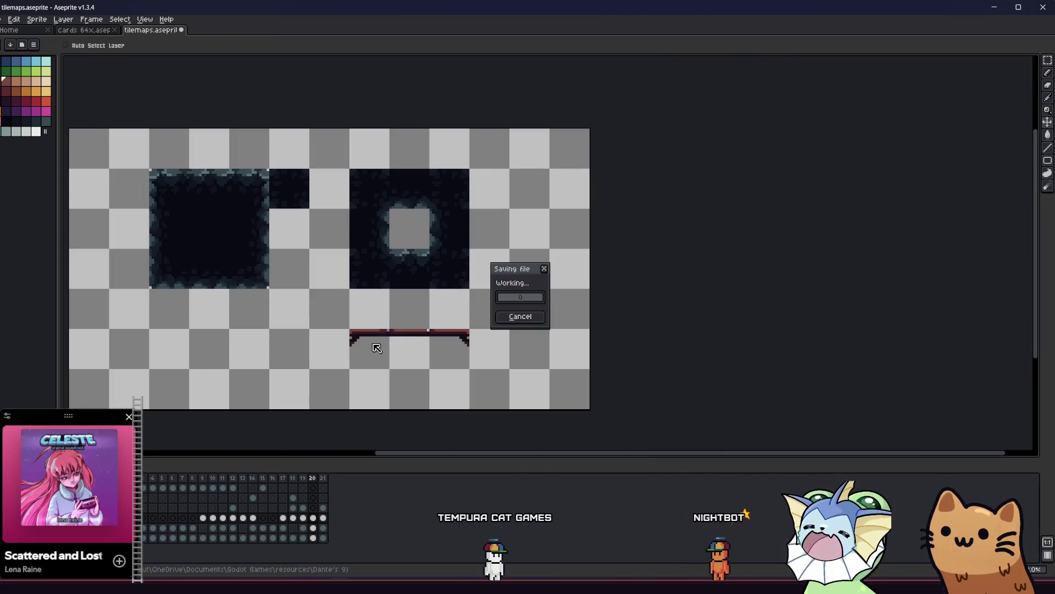
Frame the dark platform tile in view and switch to the pencil
drag(300, 345, 271, 343)
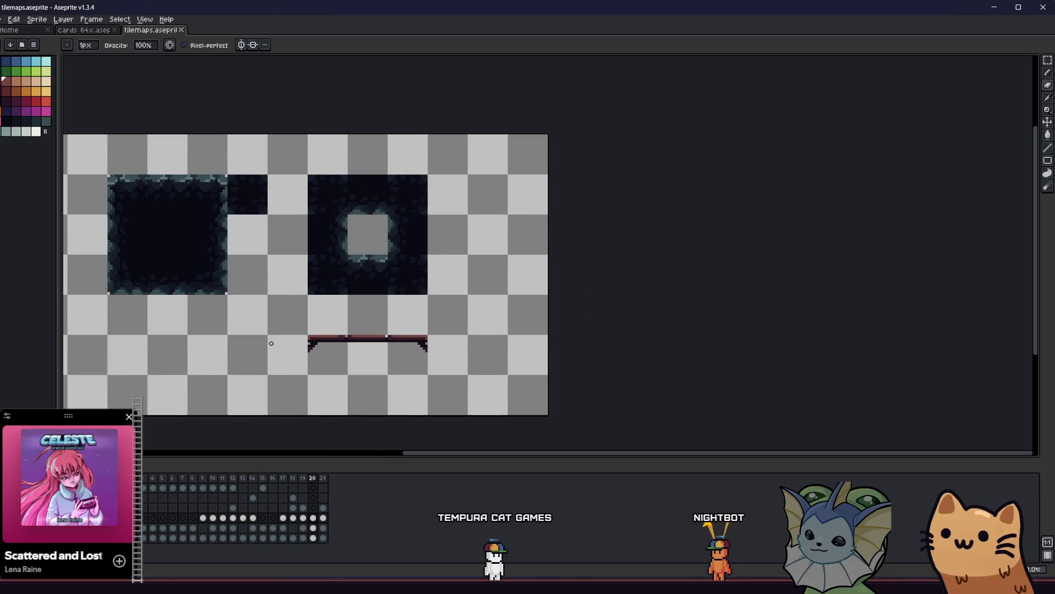
scroll(309, 331, up, 4)
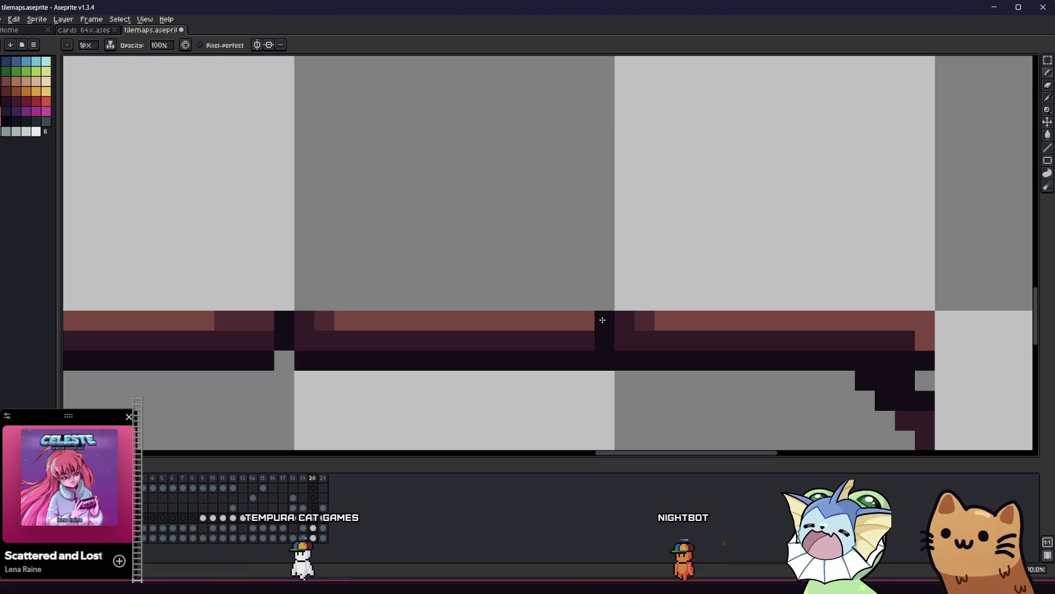
scroll(601, 329, down, 5)
drag(511, 380, 444, 378)
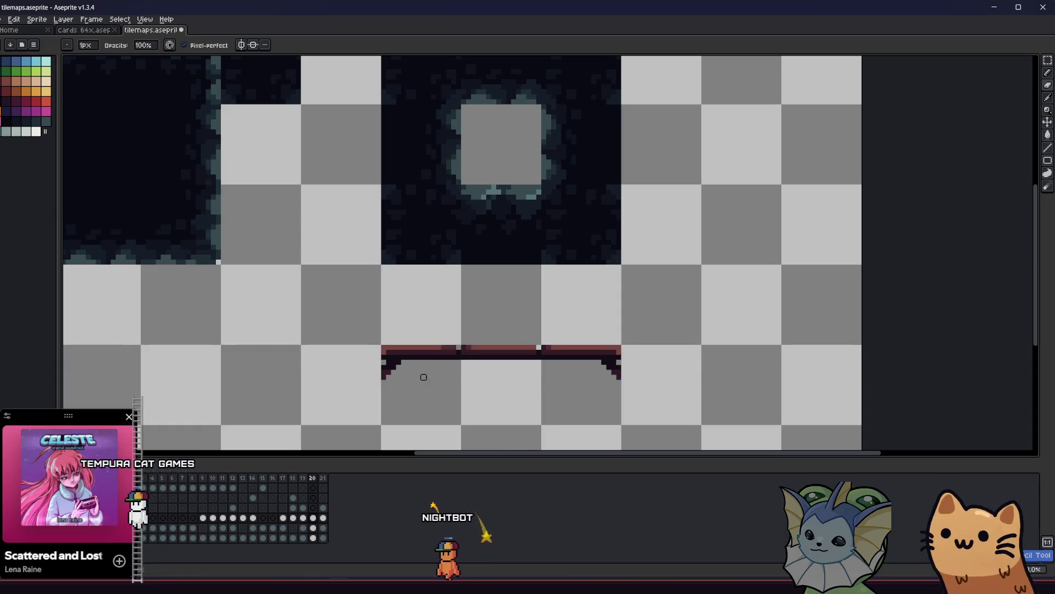
drag(424, 372, 365, 365)
scroll(365, 362, down, 2)
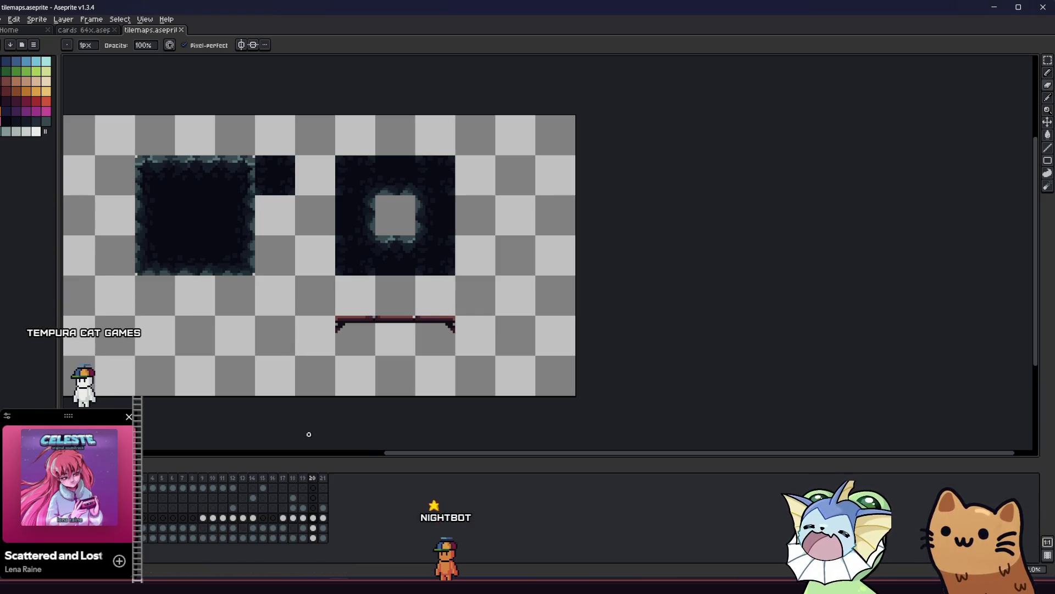
scroll(359, 374, down, 1)
scroll(418, 319, up, 5)
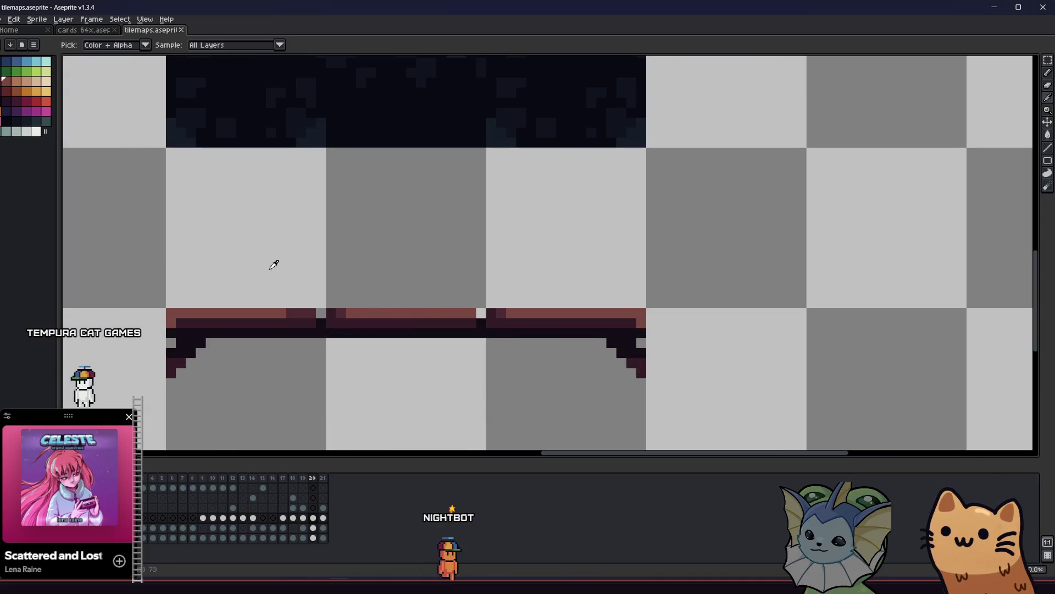
key(b)
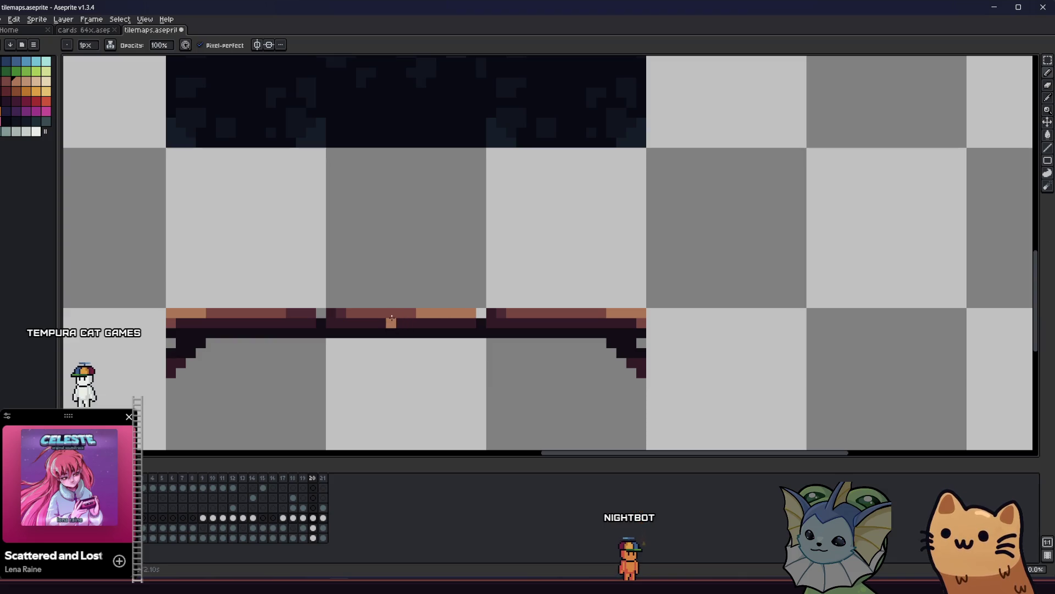
Sample the tan plank colour from the canvas and bring the platform tile back into view
scroll(405, 312, down, 3)
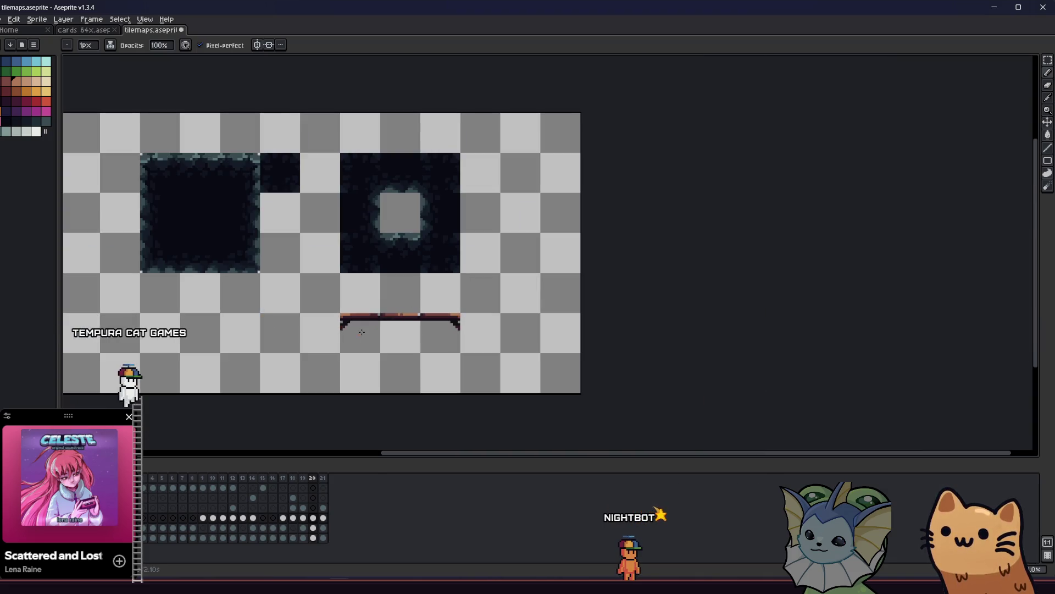
scroll(345, 336, up, 2)
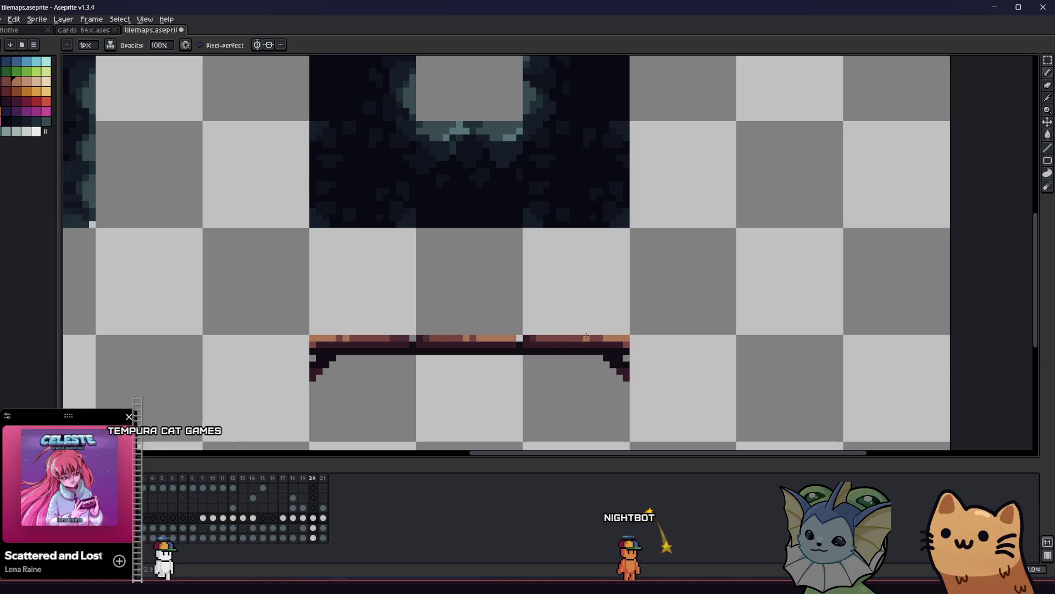
scroll(345, 335, down, 2)
drag(427, 353, 304, 368)
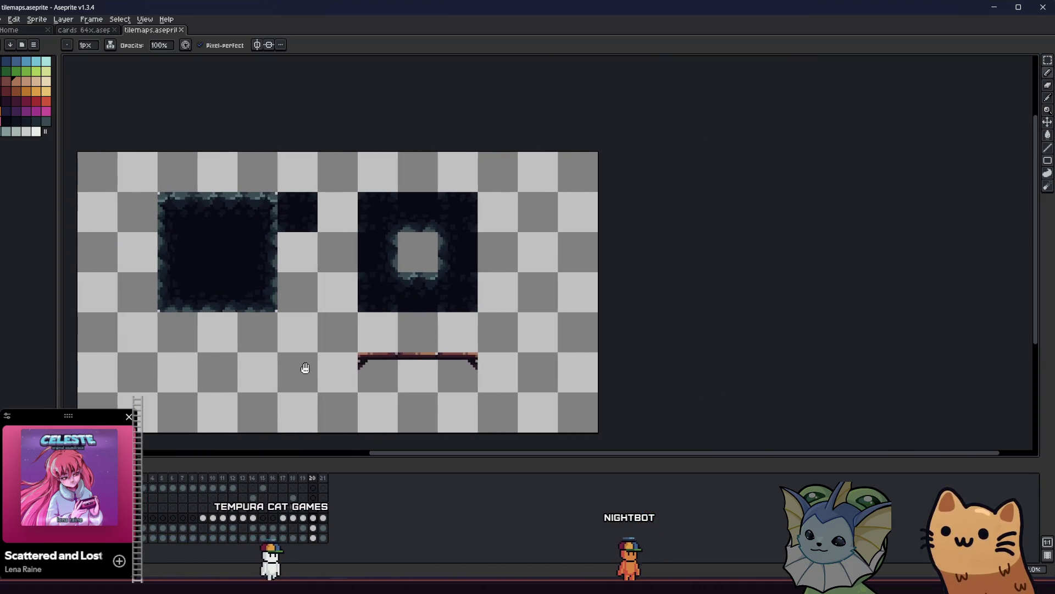
scroll(395, 352, up, 4)
key(i)
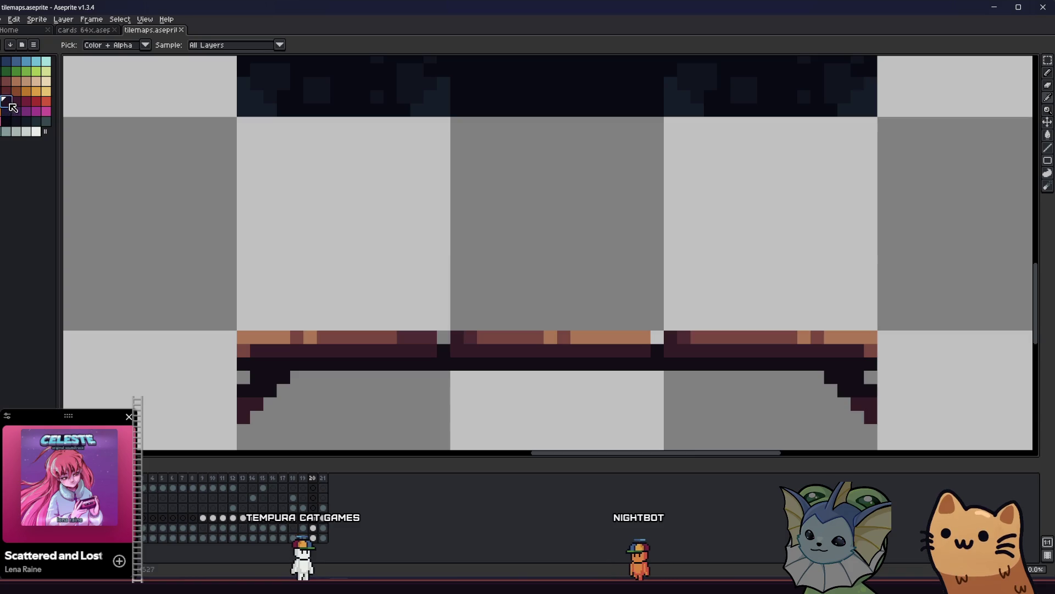
key(b)
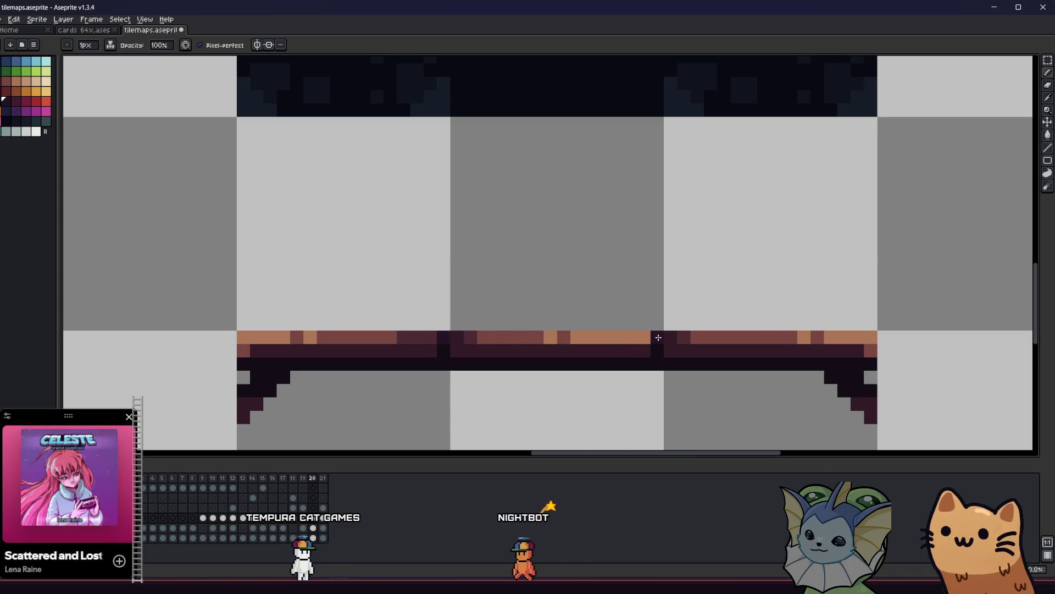
scroll(530, 369, down, 3)
mouse_move(353, 383)
mouse_down()
mouse_move(180, 333)
mouse_move(228, 316)
mouse_up()
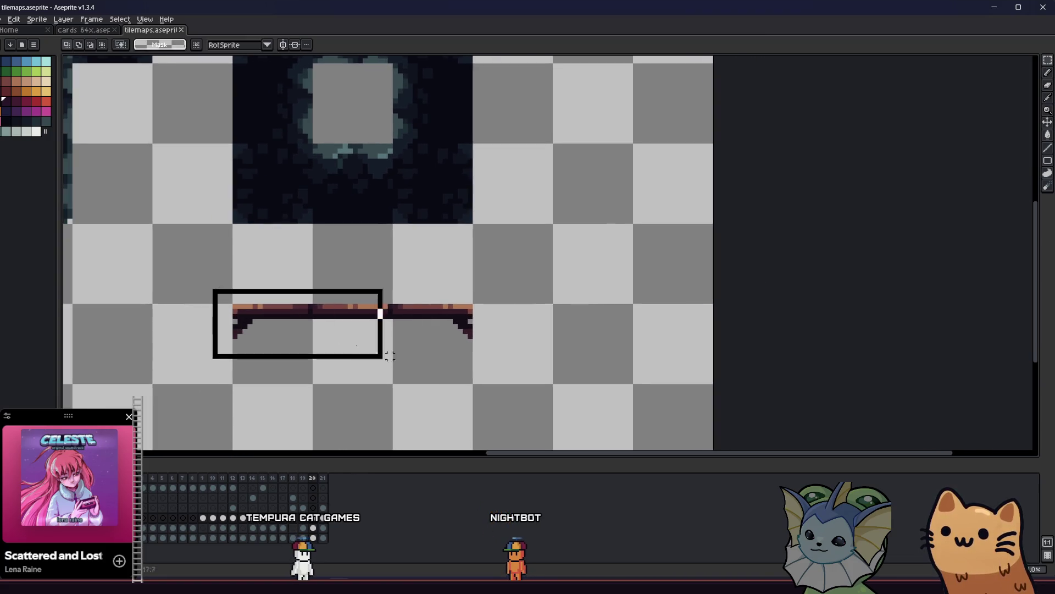
Duplicate the left plank section to lengthen the platform and save
drag(390, 356, 397, 361)
mouse_move(312, 368)
mouse_down()
mouse_move(491, 357)
mouse_move(509, 332)
mouse_move(453, 330)
mouse_up()
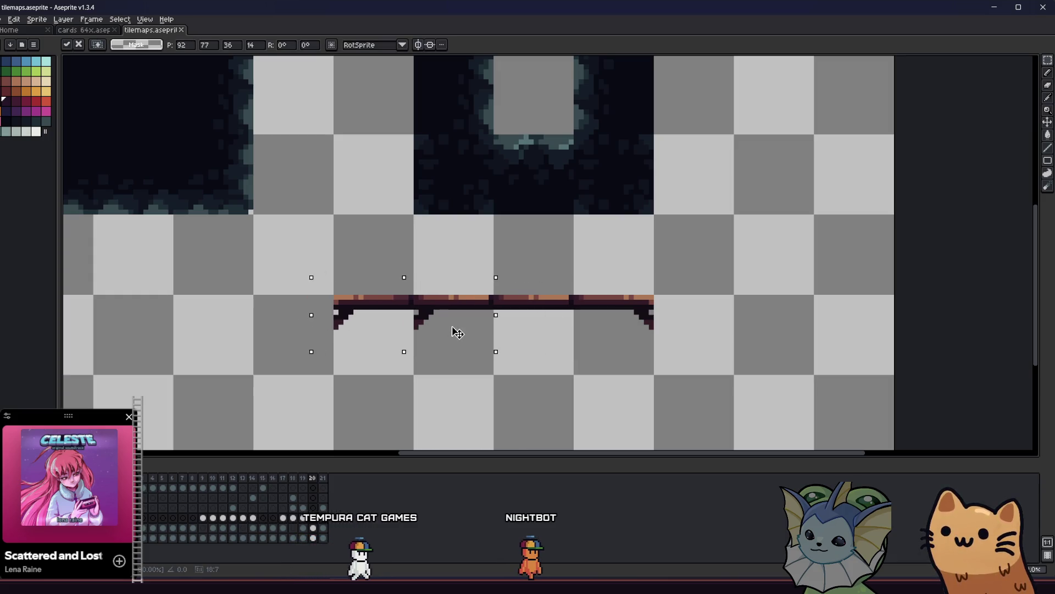
key(ctrl+d)
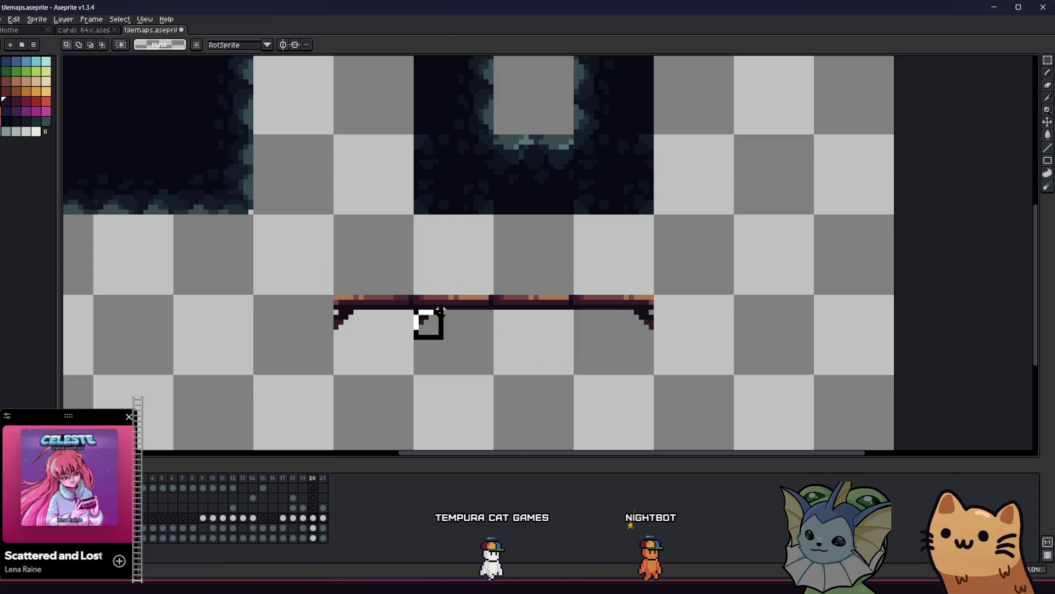
key(ctrl+s)
Pick the tan plank colour, darken pixels along the plank's top edge, and save
scroll(440, 342, down, 3)
scroll(395, 324, up, 3)
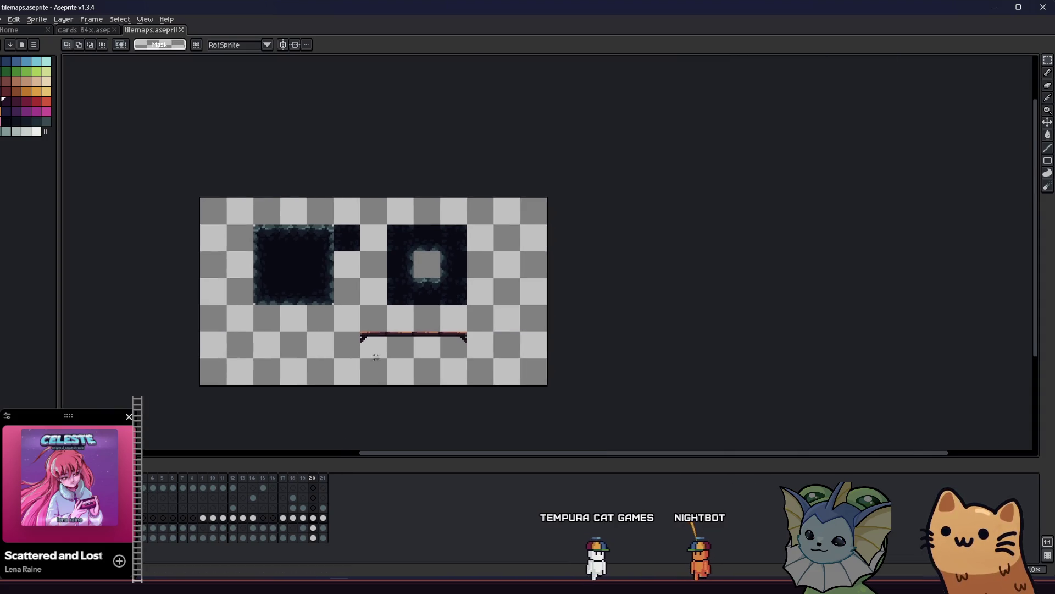
scroll(395, 325, up, 2)
scroll(408, 313, up, 1)
alt+click(423, 316)
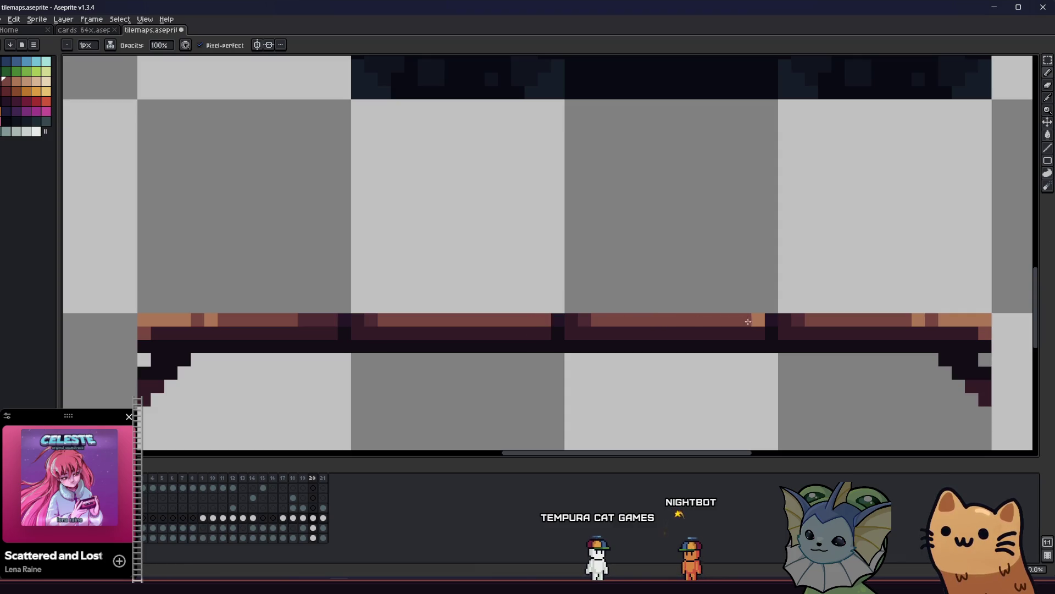
alt+click(588, 319)
drag(597, 318, 611, 320)
click(382, 322)
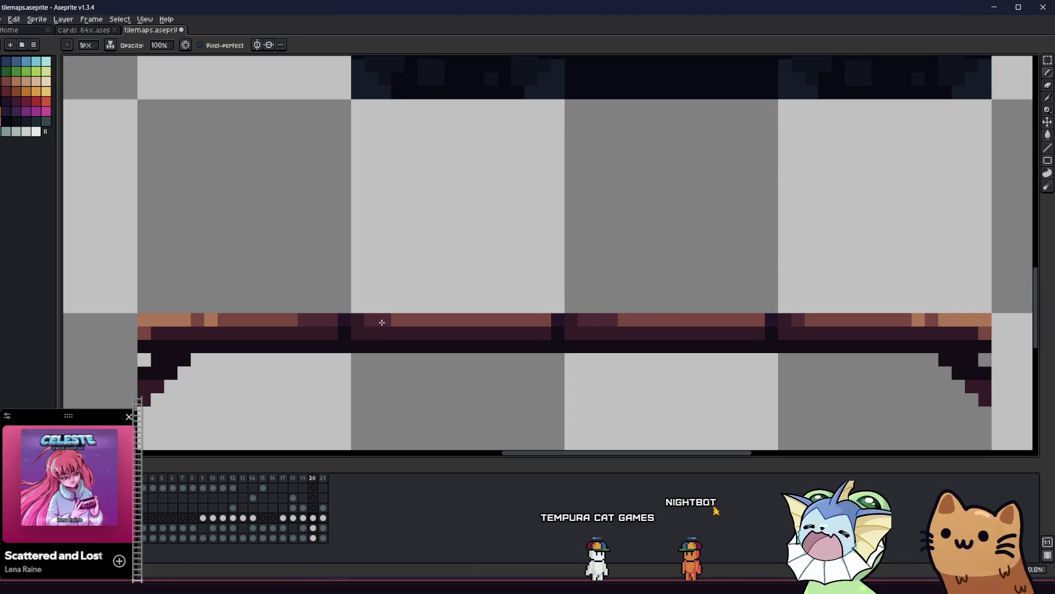
click(531, 319)
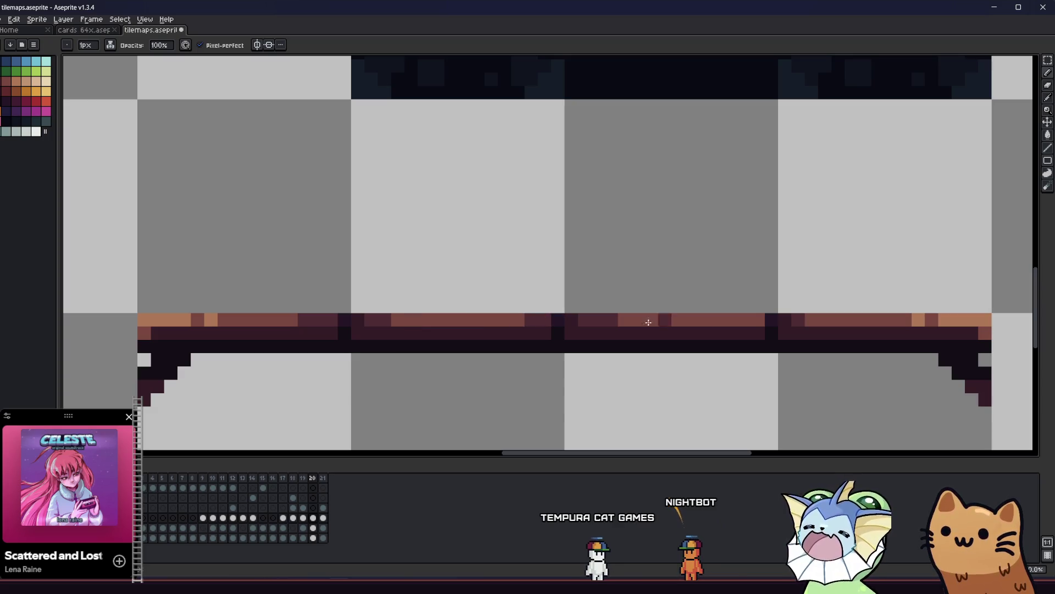
click(665, 320)
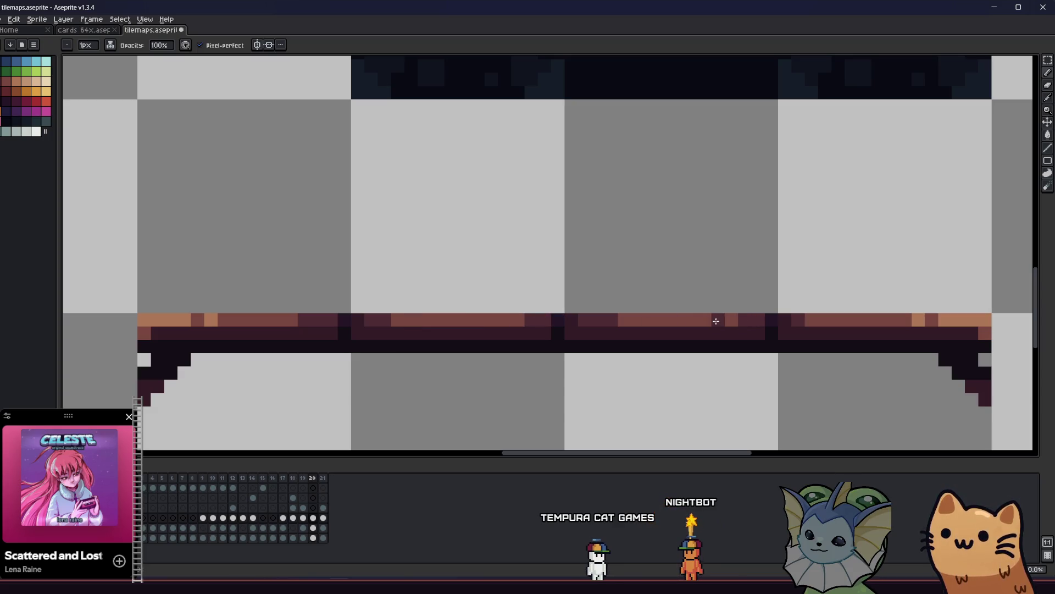
scroll(415, 319, down, 5)
key(ctrl+s)
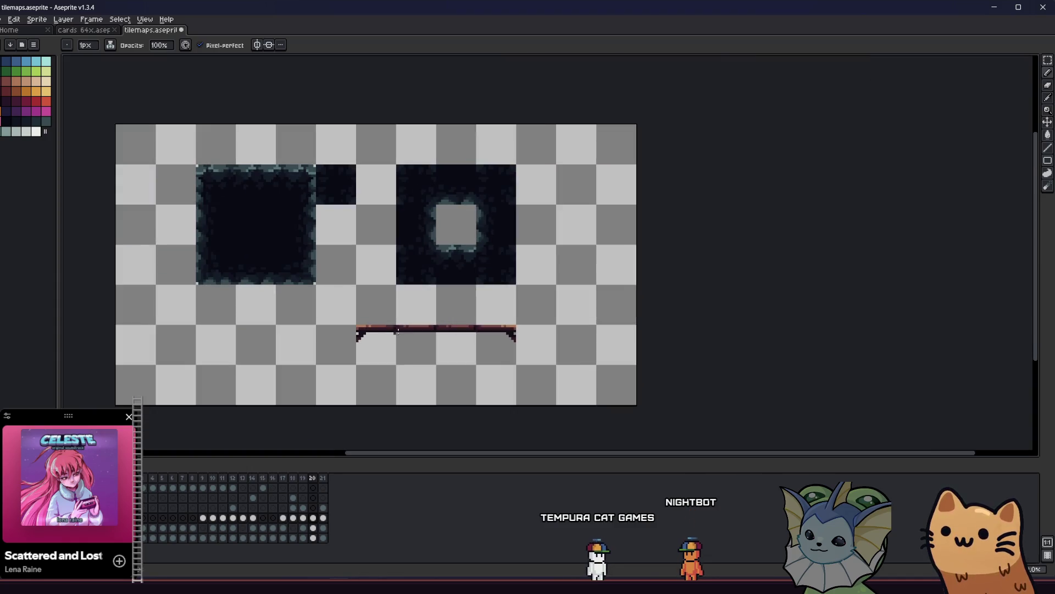
Fill the light notch pixel in the plank with a dark colour and save again
mouse_move(330, 330)
mouse_down()
mouse_move(212, 347)
mouse_move(215, 337)
mouse_move(311, 349)
mouse_move(388, 381)
mouse_move(406, 371)
mouse_up()
scroll(302, 342, down, 1)
scroll(449, 384, up, 2)
alt+click(478, 306)
scroll(478, 306, down, 1)
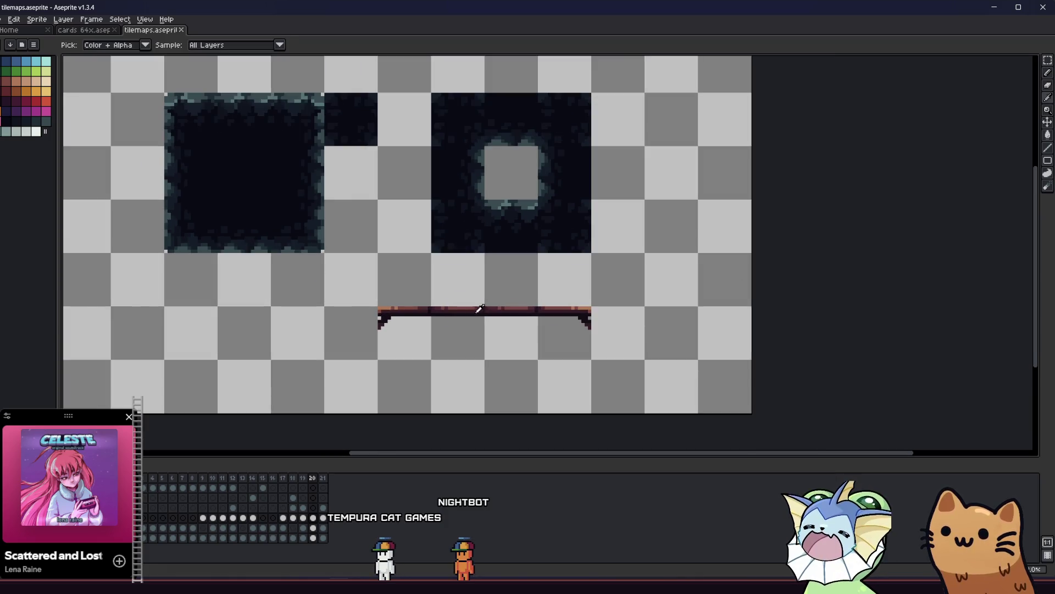
scroll(468, 299, up, 5)
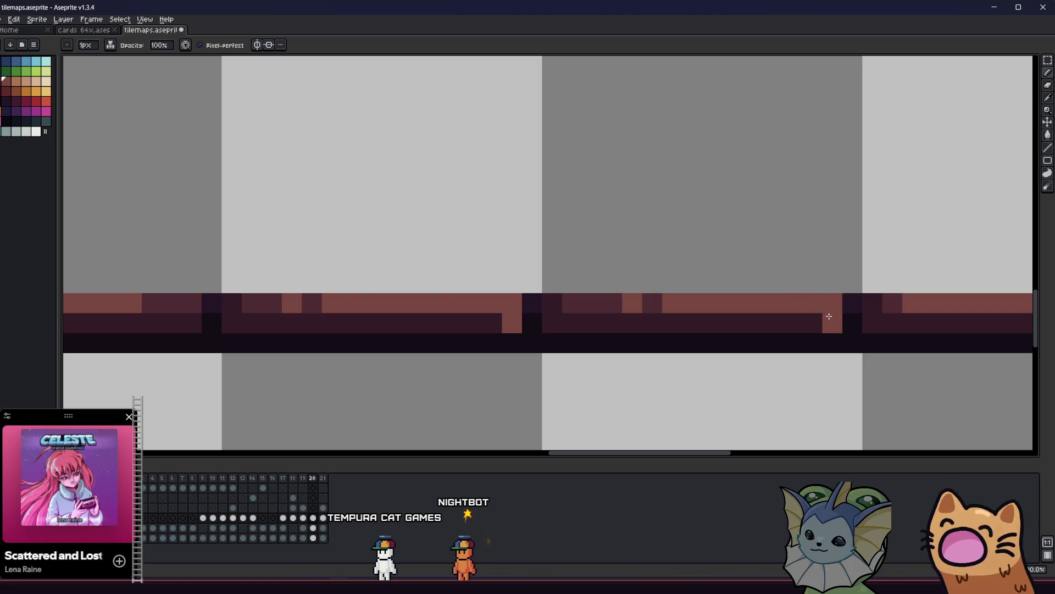
click(766, 331)
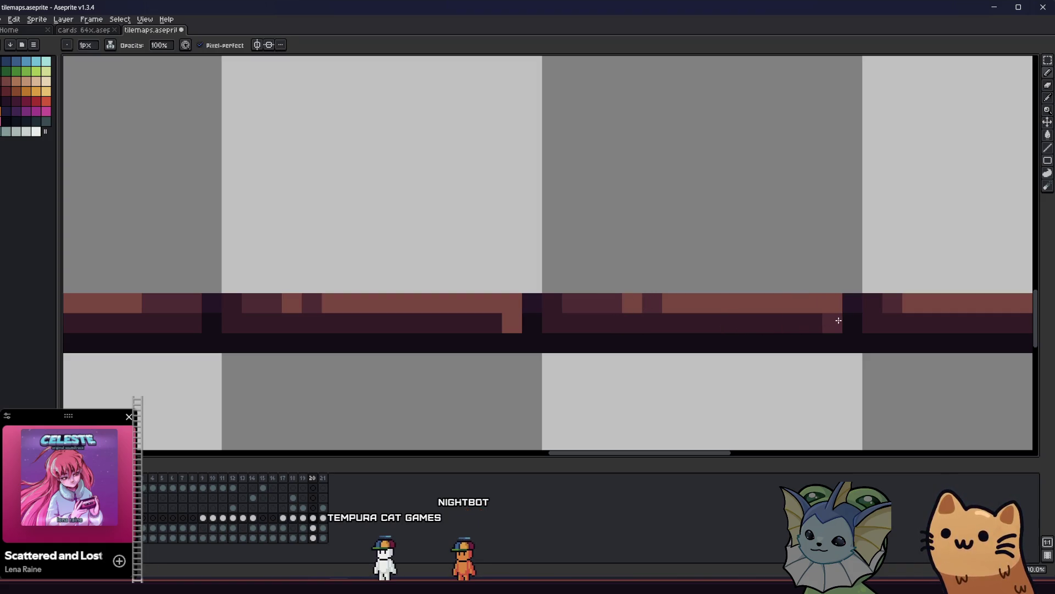
scroll(522, 320, down, 3)
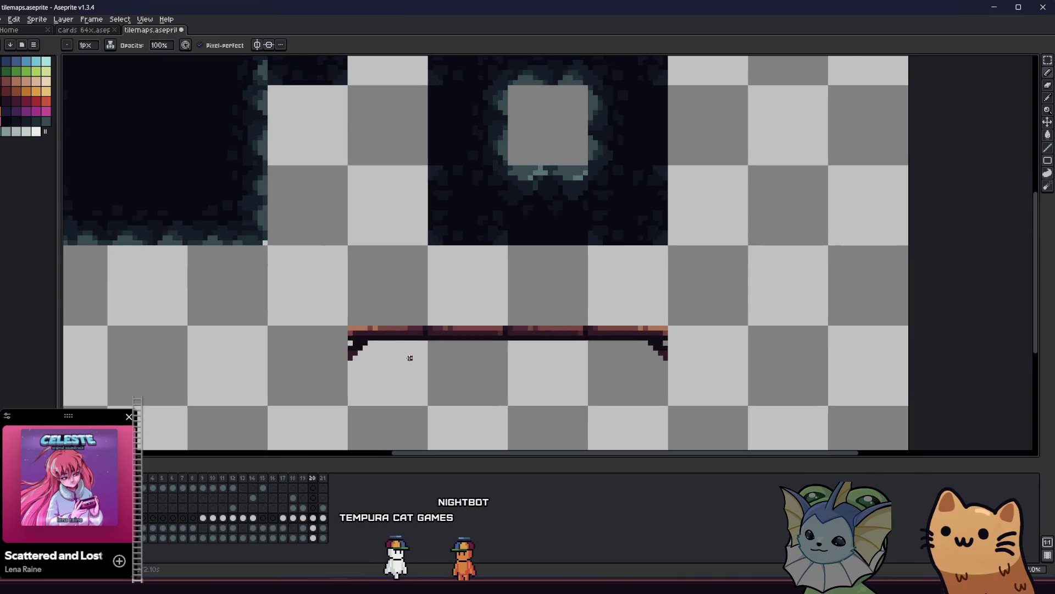
scroll(410, 357, up, 2)
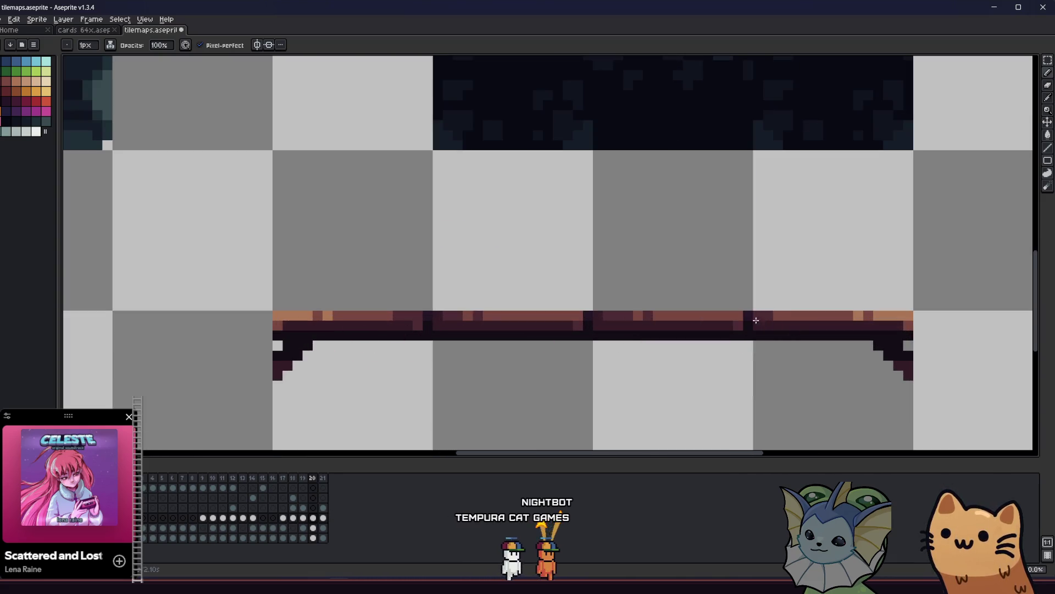
scroll(697, 353, down, 2)
key(ctrl+s)
drag(654, 352, 573, 358)
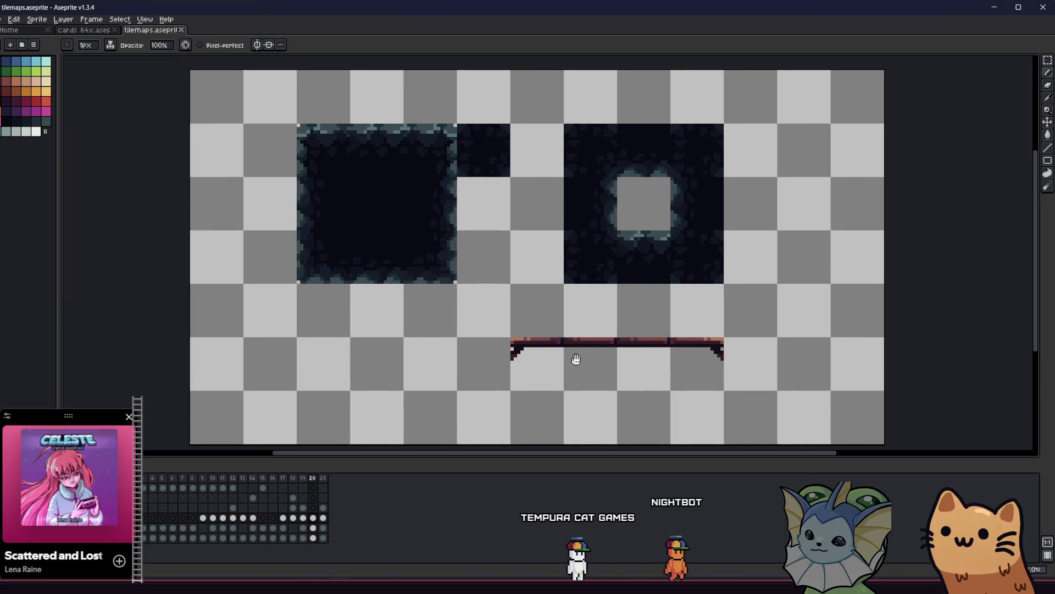
scroll(572, 357, up, 1)
scroll(549, 332, up, 1)
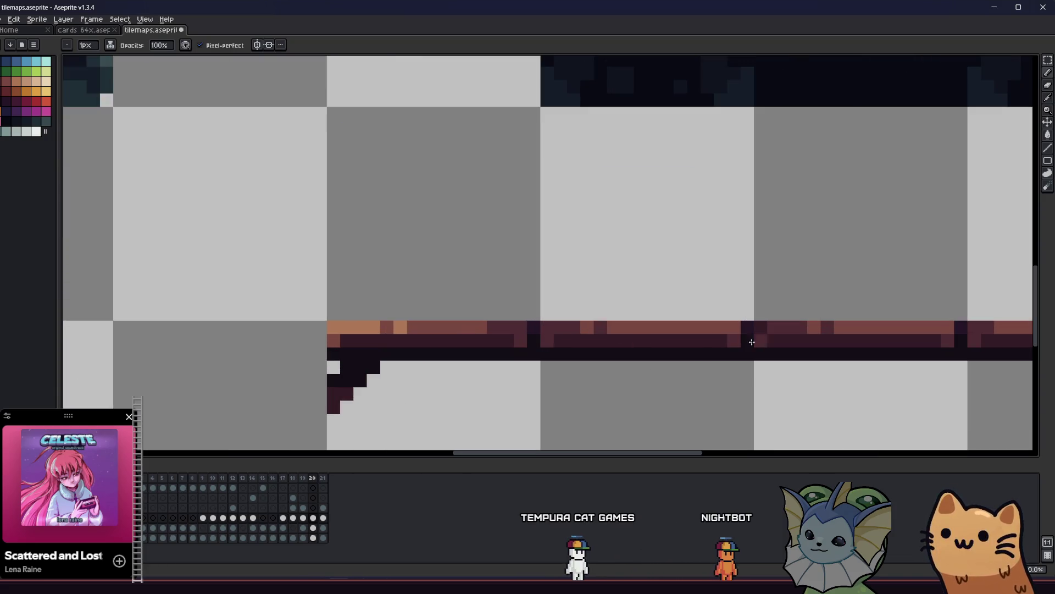
scroll(758, 335, down, 3)
key(ctrl+s)
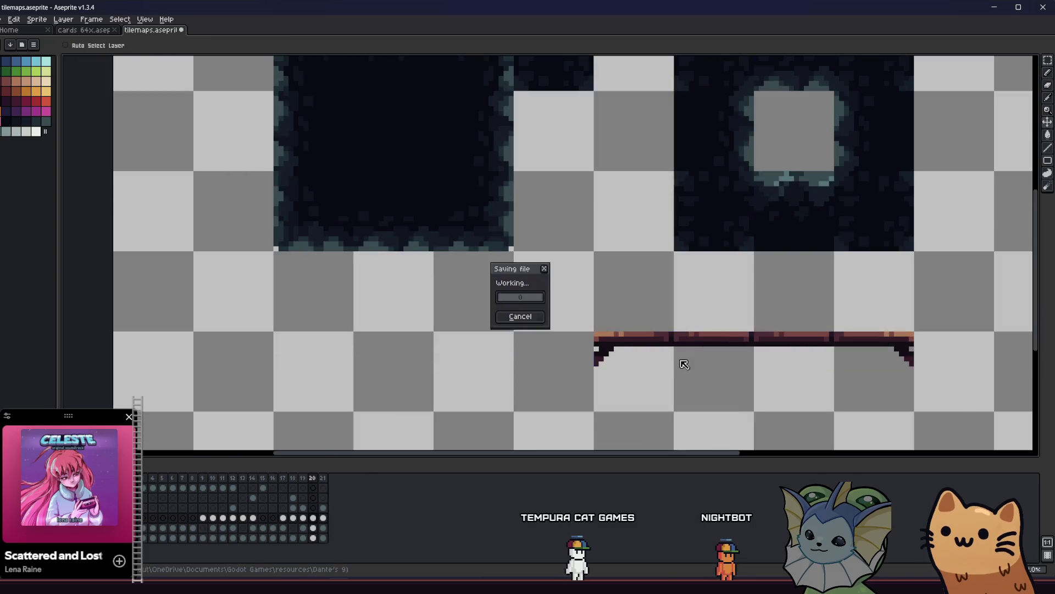
Flood-fill the light-brown pixels at the plank's left end with its medium brown
mouse_move(649, 364)
mouse_down()
mouse_move(374, 368)
mouse_move(290, 382)
mouse_up()
scroll(498, 368, down, 1)
scroll(376, 372, down, 1)
scroll(323, 380, up, 3)
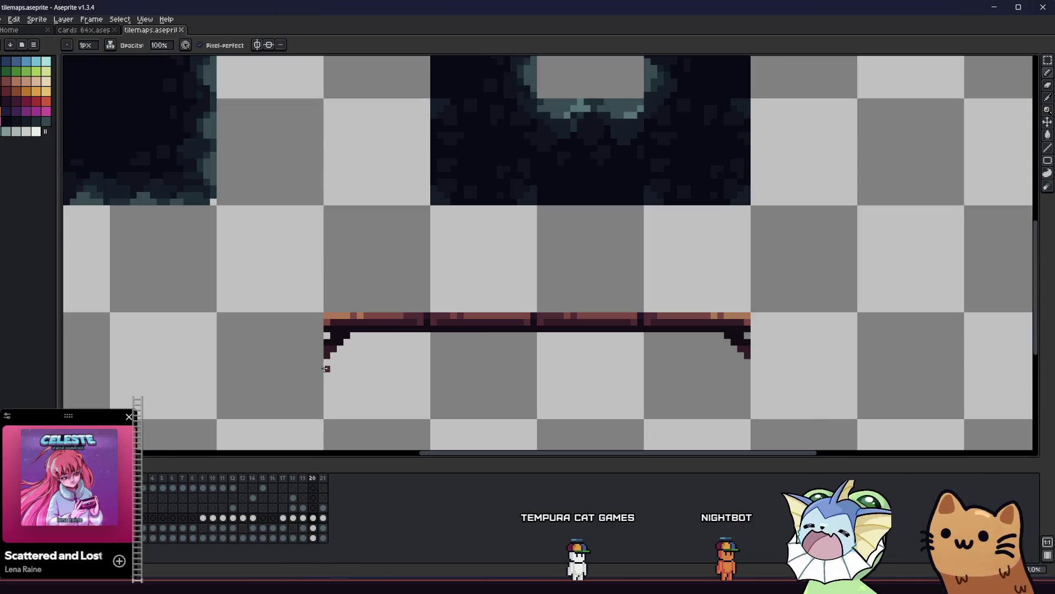
scroll(358, 319, up, 2)
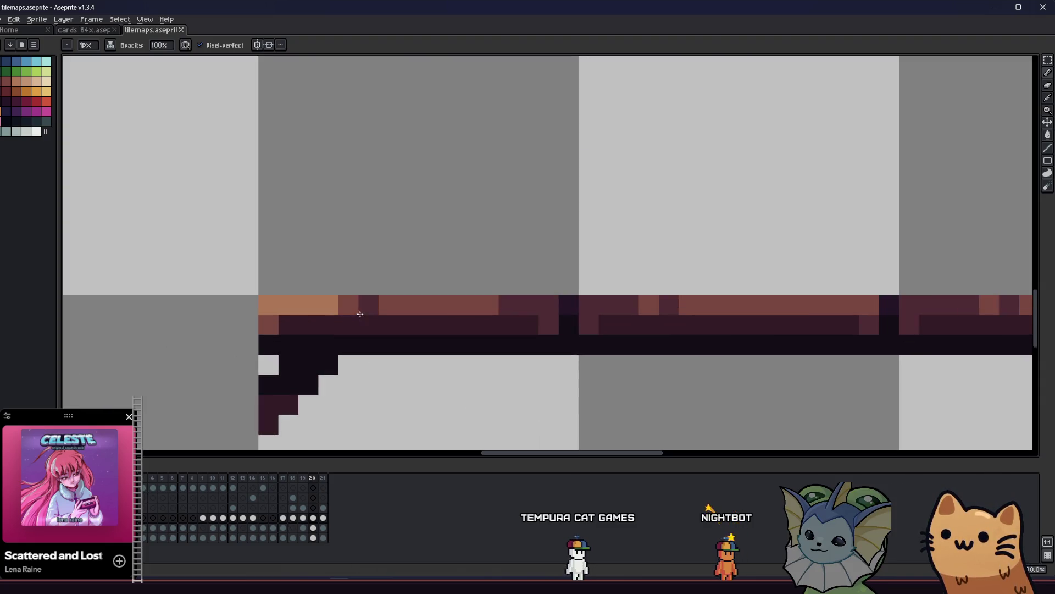
alt+click(398, 302)
key(g)
click(293, 315)
Inspect the recoloured plank and check its bounds with the Move tool
scroll(293, 315, down, 2)
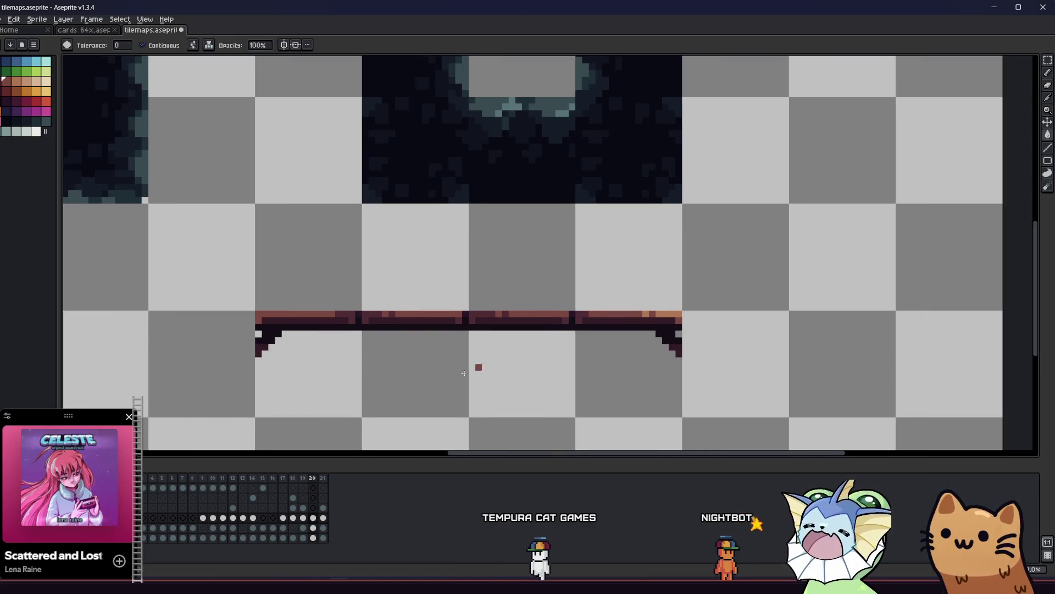
scroll(613, 317, up, 2)
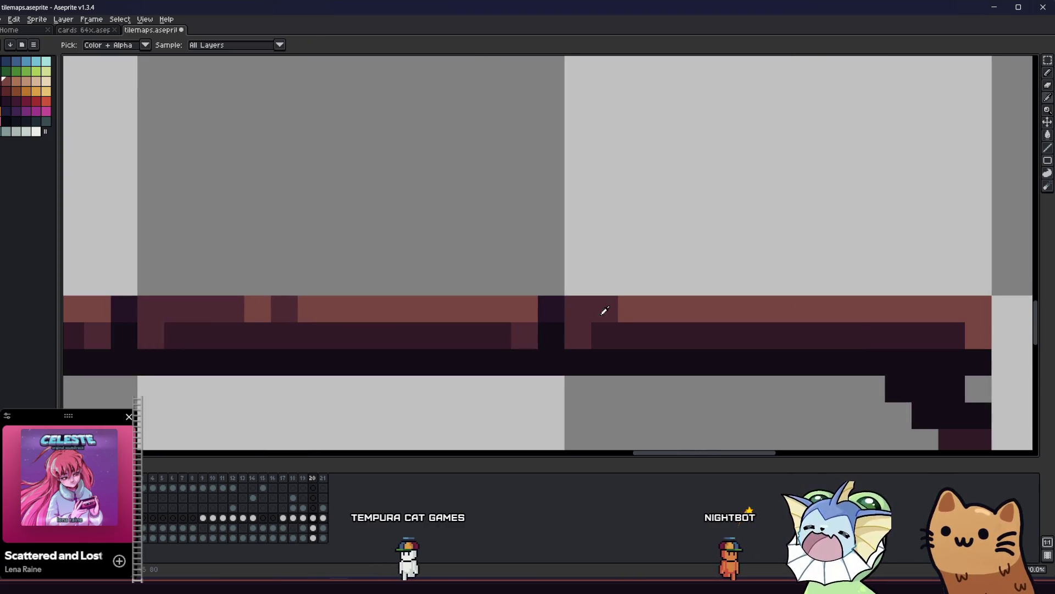
scroll(601, 308, down, 2)
scroll(433, 334, up, 1)
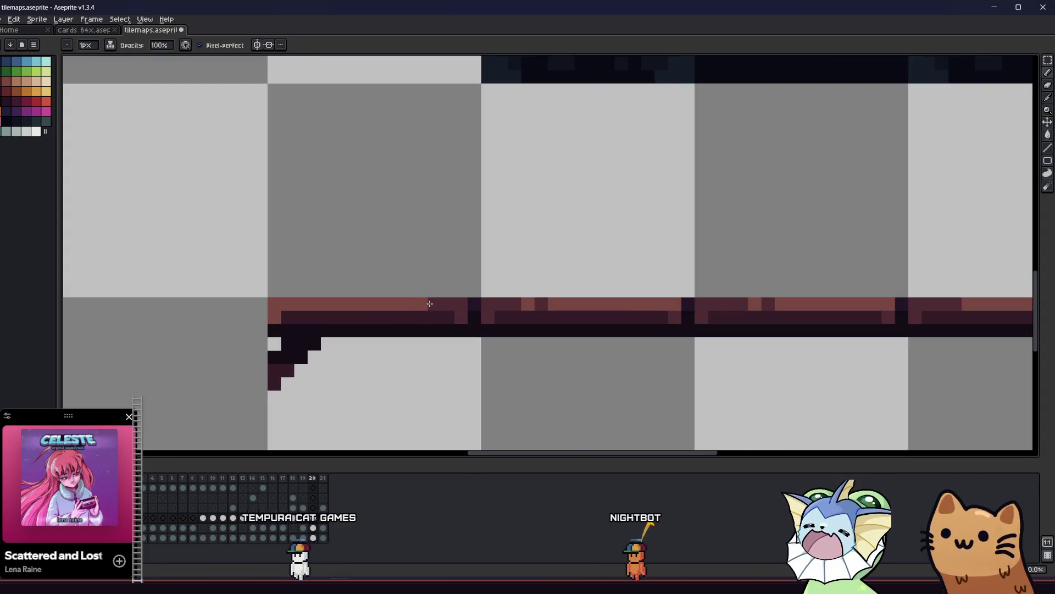
scroll(495, 319, down, 2)
scroll(506, 313, up, 1)
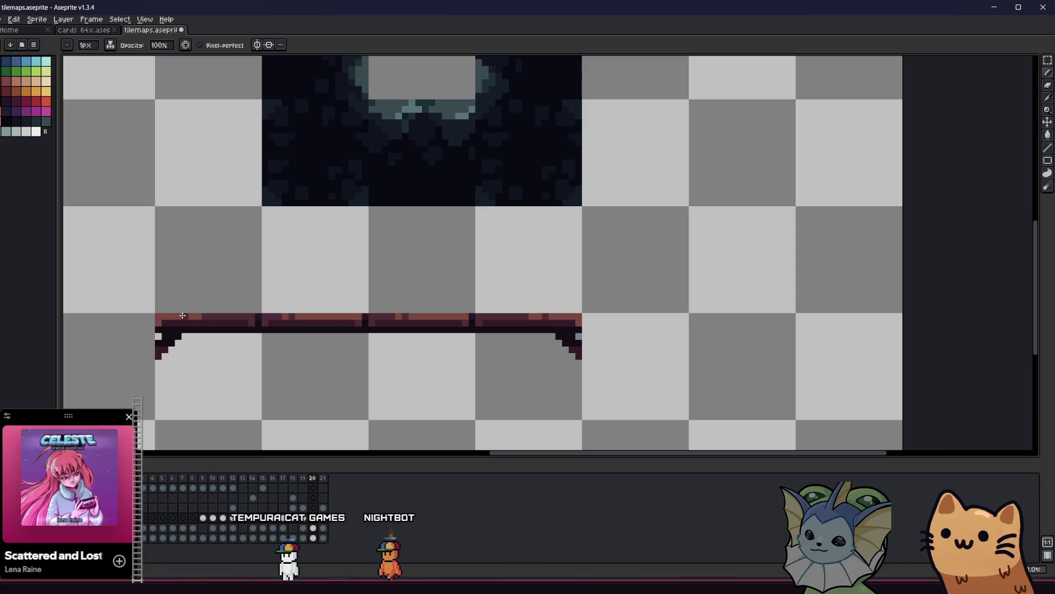
scroll(174, 356, down, 2)
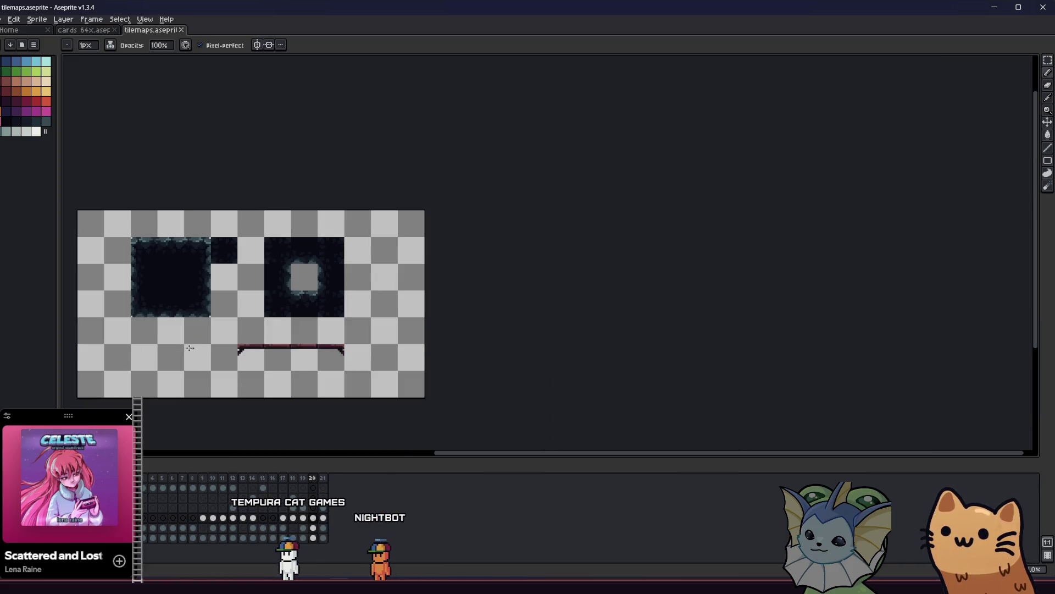
scroll(214, 342, up, 2)
scroll(312, 331, down, 1)
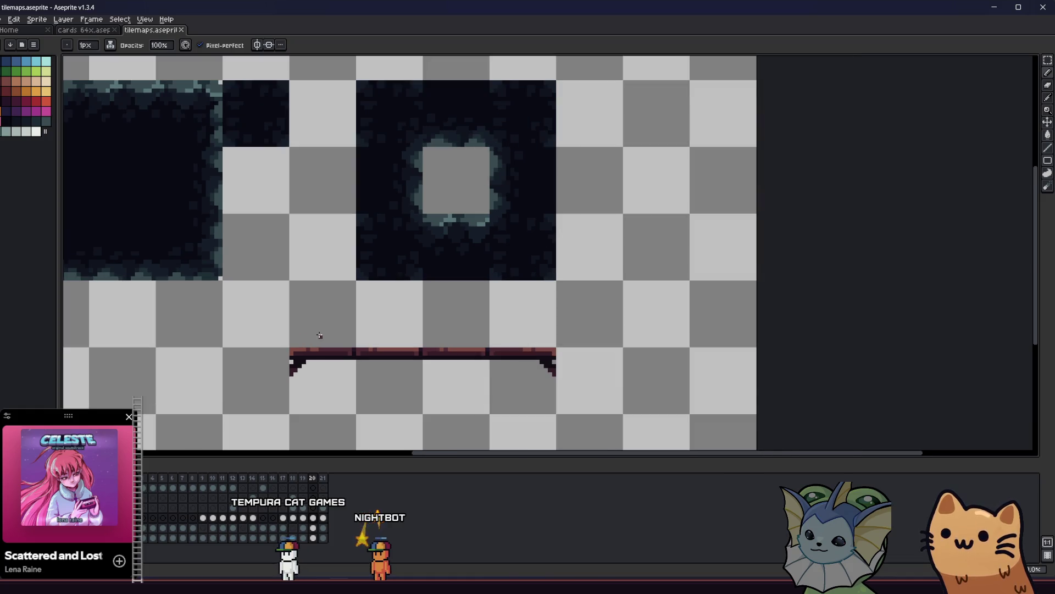
scroll(319, 334, up, 2)
scroll(629, 343, up, 2)
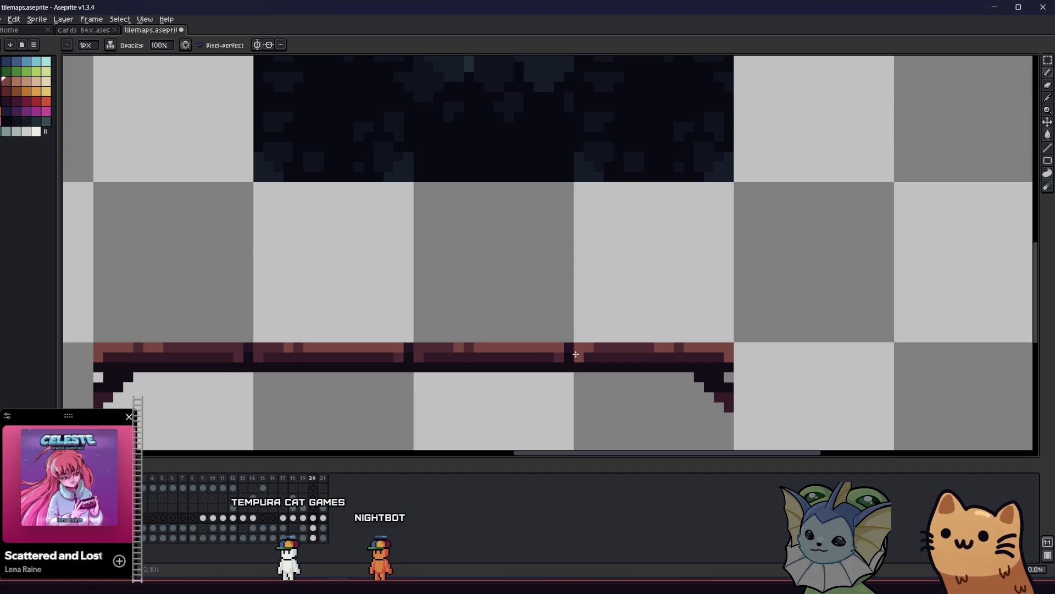
scroll(675, 355, left, 2)
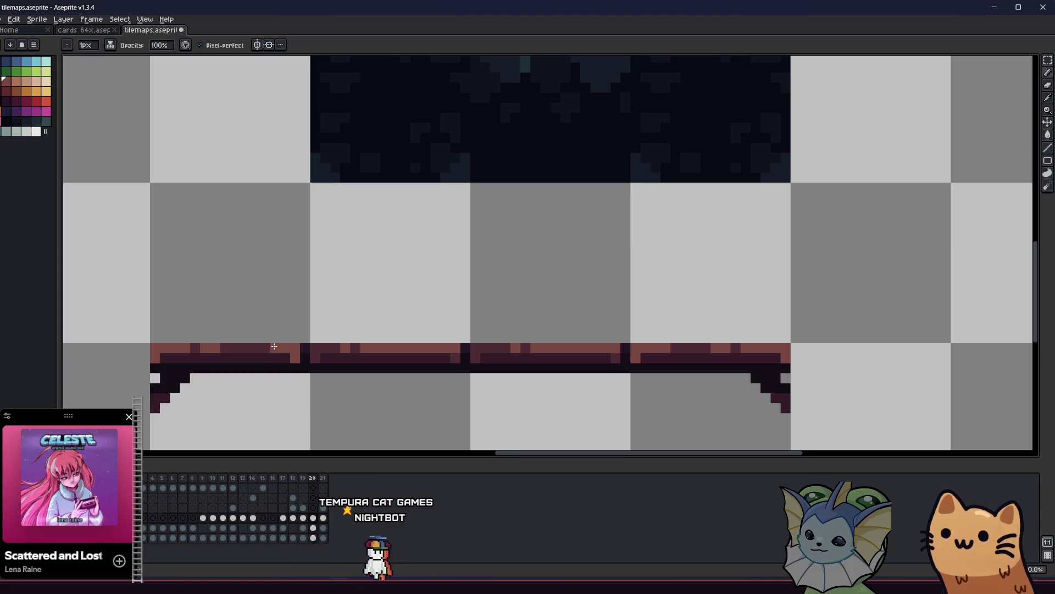
scroll(274, 347, down, 5)
scroll(251, 390, down, 1)
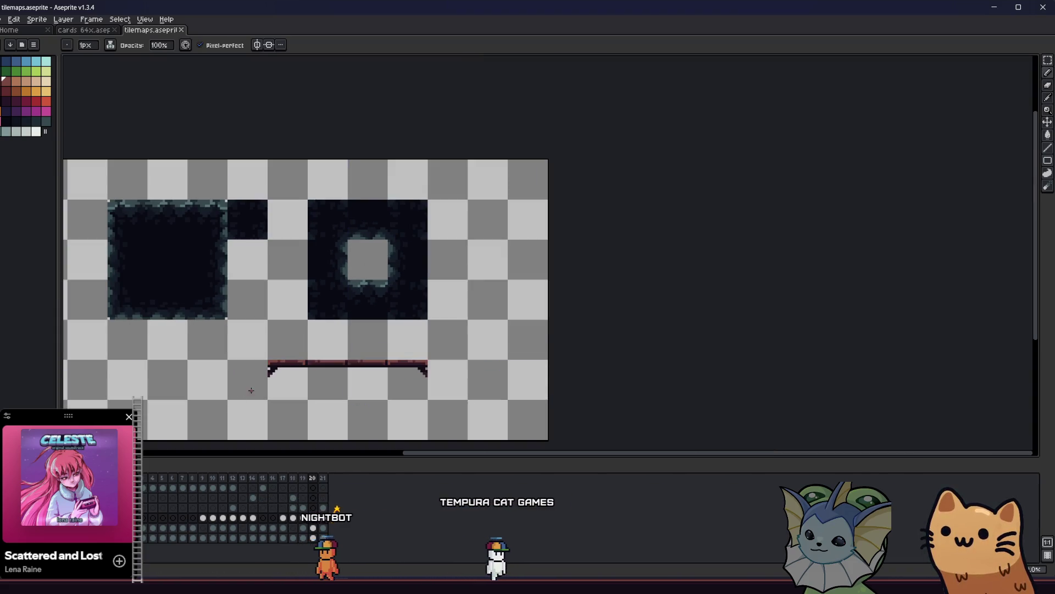
key(v)
scroll(287, 370, up, 2)
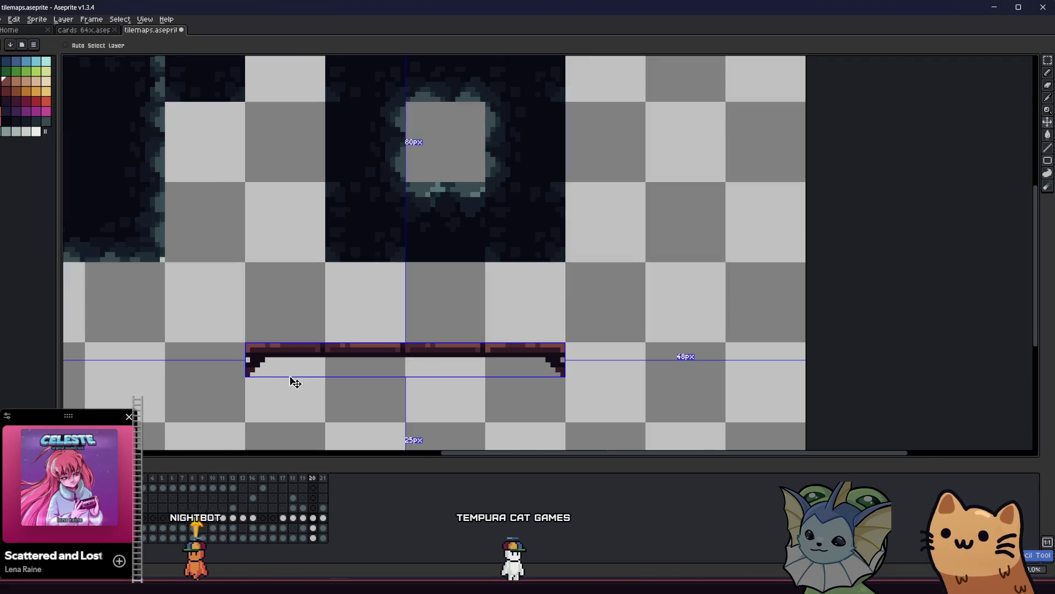
Pencil brown plank-coloured pixels onto the supports under the platform's ledge ends, saving the tilemap
key(b)
scroll(265, 341, up, 2)
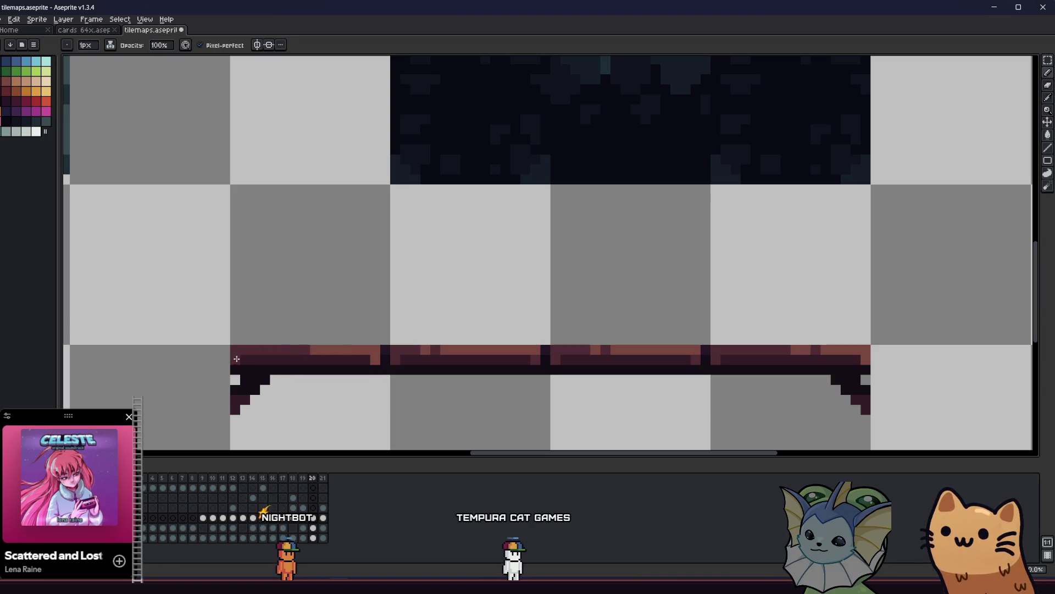
alt+click(291, 351)
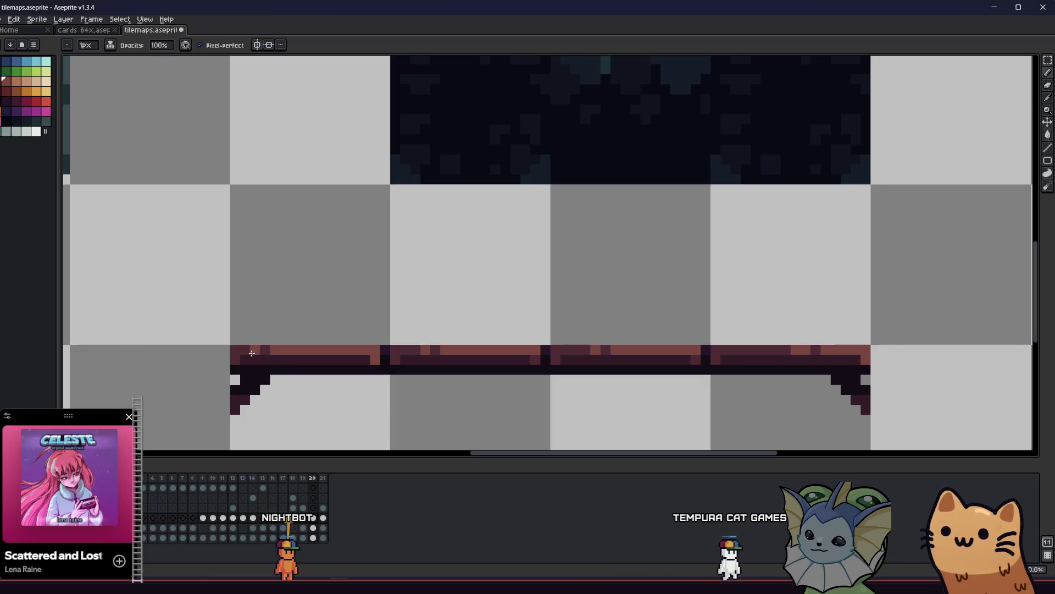
scroll(252, 353, down, 3)
key(ctrl+s)
scroll(287, 368, up, 3)
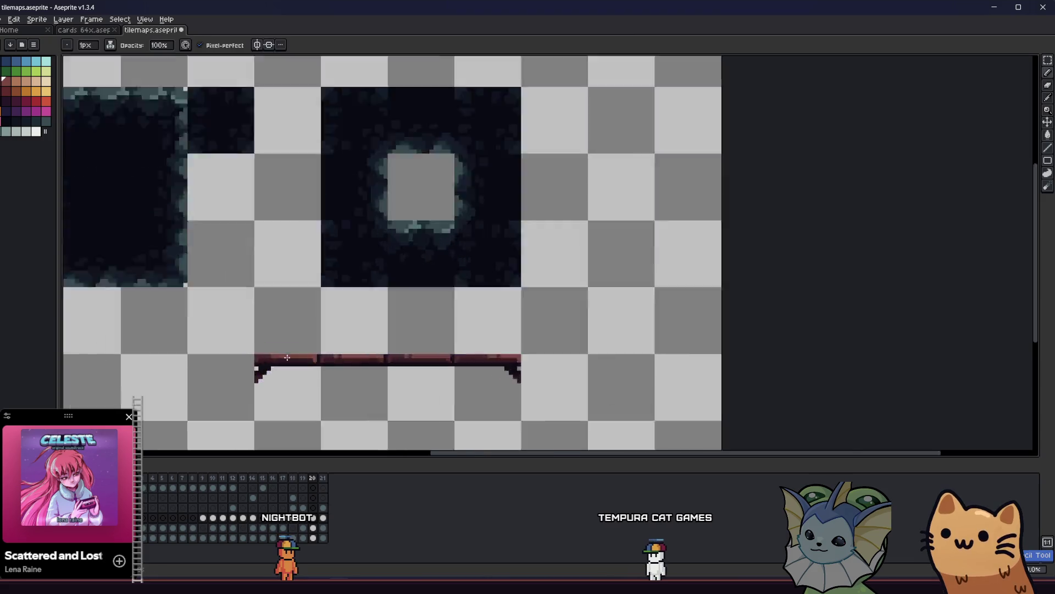
click(282, 383)
scroll(281, 385, down, 3)
key(ctrl+s)
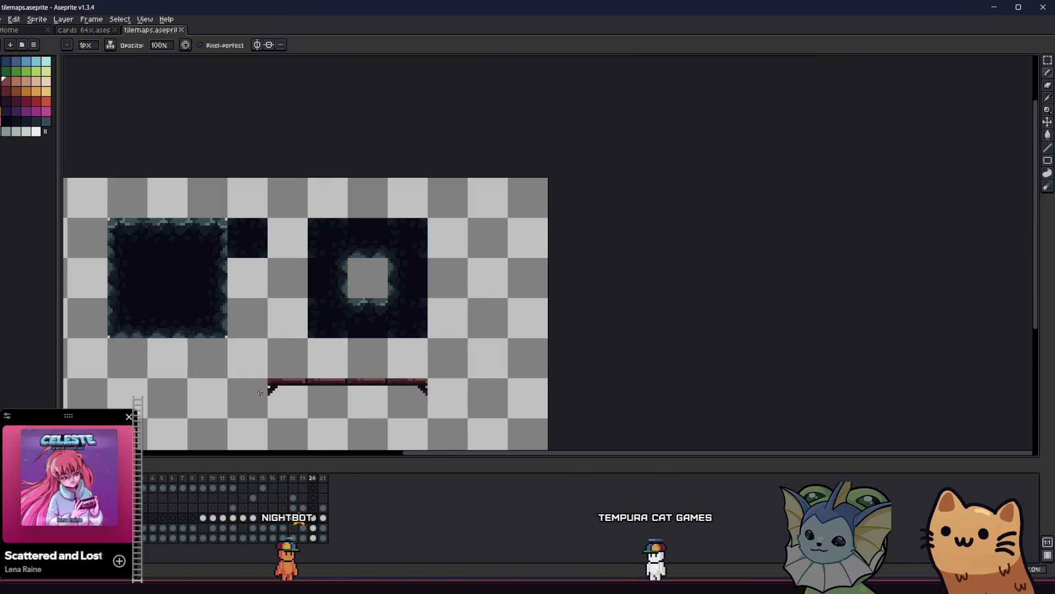
scroll(273, 378, up, 4)
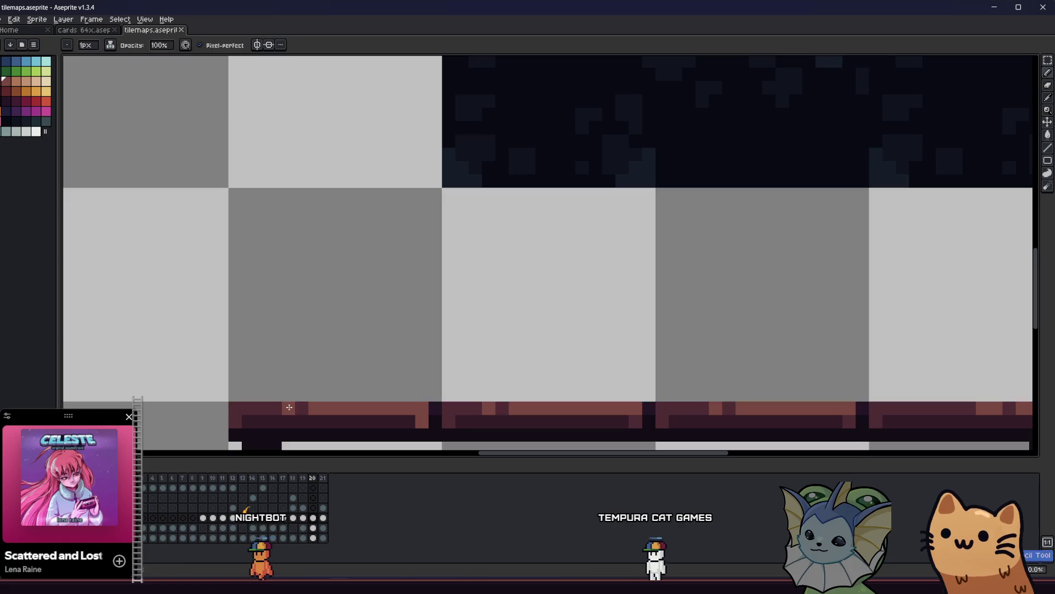
scroll(289, 407, down, 4)
click(346, 403)
scroll(346, 405, up, 4)
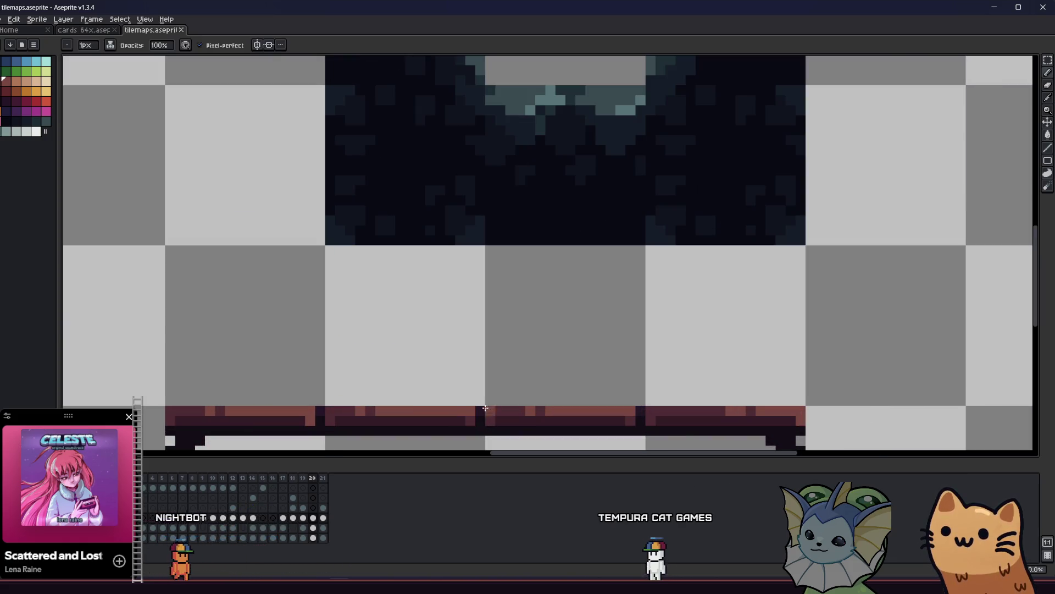
click(522, 408)
scroll(521, 408, down, 2)
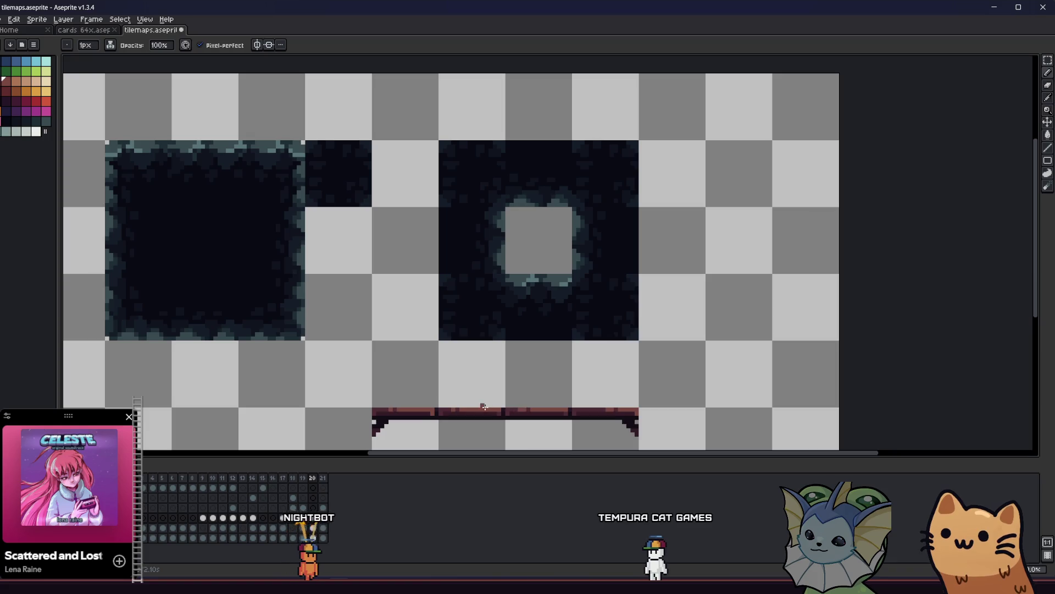
scroll(416, 372, up, 1)
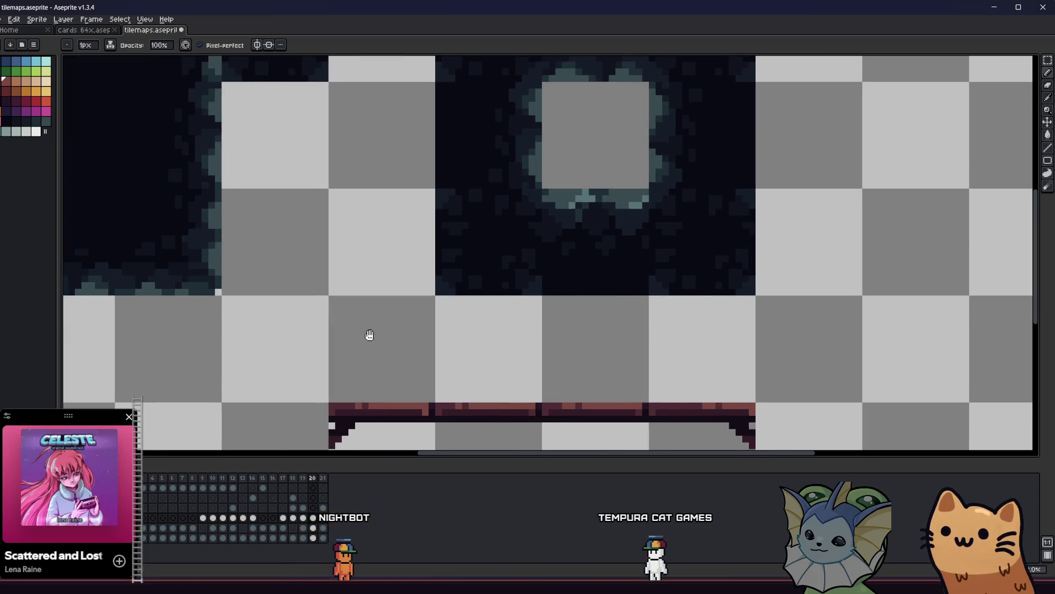
scroll(367, 332, down, 1)
Clear the plank's middle pixels and slide its left end right to shorten the plank
key(Left)
scroll(403, 404, down, 2)
key(Right)
scroll(403, 401, up, 3)
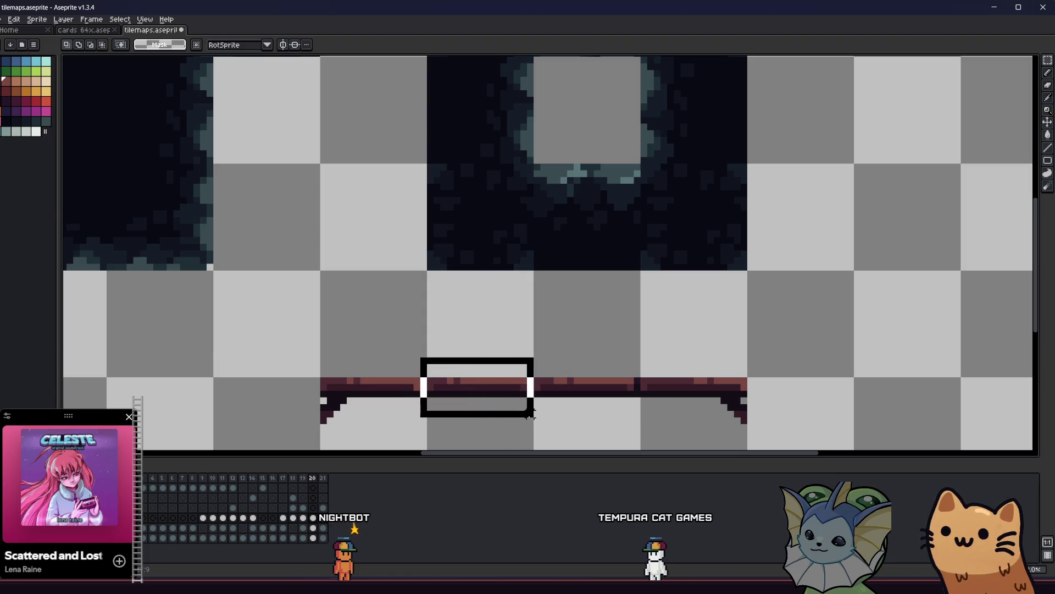
key(Delete)
drag(287, 349, 437, 446)
drag(377, 403, 478, 404)
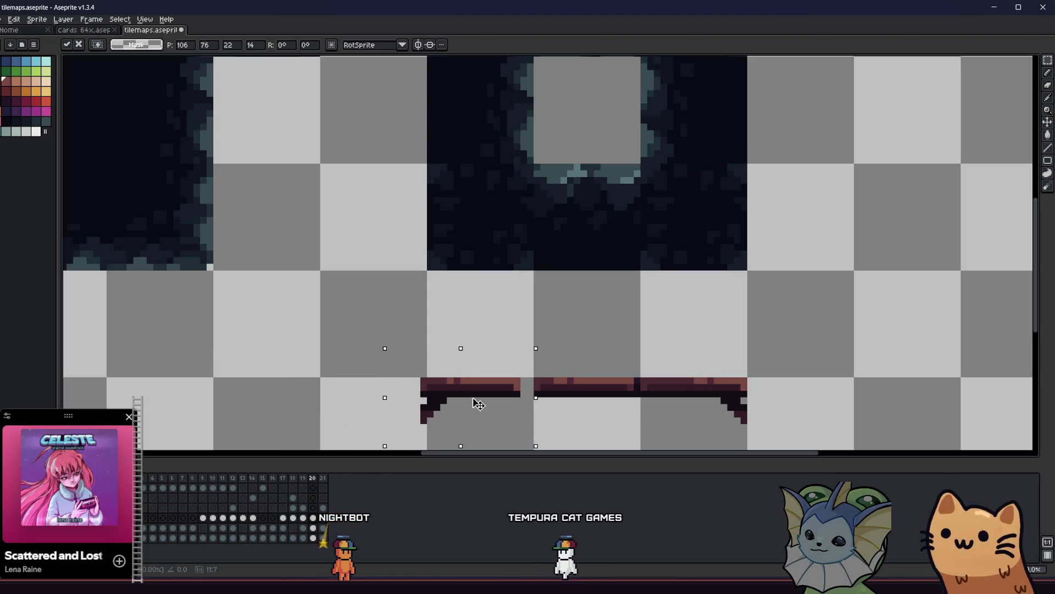
key(ctrl+d)
Pan across the tileset to inspect the platform tiles' bounds and spacing
scroll(525, 406, up, 2)
key(i)
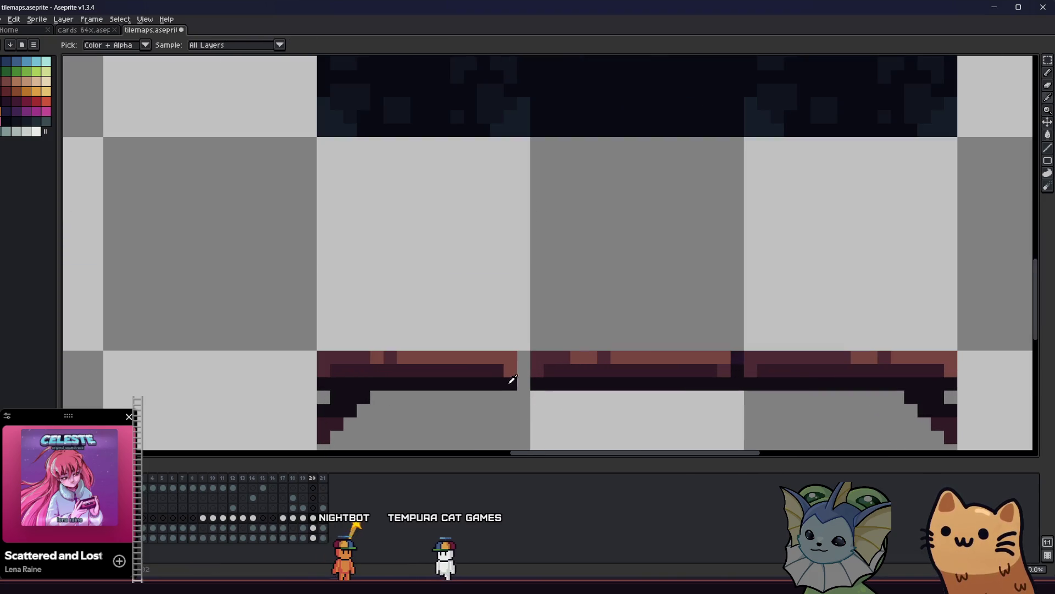
key(b)
scroll(524, 356, down, 2)
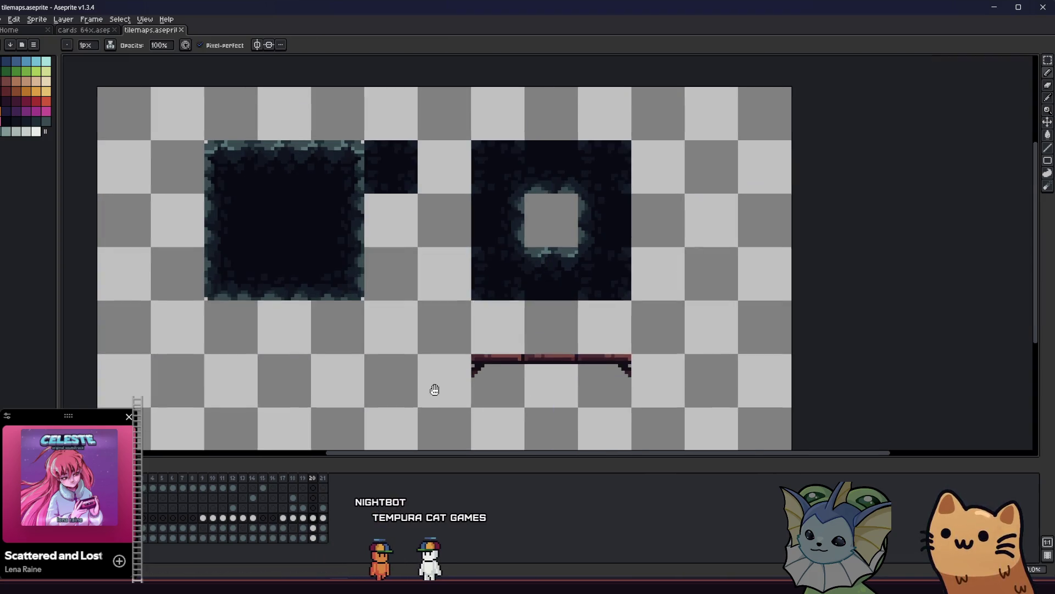
mouse_move(433, 388)
mouse_down()
mouse_move(289, 306)
mouse_move(318, 319)
mouse_up()
scroll(338, 277, up, 2)
scroll(337, 276, up, 1)
key(i)
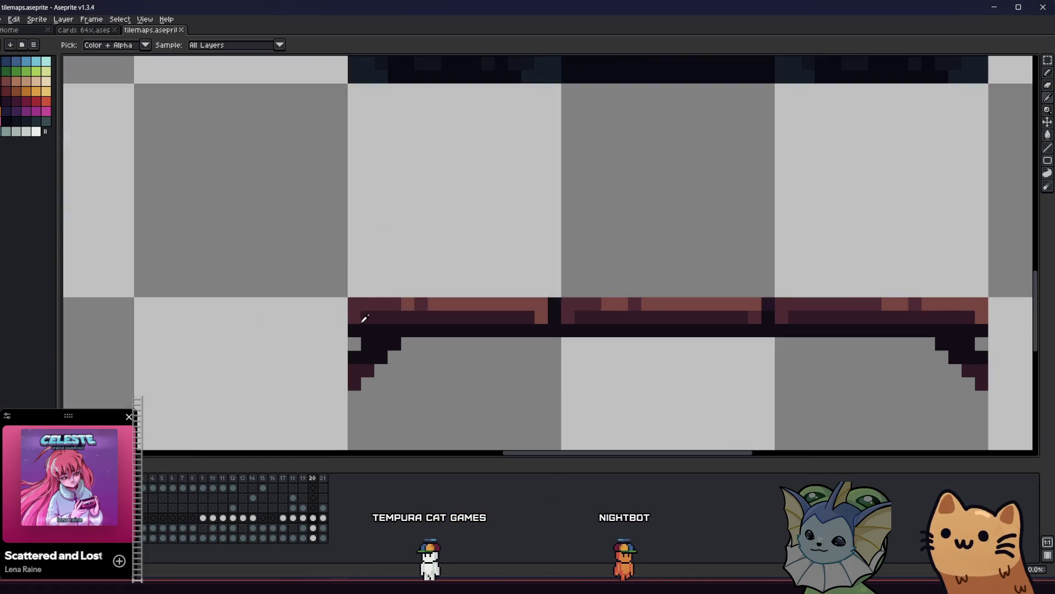
scroll(366, 328, down, 4)
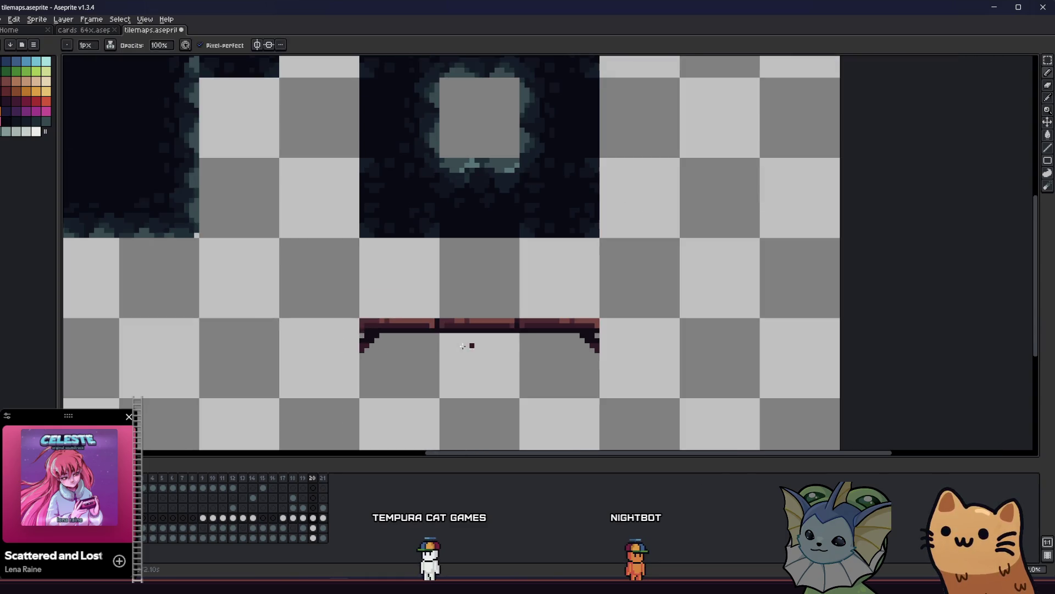
scroll(607, 334, up, 2)
scroll(573, 338, down, 3)
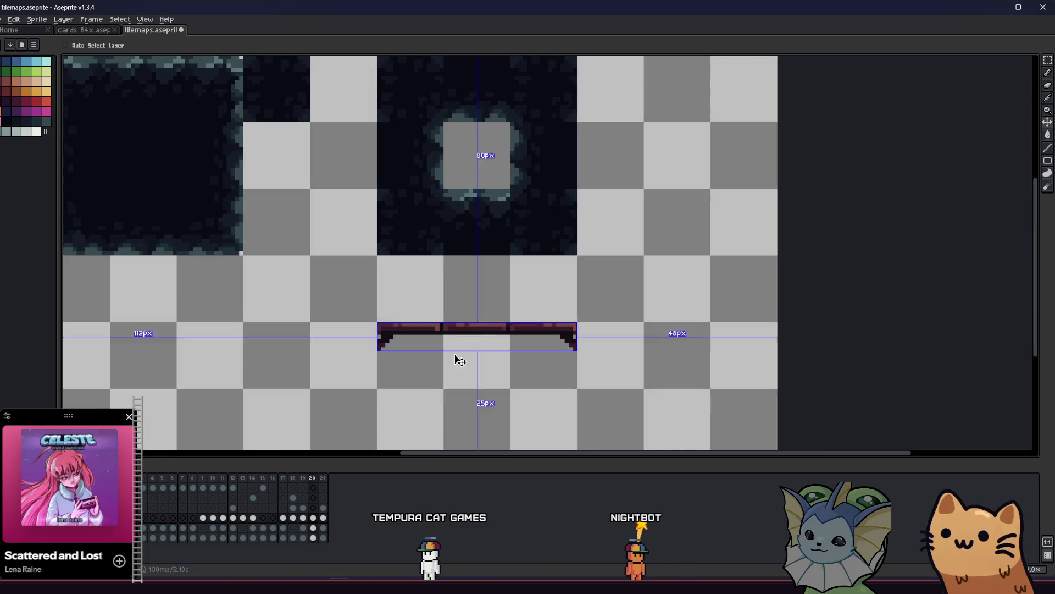
drag(401, 350, 388, 349)
scroll(424, 333, up, 3)
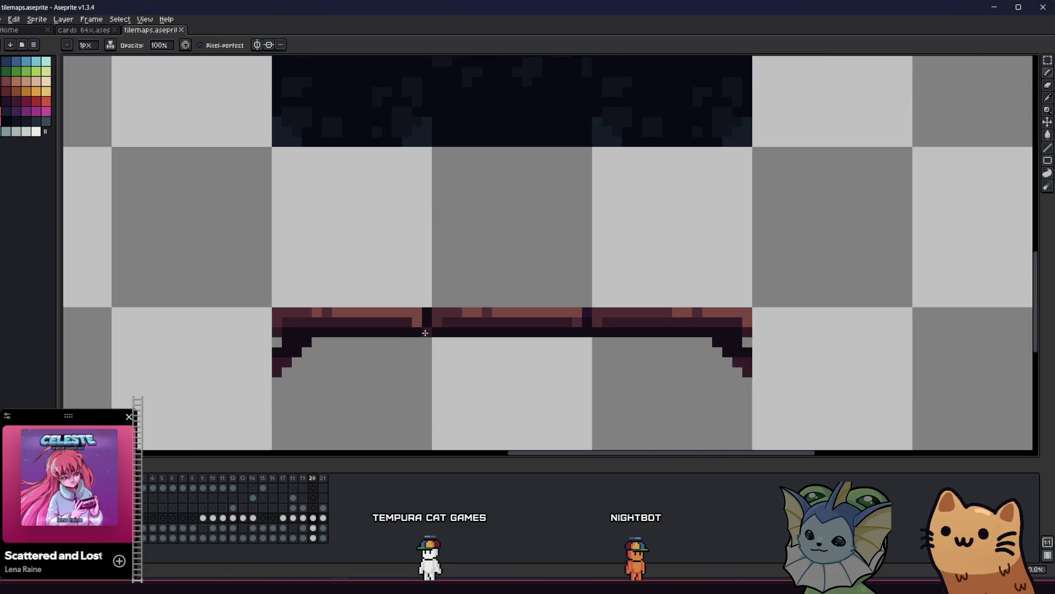
key(v)
key(b)
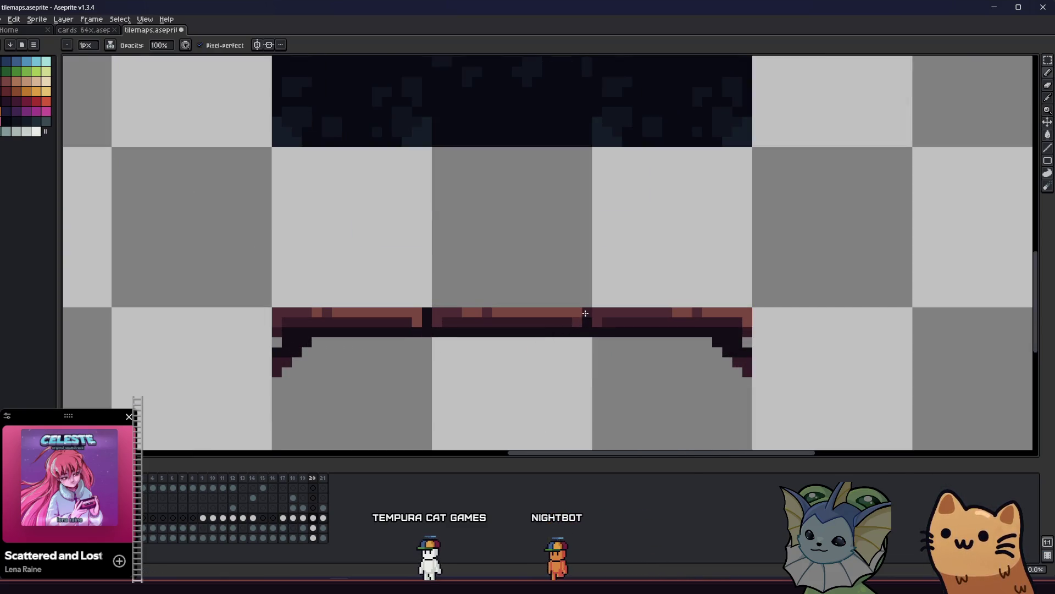
mouse_move(377, 360)
mouse_down()
mouse_move(306, 376)
mouse_move(147, 365)
mouse_move(155, 343)
mouse_up()
scroll(257, 370, down, 3)
scroll(182, 347, down, 2)
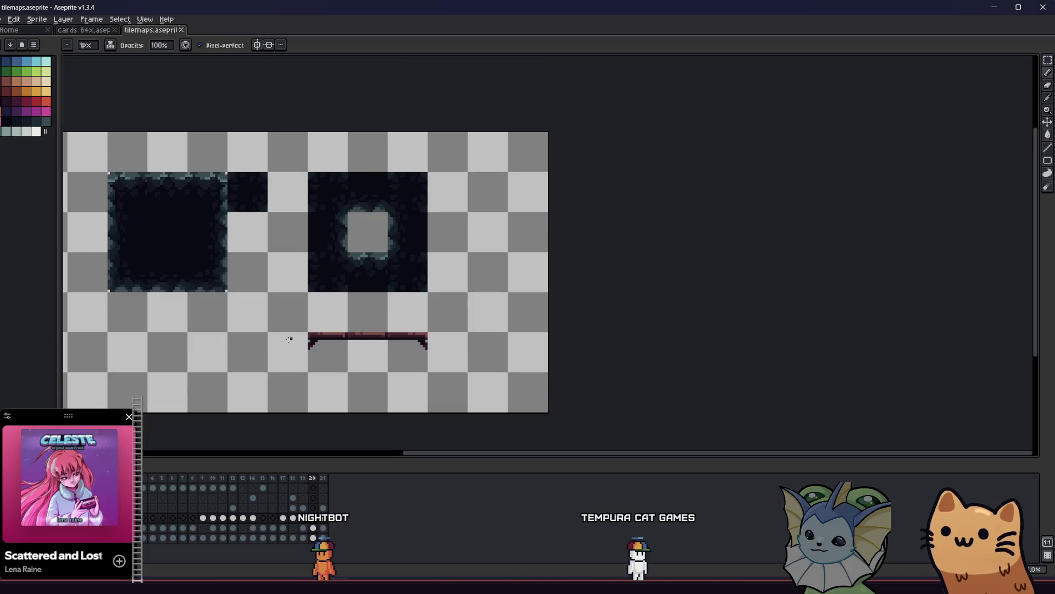
scroll(289, 339, up, 5)
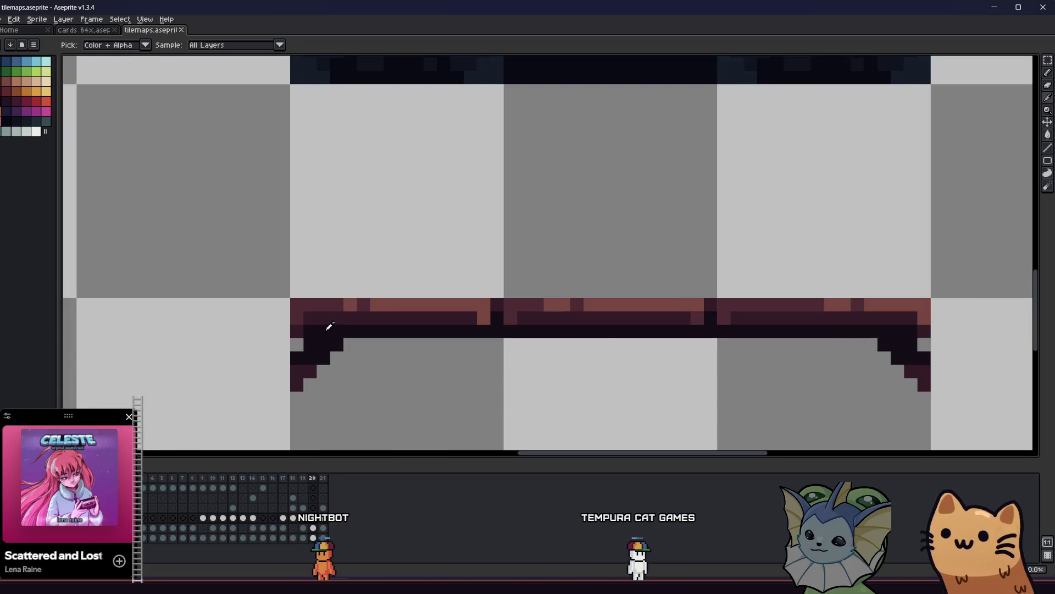
Draw a straight line across the plank in its left-end colour and save the tilemap
alt+click(297, 314)
drag(747, 338, 921, 325)
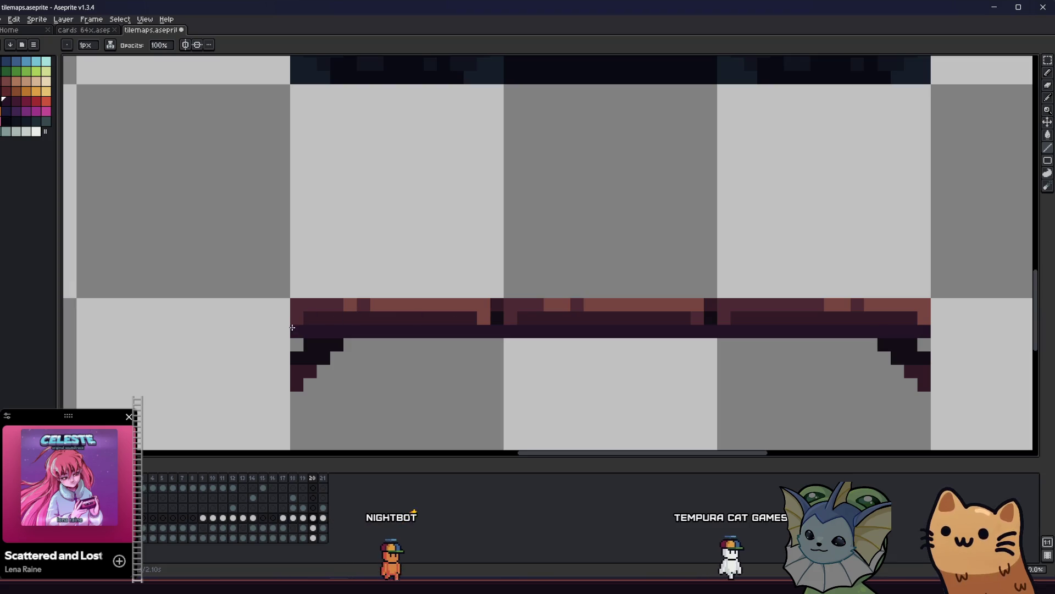
scroll(923, 331, down, 3)
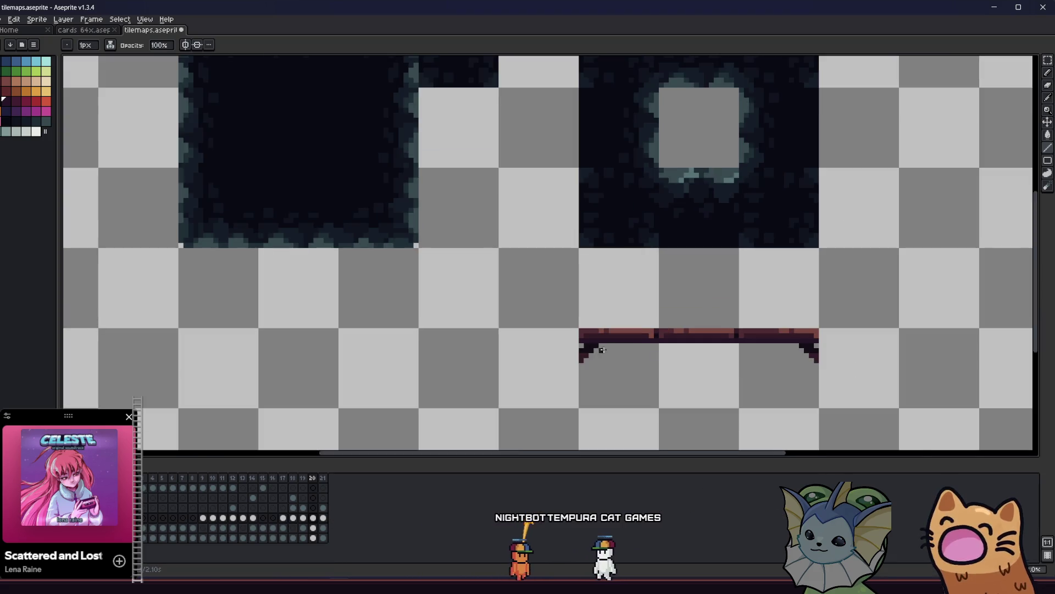
key(ctrl+s)
scroll(668, 336, up, 4)
key(b)
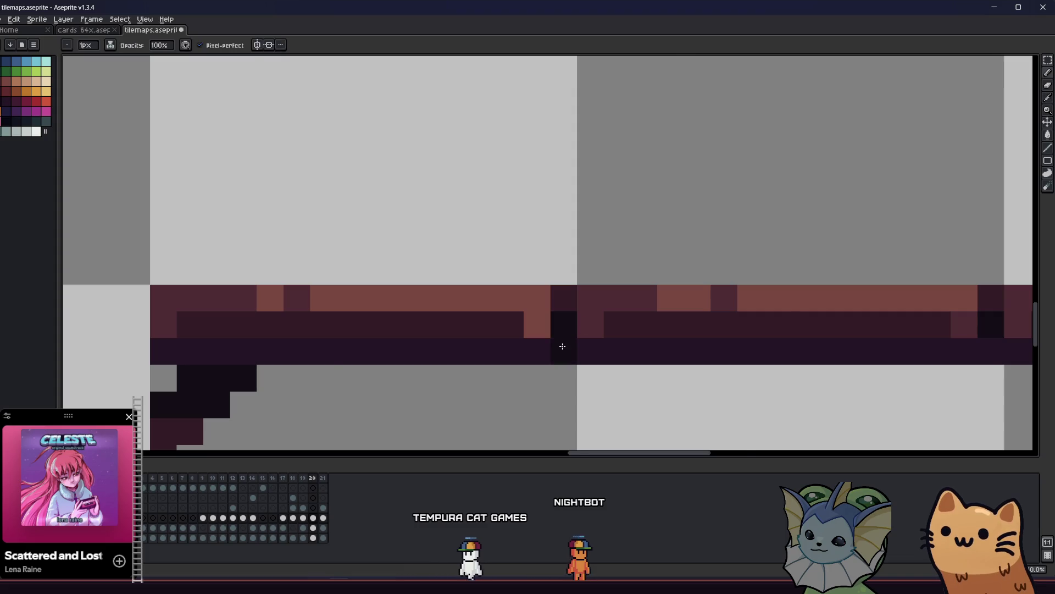
scroll(793, 352, down, 1)
key(ctrl+z)
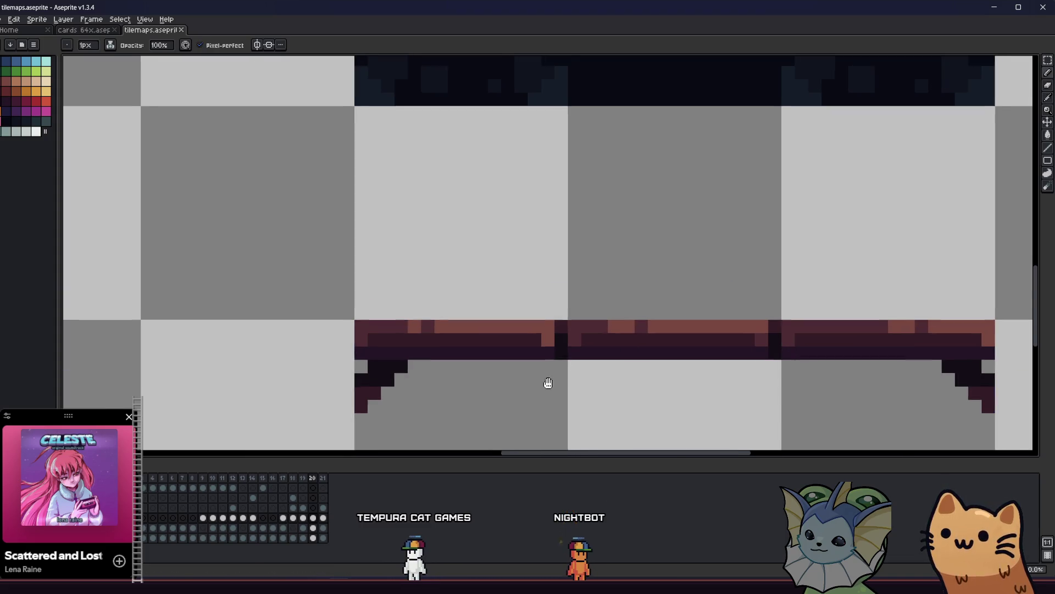
scroll(546, 381, down, 1)
scroll(434, 341, up, 1)
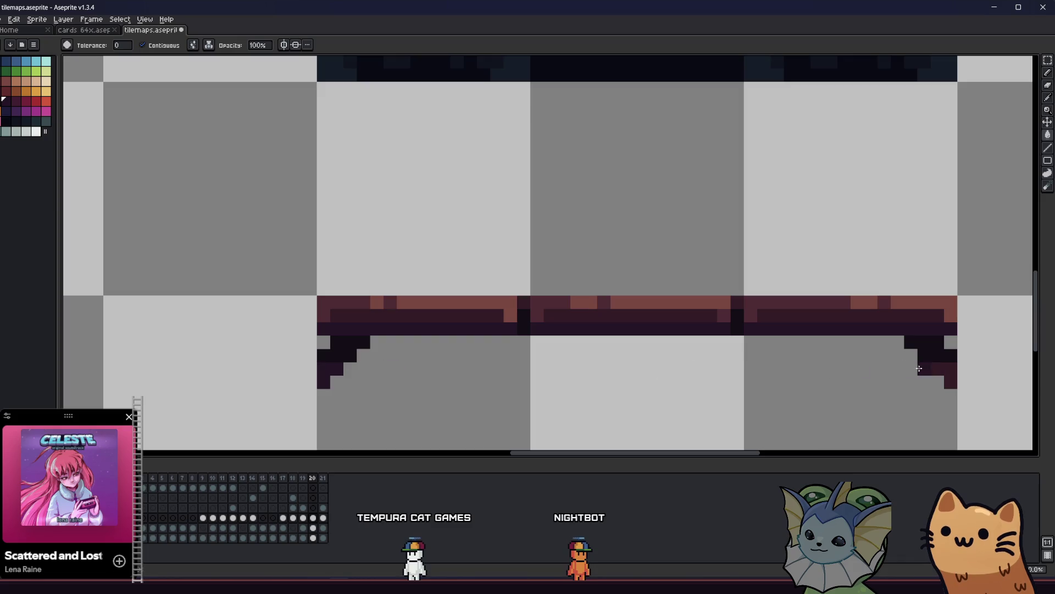
scroll(938, 367, down, 2)
key(ctrl+s)
Marquee-select the whole platform
scroll(643, 377, right, 2)
key(m)
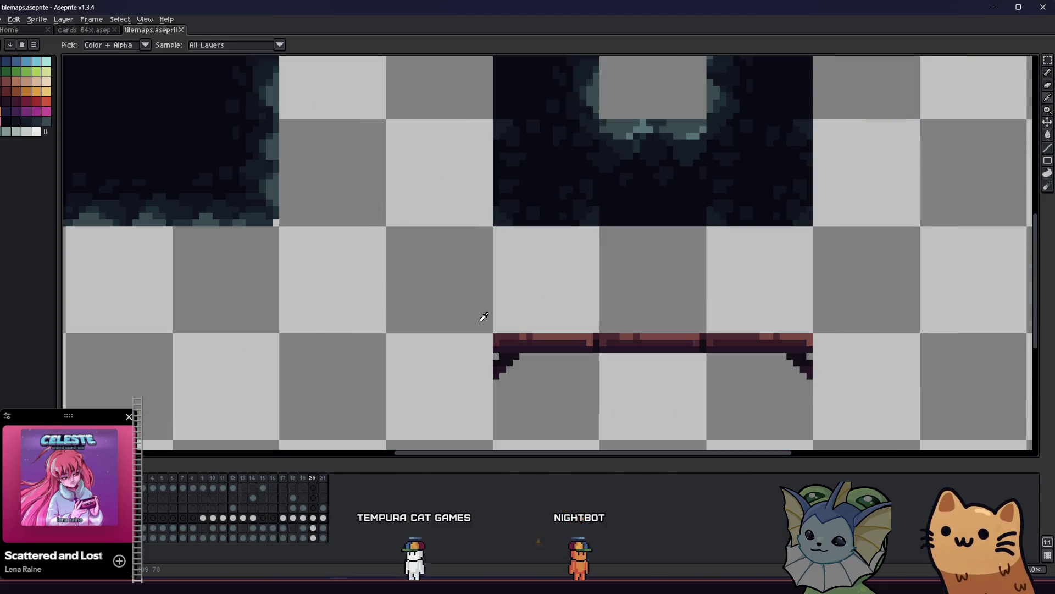
drag(471, 304, 888, 415)
Nudge the platform down one pixel and its left end right one pixel
drag(761, 349, 761, 355)
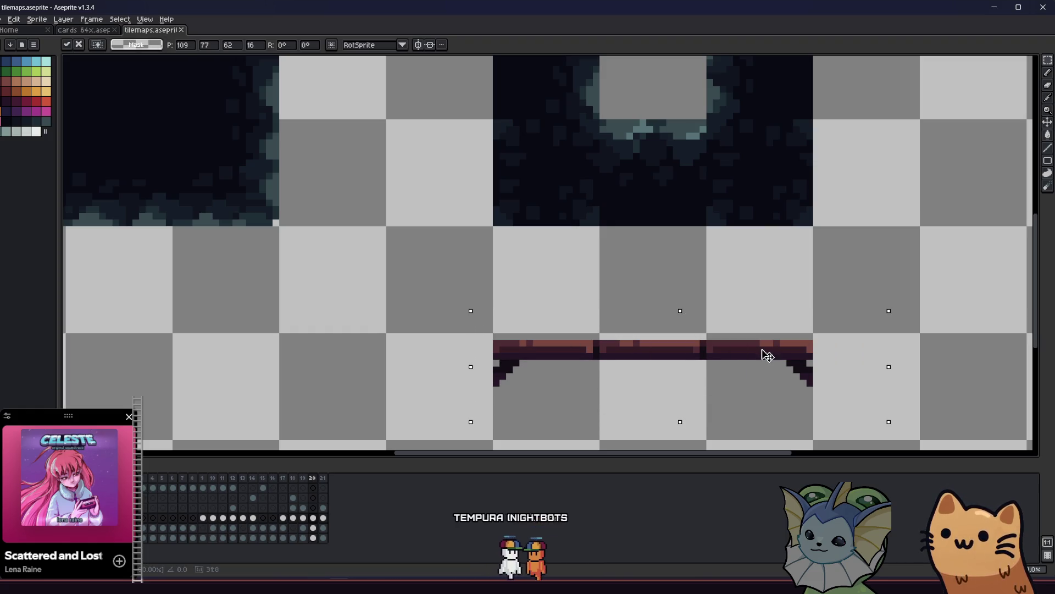
drag(456, 301, 568, 401)
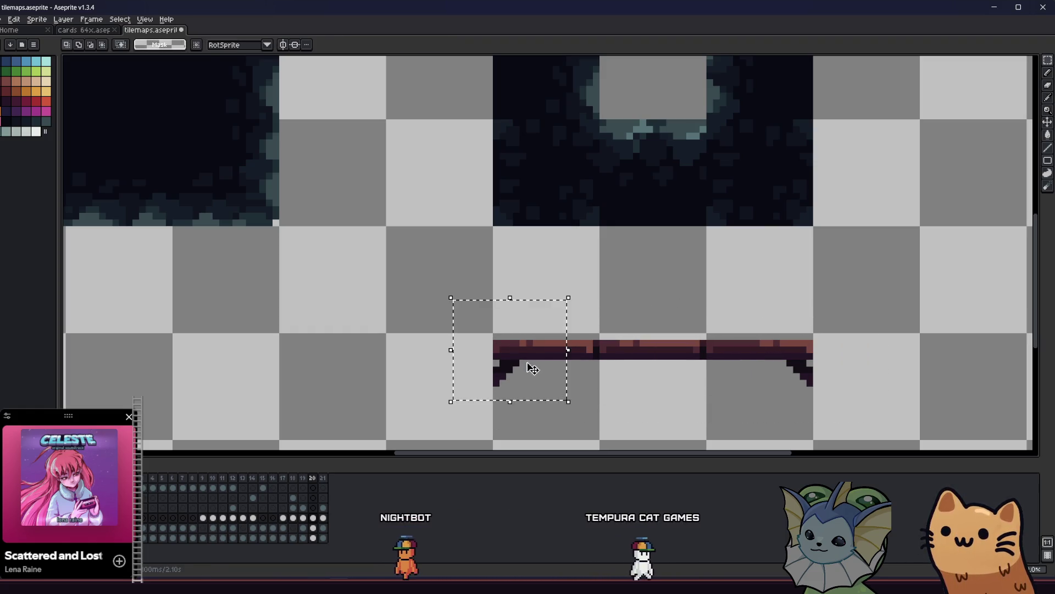
drag(528, 364, 535, 365)
mouse_move(861, 318)
mouse_down()
mouse_move(815, 370)
mouse_move(738, 402)
mouse_up()
Outline the whole selected platform in dark palette colour index 24
drag(475, 322, 843, 403)
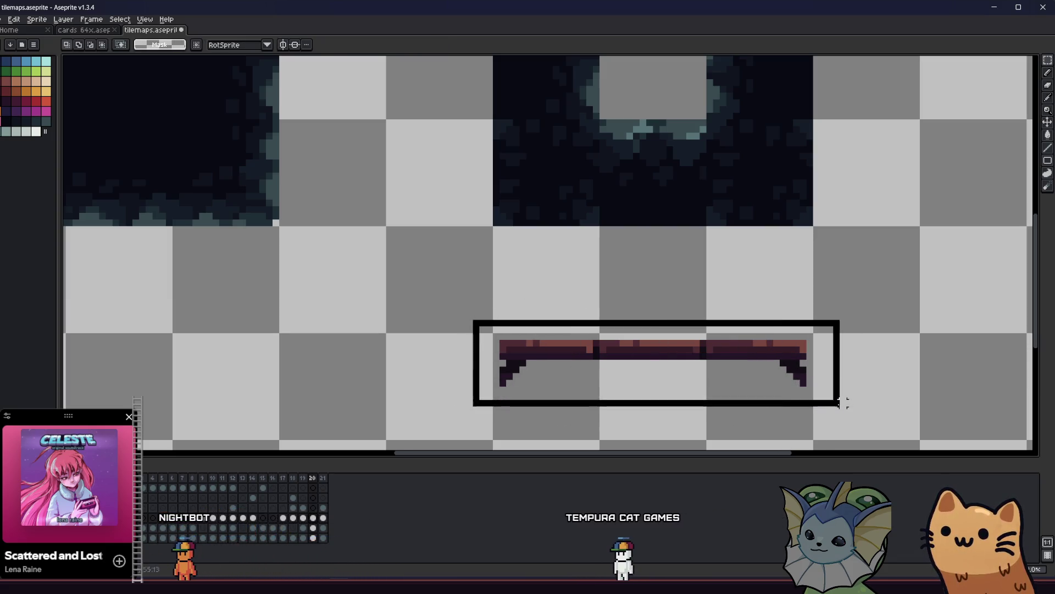
key(shift+o)
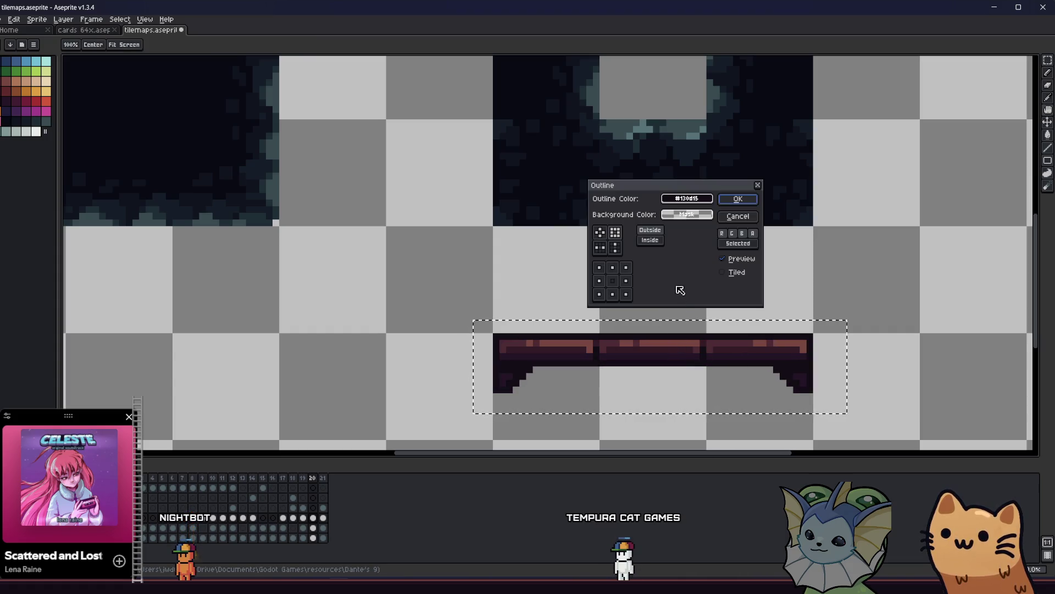
click(679, 200)
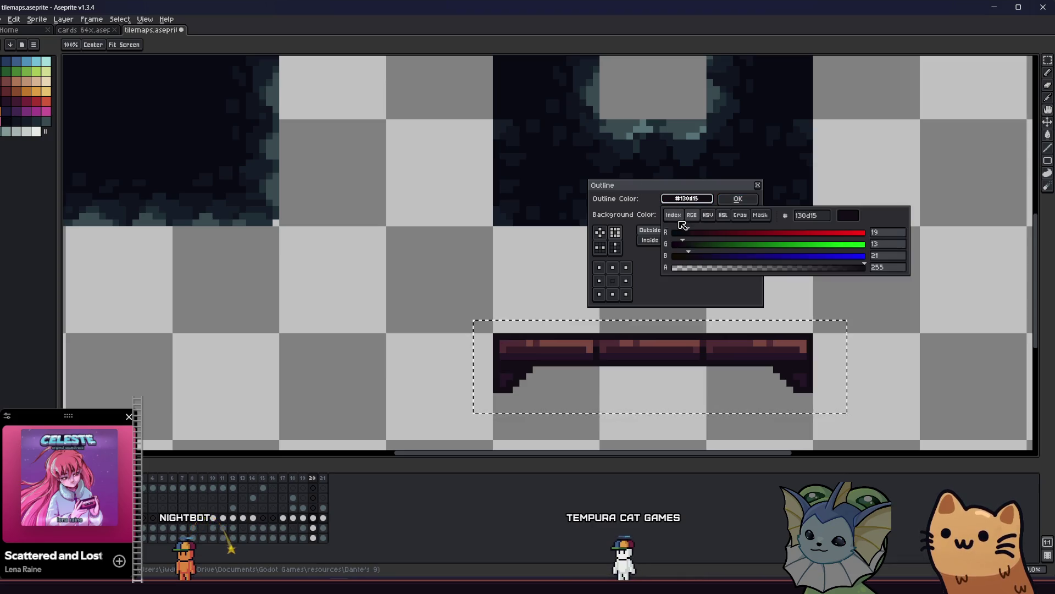
click(677, 218)
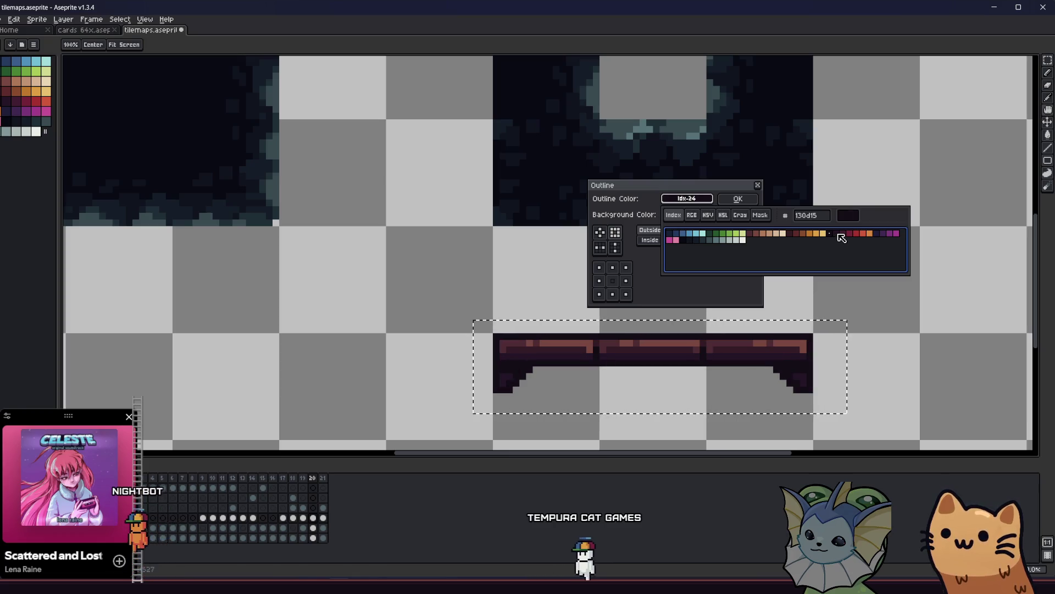
click(737, 199)
key(ctrl+d)
key(b)
scroll(749, 270, down, 1)
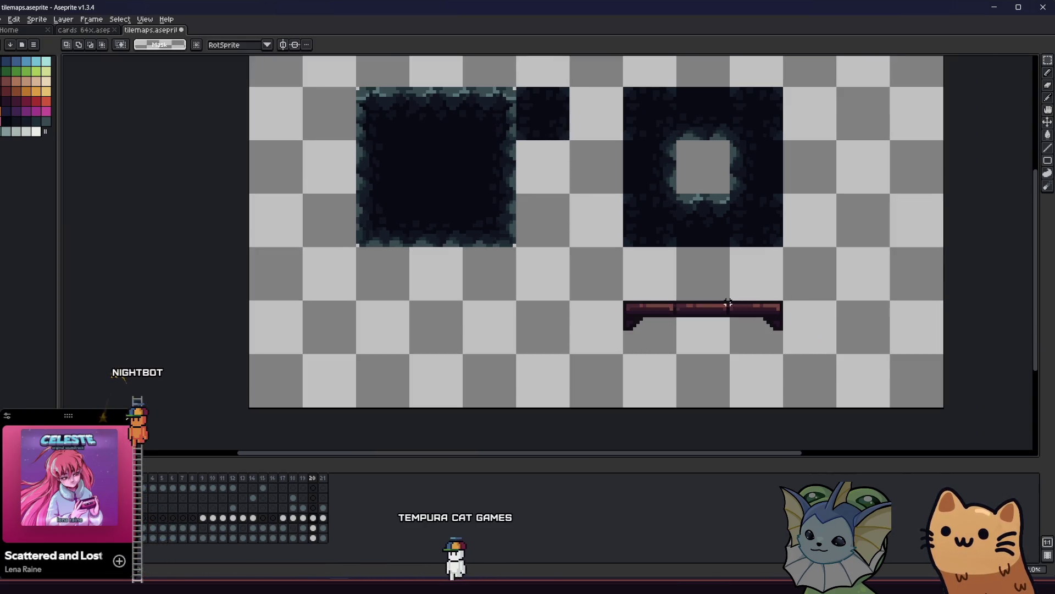
Fill the missing pixels at the platform's left edge and save the tilemap
key(ctrl+s)
scroll(528, 330, up, 1)
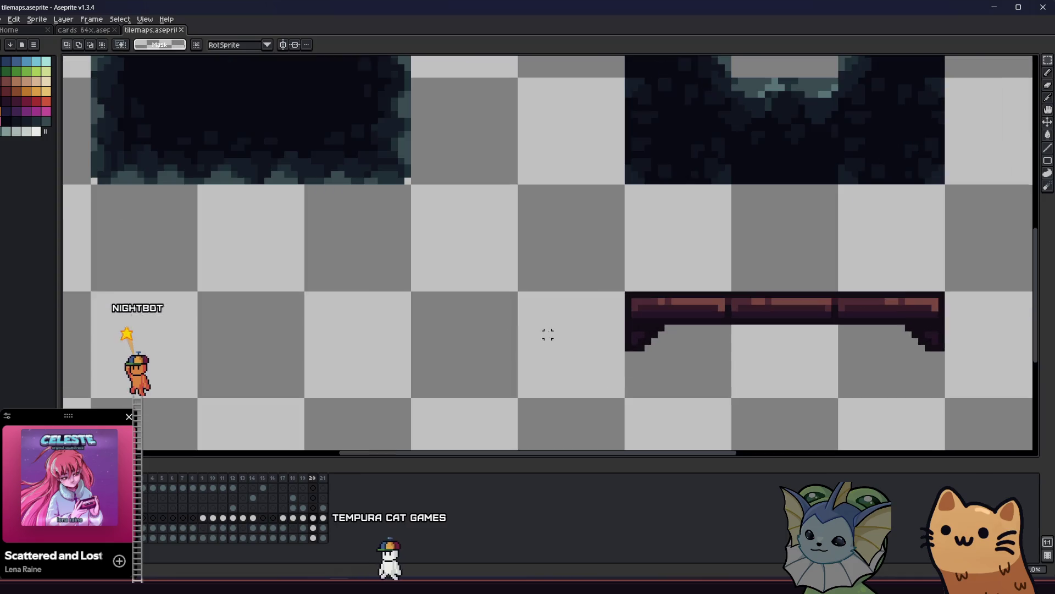
click(628, 321)
scroll(617, 332, up, 1)
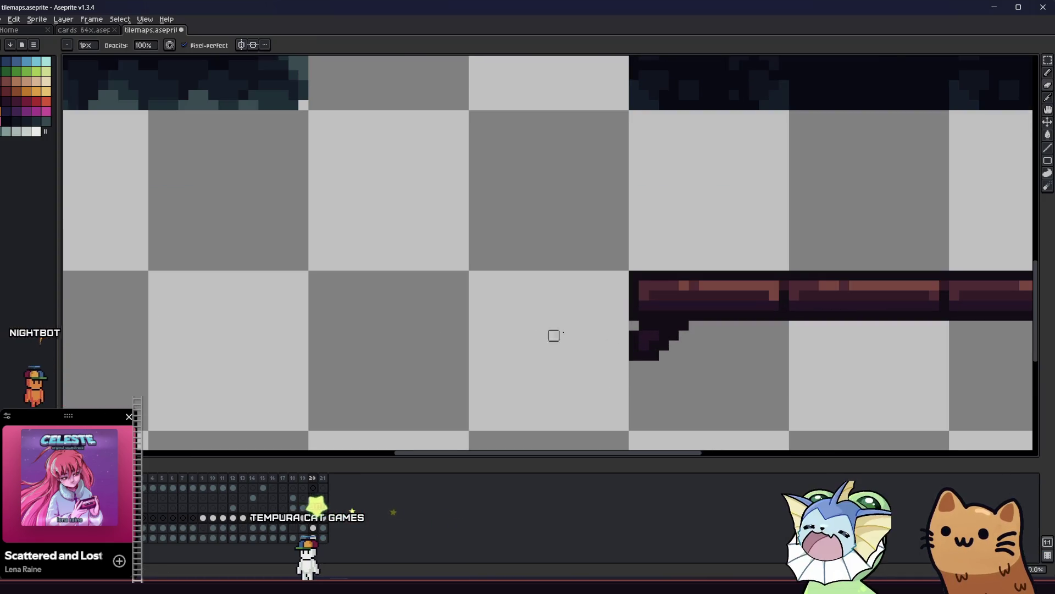
scroll(554, 335, right, 5)
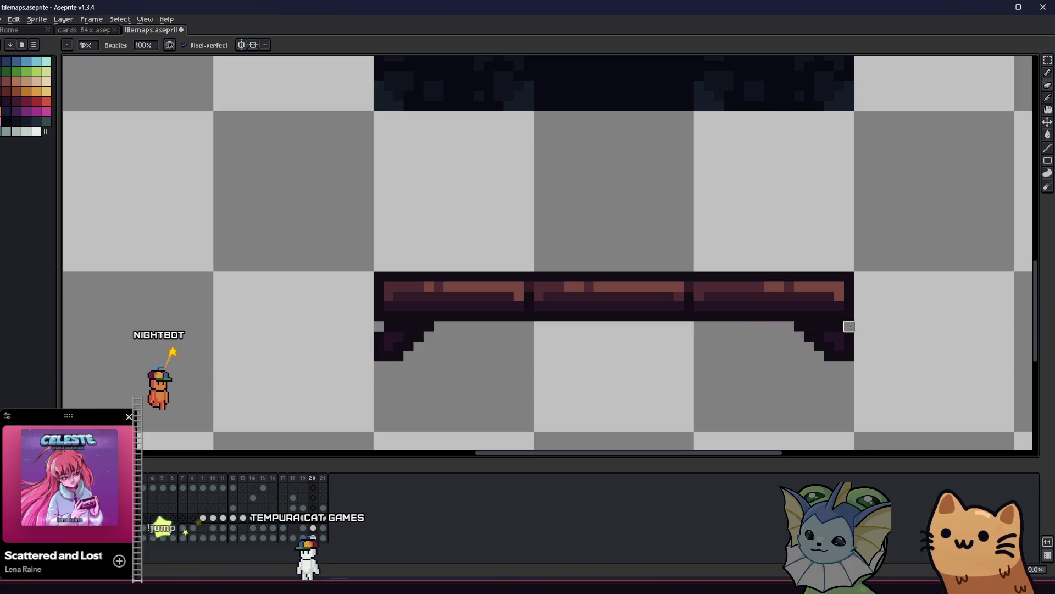
scroll(849, 326, down, 4)
key(ctrl+s)
scroll(633, 352, right, 1)
scroll(591, 339, down, 1)
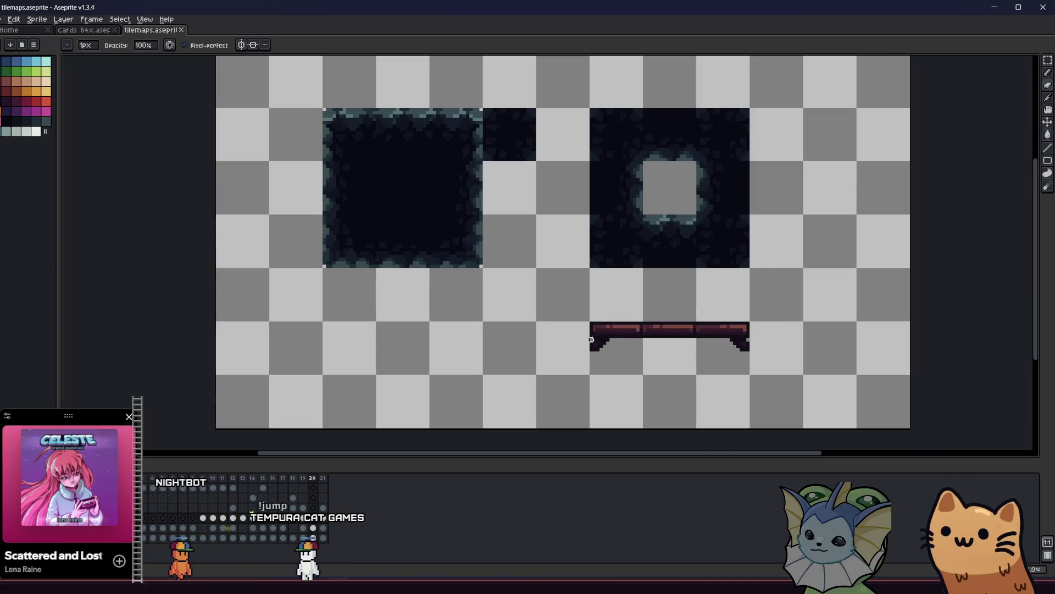
click(591, 340)
scroll(590, 340, up, 2)
scroll(482, 346, down, 1)
scroll(486, 337, right, 2)
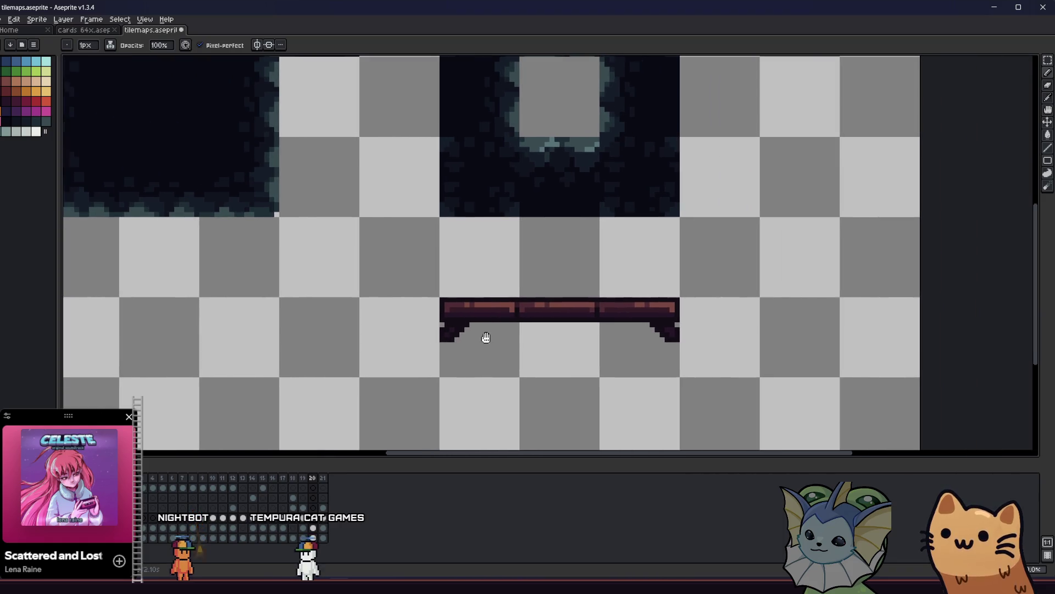
scroll(622, 337, up, 2)
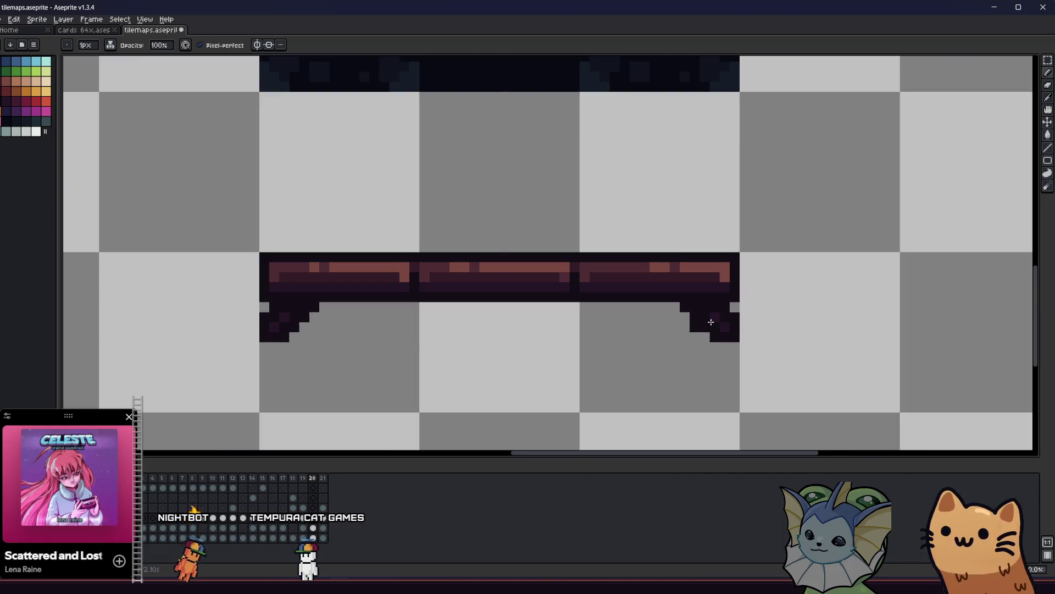
key(ctrl+s)
scroll(286, 340, left, 2)
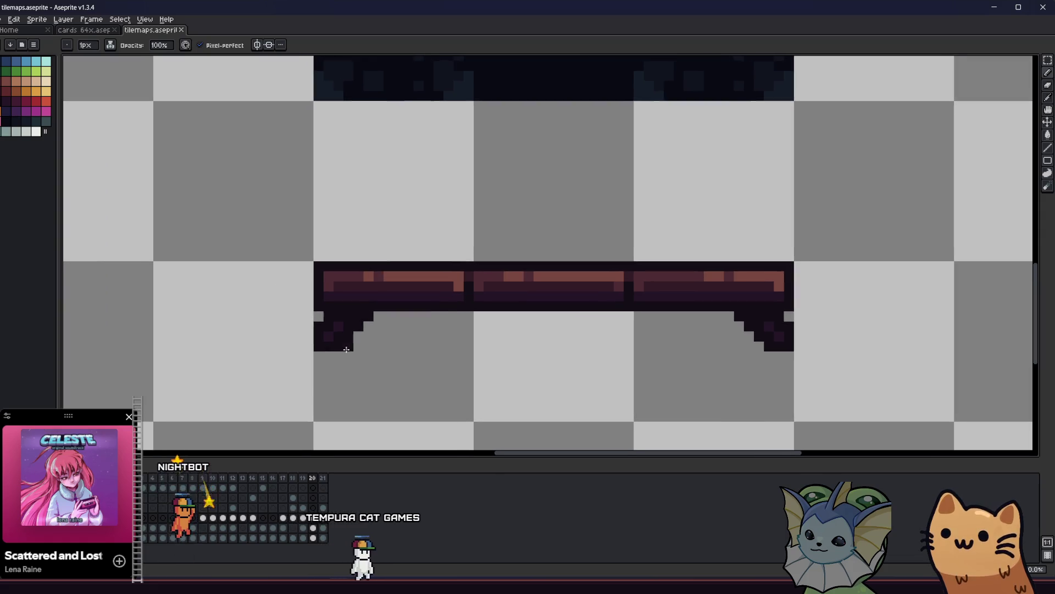
Erase the stray pixel at the platform's top-left corner
key(e)
click(316, 266)
scroll(551, 344, left, 2)
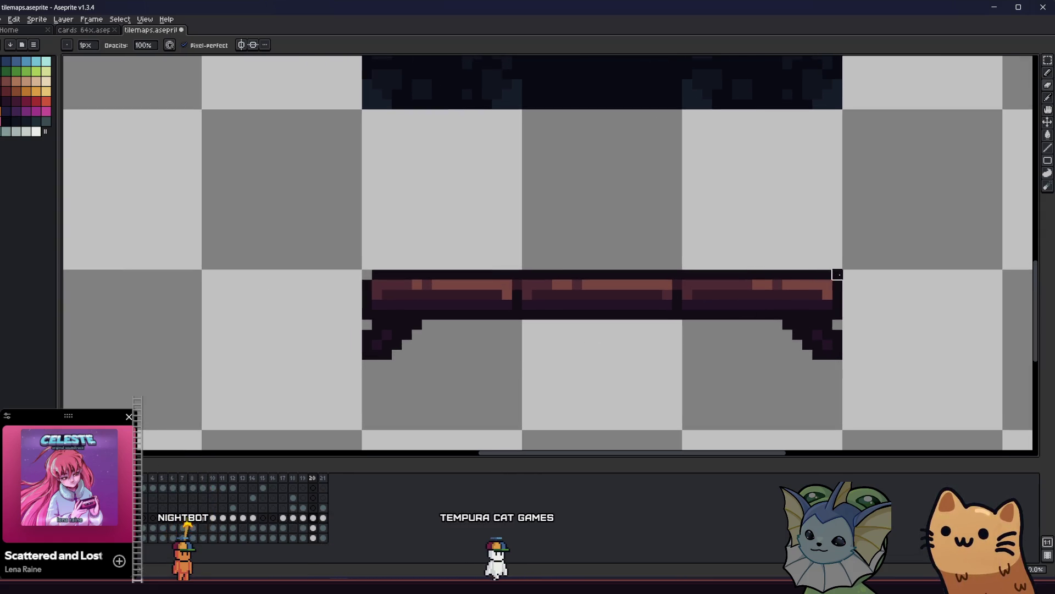
scroll(517, 274, down, 3)
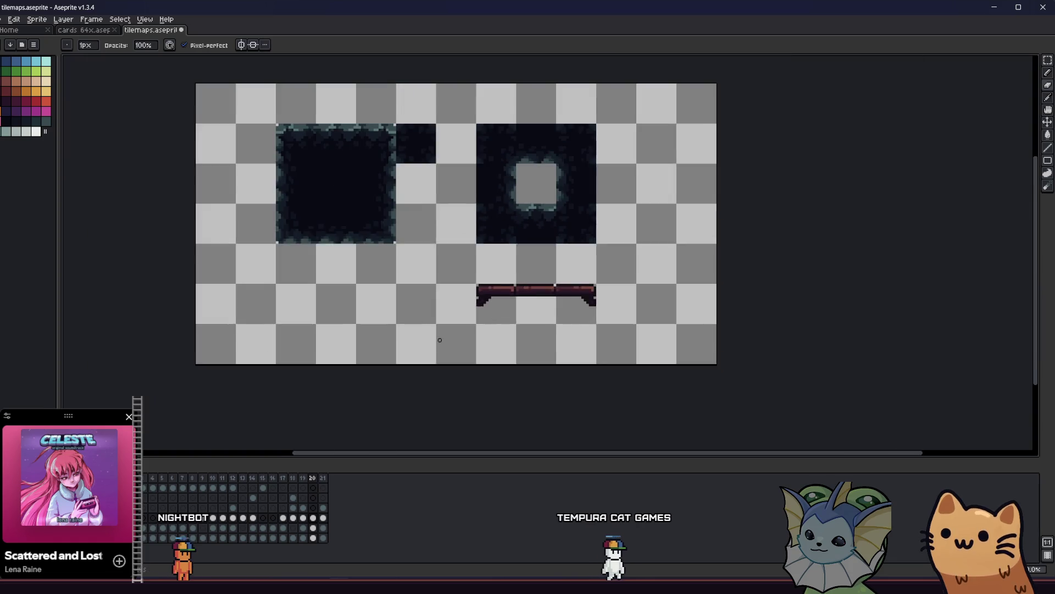
scroll(489, 395, up, 1)
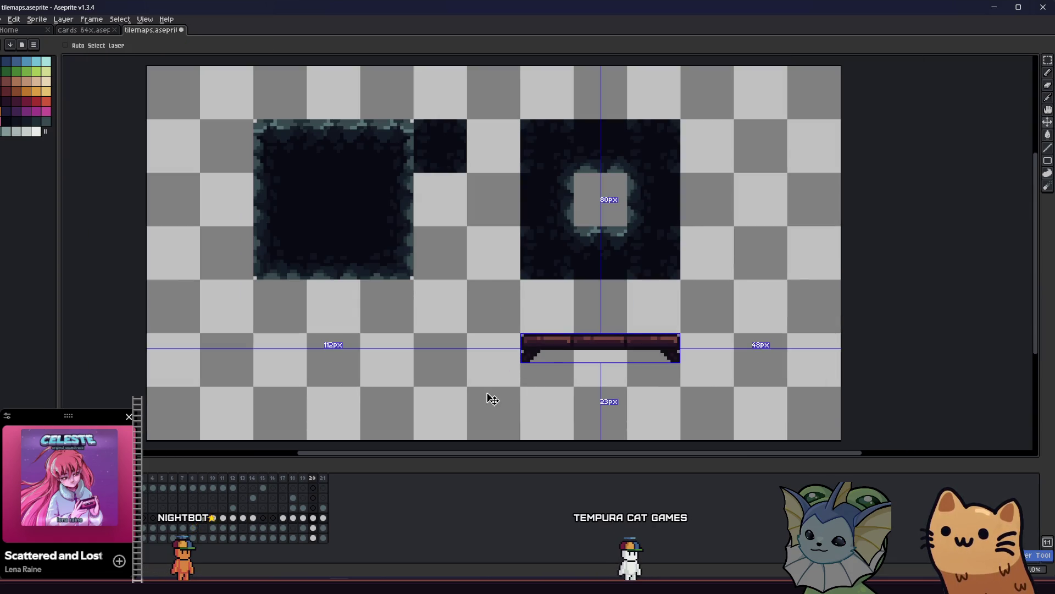
scroll(489, 394, down, 1)
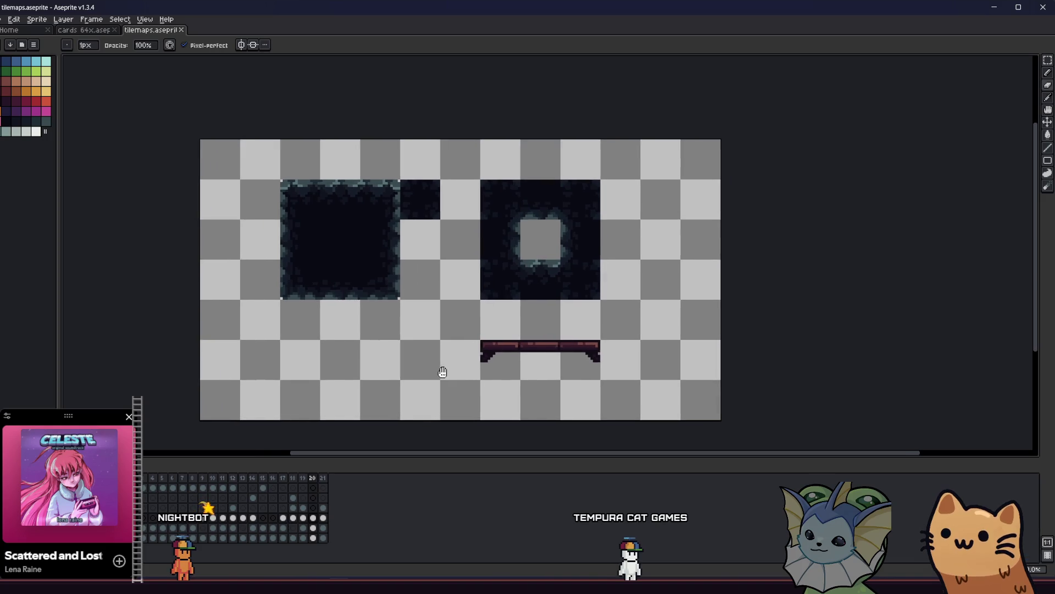
scroll(454, 316, up, 3)
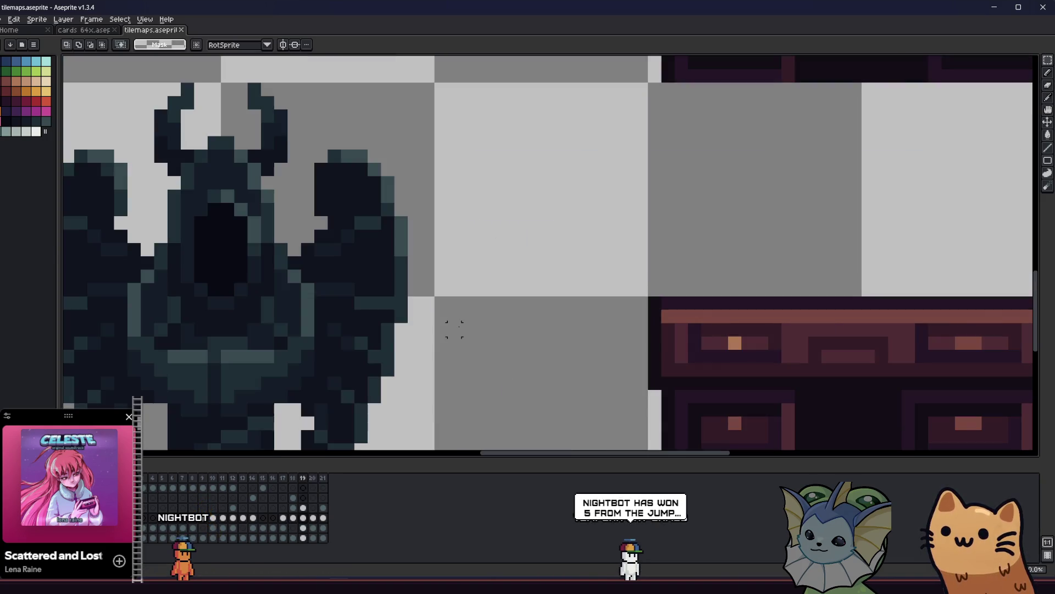
Select the strip along the platform's top, save, and undo a trial pencil line there
key(m)
scroll(455, 326, down, 2)
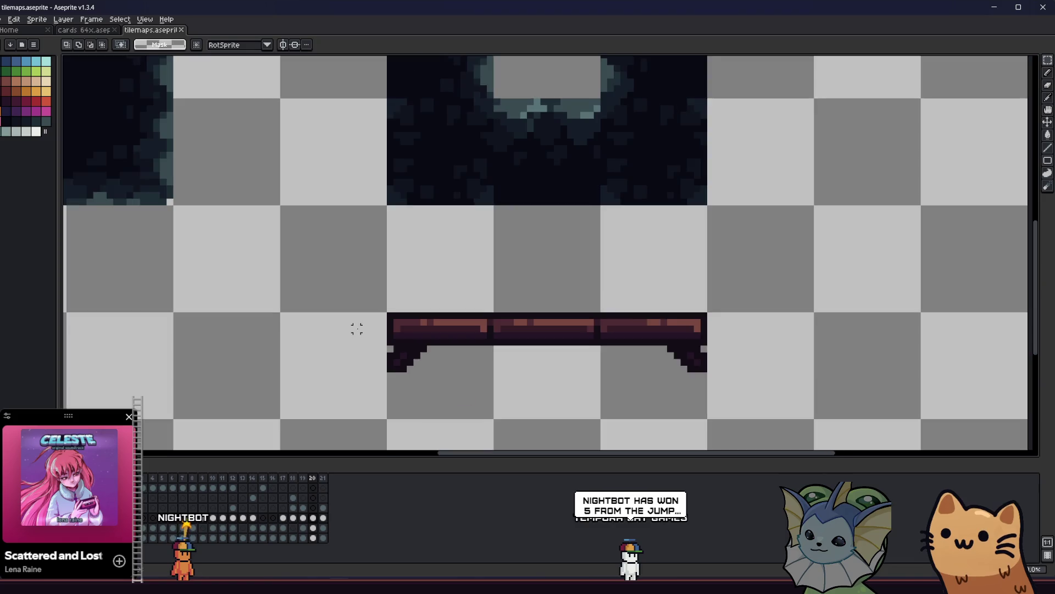
mouse_move(328, 272)
mouse_down()
mouse_move(700, 335)
mouse_move(716, 321)
mouse_up()
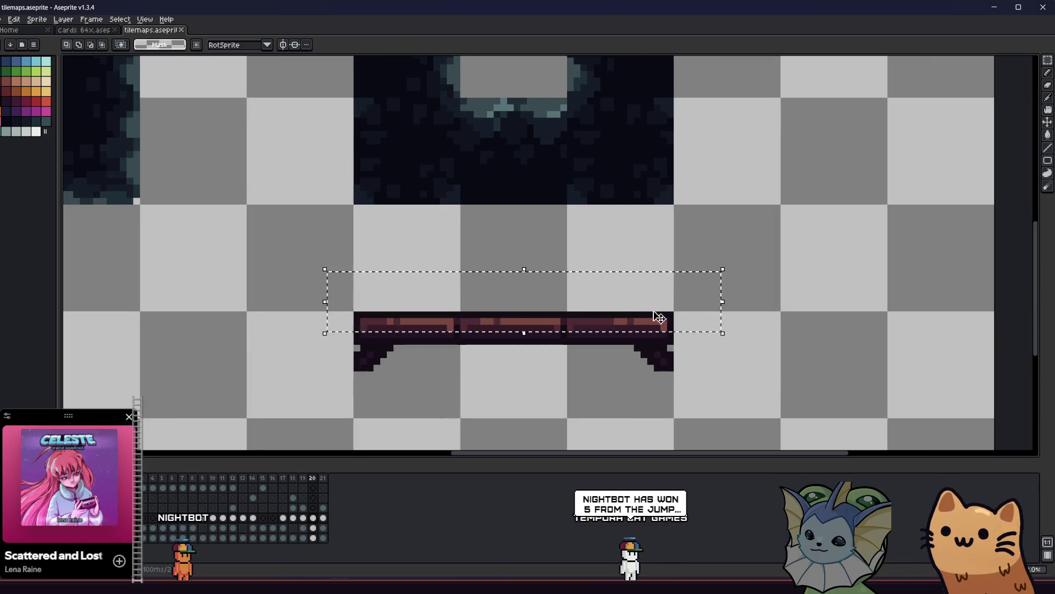
key(ctrl+d)
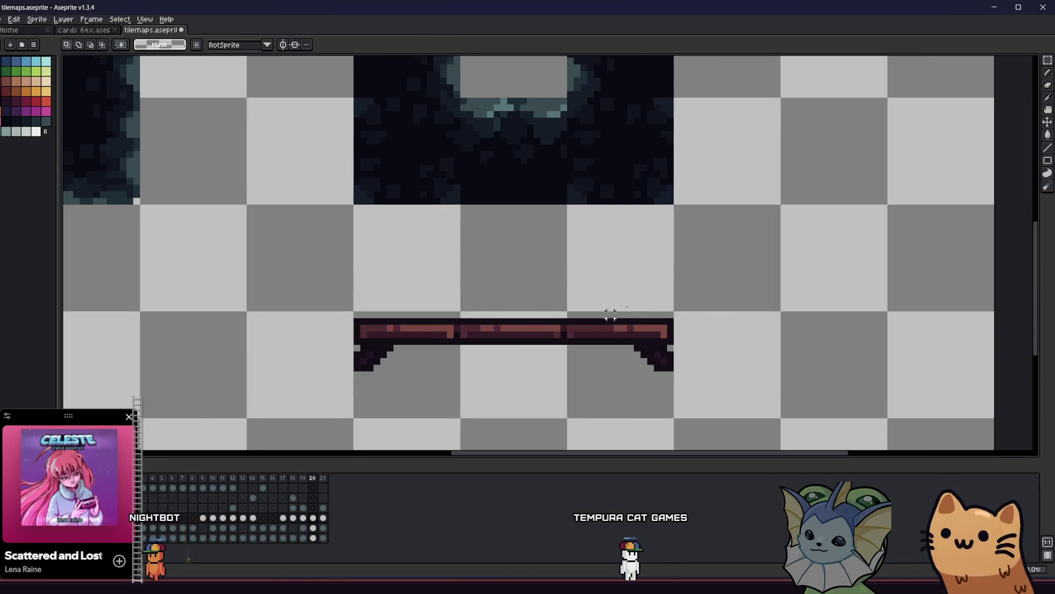
key(ctrl+s)
scroll(439, 385, down, 1)
scroll(388, 390, down, 1)
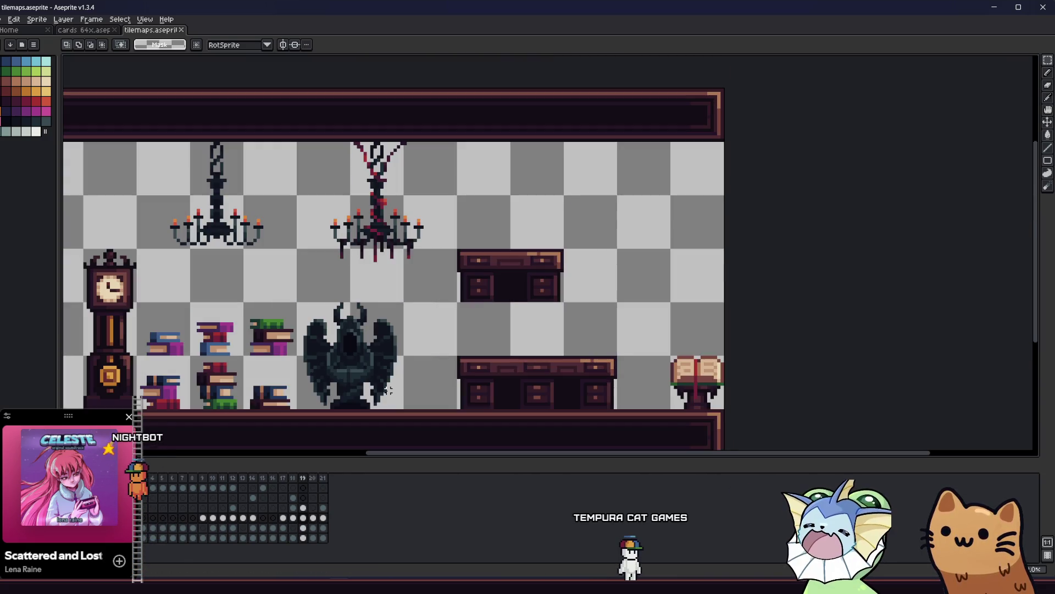
scroll(471, 370, up, 4)
scroll(396, 339, right, 2)
key(b)
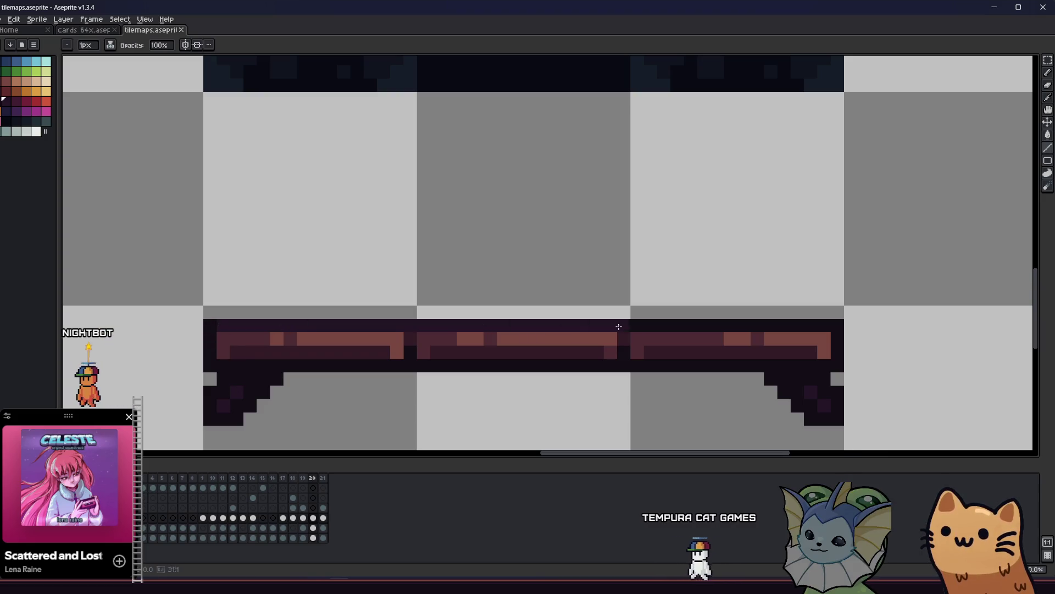
shift+click(831, 323)
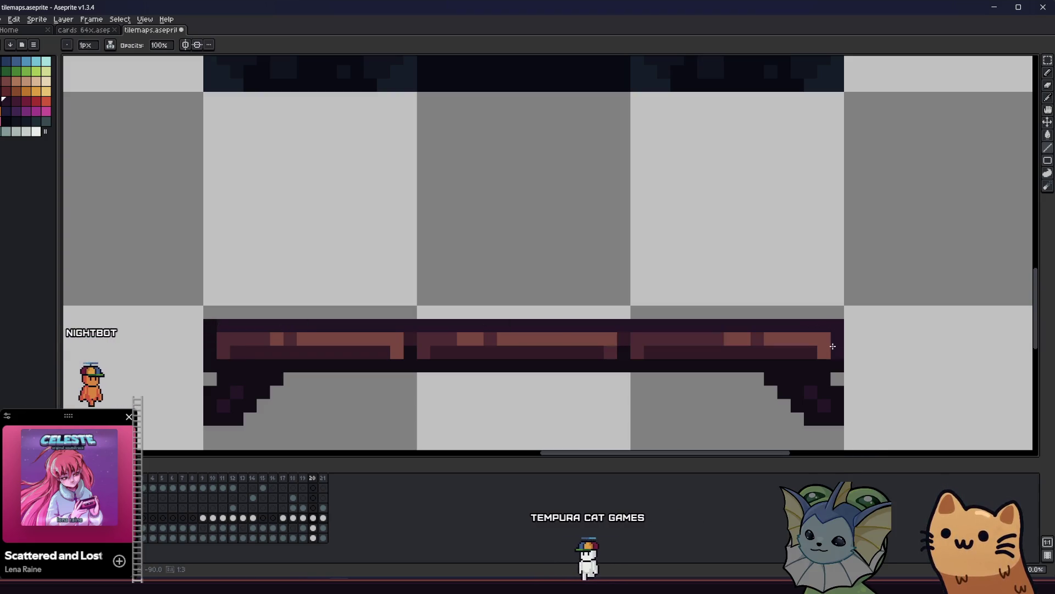
key(ctrl+z)
scroll(447, 377, down, 1)
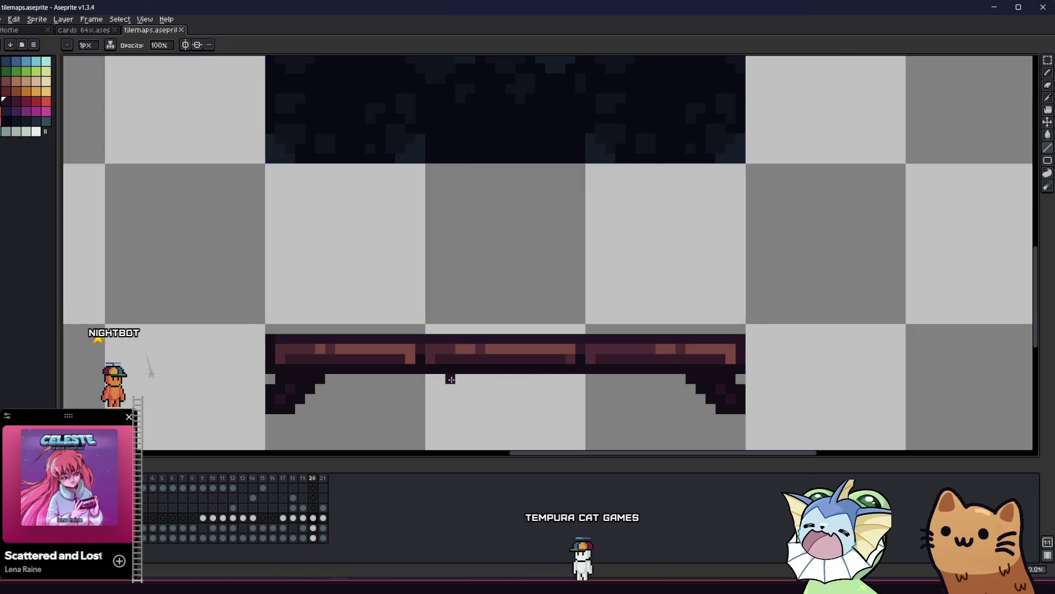
On frame 20, select the wooden platform and move it up one pixel
key(Left)
scroll(439, 363, down, 2)
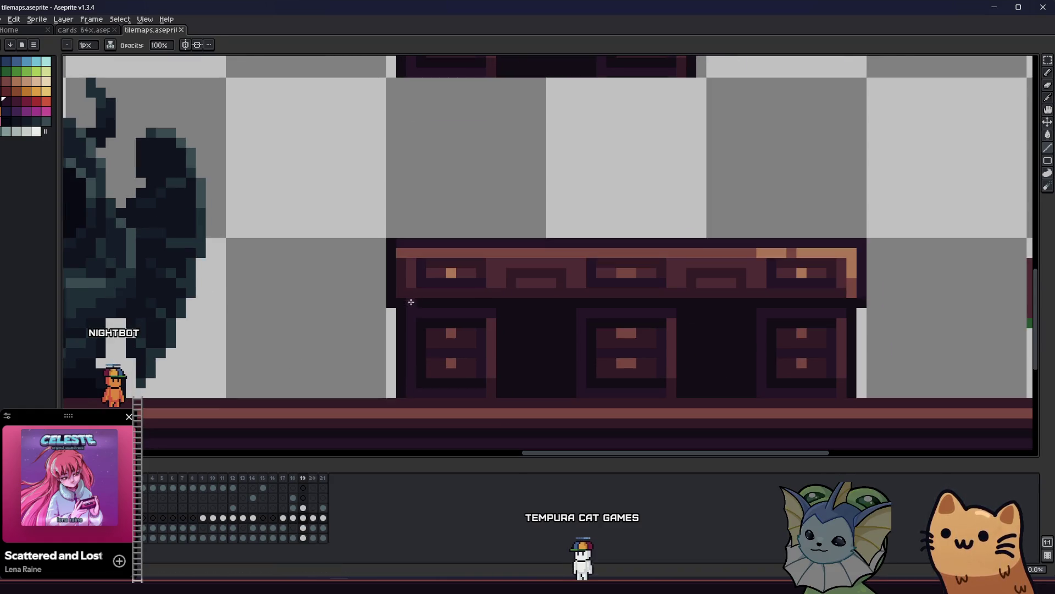
key(Right)
scroll(422, 342, down, 3)
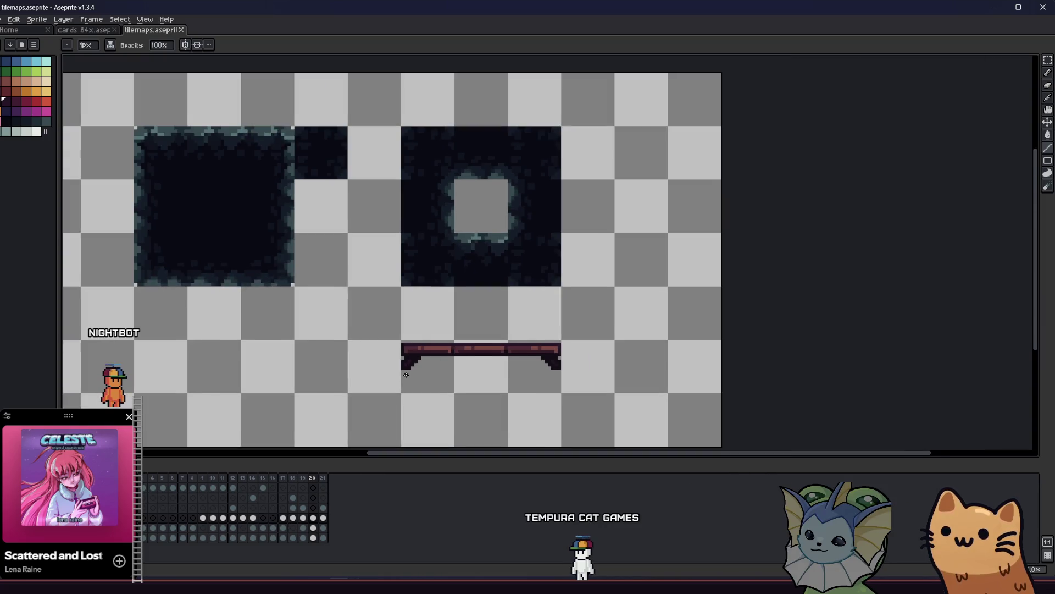
scroll(384, 379, up, 1)
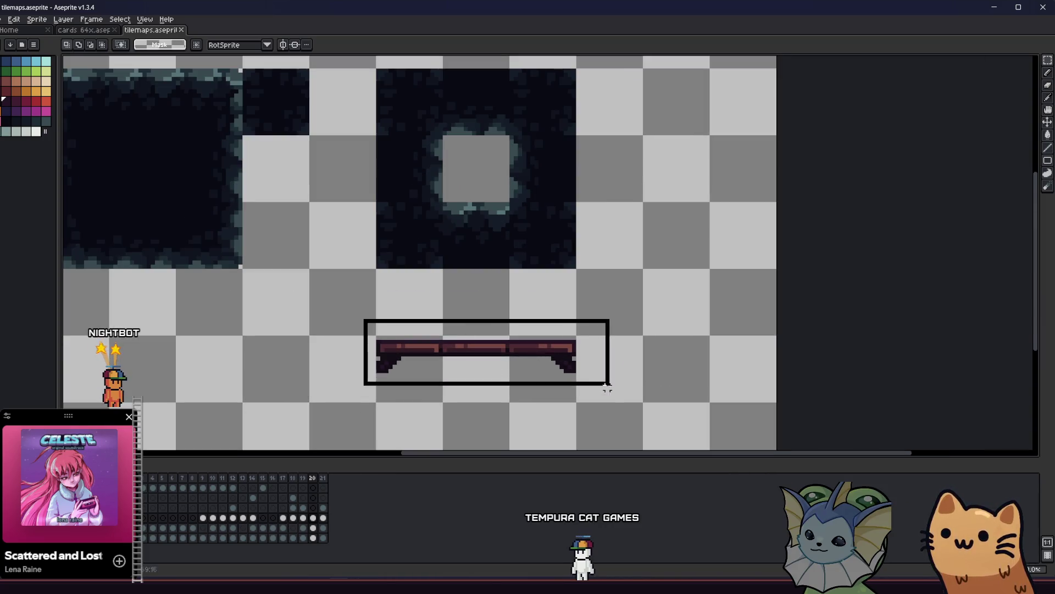
drag(607, 388, 608, 389)
drag(557, 359, 554, 357)
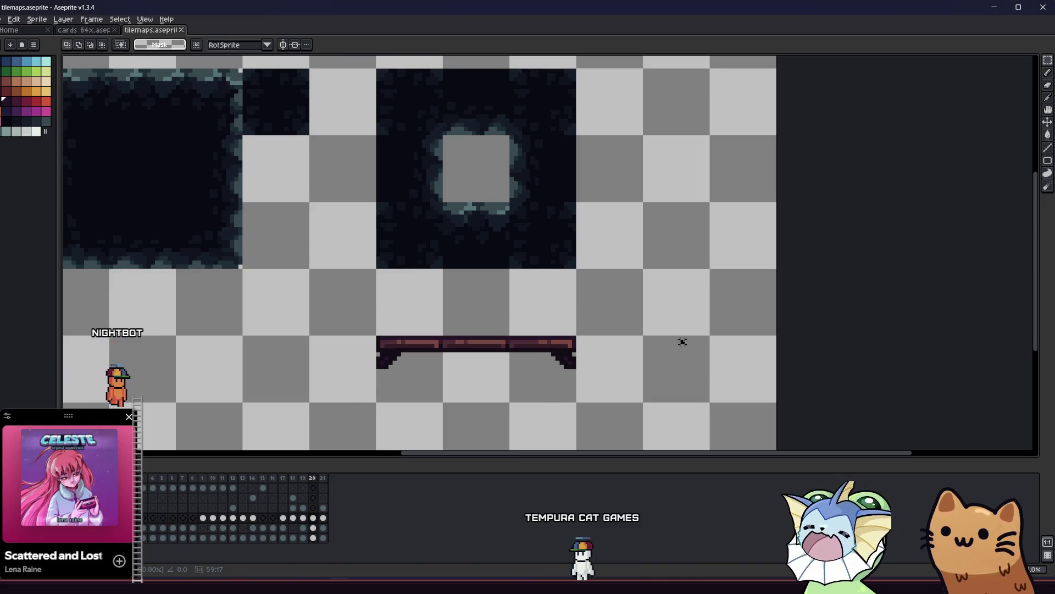
scroll(650, 346, left, 3)
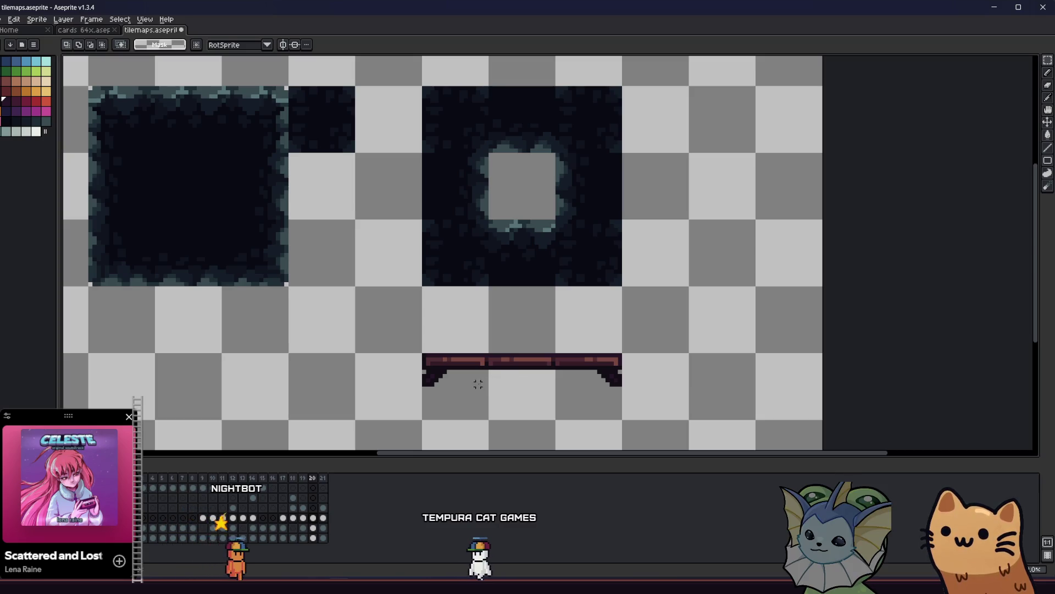
scroll(478, 385, up, 2)
Compare frames 19 and 20, pick the dark outline colour, and reselect the platform
key(b)
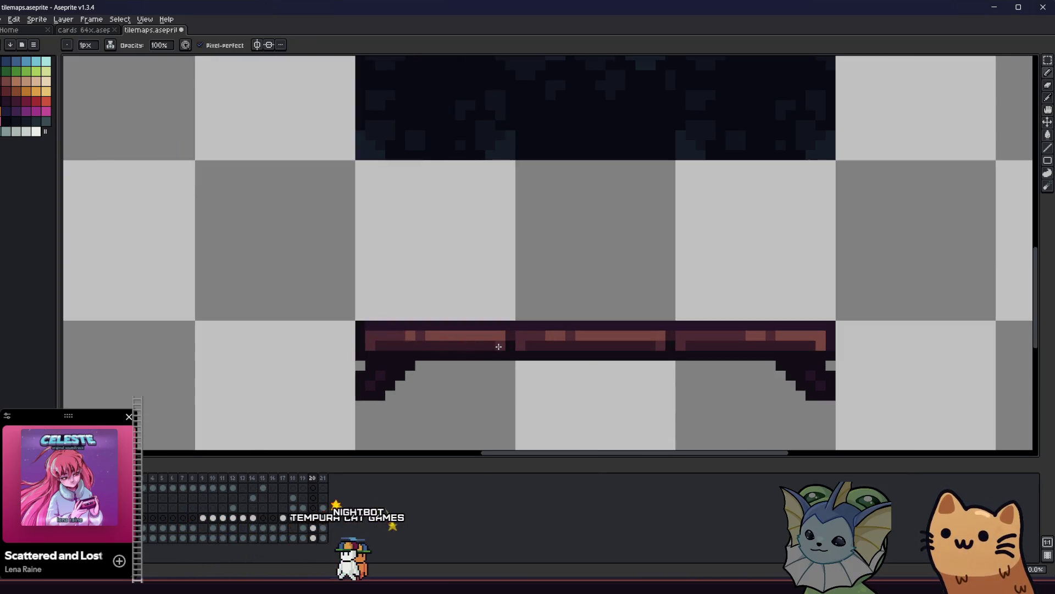
scroll(678, 395, down, 2)
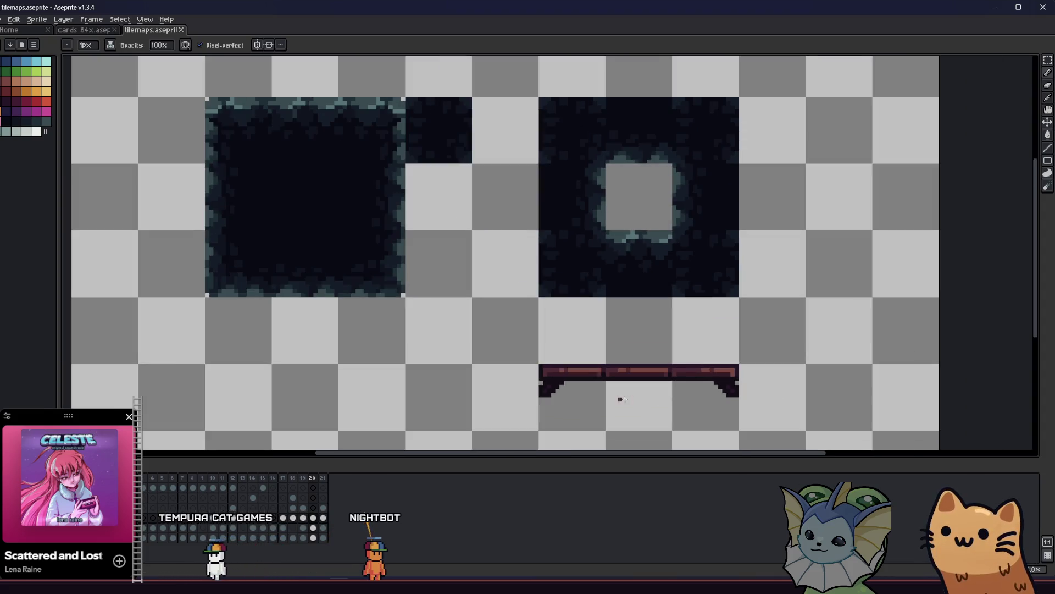
key(comma)
key(period)
key(m)
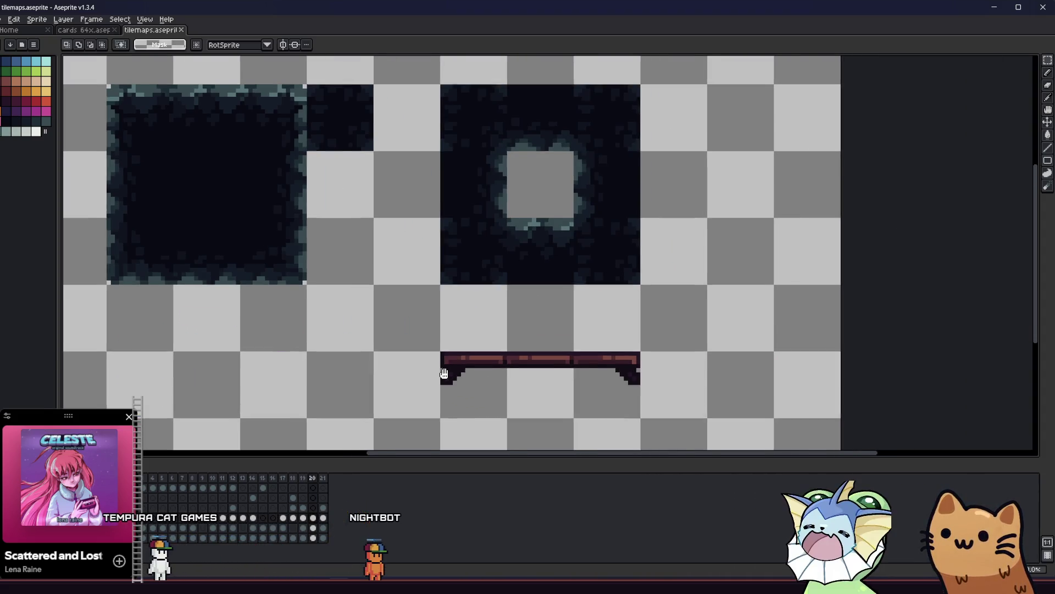
scroll(376, 408, down, 1)
scroll(358, 393, up, 4)
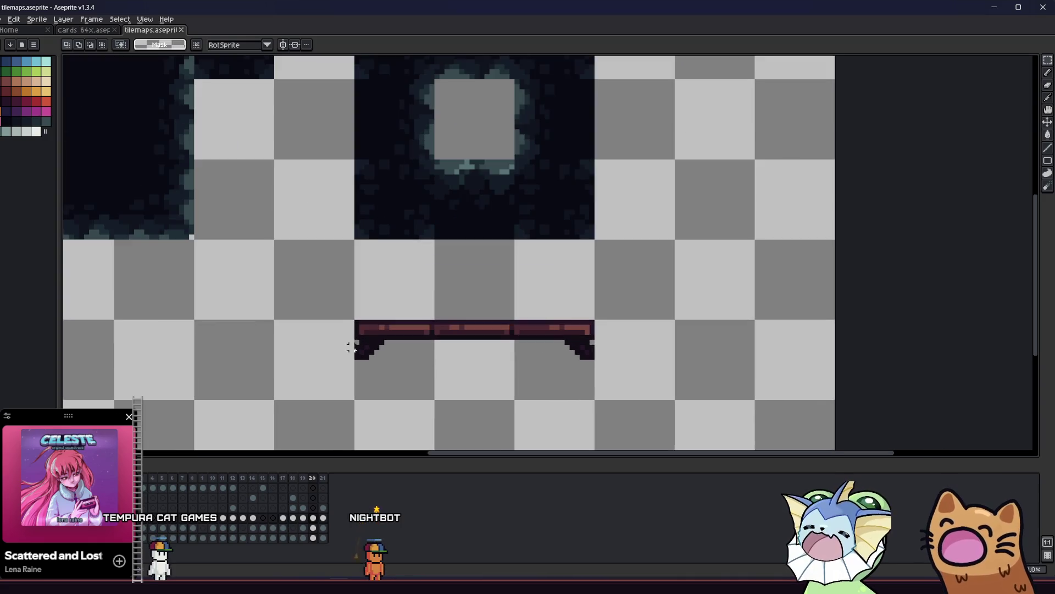
key(i)
click(450, 348)
key(b)
scroll(462, 335, down, 2)
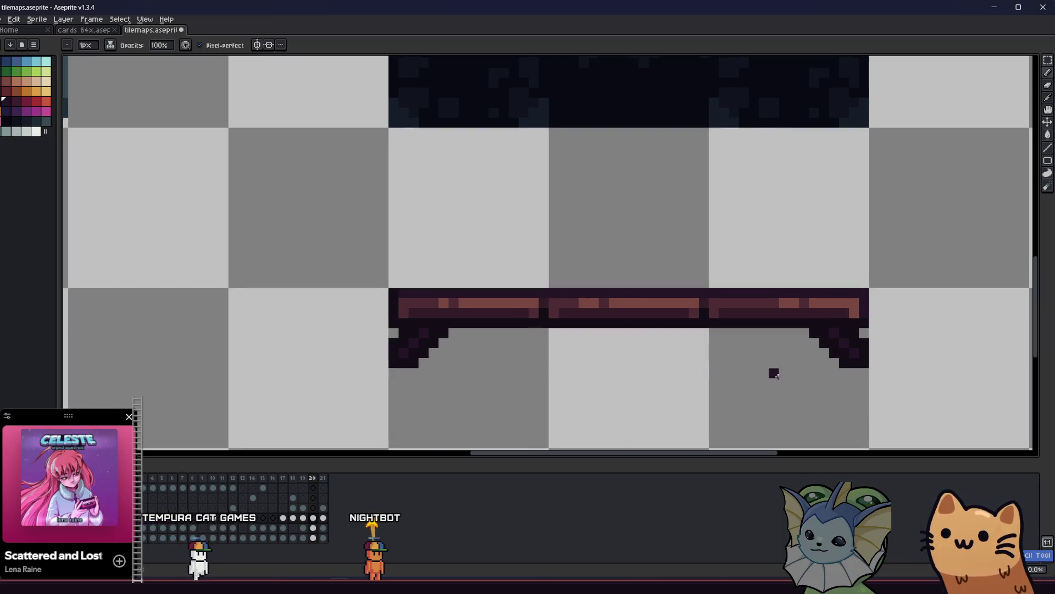
key(m)
scroll(464, 353, down, 2)
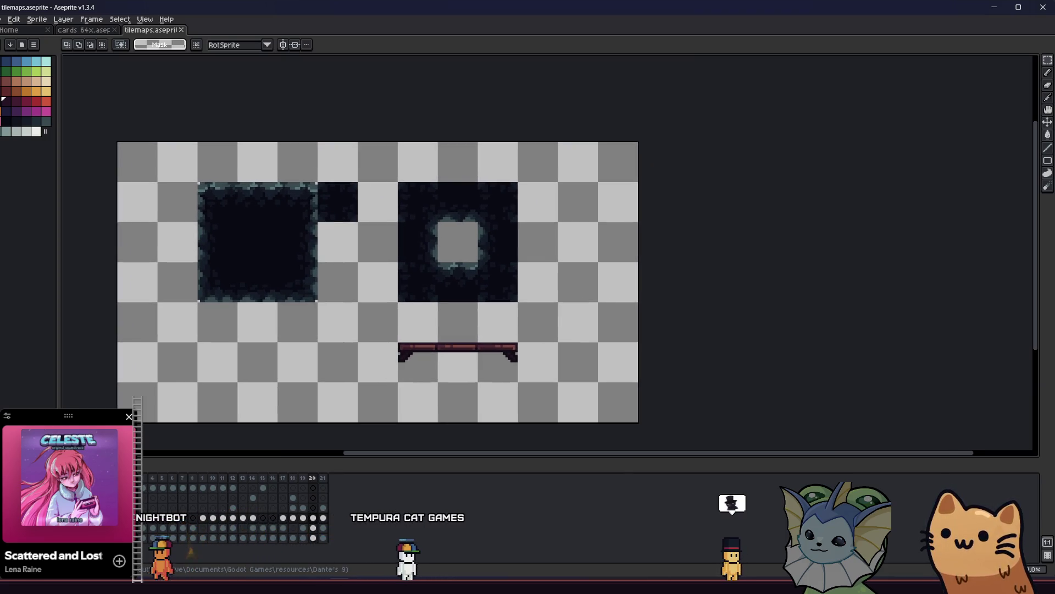
scroll(427, 391, left, 3)
scroll(321, 347, down, 1)
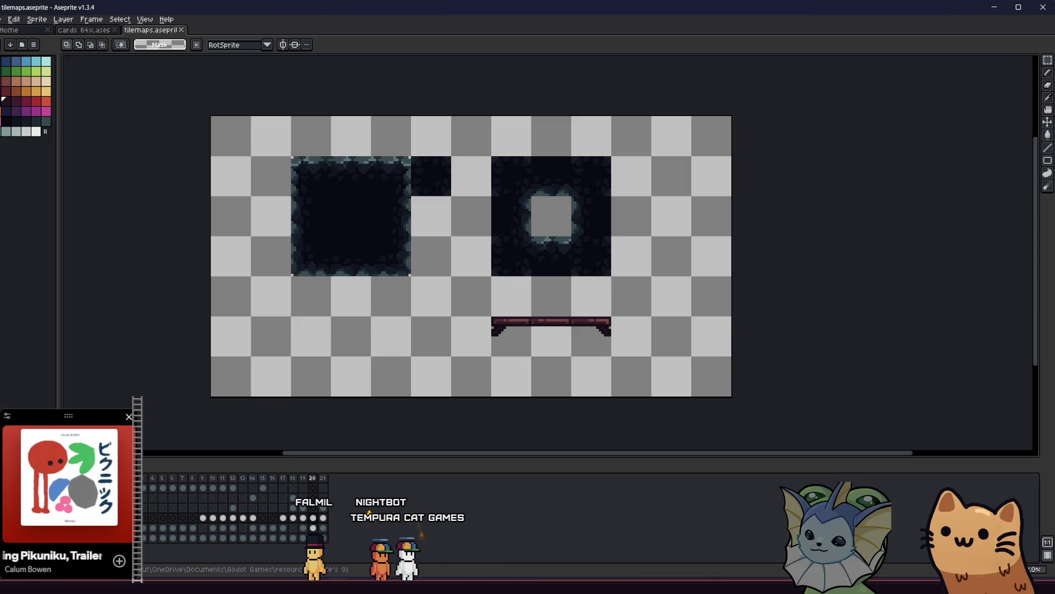
scroll(474, 300, up, 3)
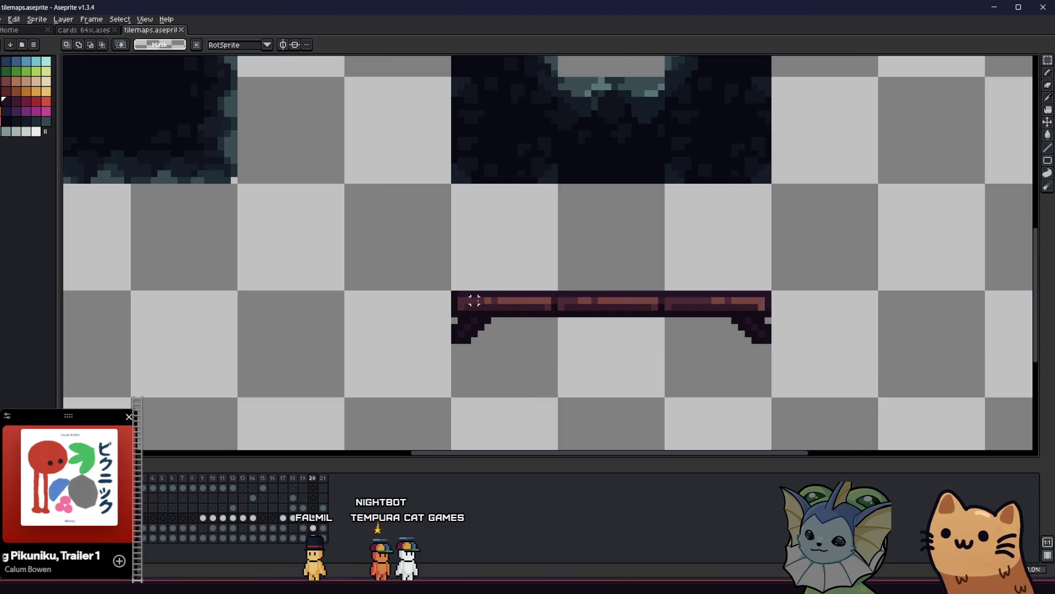
drag(455, 295, 773, 345)
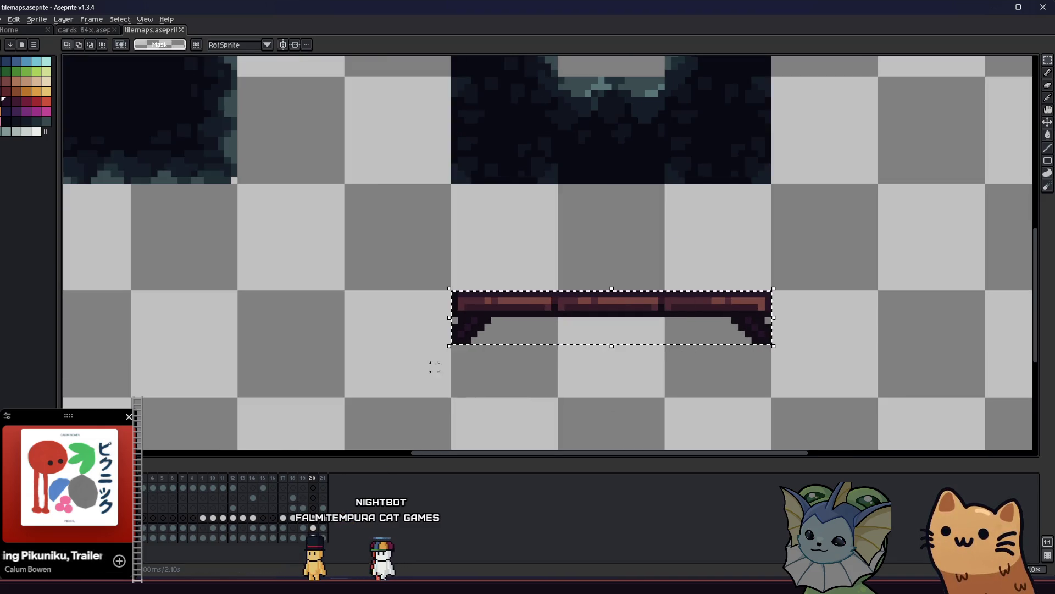
Marquee-select the wooden platform with its legs and save the tilemap sheet
mouse_move(441, 294)
mouse_down()
mouse_move(777, 393)
mouse_move(764, 397)
mouse_up()
key(ctrl+s)
scroll(622, 308, down, 1)
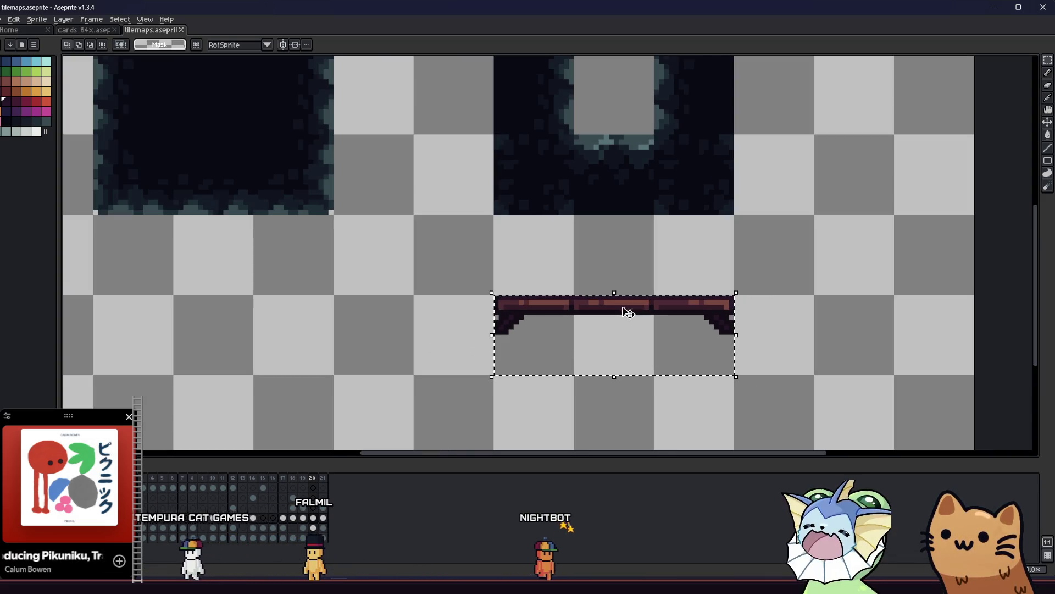
Export the selection as wood_platform_autotile.png into the rainy area tilemaps folder
click(5, 19)
mouse_move(22, 101)
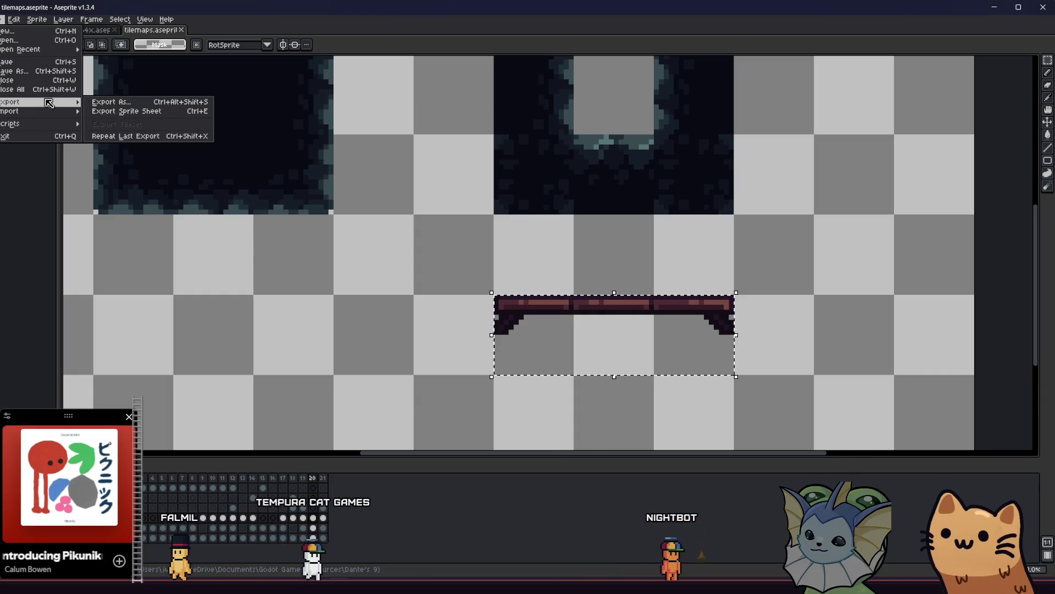
click(105, 103)
click(442, 215)
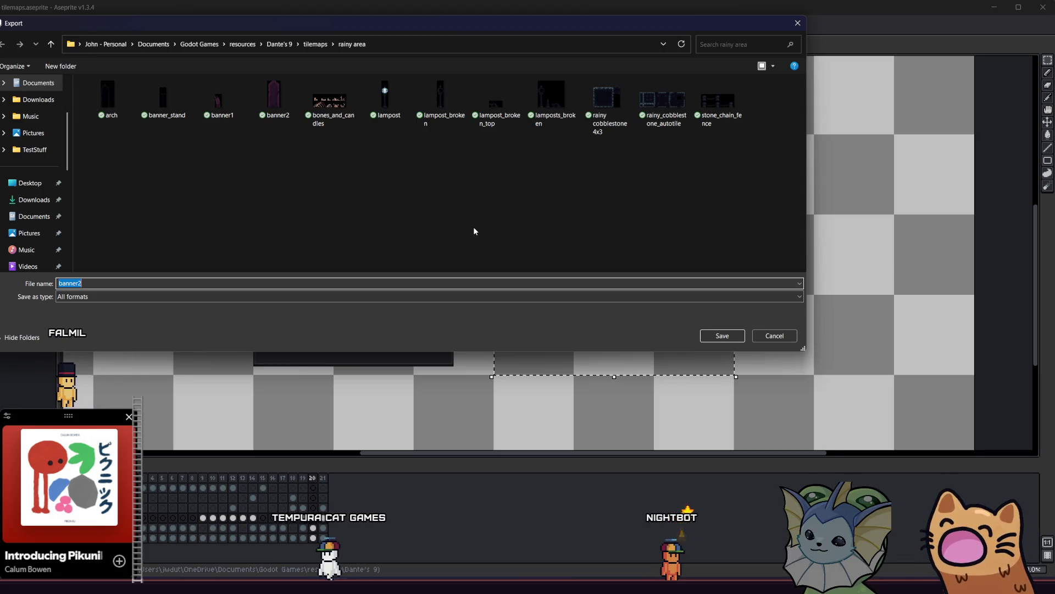
mouse_move(265, 20)
mouse_down()
mouse_move(397, 226)
mouse_move(455, 400)
mouse_move(397, 137)
mouse_up()
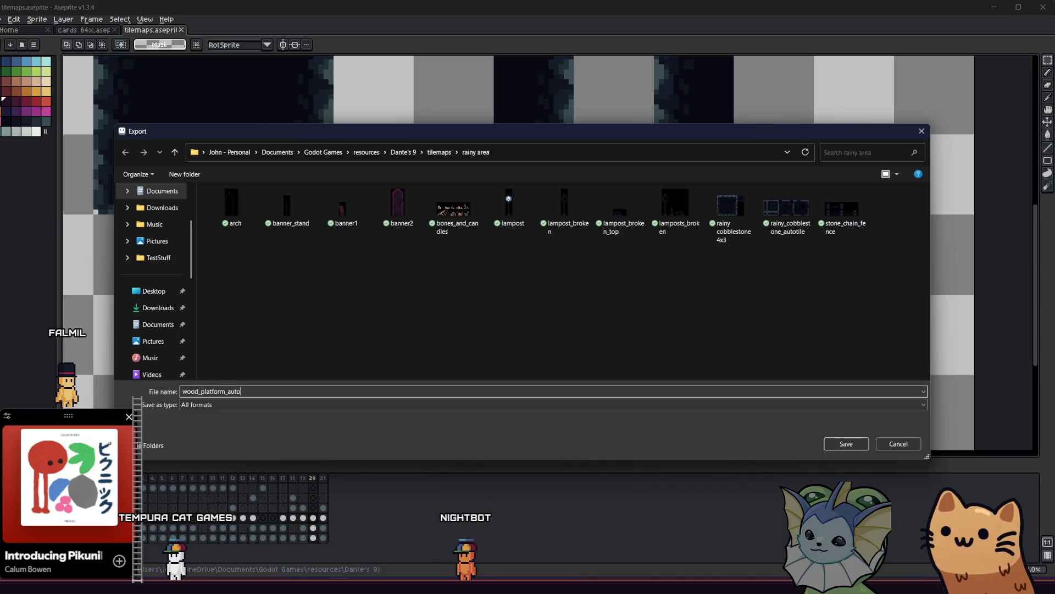
text(le)
key(Return)
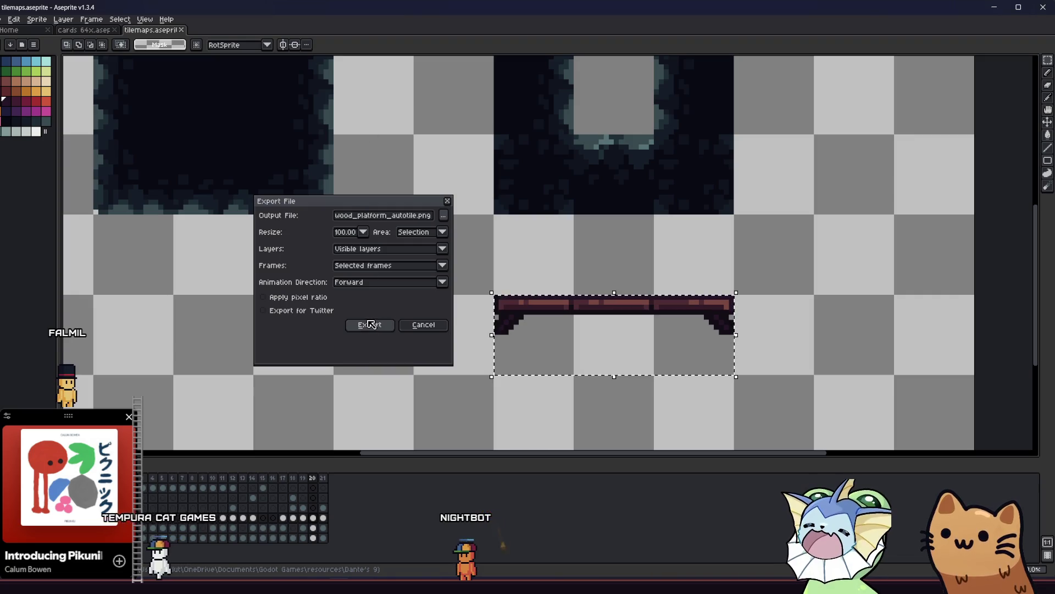
click(370, 324)
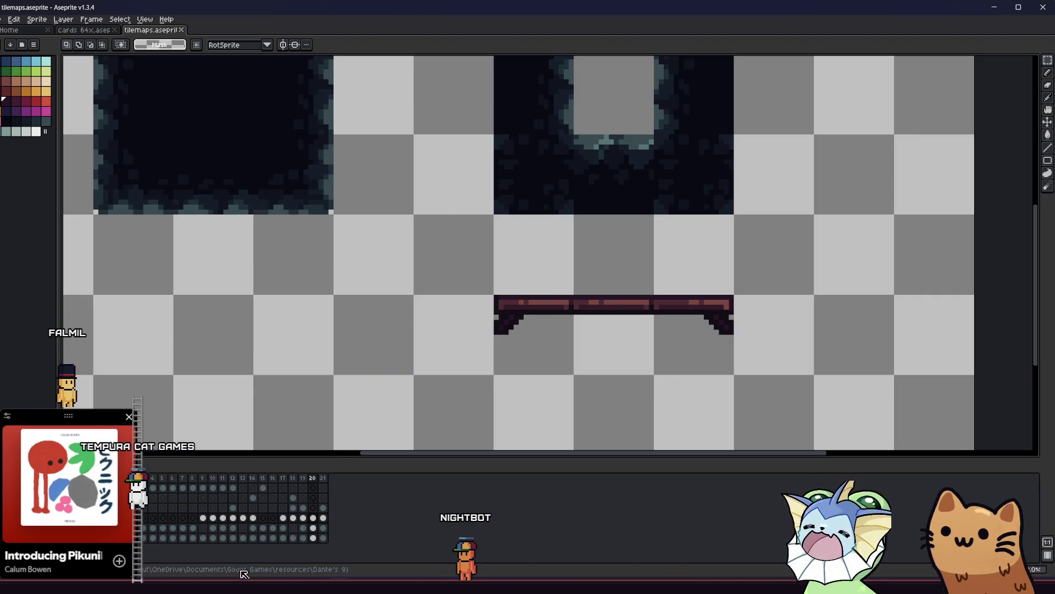
Open the rainy area tilemaps folder in File Explorer, two levels up then down
key(alt+Tab)
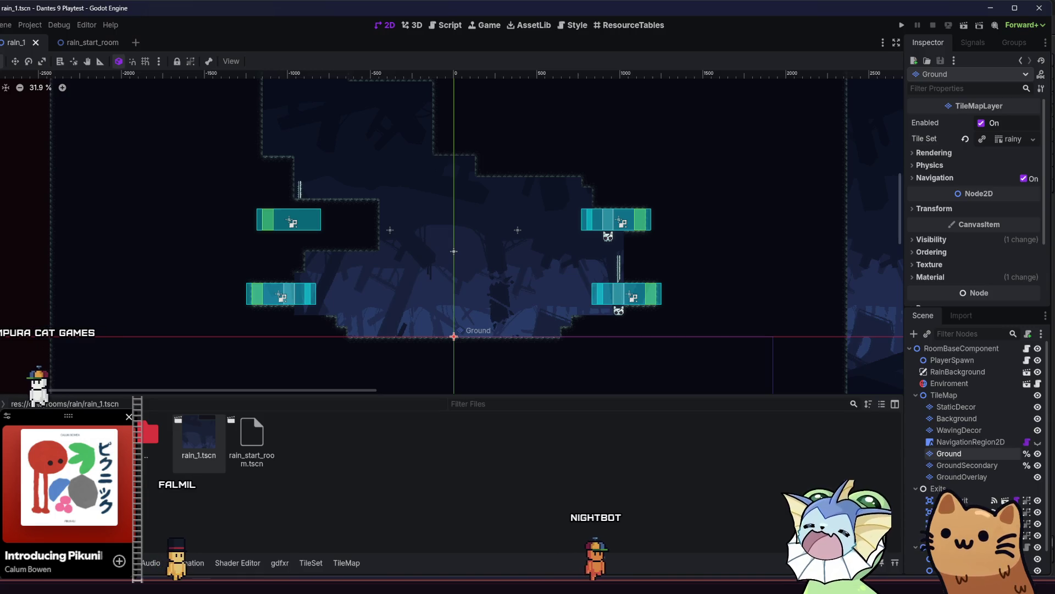
key(alt+Tab)
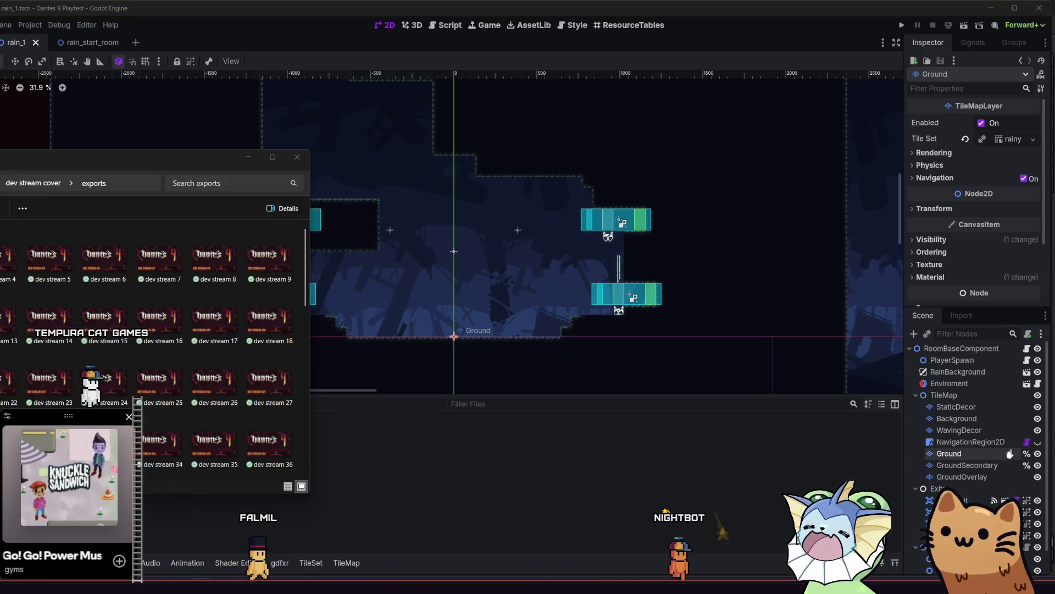
key(alt+Up)
key(alt+Up)
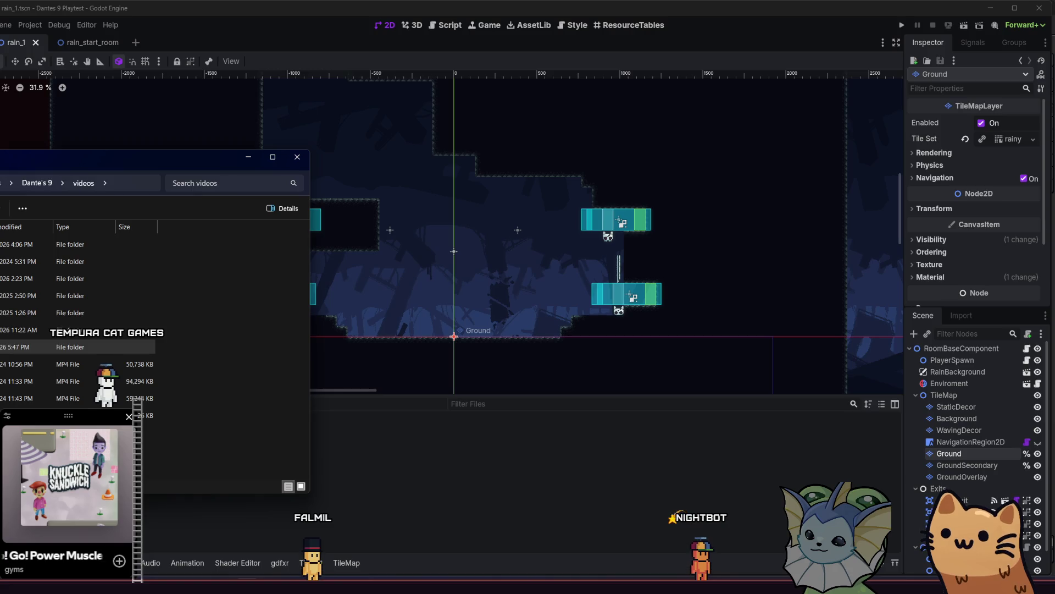
key(alt+Up)
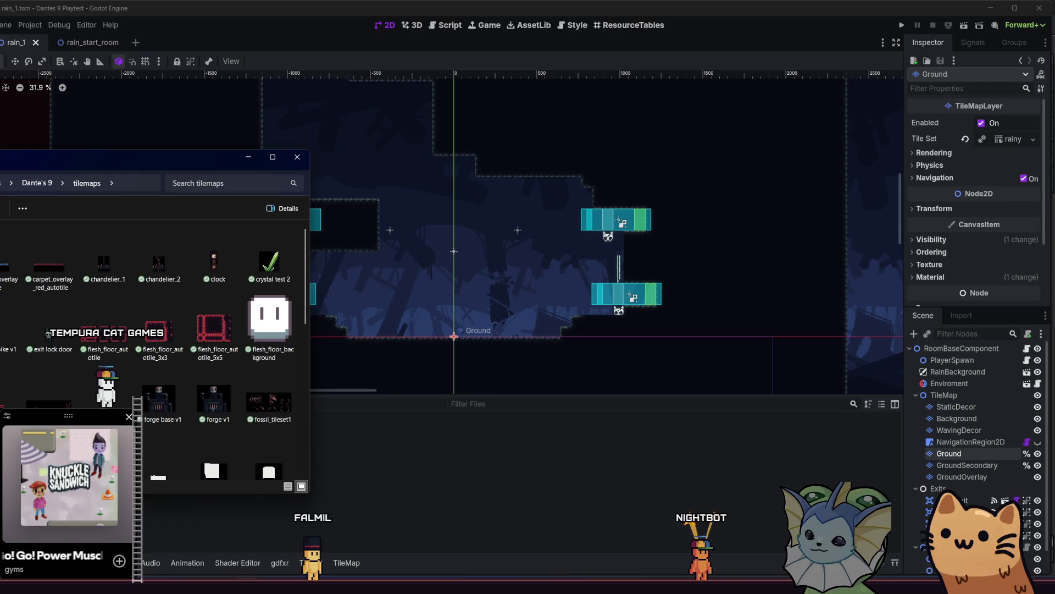
double_click(16, 320)
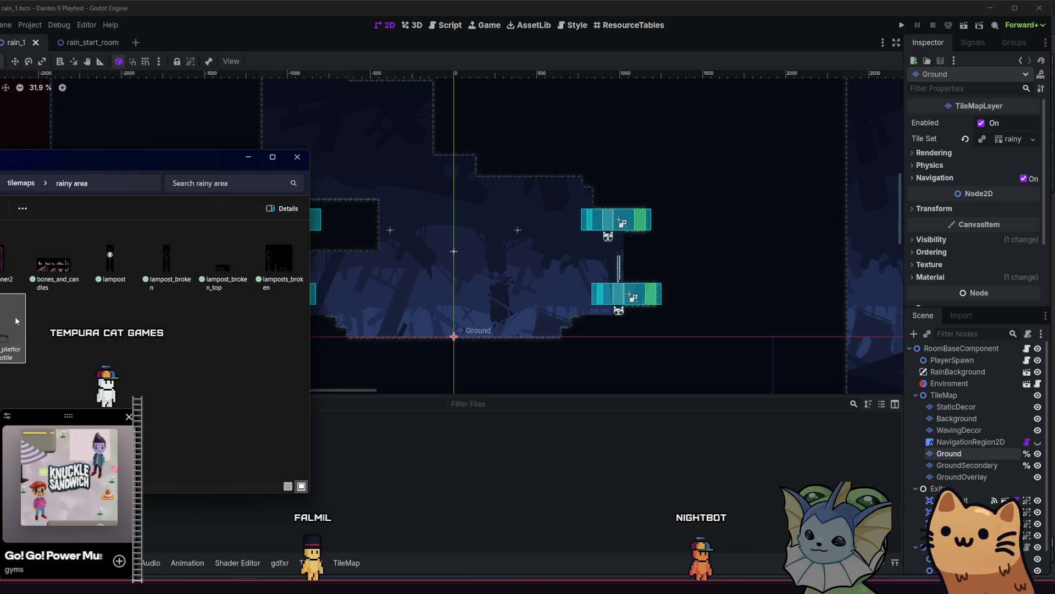
Drag wood_platform_autotile.png from the folder into Godot's rainy_area assets
click(353, 498)
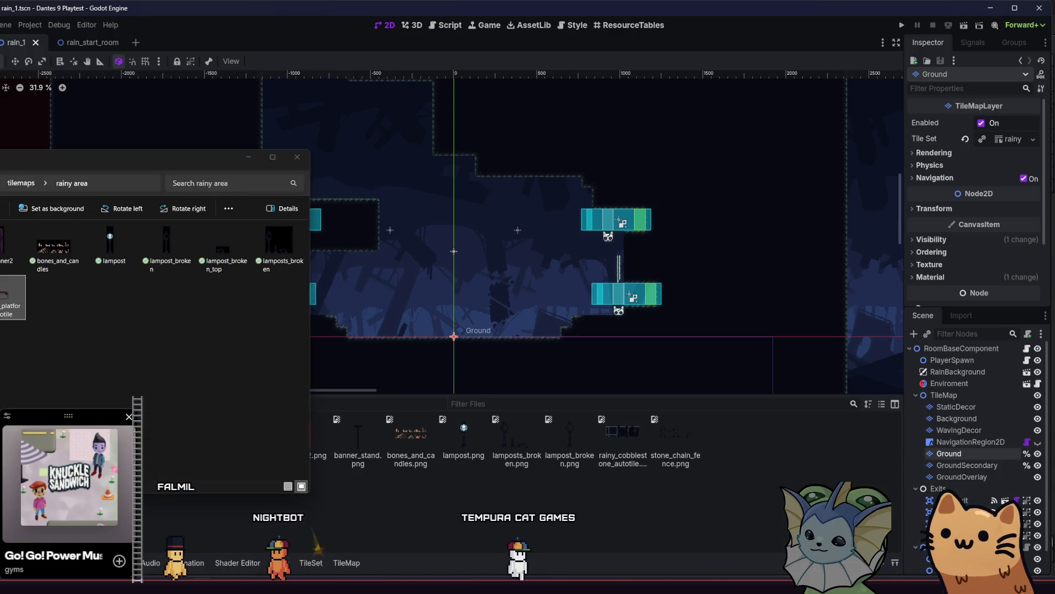
click(12, 296)
mouse_move(12, 297)
mouse_down()
mouse_move(134, 318)
mouse_move(378, 311)
mouse_up()
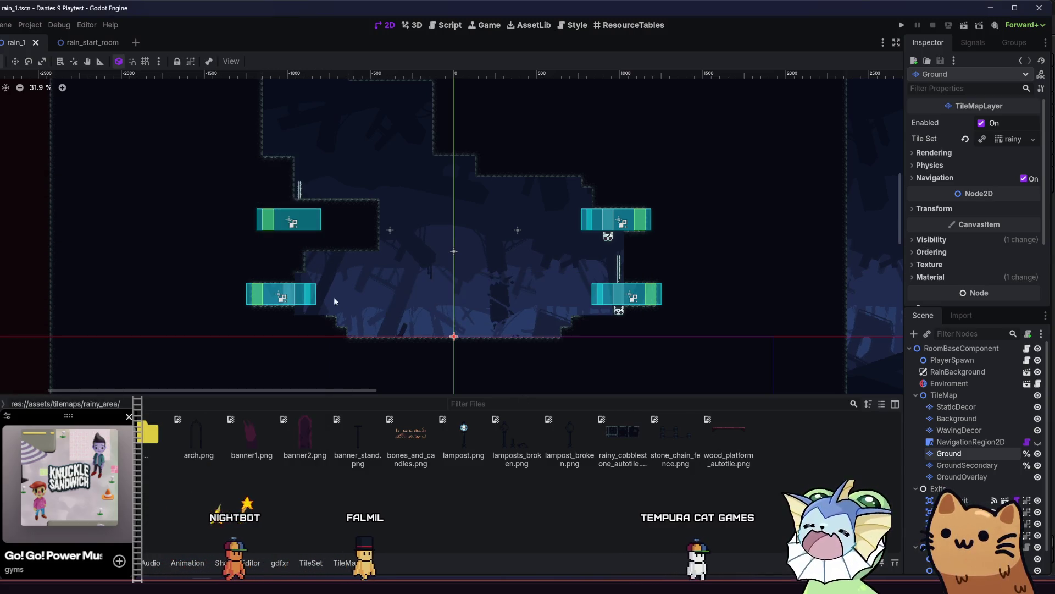
Open the TileSet editor panel and enlarge its editing area
scroll(382, 271, up, 2)
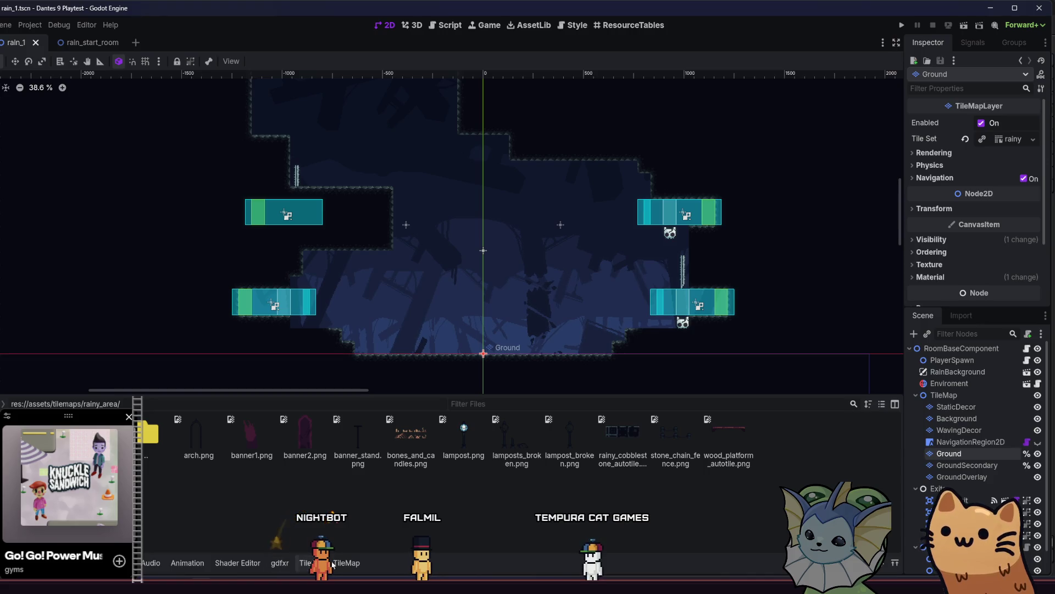
click(305, 563)
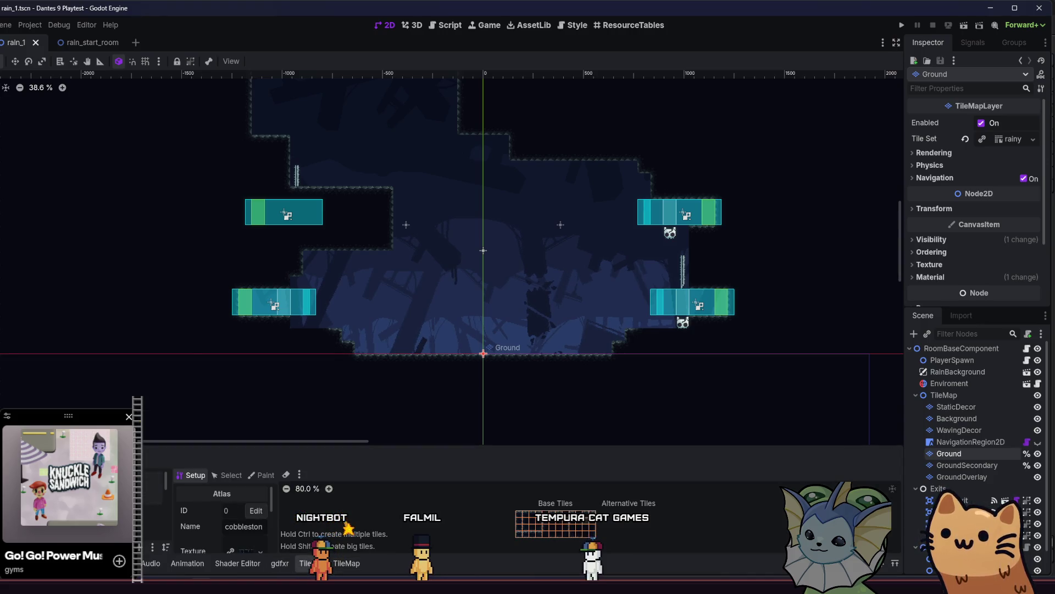
drag(141, 449, 107, 327)
key(alt+f)
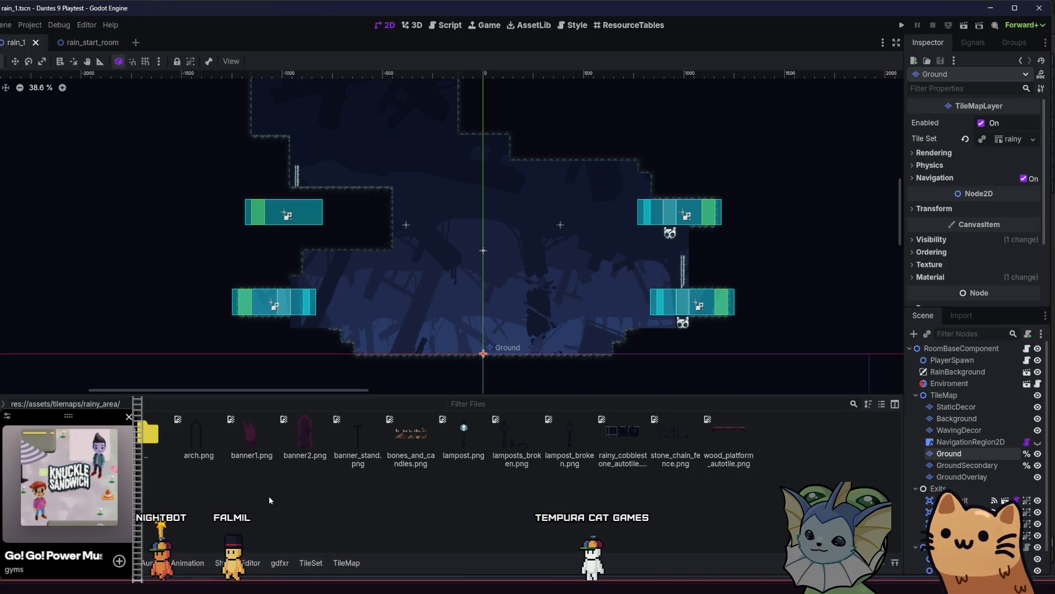
click(308, 564)
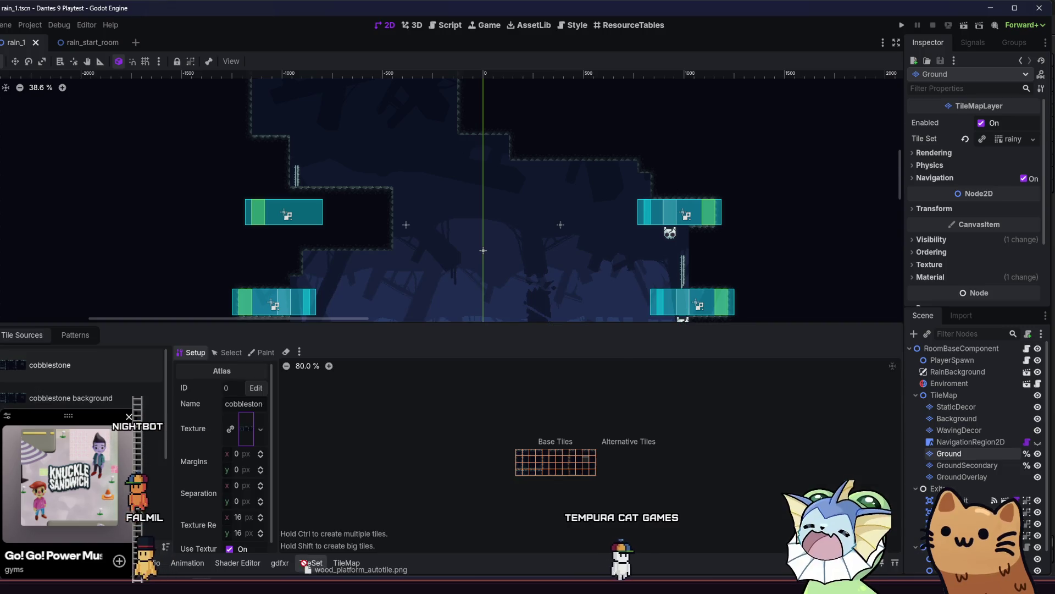
Add the platform image as a new atlas source, auto-create its tiles, and view them
drag(308, 563, 83, 417)
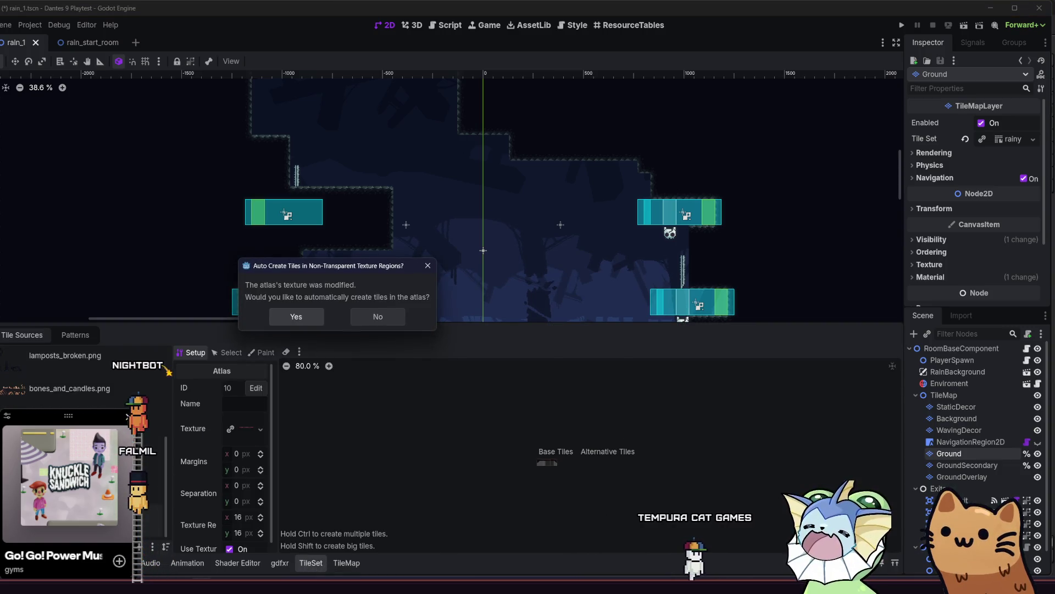
click(296, 317)
scroll(659, 462, up, 15)
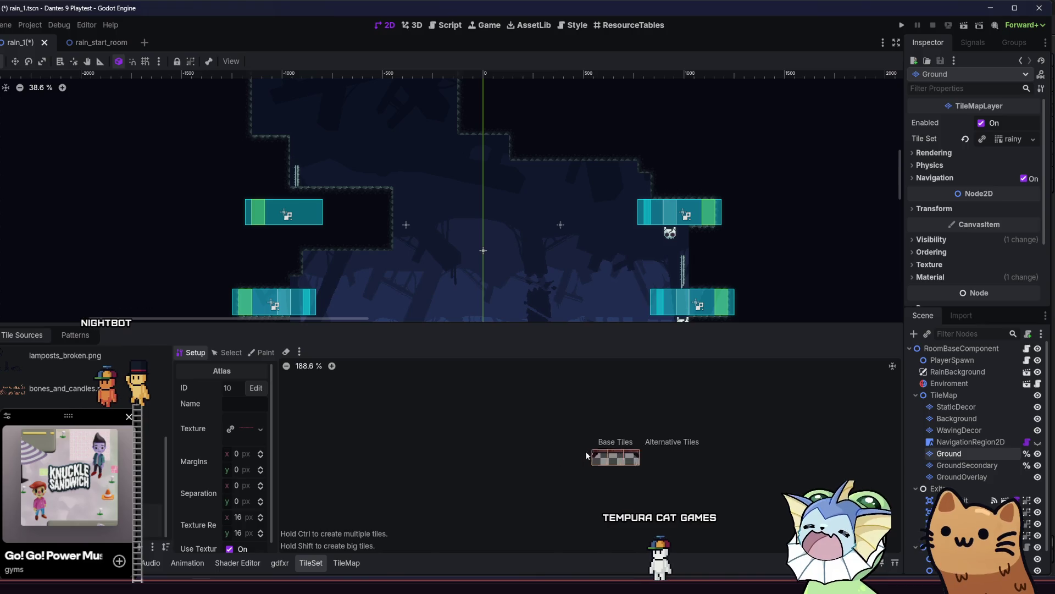
scroll(549, 443, up, 6)
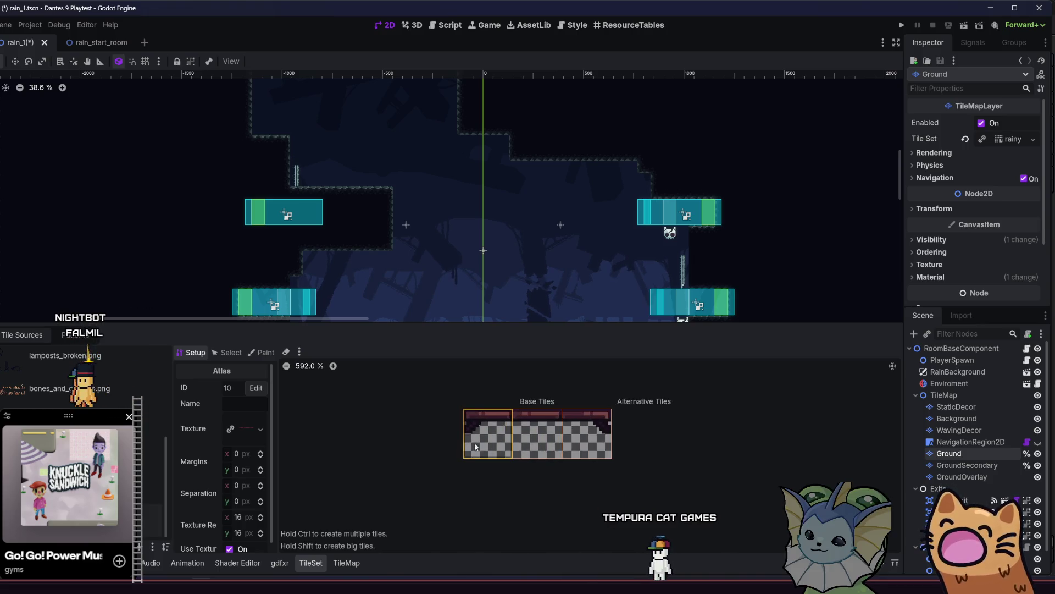
drag(461, 447, 440, 457)
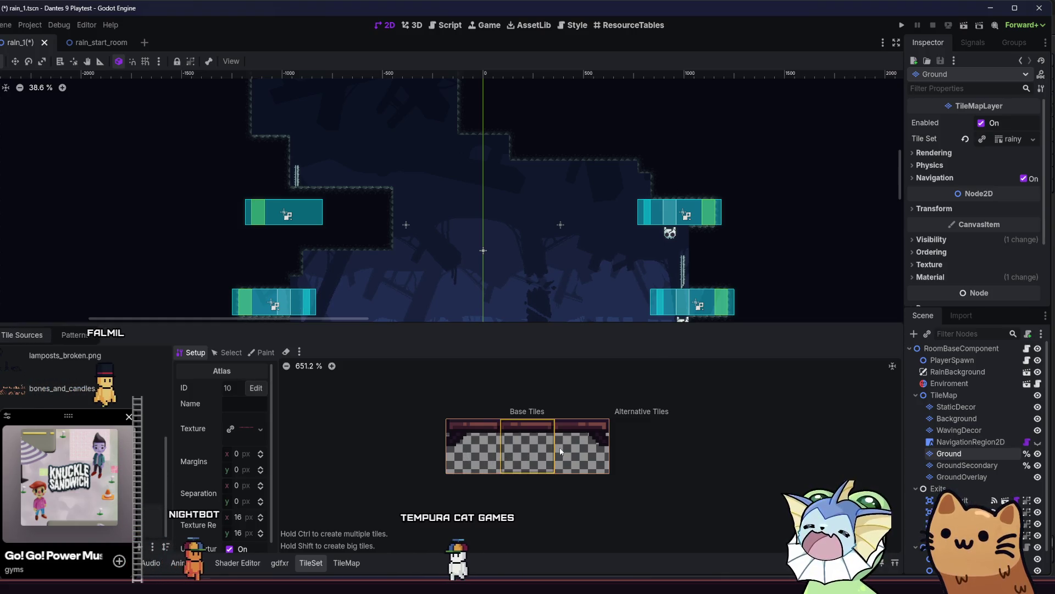
Dismiss the Quick notes window and go to the JW Dec 16 - Jan 6 note
mouse_move(430, 586)
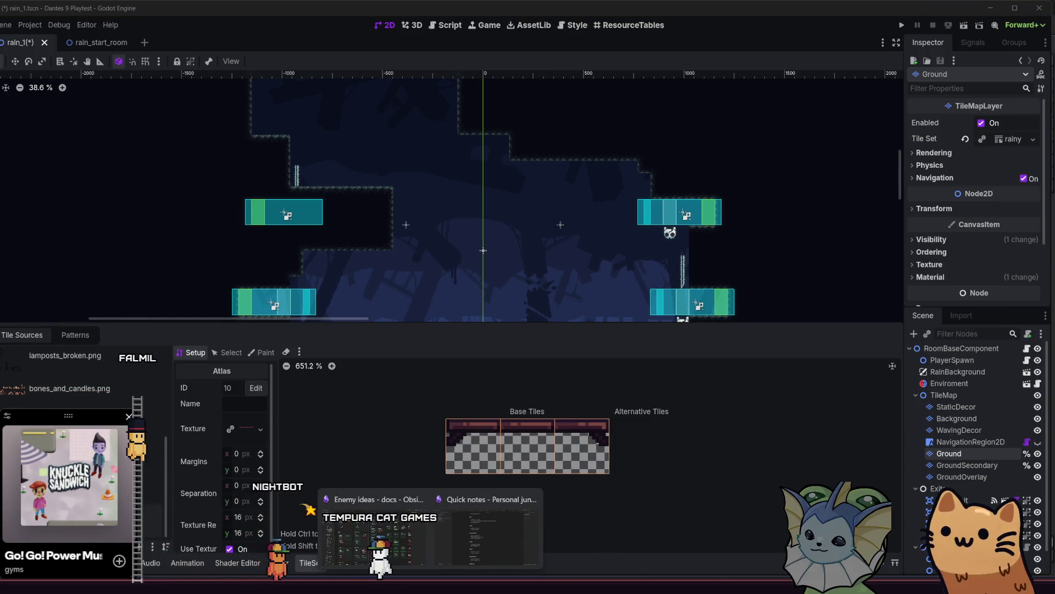
click(486, 527)
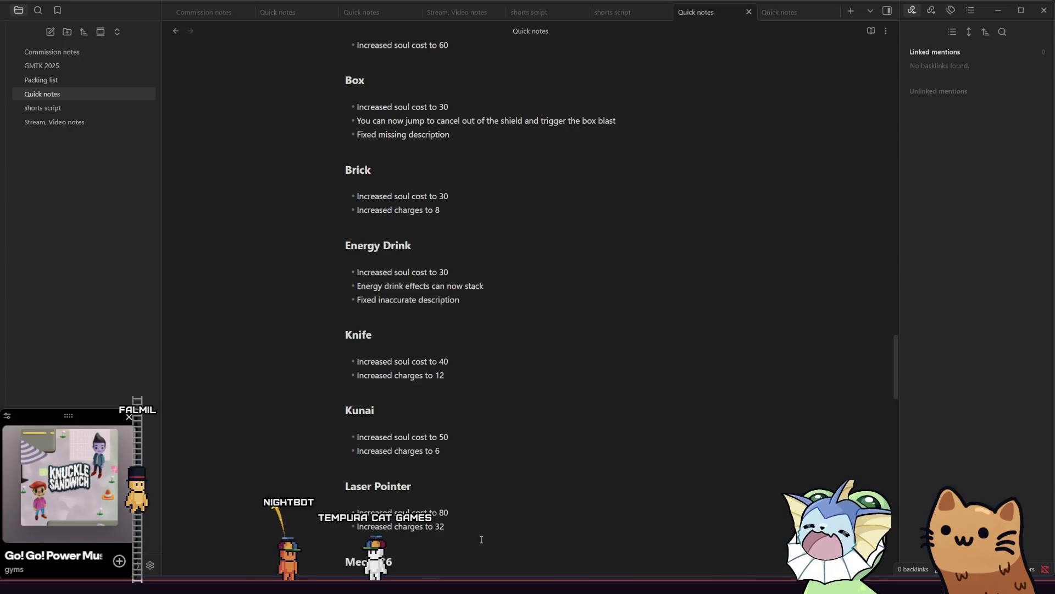
click(1043, 6)
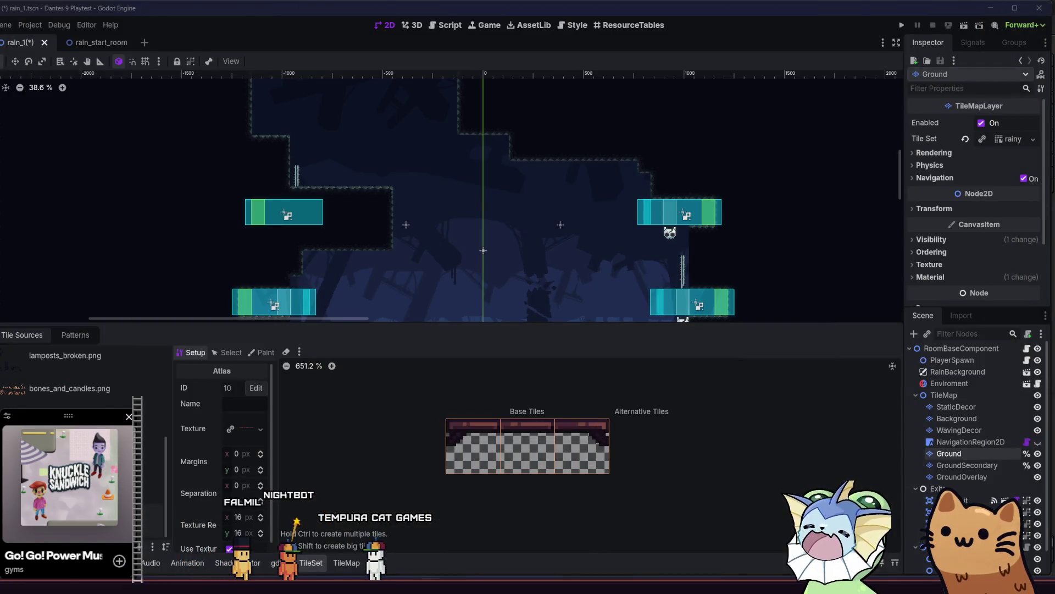
key(alt+Tab)
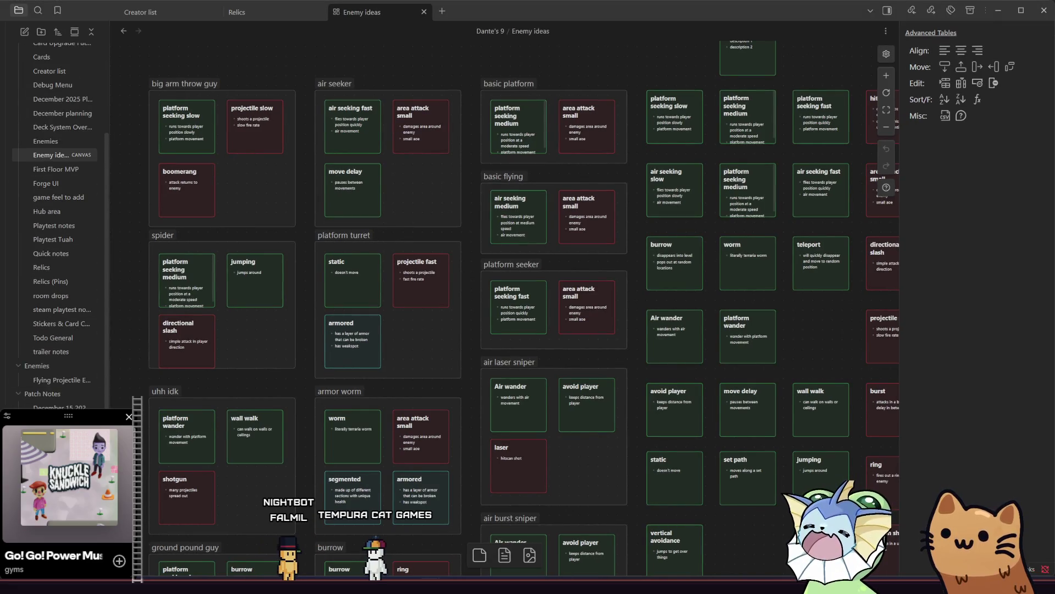
key(ctrl+alt+Left)
Read down through the JW Dec 16 - Jan 6 note, then go to the TODO note
scroll(194, 373, down, 10)
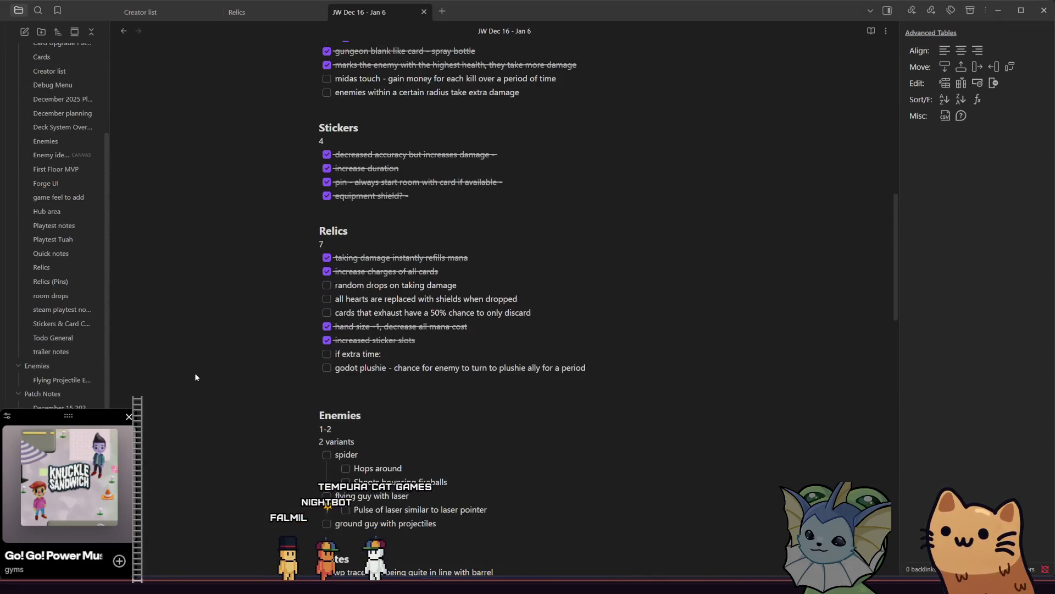
scroll(195, 374, down, 6)
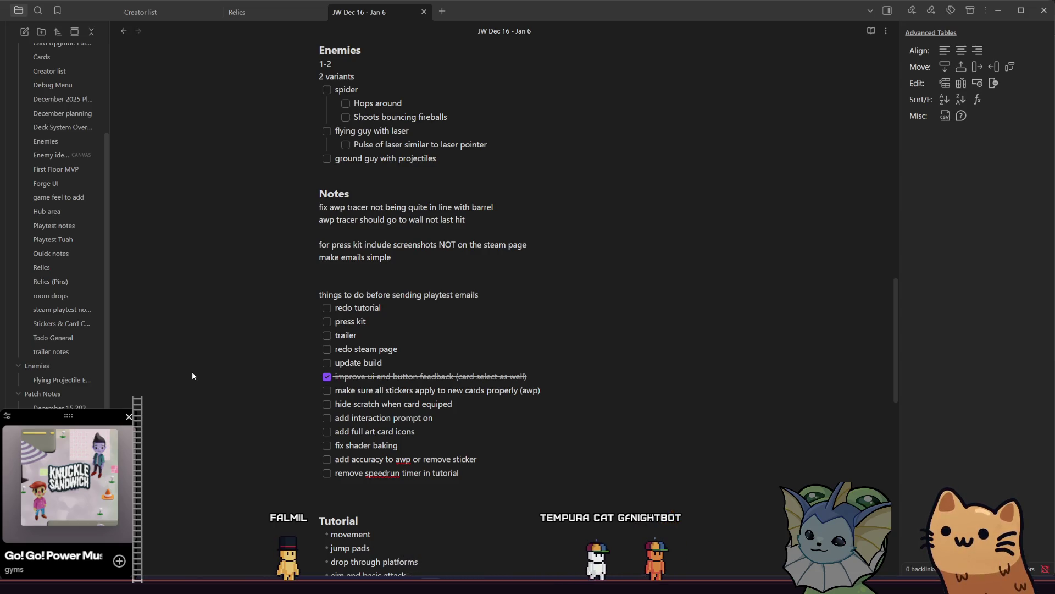
scroll(193, 376, down, 1)
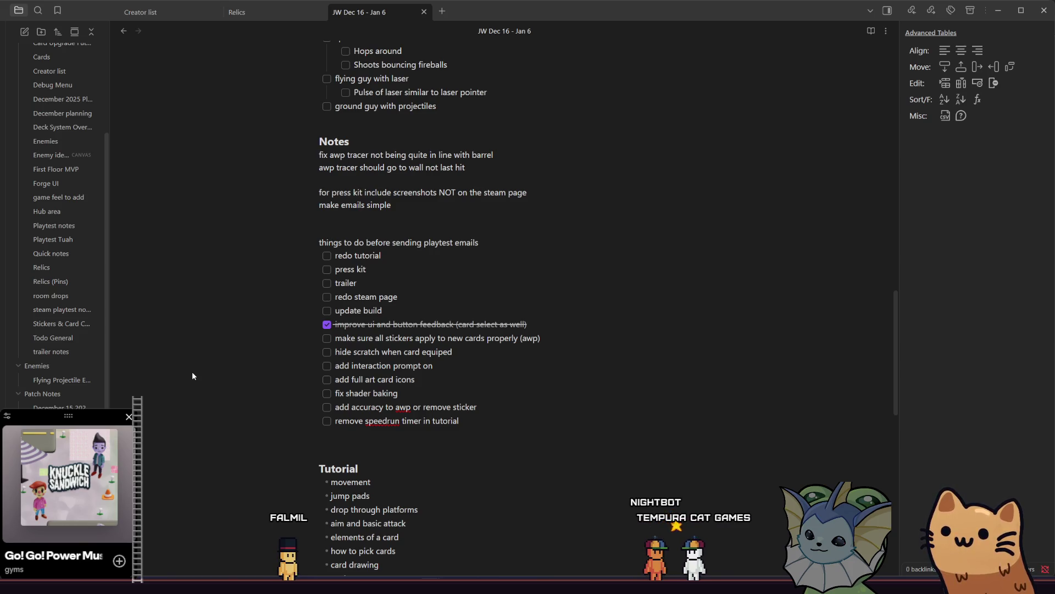
scroll(192, 374, down, 3)
scroll(192, 376, down, 3)
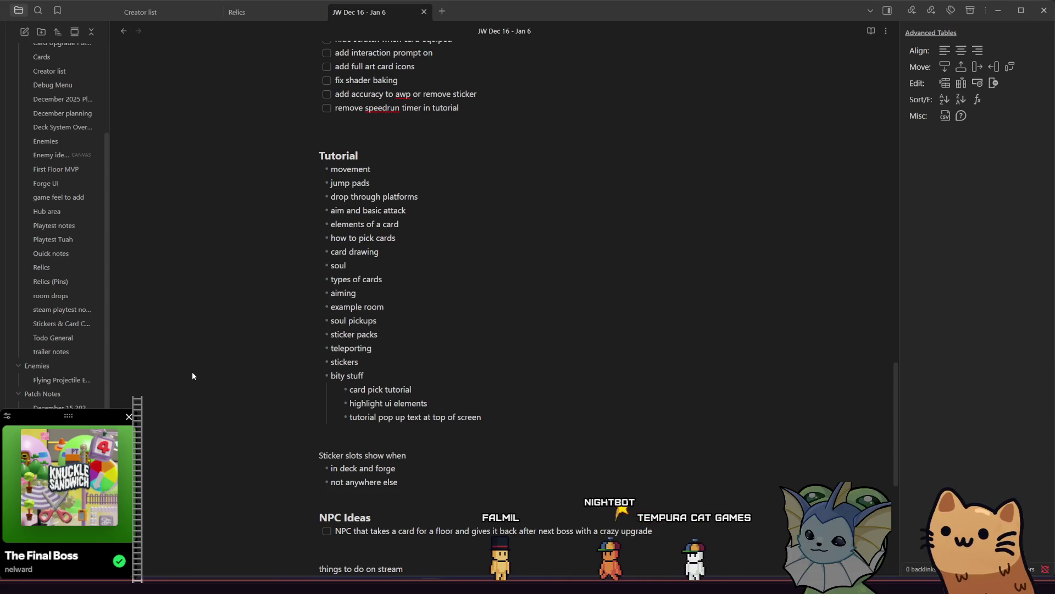
scroll(193, 376, down, 5)
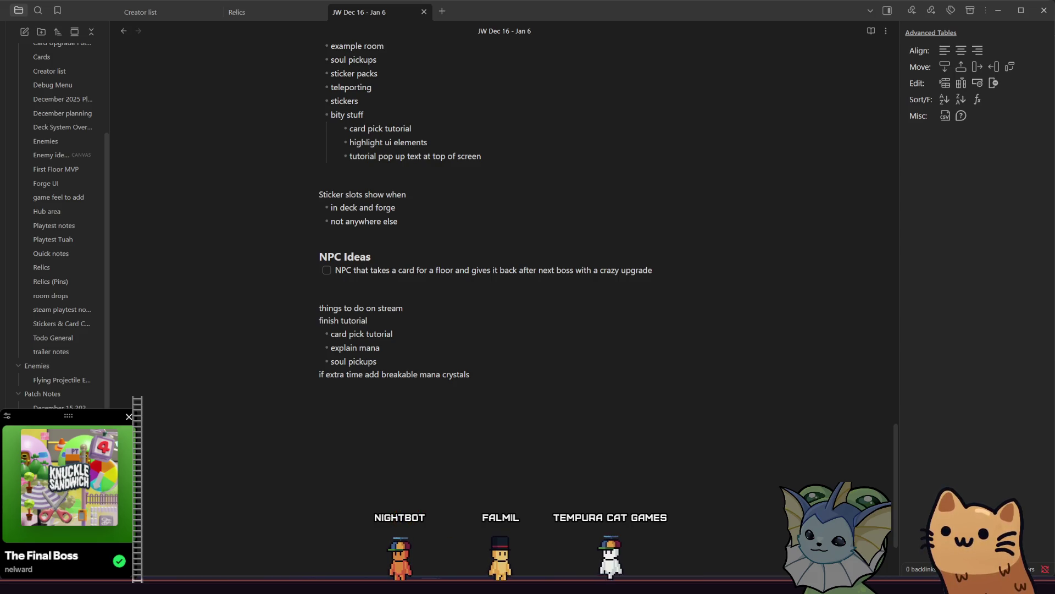
key(alt+Left)
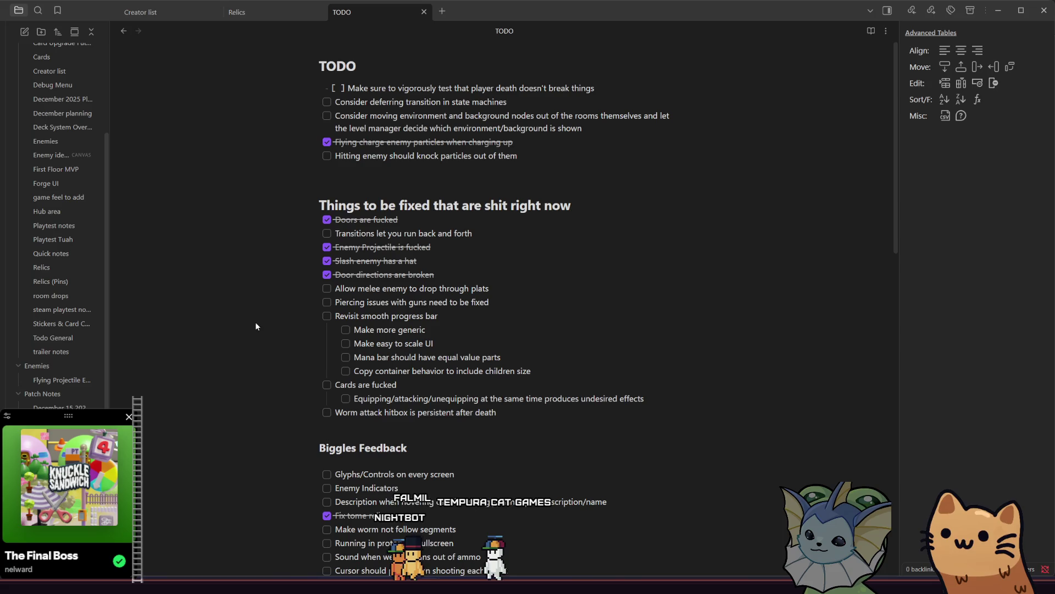
scroll(256, 325, down, 3)
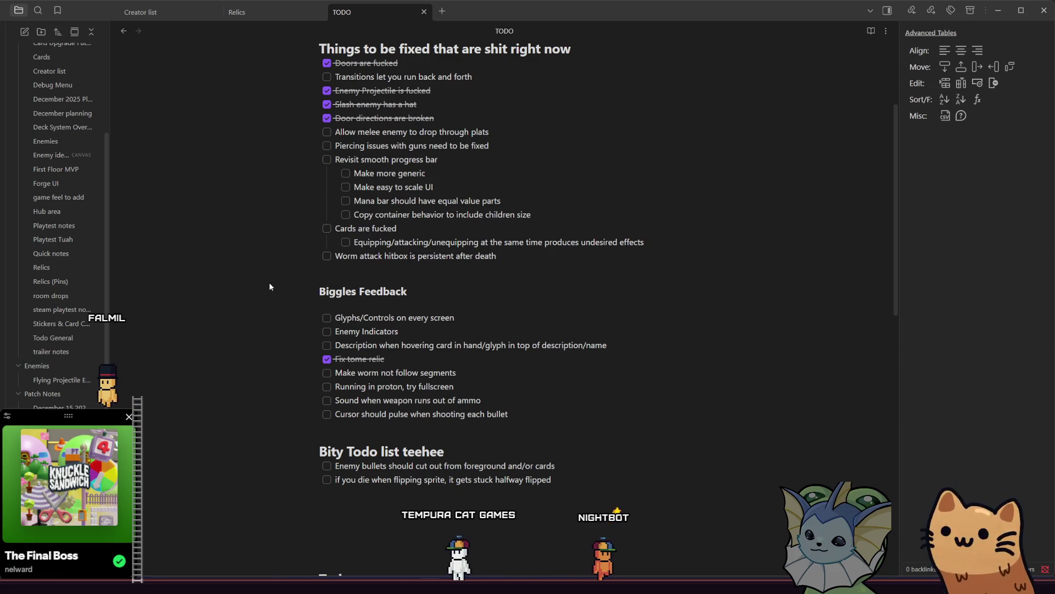
scroll(269, 286, down, 2)
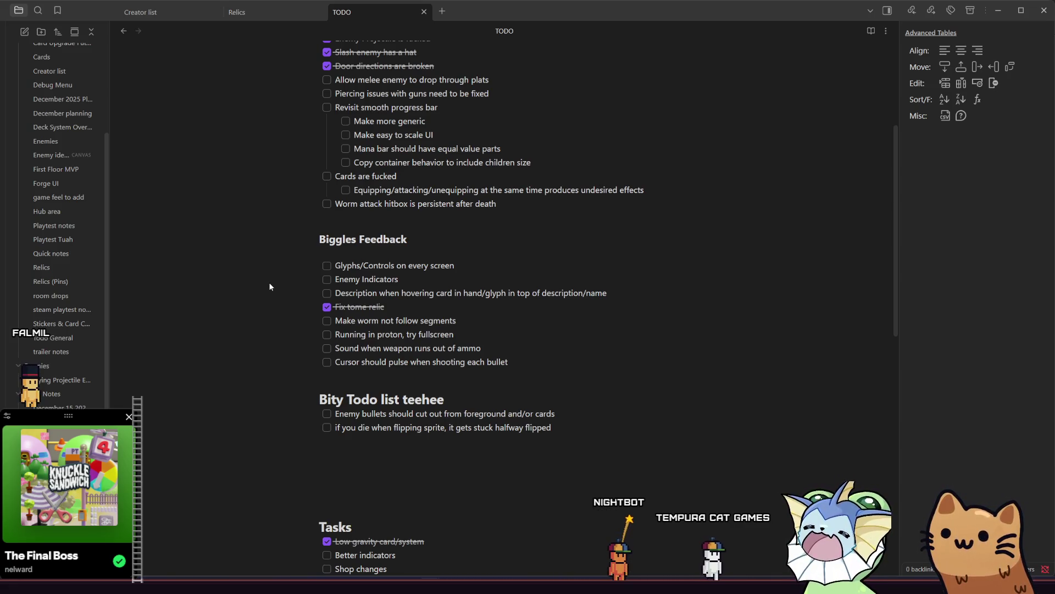
scroll(253, 290, down, 2)
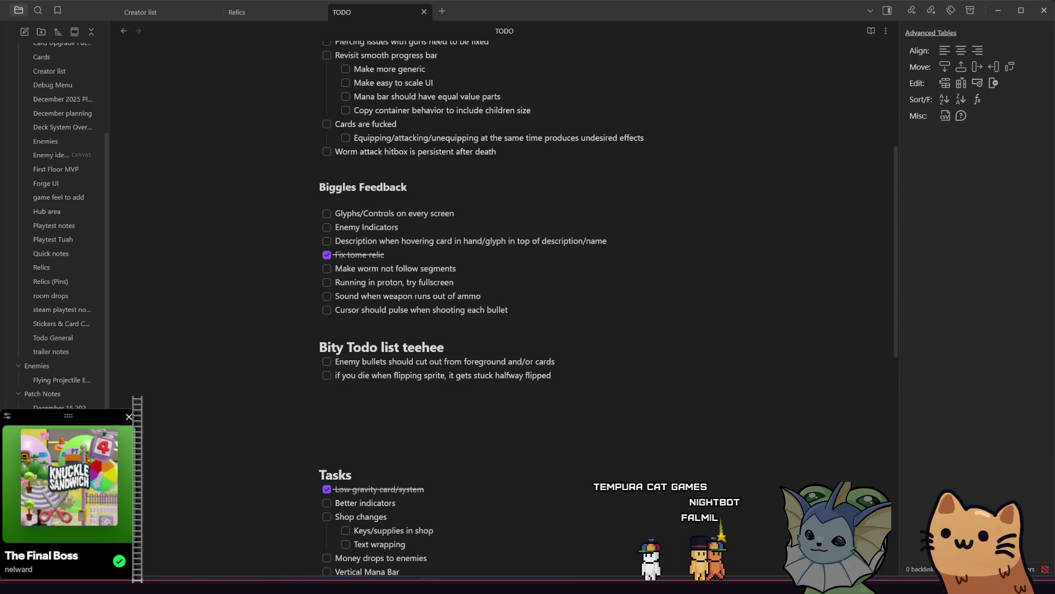
Switch from Obsidian's TODO note back to the running Dantes 9 game
key(alt+Tab)
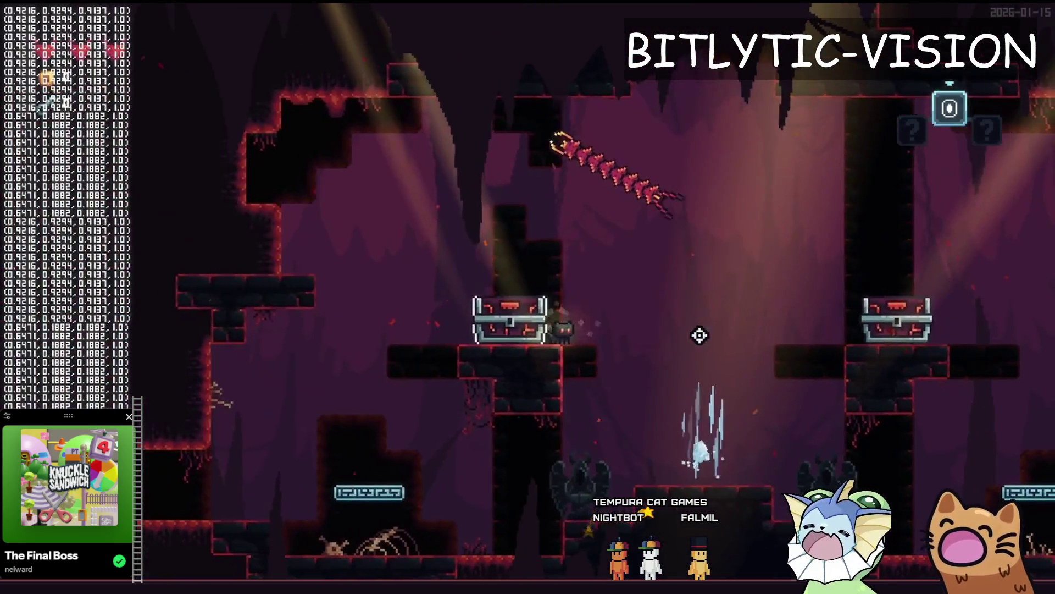
Spawn a grid of eyeball enemies from the debug menu and move the player to the chest
key(F1)
click(418, 92)
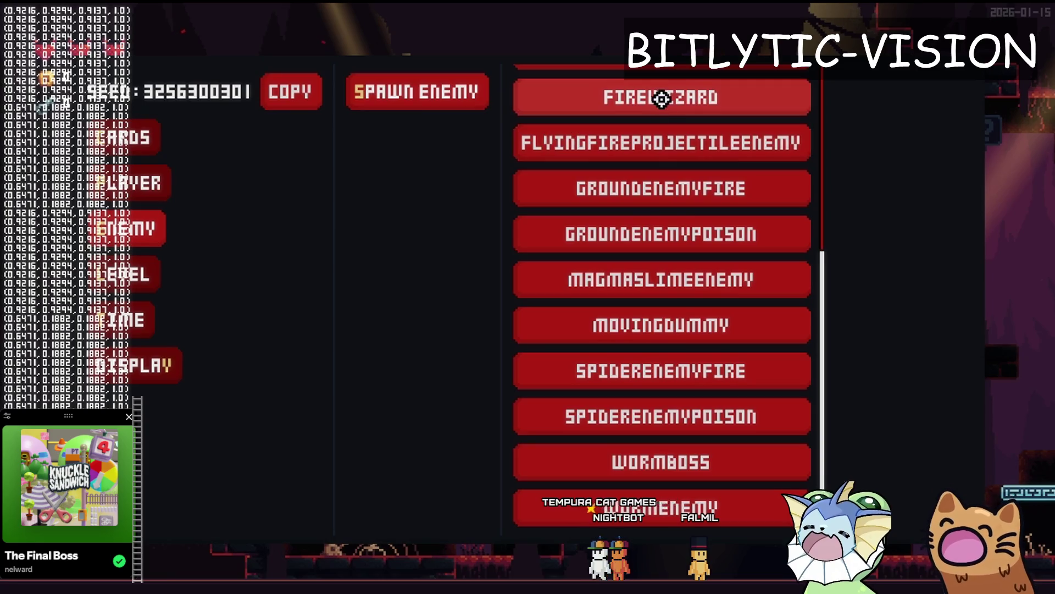
scroll(654, 138, up, 5)
click(641, 176)
mouse_move(824, 116)
mouse_down()
mouse_move(876, 197)
mouse_move(796, 308)
mouse_move(904, 171)
mouse_up()
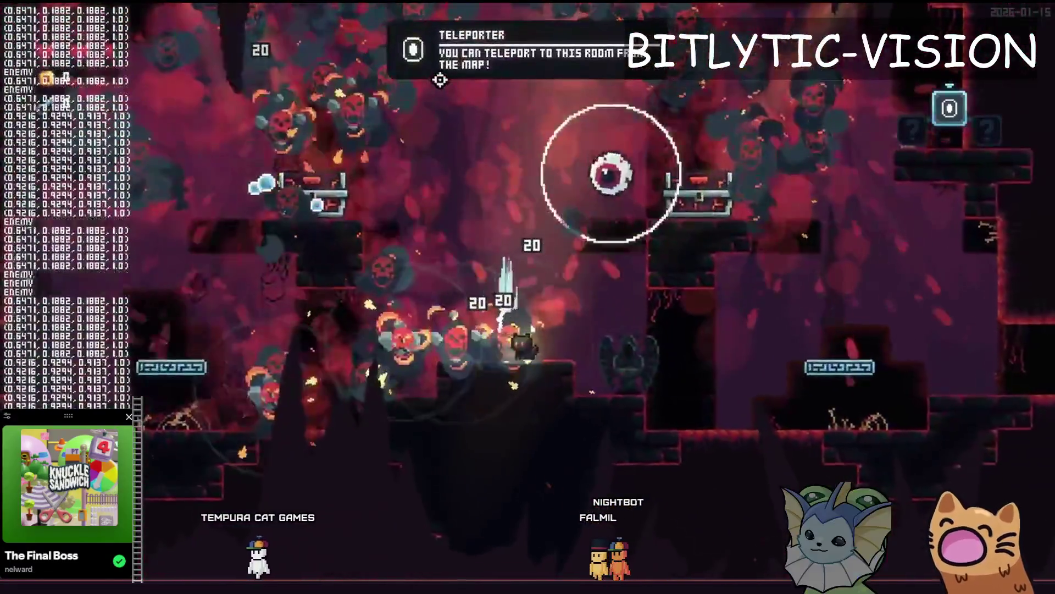
key(a)
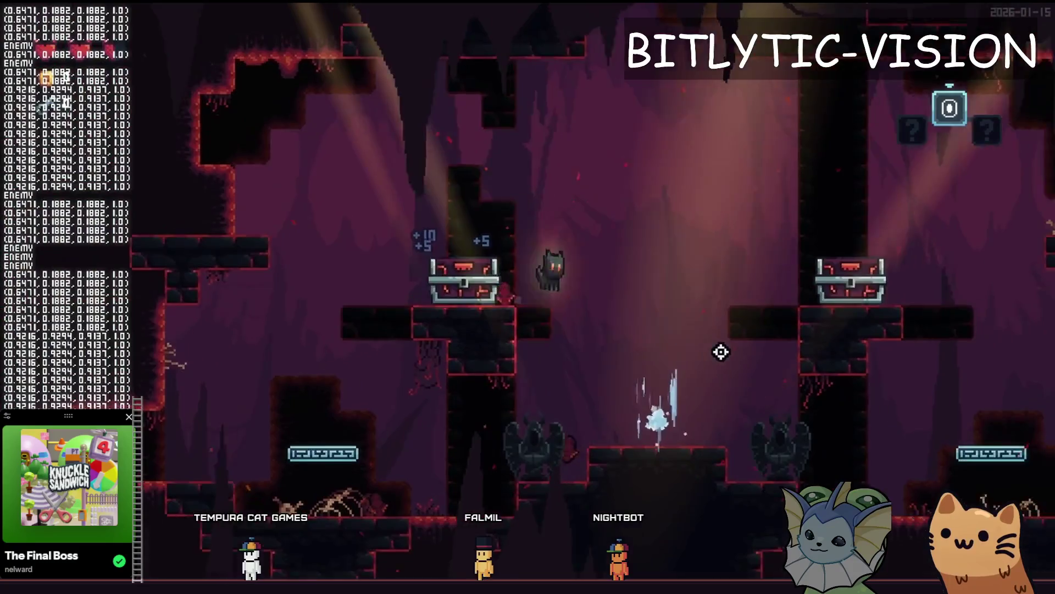
Stop the game and set flash_color in attack_indicator.gd to ColorUtil.GOLD, then rerun
key(F8)
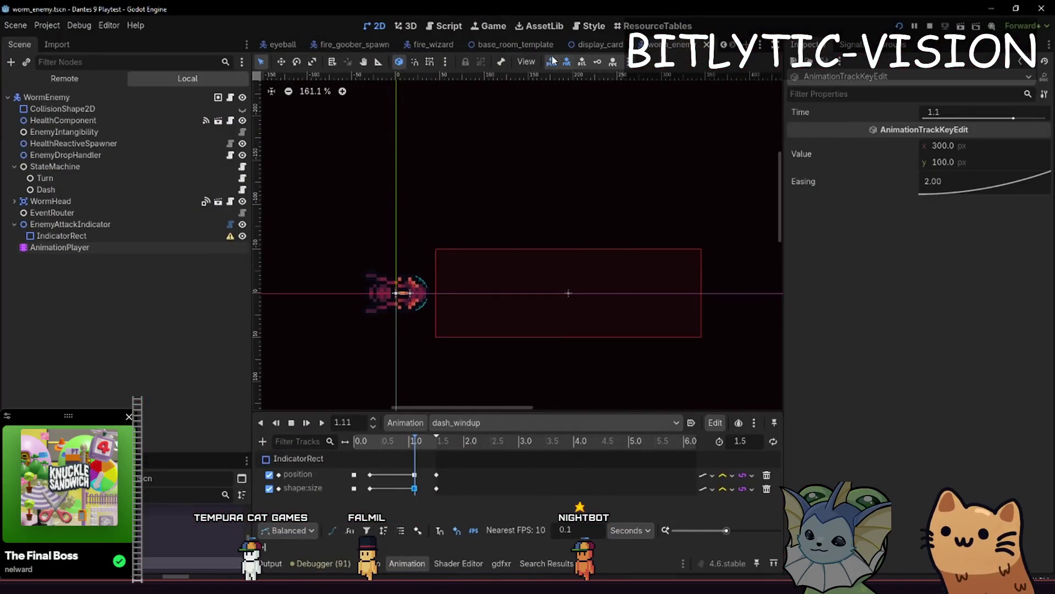
click(430, 28)
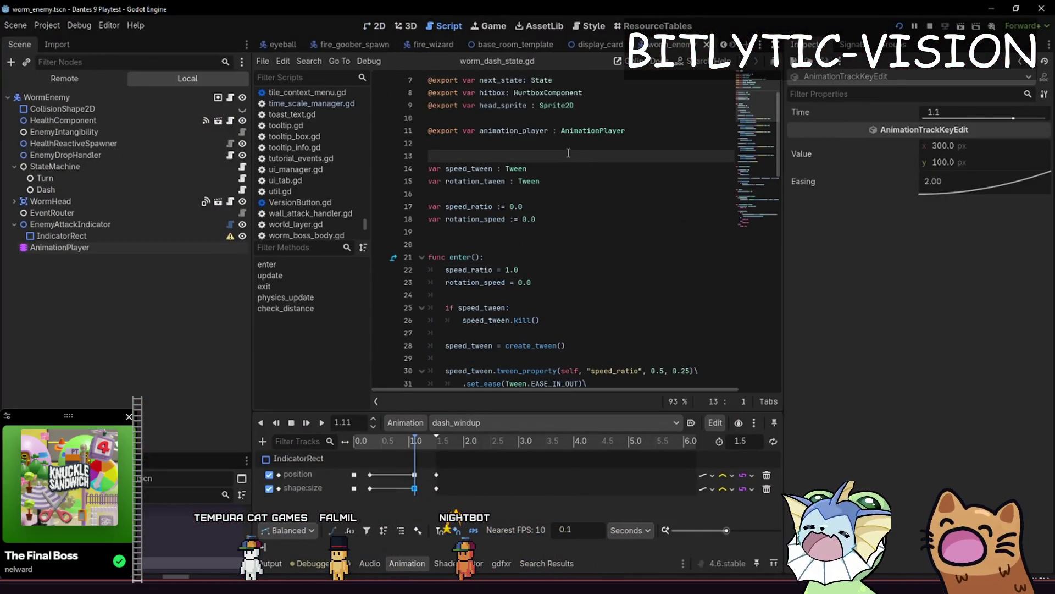
key(shift+alt+o)
text(attack_indicator)
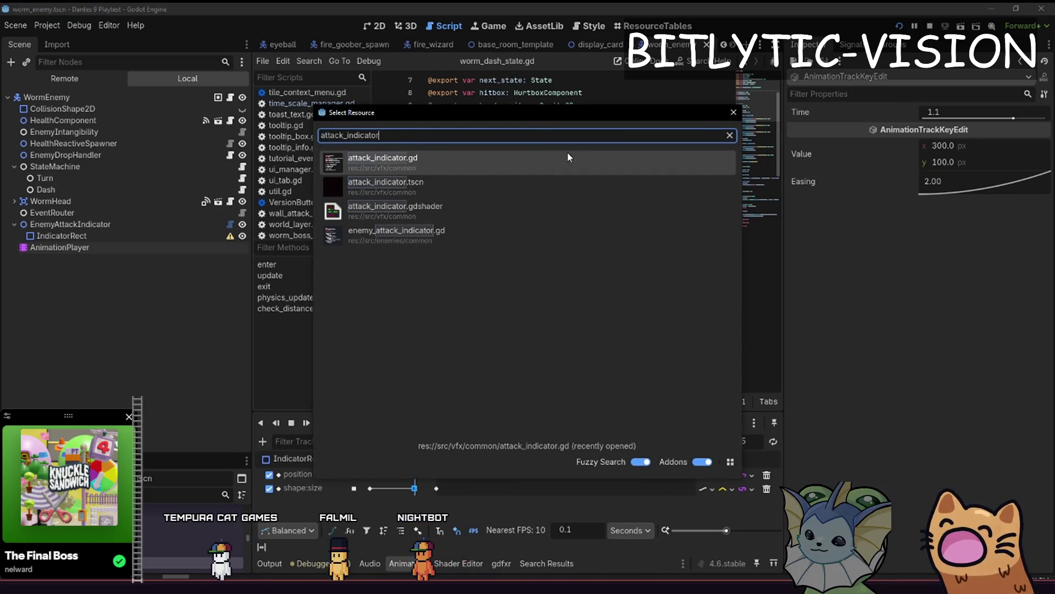
key(Return)
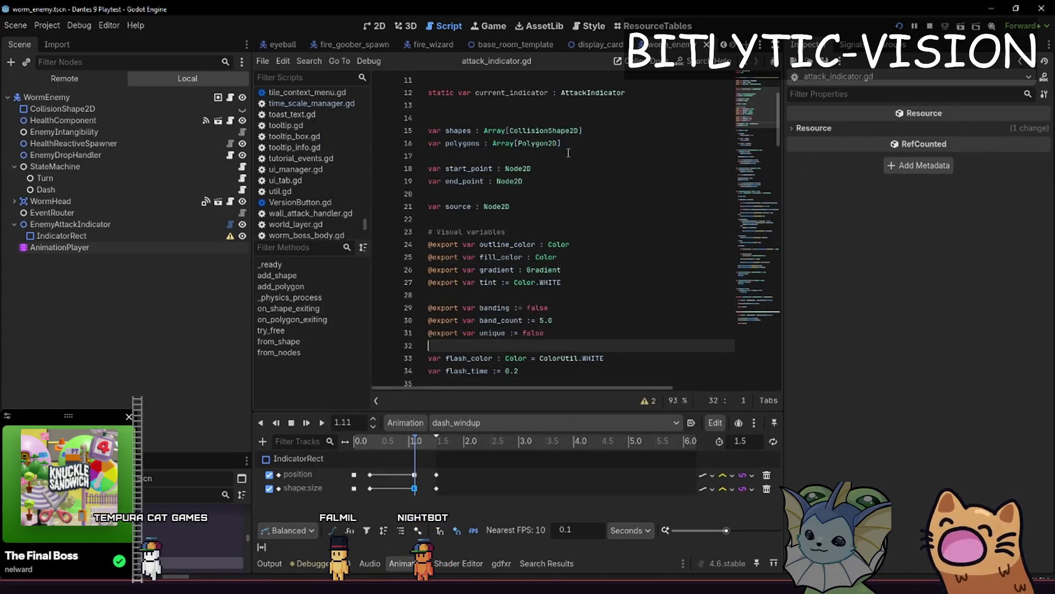
key(ctrl+space)
text(GOLD)
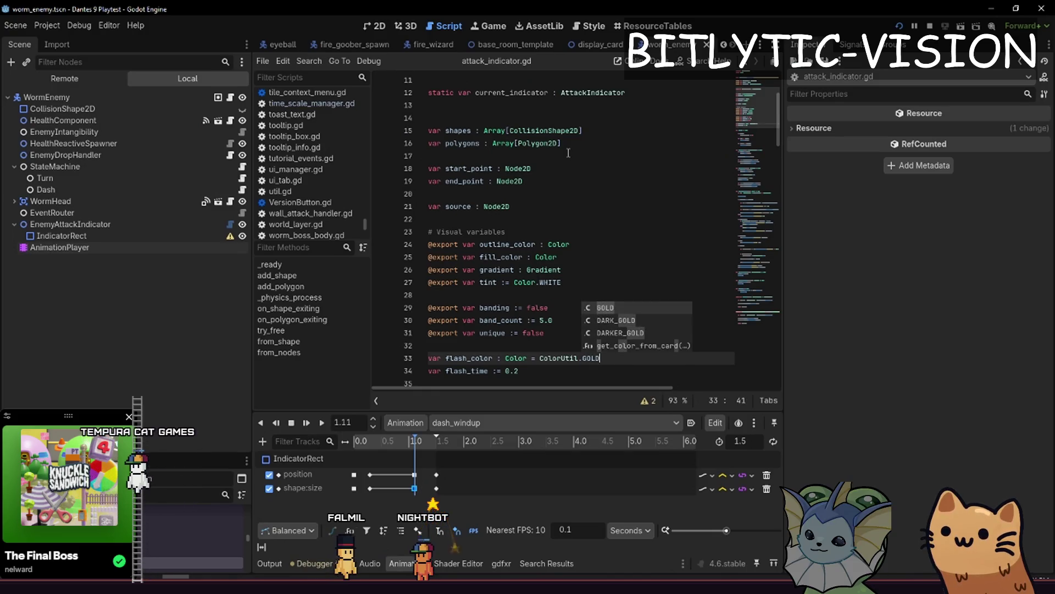
key(quoteleft)
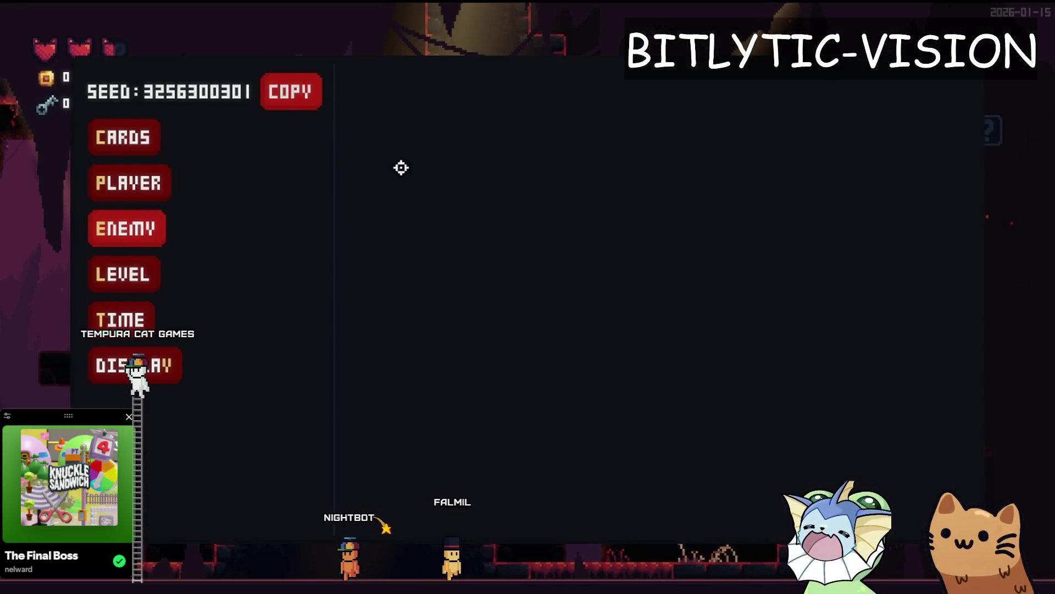
Place dozens of eyeball enemies across the cave and let them attack
click(555, 183)
click(422, 146)
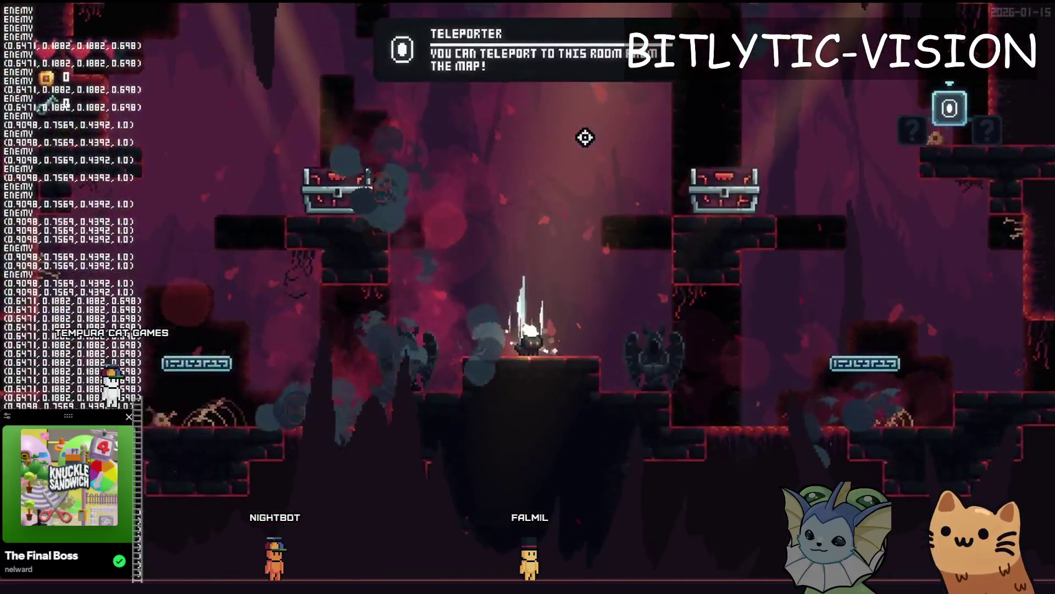
key(F1)
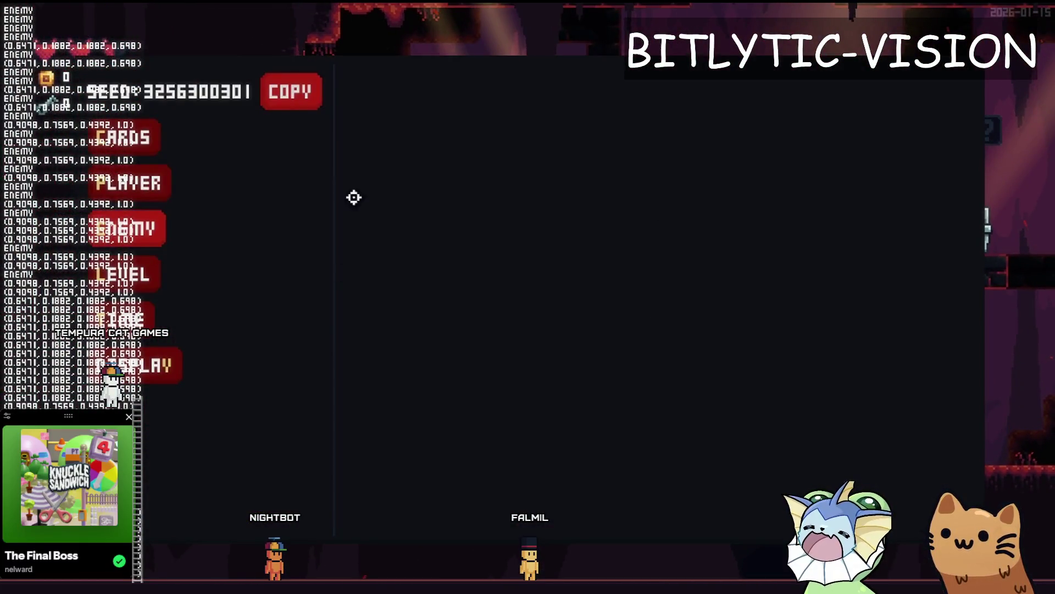
click(418, 92)
click(648, 182)
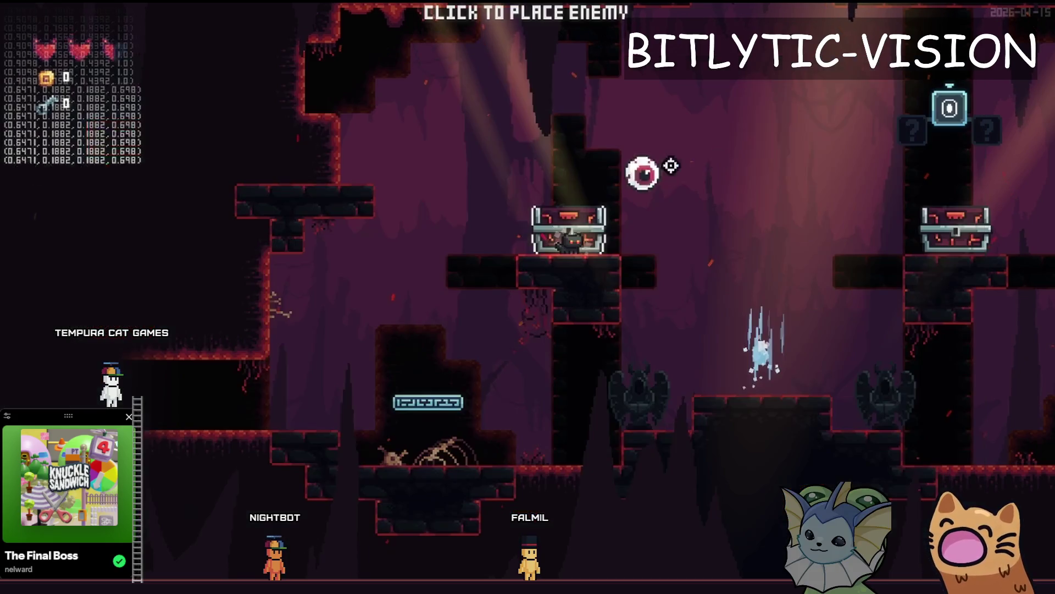
mouse_move(671, 166)
mouse_down()
mouse_move(539, 101)
mouse_move(934, 165)
mouse_move(833, 236)
mouse_move(798, 107)
mouse_up()
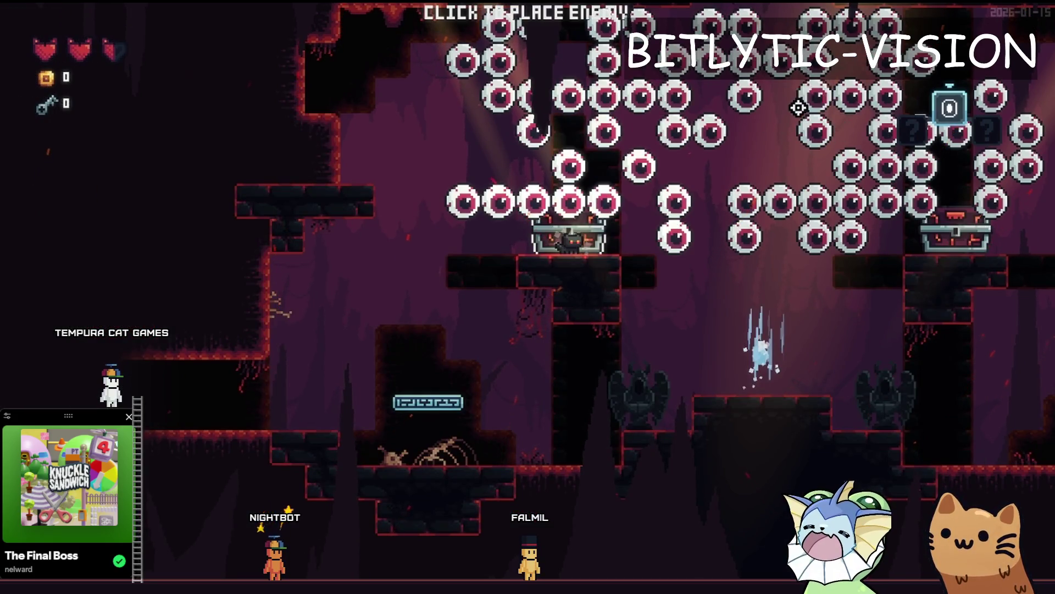
key(Escape)
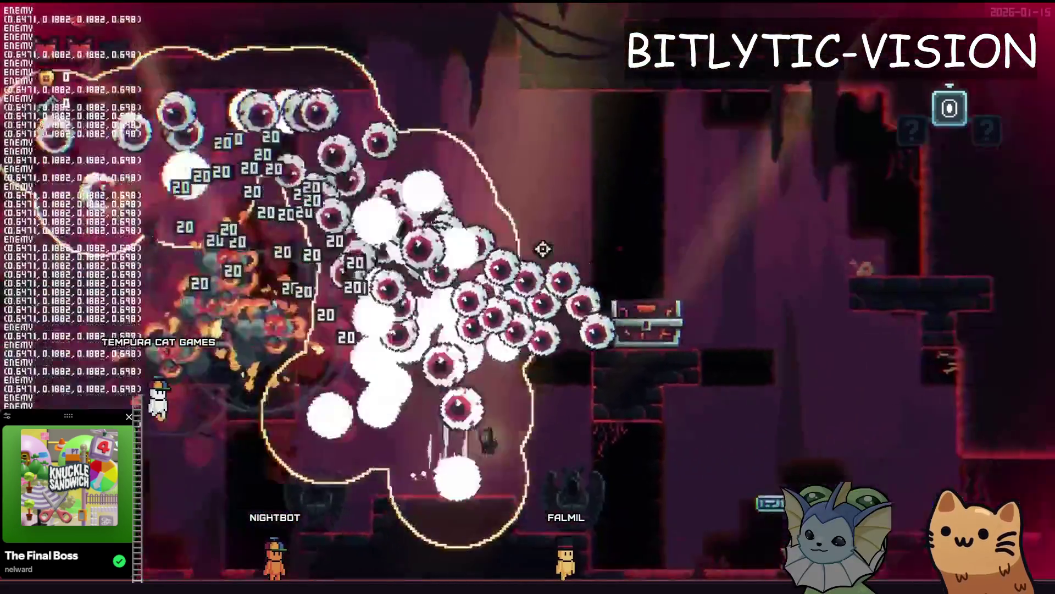
Toggle the debug menu, return to the editor, and delete GOLD on line 33
key(Escape)
key(Escape)
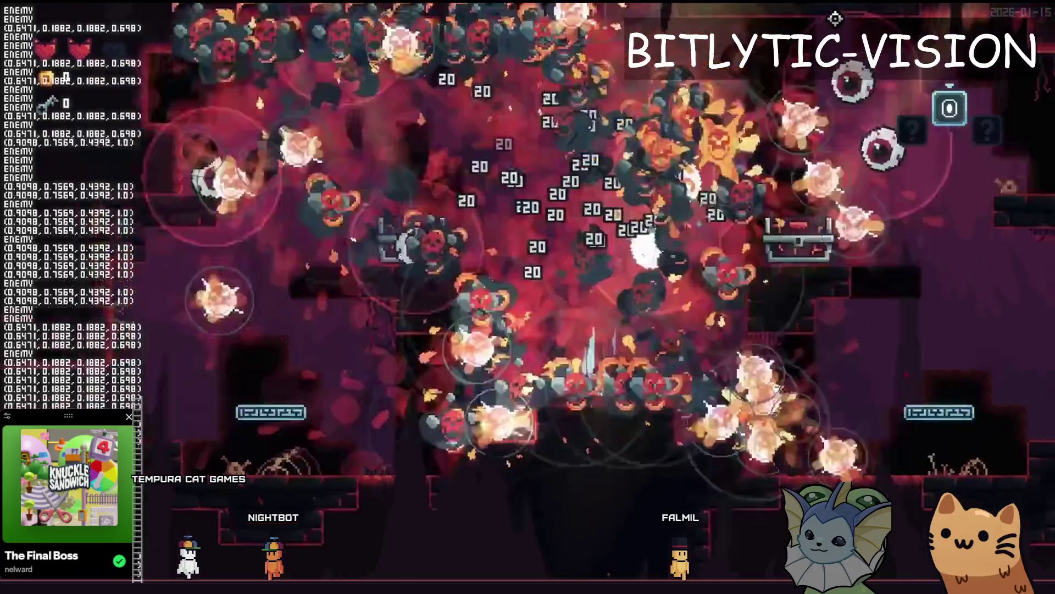
key(Escape)
key(Escape)
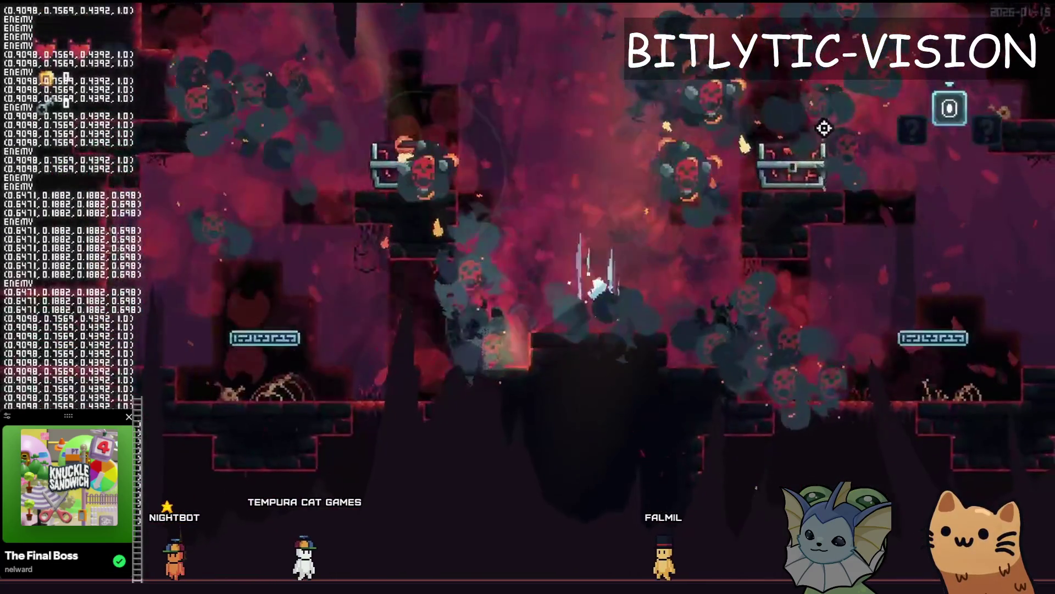
key(alt+Tab)
key(BackSpace)
key(BackSpace)
key(BackSpace)
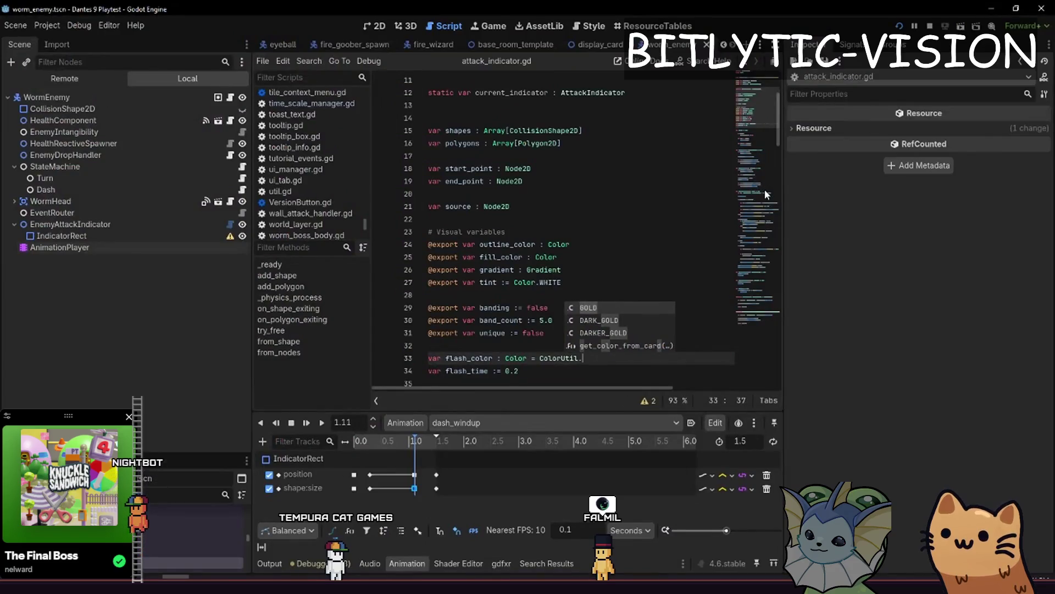
Set flash_color to ColorUtil.WHITE on line 33, save, and launch the playtest with F5
text(WHITE)
key(ctrl+s)
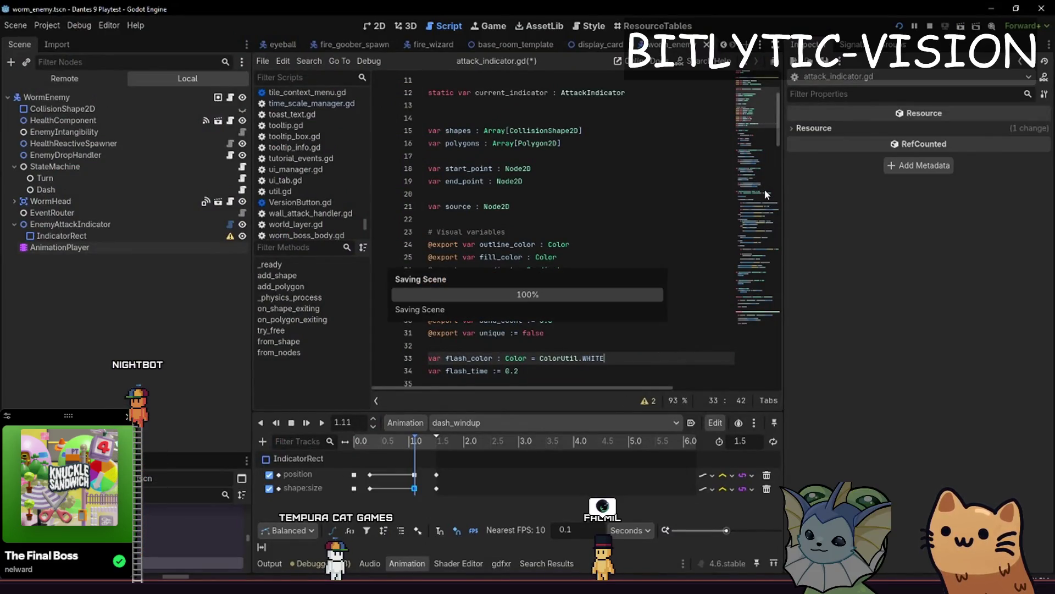
scroll(765, 190, down, 7)
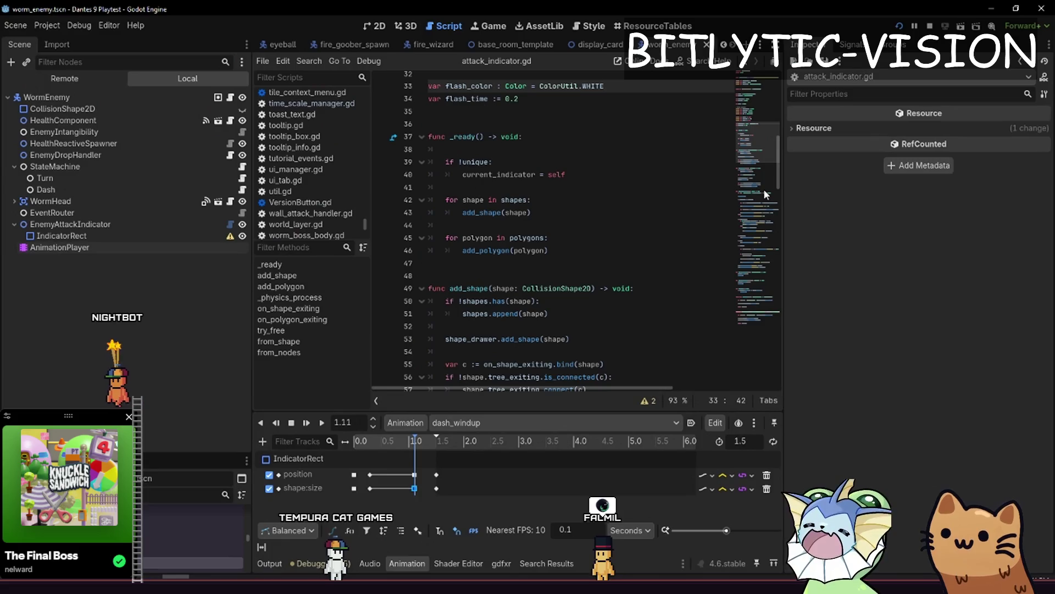
key(Down)
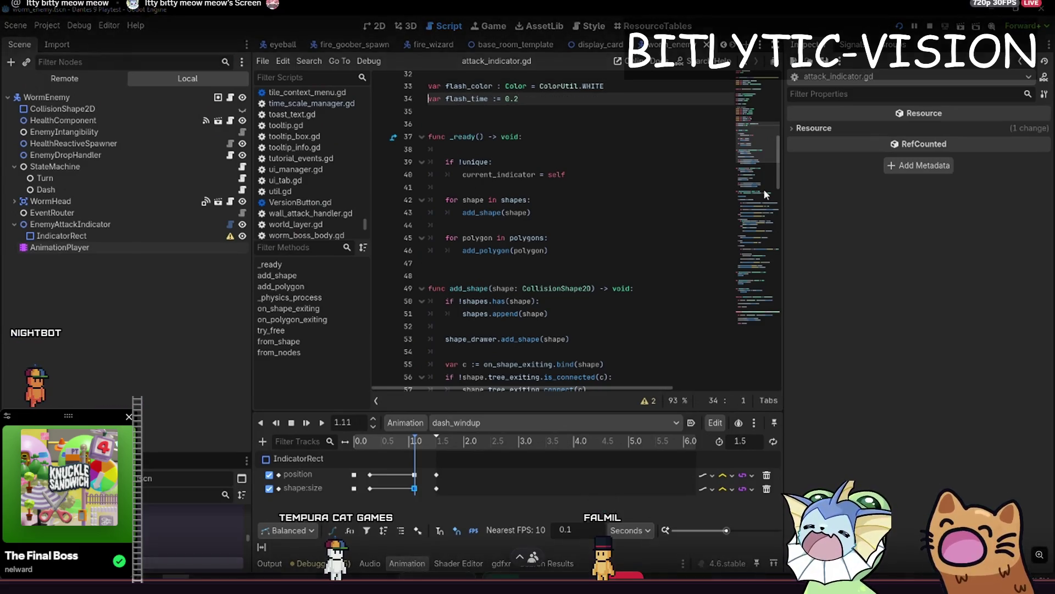
key(shift+Home)
key(Home)
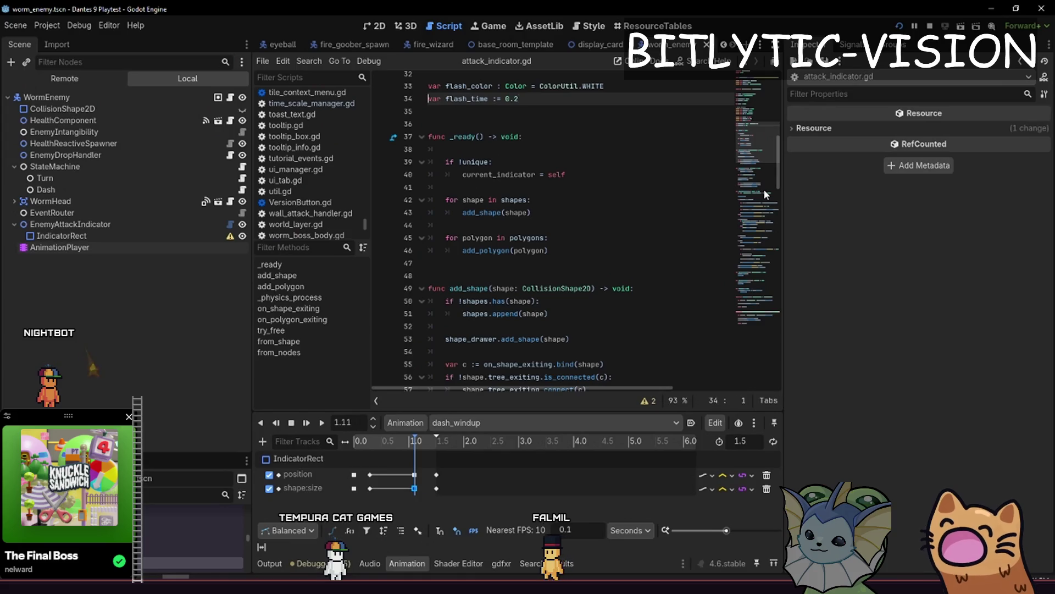
key(F5)
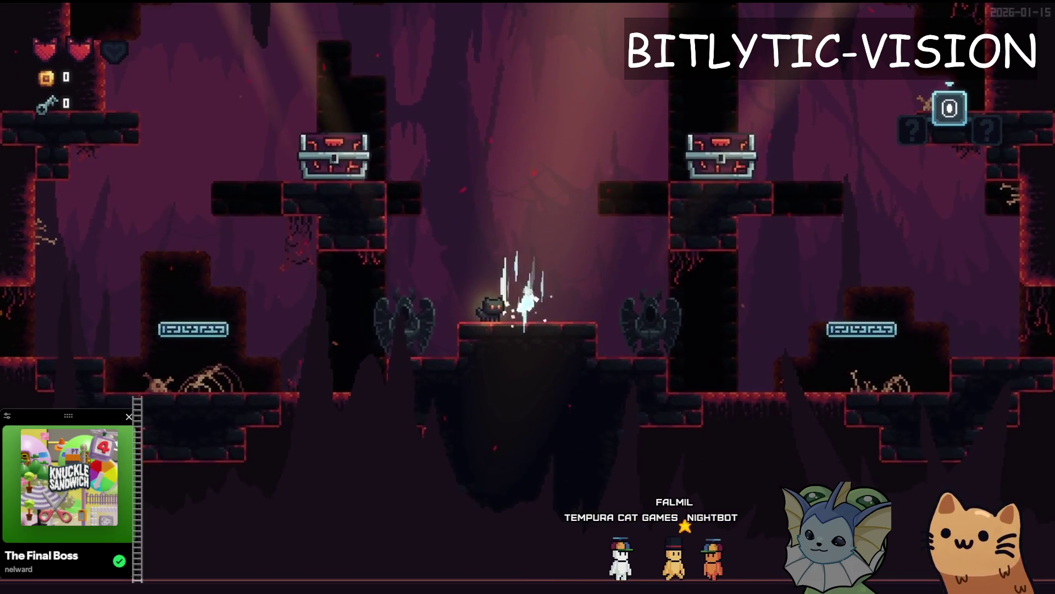
Stop the game and open fire_goober_spawn.tscn in the 2D view
key(F8)
key(alt+shift+o)
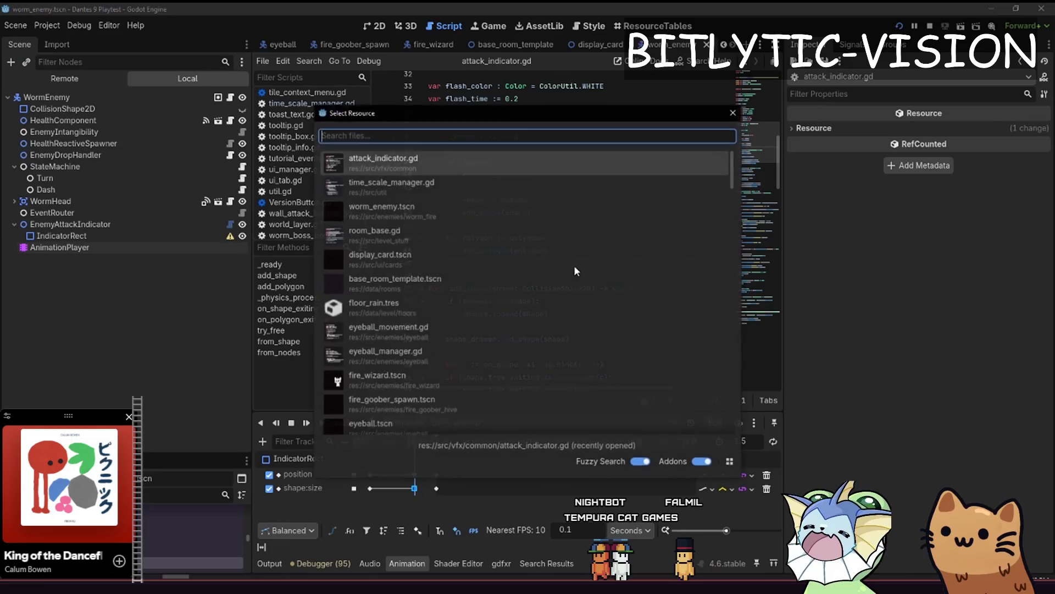
text(f)
text(ire_goober)
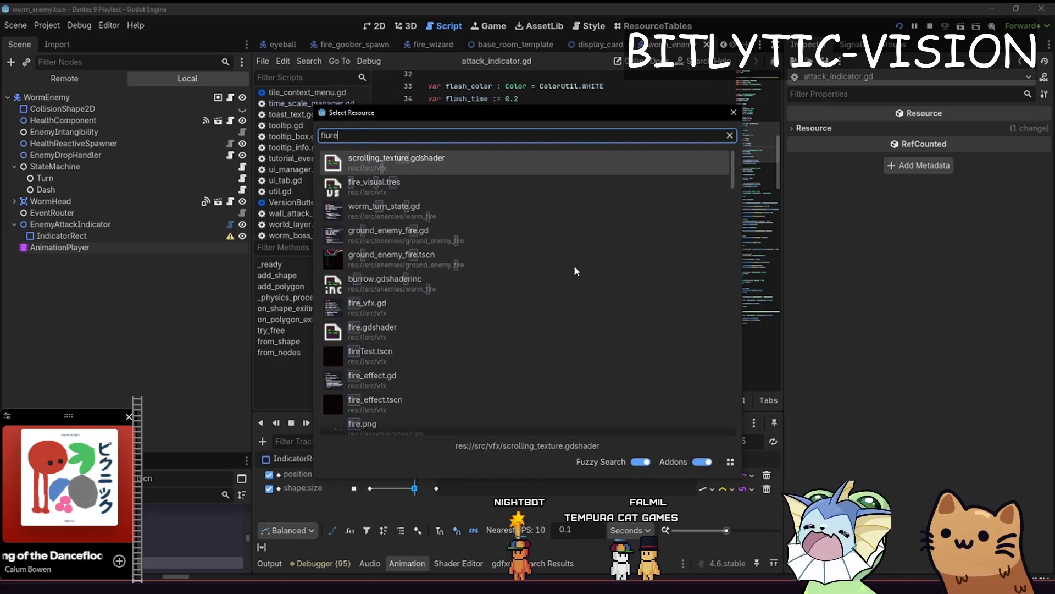
text(_spawn.tscn)
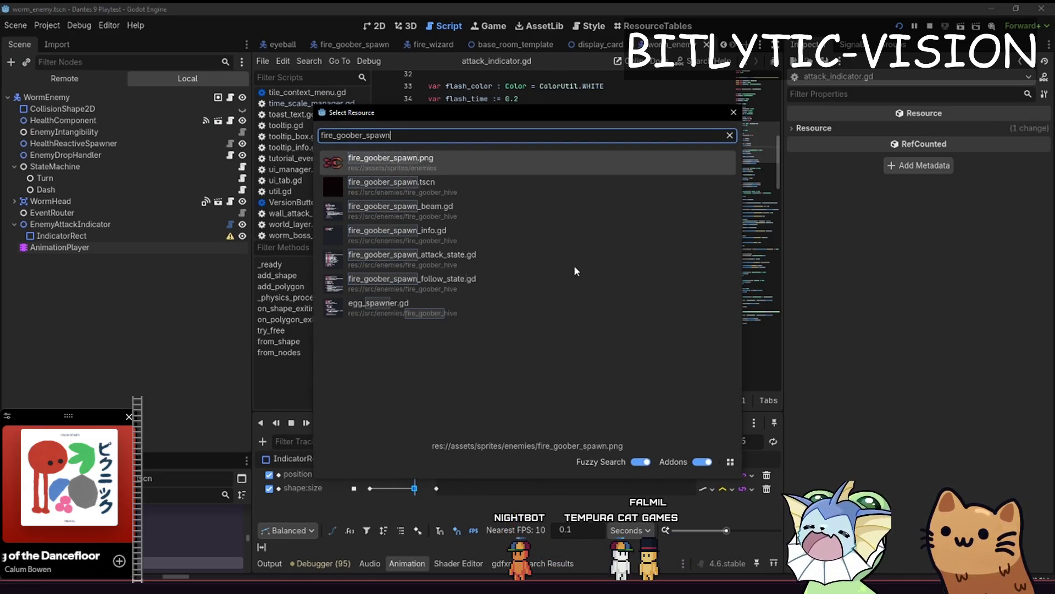
key(Return)
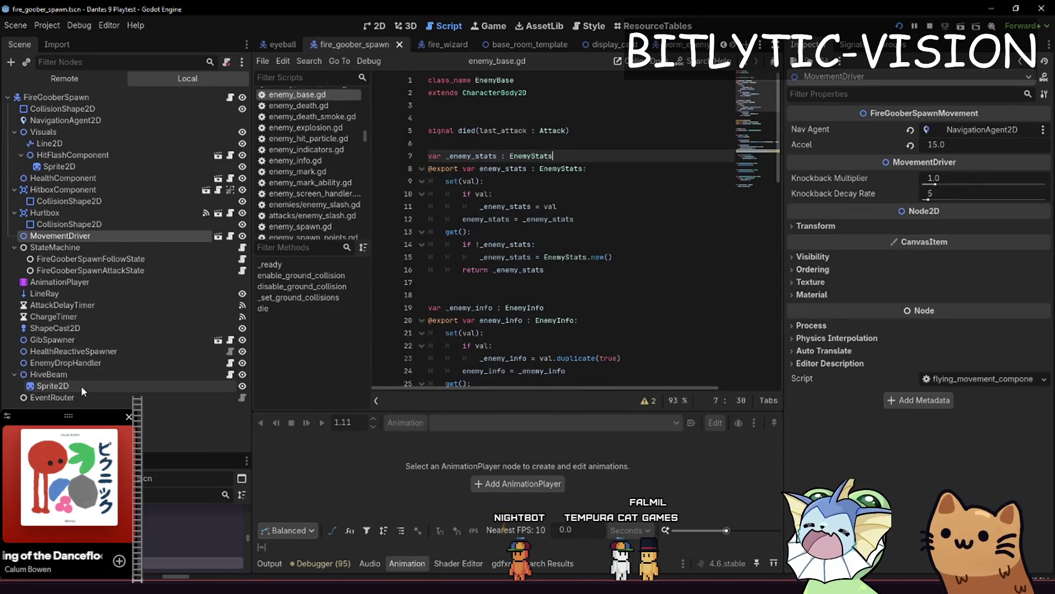
key(ctrl+F1)
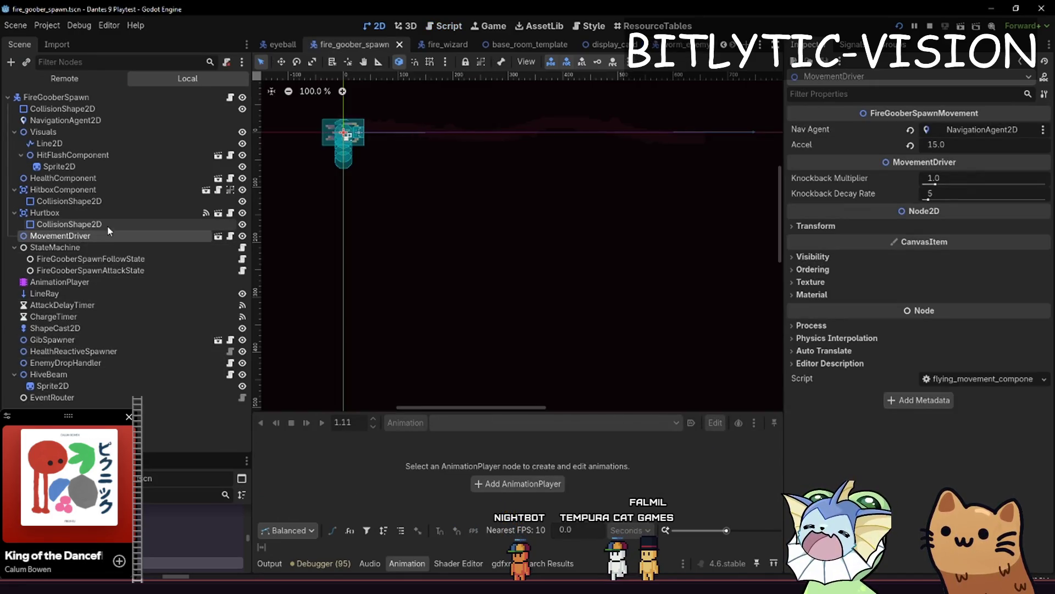
scroll(459, 250, up, 5)
scroll(434, 212, left, 2)
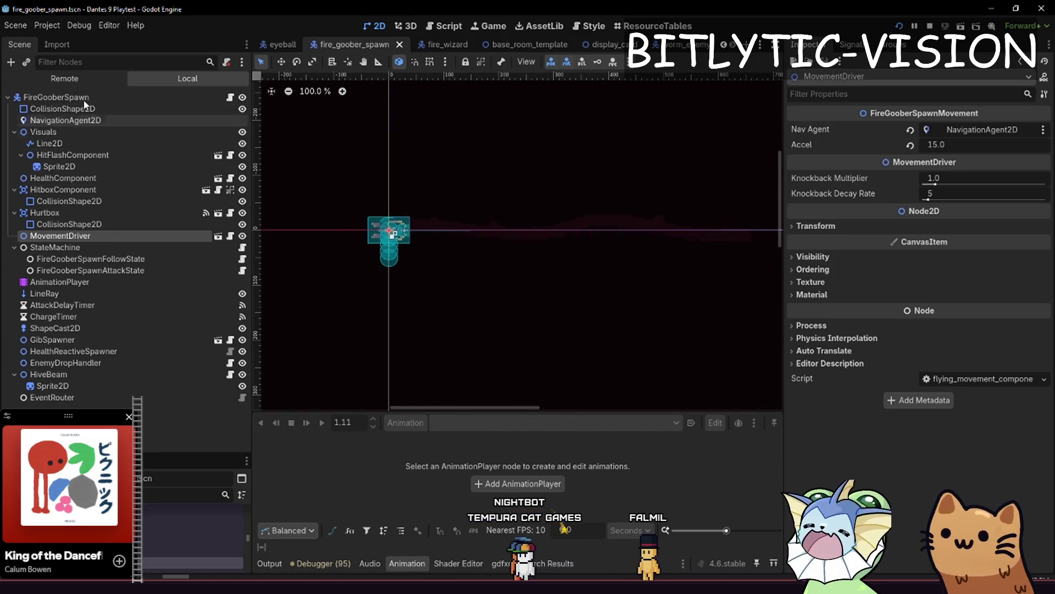
Select the Line2D node, briefly inspecting the HiveBeam sprite along the way
click(82, 165)
key(Up)
key(Up)
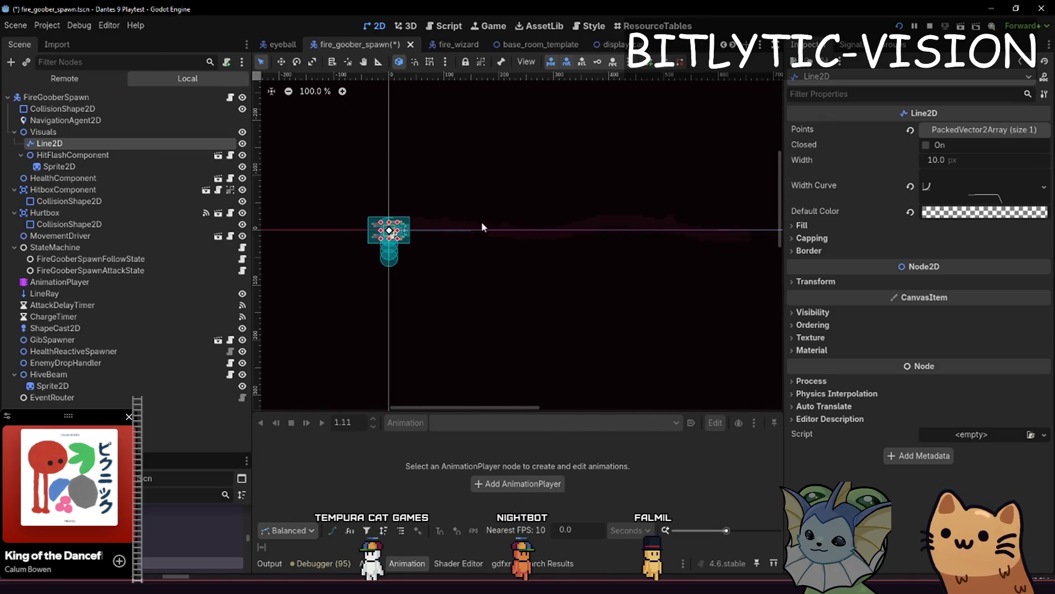
scroll(451, 233, up, 5)
click(515, 229)
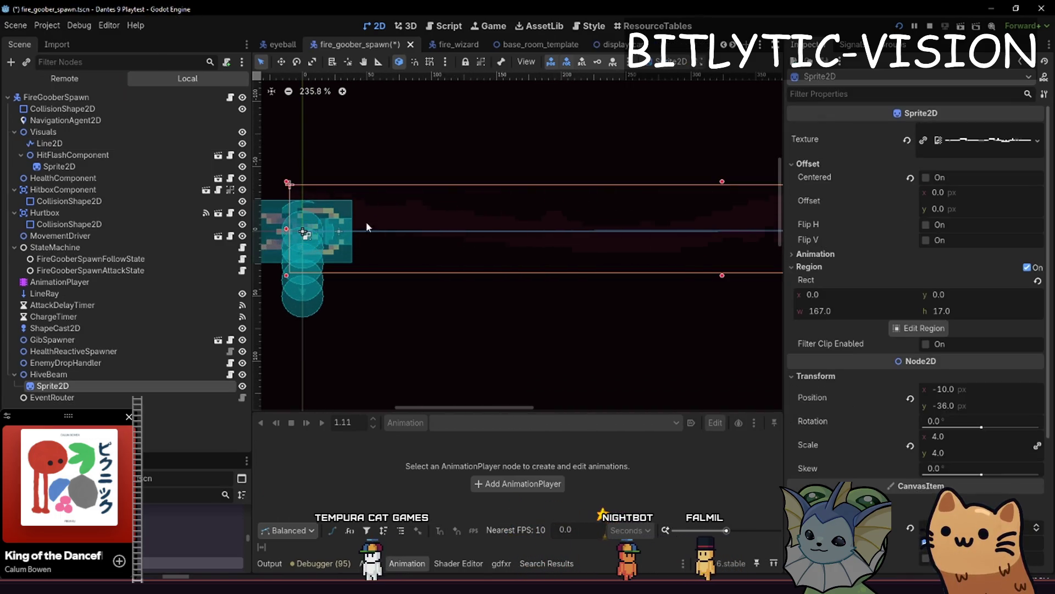
click(304, 232)
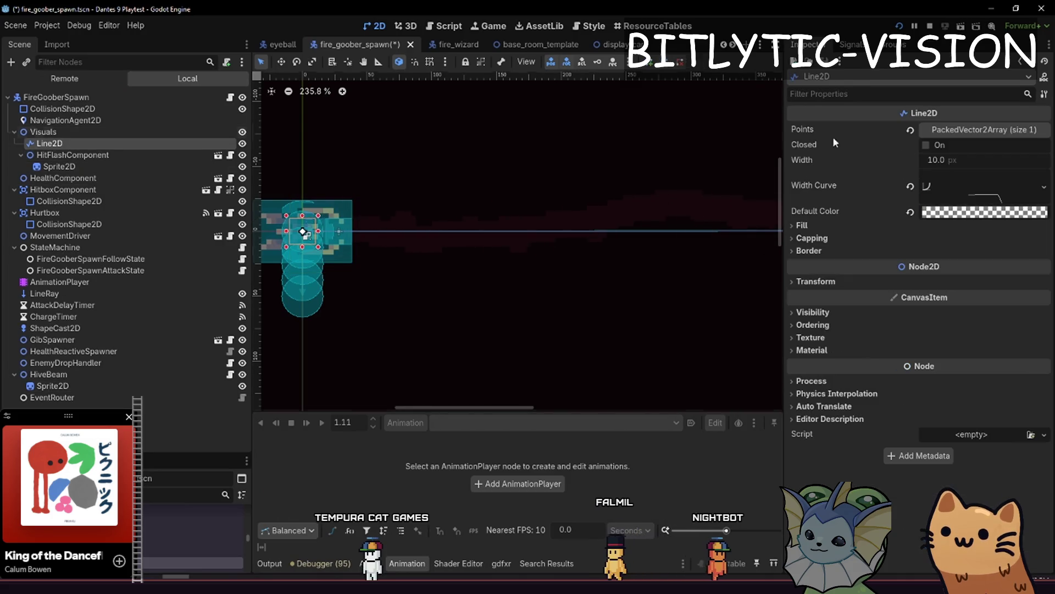
Add a test Line2D point at x 50, remove it again, and save the scene
click(954, 130)
click(930, 197)
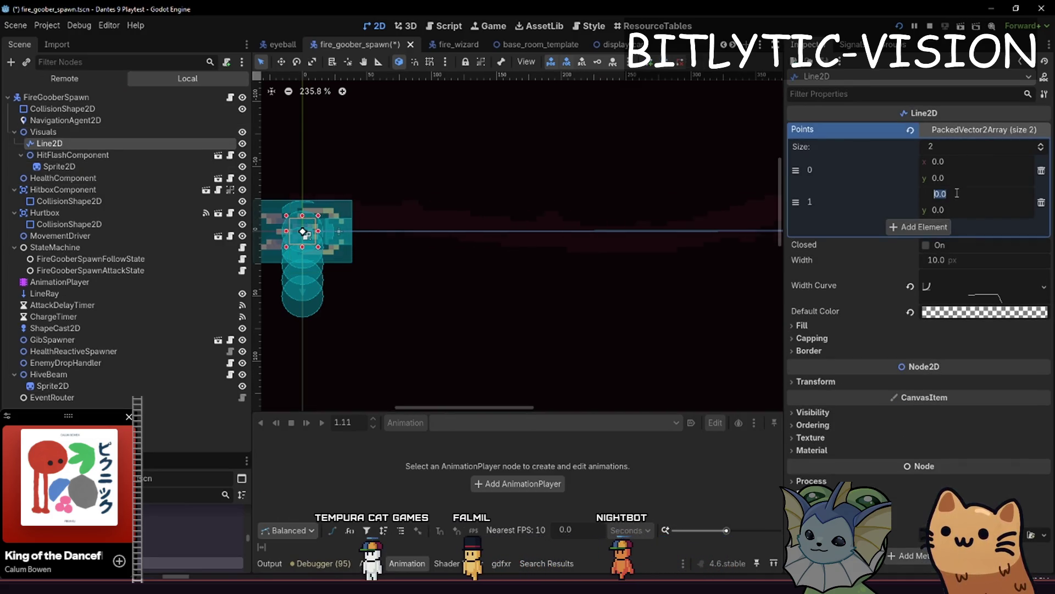
text(50)
key(Return)
click(964, 190)
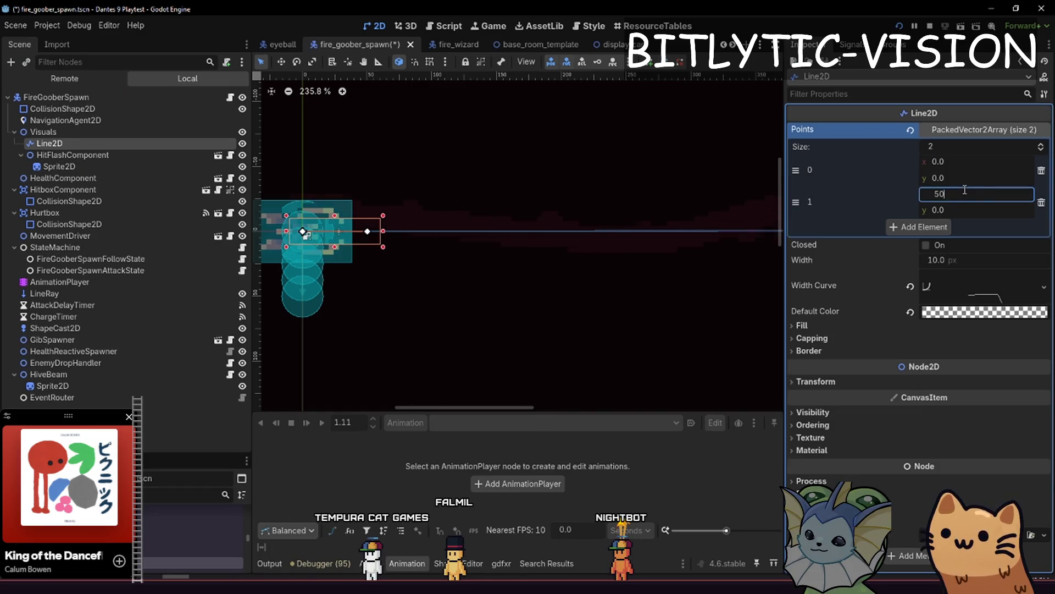
click(1041, 202)
key(ctrl+s)
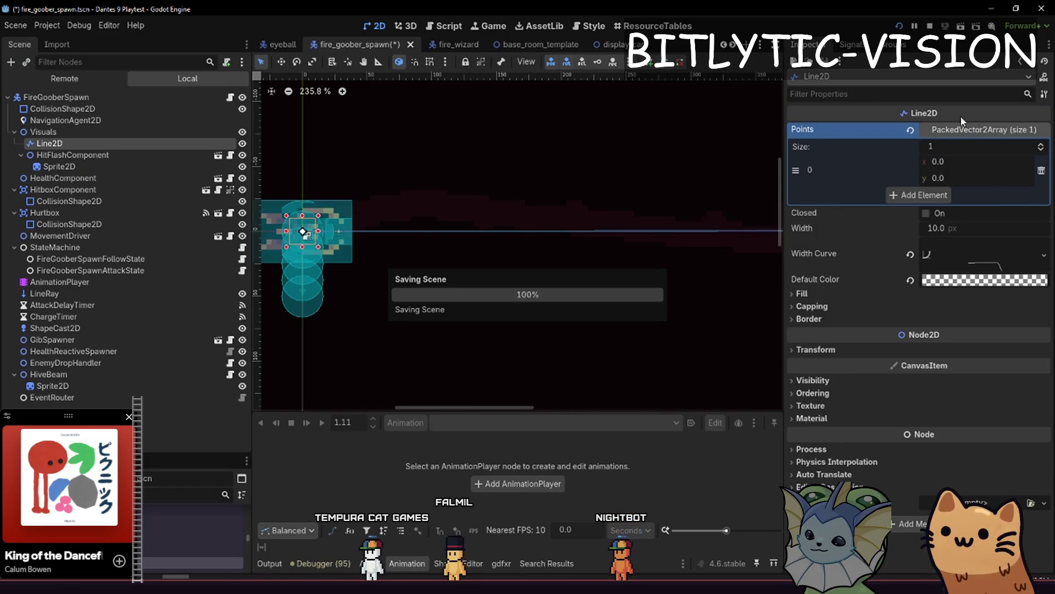
Hide the Line2D beam line and select the FireGooberSpawn root node
click(959, 131)
click(242, 143)
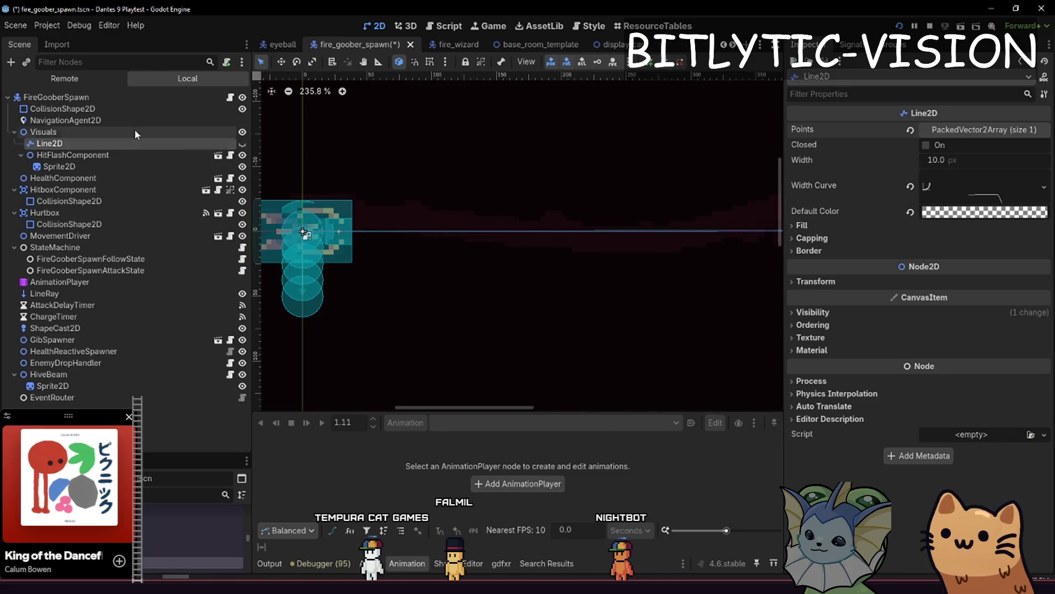
click(101, 96)
Add an EnemyAttackIndicator child to FireGooberSpawn, expand its Shape Utility, and run the game
key(ctrl+a)
text(indica)
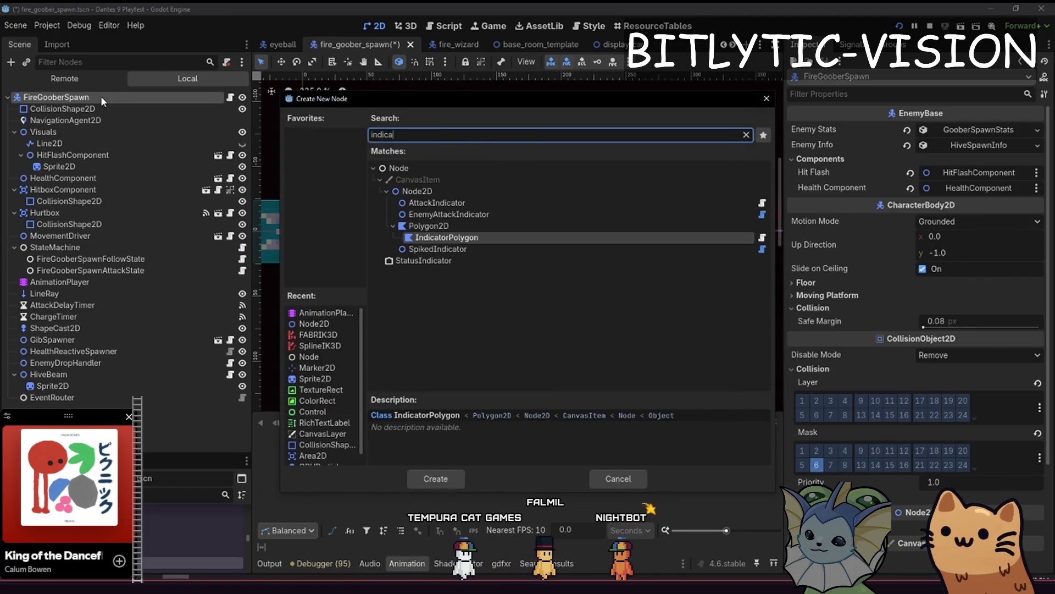
key(Up)
key(Up)
key(Return)
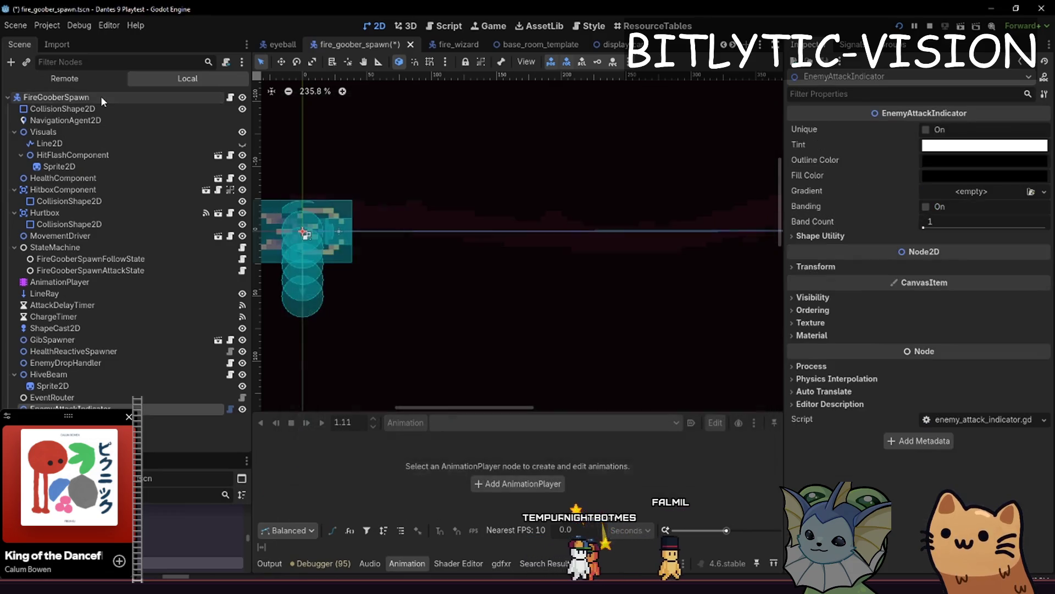
scroll(569, 246, down, 4)
click(820, 236)
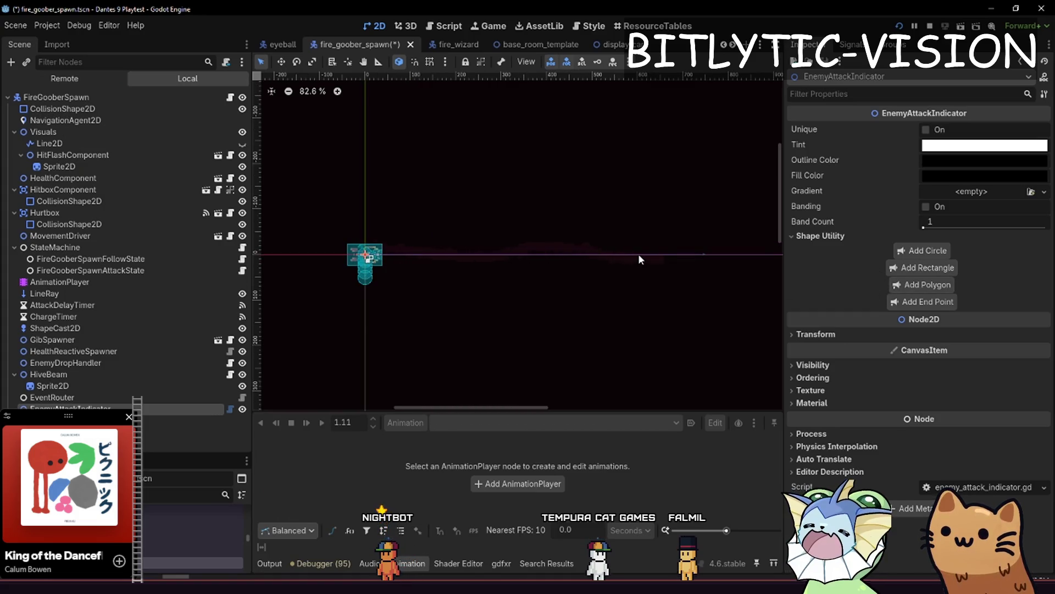
key(F5)
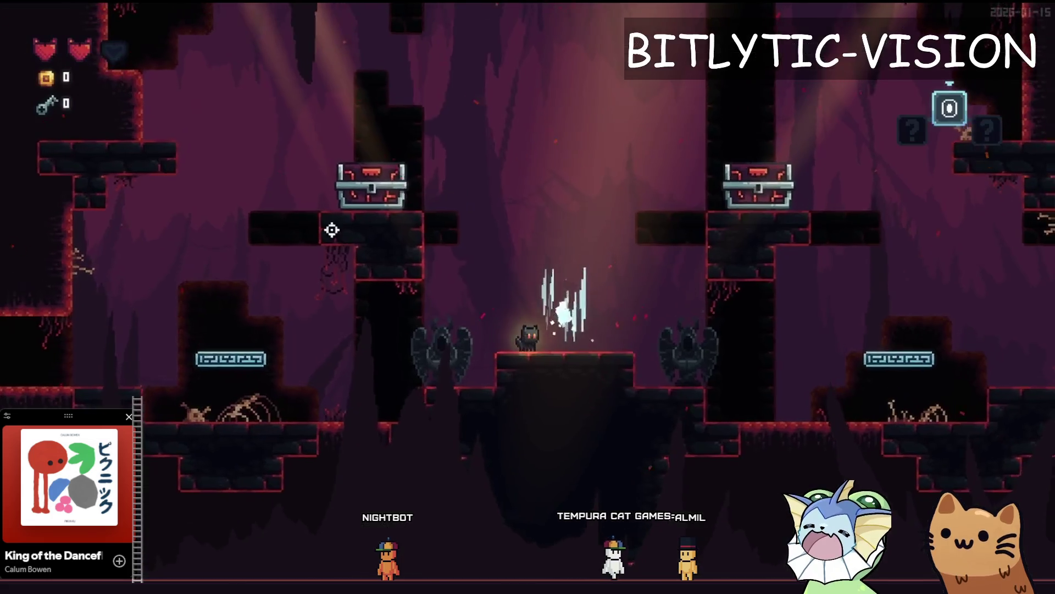
From the debug menu's ENEMY spawn list, select FIREGOOBERSPAWN for placement
key(grave)
click(136, 138)
click(118, 222)
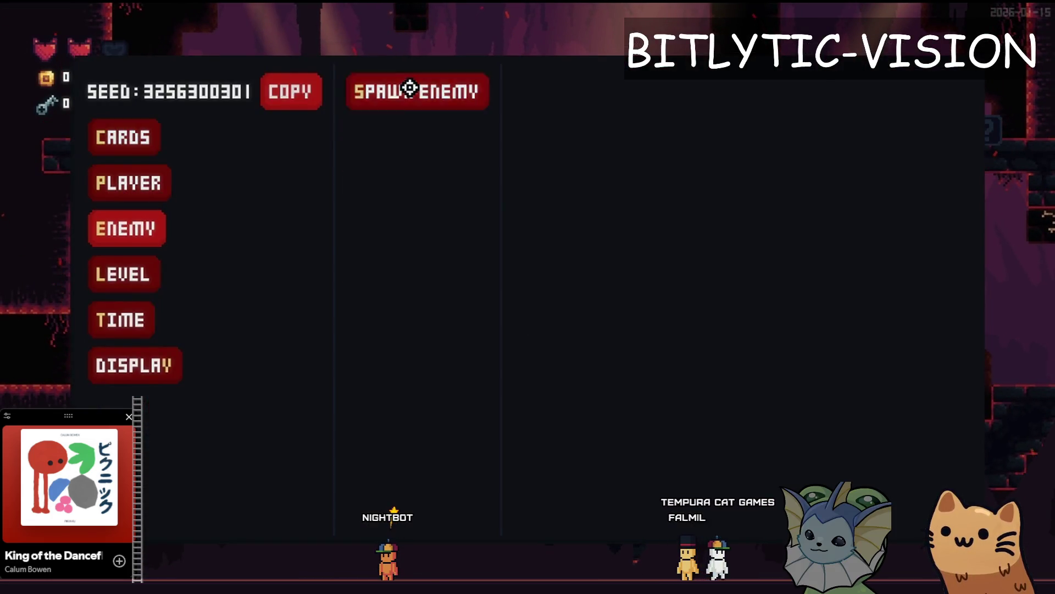
click(407, 91)
scroll(676, 384, down, 5)
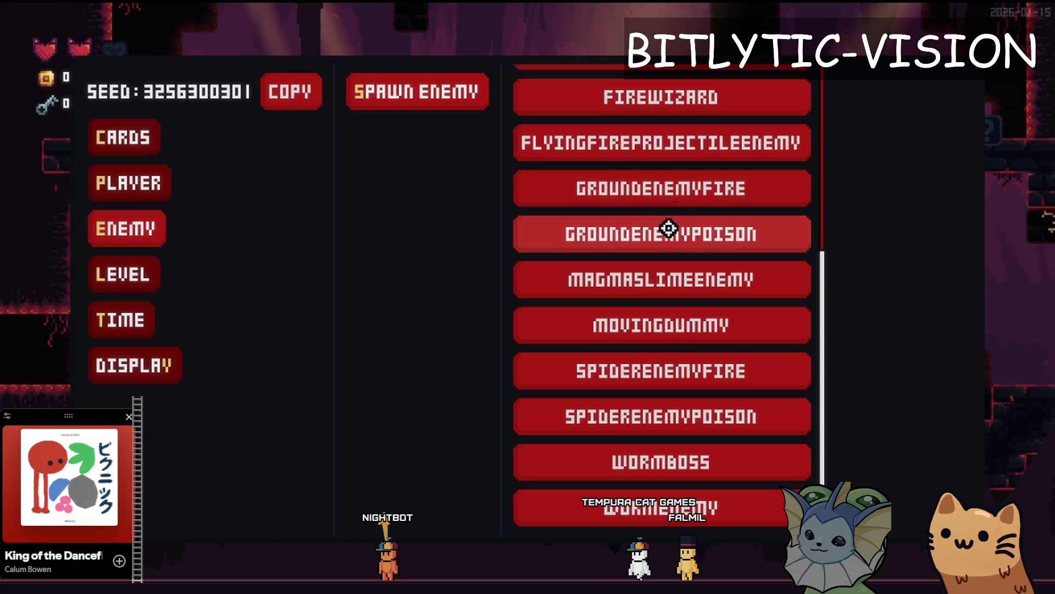
scroll(660, 181, up, 4)
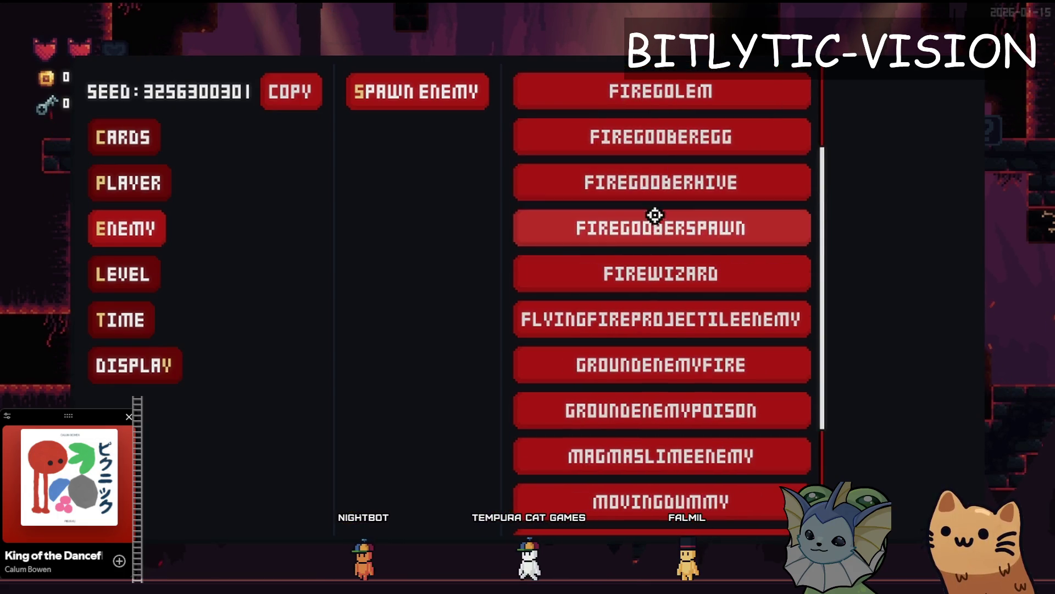
click(678, 135)
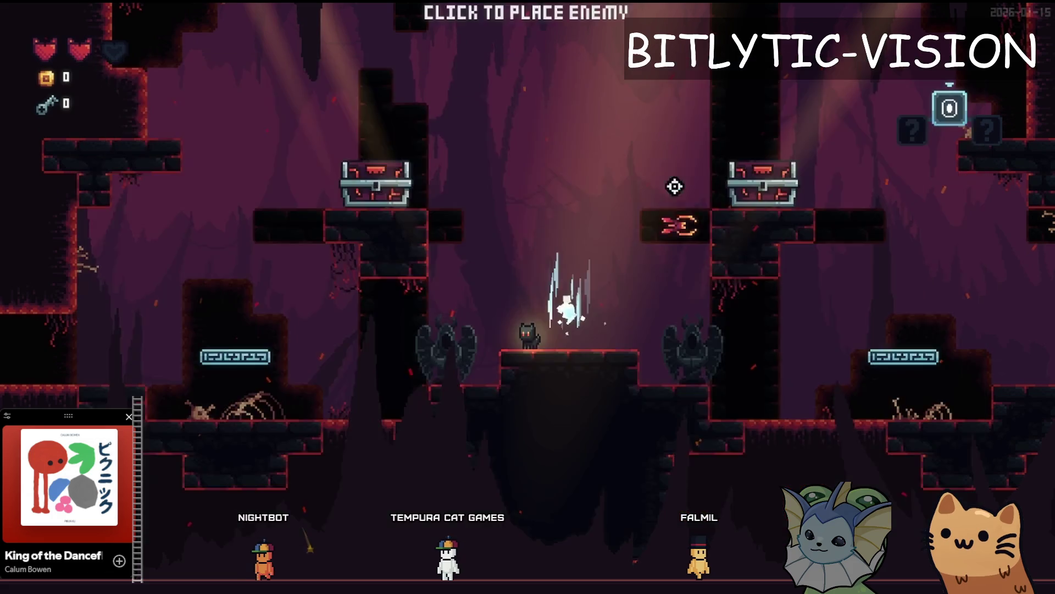
Place the fire goober in the cave, then run the cat across the teleporter, ledge and pit
click(606, 193)
key(d)
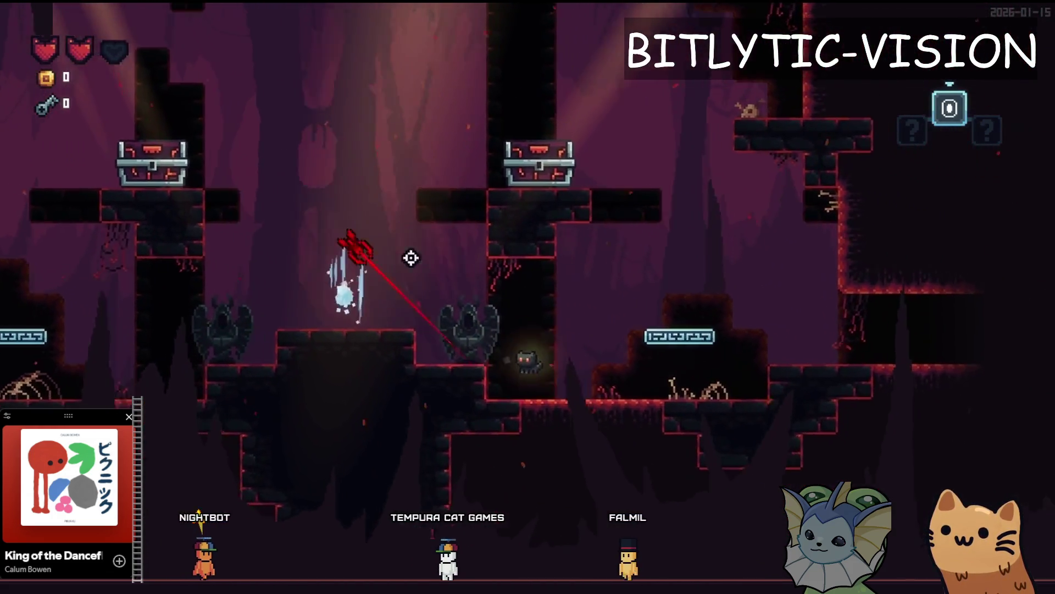
key(a)
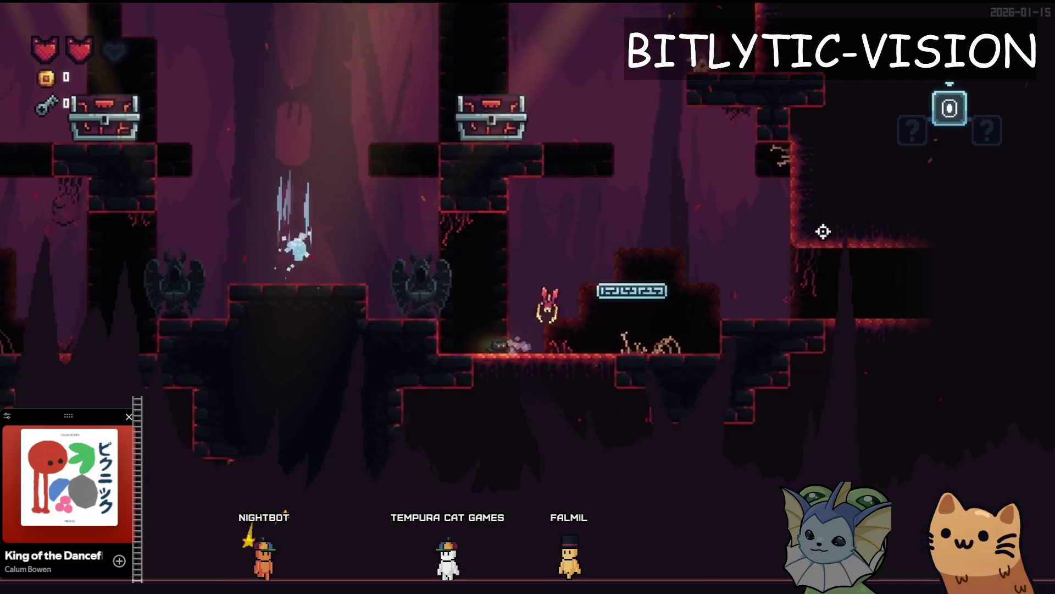
key(d)
key(space)
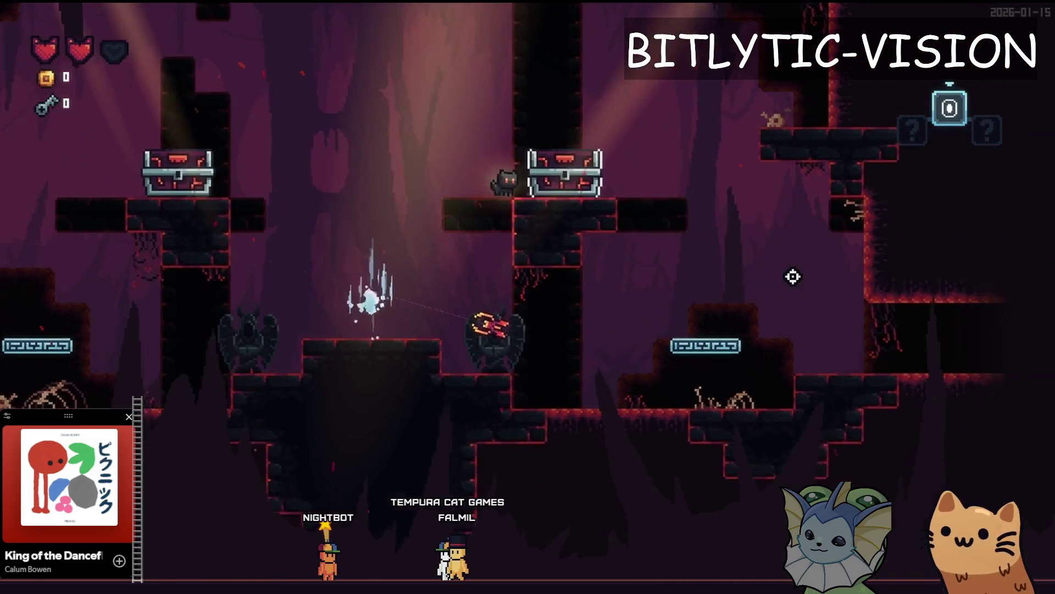
key(a)
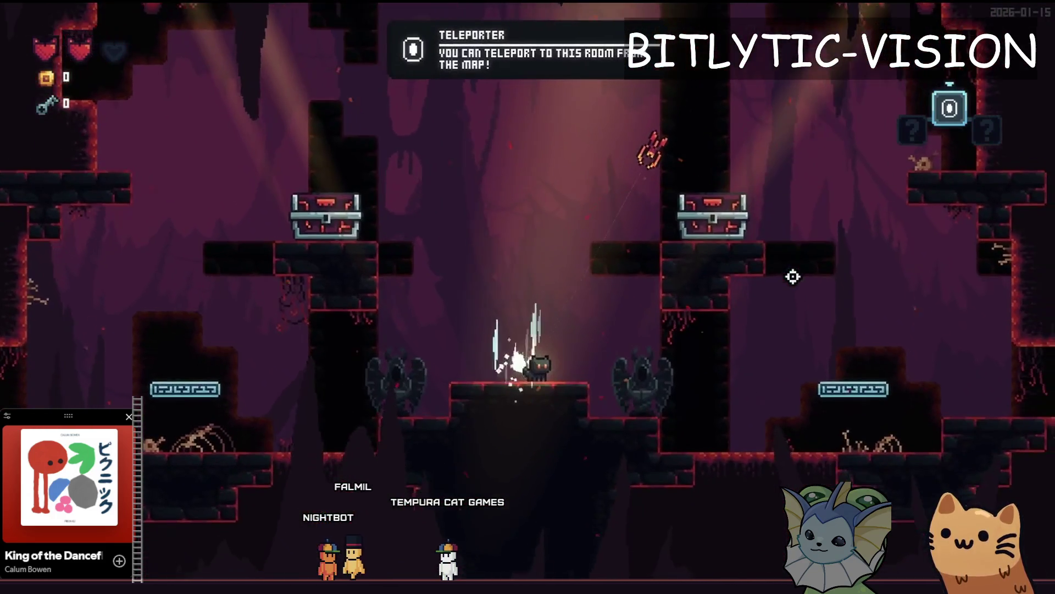
key(d)
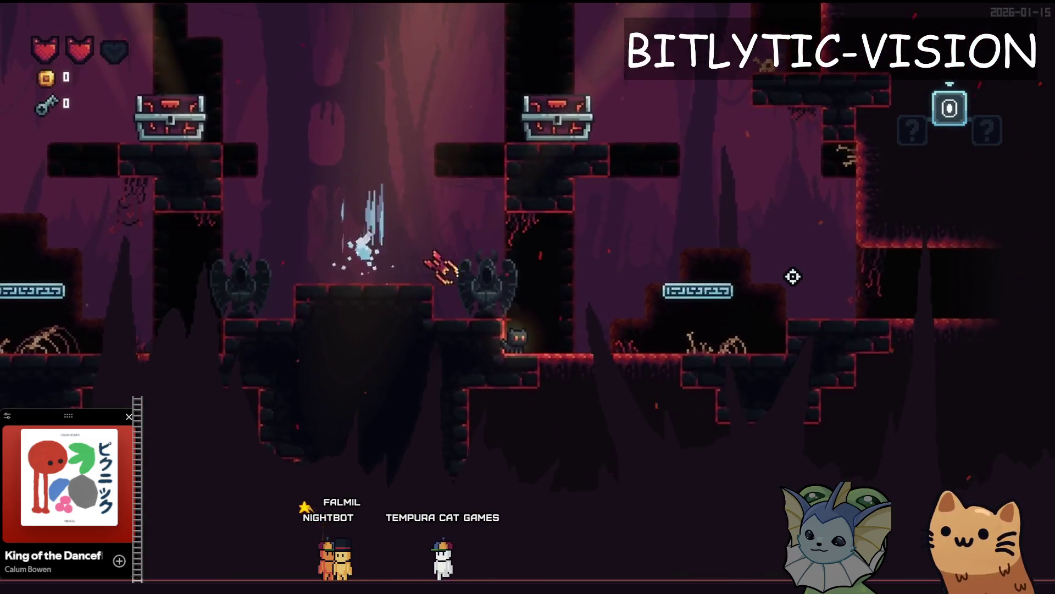
key(space)
key(d)
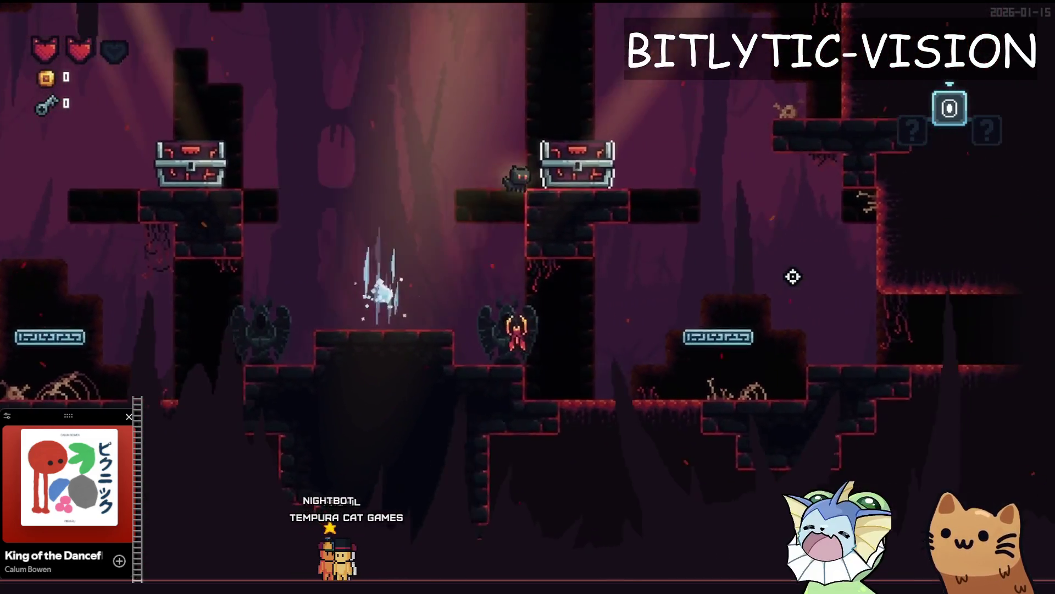
Jump the cat over the upper platform, chests and gargoyle ledge, then quit with F8
key(d)
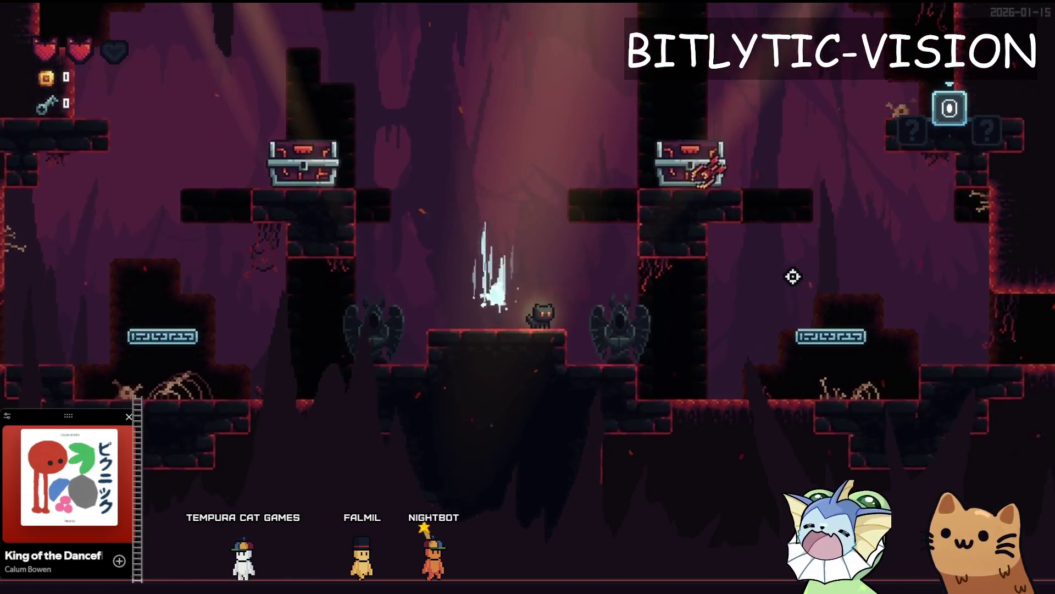
key(a)
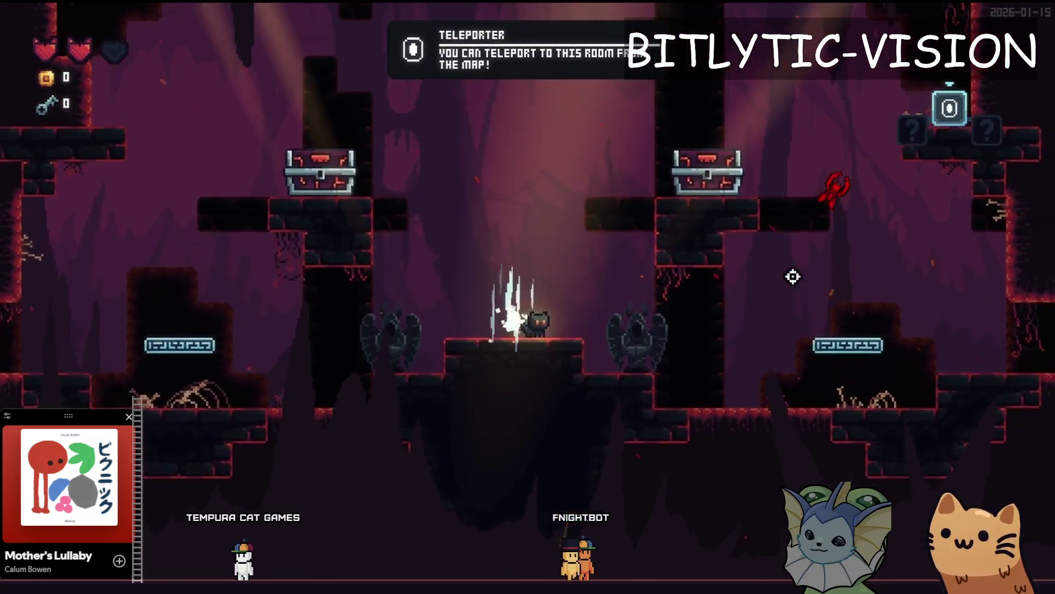
key(d)
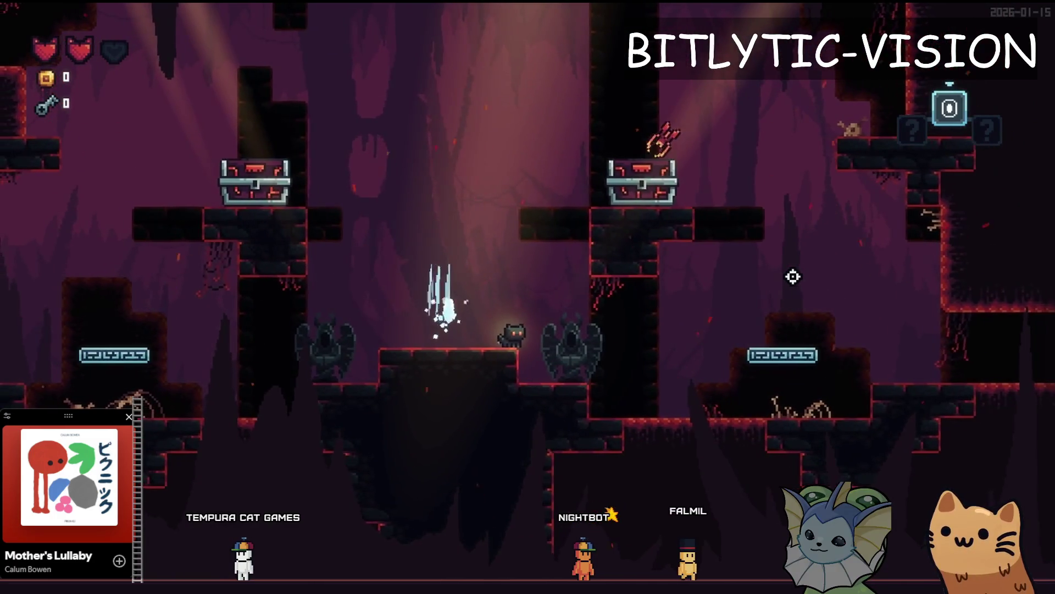
key(d)
key(space)
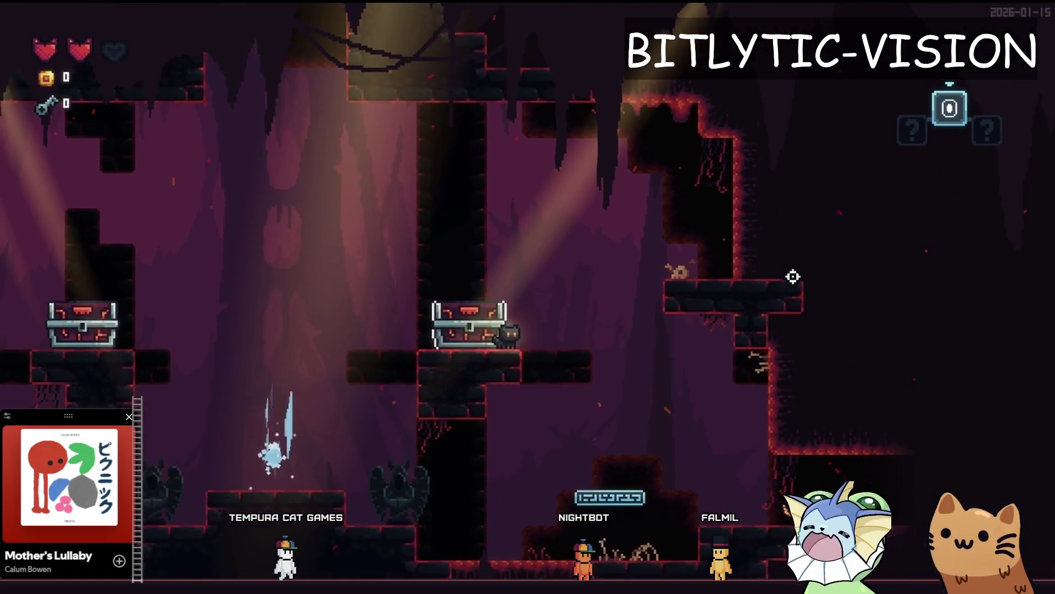
key(space)
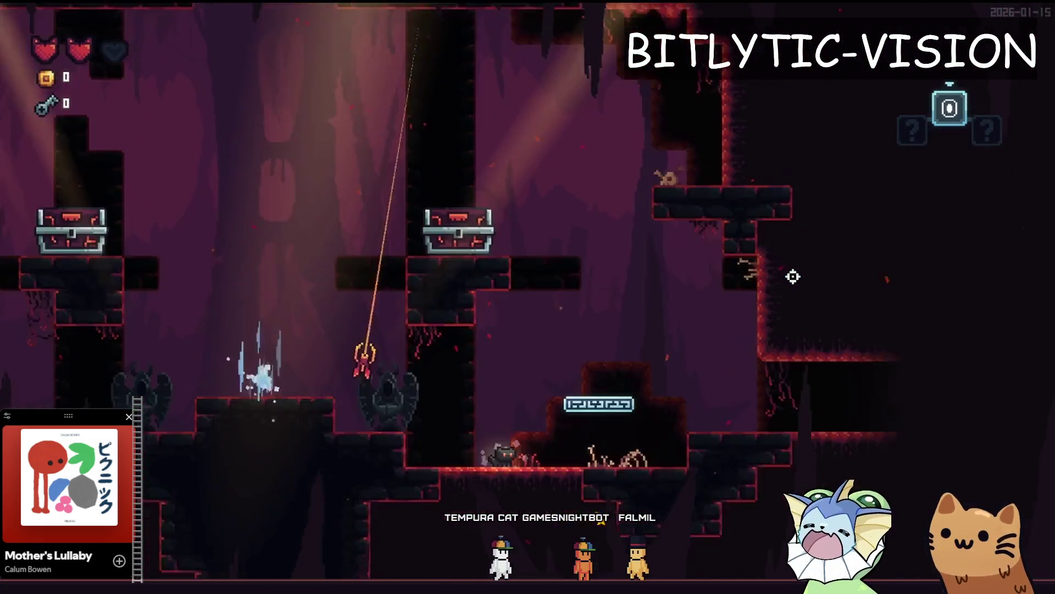
key(a)
key(space)
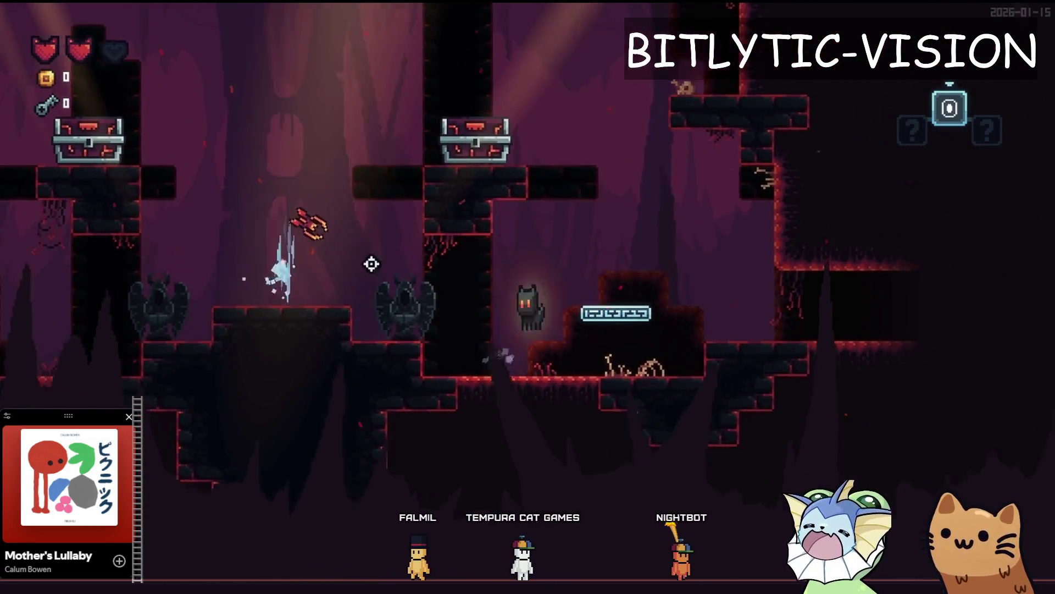
key(space)
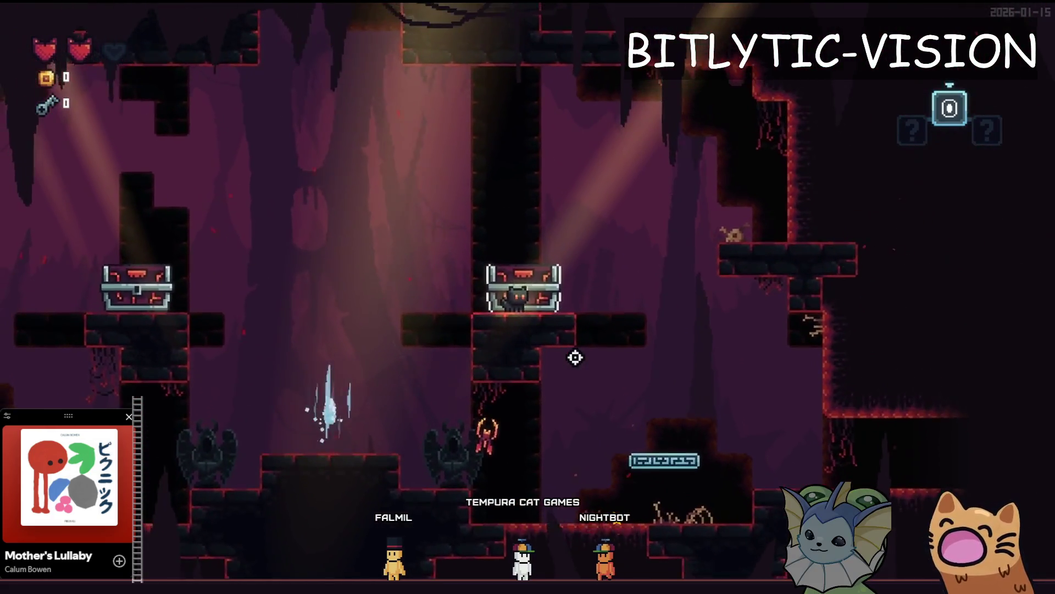
key(d)
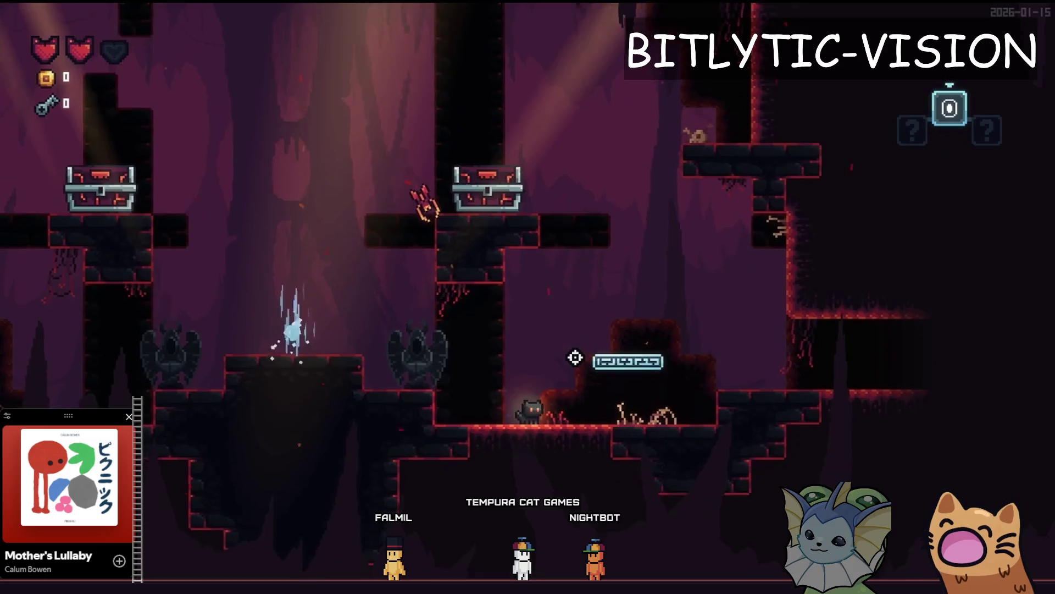
key(space)
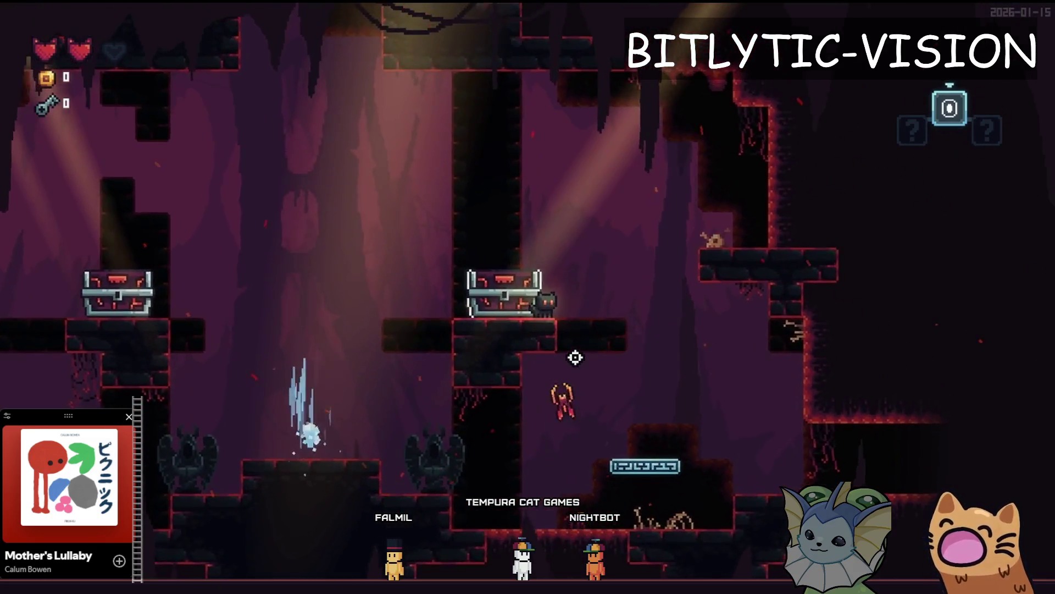
key(space)
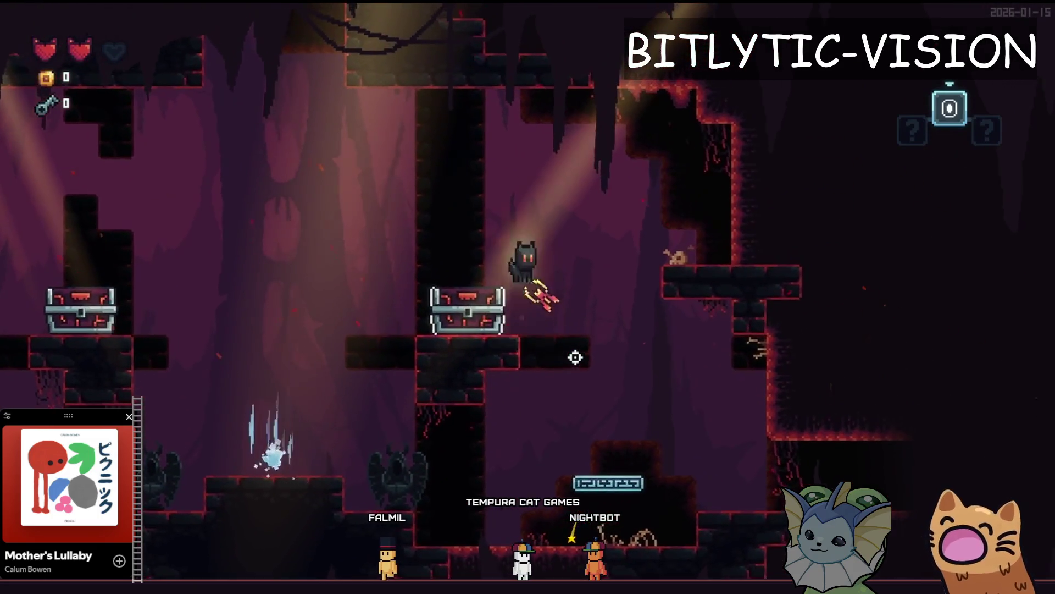
key(d)
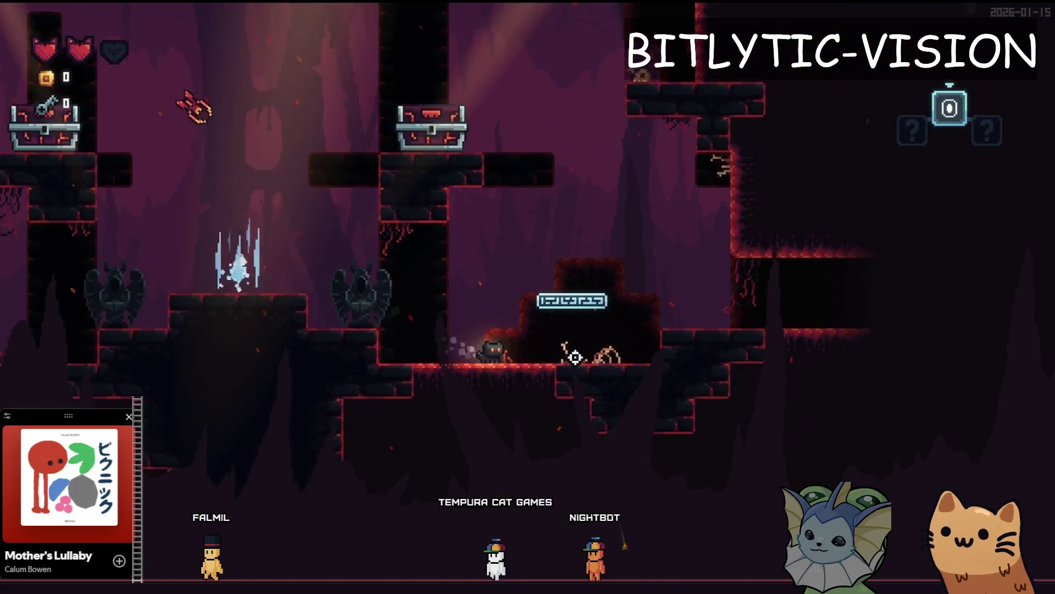
key(space)
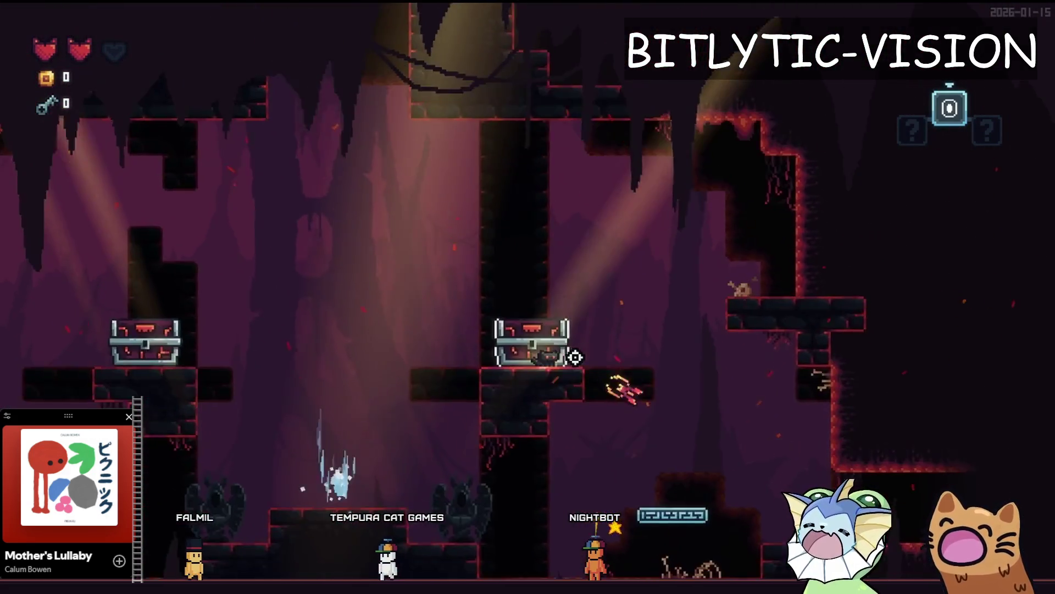
key(a)
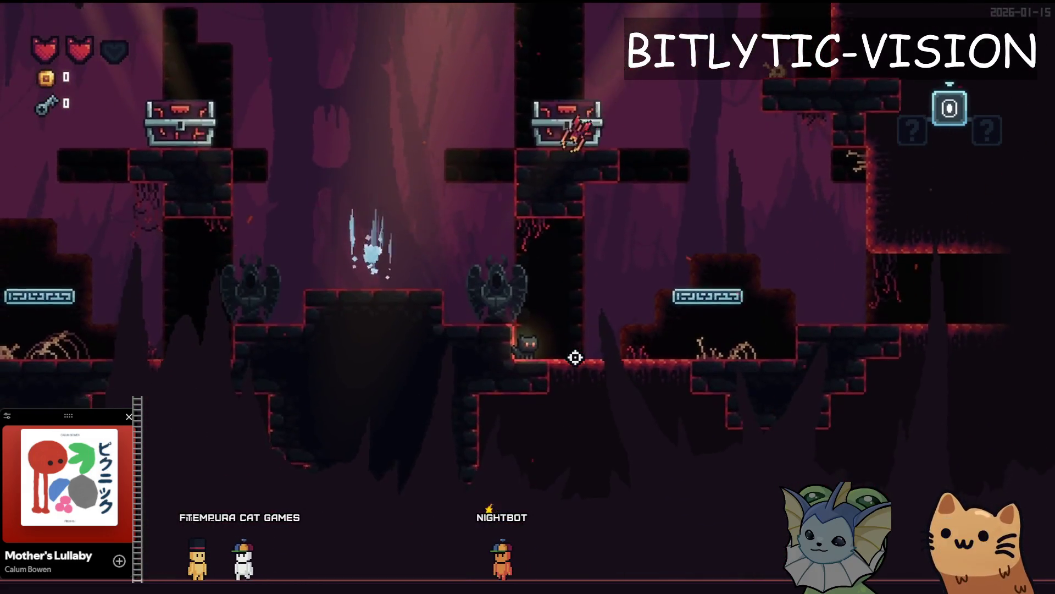
key(Tab)
key(F8)
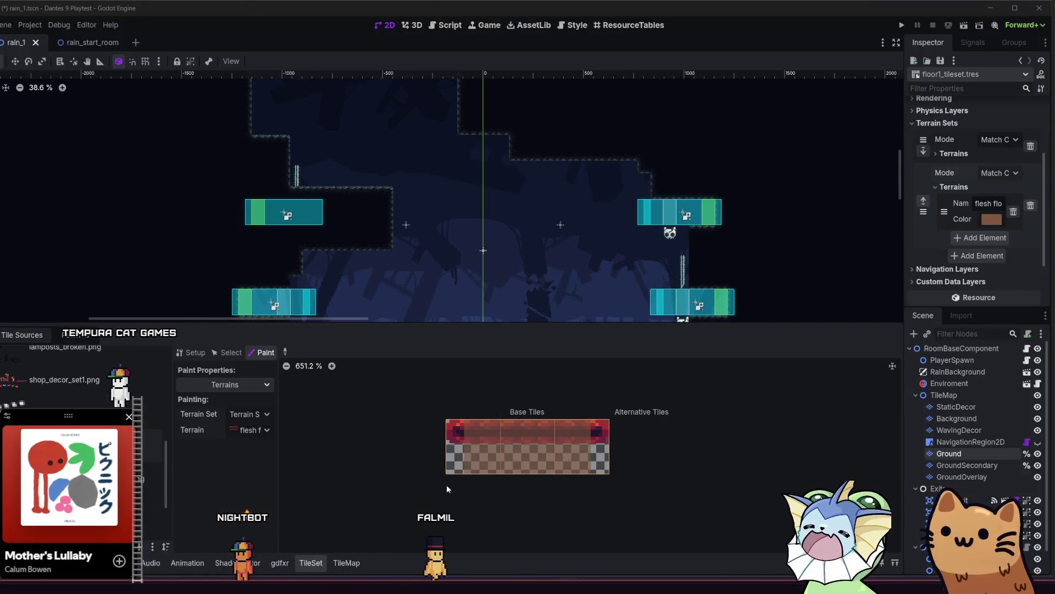
Set tile Paint Properties to Occlusion Layer 0, then select RoomBaseComponent to view room settings
click(263, 385)
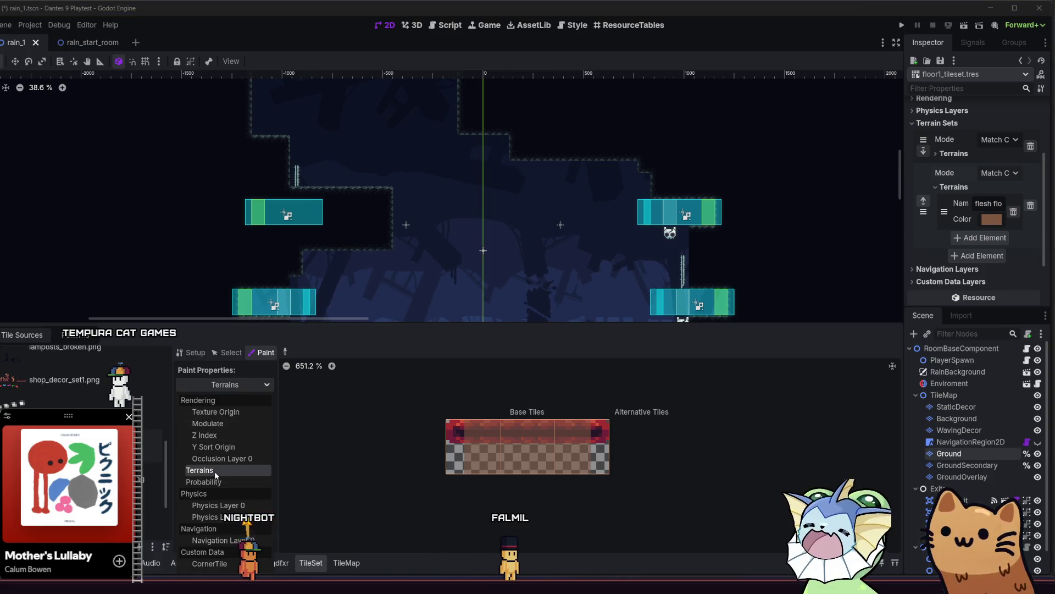
click(228, 459)
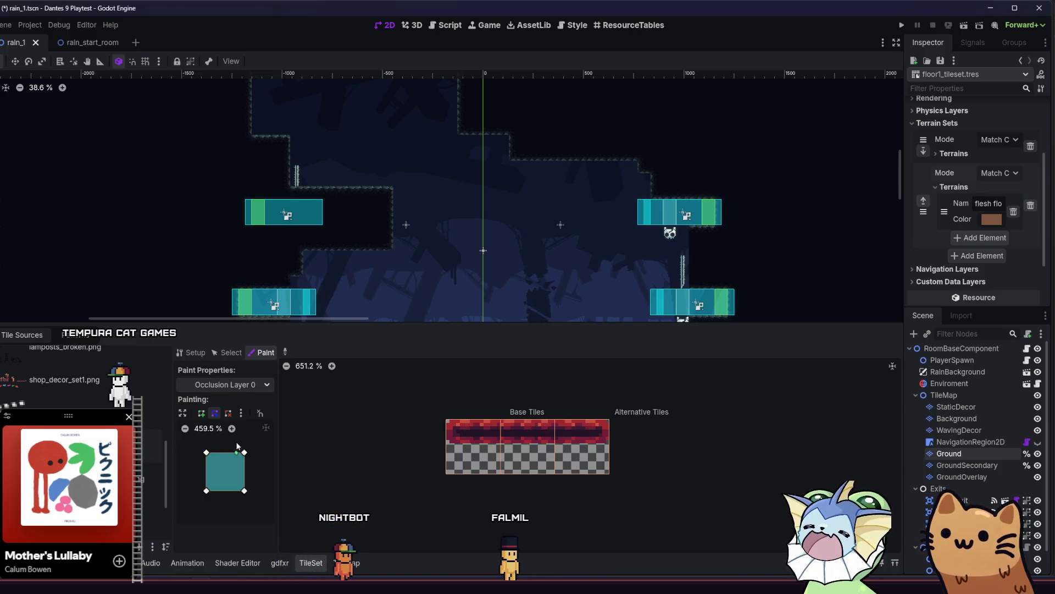
click(227, 390)
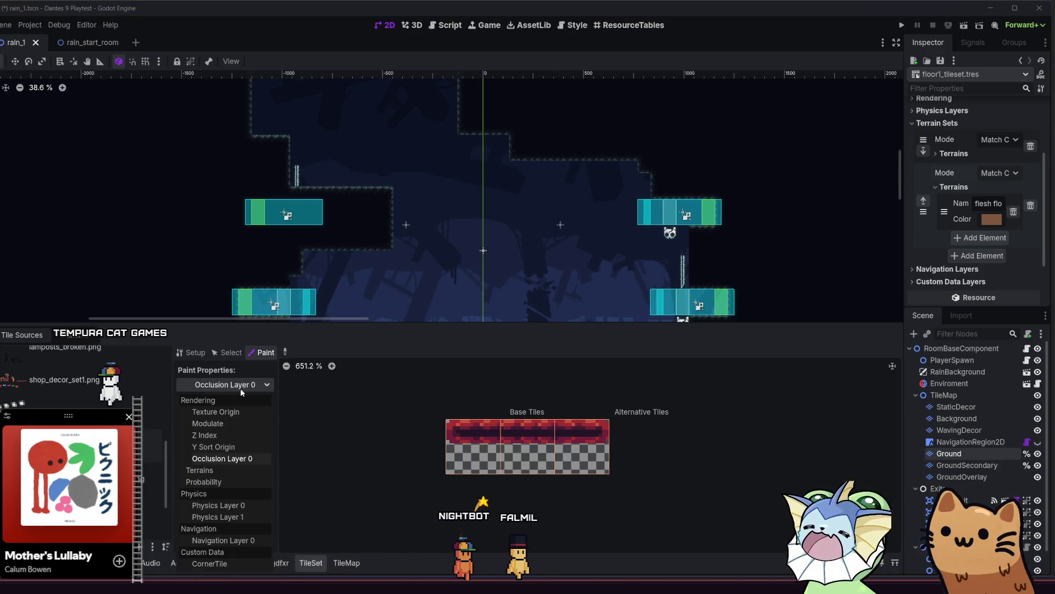
click(239, 388)
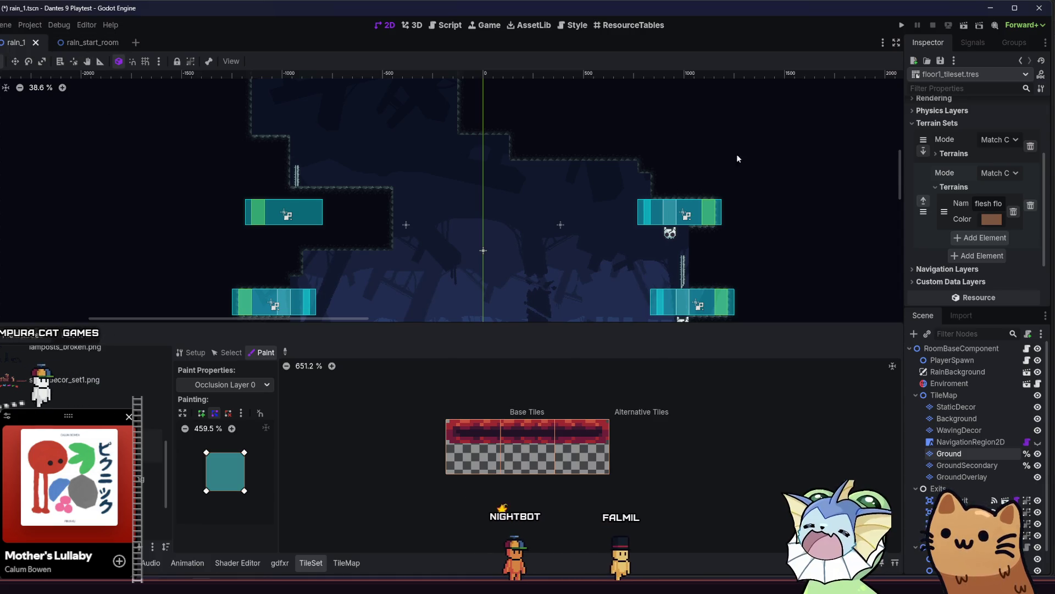
click(962, 349)
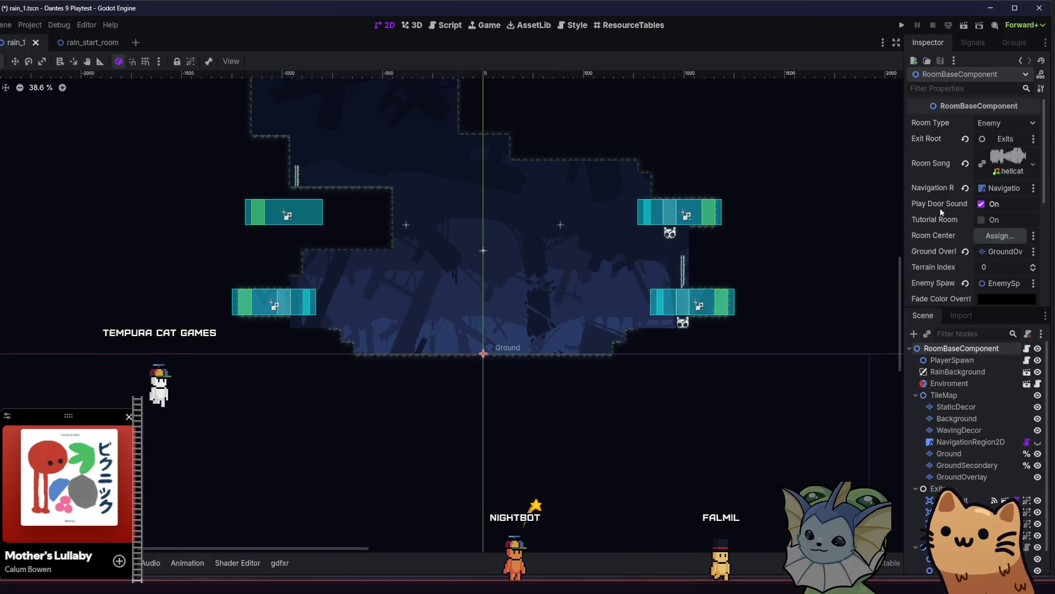
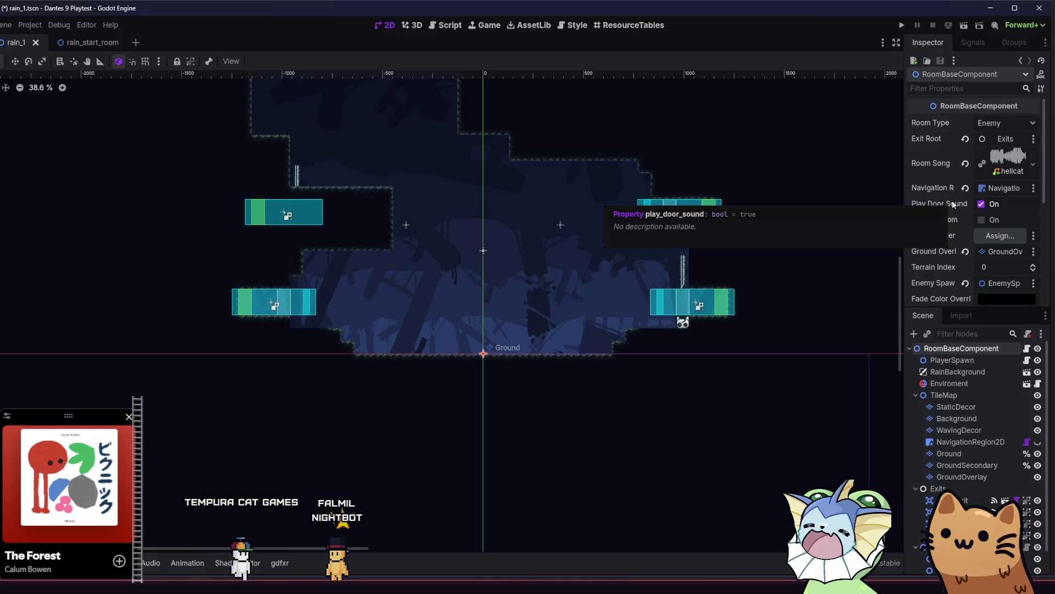
Select the Ground tile layer and open its TileSet editor on the tile sources atlas
drag(727, 213, 736, 278)
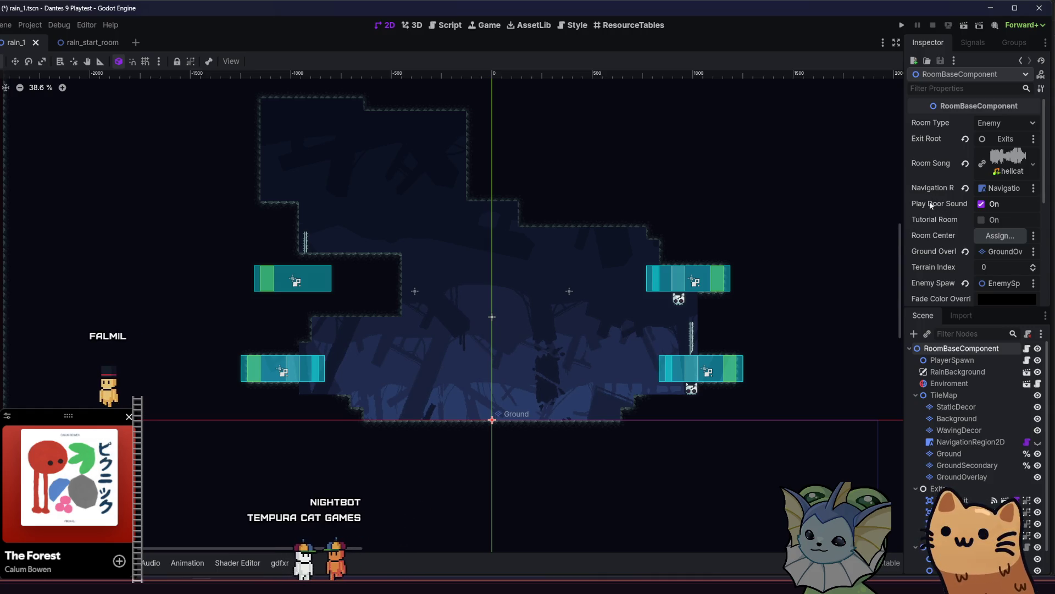
click(1001, 188)
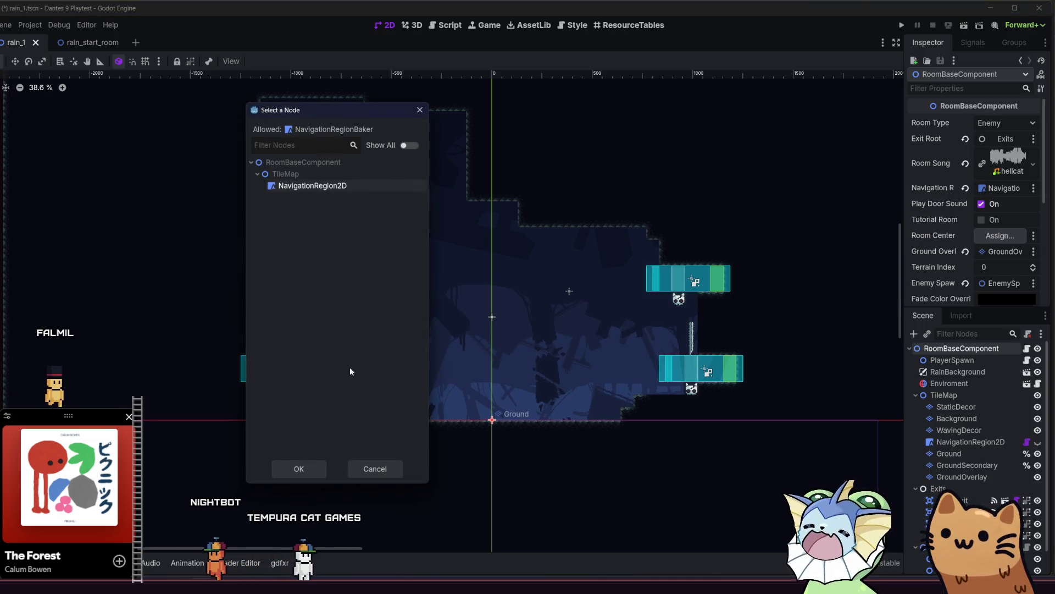
click(390, 467)
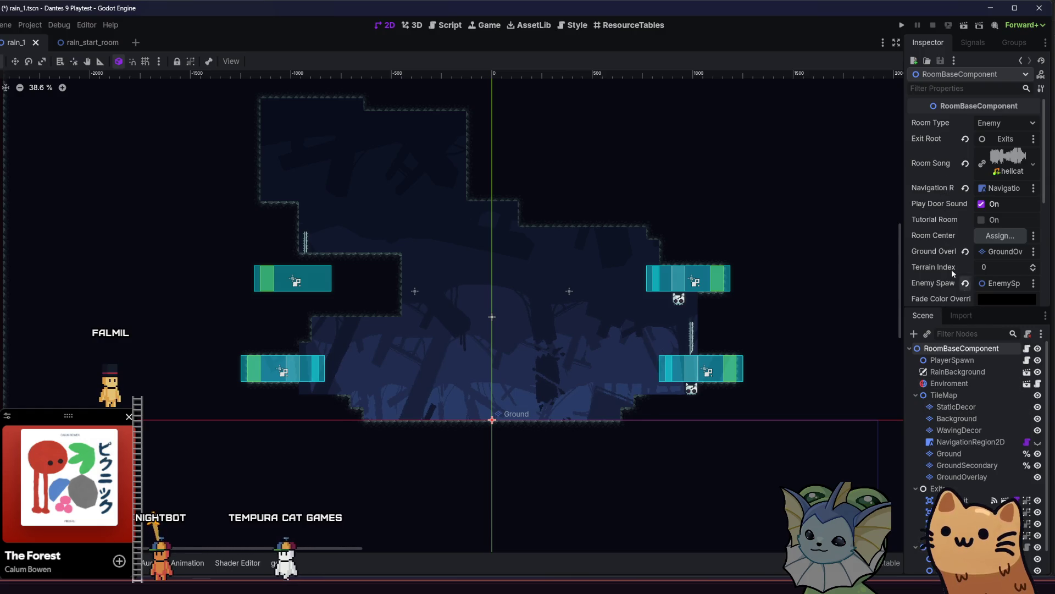
scroll(951, 269, down, 5)
click(958, 451)
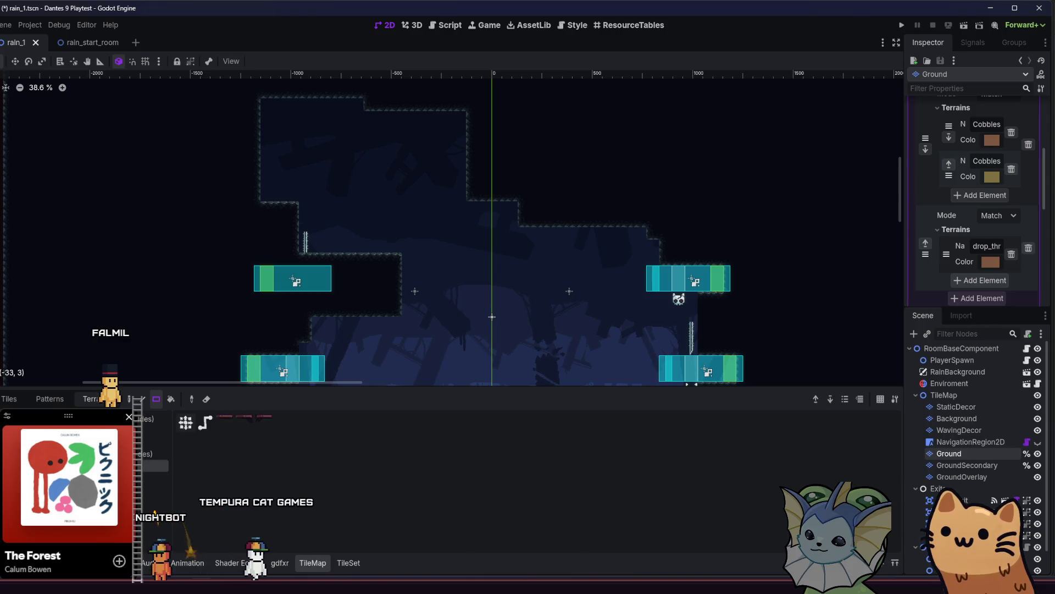
click(49, 399)
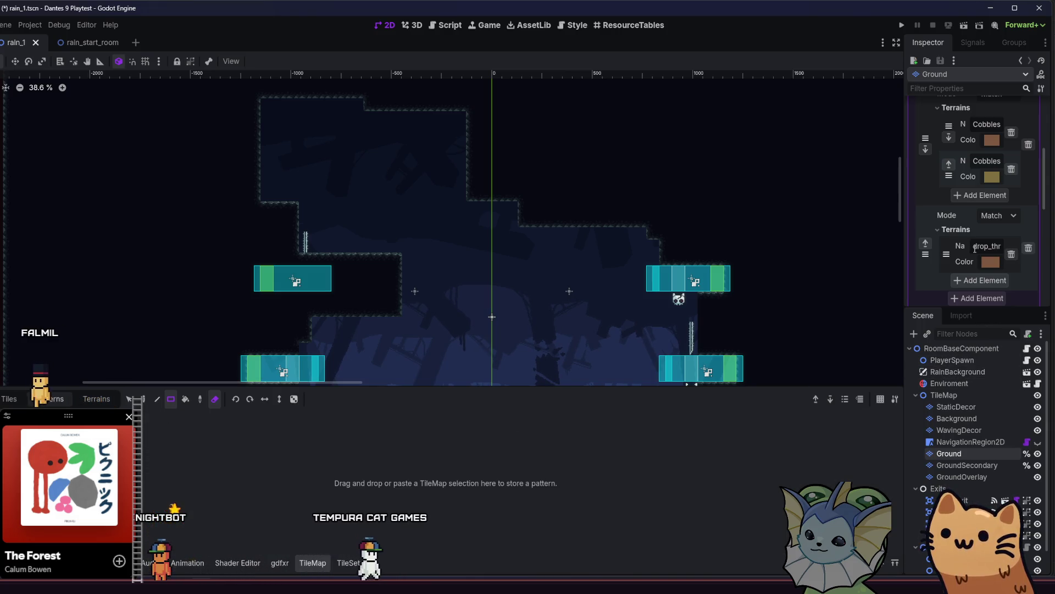
click(347, 563)
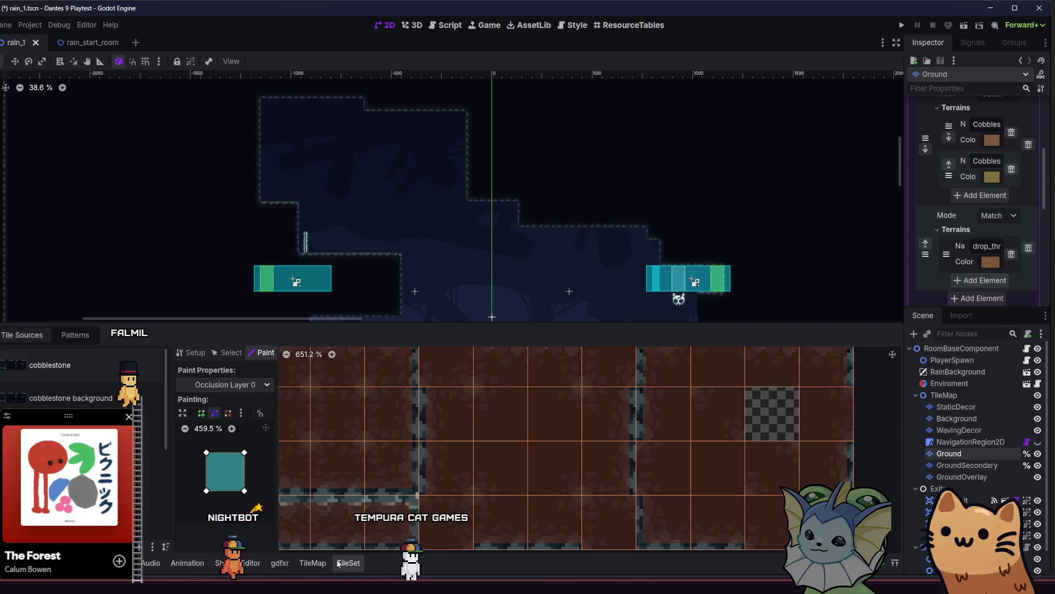
click(75, 336)
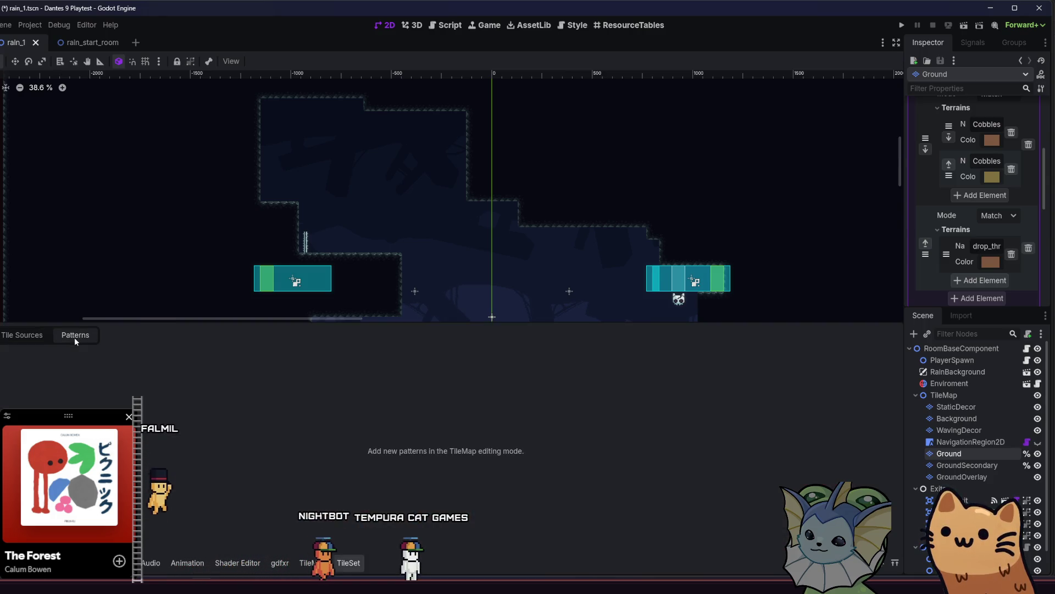
click(23, 337)
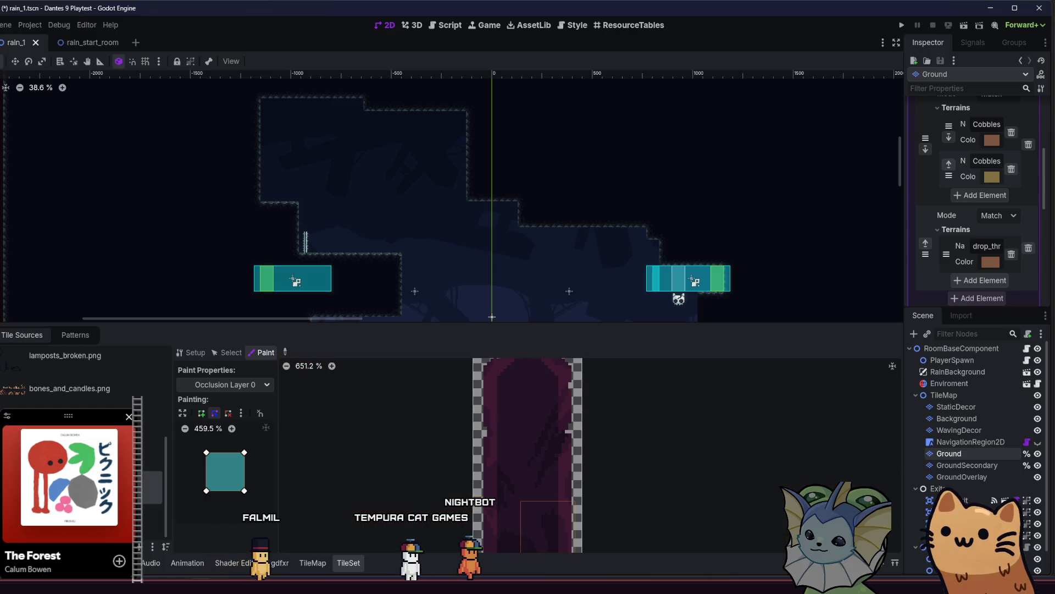
Set the atlas Paint Properties to Terrains and switch to tile Select mode
click(226, 384)
click(223, 470)
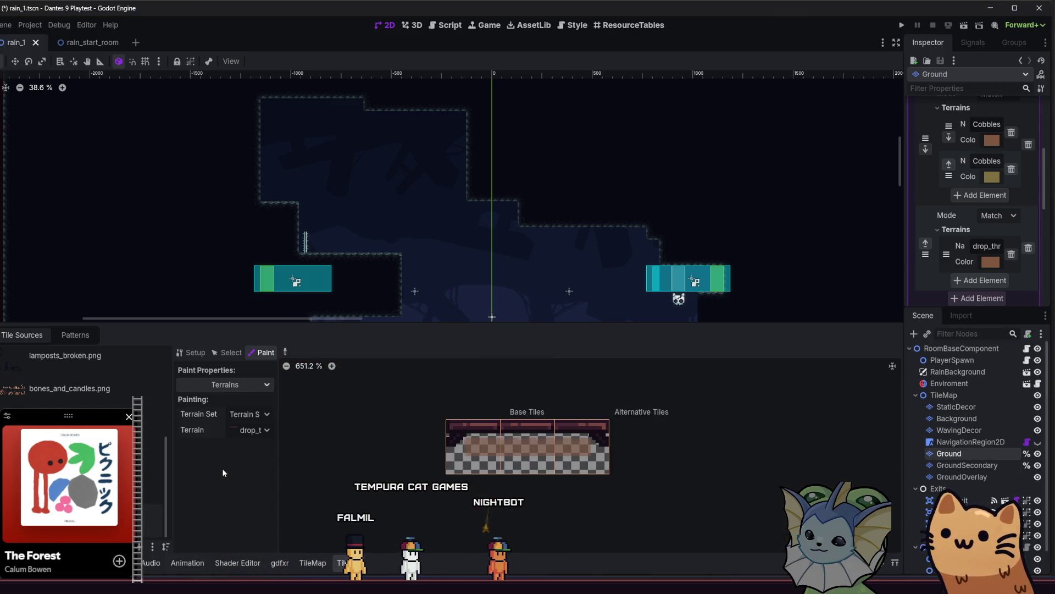
click(245, 387)
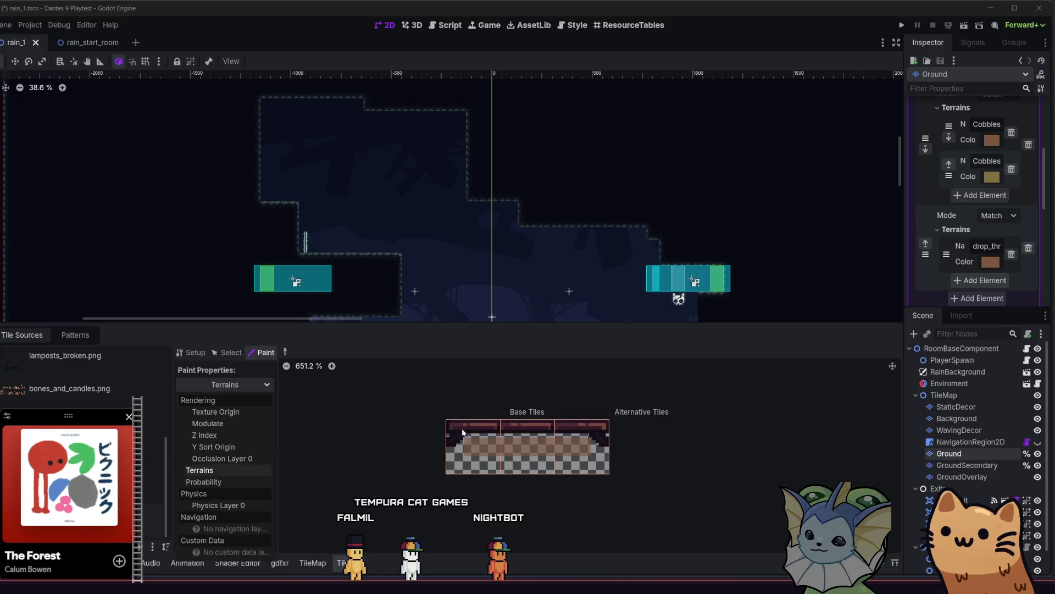
click(478, 434)
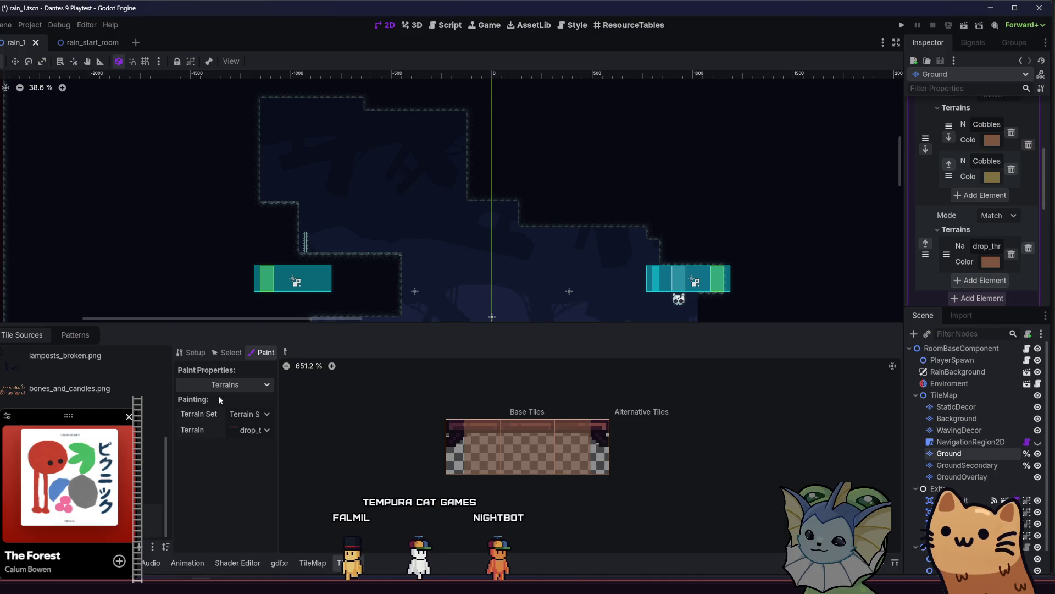
click(228, 353)
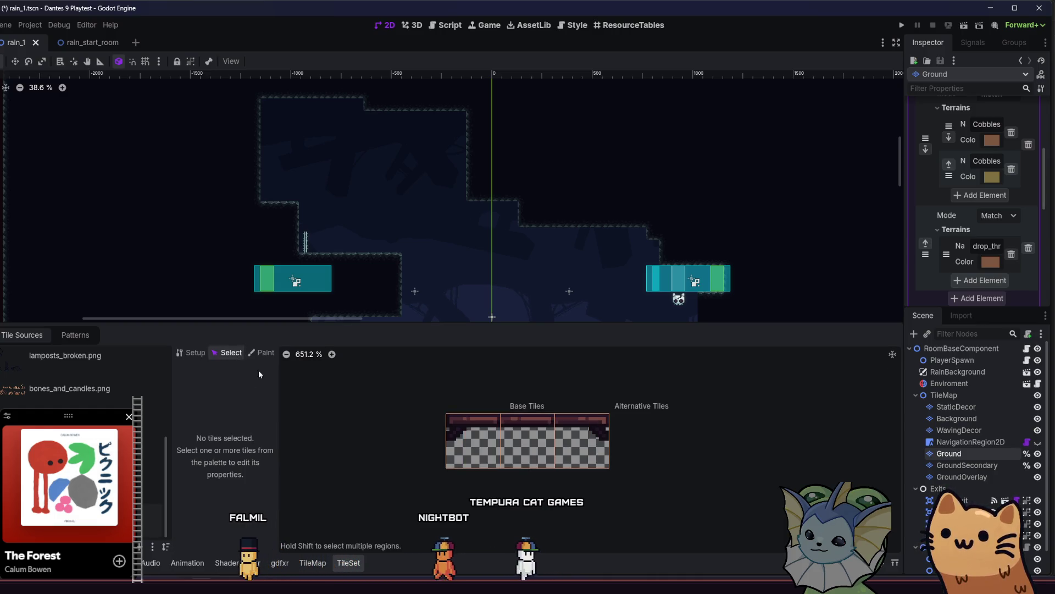
Select the three platform tiles and set collision vertex snapping to the grid
drag(472, 435, 583, 440)
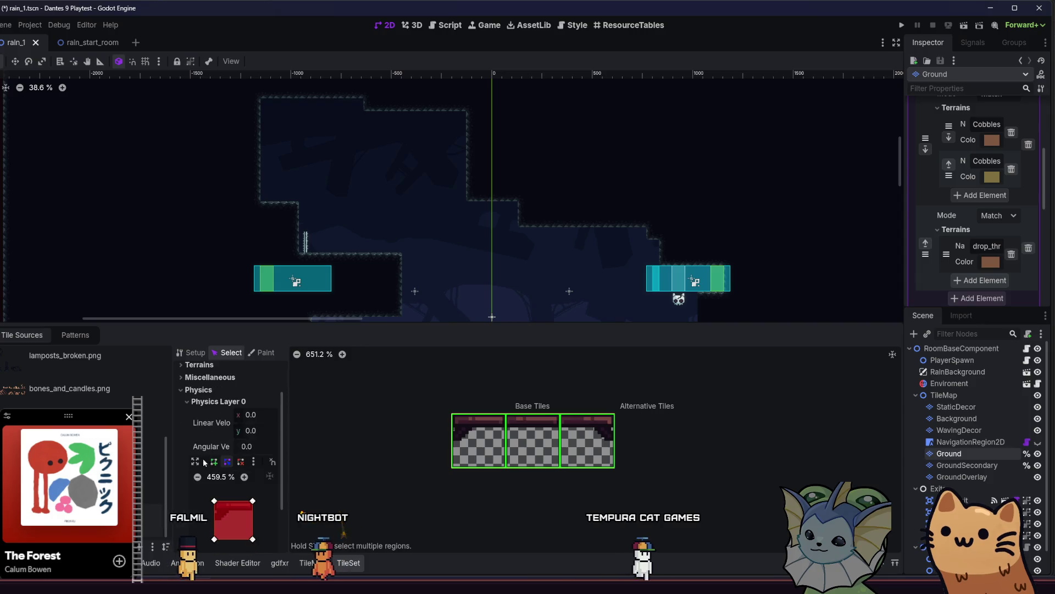
drag(214, 519, 217, 498)
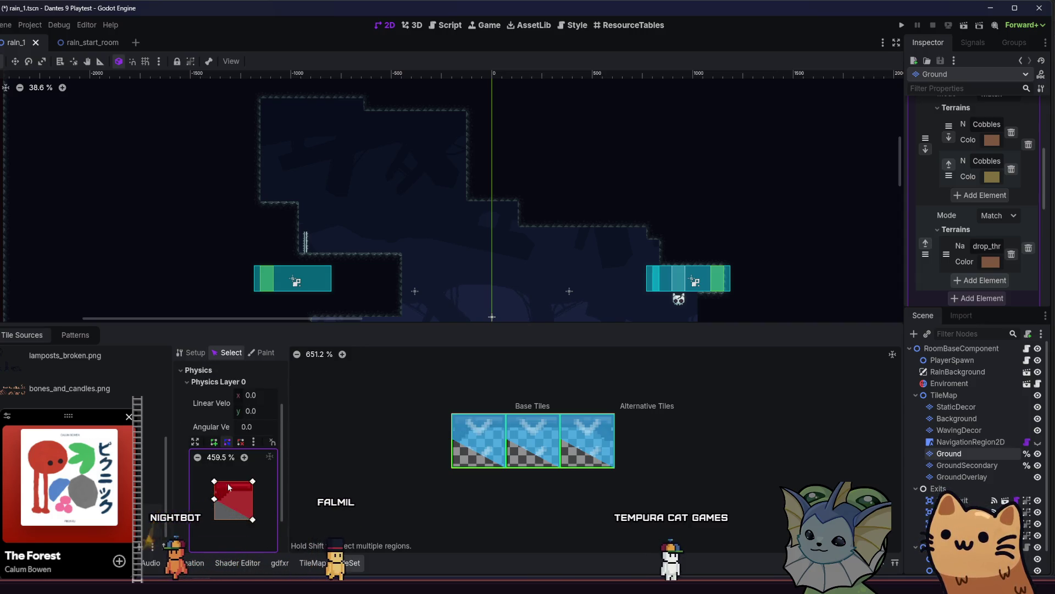
click(271, 442)
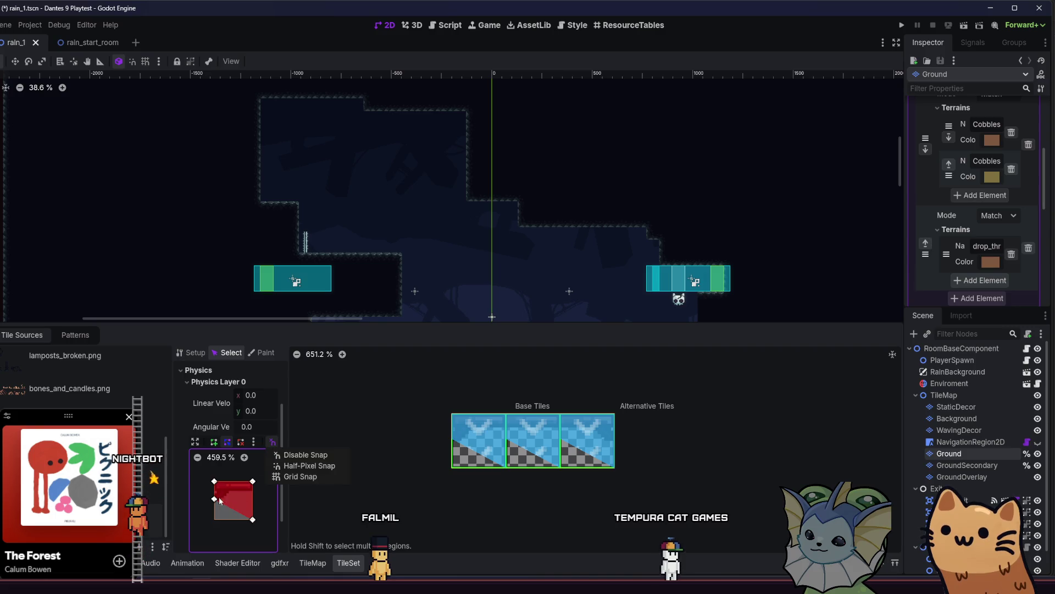
click(299, 476)
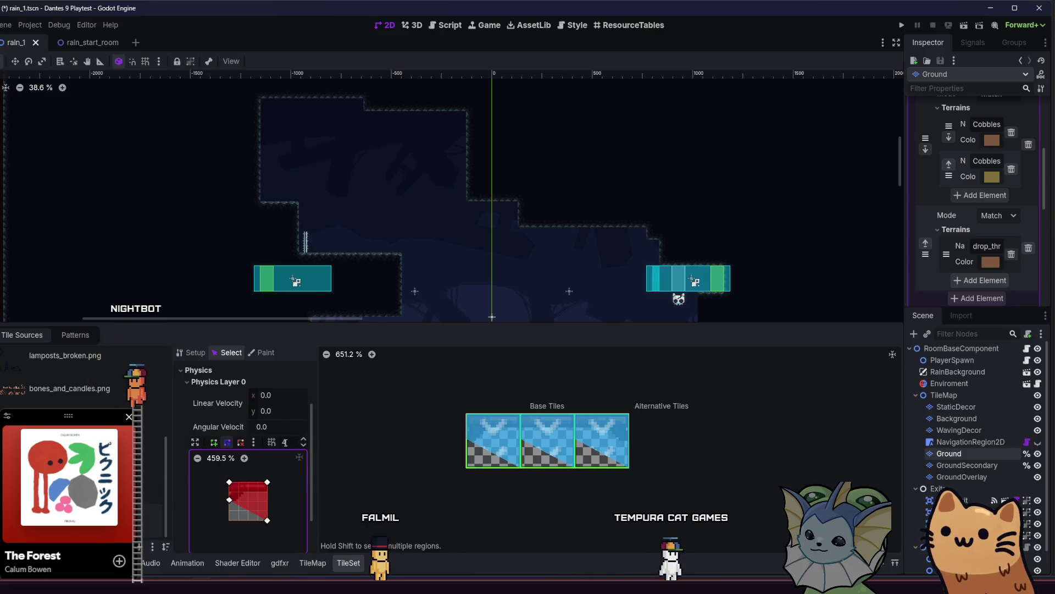
click(271, 442)
click(305, 454)
click(272, 441)
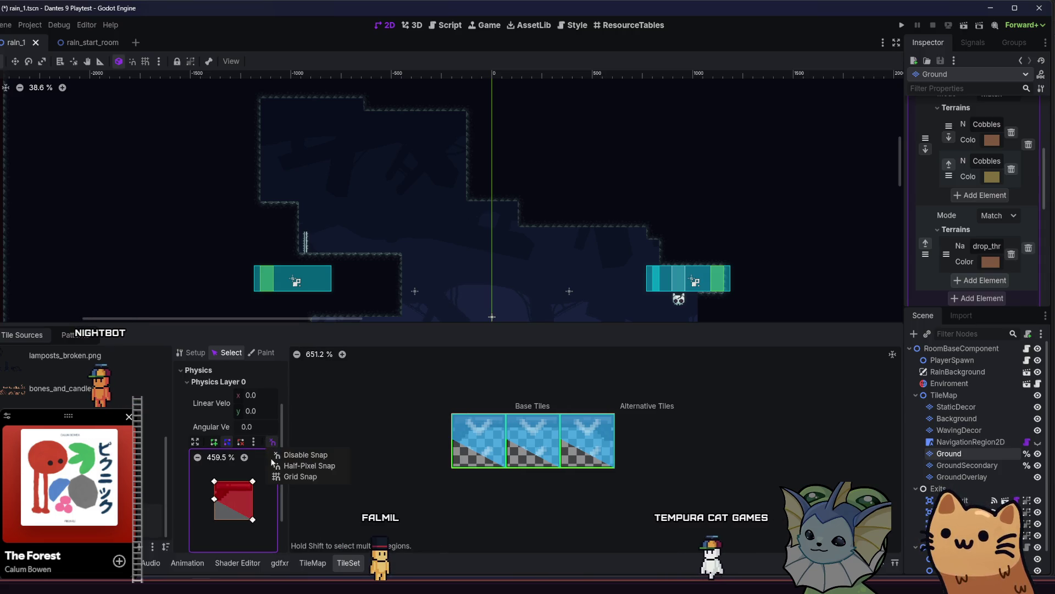
click(271, 466)
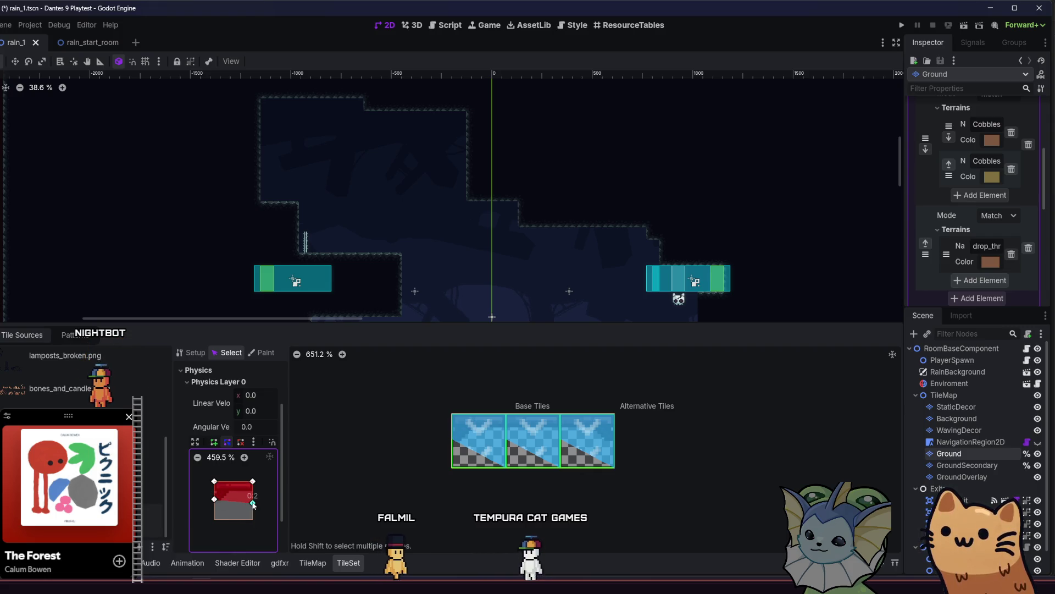
Flatten the Physics Layer 0 polygon into a thin top-edge strip and save
drag(253, 504, 253, 503)
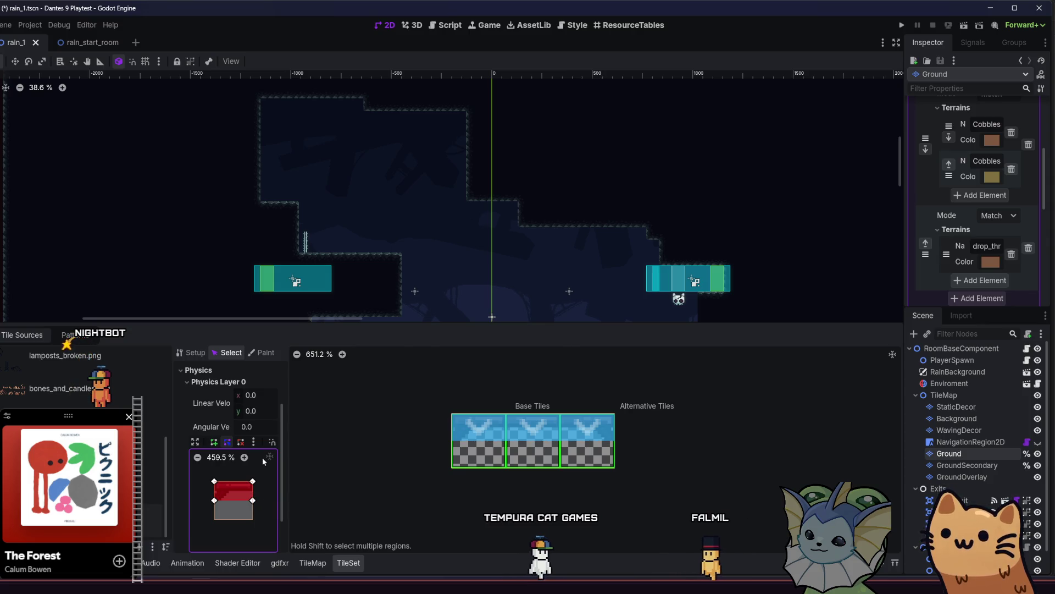
click(271, 441)
click(300, 477)
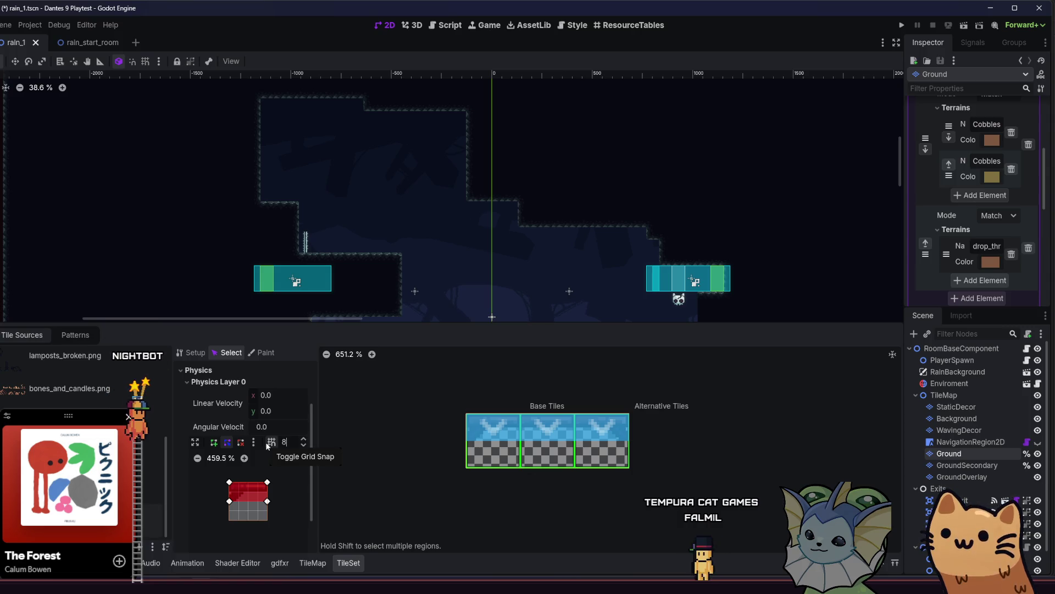
click(266, 506)
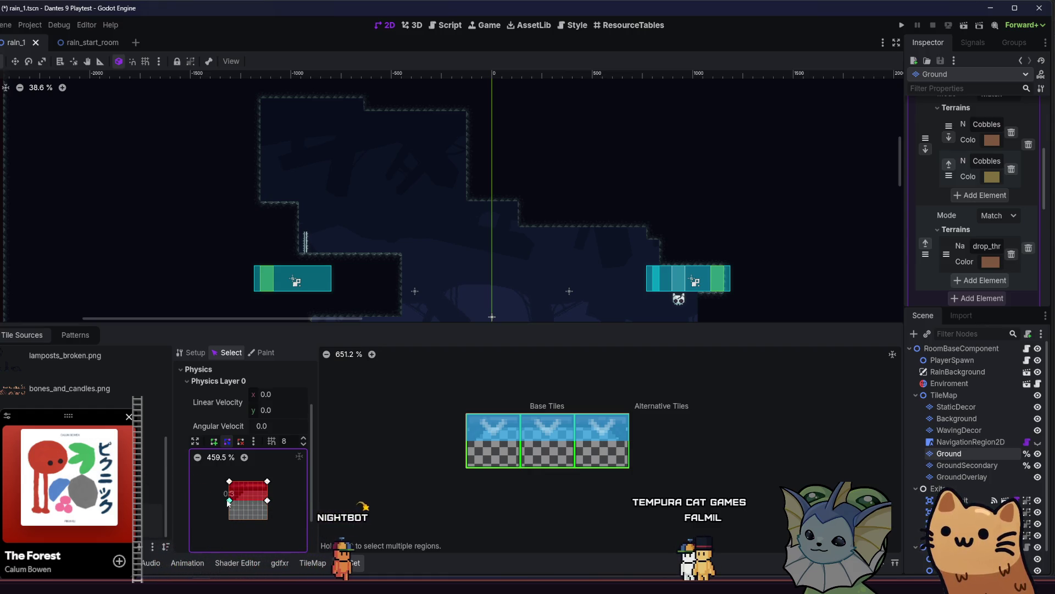
key(ctrl+s)
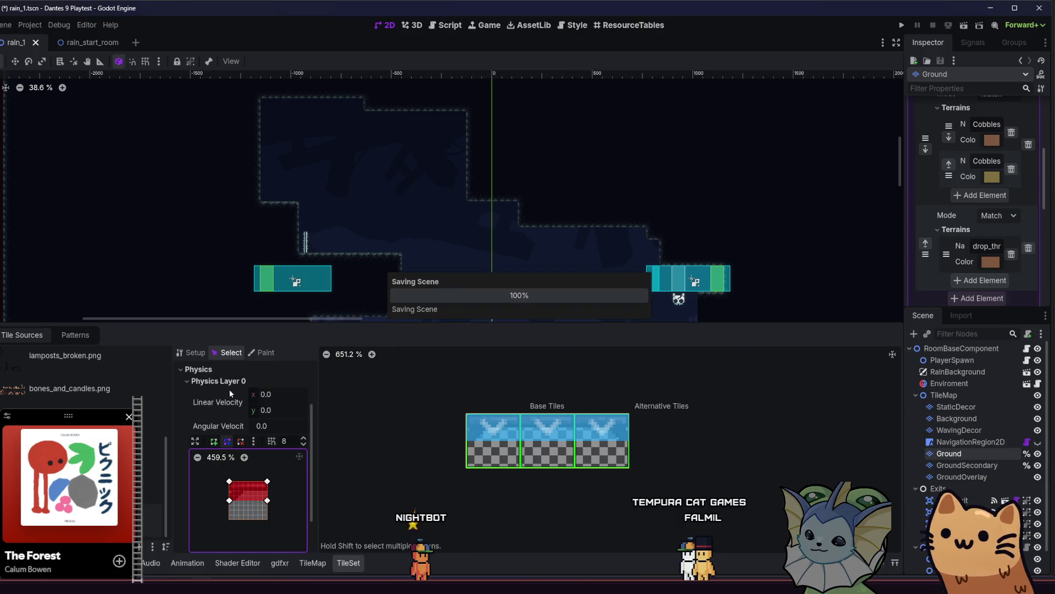
Save, review then collapse the physics, rendering and occlusion sections, and return to the TileMap panel
scroll(219, 404, down, 2)
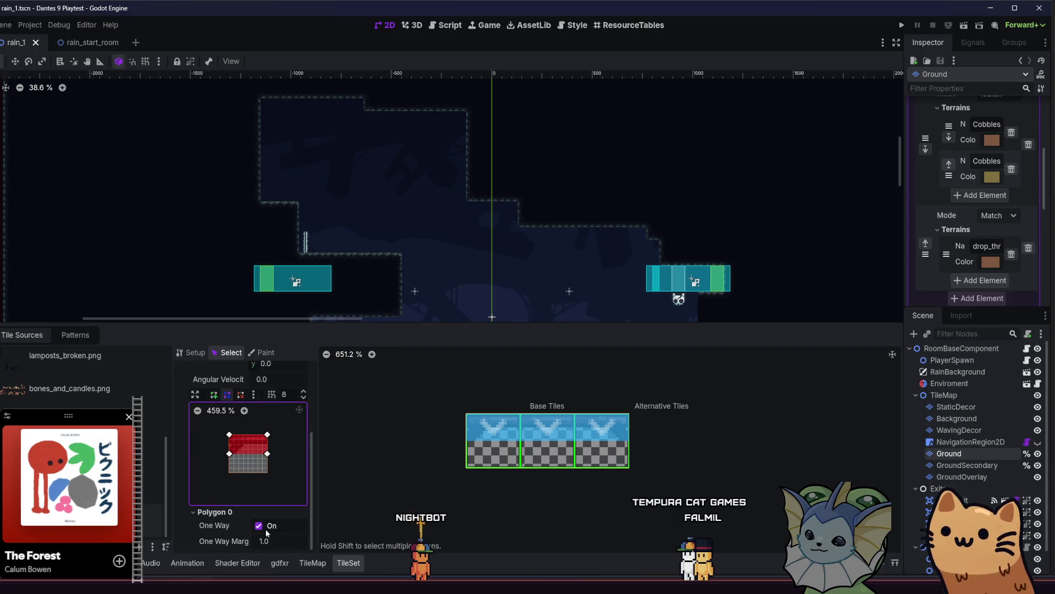
scroll(230, 476, up, 4)
key(ctrl+s)
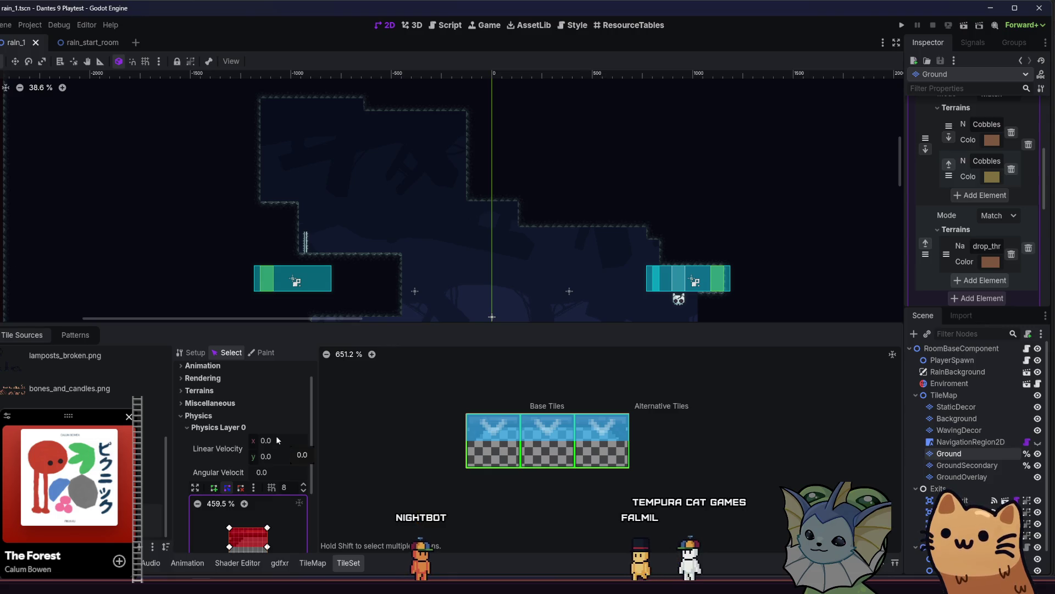
click(259, 428)
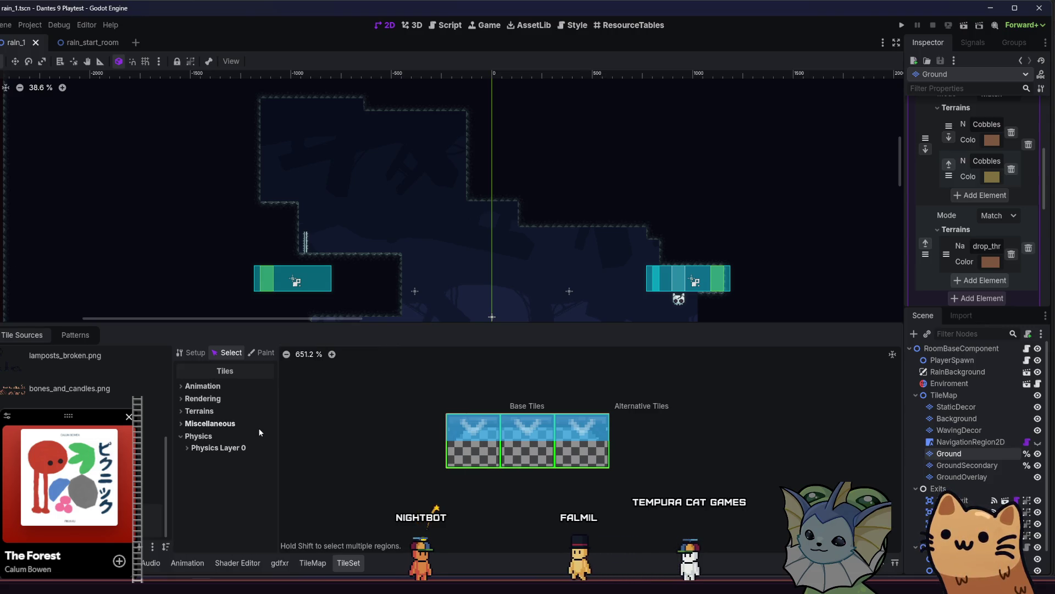
click(222, 398)
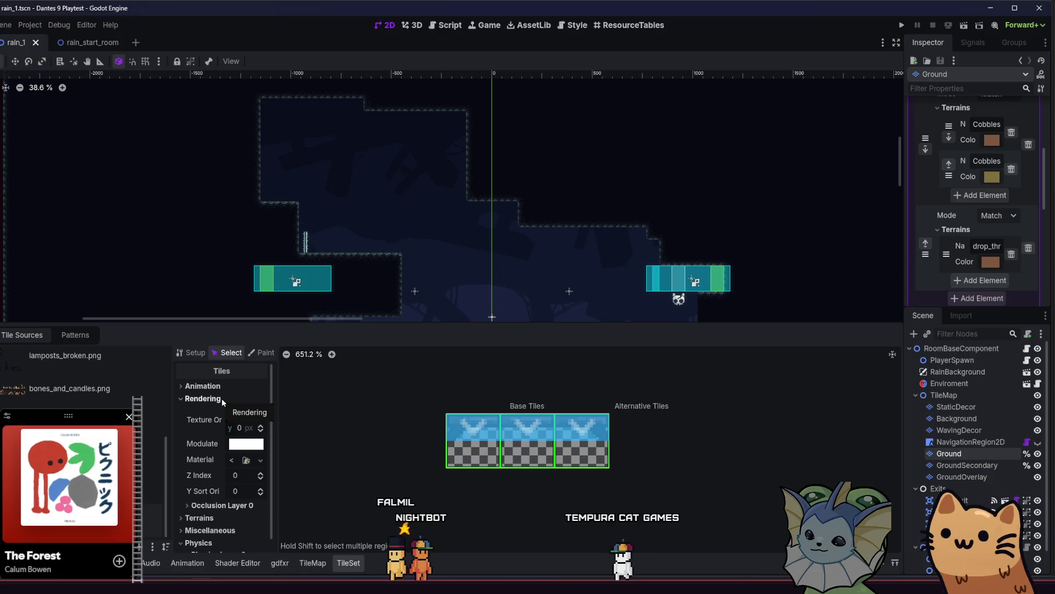
click(209, 505)
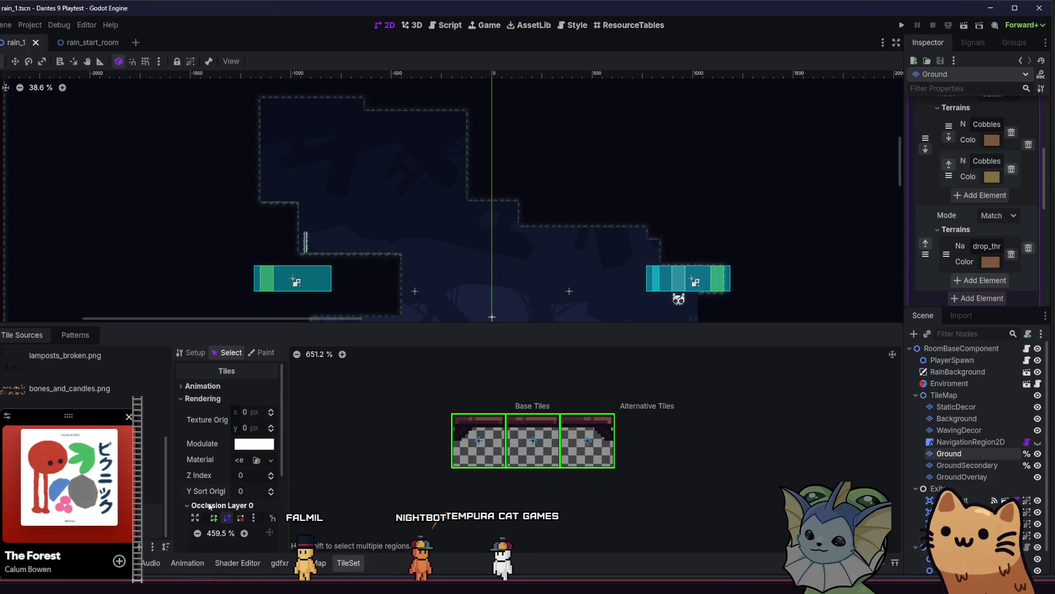
click(209, 505)
click(202, 398)
click(203, 411)
click(207, 411)
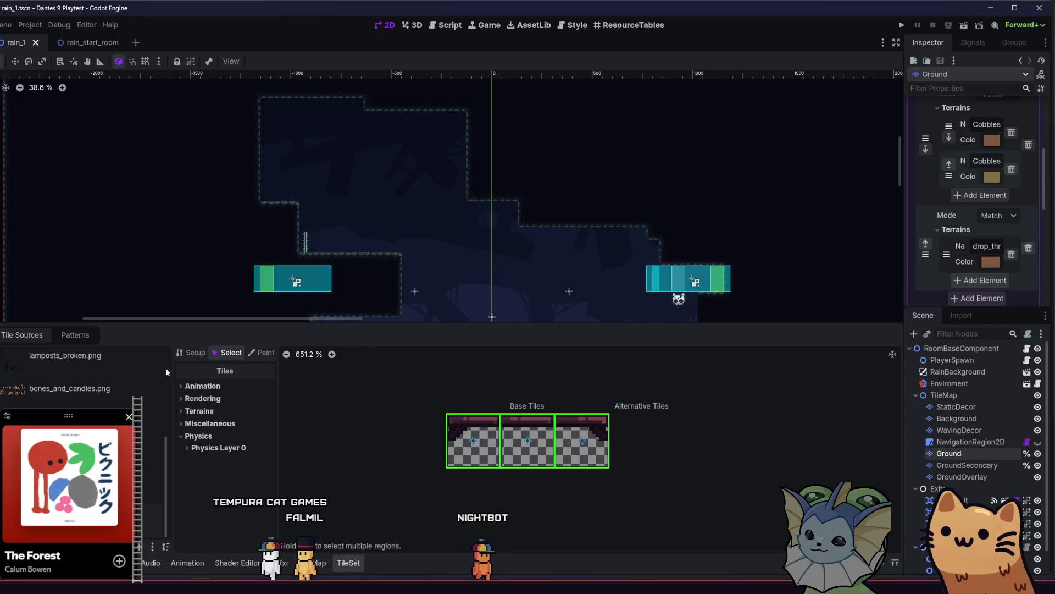
click(321, 564)
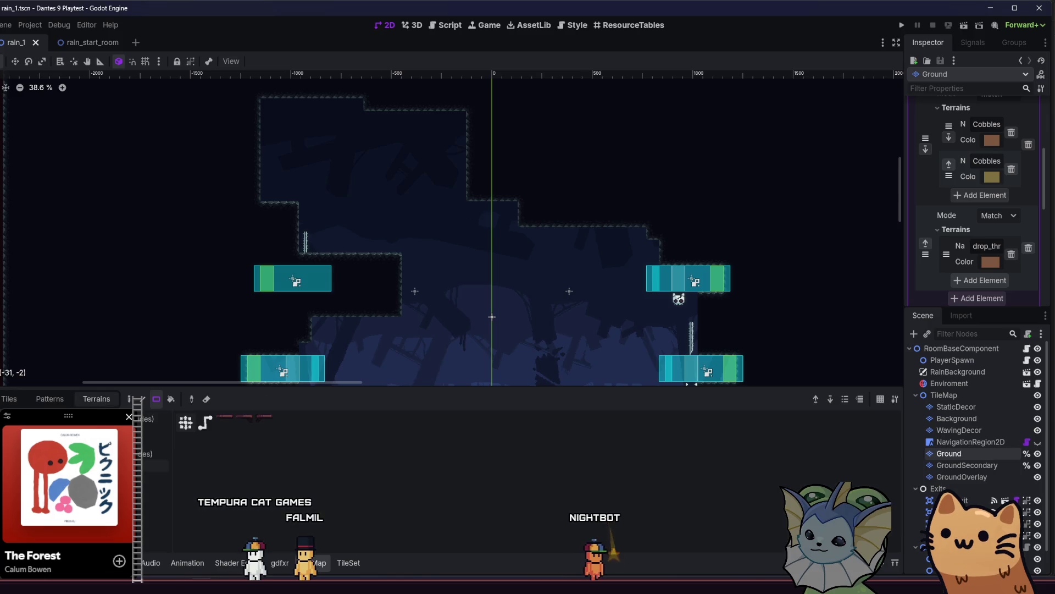
Paint a drop-through platform strip across the upper cave gap, trim its extension, and save
scroll(363, 296, up, 4)
drag(463, 227, 666, 223)
scroll(470, 232, up, 3)
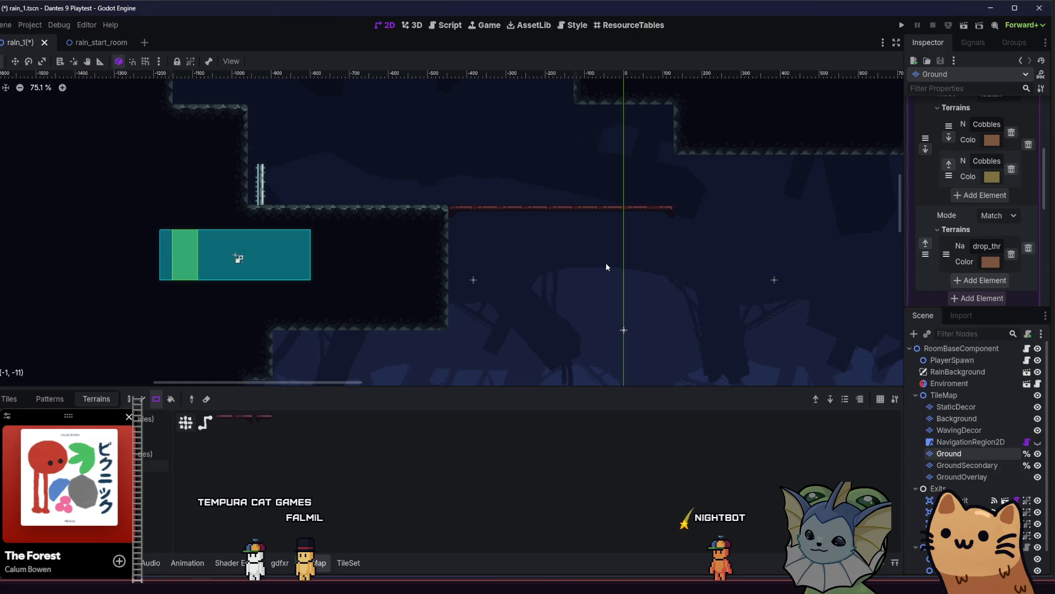
key(ctrl+z)
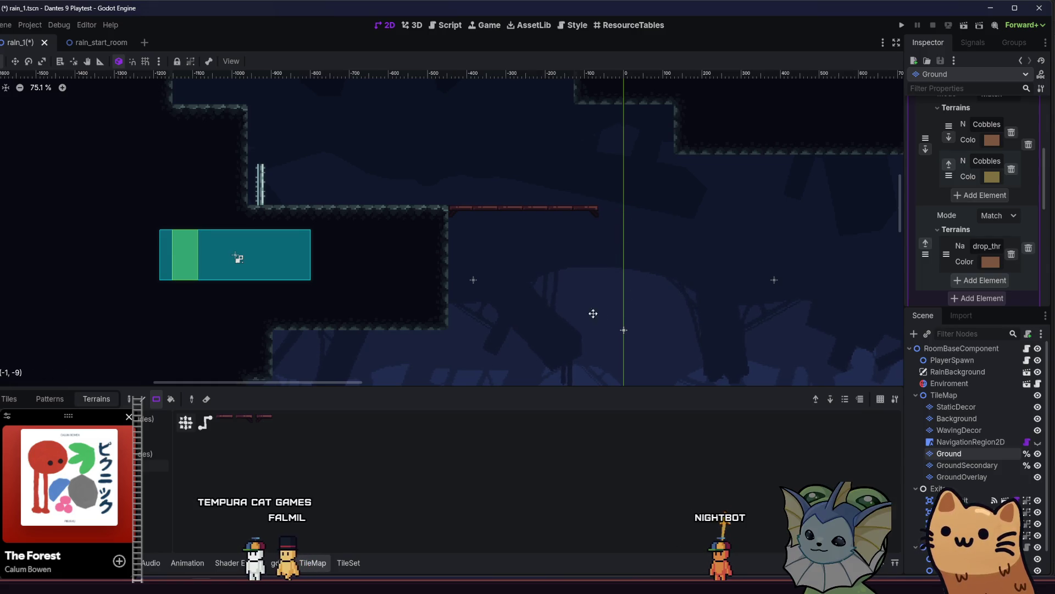
key(ctrl+s)
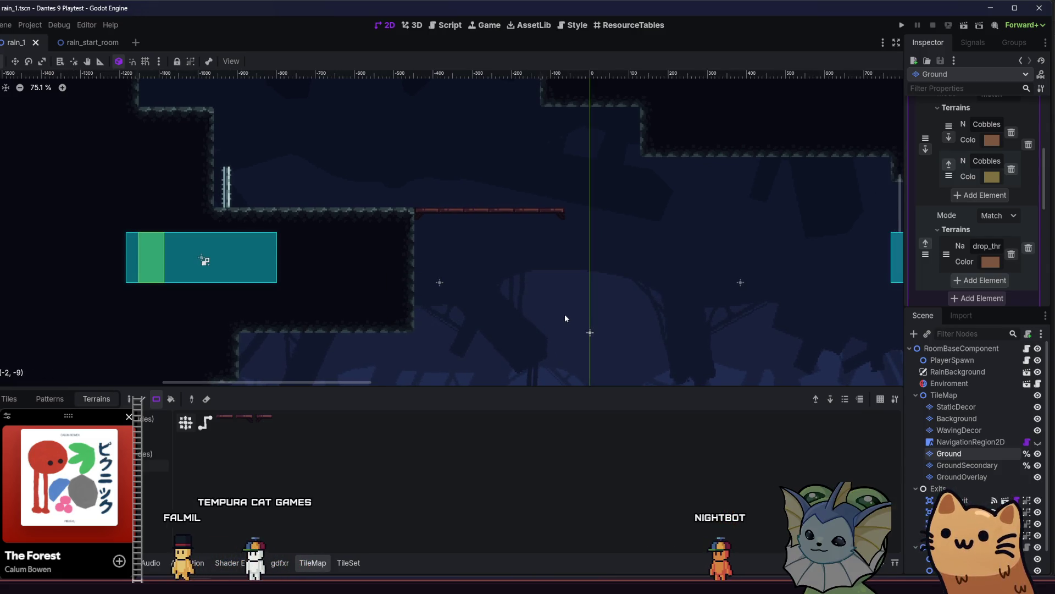
Switch to the tilemaps.aseprite window in Aseprite
mouse_move(338, 585)
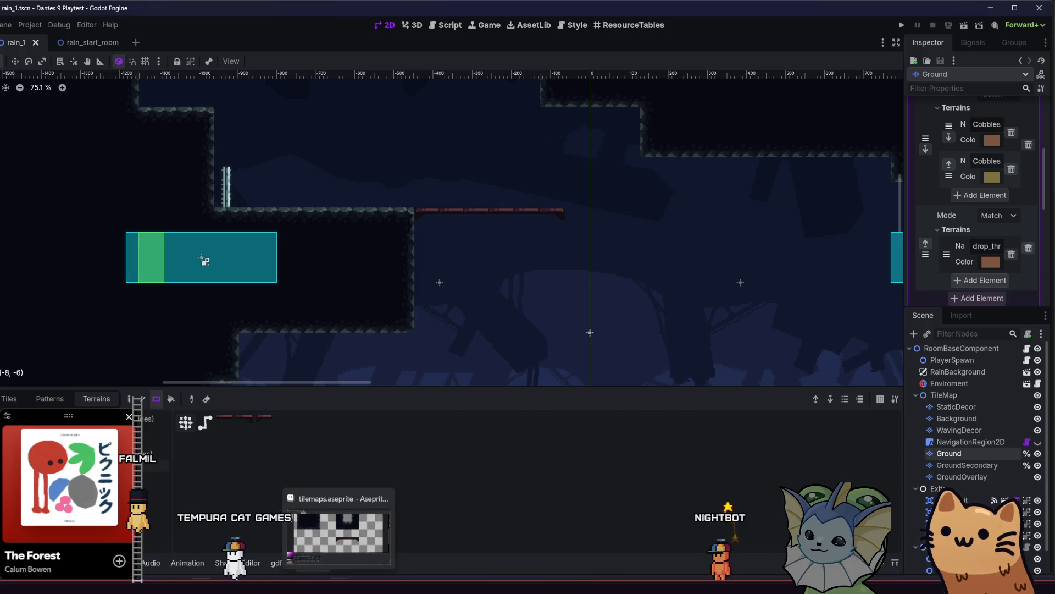
click(338, 528)
scroll(498, 322, up, 2)
Repaint the bench's dark top-row pixels light red with the Pencil and save
key(b)
scroll(559, 280, up, 1)
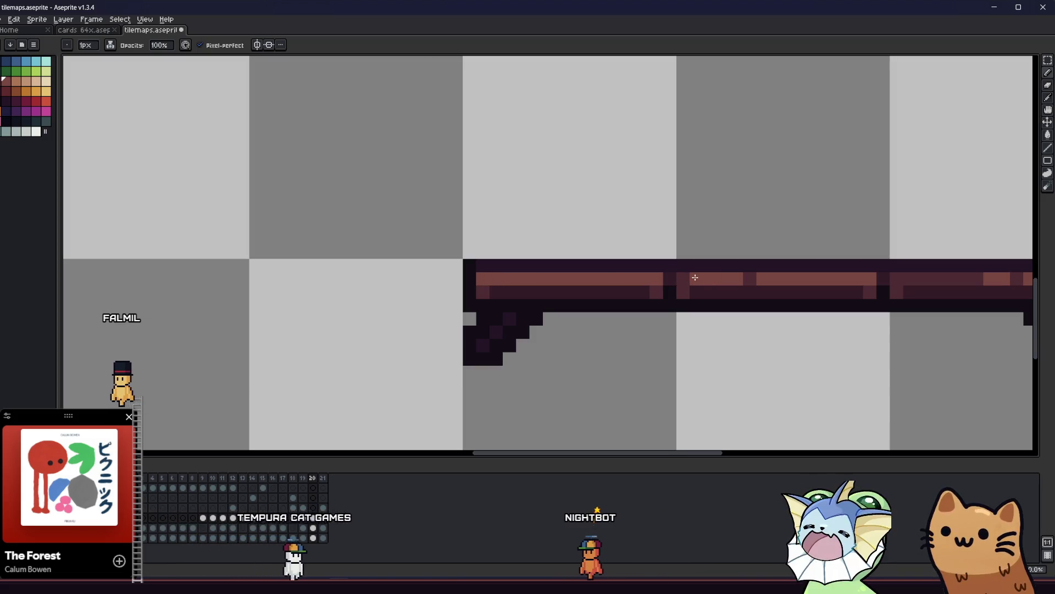
drag(690, 277, 728, 275)
click(749, 278)
scroll(770, 283, right, 4)
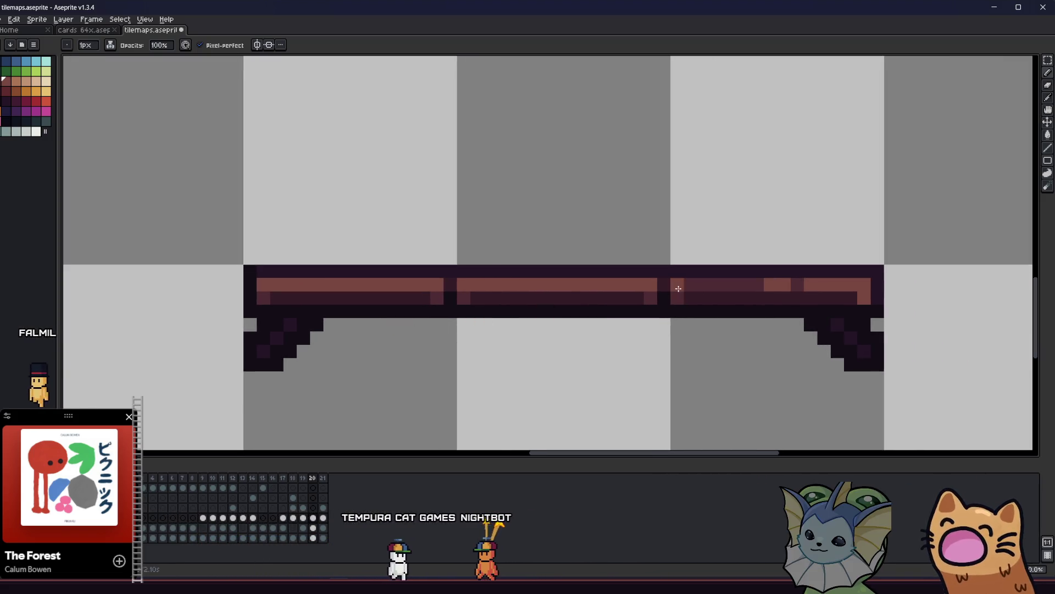
key(ctrl+s)
Pan to the bench's other end, sample its colours, and save again
drag(468, 352, 334, 349)
scroll(399, 334, up, 2)
key(i)
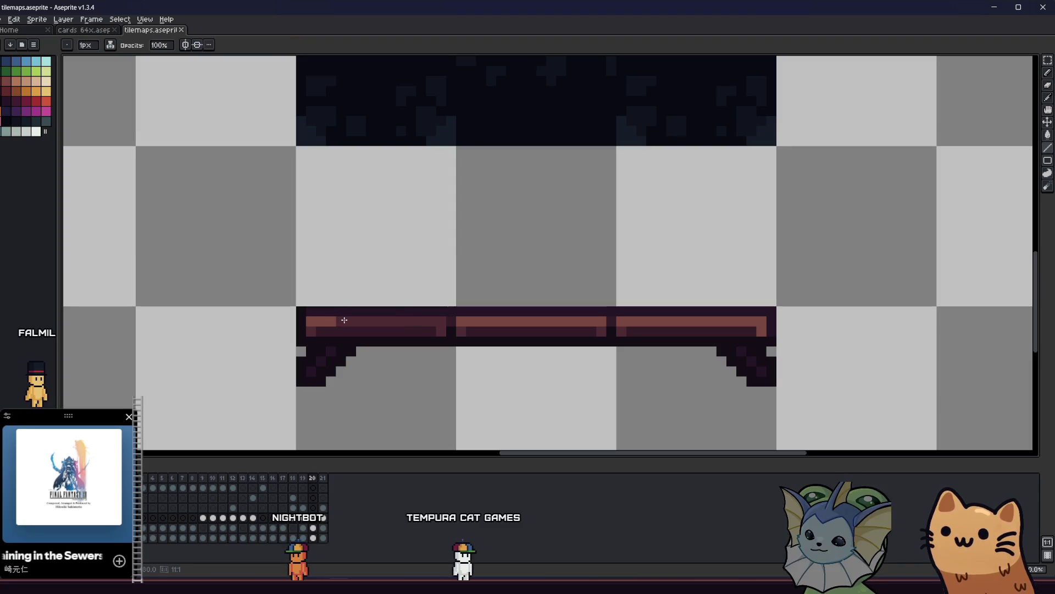
key(ctrl+s)
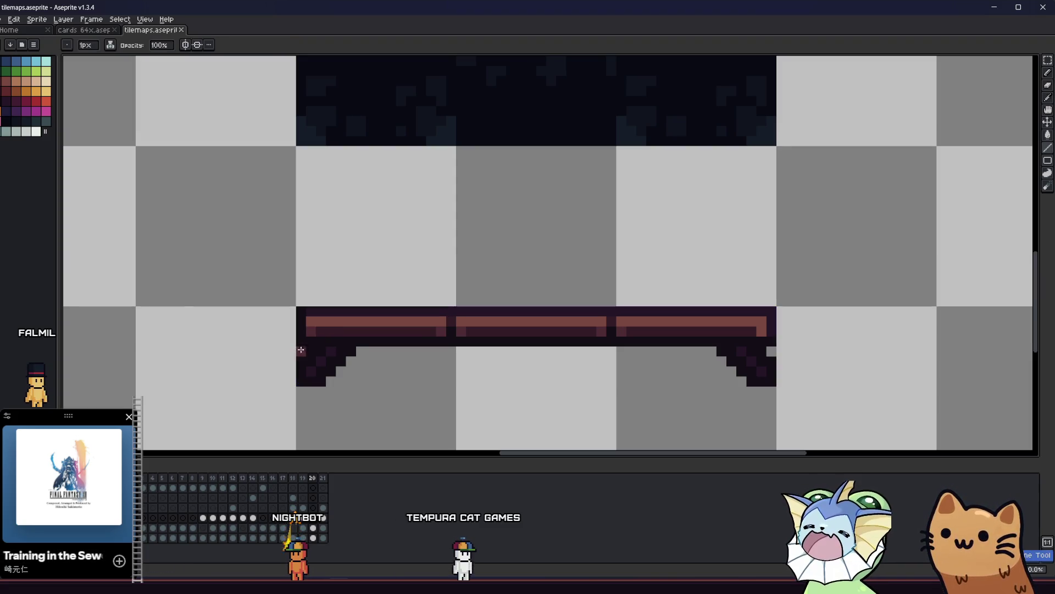
scroll(299, 350, down, 2)
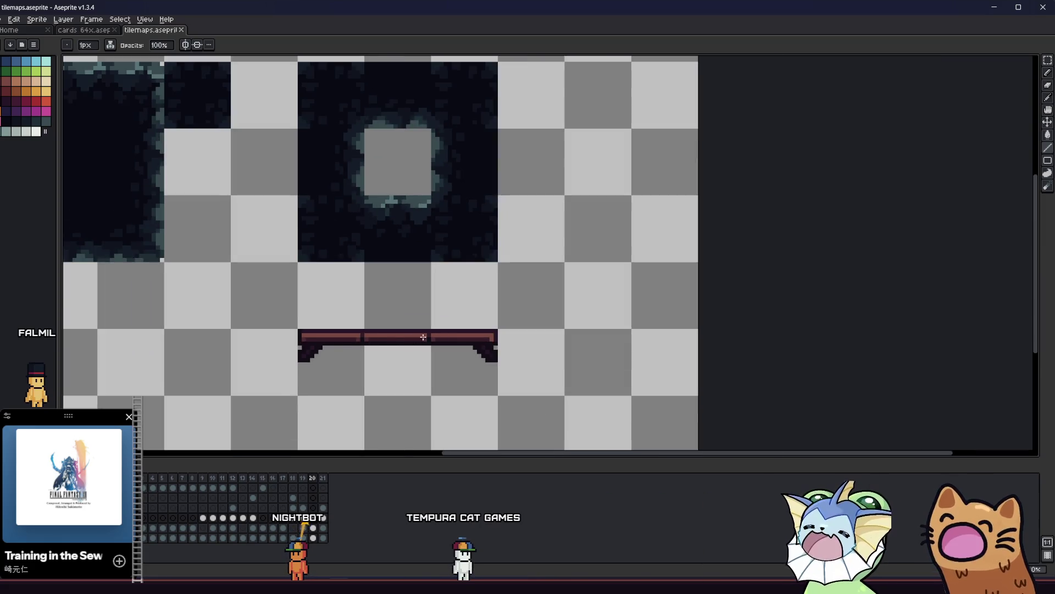
scroll(423, 337, up, 4)
Sample another bench colour and marquee-select a region of the bench
key(i)
scroll(737, 352, down, 5)
scroll(535, 380, down, 1)
key(m)
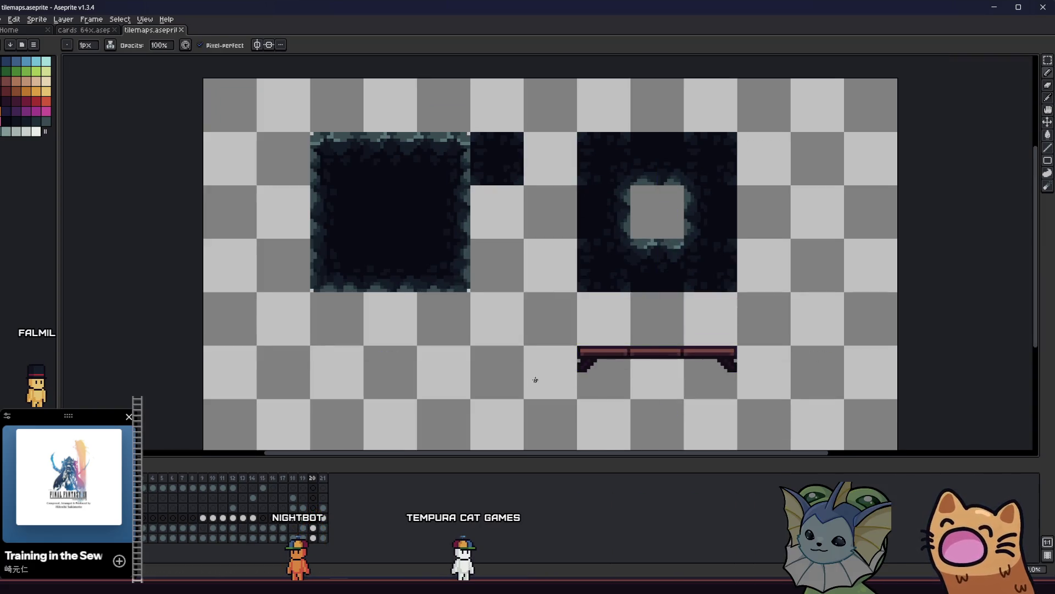
drag(535, 380, 469, 370)
scroll(554, 344, up, 1)
scroll(440, 349, right, 2)
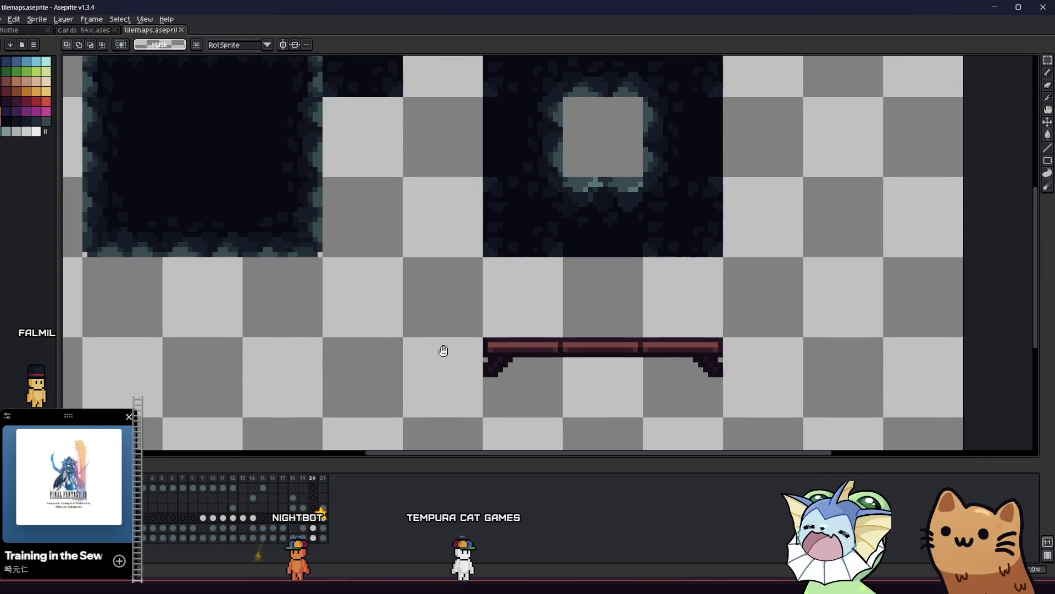
scroll(537, 355, up, 3)
Darken the bench and middle-plank top corner pixels with the dark joint colour, then save
key(b)
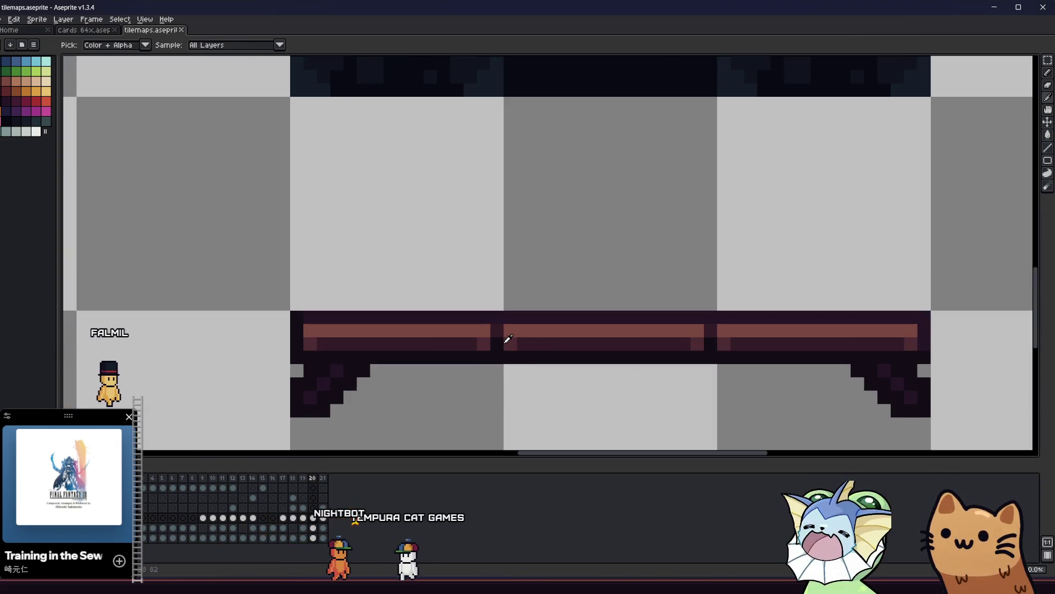
alt+click(473, 346)
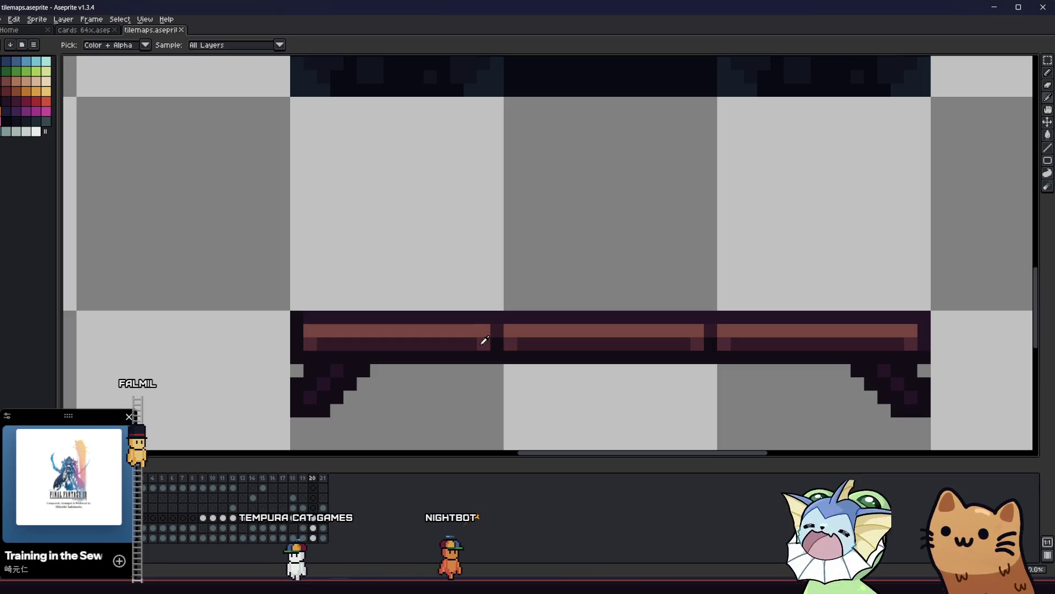
click(306, 326)
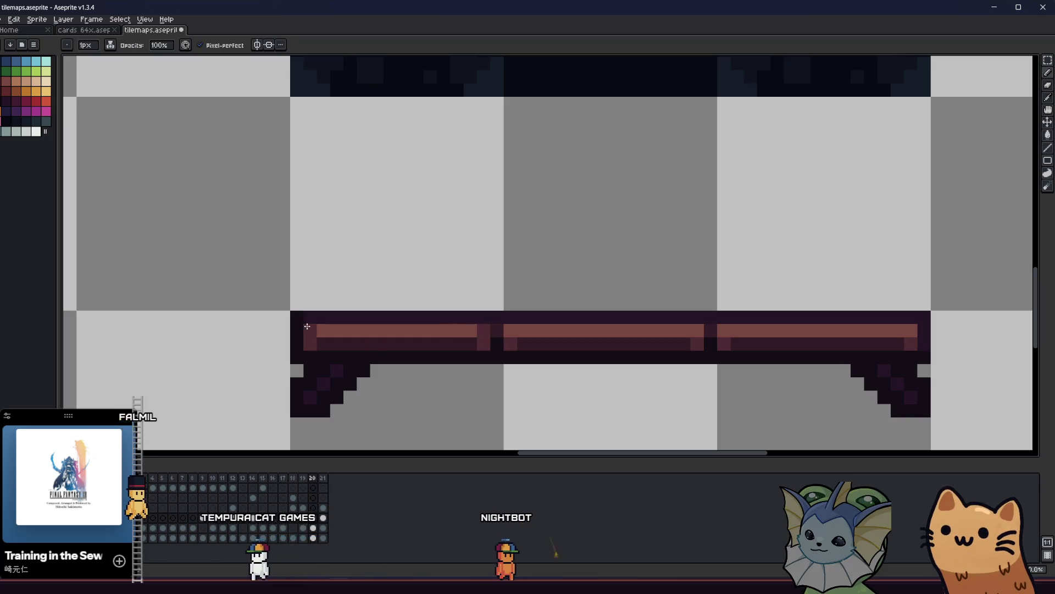
click(510, 330)
click(699, 331)
key(ctrl+s)
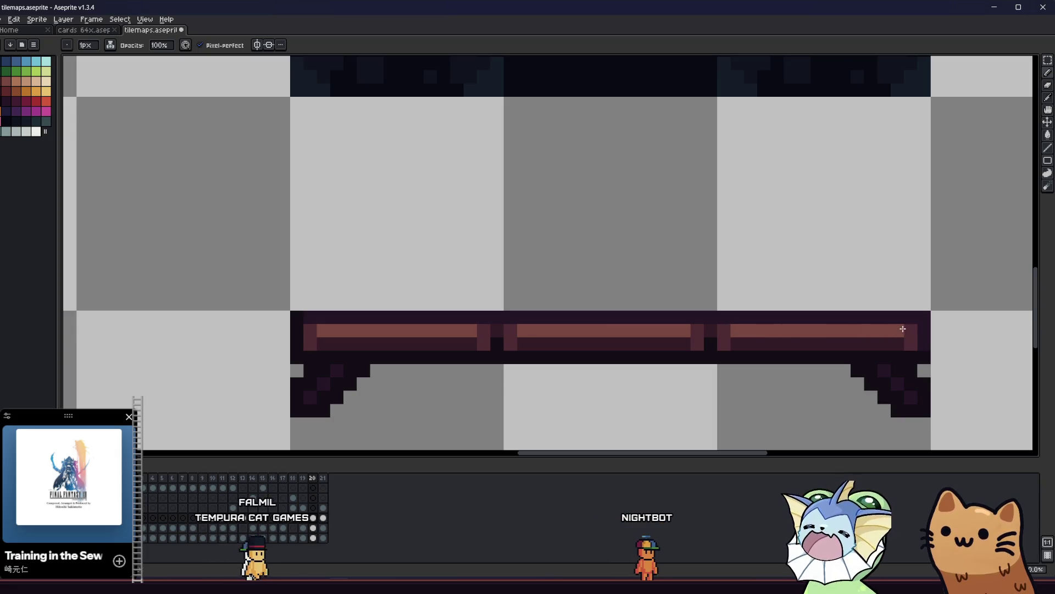
Pan across the bench, sample a colour with Alt, and save the sheet once more
scroll(698, 332, down, 3)
drag(603, 365, 434, 373)
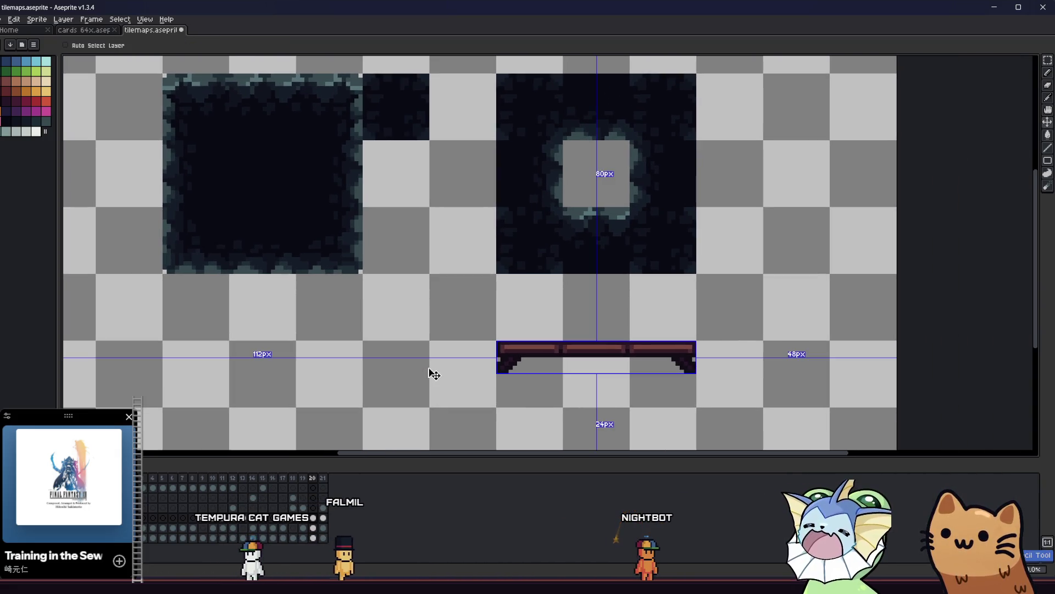
scroll(555, 336, up, 3)
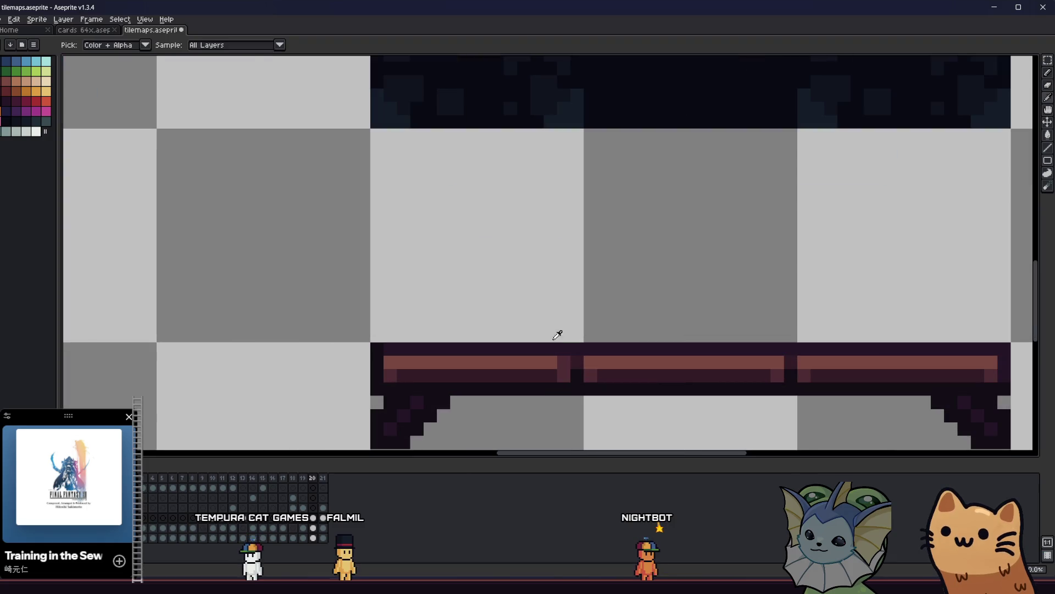
key(alt)
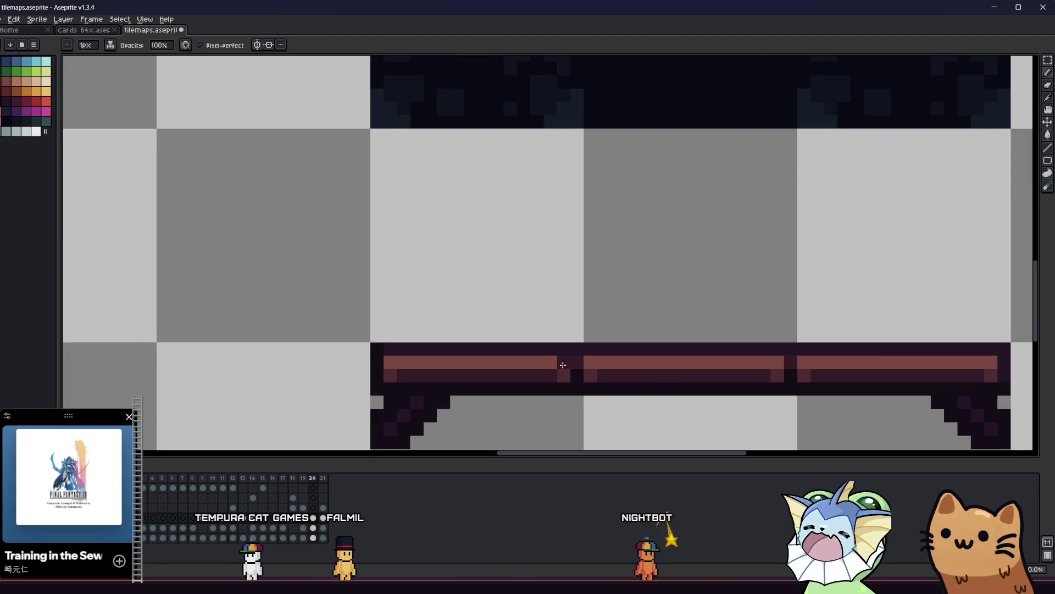
key(ctrl+s)
scroll(401, 343, down, 2)
scroll(489, 354, up, 1)
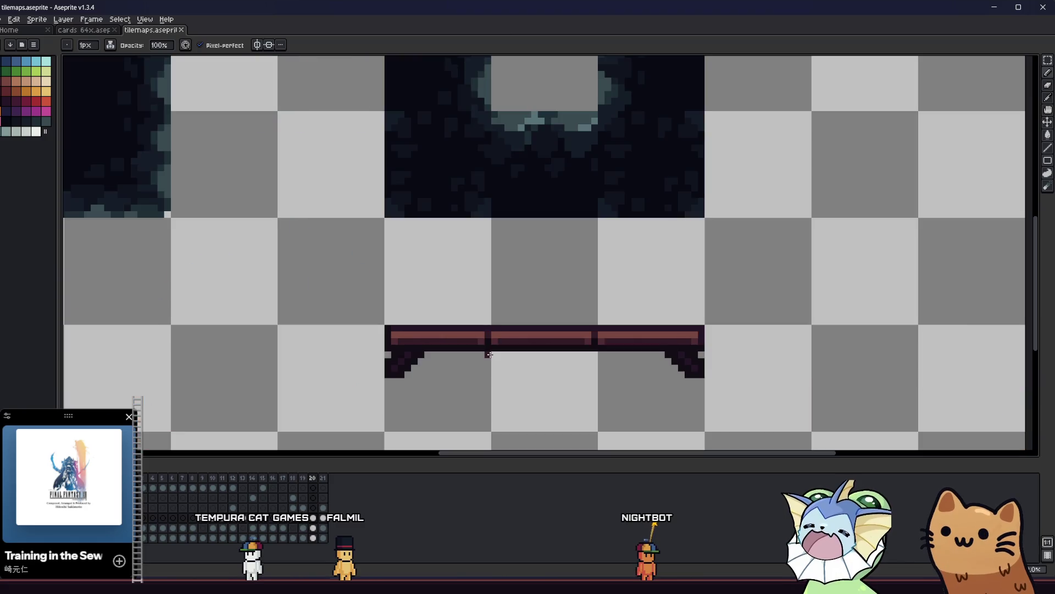
key(m)
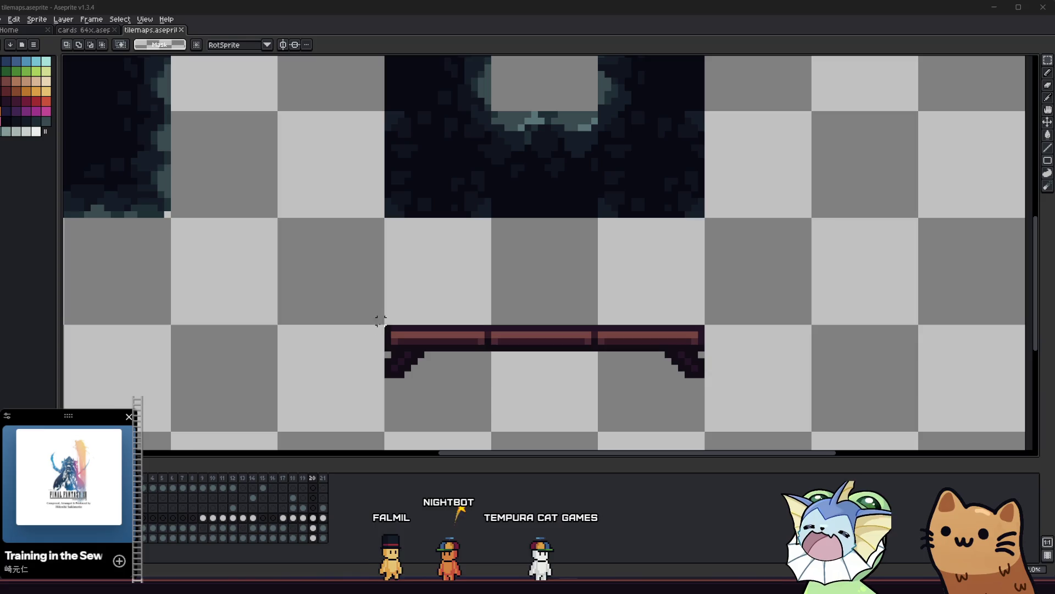
Select the platform tile plus the space below and export it over wood_platform_autotile.png
drag(382, 323, 706, 380)
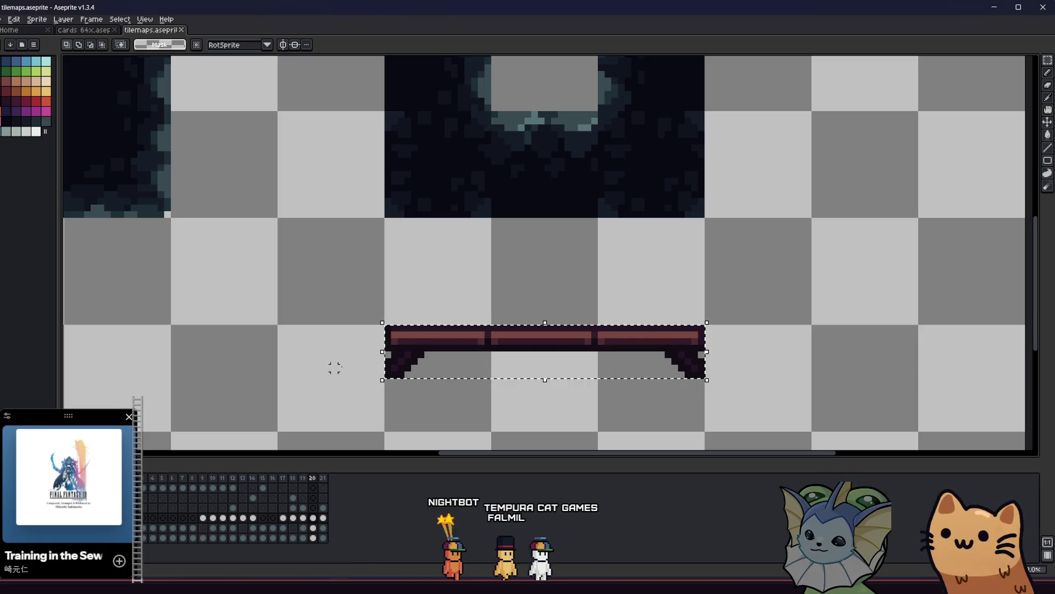
drag(385, 324, 706, 432)
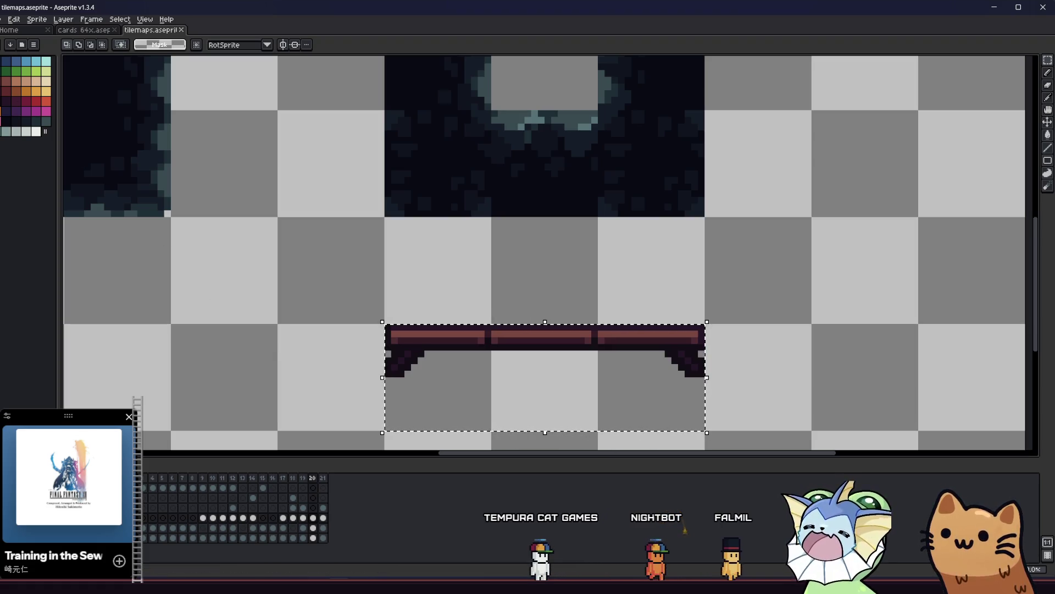
click(2, 19)
mouse_move(39, 90)
click(110, 103)
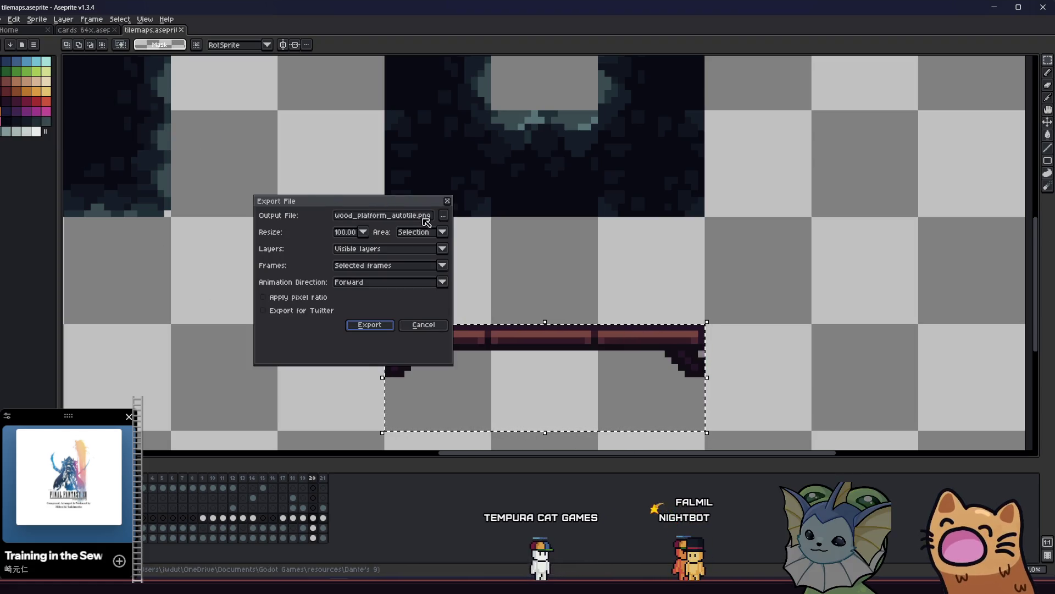
click(371, 324)
click(493, 319)
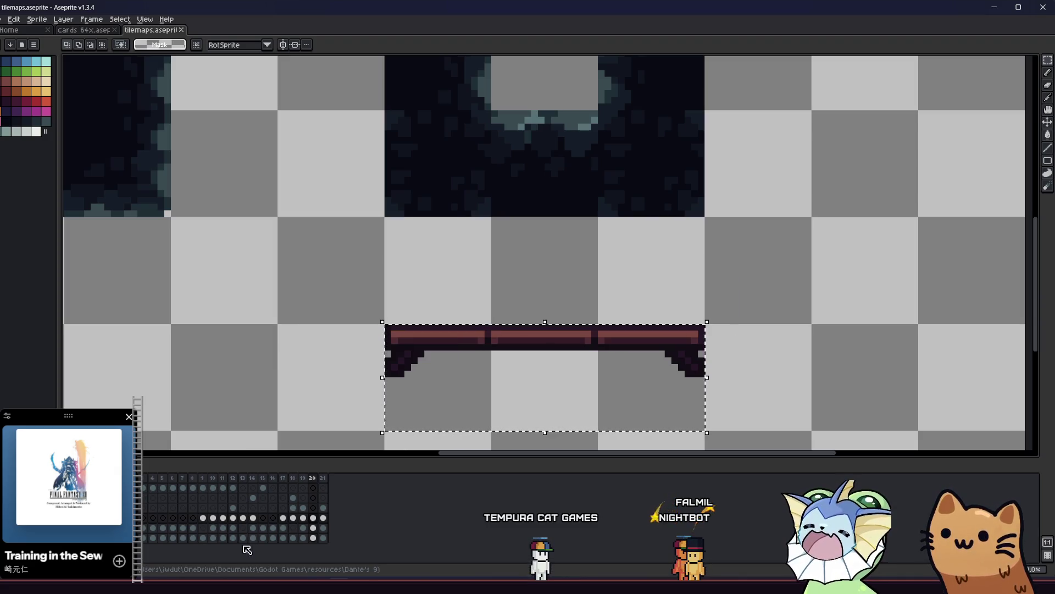
key(alt+Tab)
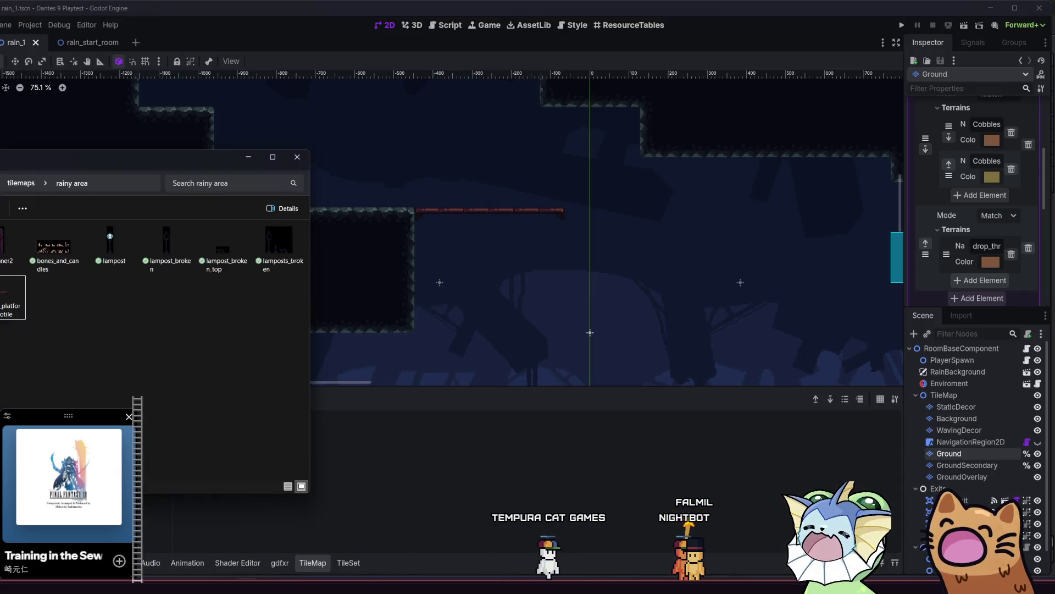
Check the exported file, then let Godot reimport it and inspect the platform tiles in the TileSet panel
key(alt+Tab)
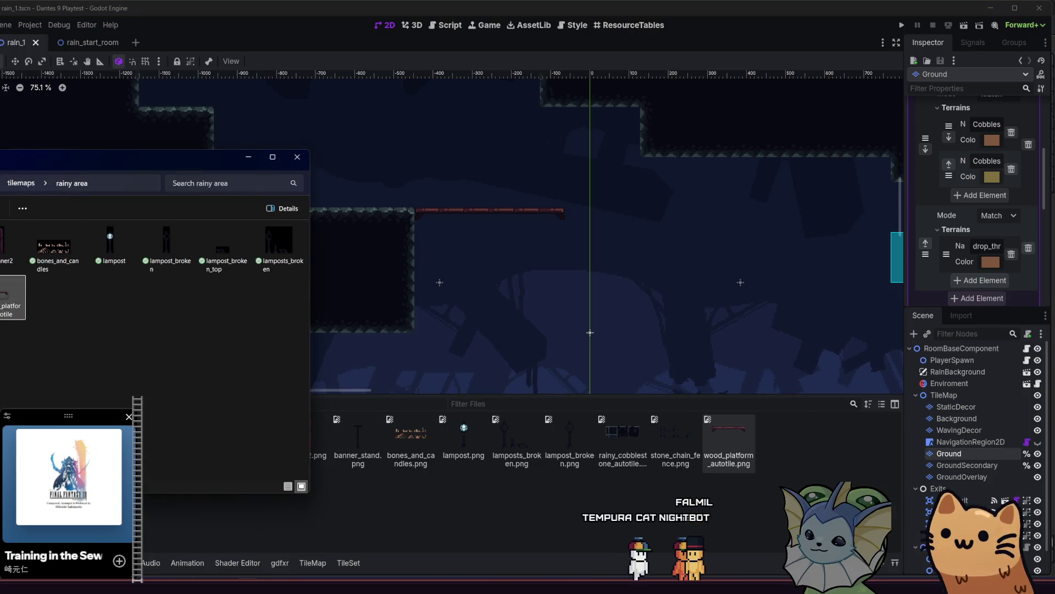
key(alt+Tab)
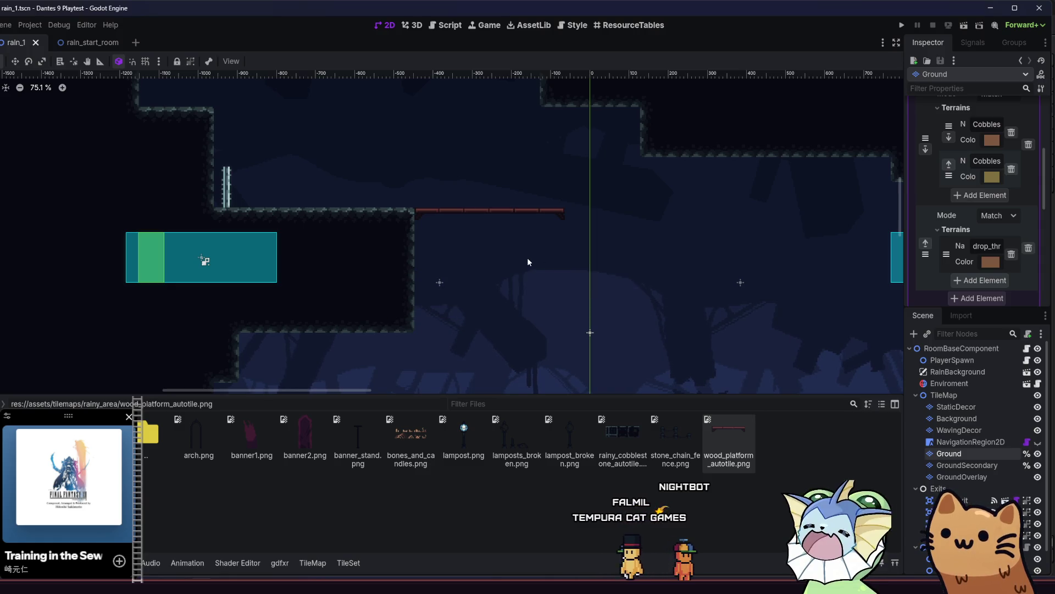
mouse_move(515, 245)
mouse_down()
mouse_move(631, 297)
mouse_move(579, 293)
mouse_up()
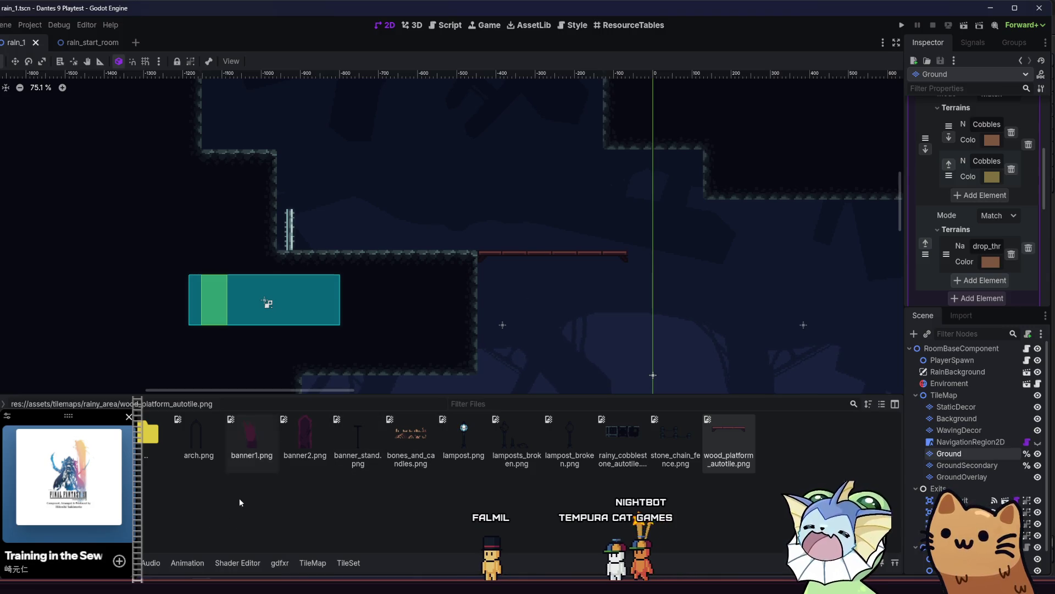
click(280, 562)
click(312, 562)
click(348, 562)
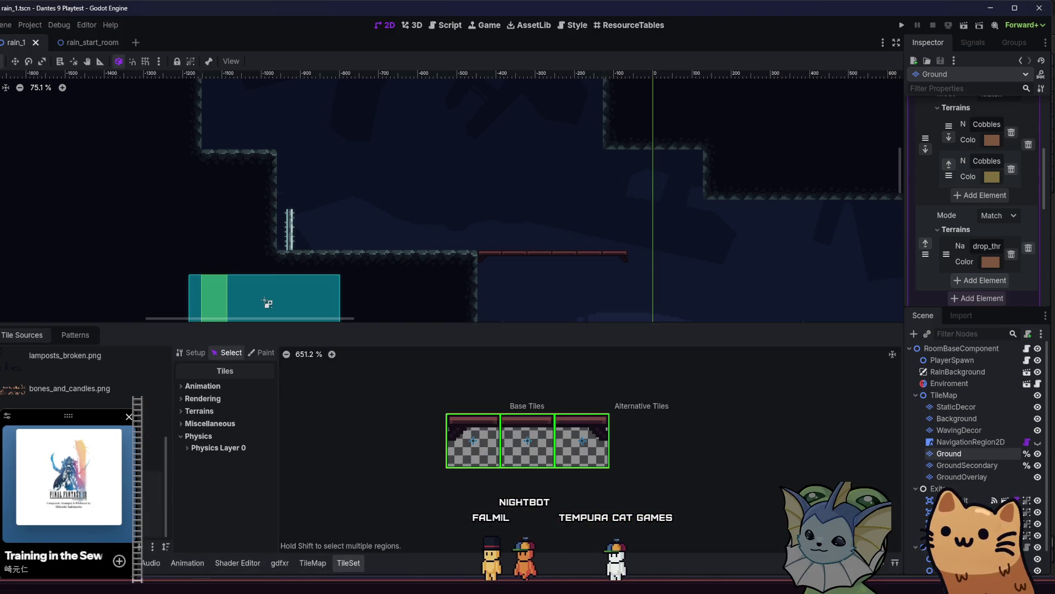
click(313, 562)
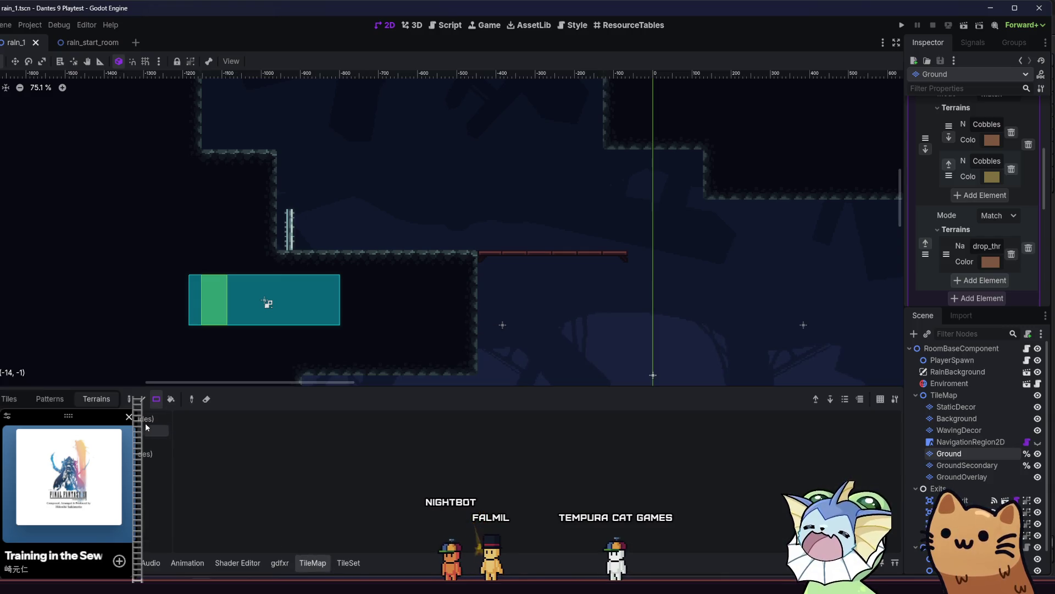
Reframe the rain_1 room view and save the scene
scroll(180, 348, down, 5)
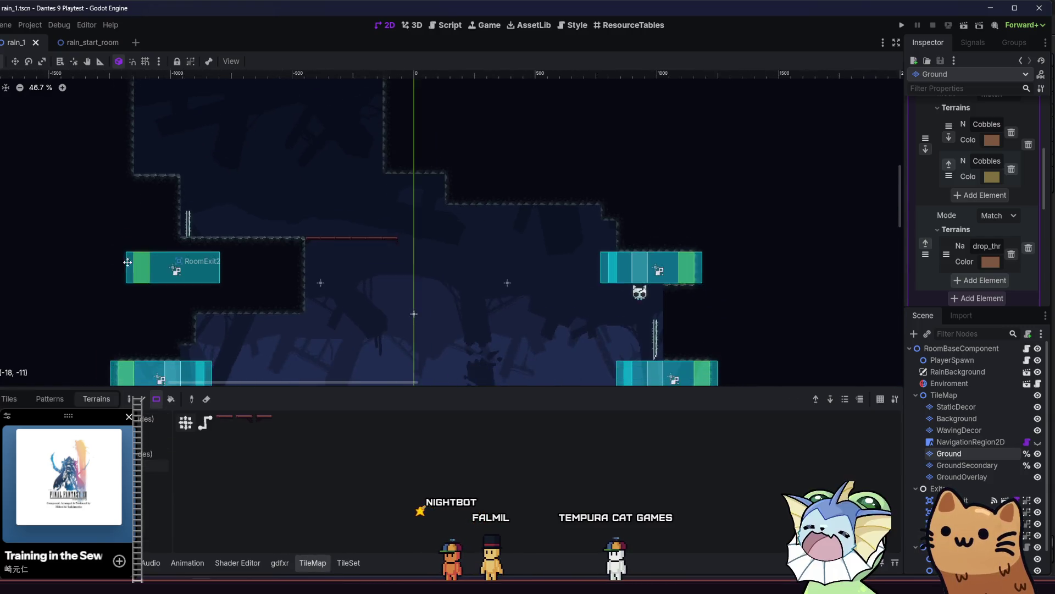
drag(181, 290, 233, 306)
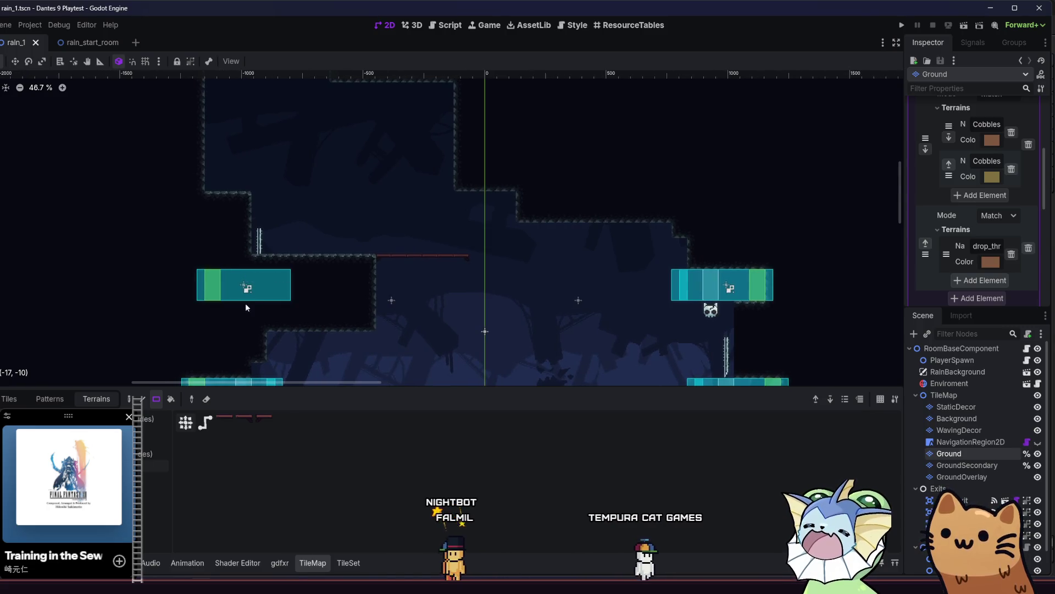
scroll(311, 275, up, 1)
scroll(390, 255, up, 5)
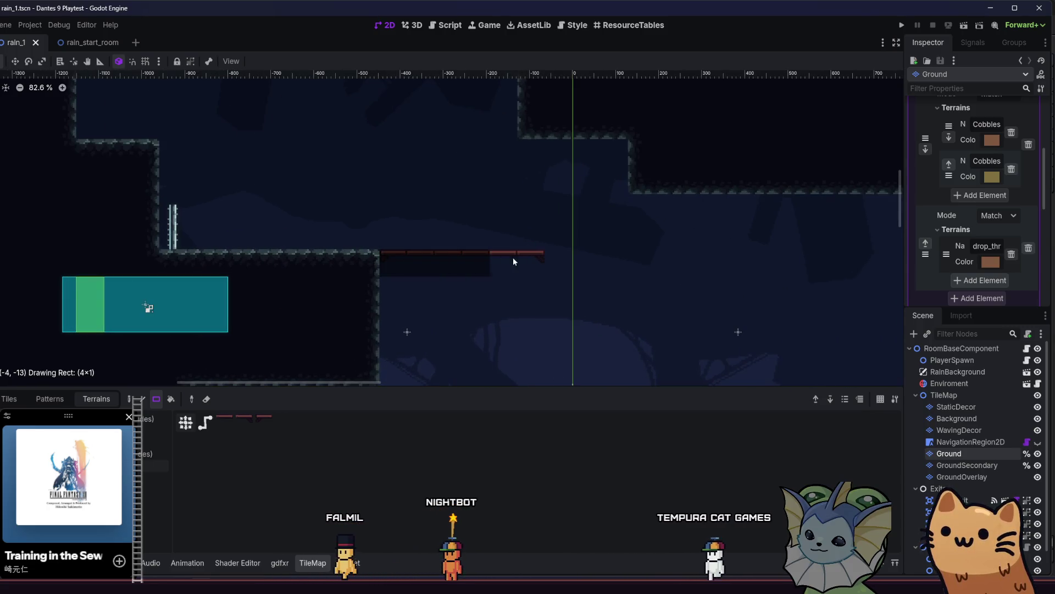
key(ctrl+s)
Glance at rain_start_room, return to rain_1, zoom out over the whole cave, and save
key(ctrl+Tab)
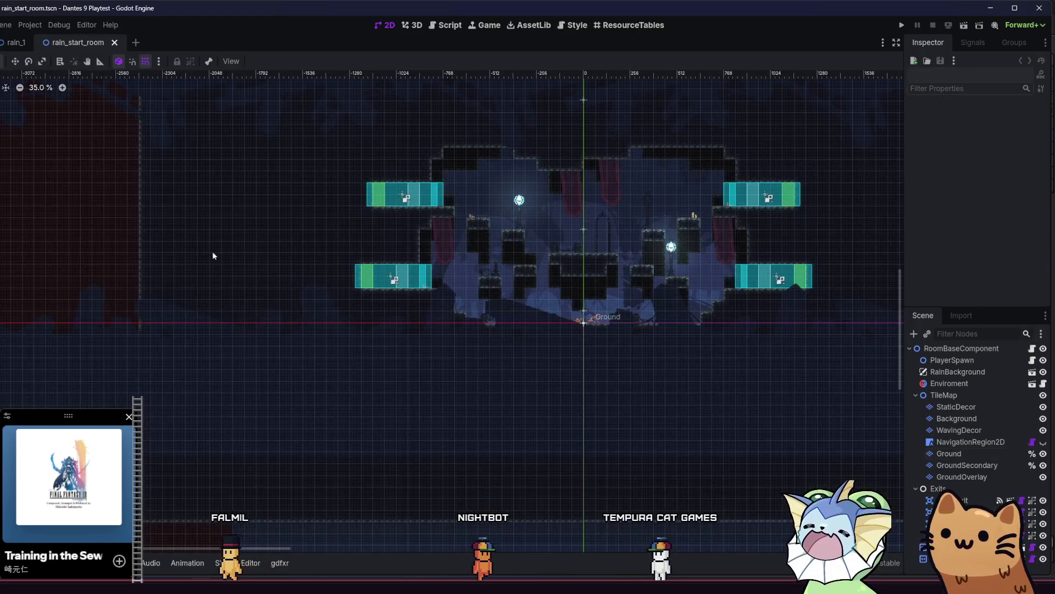
scroll(334, 293, up, 9)
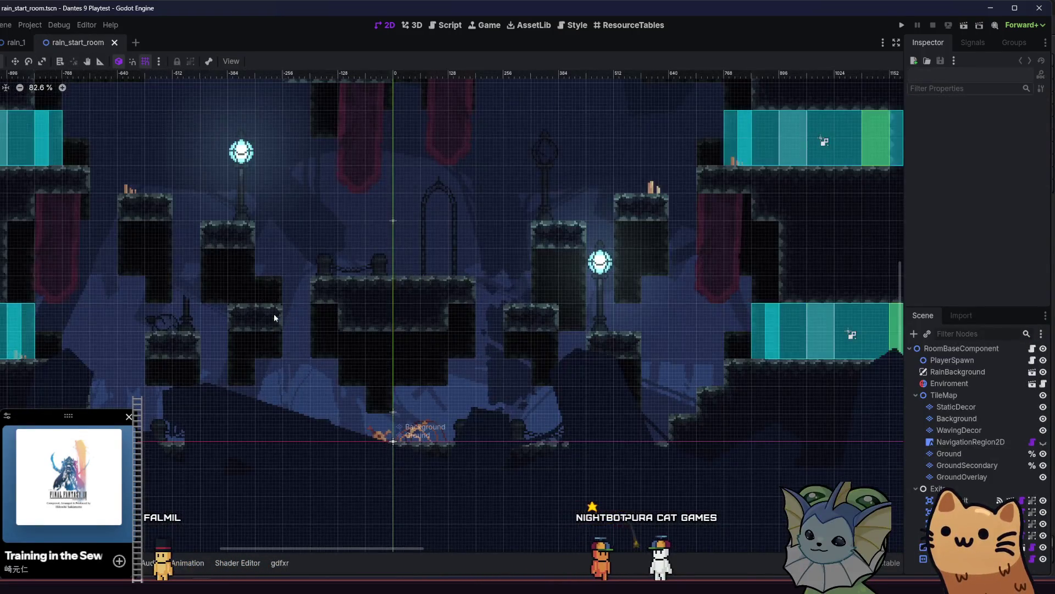
mouse_move(274, 313)
mouse_down()
mouse_move(332, 316)
mouse_move(360, 297)
mouse_up()
click(13, 43)
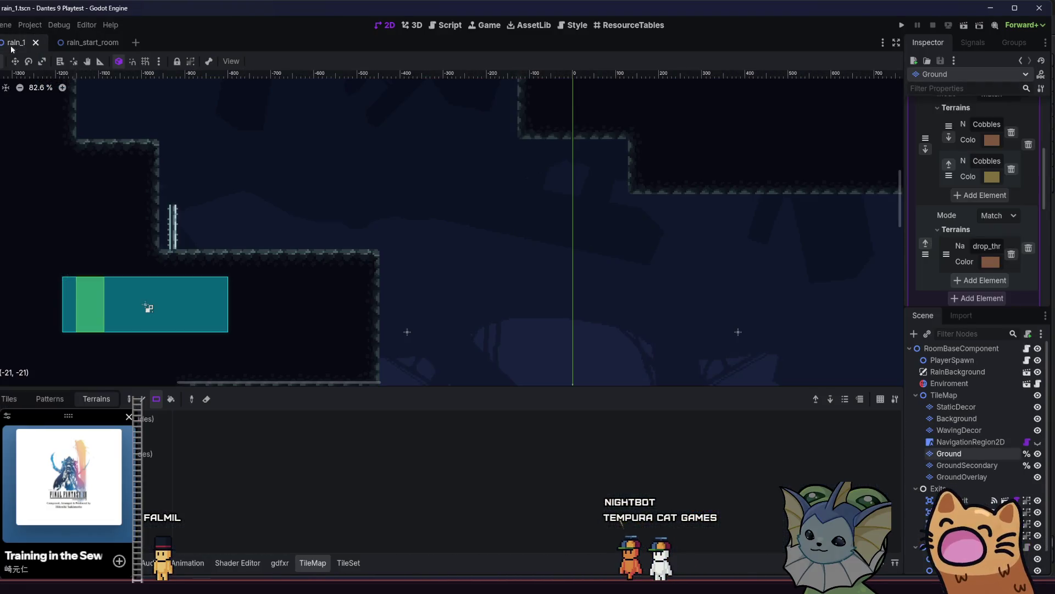
mouse_move(283, 311)
mouse_down()
mouse_move(279, 231)
mouse_move(294, 244)
mouse_move(415, 234)
mouse_move(367, 210)
mouse_up()
scroll(291, 285, down, 8)
key(ctrl+s)
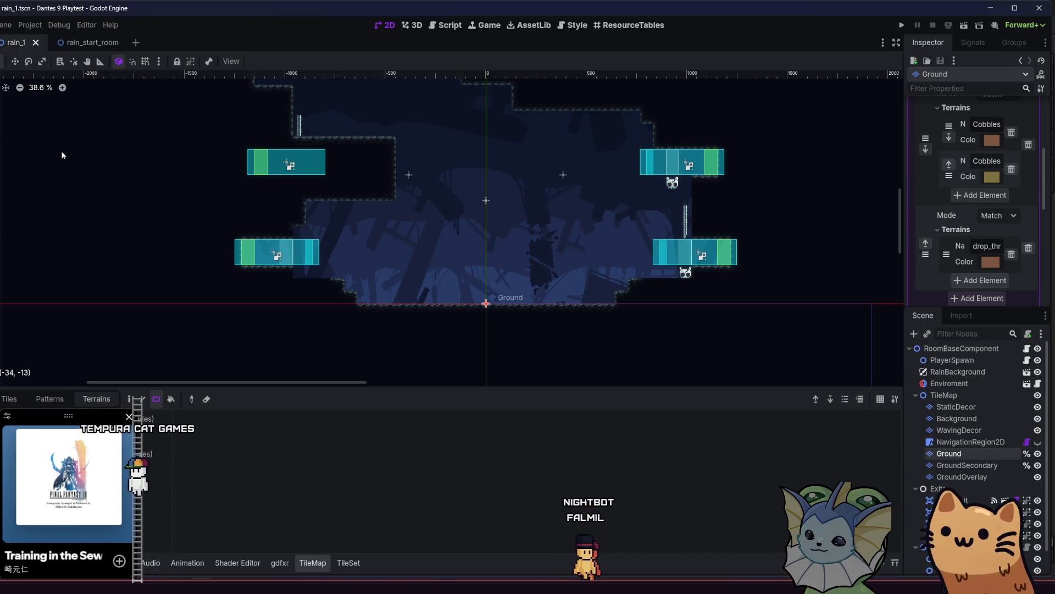
Paint solid ledges across the cave's left and right middle with a central gap, filling the tile below the skull
key(ctrl+s)
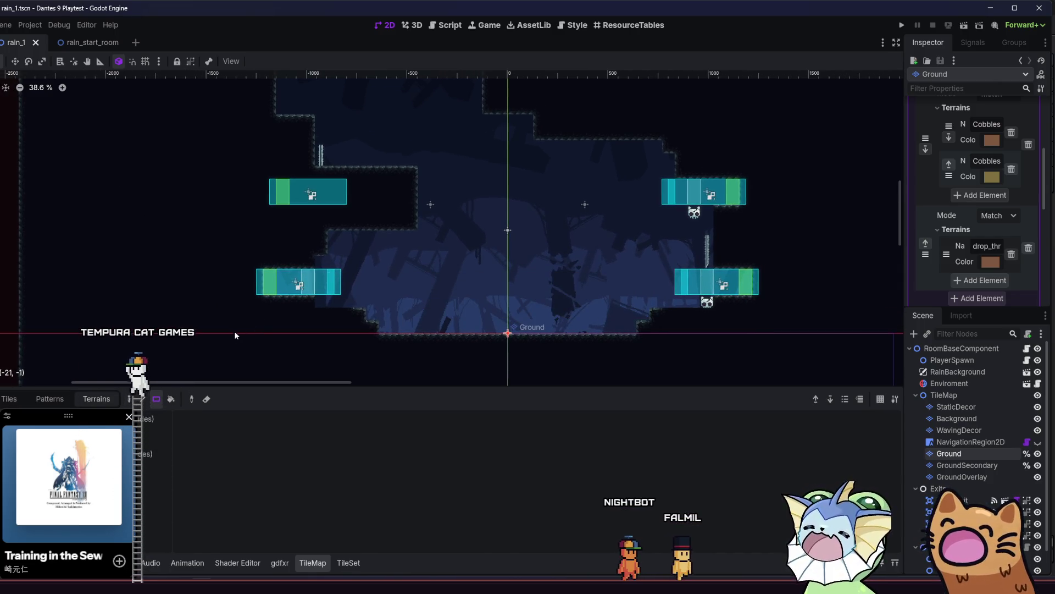
scroll(234, 332, up, 2)
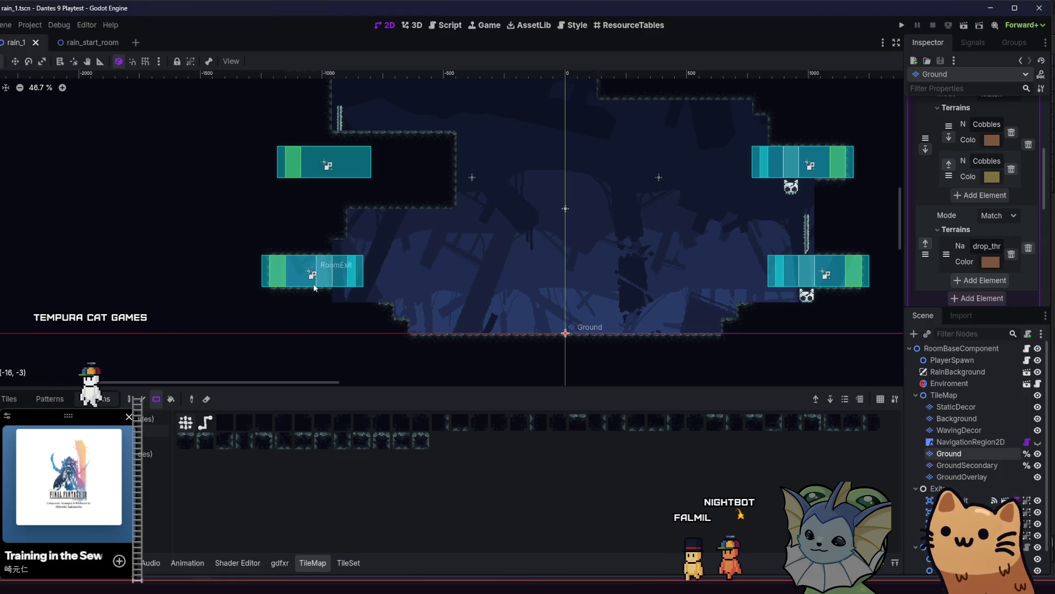
scroll(339, 288, up, 1)
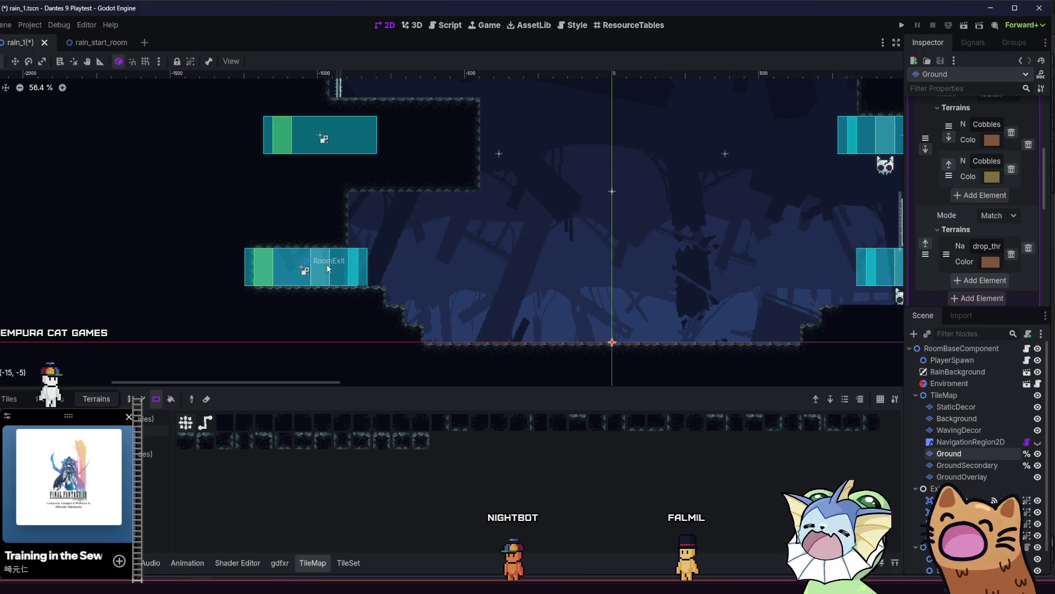
scroll(299, 275, right, 5)
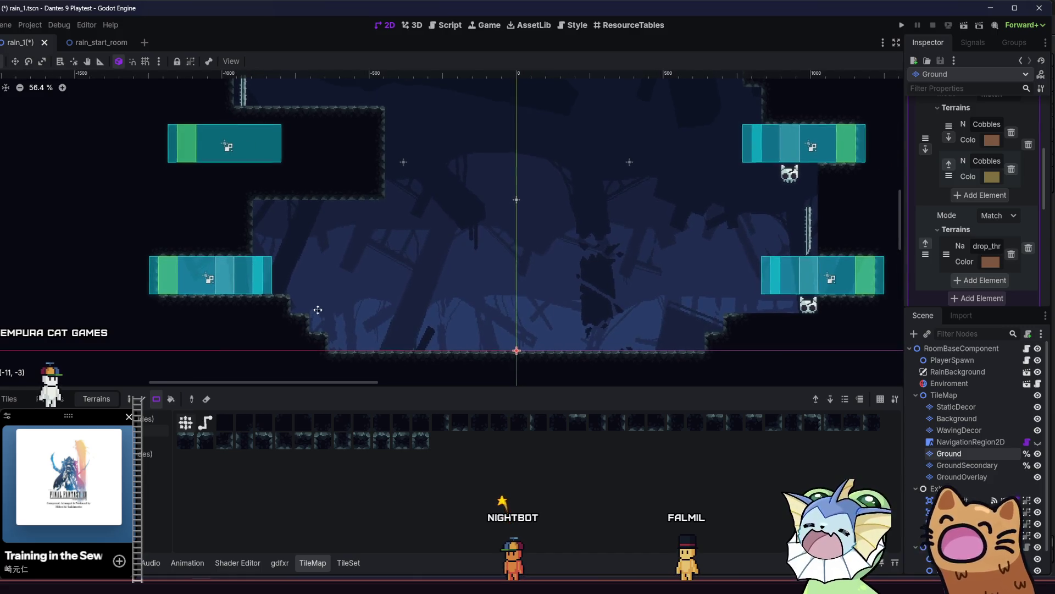
scroll(316, 308, up, 2)
scroll(351, 185, right, 3)
scroll(352, 185, down, 1)
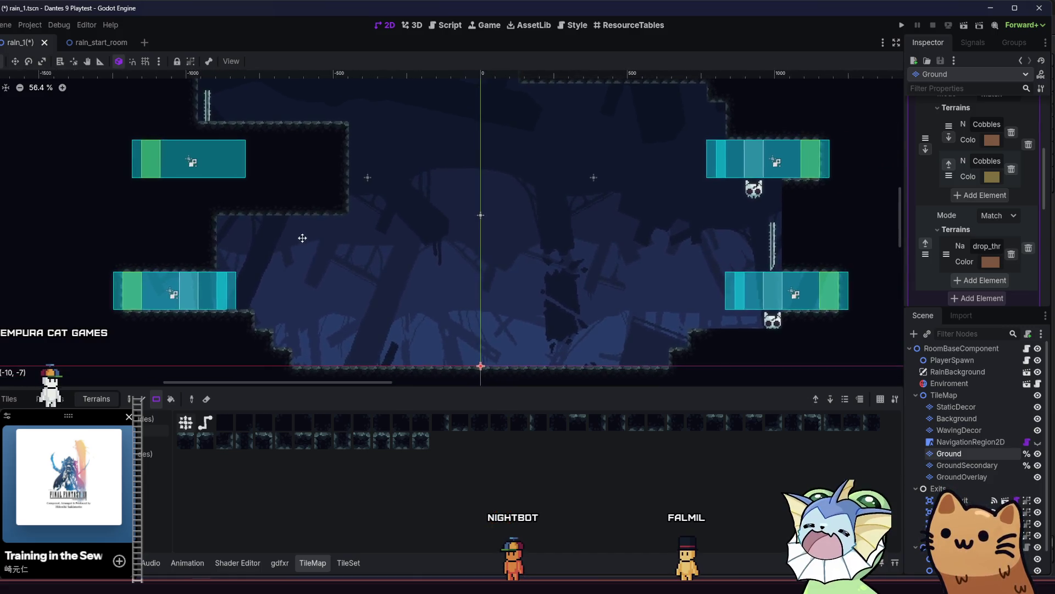
scroll(277, 234, up, 2)
scroll(277, 234, left, 1)
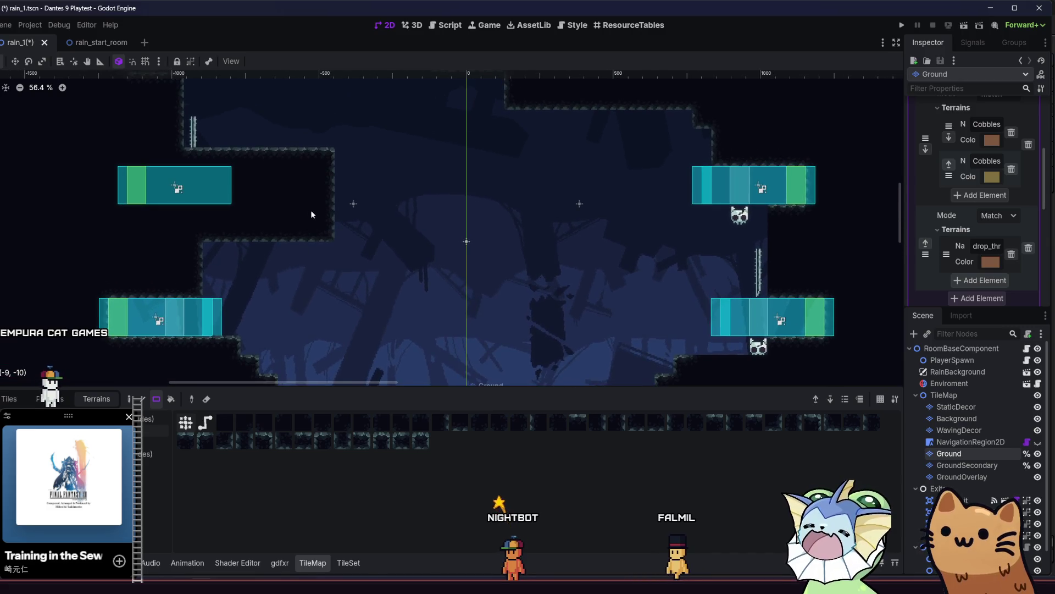
scroll(323, 246, right, 2)
scroll(263, 265, up, 1)
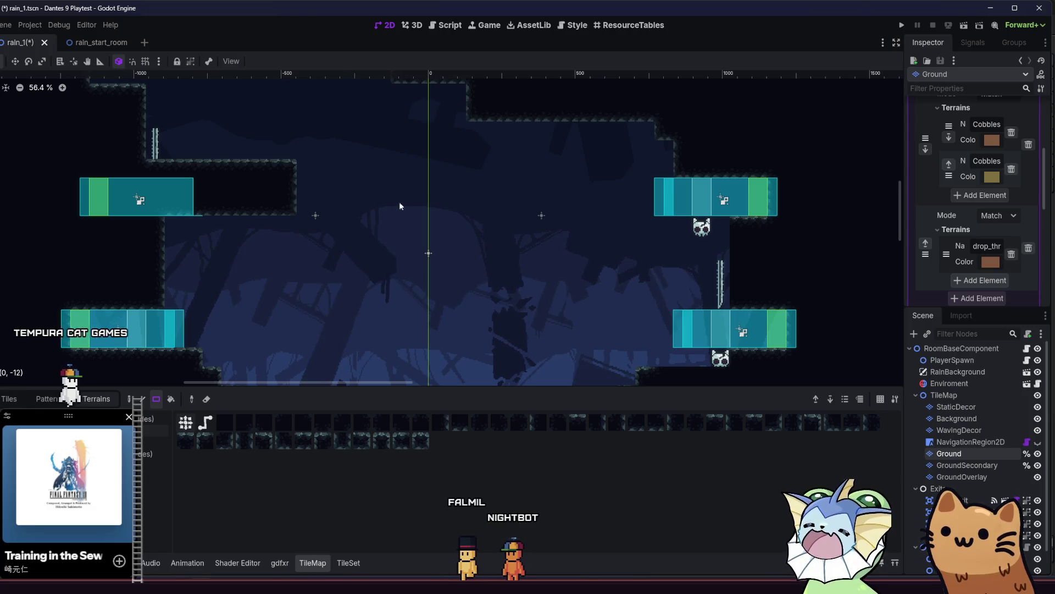
scroll(399, 206, down, 3)
scroll(400, 206, left, 1)
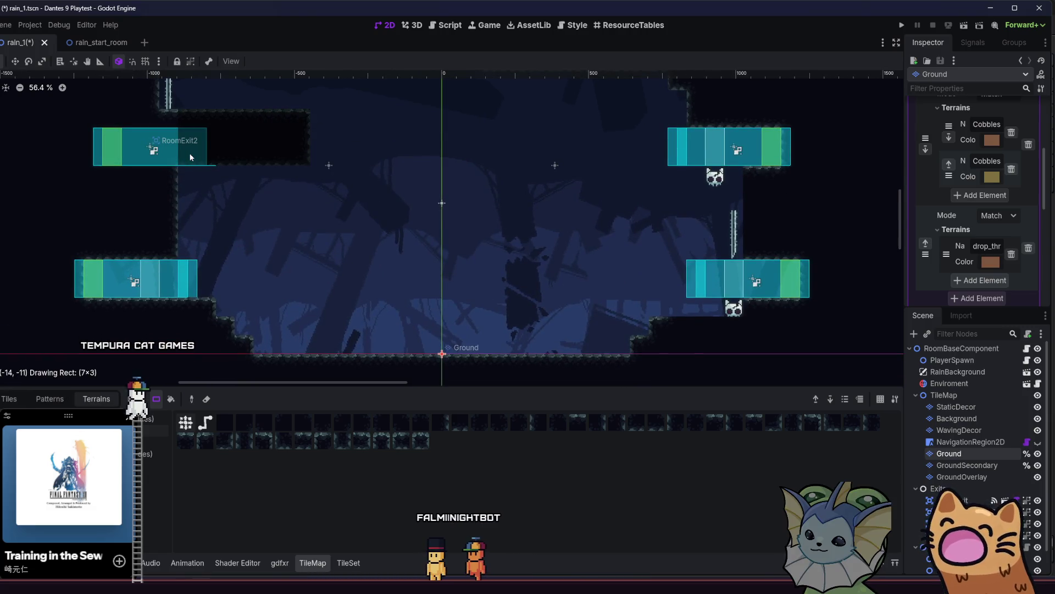
drag(191, 157, 190, 164)
drag(173, 214, 375, 190)
mouse_move(490, 189)
mouse_down()
mouse_move(620, 220)
mouse_move(736, 218)
mouse_up()
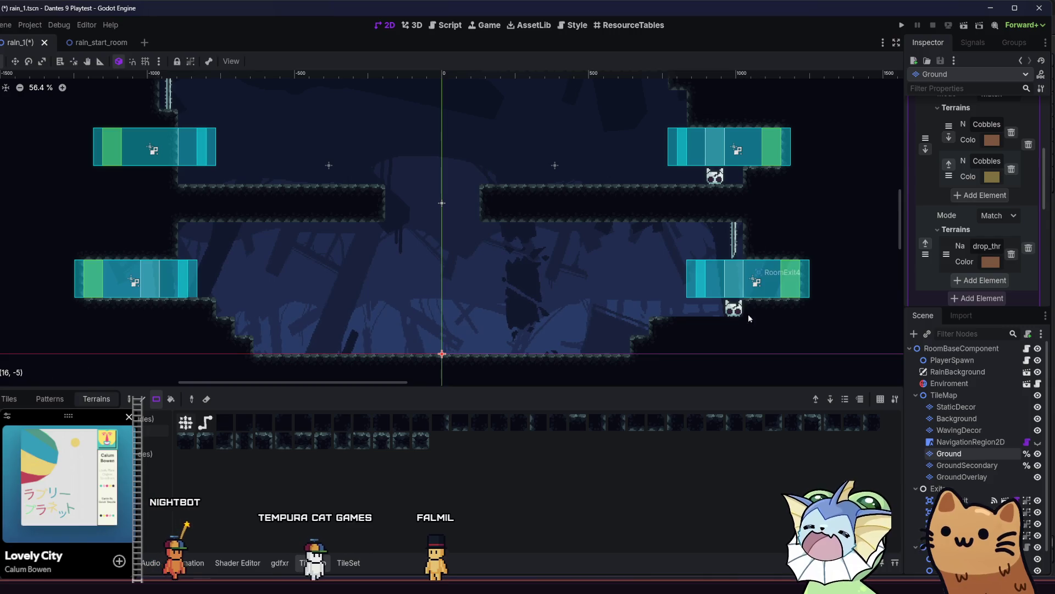
drag(734, 325, 766, 327)
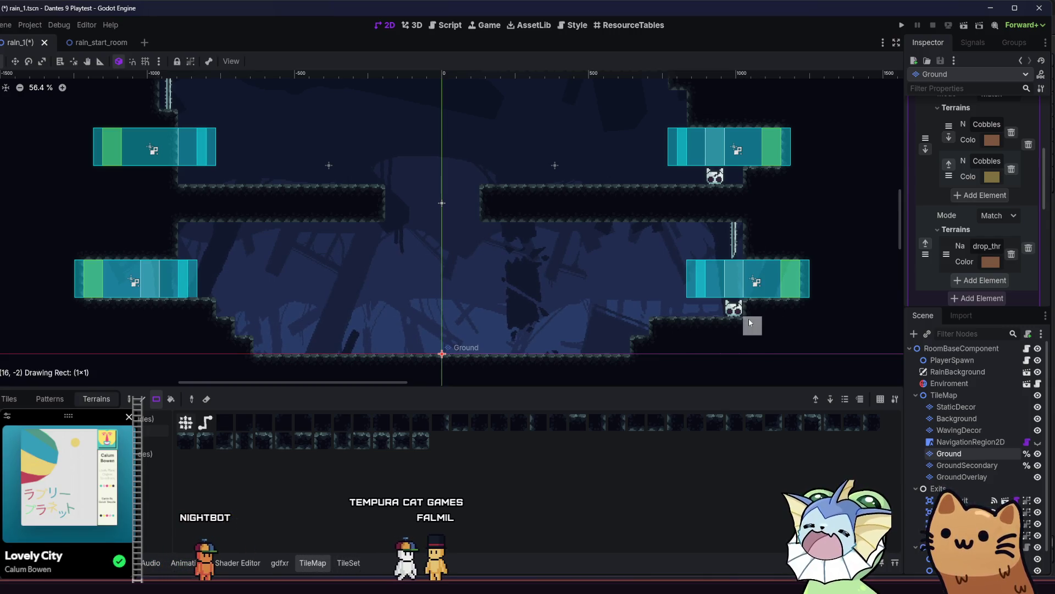
Square off the stepped bottom floor with a 28×5 terrain rectangle, opening a wider chamber
scroll(703, 308, left, 2)
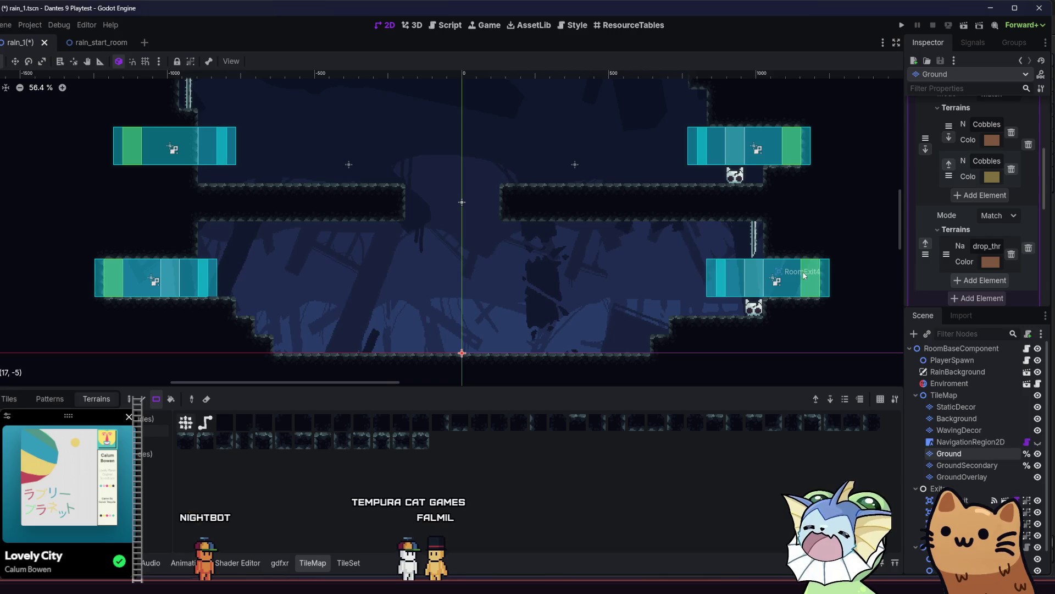
scroll(640, 288, up, 1)
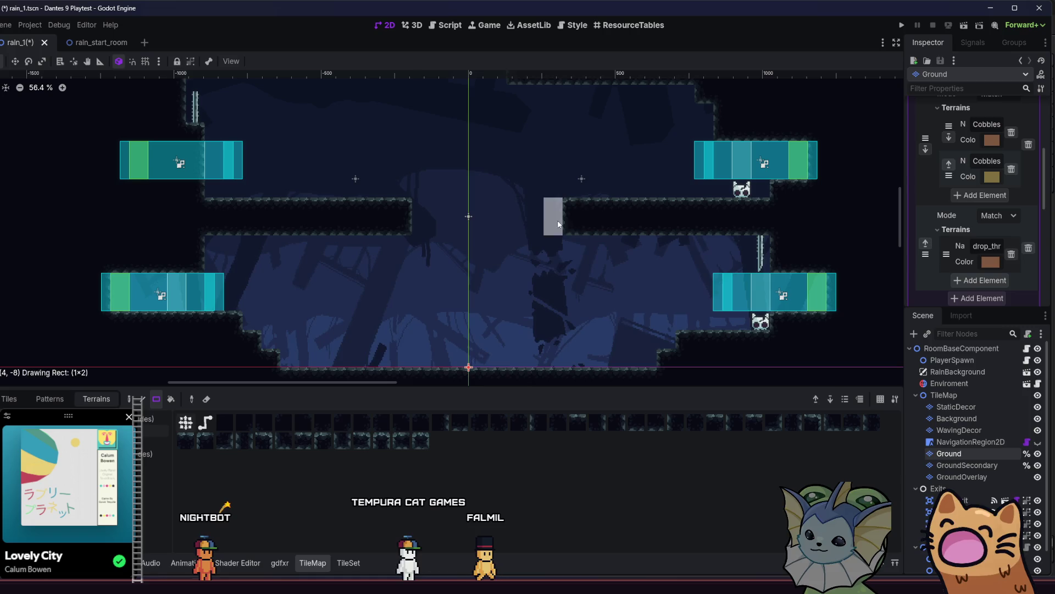
scroll(330, 226, right, 2)
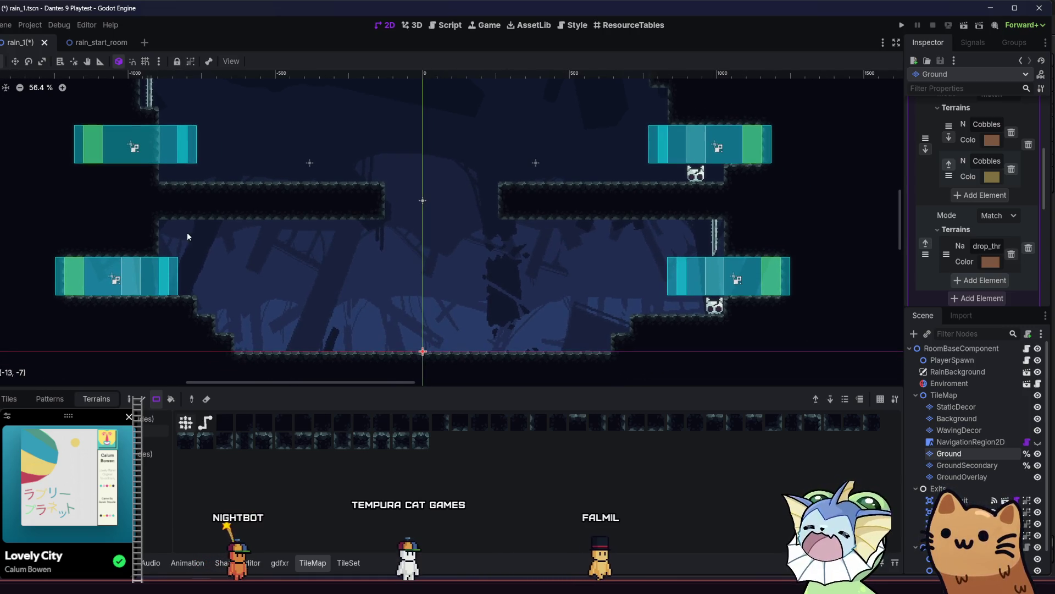
drag(166, 230, 717, 231)
scroll(489, 228, down, 5)
scroll(489, 228, right, 2)
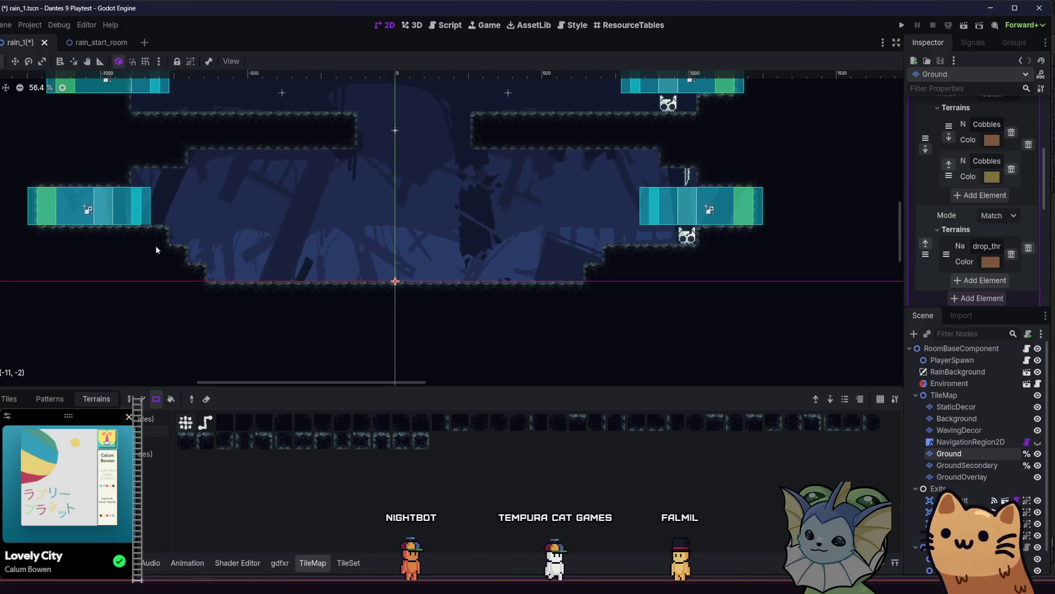
mouse_move(156, 245)
mouse_down()
mouse_move(466, 292)
mouse_move(671, 307)
mouse_move(647, 308)
mouse_up()
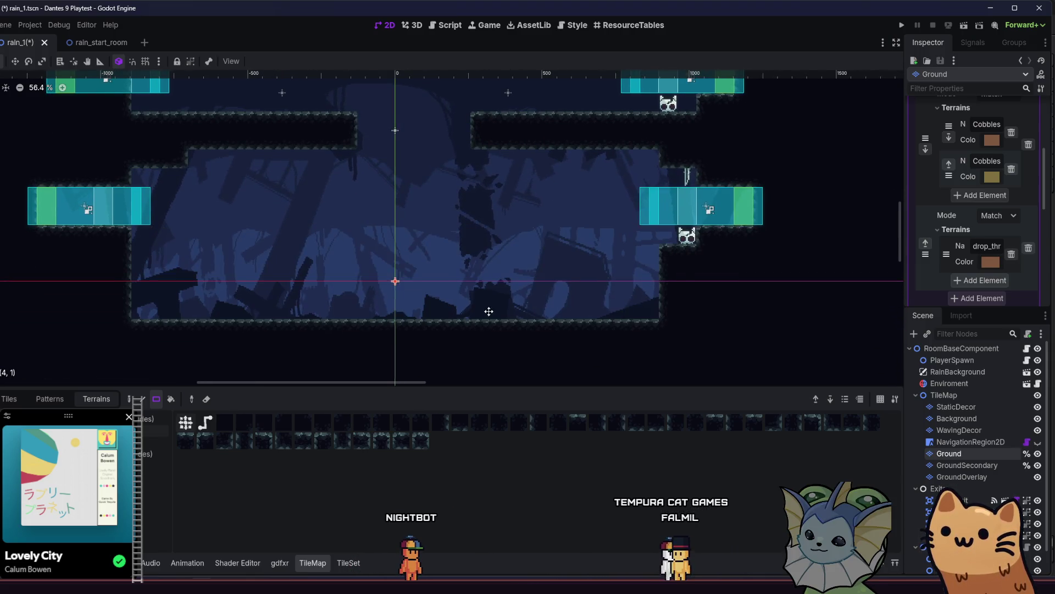
scroll(297, 306, up, 3)
scroll(297, 306, left, 2)
scroll(297, 306, down, 3)
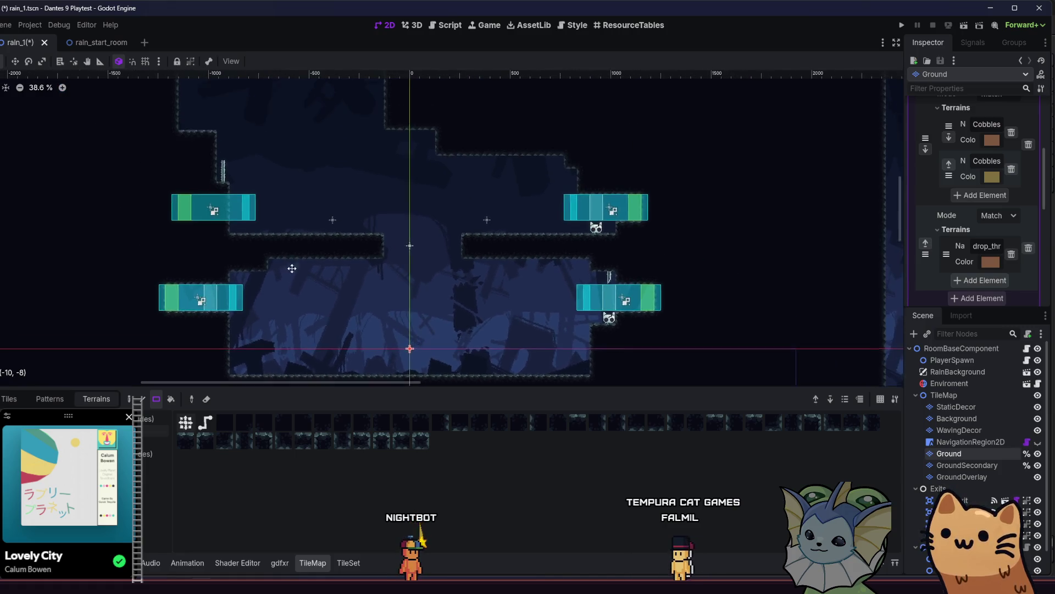
Level the upper-left ceiling of the rain room with the right corner
mouse_move(290, 266)
mouse_down()
mouse_move(314, 335)
mouse_move(344, 302)
mouse_up()
scroll(304, 229, up, 1)
scroll(304, 229, left, 1)
scroll(219, 296, down, 4)
scroll(218, 295, right, 4)
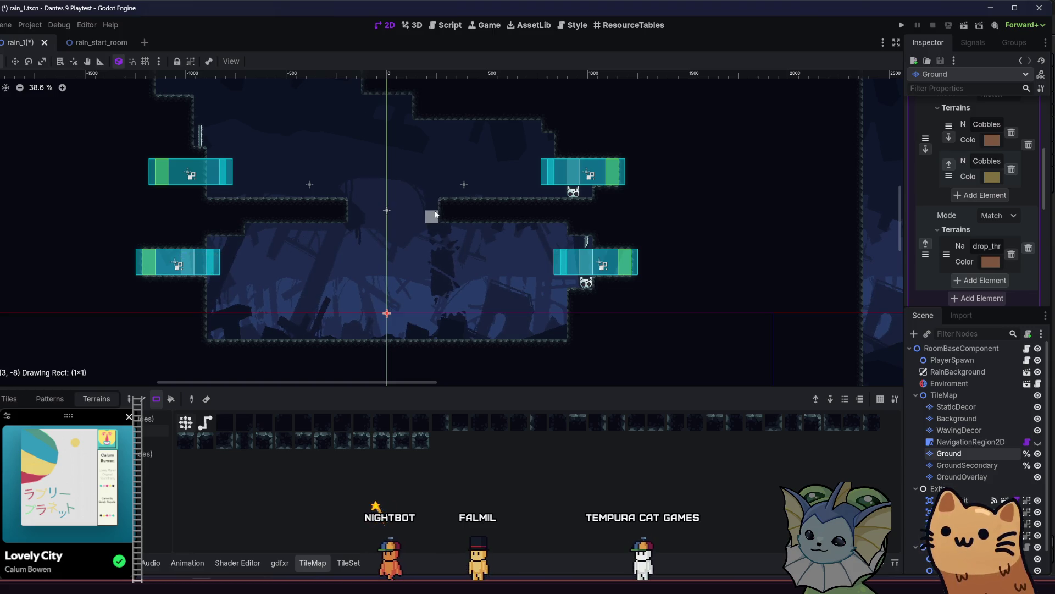
drag(321, 290, 333, 291)
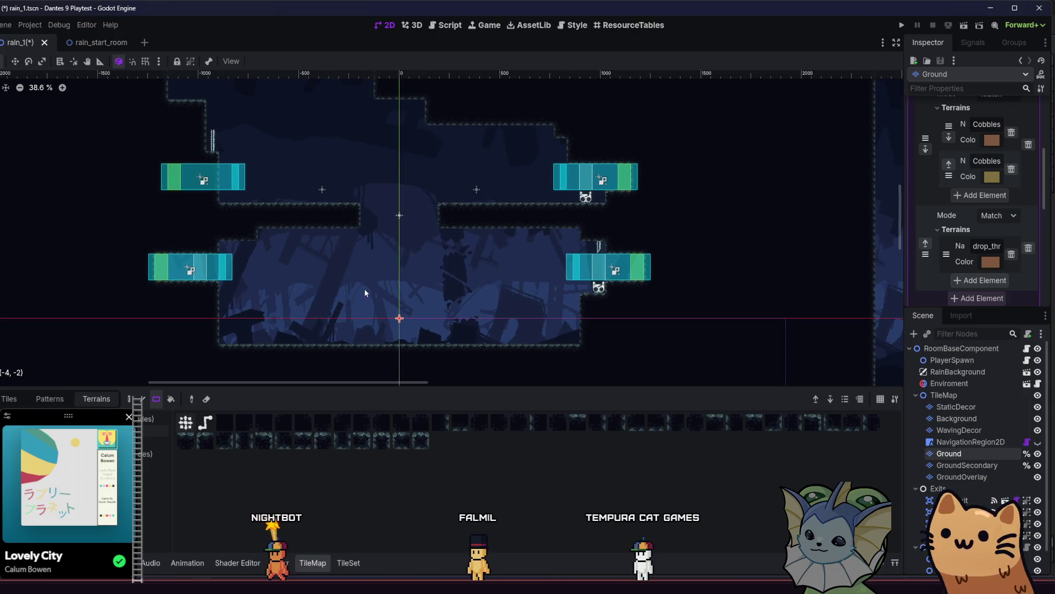
scroll(373, 285, up, 3)
scroll(394, 270, left, 1)
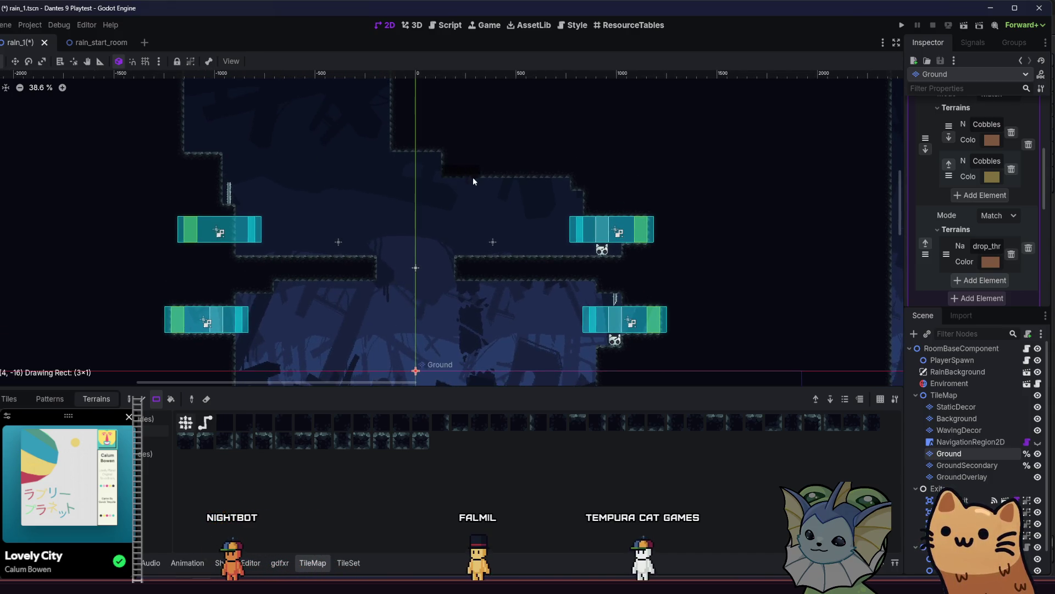
scroll(473, 177, up, 4)
scroll(467, 181, left, 3)
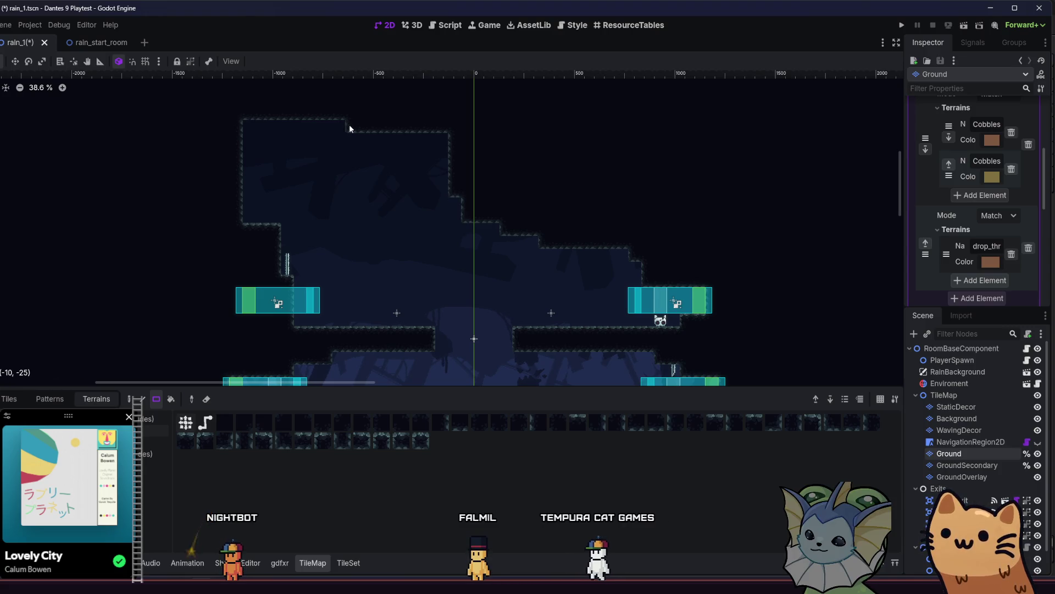
drag(468, 137, 243, 127)
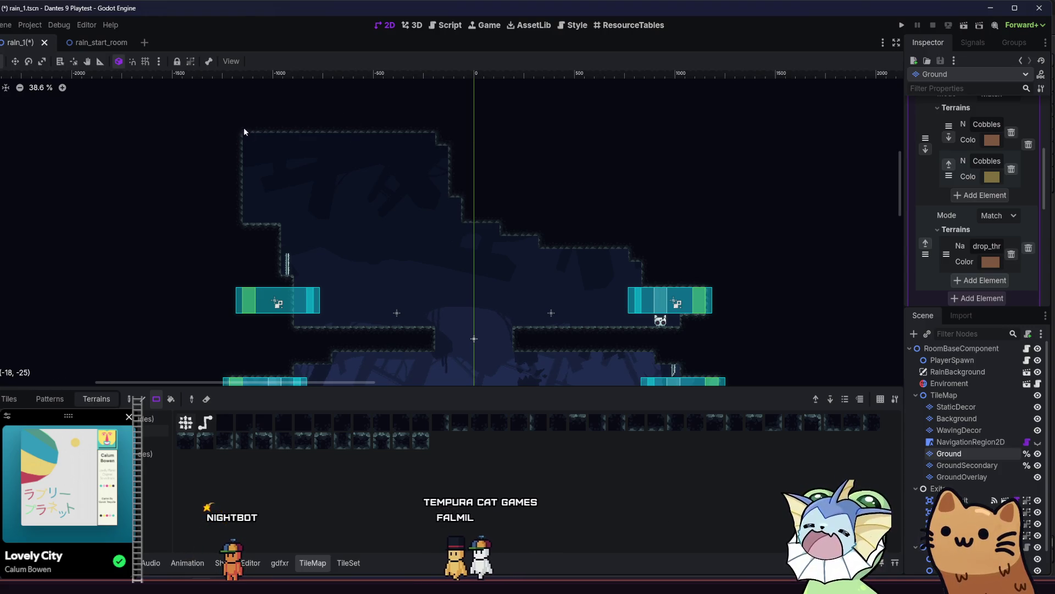
Add a ground block in the upper-left chamber, narrow it by one column, and save rain_1
scroll(184, 226, down, 1)
scroll(183, 225, right, 1)
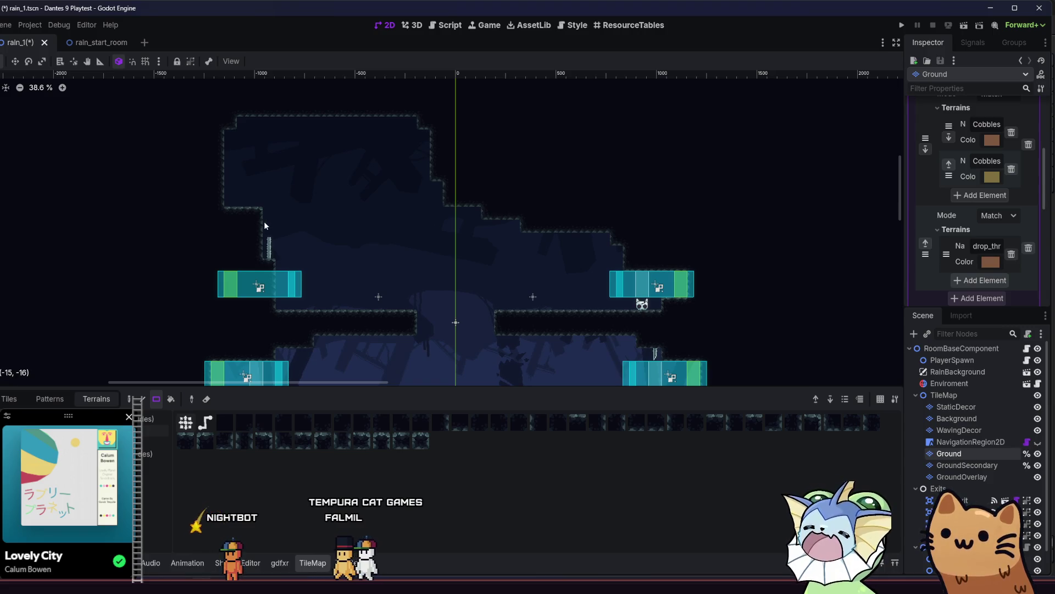
scroll(176, 280, down, 1)
scroll(177, 279, right, 1)
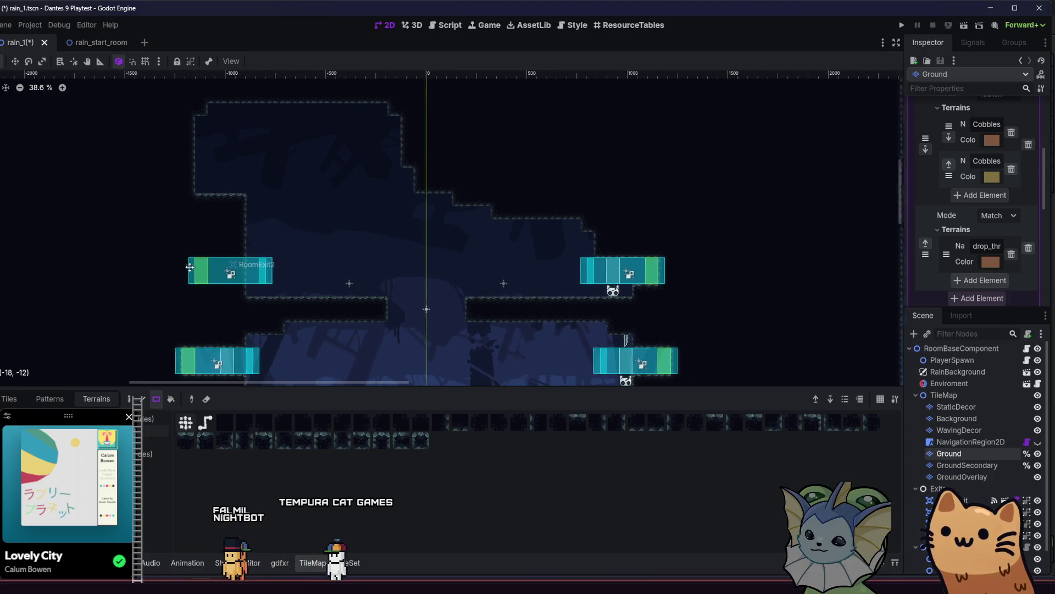
scroll(300, 286, right, 1)
mouse_move(298, 248)
mouse_down()
mouse_move(342, 203)
mouse_move(298, 212)
mouse_move(324, 244)
mouse_up()
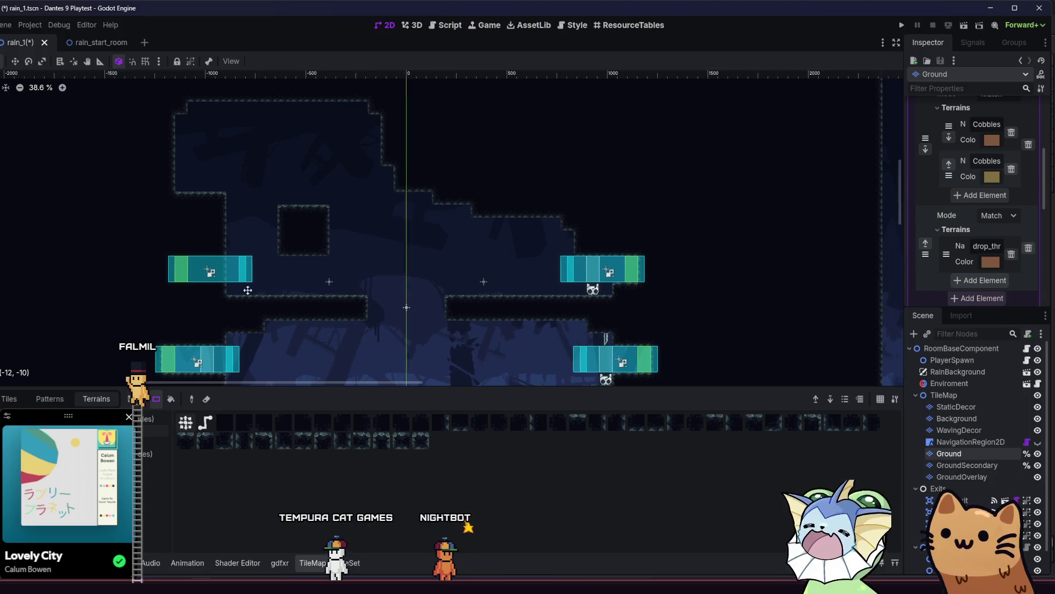
scroll(236, 285, right, 2)
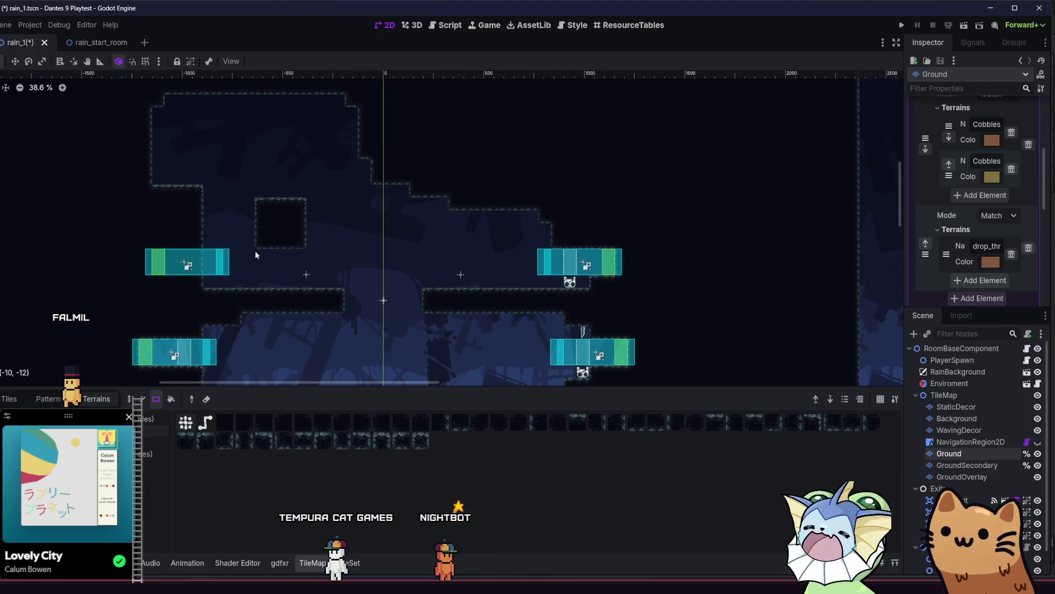
drag(300, 201, 301, 242)
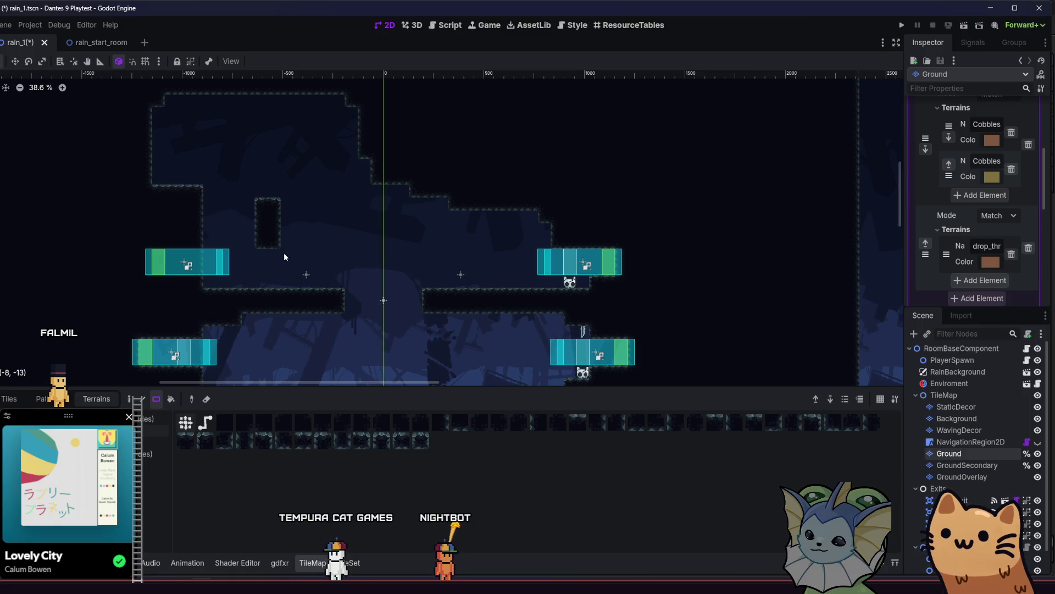
scroll(261, 280, left, 3)
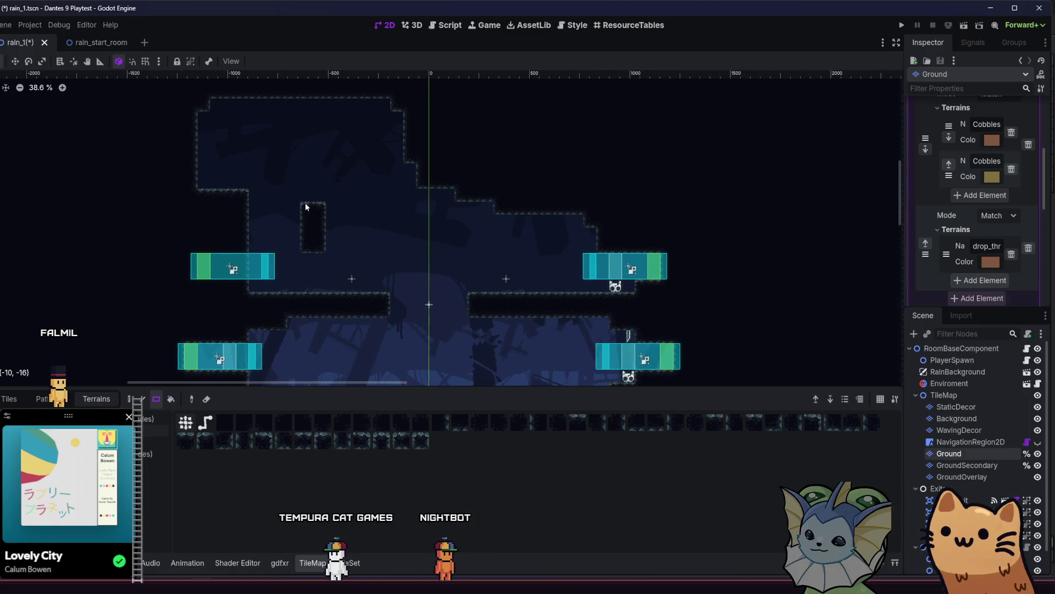
scroll(256, 267, right, 1)
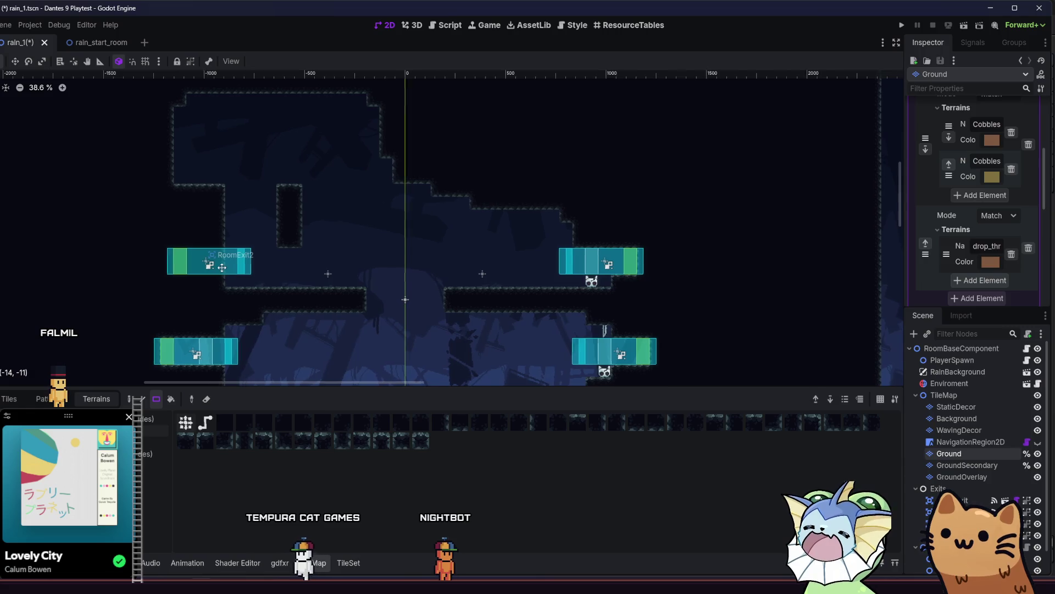
scroll(315, 253, left, 2)
scroll(317, 252, up, 3)
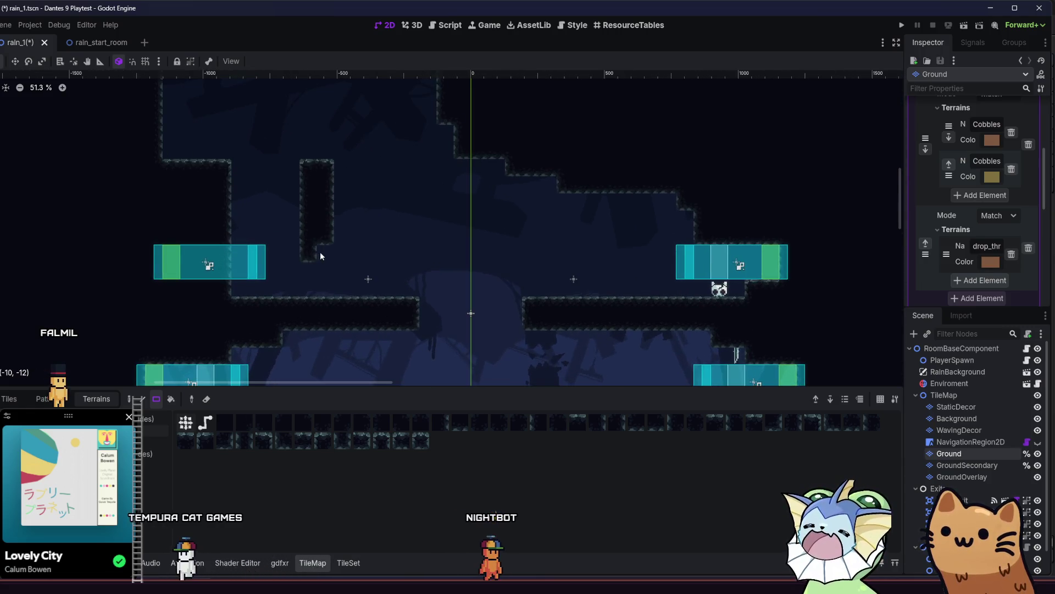
key(ctrl+s)
Paint ground blocks at the lower left and below the right side, extending further right
scroll(292, 221, down, 7)
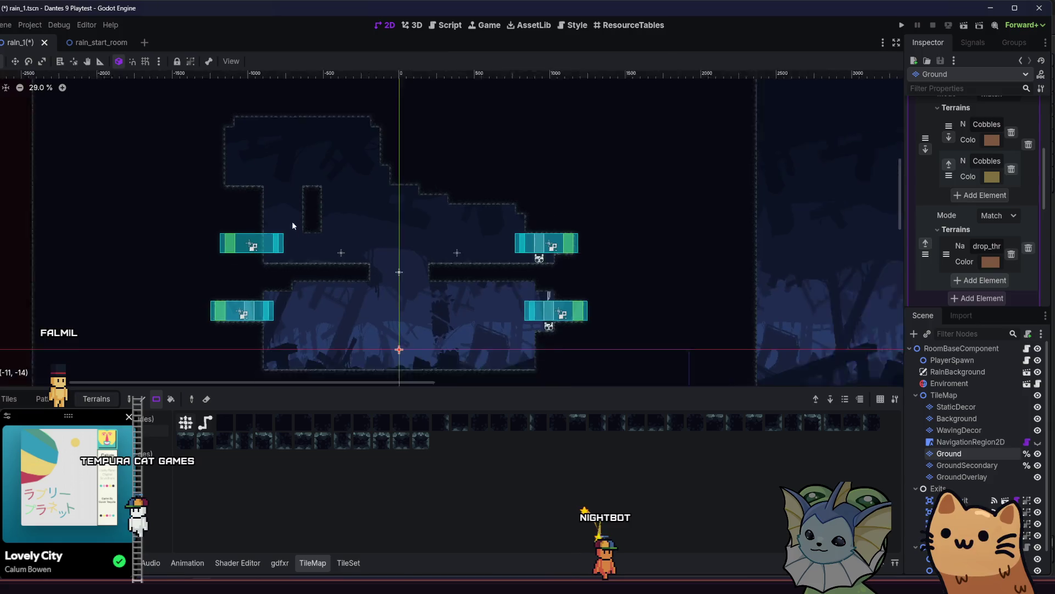
mouse_move(202, 269)
mouse_down()
mouse_move(219, 299)
mouse_move(226, 258)
mouse_move(184, 242)
mouse_up()
scroll(230, 274, up, 5)
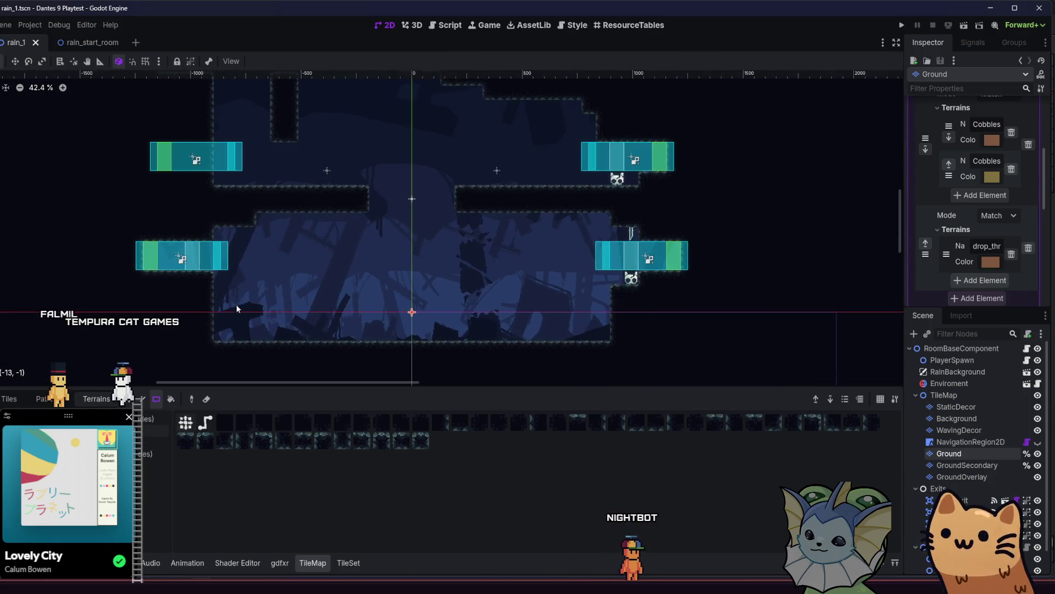
scroll(221, 299, down, 2)
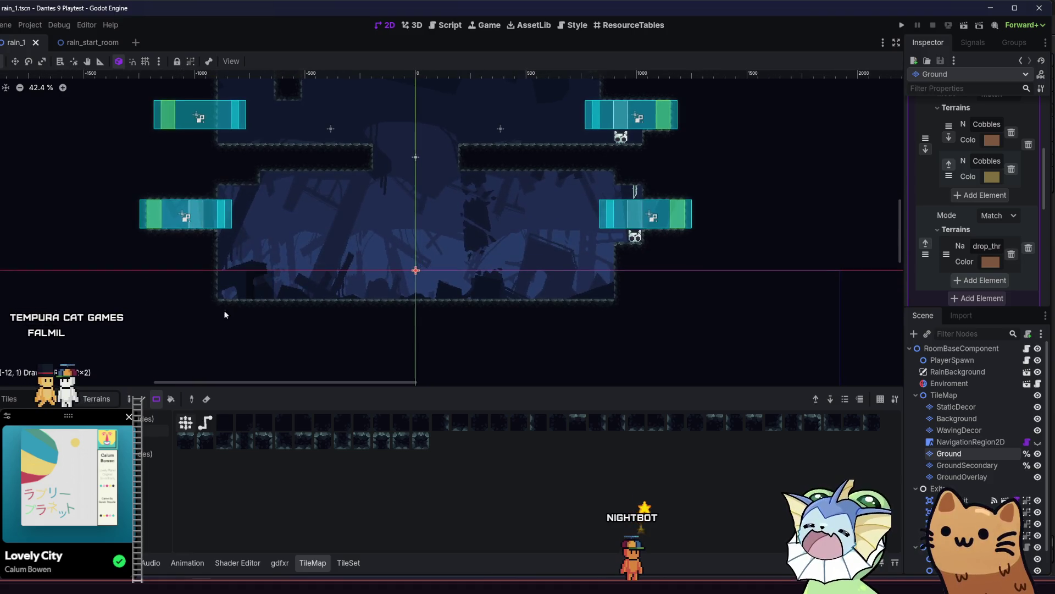
drag(225, 314, 238, 305)
scroll(238, 305, down, 2)
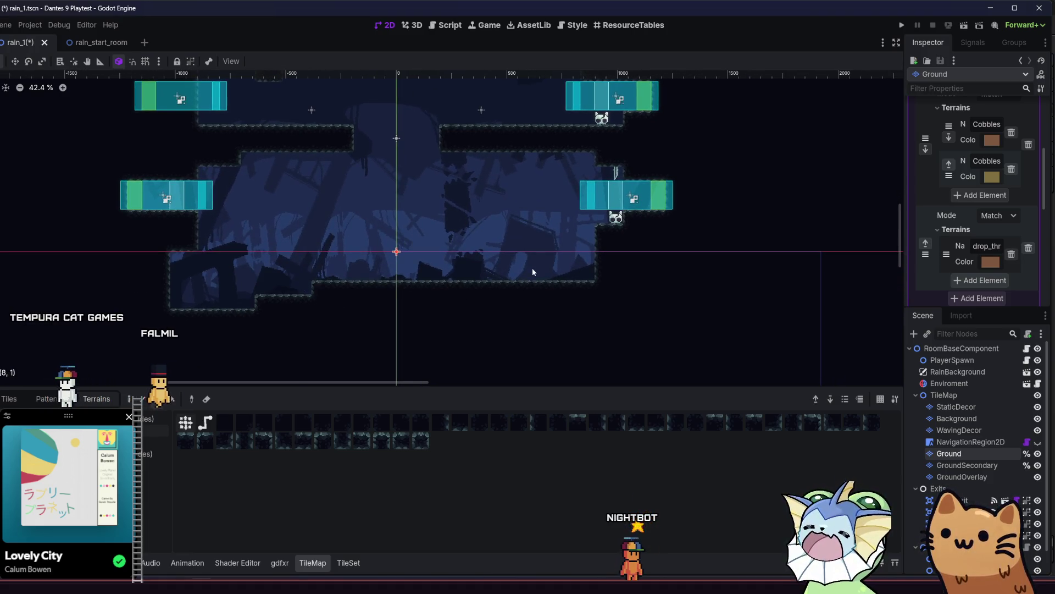
drag(635, 321, 525, 283)
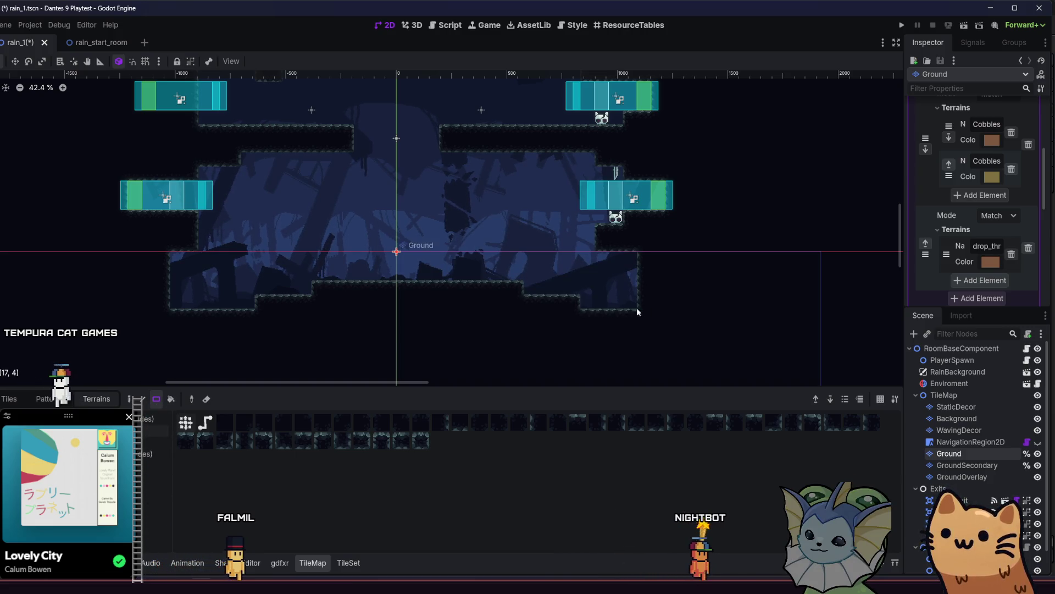
drag(663, 294, 689, 299)
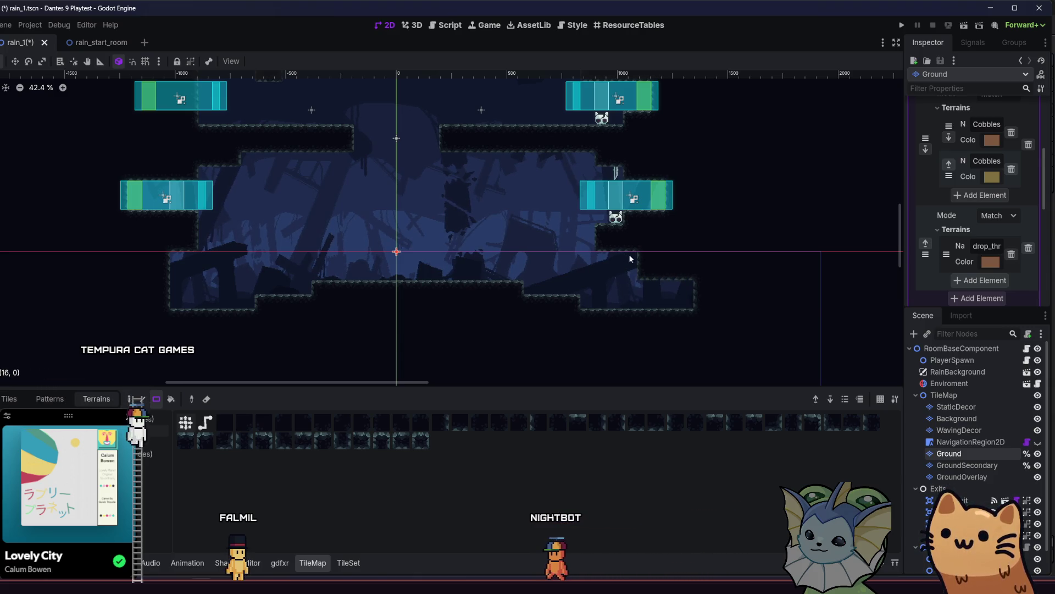
Fill the left ledge and lower-left corner with small ground blocks
mouse_move(181, 253)
mouse_down()
mouse_move(170, 288)
mouse_move(131, 312)
mouse_move(204, 305)
mouse_up()
scroll(216, 293, left, 1)
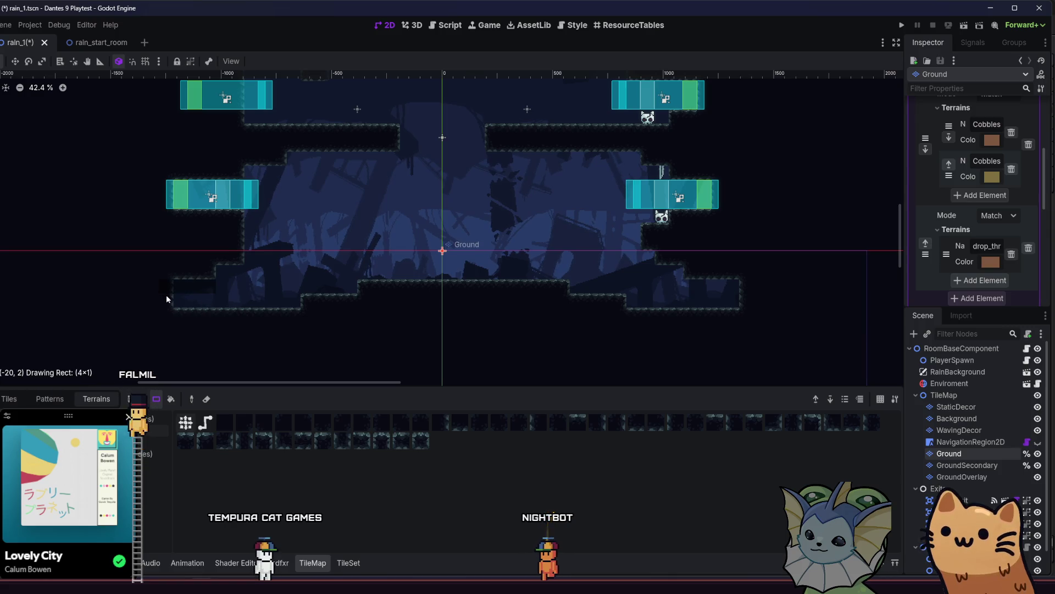
drag(167, 298, 157, 310)
scroll(203, 307, left, 1)
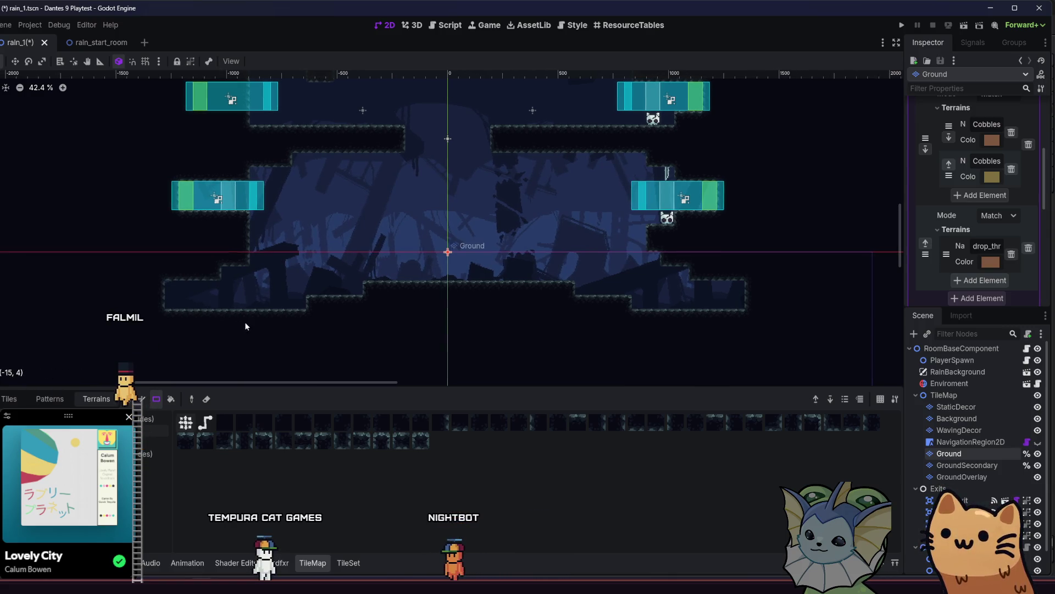
scroll(305, 330, down, 1)
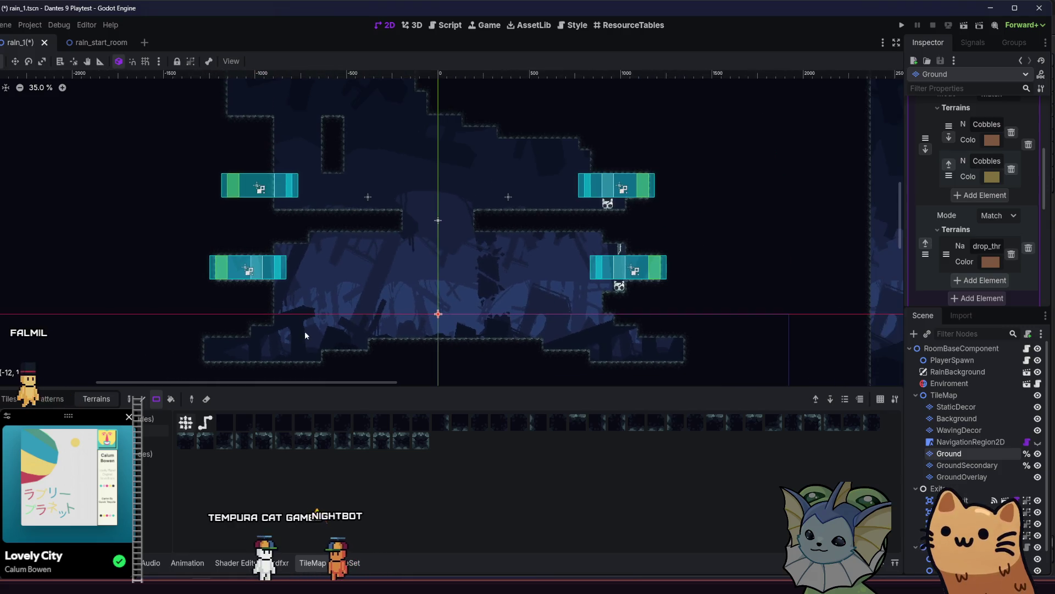
mouse_move(304, 331)
mouse_down()
mouse_move(267, 297)
mouse_move(325, 316)
mouse_move(326, 304)
mouse_move(321, 312)
mouse_move(276, 259)
mouse_move(307, 323)
mouse_up()
scroll(306, 323, down, 1)
Paint solid Ground columns down the left and right sides and a strip along the bottom
scroll(307, 324, down, 3)
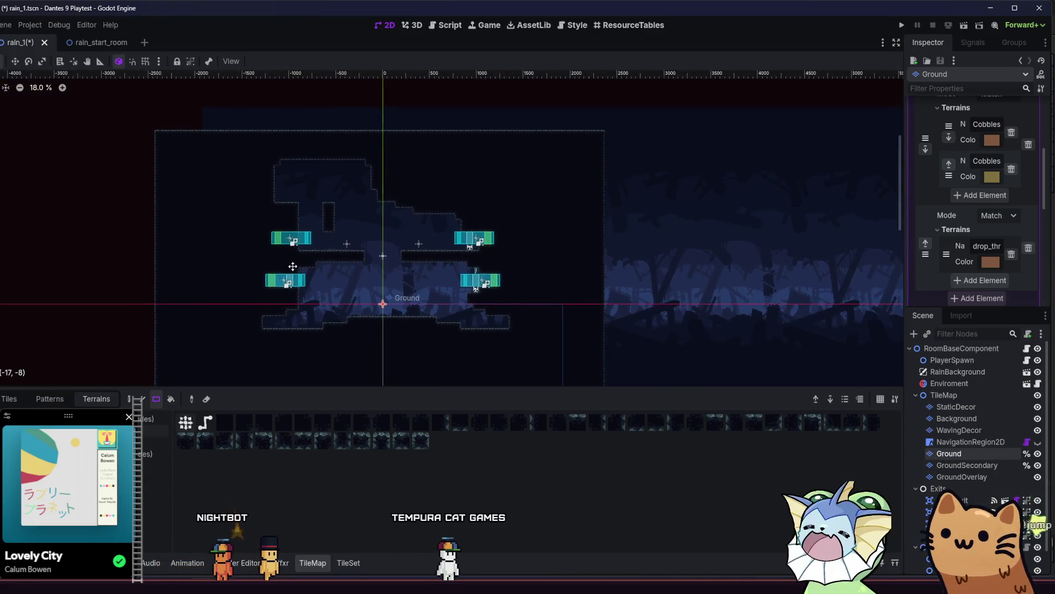
drag(184, 147, 608, 54)
scroll(588, 170, down, 2)
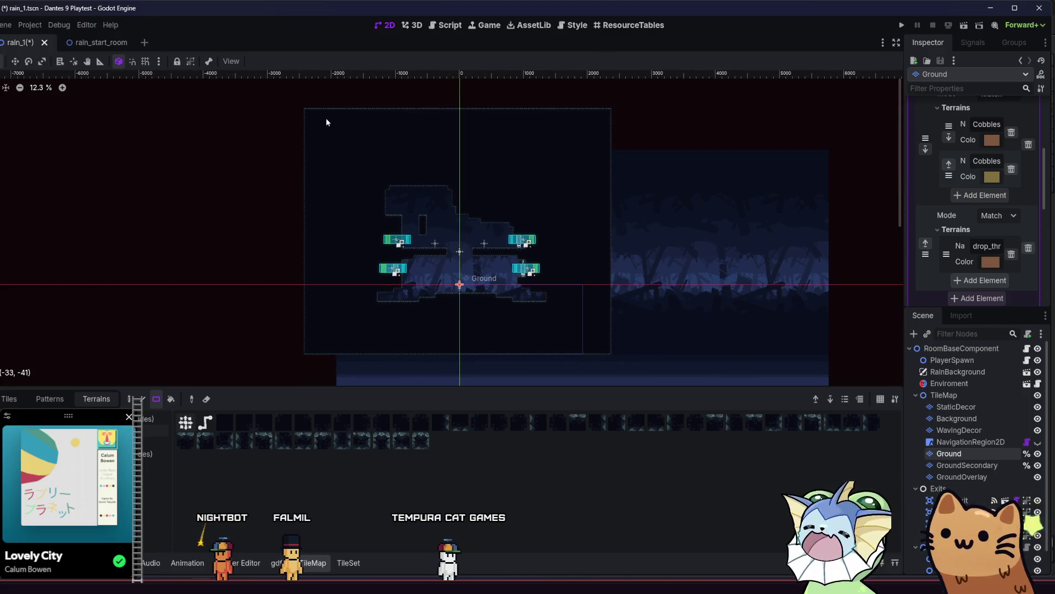
mouse_move(310, 111)
mouse_down()
mouse_move(291, 334)
mouse_move(267, 357)
mouse_up()
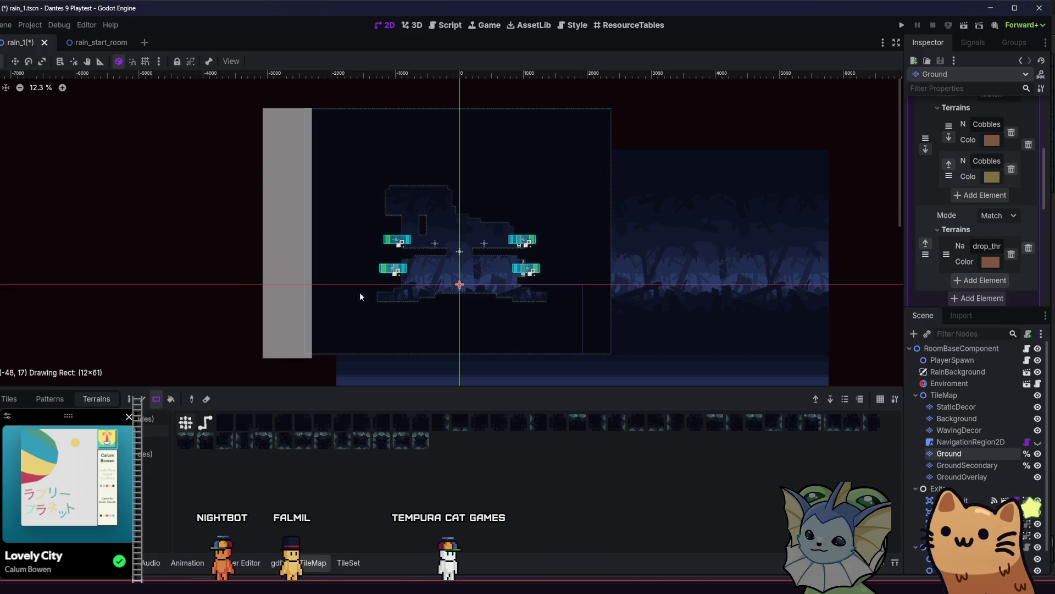
drag(360, 296, 360, 296)
mouse_move(599, 107)
mouse_down()
mouse_move(671, 363)
mouse_move(663, 356)
mouse_up()
drag(282, 349, 659, 381)
drag(275, 134, 222, 380)
drag(633, 121, 697, 376)
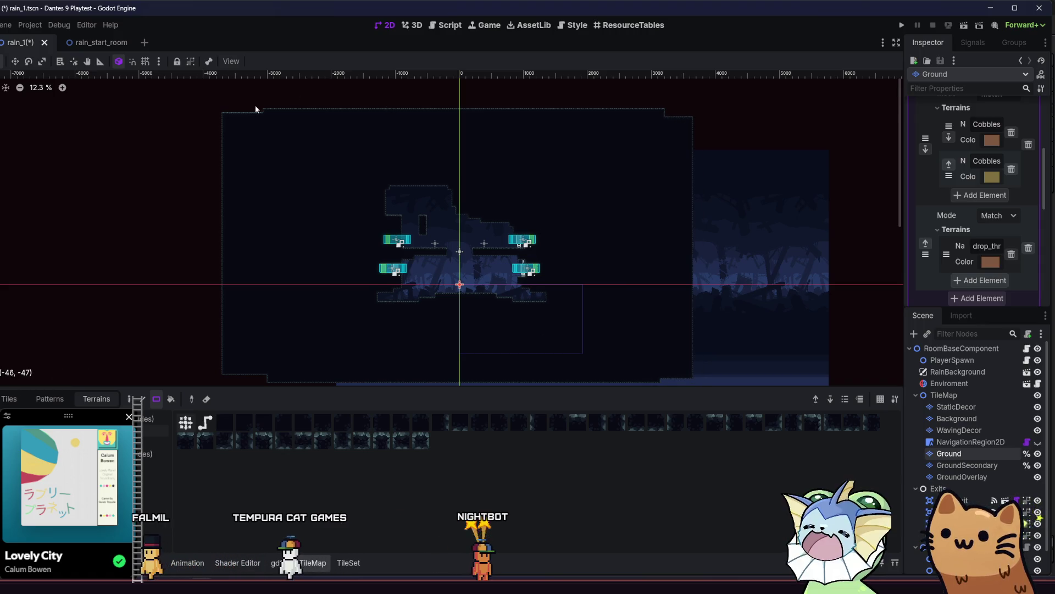
Save the scene and launch a playtest of the room with F6
scroll(459, 269, up, 2)
scroll(456, 272, up, 2)
key(ctrl+s)
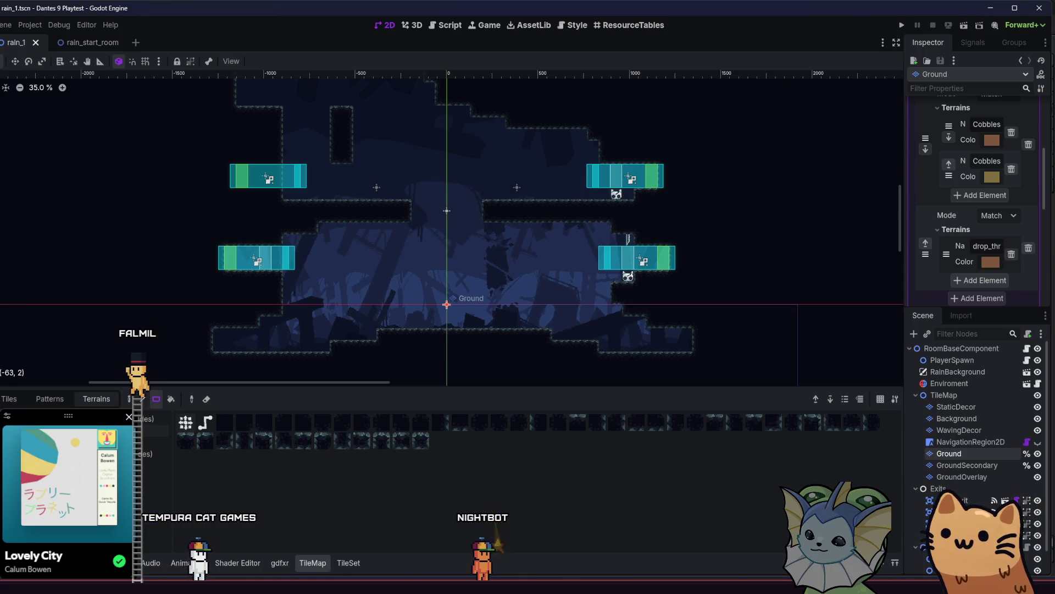
key(F6)
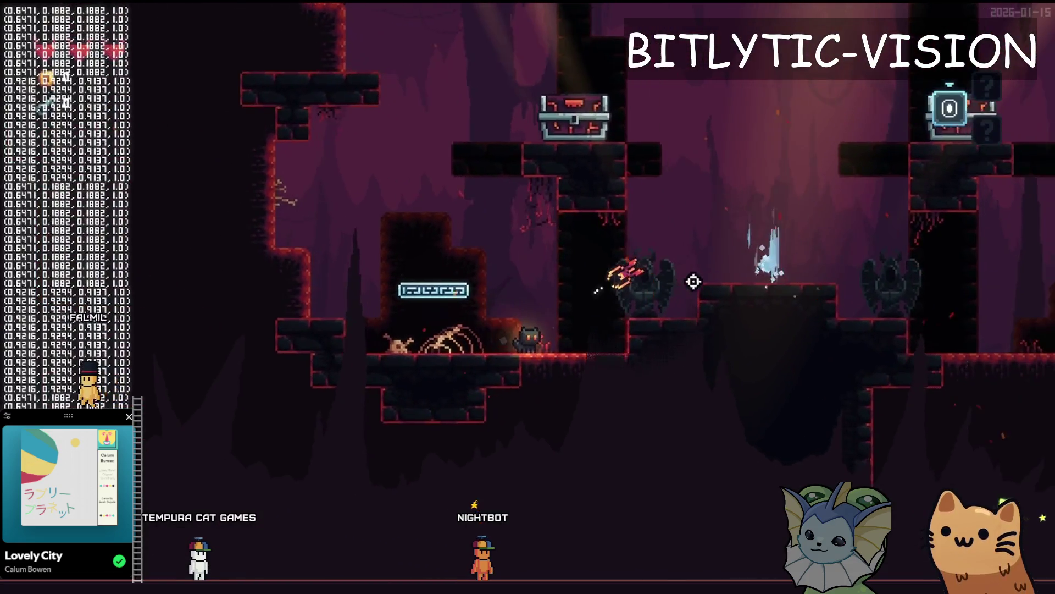
Drop the player to the lower floor, quit the playtest with F8, and select IndicatorRect
key(a)
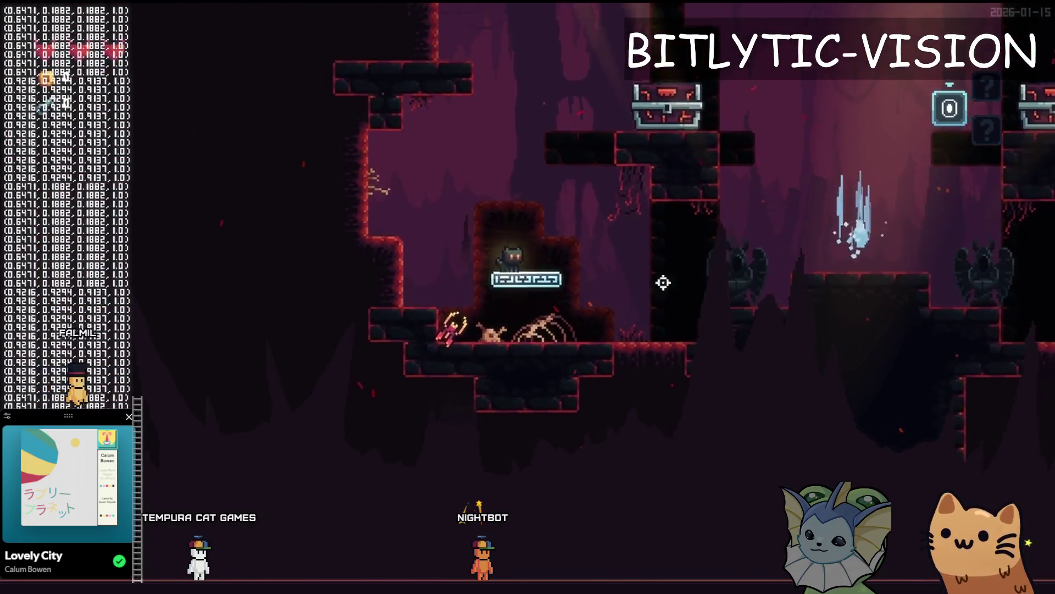
key(F8)
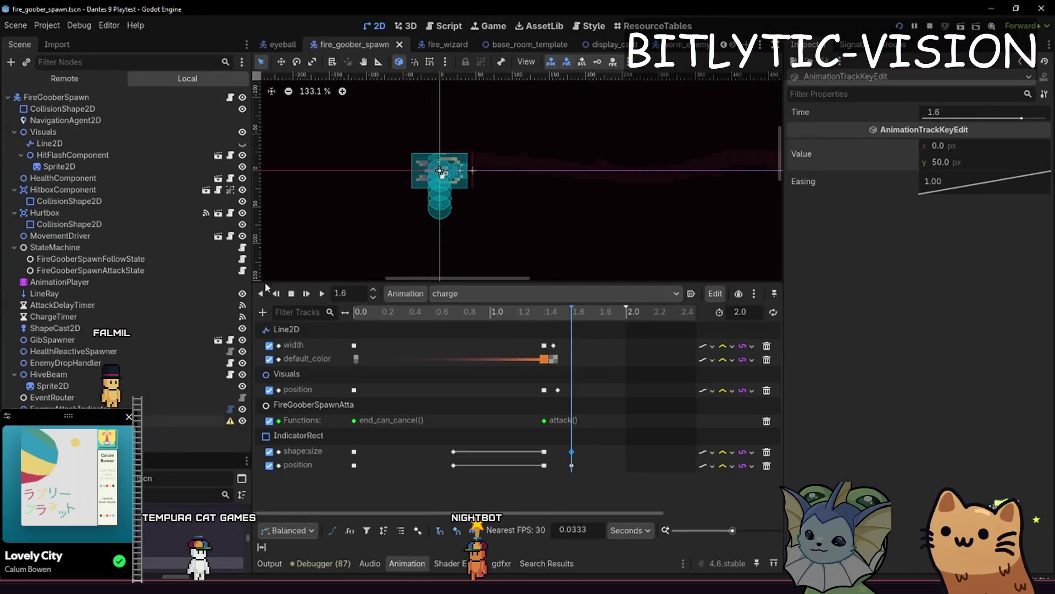
click(182, 420)
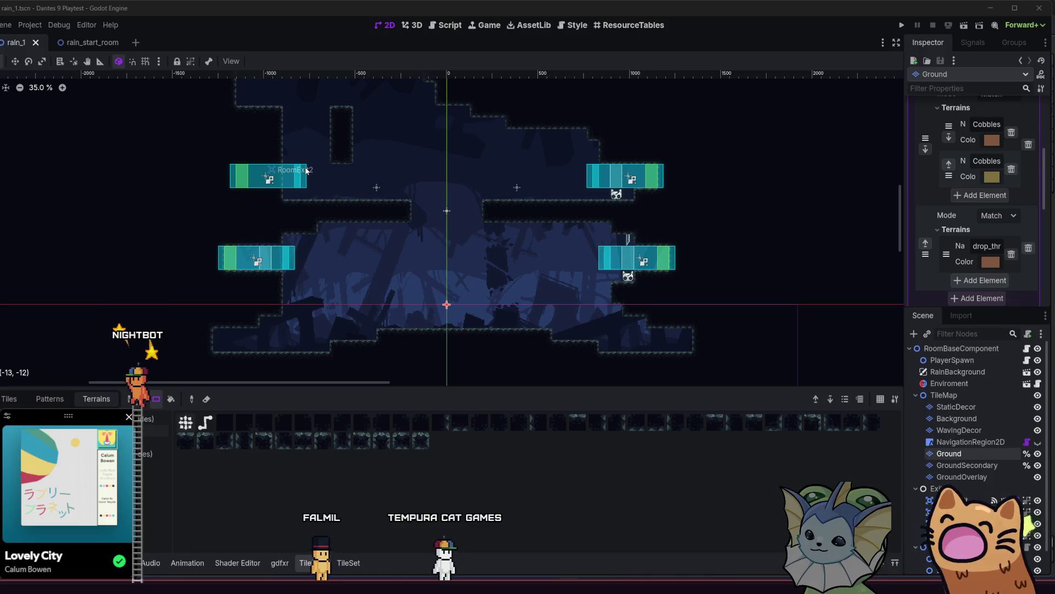
Draw a drop_thr platform across the gap beside the upper-left pillar and save
drag(282, 223, 297, 238)
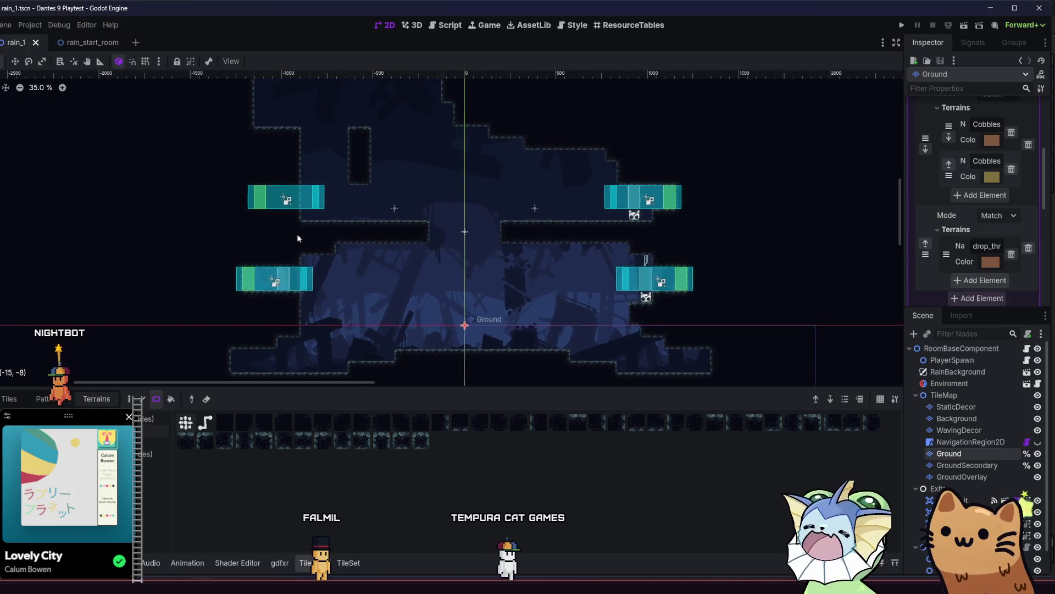
scroll(364, 143, up, 3)
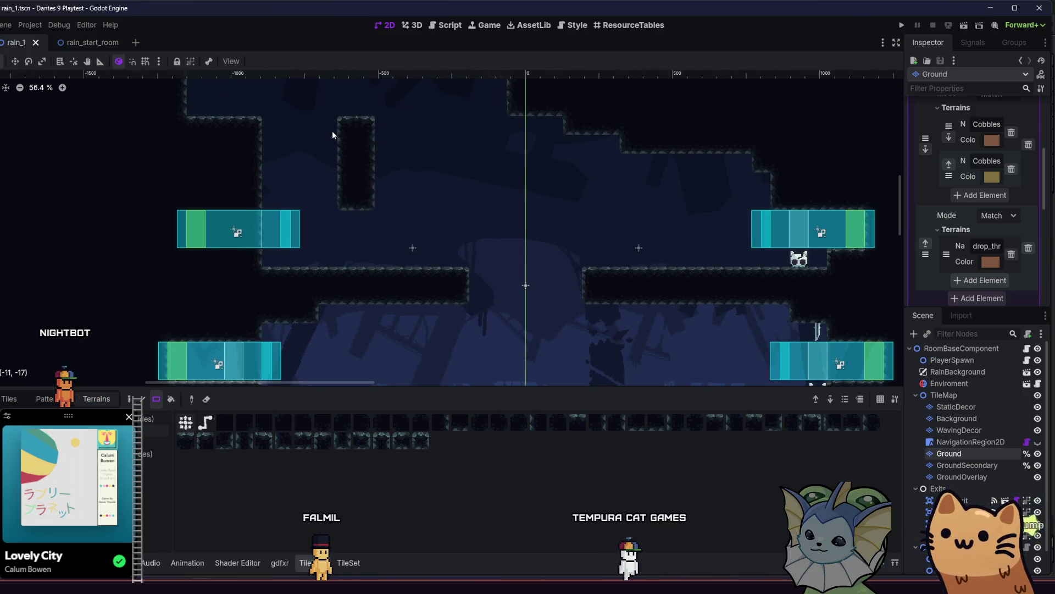
scroll(277, 208, up, 1)
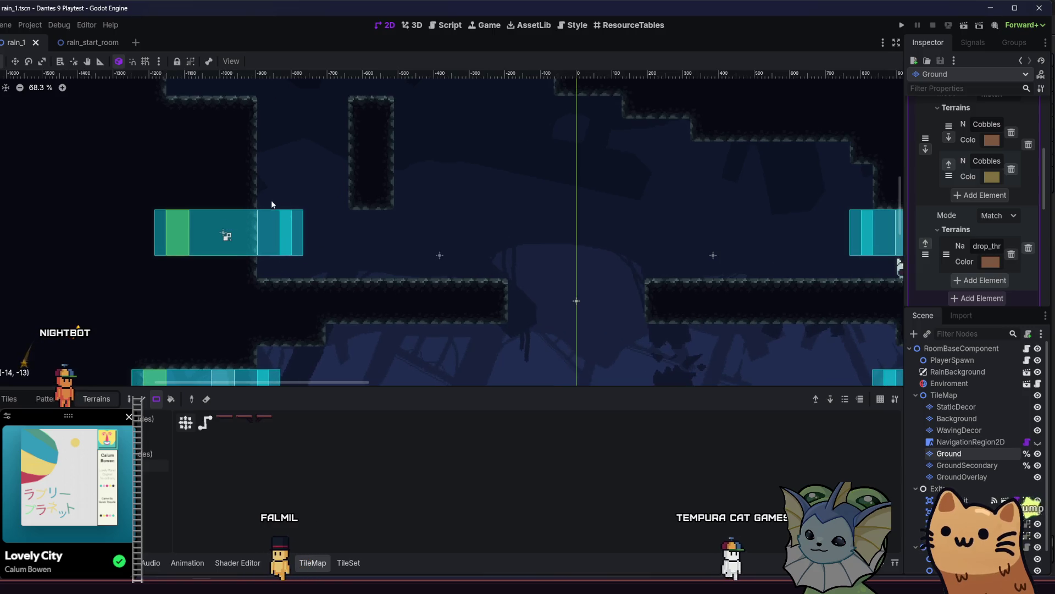
drag(272, 200, 348, 202)
scroll(250, 174, up, 2)
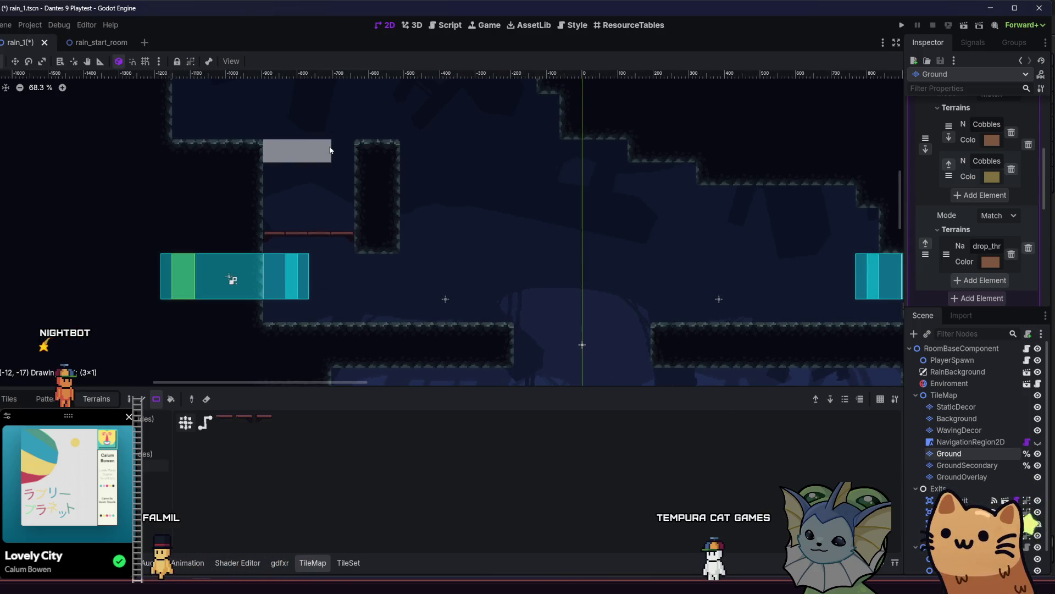
key(ctrl+s)
Bridge the central gap between the upper ledges with a drop_thr platform and save
scroll(213, 196, down, 4)
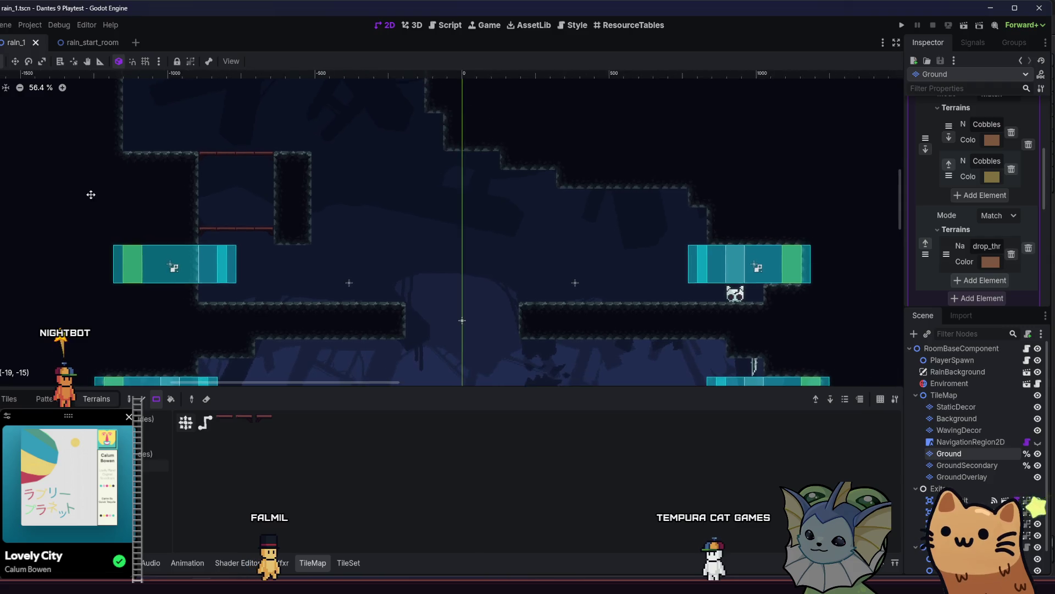
scroll(201, 222, up, 3)
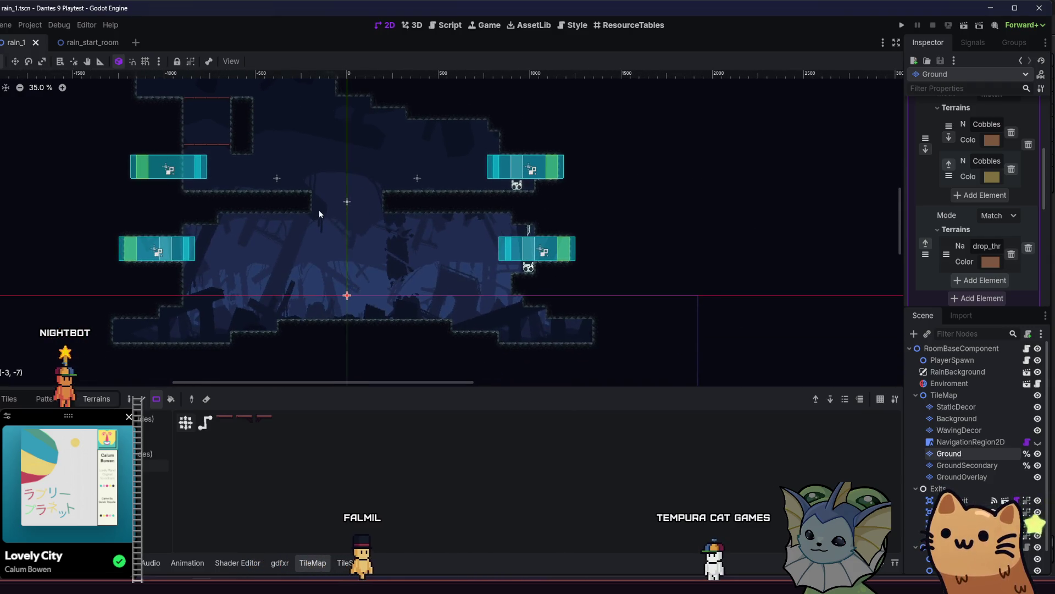
scroll(319, 209, up, 1)
drag(394, 198, 395, 198)
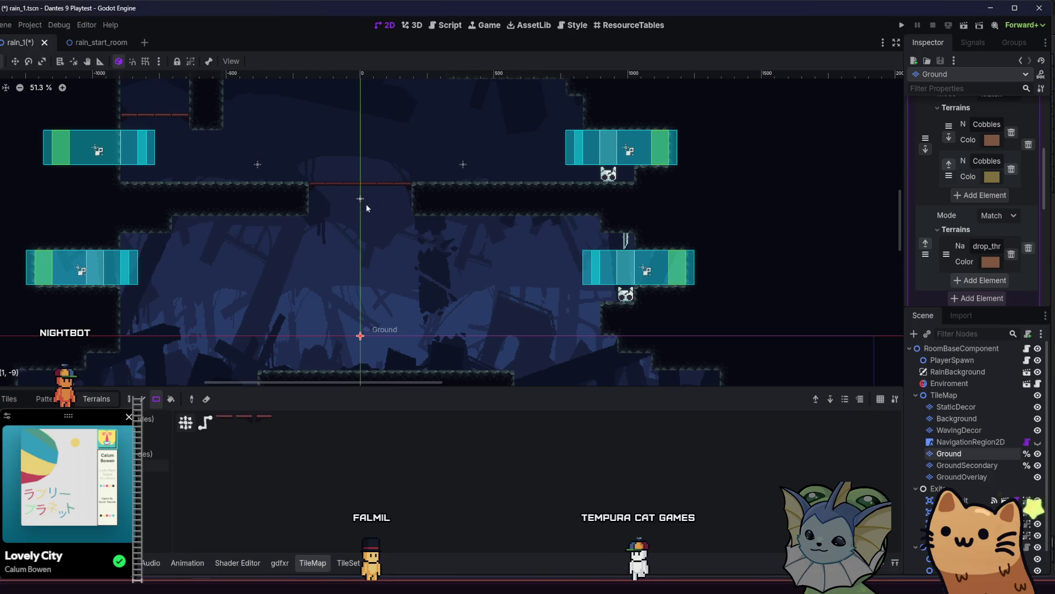
key(ctrl+s)
scroll(317, 192, up, 9)
scroll(318, 196, up, 1)
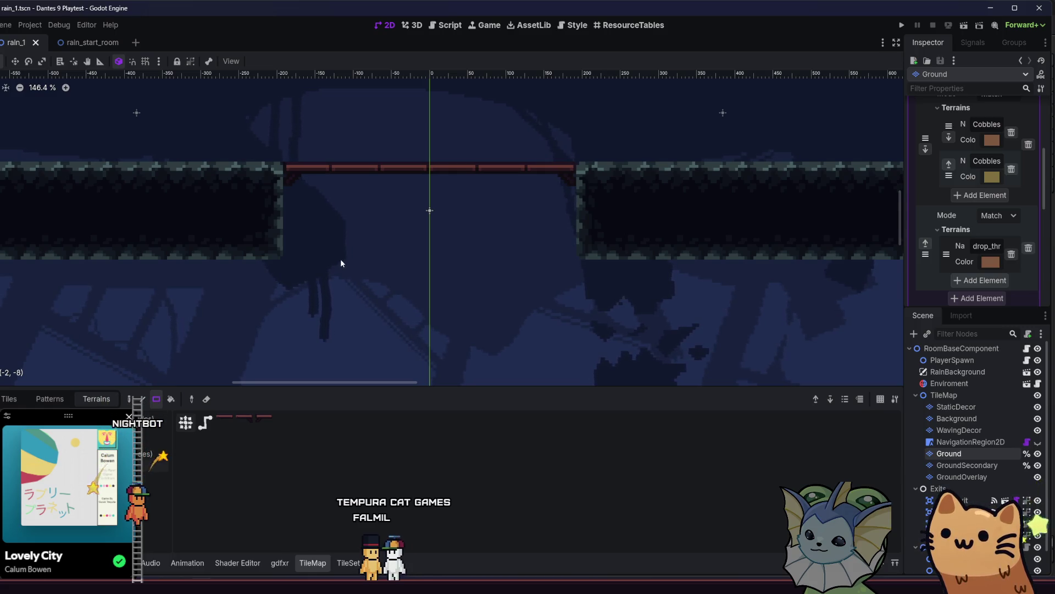
scroll(344, 261, down, 3)
mouse_move(346, 260)
mouse_down()
mouse_move(378, 315)
mouse_move(305, 249)
mouse_up()
scroll(388, 318, down, 5)
drag(330, 300, 430, 281)
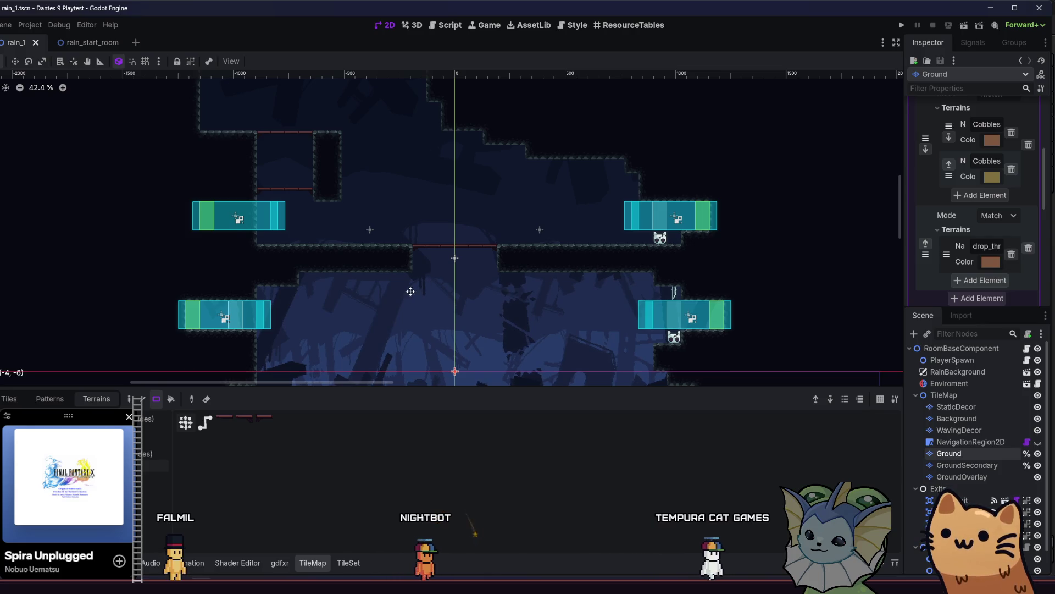
Show the lamppost Scene Collection Source in the TileSet panel and start adding a new scene
scroll(402, 258, down, 2)
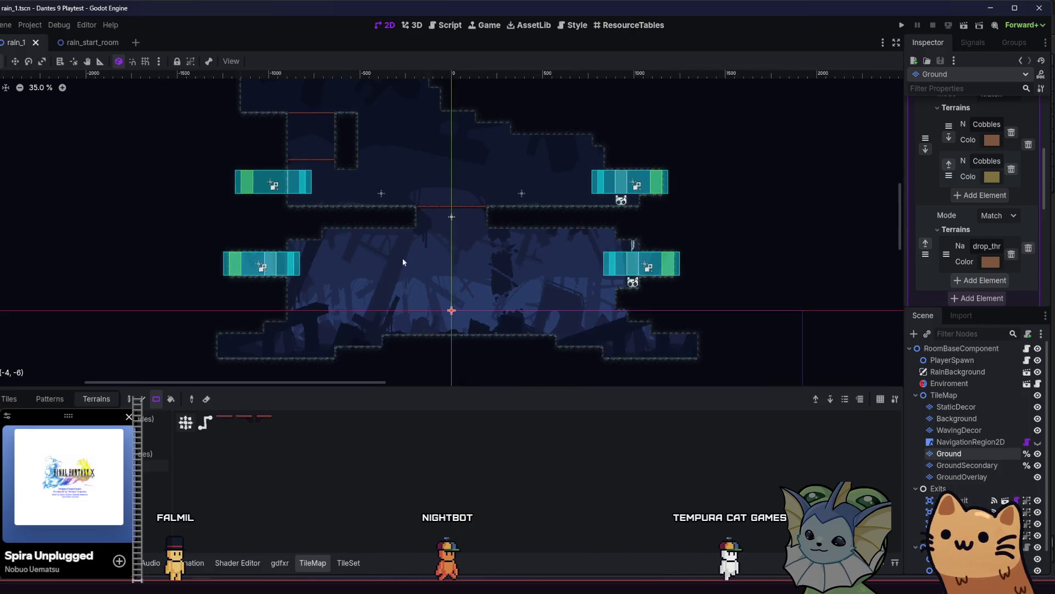
click(8, 398)
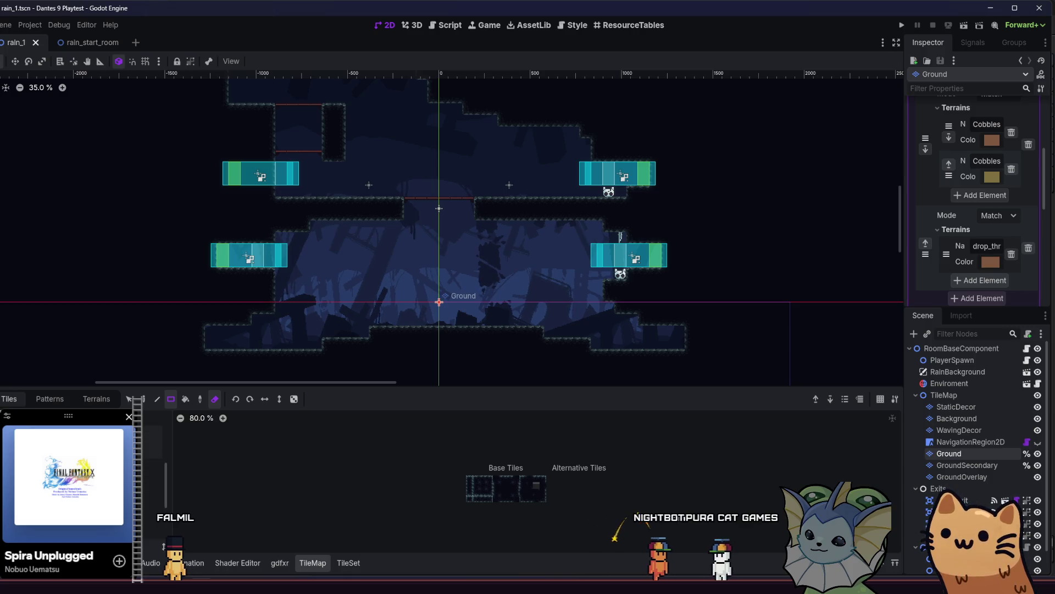
click(151, 426)
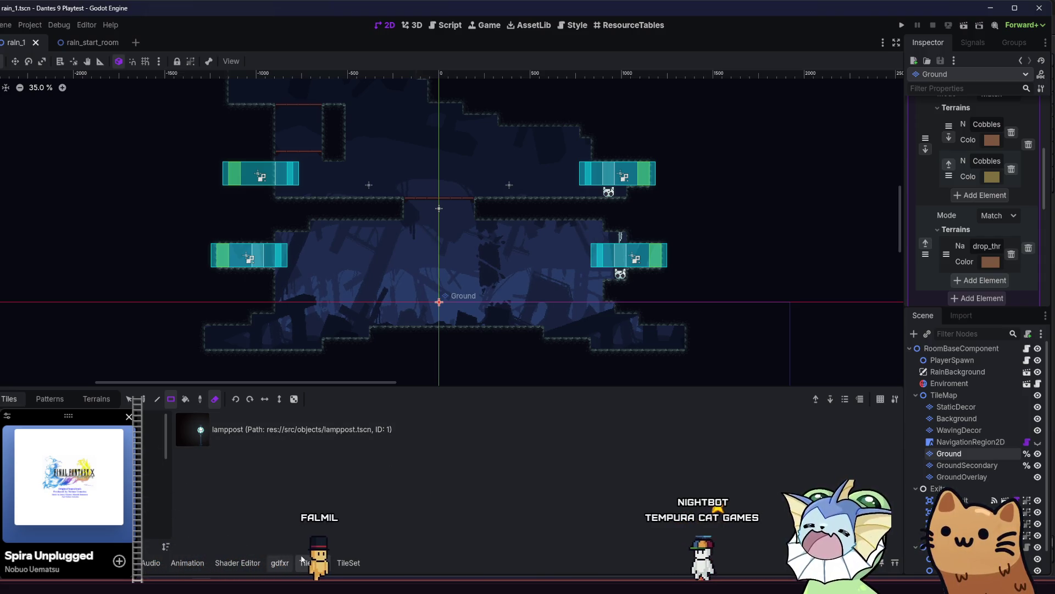
click(348, 562)
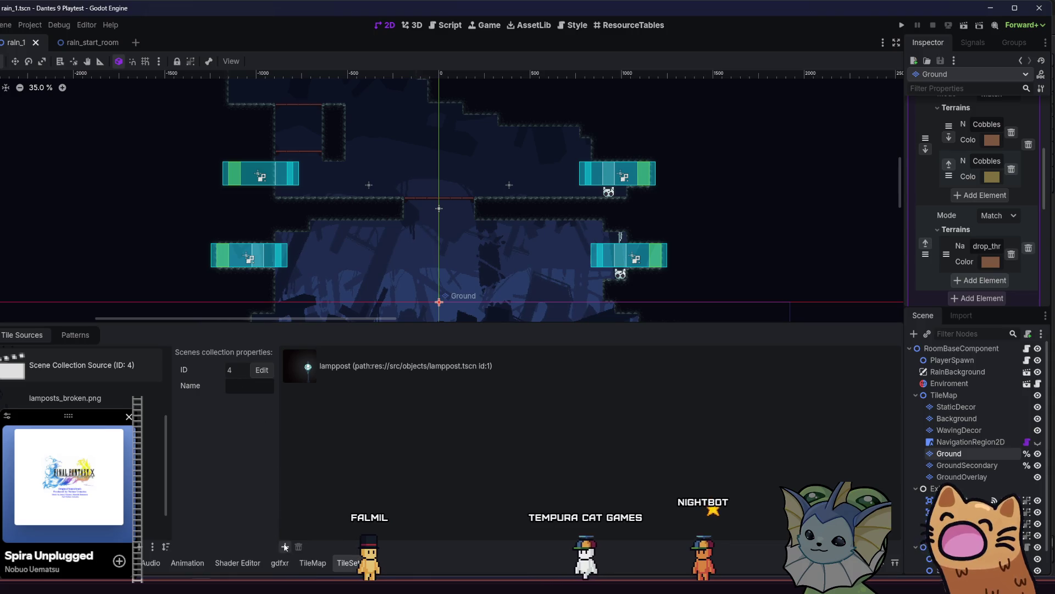
click(285, 546)
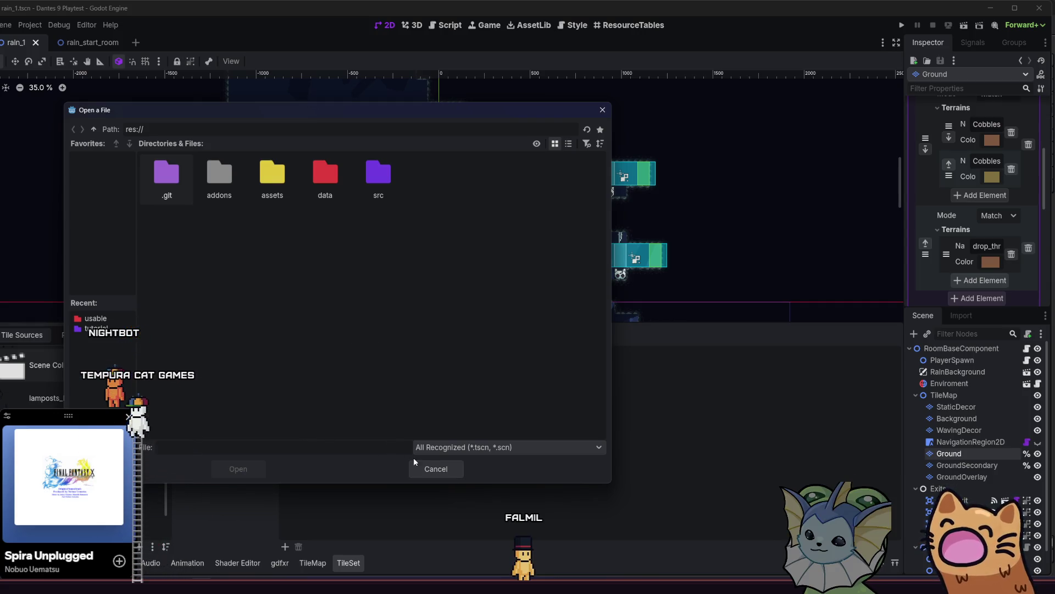
Add res://src/objects/jump_pad.tscn to the Scene Collection Source as scene tile 2
click(434, 468)
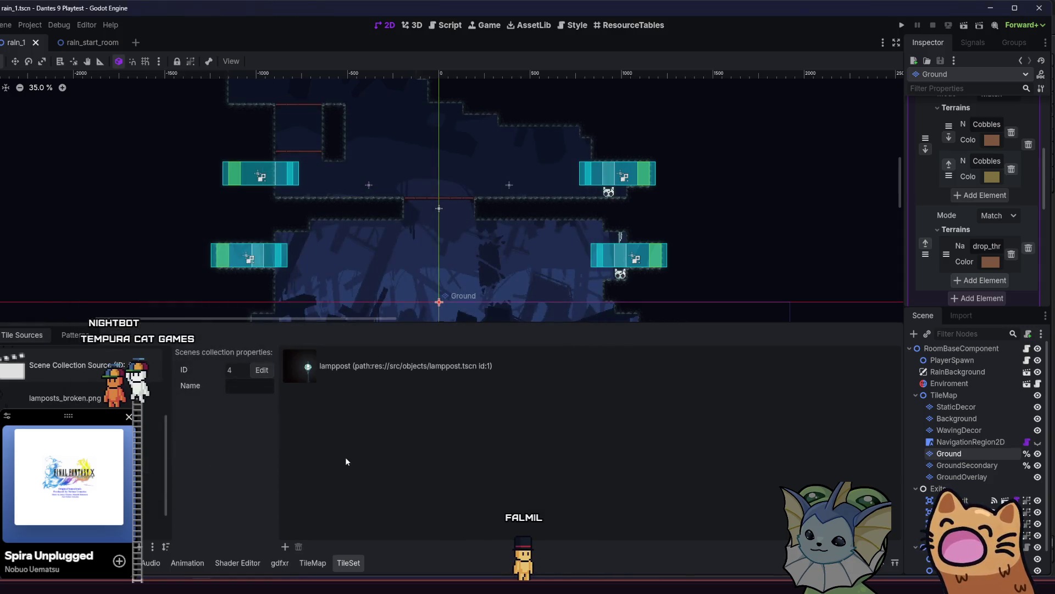
click(284, 547)
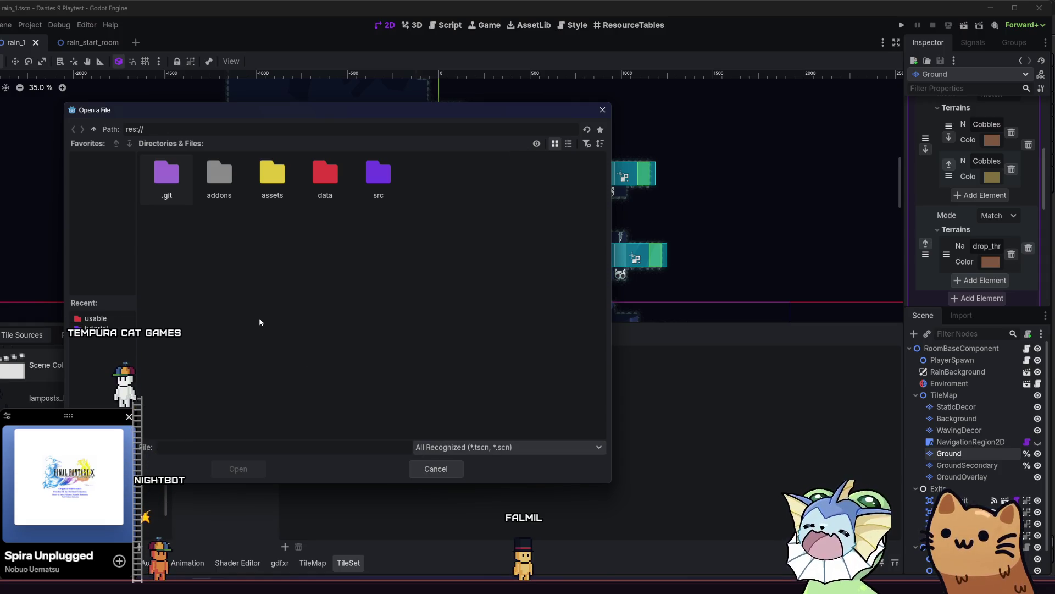
double_click(364, 183)
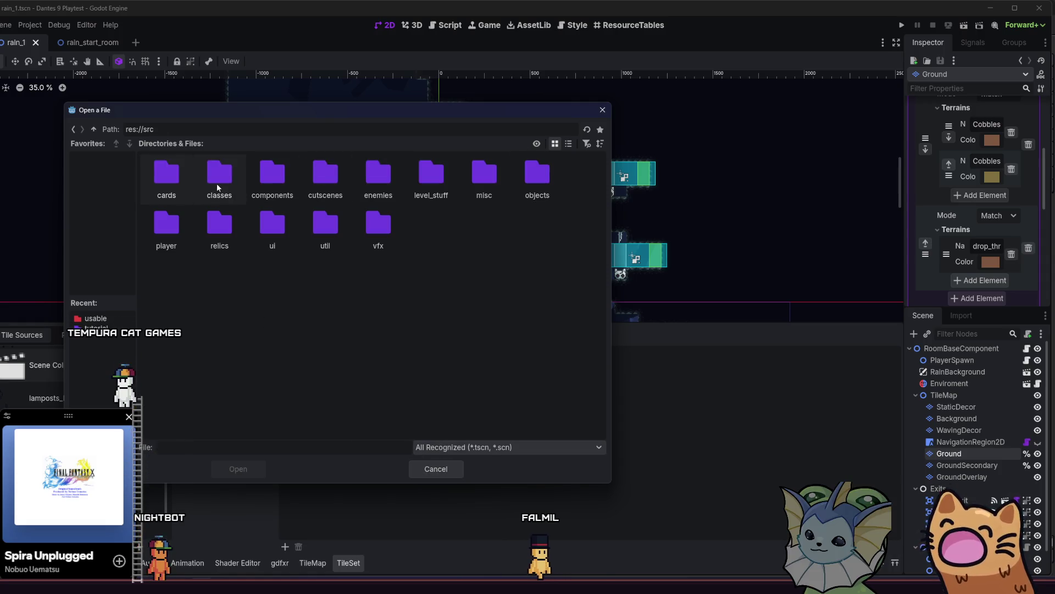
double_click(445, 193)
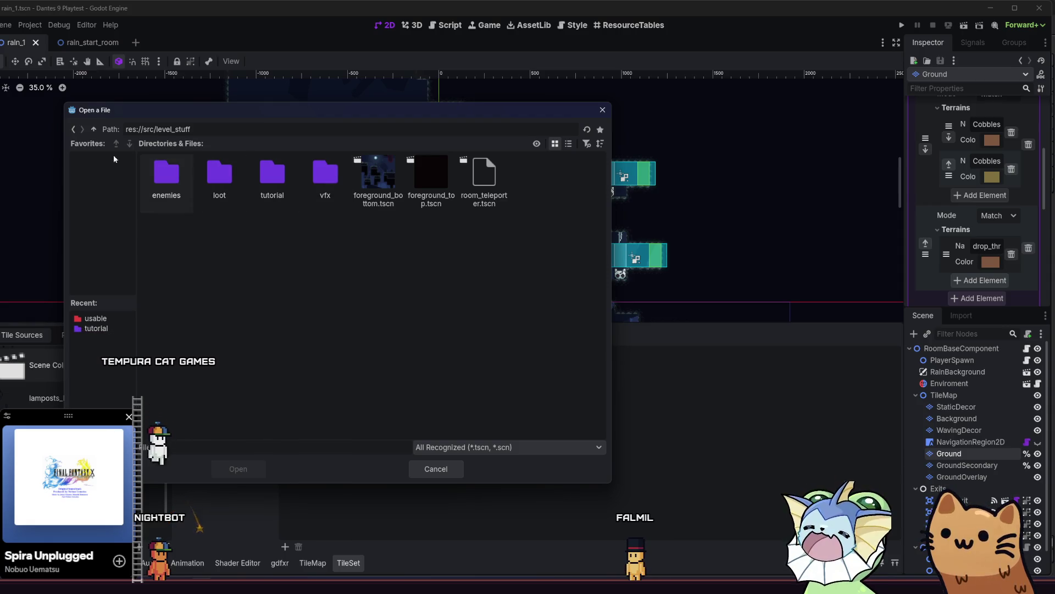
click(94, 129)
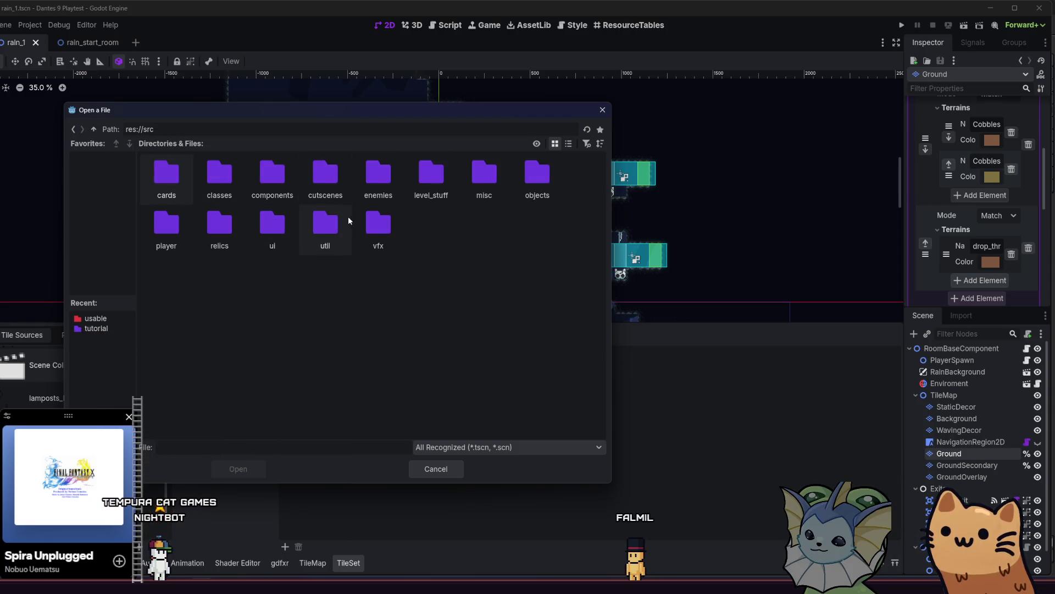
double_click(528, 190)
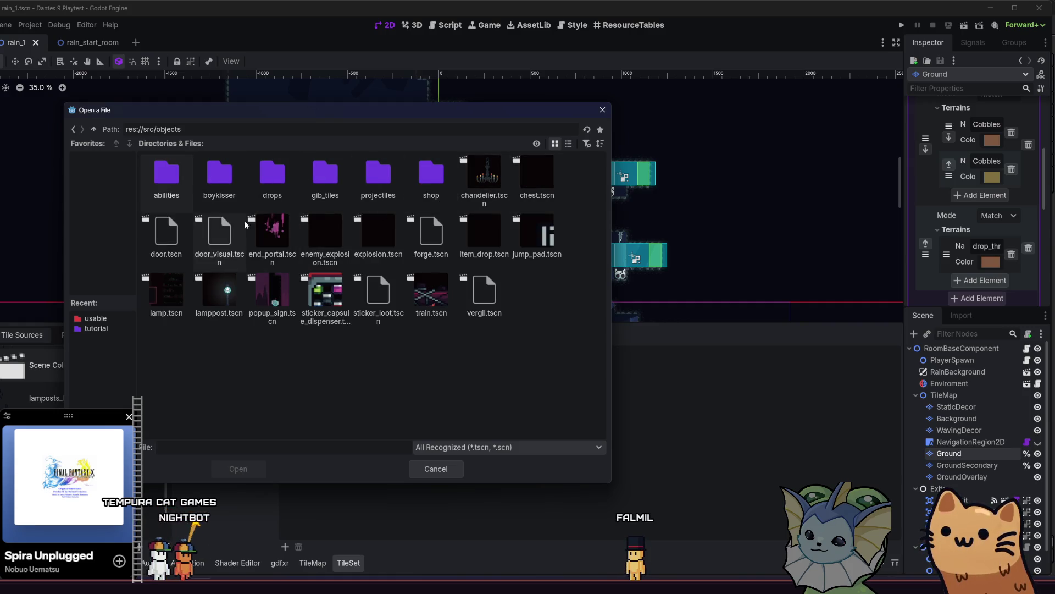
click(537, 236)
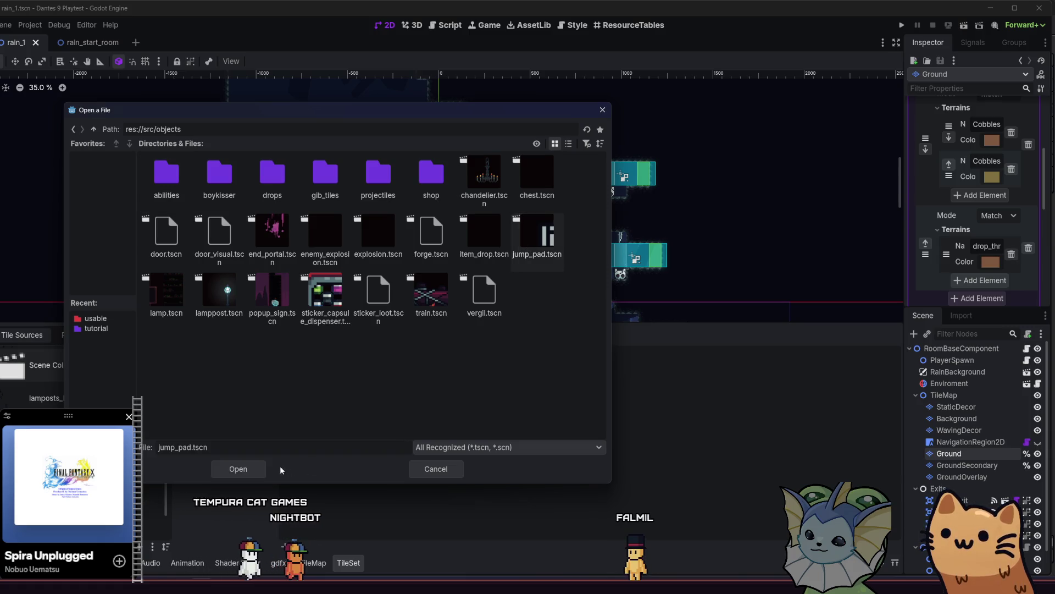
click(256, 466)
scroll(307, 227, up, 3)
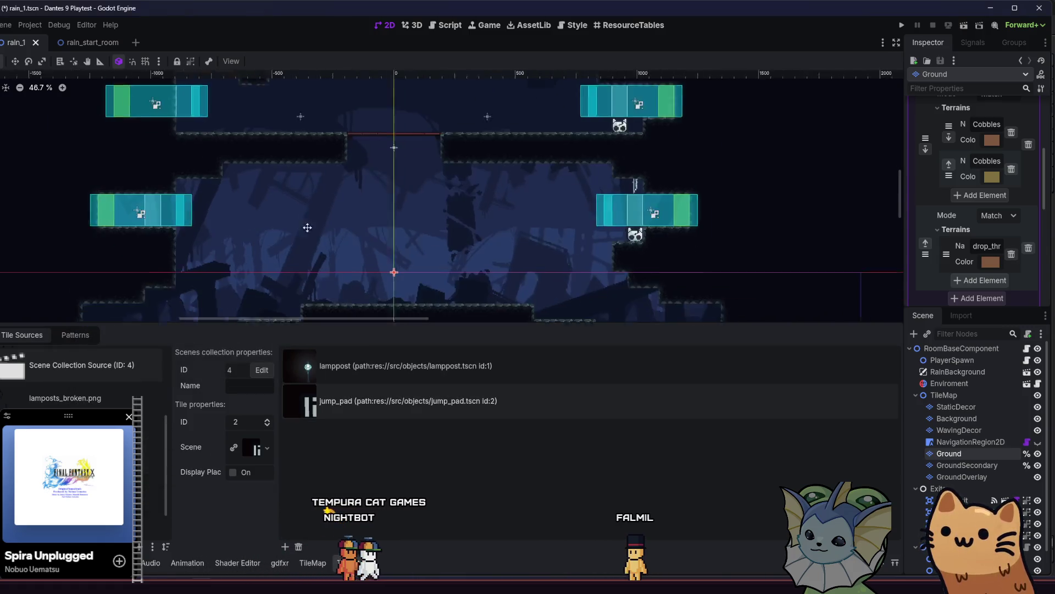
Place the jump_pad scene tile on the lower central floor and save the level
scroll(307, 227, up, 3)
scroll(352, 249, up, 3)
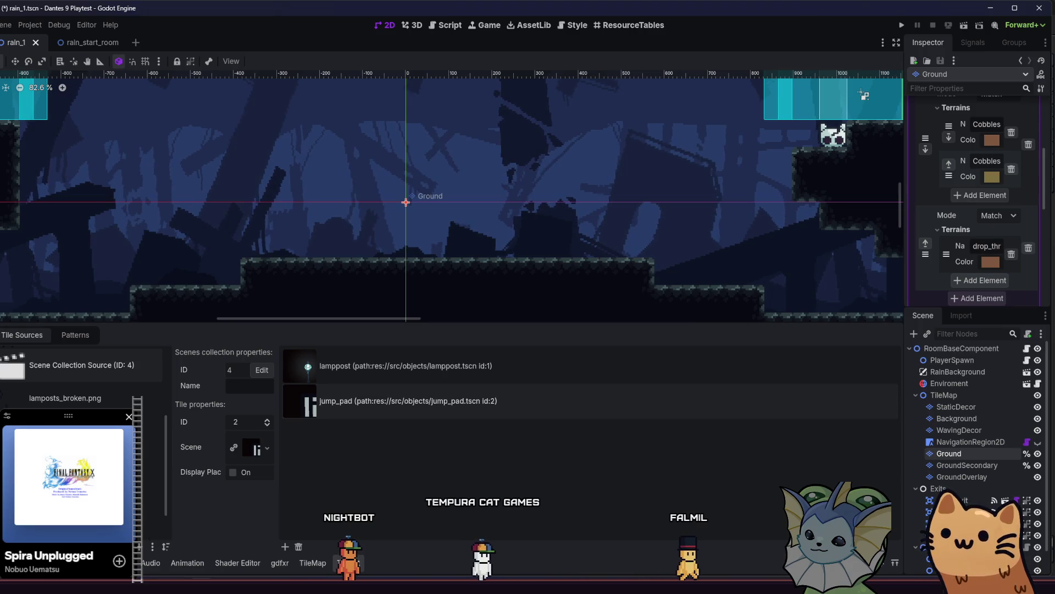
click(312, 562)
click(344, 562)
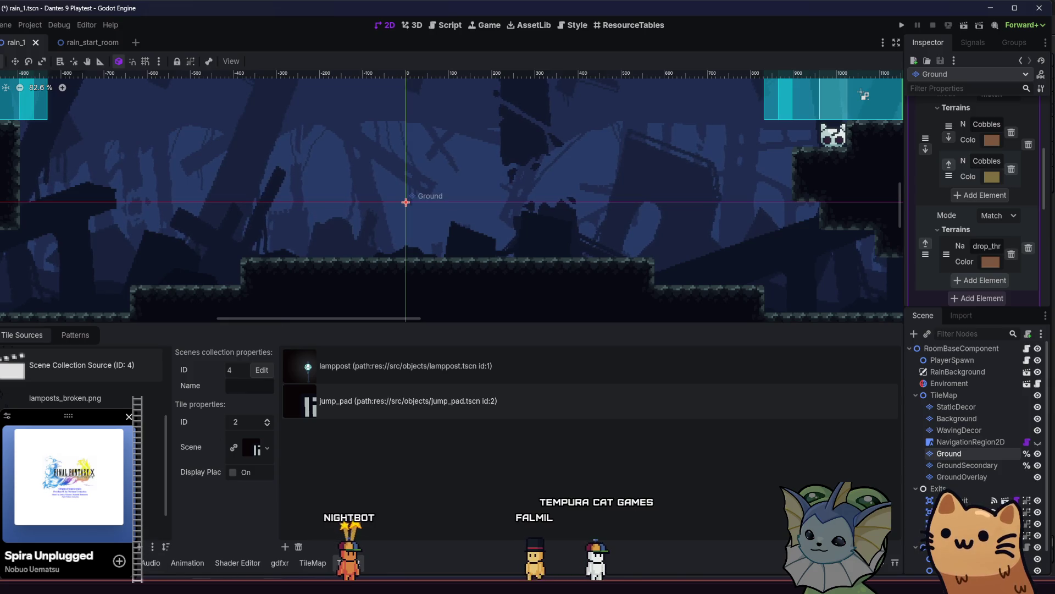
click(306, 563)
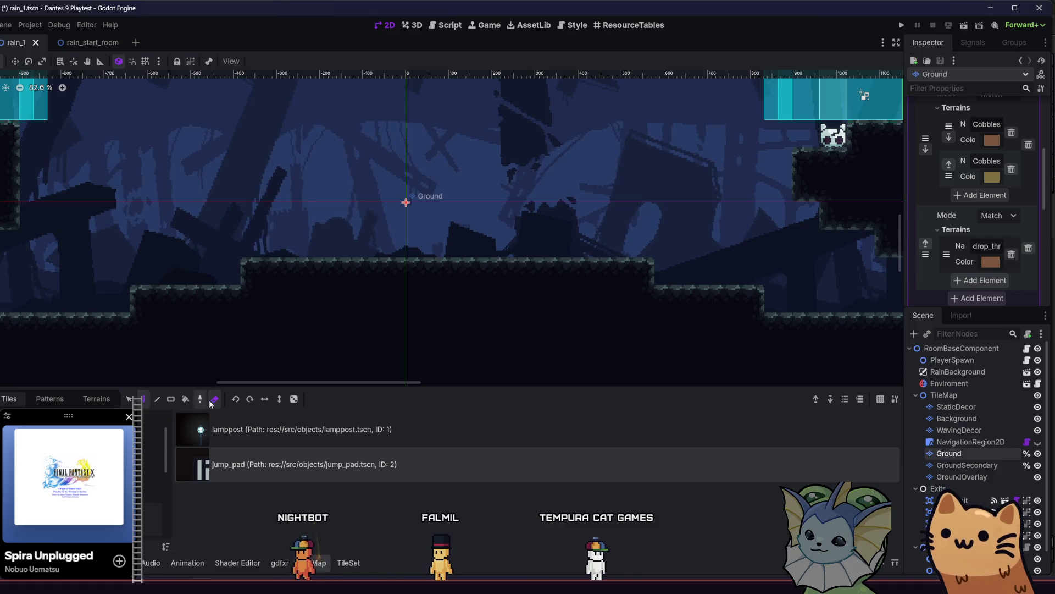
scroll(331, 233, up, 3)
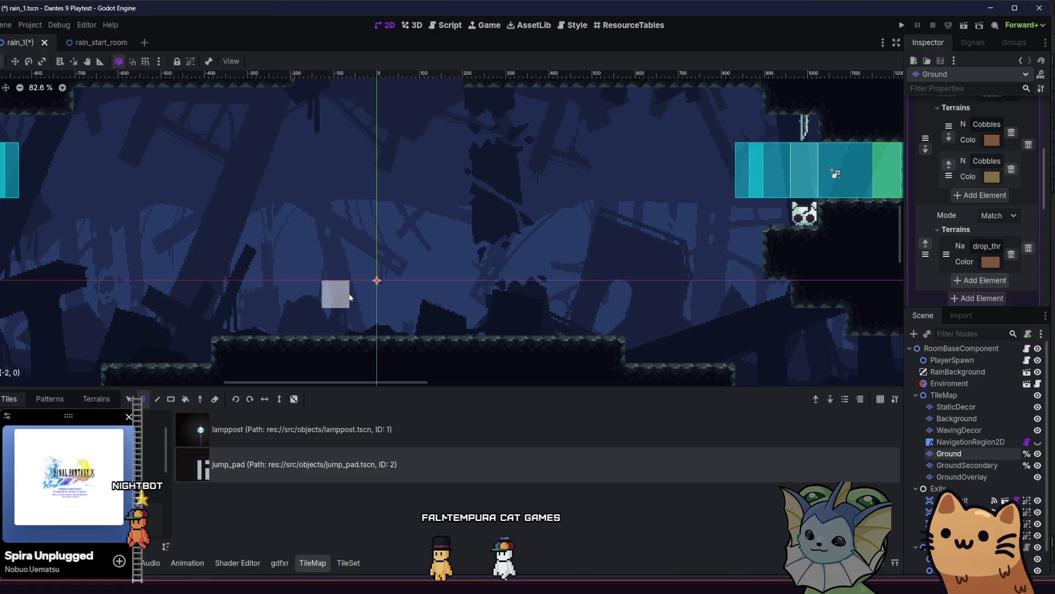
scroll(347, 291, down, 2)
key(ctrl+s)
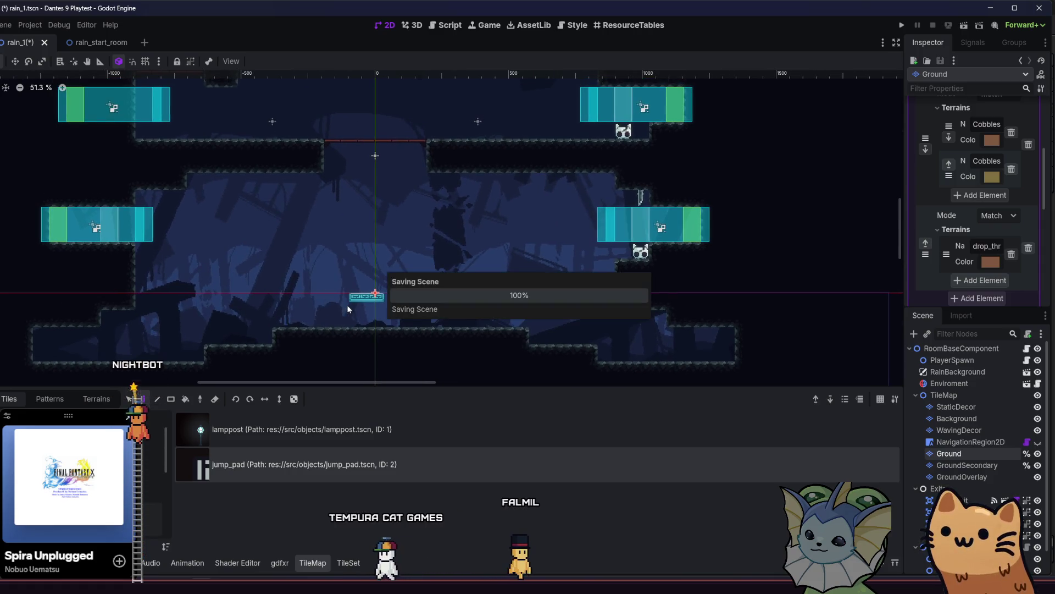
Move across the level and bring up terrain painting in the TileMap panel
scroll(385, 291, up, 2)
scroll(385, 291, down, 2)
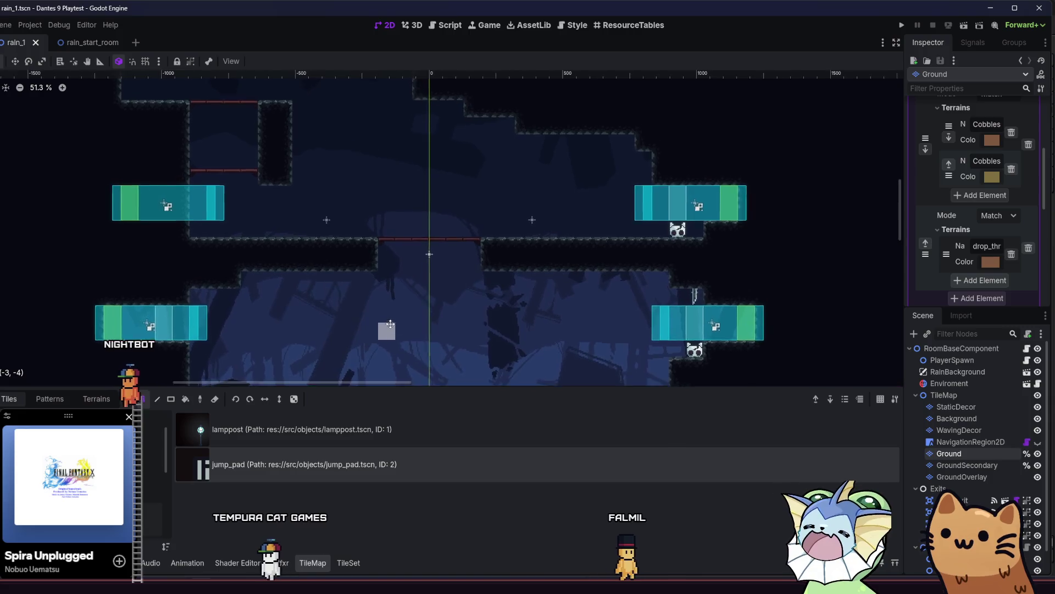
scroll(362, 308, down, 3)
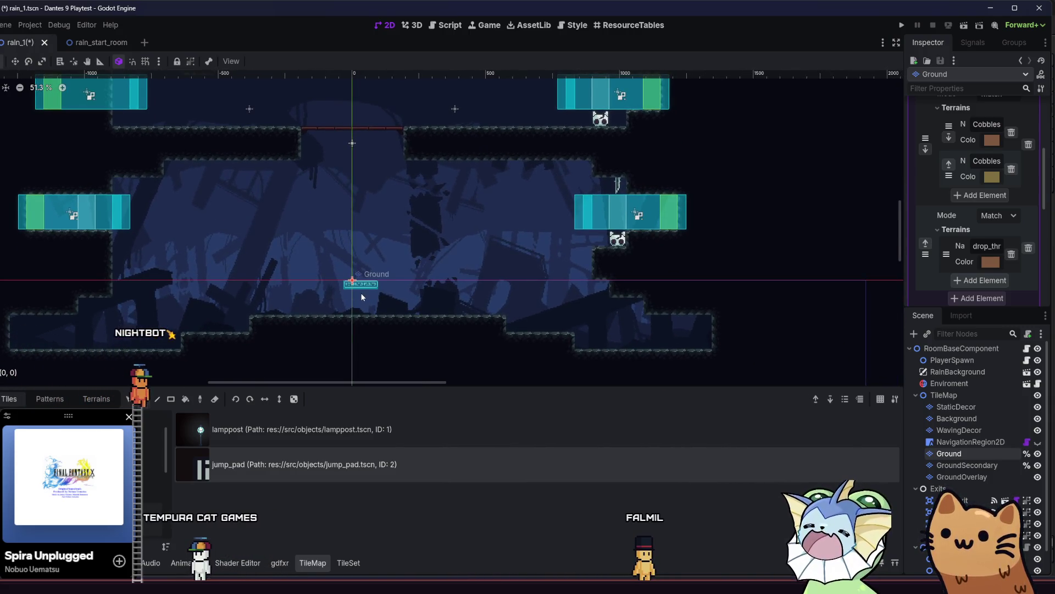
scroll(275, 305, right, 1)
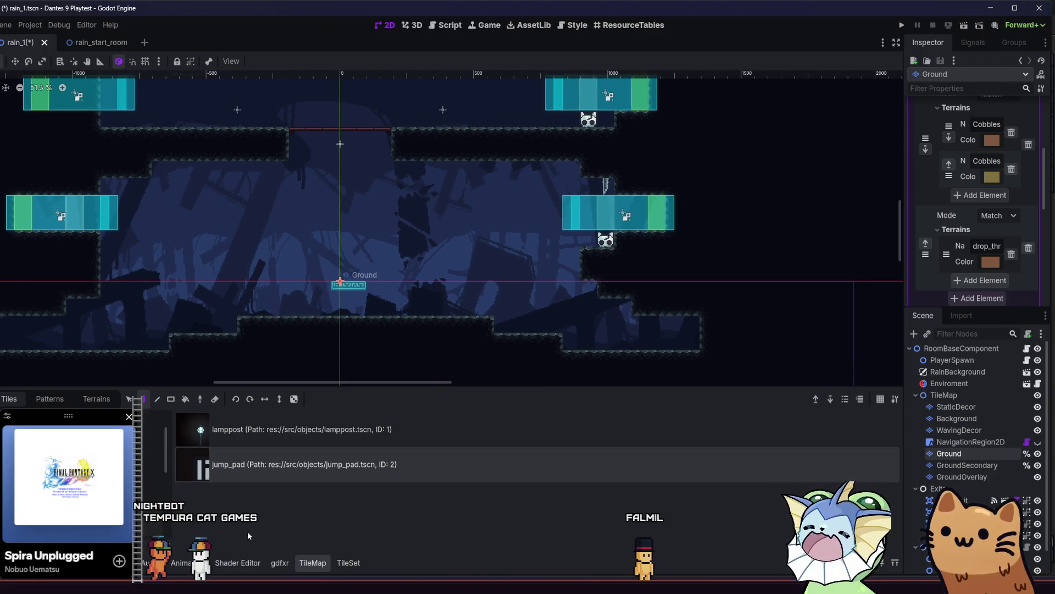
click(110, 400)
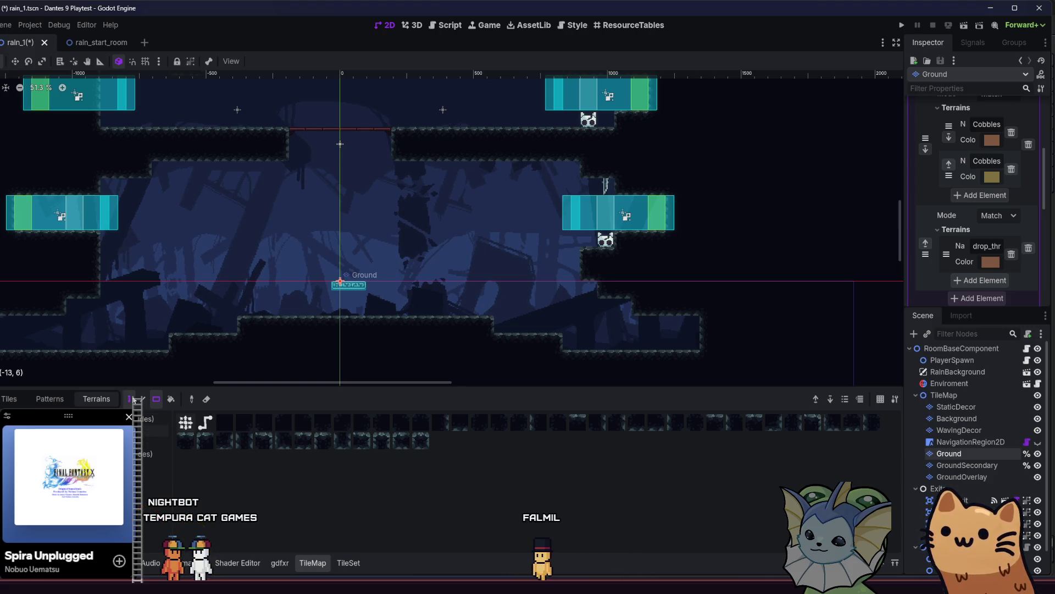
Paint a ground tile into the cave wall below the right mid-height ledge
key(ctrl+s)
scroll(203, 214, up, 2)
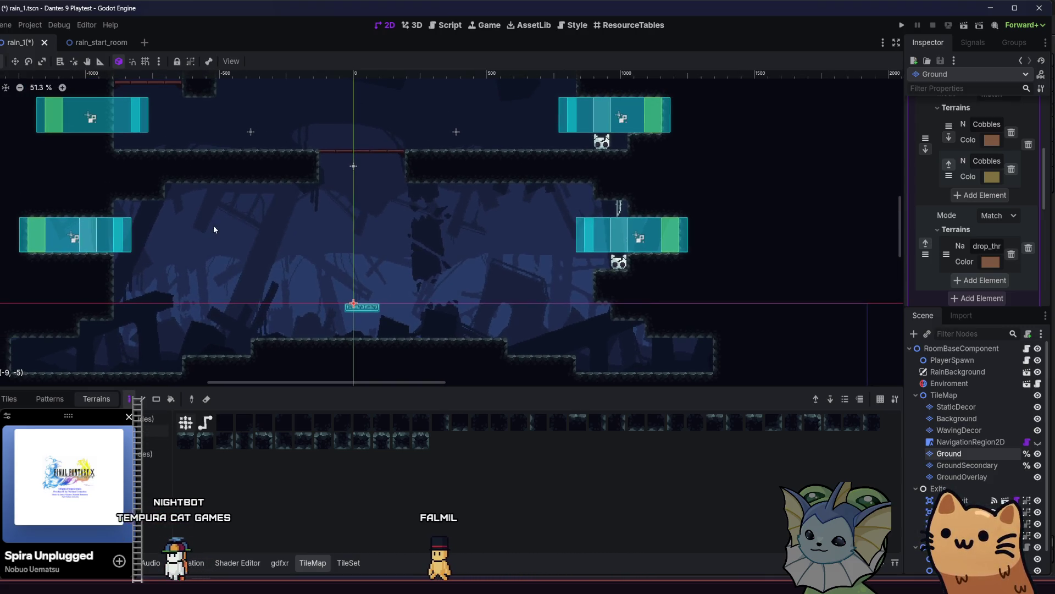
scroll(228, 244, right, 2)
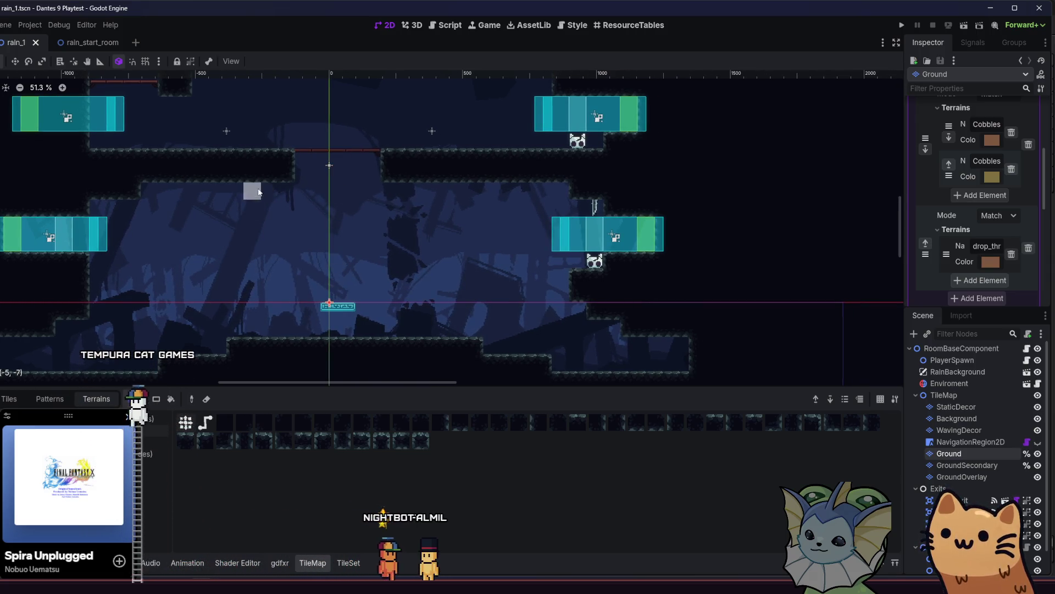
scroll(295, 184, up, 1)
scroll(294, 183, left, 1)
click(295, 183)
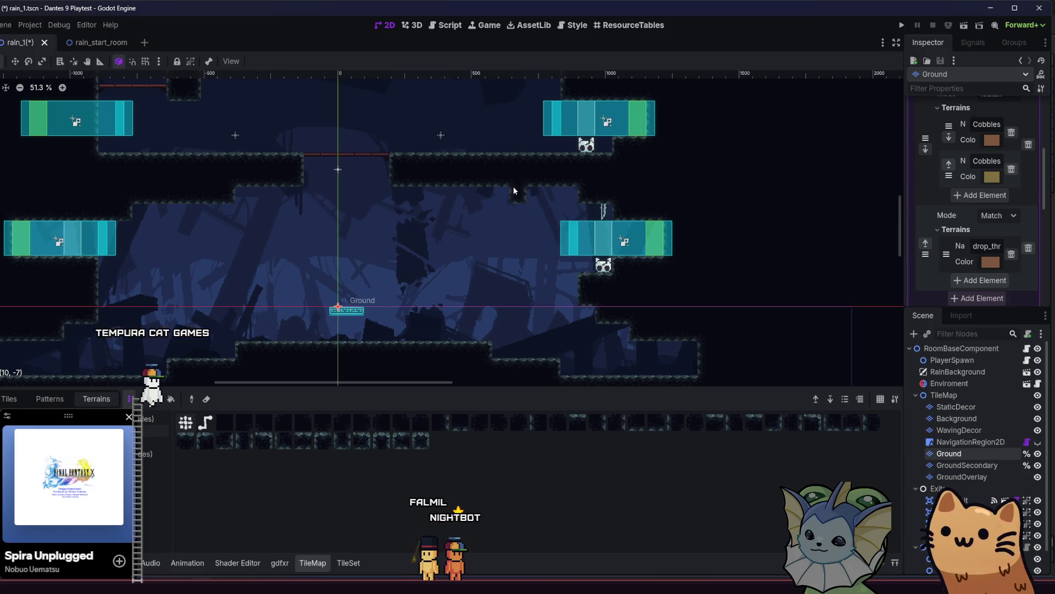
Save the level and select the left room exit
scroll(569, 214, down, 1)
scroll(568, 214, left, 1)
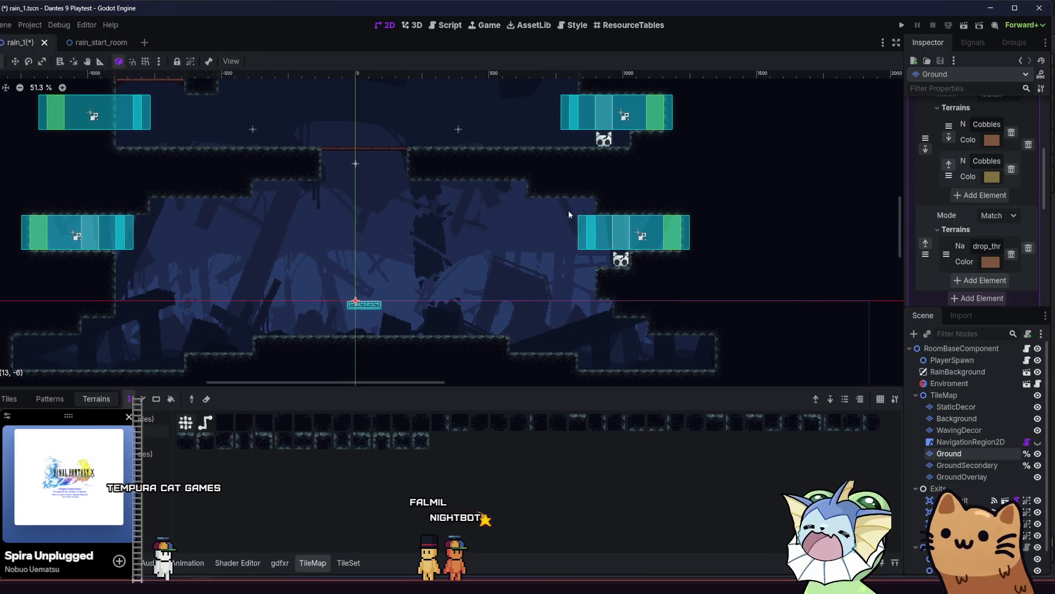
scroll(395, 189, left, 1)
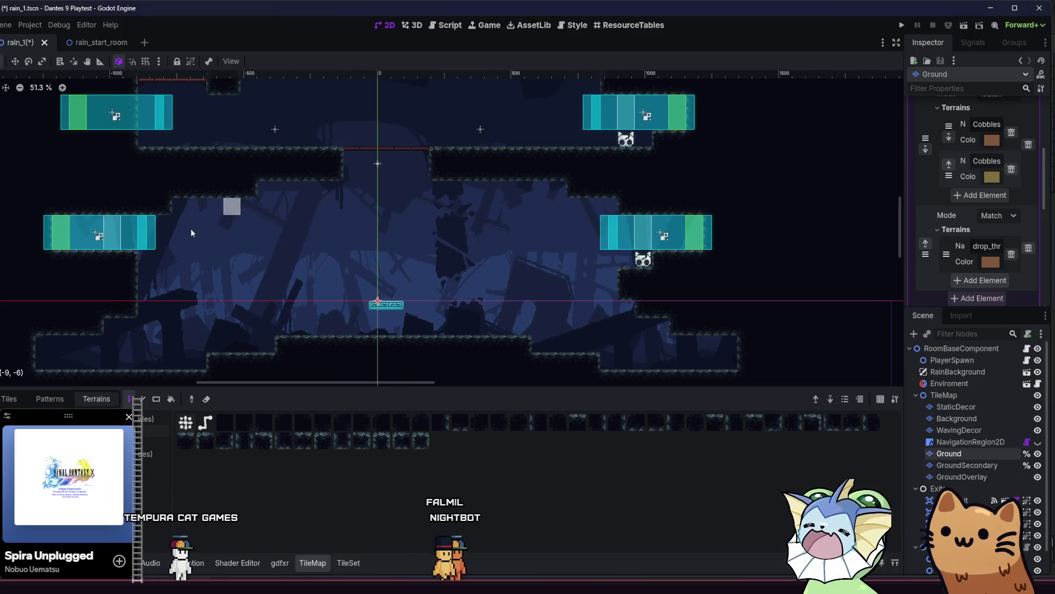
scroll(190, 228, down, 1)
scroll(191, 229, left, 1)
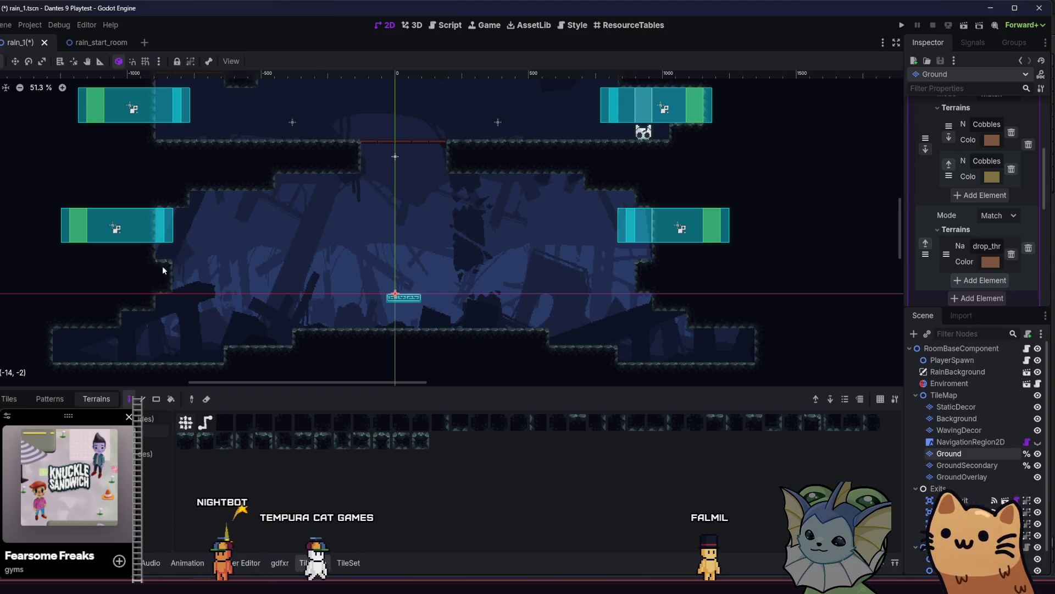
key(ctrl+s)
scroll(162, 270, left, 3)
scroll(170, 259, down, 1)
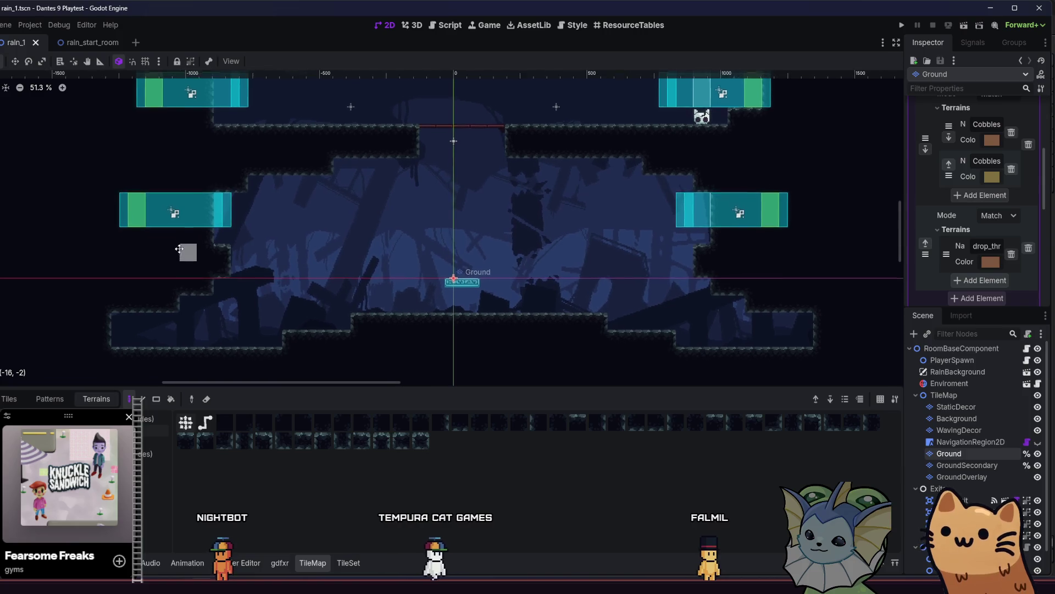
scroll(363, 292, down, 2)
click(456, 255)
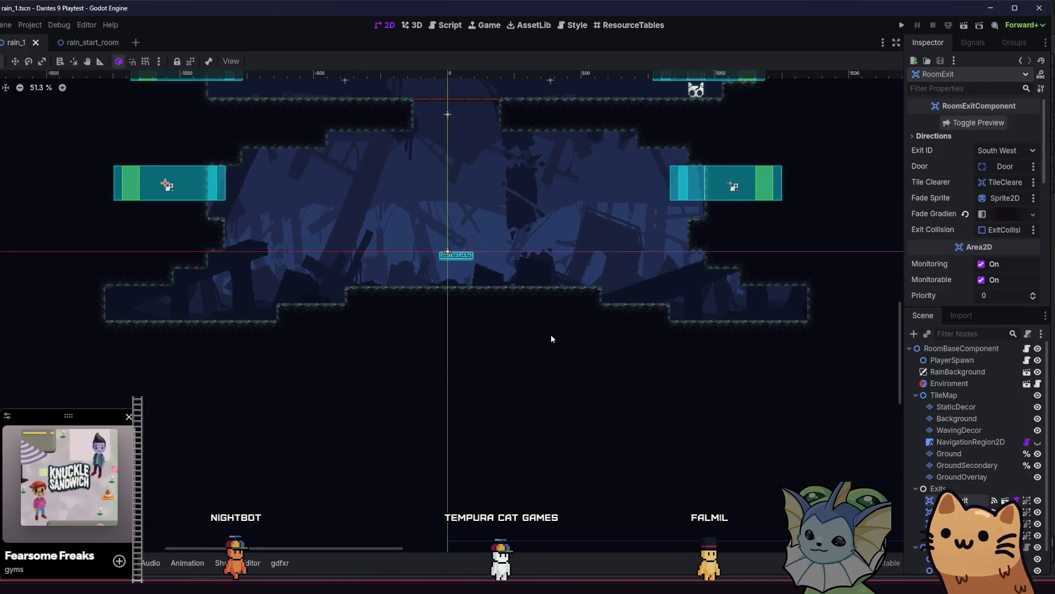
Turn on grid snapping and move the left room exit down to the lower floor's left edge
drag(84, 182, 83, 324)
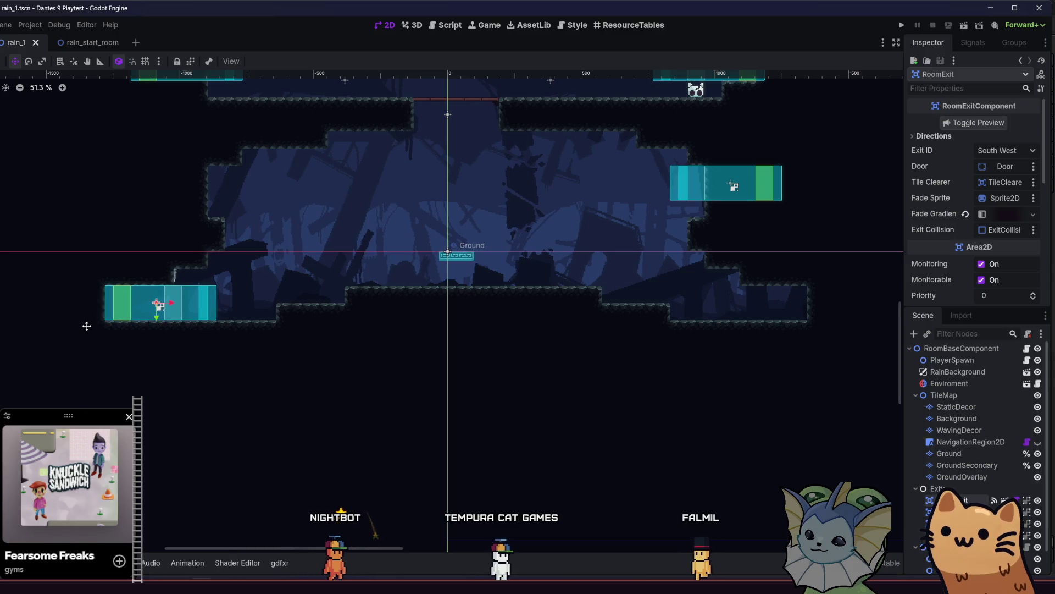
scroll(101, 275, up, 1)
key(shift+g)
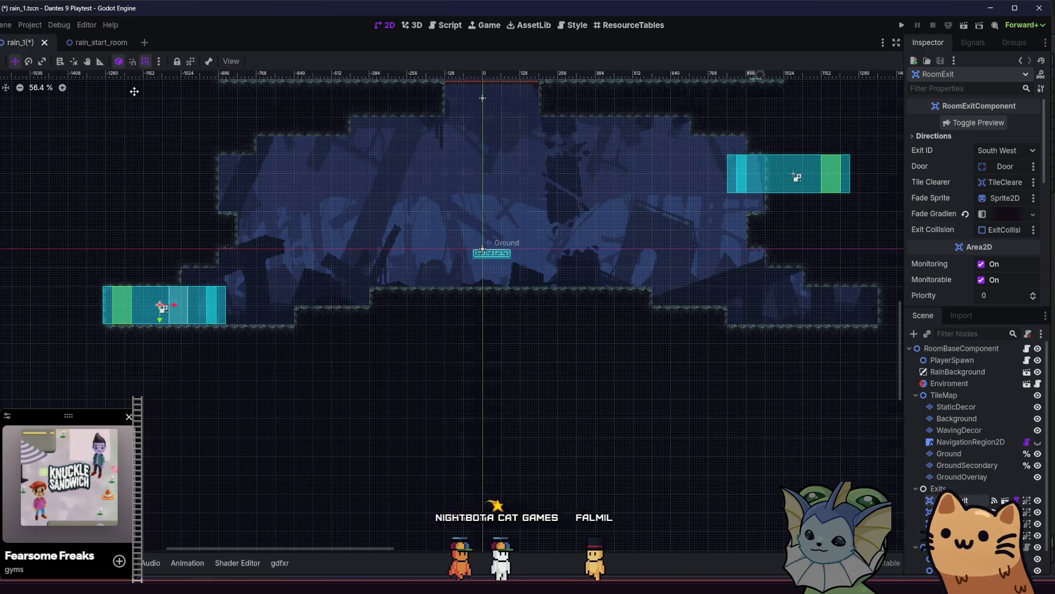
scroll(126, 308, up, 5)
drag(115, 277, 111, 278)
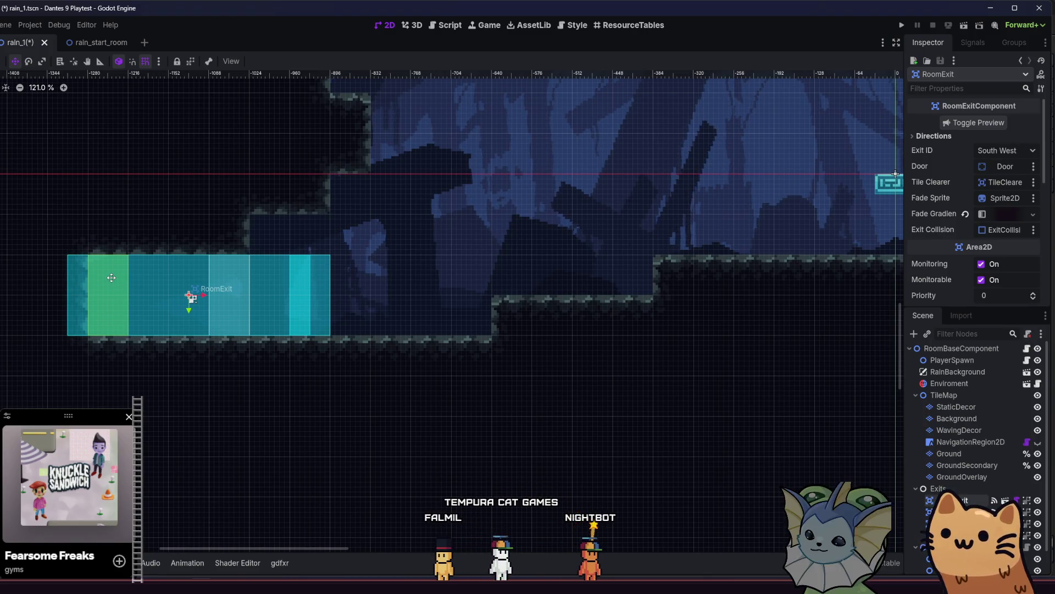
drag(111, 278, 69, 277)
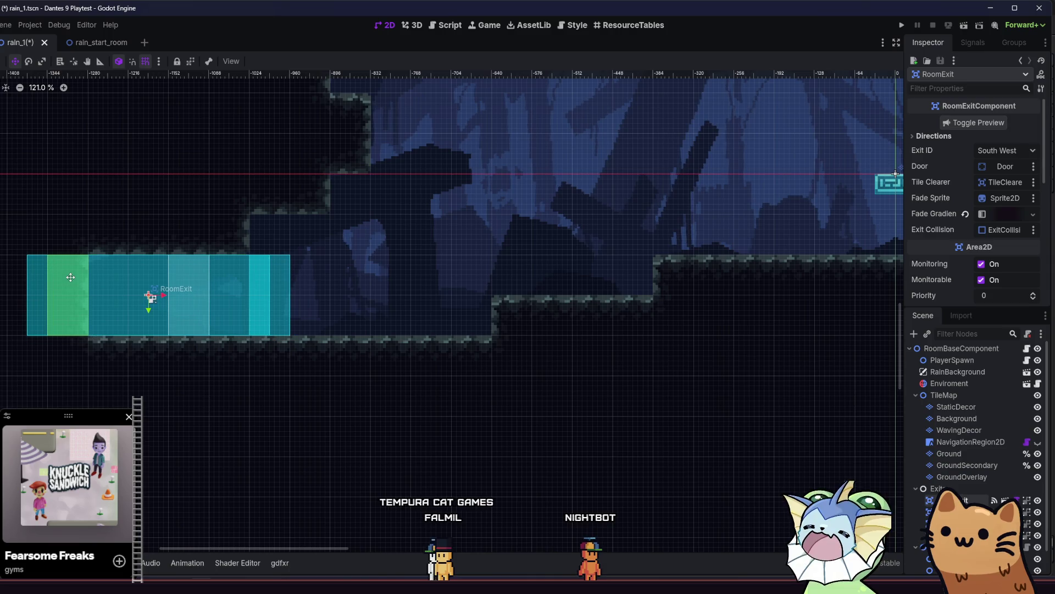
scroll(180, 251, down, 4)
Bring the upper-left exit into view and save the level
drag(583, 207, 279, 227)
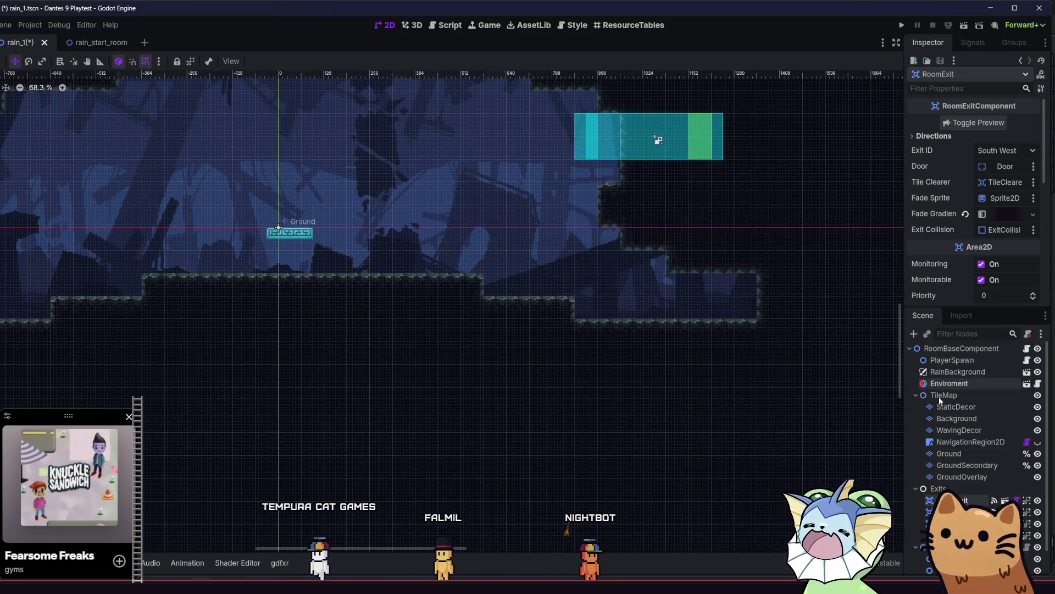
scroll(704, 352, down, 3)
mouse_move(192, 110)
mouse_down()
mouse_move(315, 247)
mouse_move(371, 357)
mouse_move(250, 211)
mouse_move(273, 199)
mouse_move(254, 195)
mouse_up()
scroll(372, 357, up, 3)
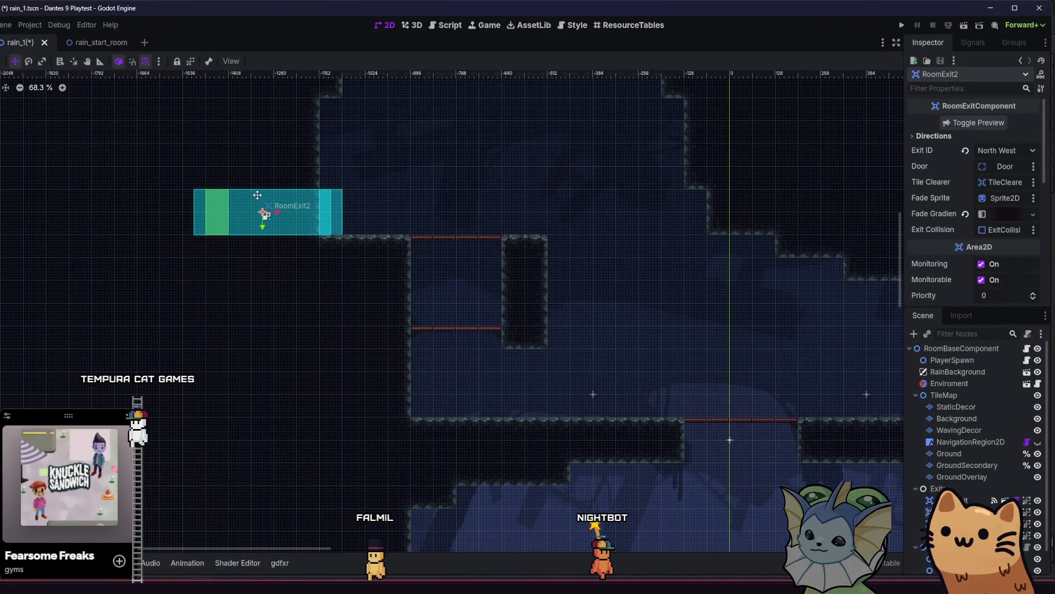
scroll(261, 218, down, 3)
key(ctrl+s)
Nudge RoomExit3 into place and drop RoomExit4 to the lower right ledge, then save
scroll(772, 394, down, 2)
scroll(737, 387, up, 3)
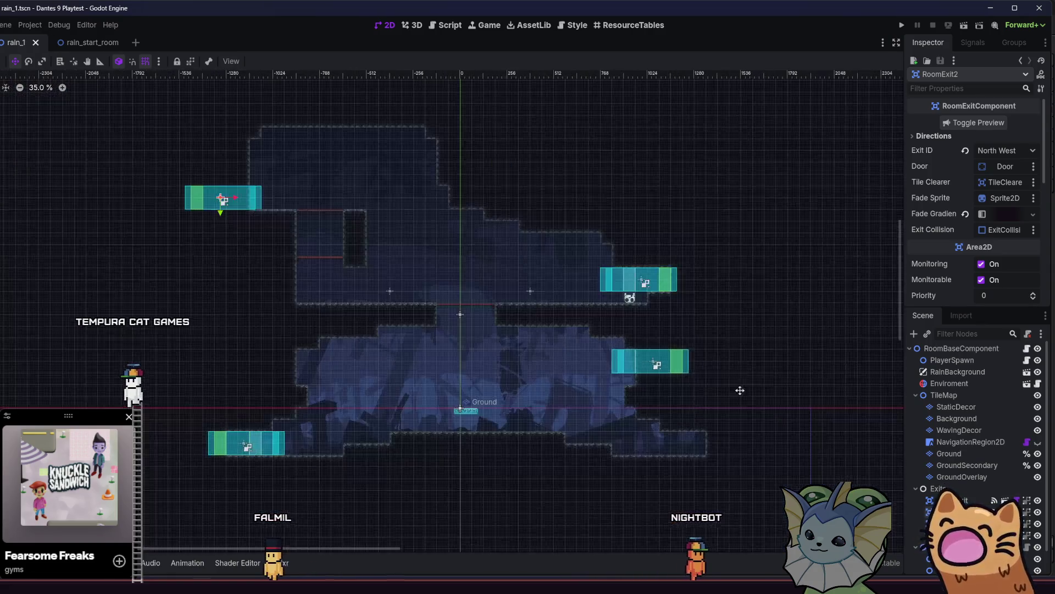
scroll(501, 276, up, 2)
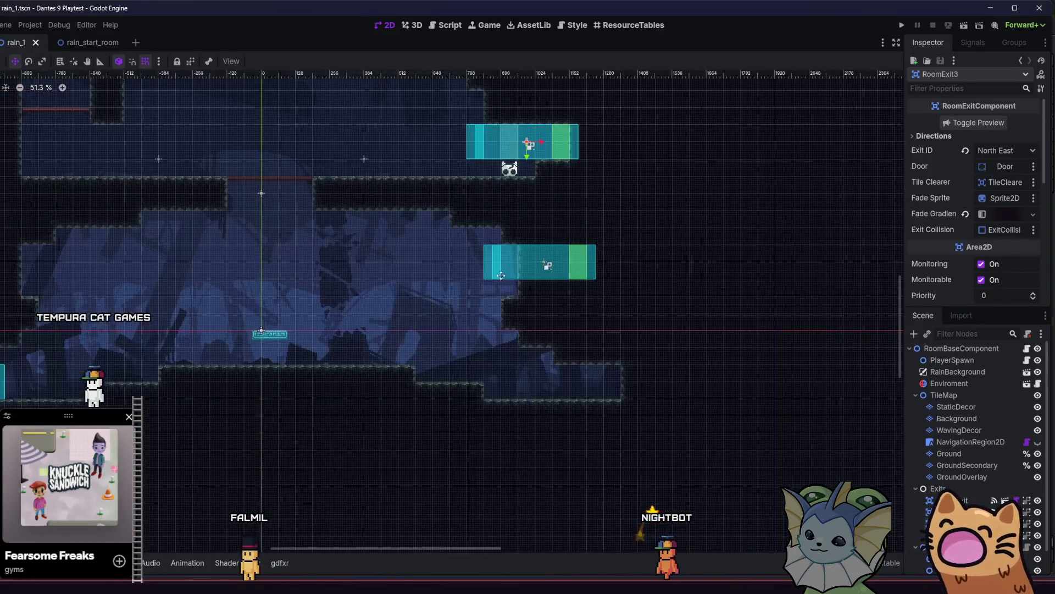
mouse_move(528, 147)
mouse_down()
mouse_move(512, 156)
mouse_move(555, 154)
mouse_move(562, 167)
mouse_up()
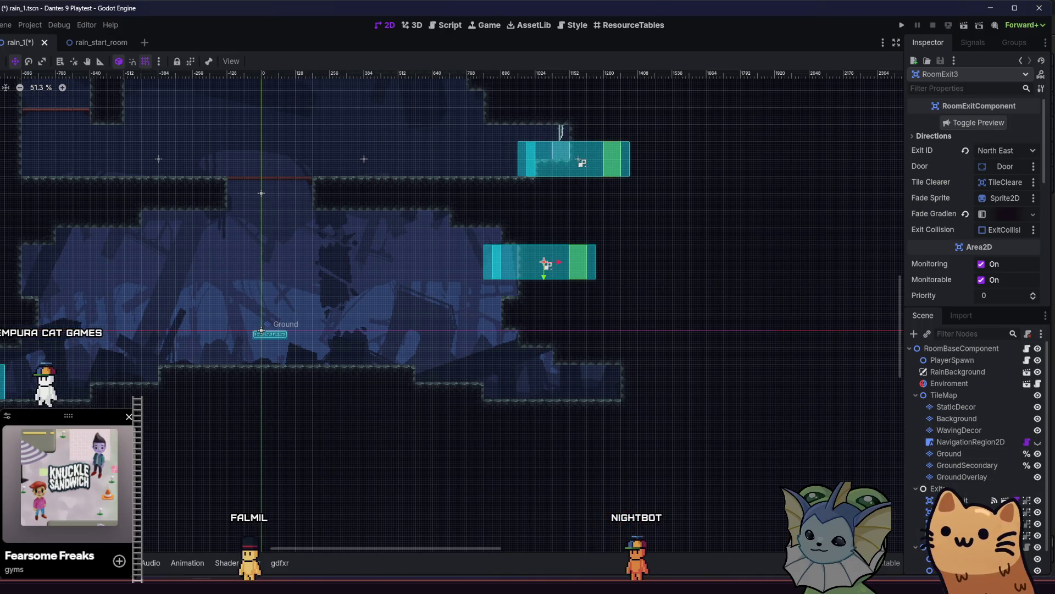
mouse_move(546, 264)
mouse_down()
mouse_move(572, 405)
mouse_move(588, 402)
mouse_up()
key(ctrl+s)
scroll(589, 402, up, 1)
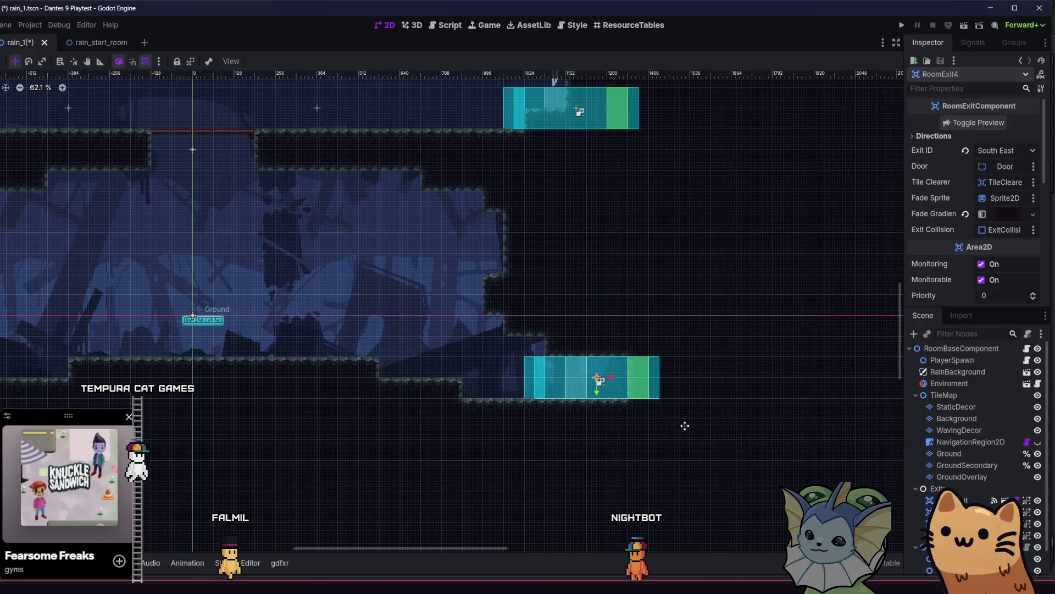
click(955, 454)
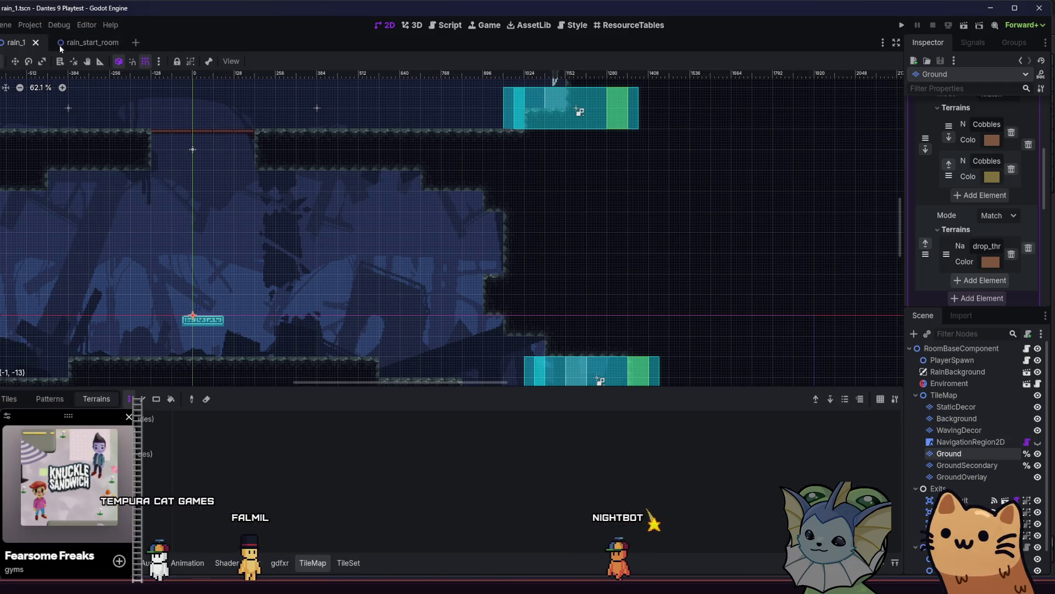
Turn off grid snapping and show the Ground terrain tiles while panning around the cave
click(145, 61)
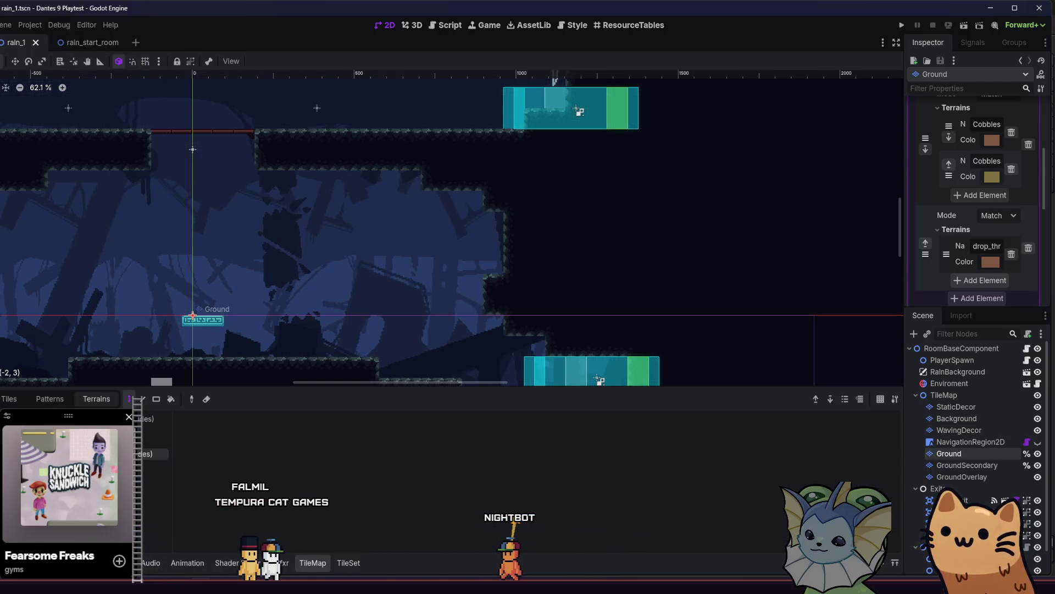
click(51, 399)
click(97, 399)
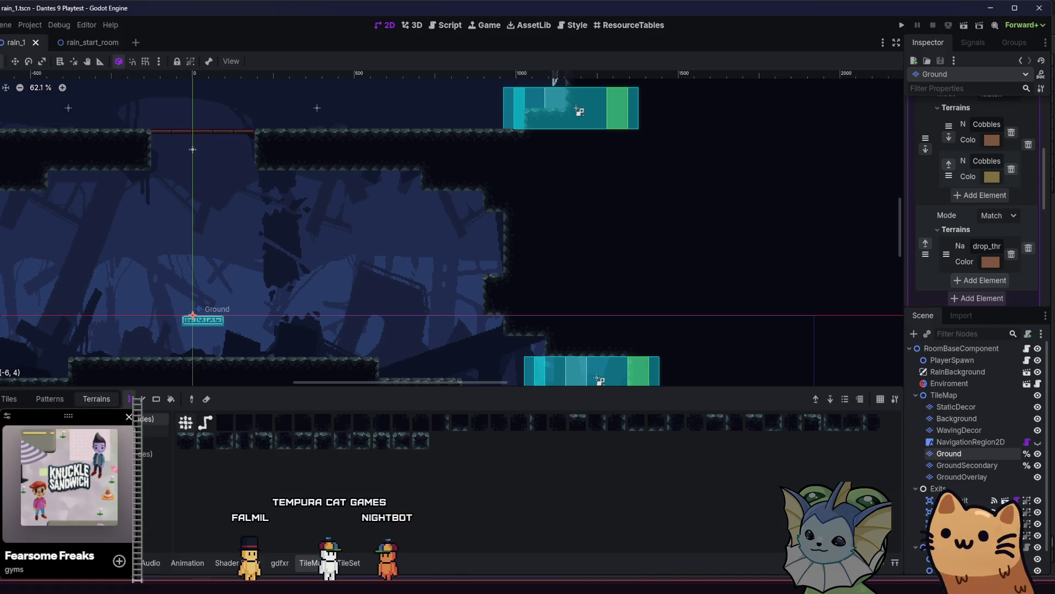
scroll(401, 341, down, 1)
drag(400, 341, 384, 271)
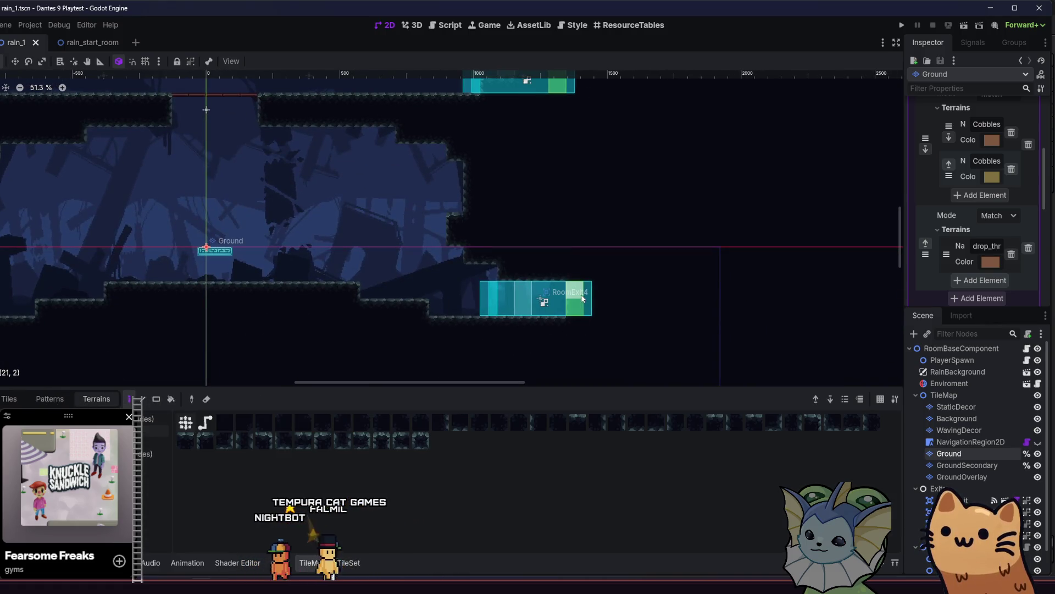
scroll(575, 315, left, 5)
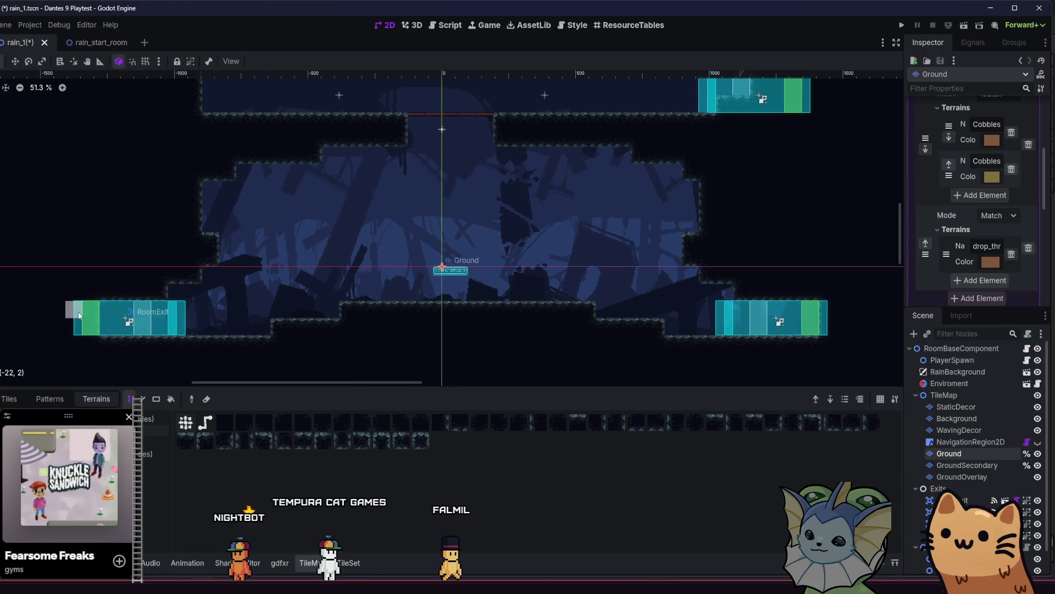
scroll(203, 269, down, 1)
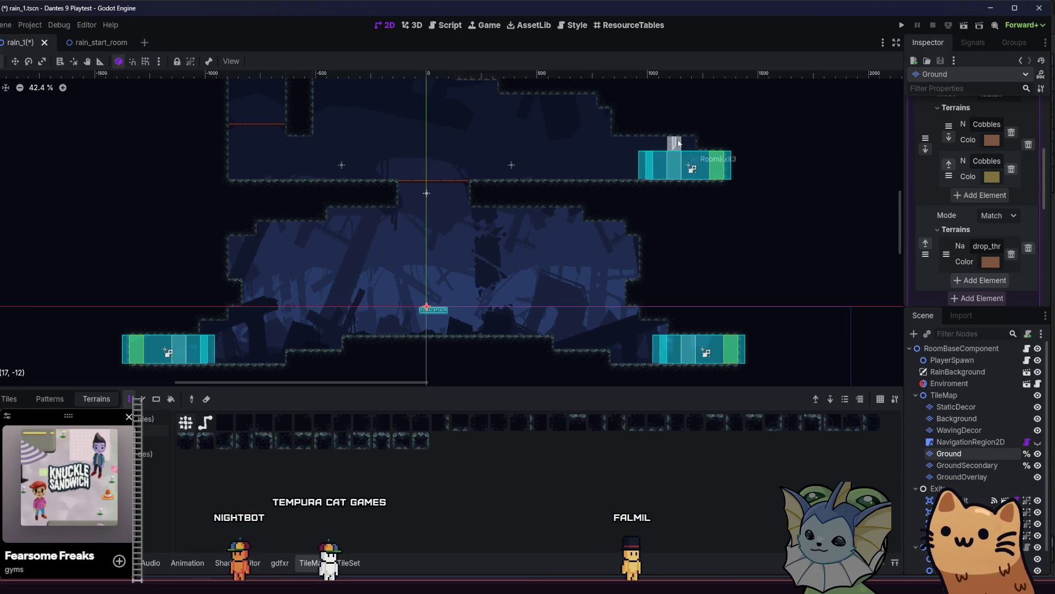
scroll(572, 158, up, 3)
scroll(571, 192, left, 2)
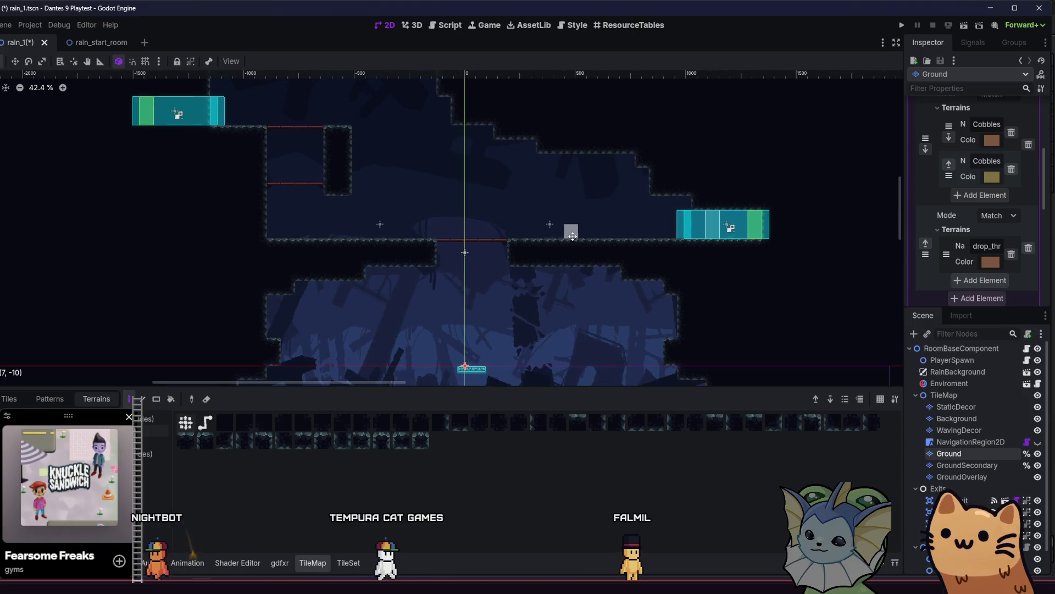
Save the rain_1 level repeatedly while panning toward the cave's top-left corner
key(ctrl+s)
scroll(330, 209, left, 2)
scroll(363, 220, down, 1)
scroll(360, 236, up, 3)
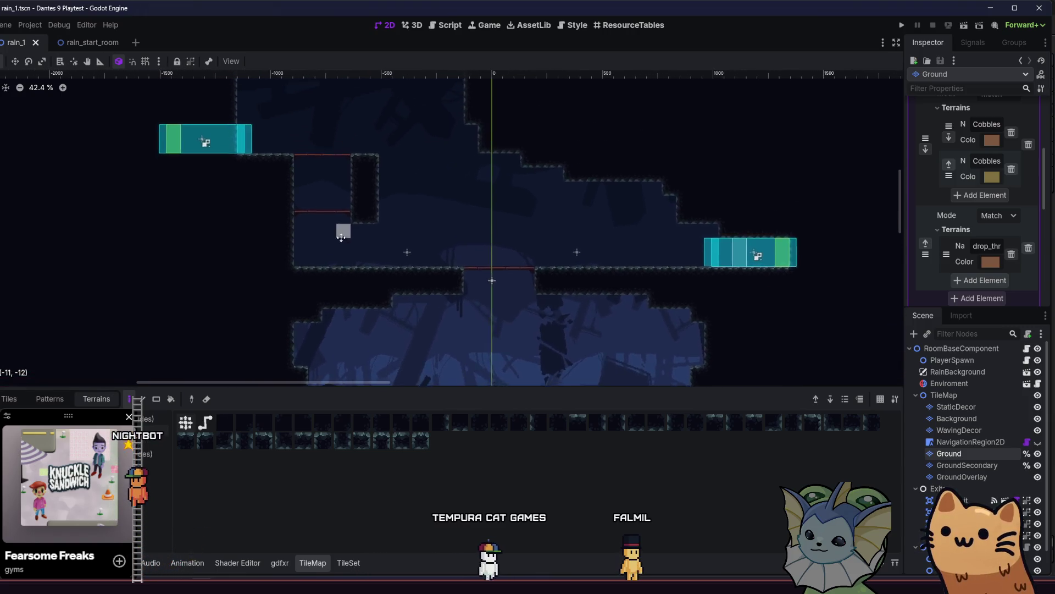
scroll(357, 259, left, 2)
key(ctrl+s)
scroll(355, 256, down, 1)
scroll(355, 256, right, 2)
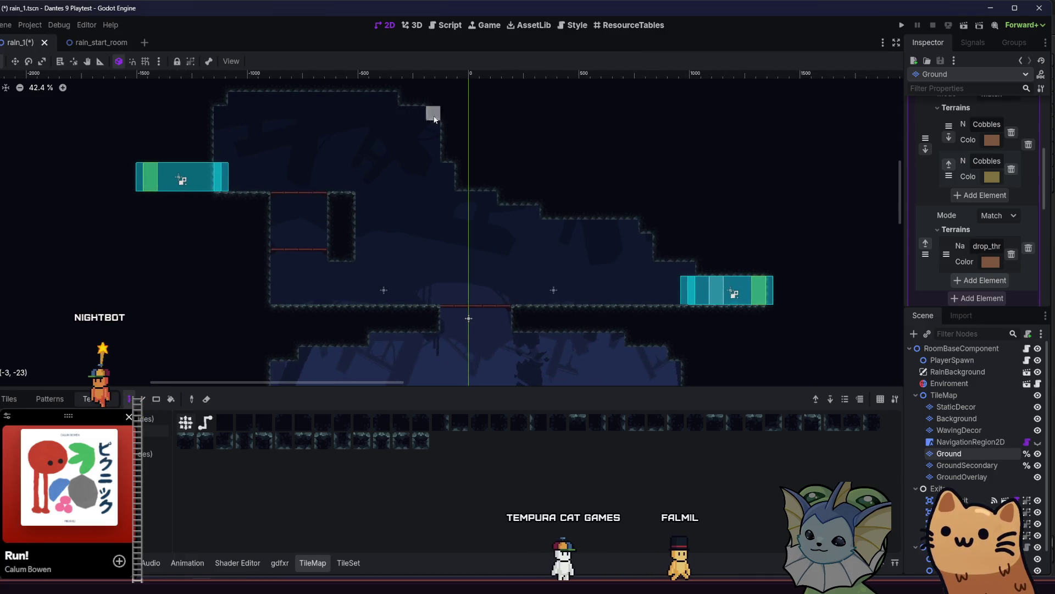
scroll(395, 164, down, 1)
key(ctrl+s)
scroll(275, 198, right, 1)
Erase the stray Ground tile at the top-left corner, save, and select the first spawn point
right_click(269, 110)
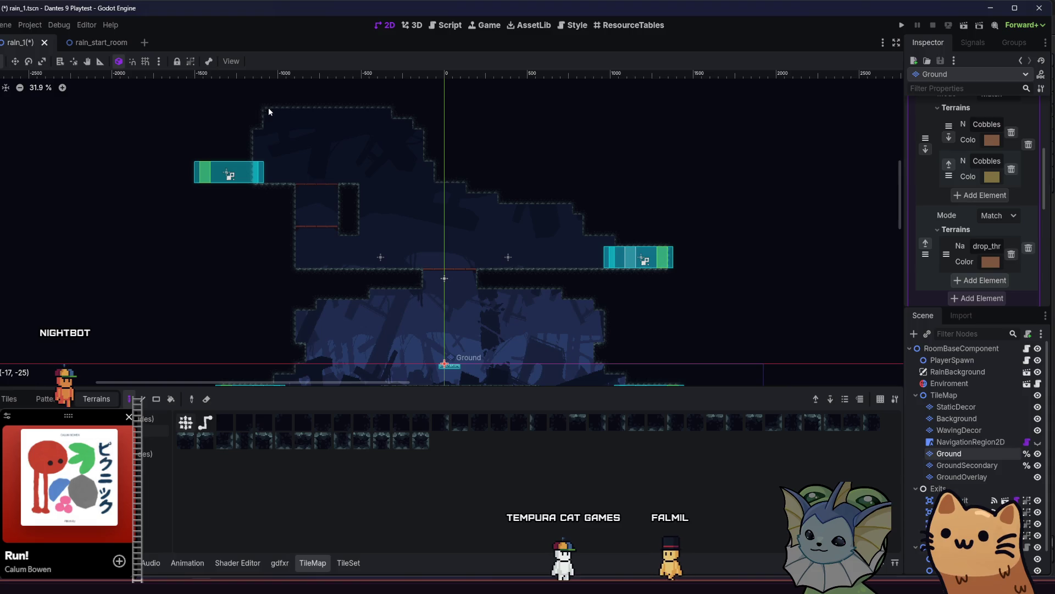
scroll(147, 206, right, 1)
scroll(247, 116, right, 1)
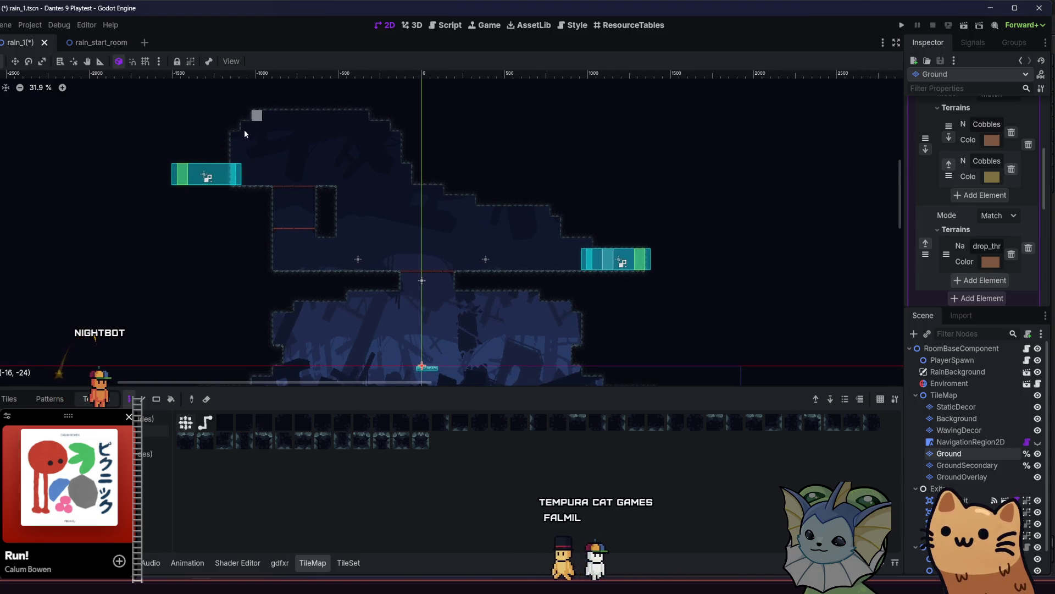
scroll(165, 209, down, 2)
key(ctrl+s)
scroll(127, 250, right, 1)
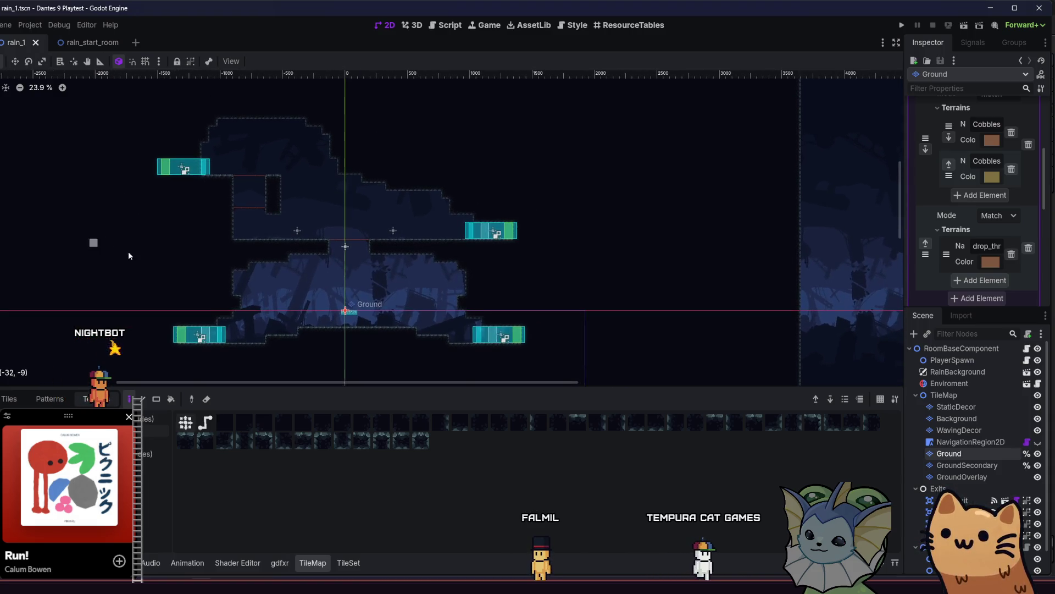
scroll(965, 499, down, 1)
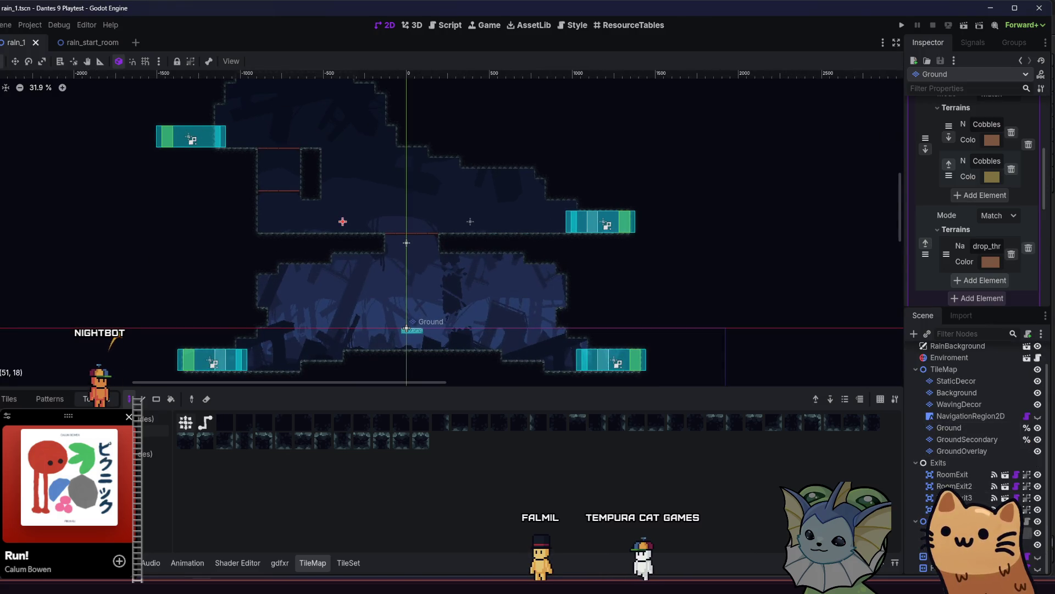
click(962, 532)
scroll(427, 298, up, 2)
scroll(608, 270, up, 2)
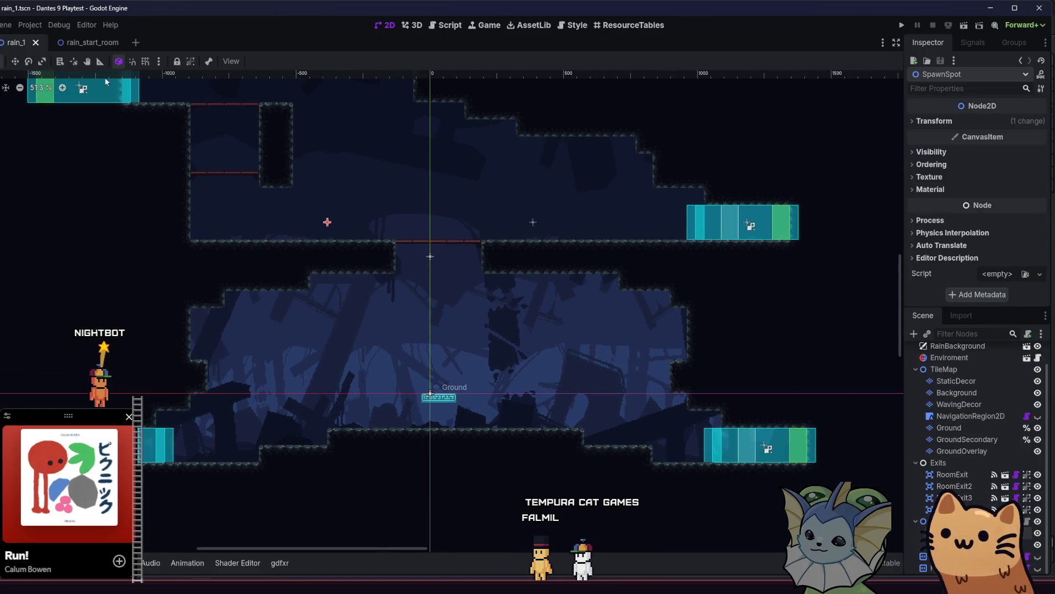
Shift the first spawn point slightly left in the upper chamber and re-enable grid snapping
key(w)
drag(328, 222, 306, 218)
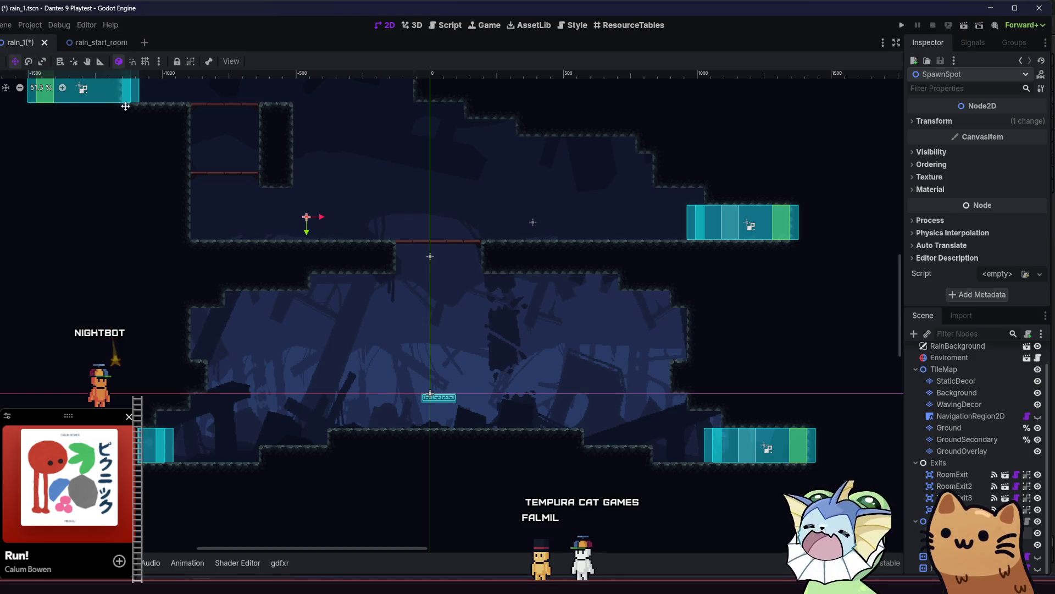
click(156, 61)
click(306, 194)
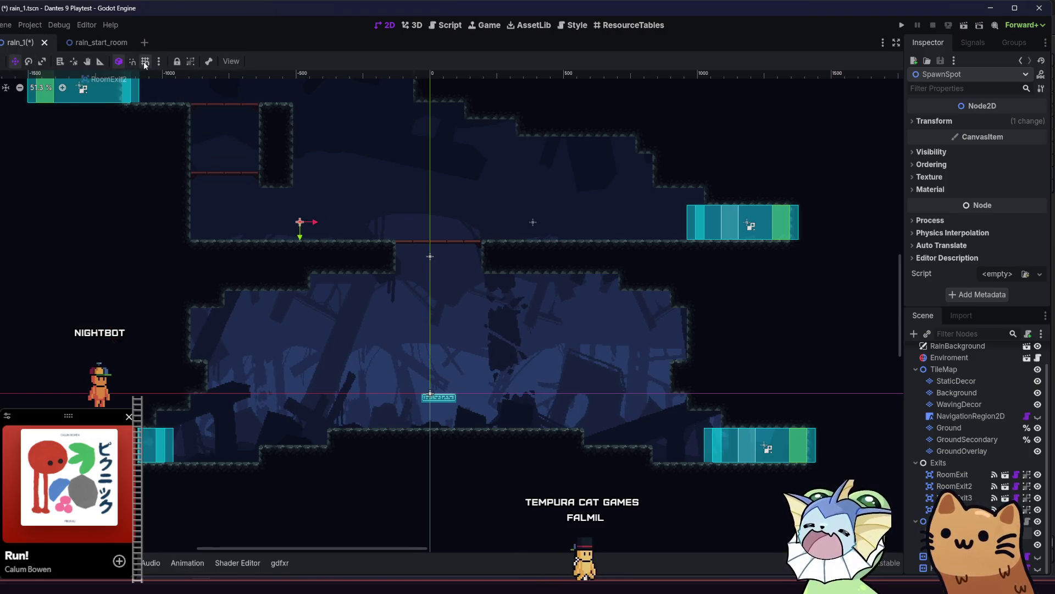
click(145, 62)
scroll(284, 195, up, 3)
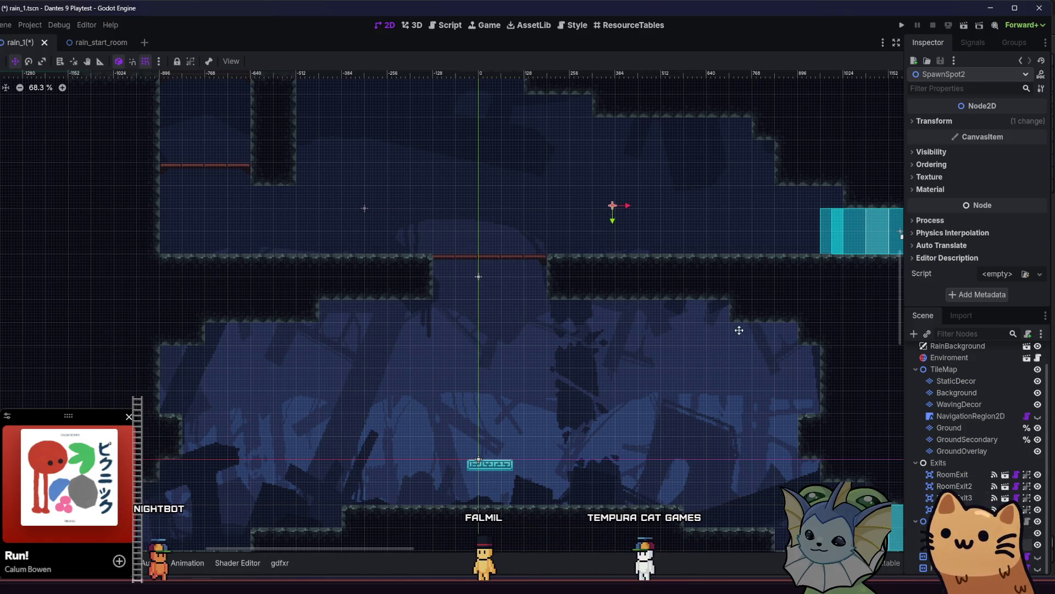
scroll(713, 330, down, 3)
Reposition SpawnSpot3 and duplicate it, placing SpawnSpot5 and SpawnSpot6 in the lower cave
click(615, 267)
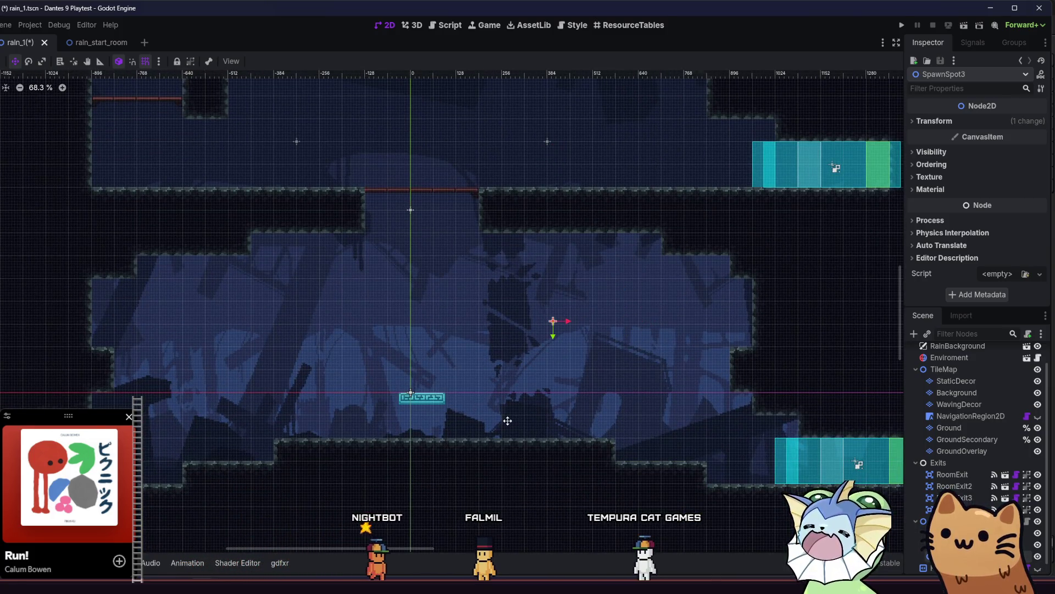
drag(508, 420, 298, 407)
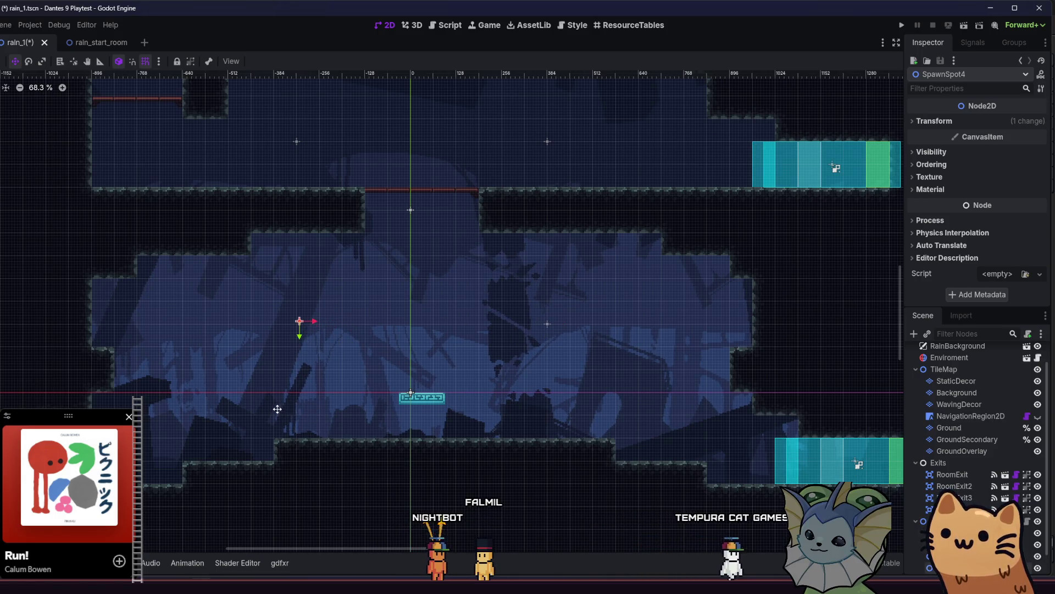
scroll(275, 409, down, 2)
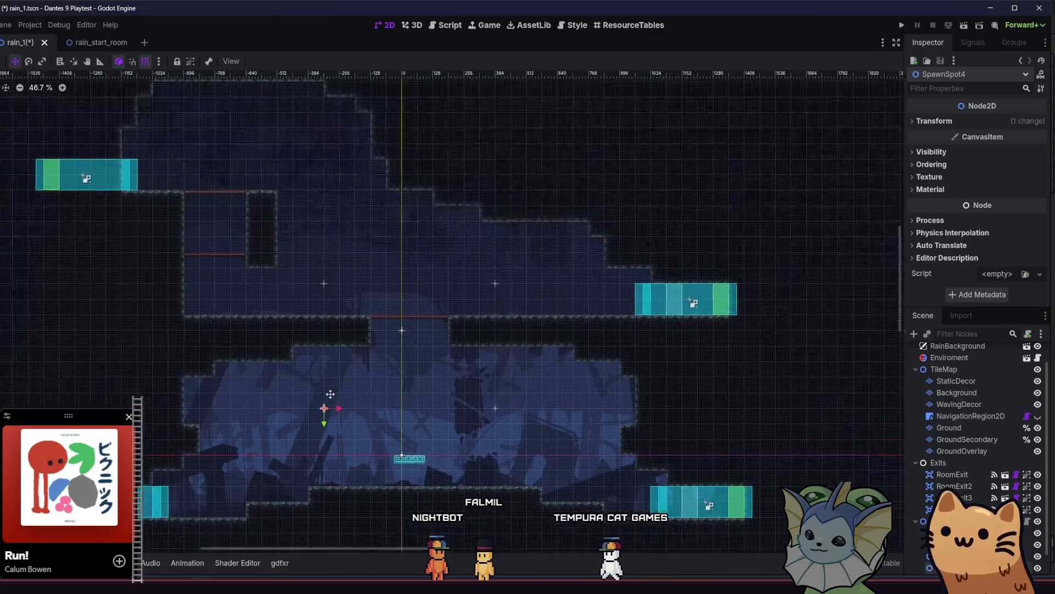
key(ctrl+d)
mouse_move(275, 420)
mouse_down()
mouse_move(233, 281)
mouse_move(231, 177)
mouse_move(240, 172)
mouse_up()
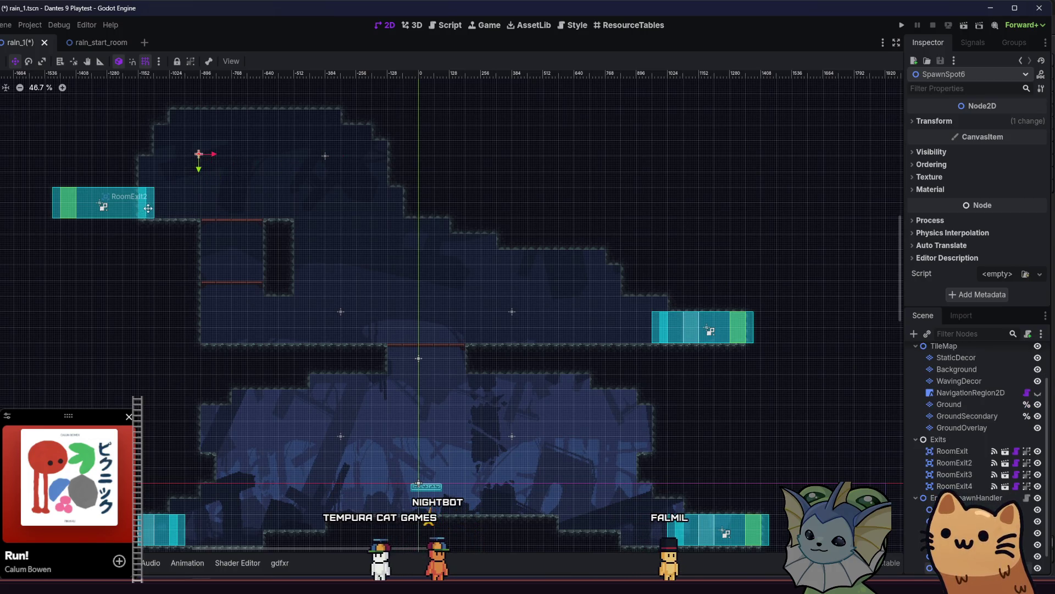
scroll(200, 289, down, 2)
drag(230, 365, 334, 425)
scroll(334, 424, up, 1)
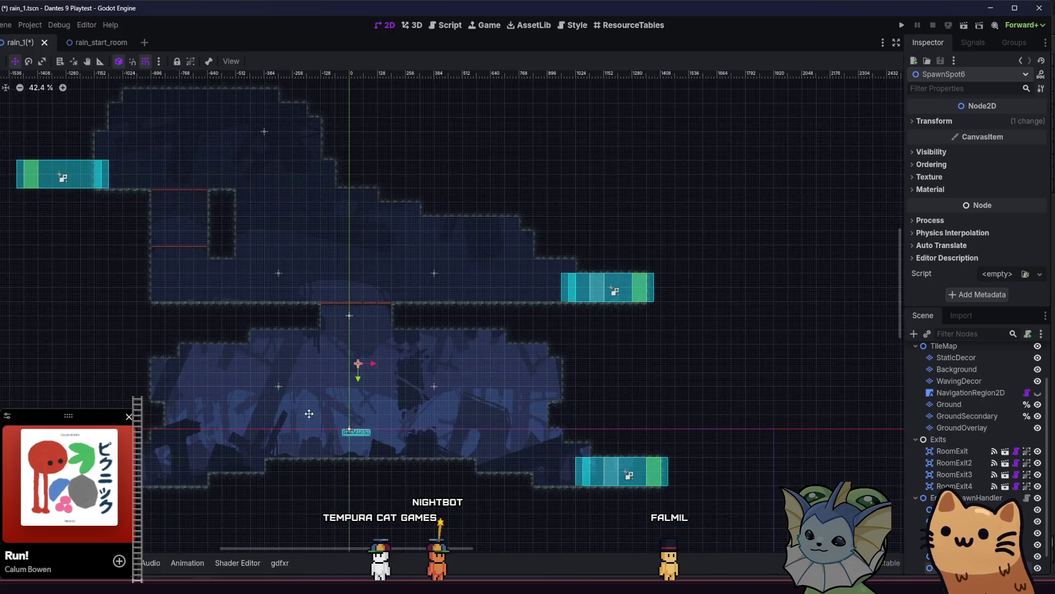
scroll(309, 414, up, 3)
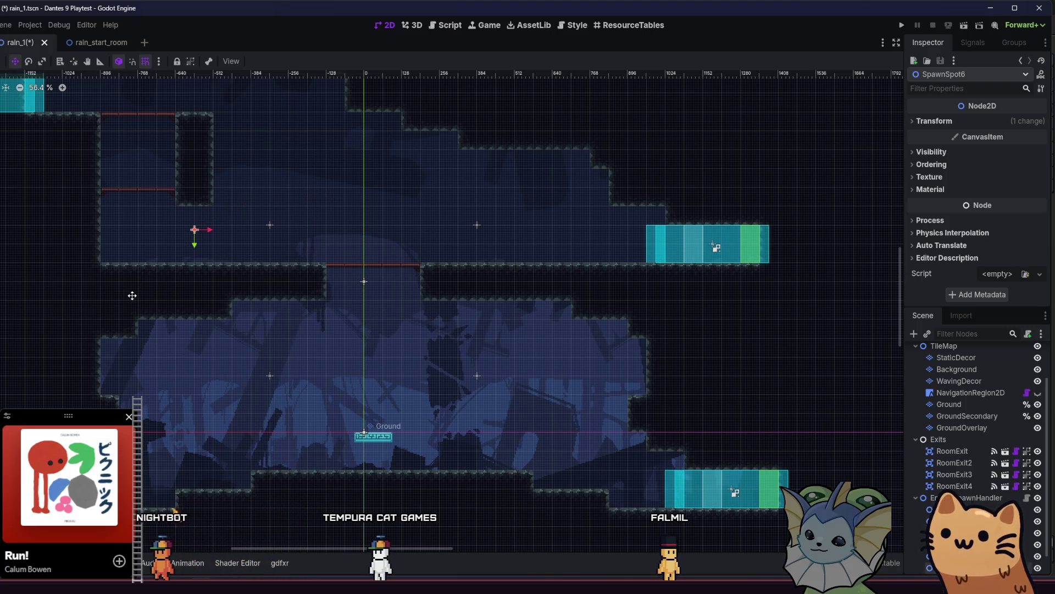
Duplicate a new SpawnSpot7 into the upper chamber, save the level, and run the game with F5
key(ctrl+d)
mouse_move(372, 261)
mouse_down()
mouse_move(365, 238)
mouse_move(323, 224)
mouse_move(342, 233)
mouse_up()
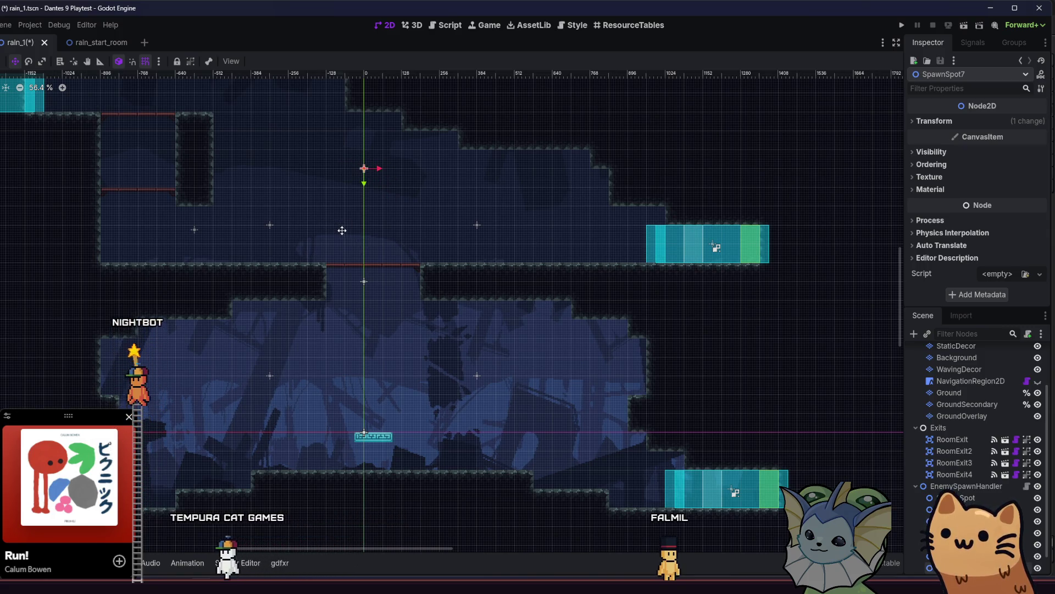
key(ctrl+s)
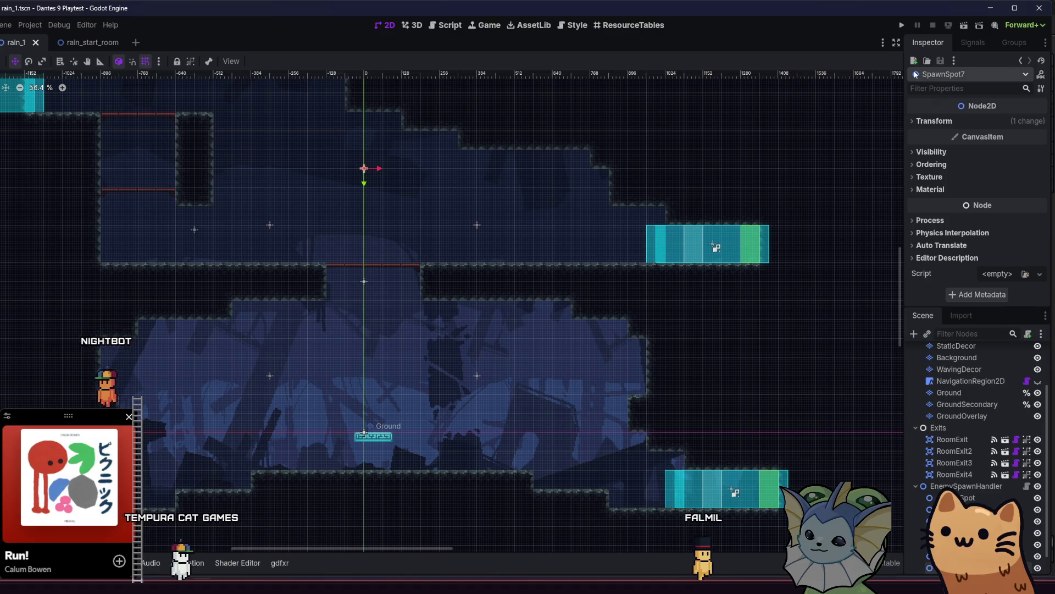
scroll(691, 259, down, 4)
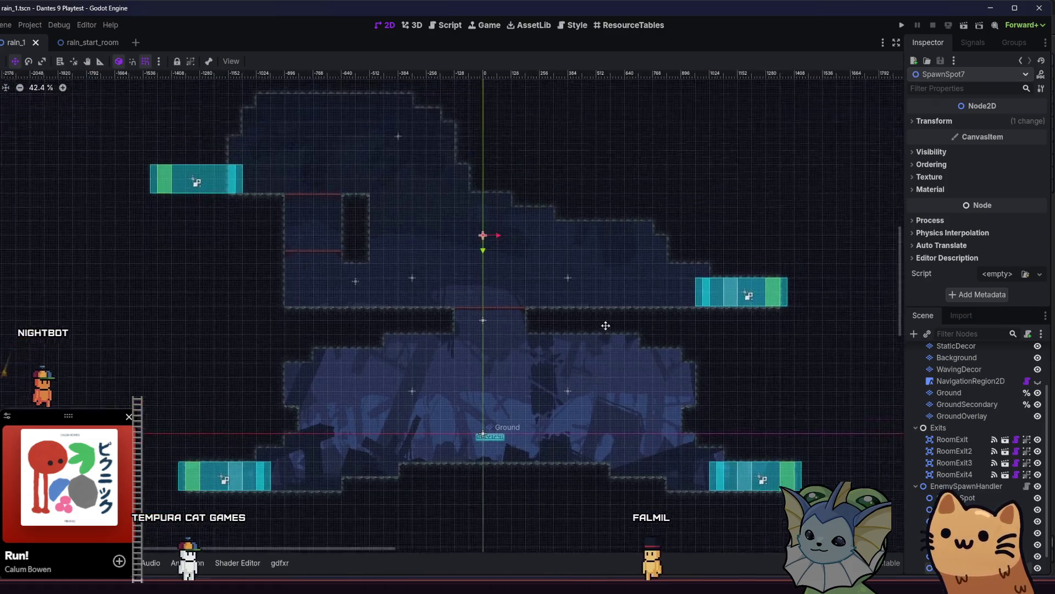
scroll(606, 325, up, 2)
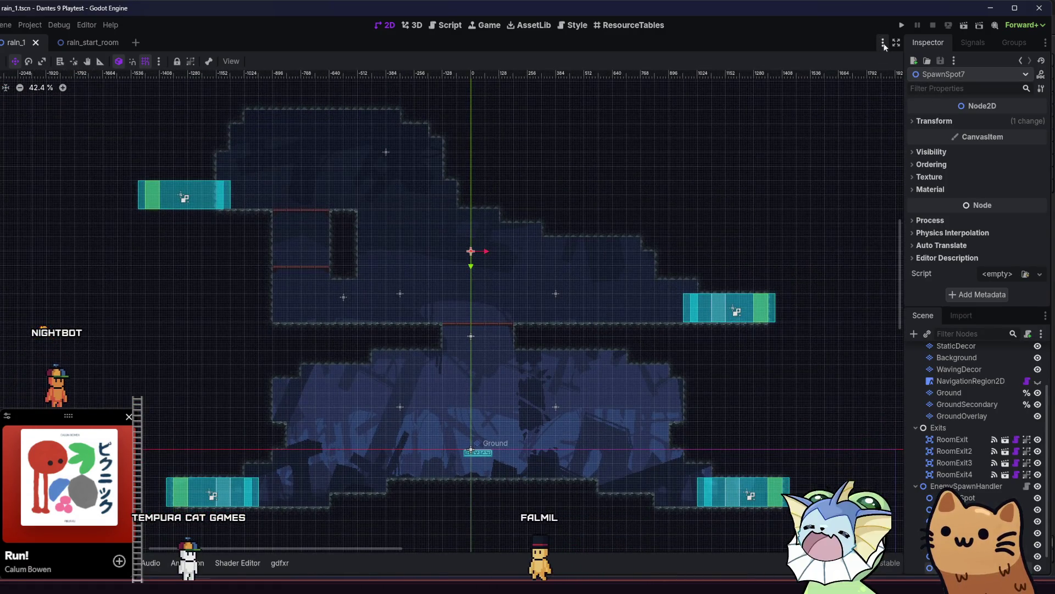
key(F5)
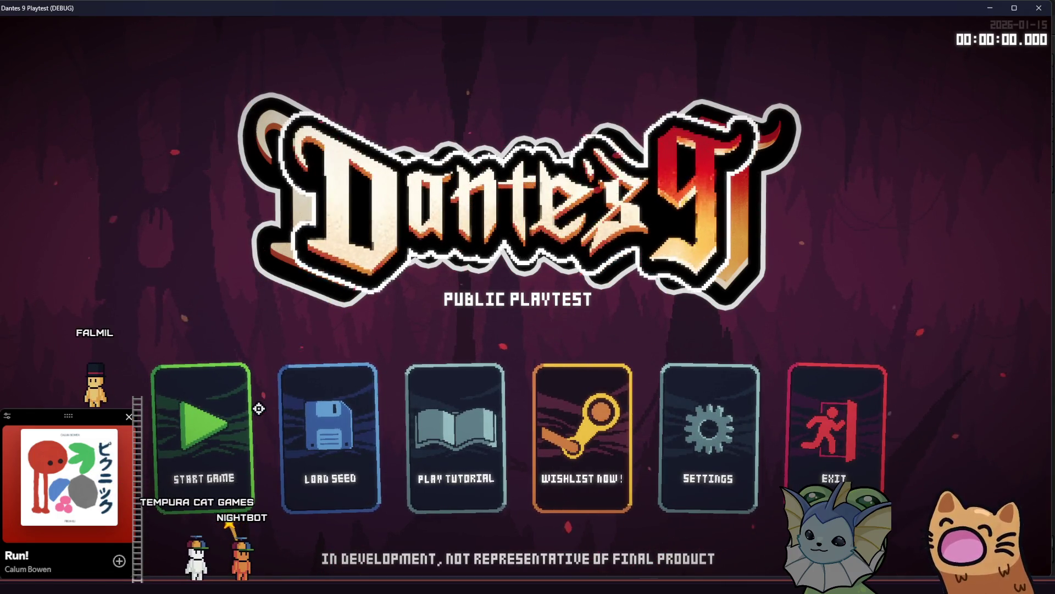
Start a new game and load the Rain room through the F1 debug menu
click(209, 452)
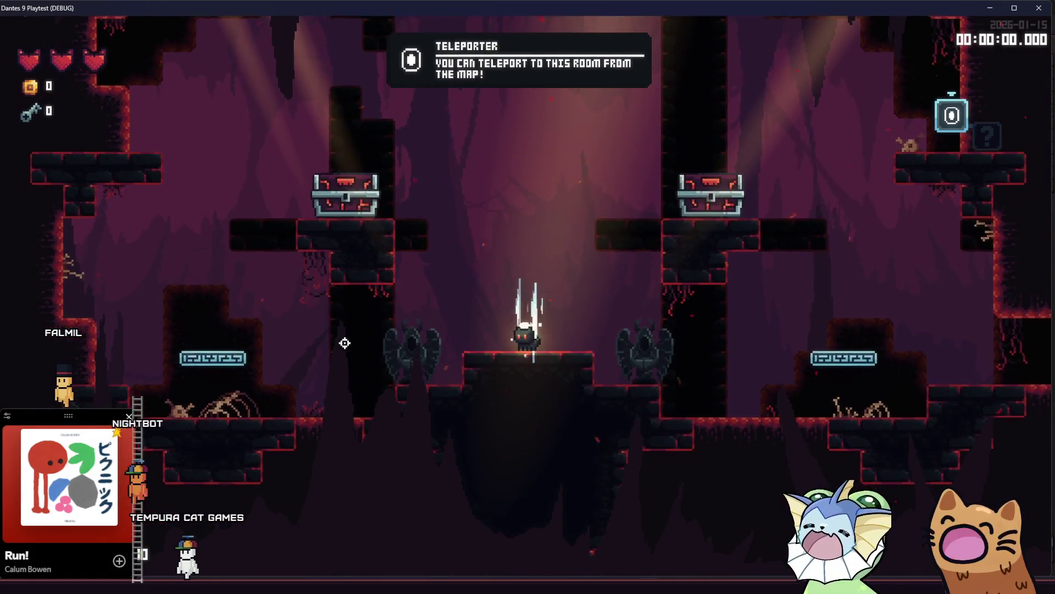
key(F1)
click(109, 228)
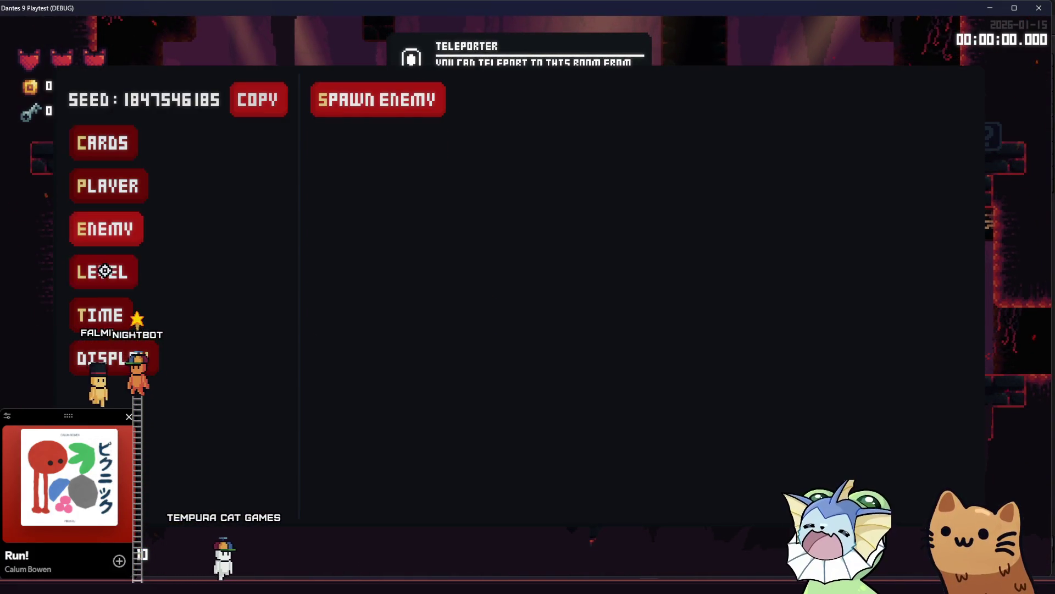
click(106, 271)
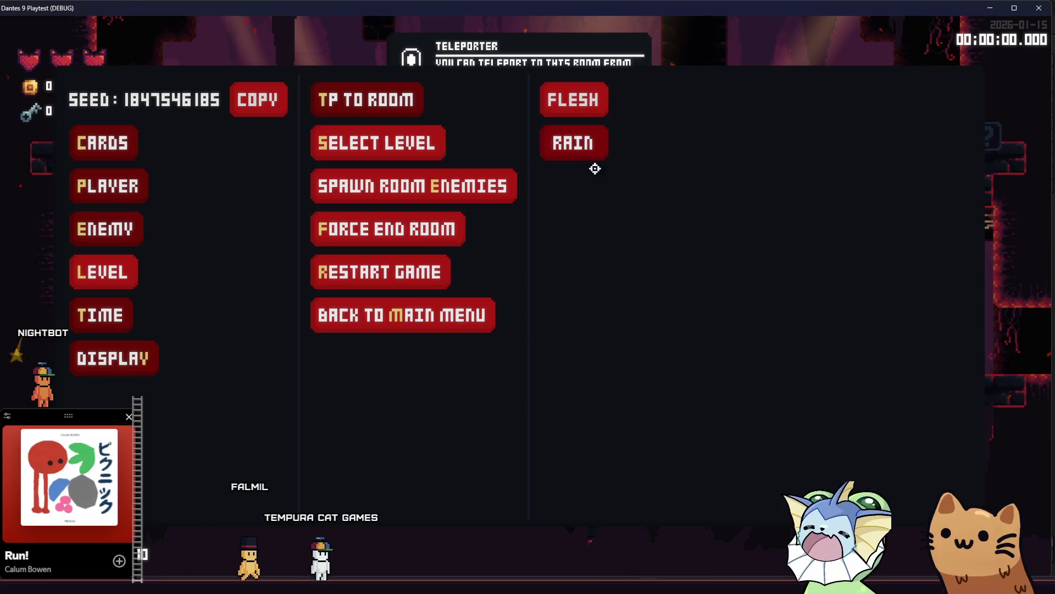
click(594, 164)
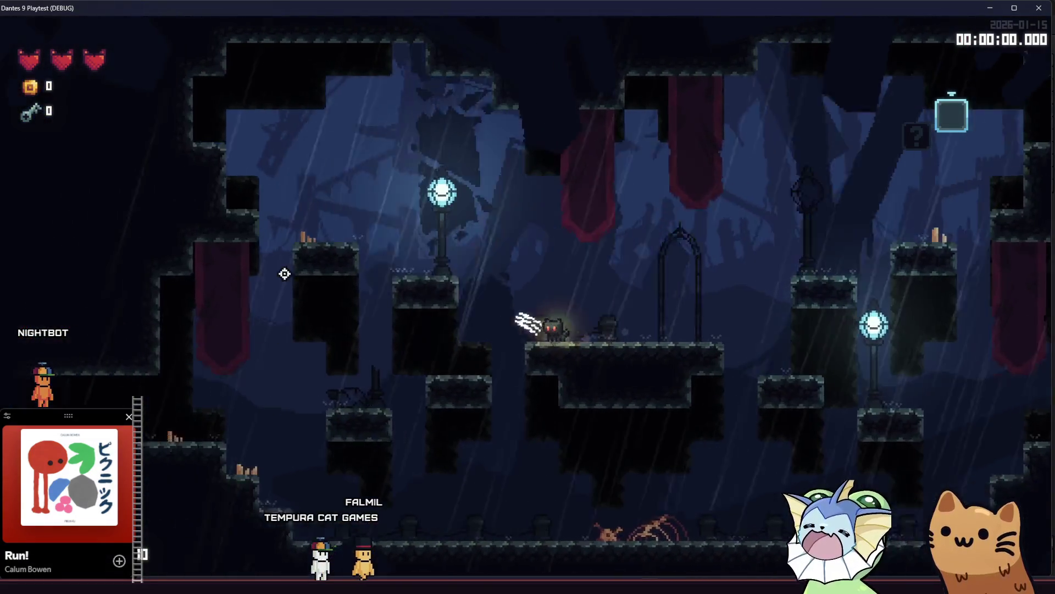
Clear the room's eyeball and flying enemies, switching to the Knife card to finish them
key(Left)
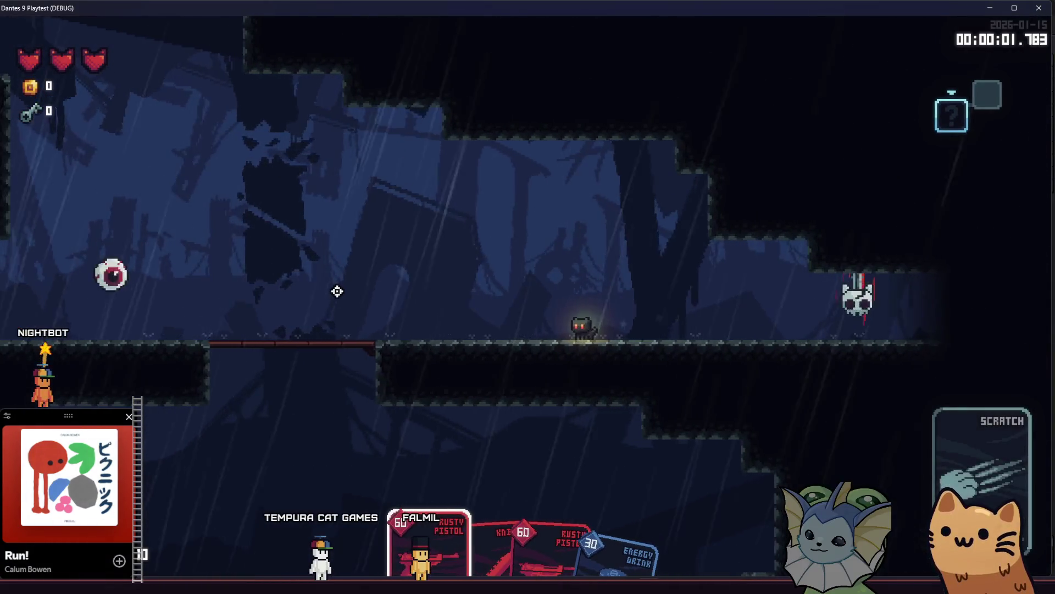
key(Left)
click(225, 299)
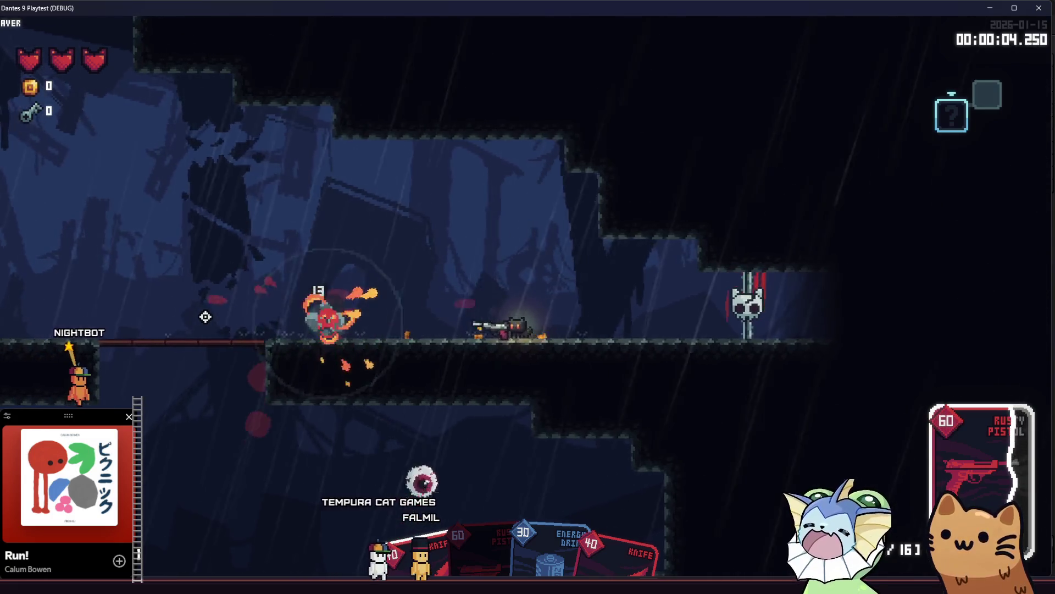
key(Left)
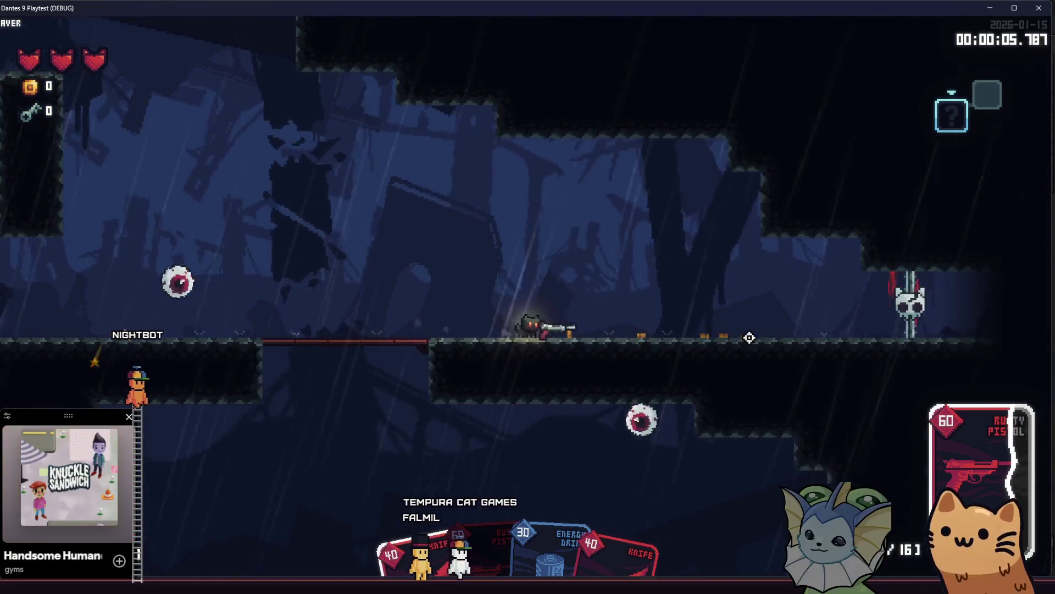
click(229, 302)
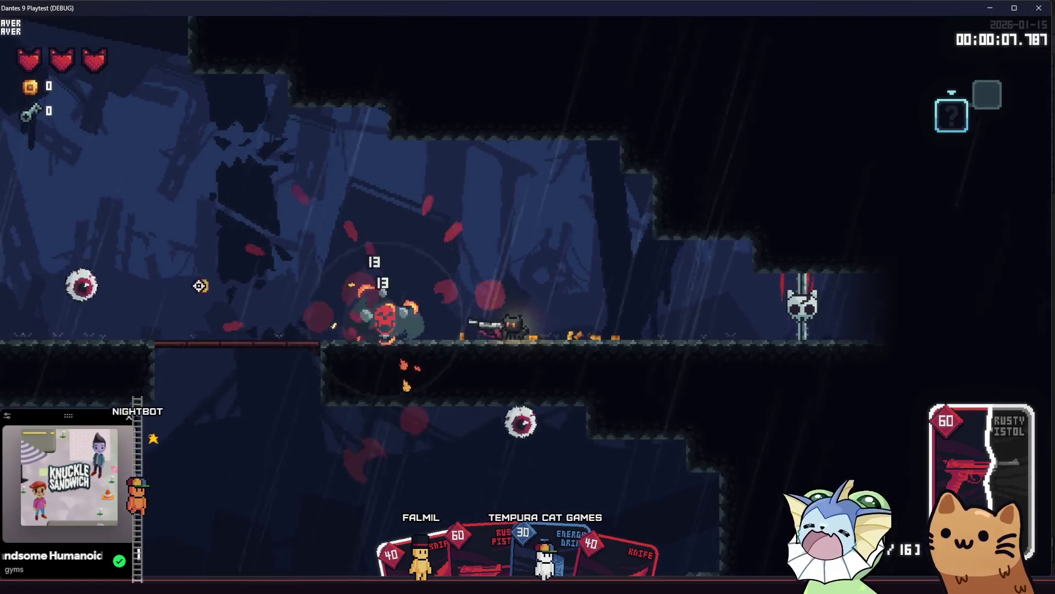
key(Left)
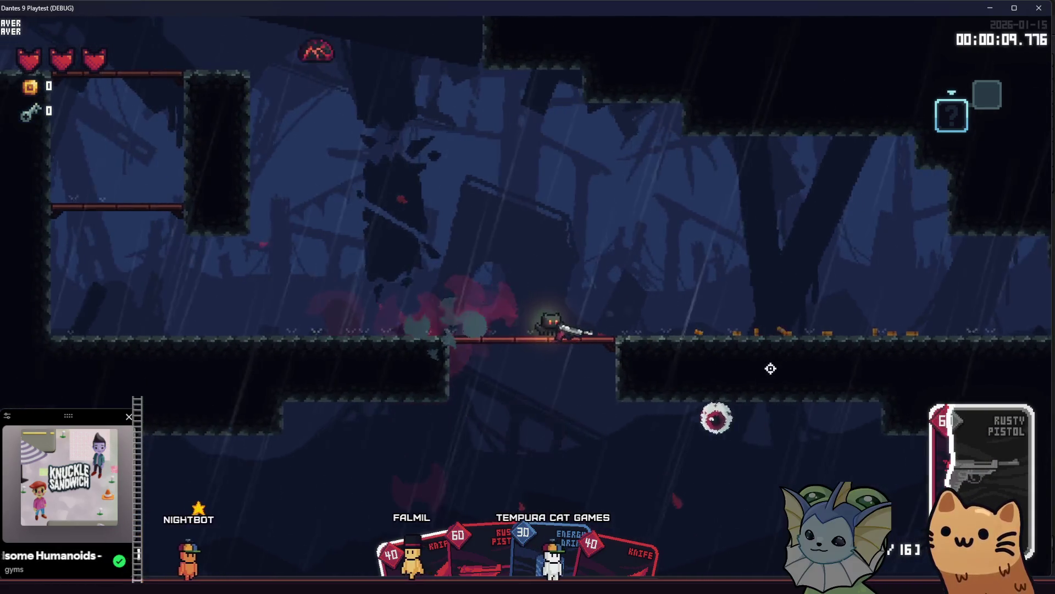
key(Right)
click(436, 427)
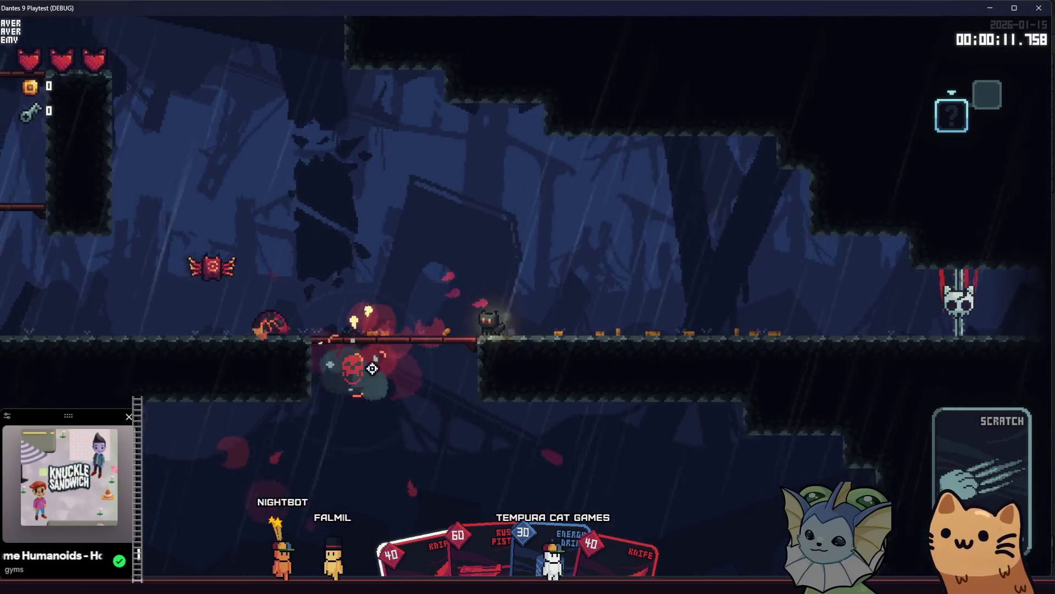
key(Left)
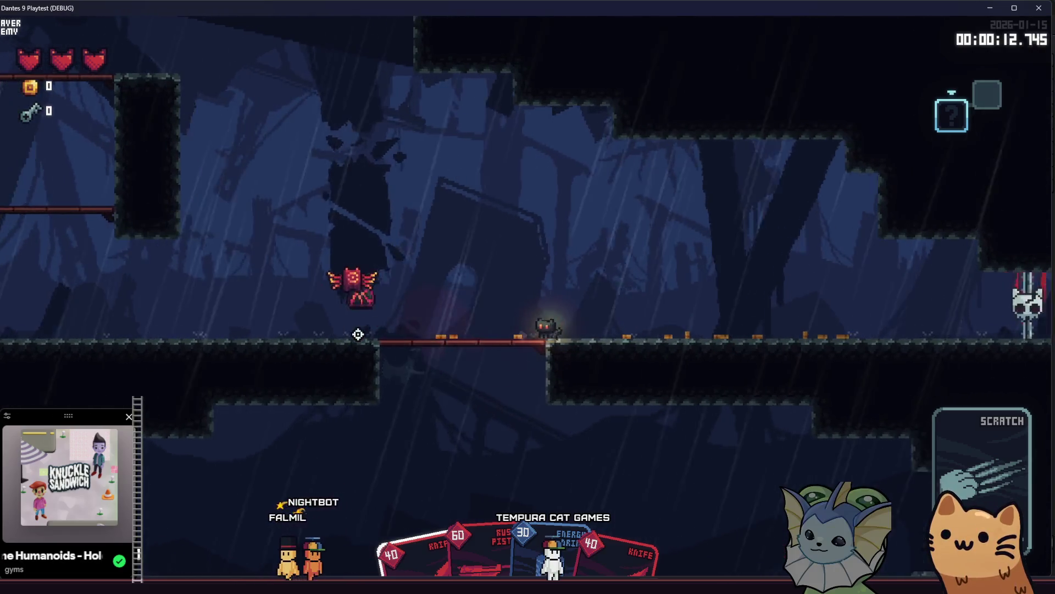
key(Right)
click(297, 330)
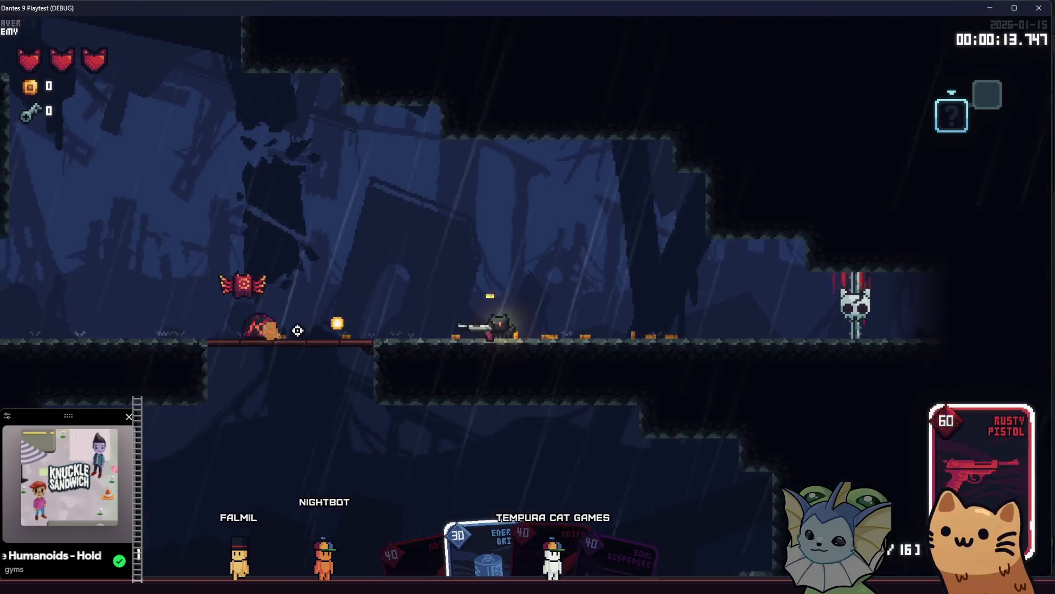
click(250, 275)
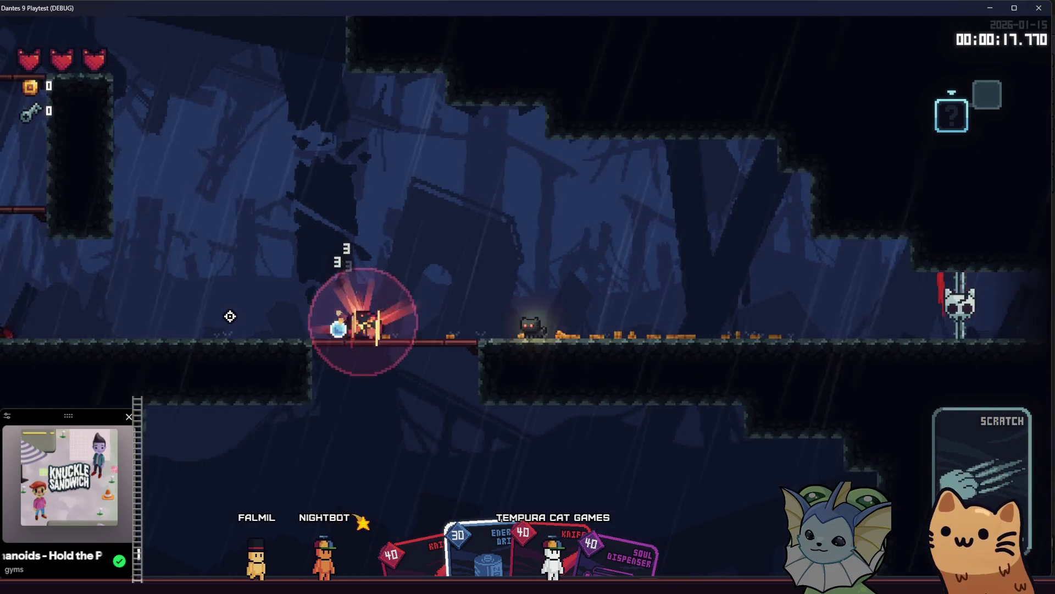
click(229, 316)
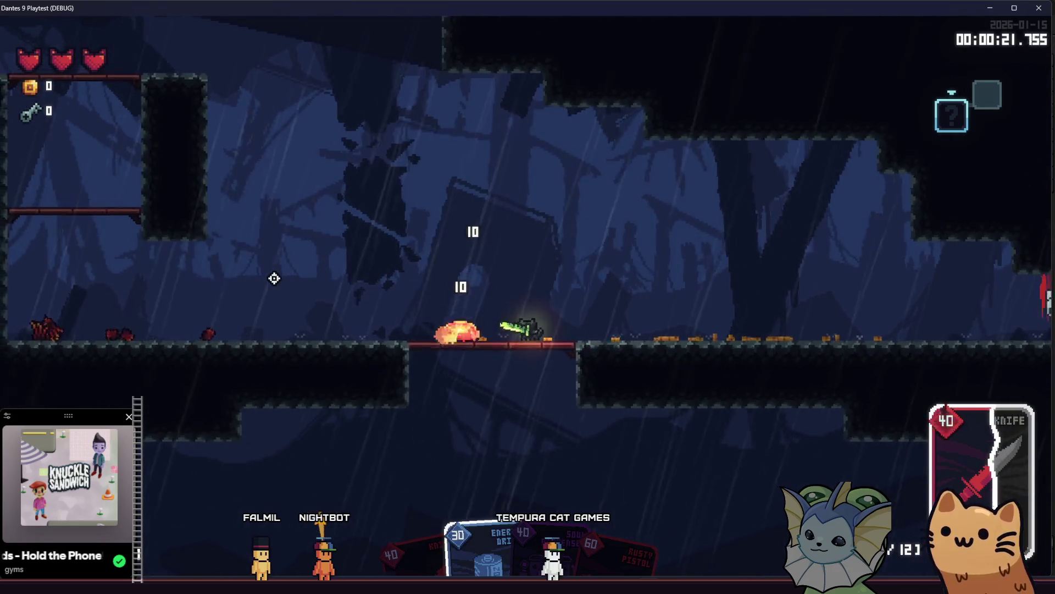
click(290, 292)
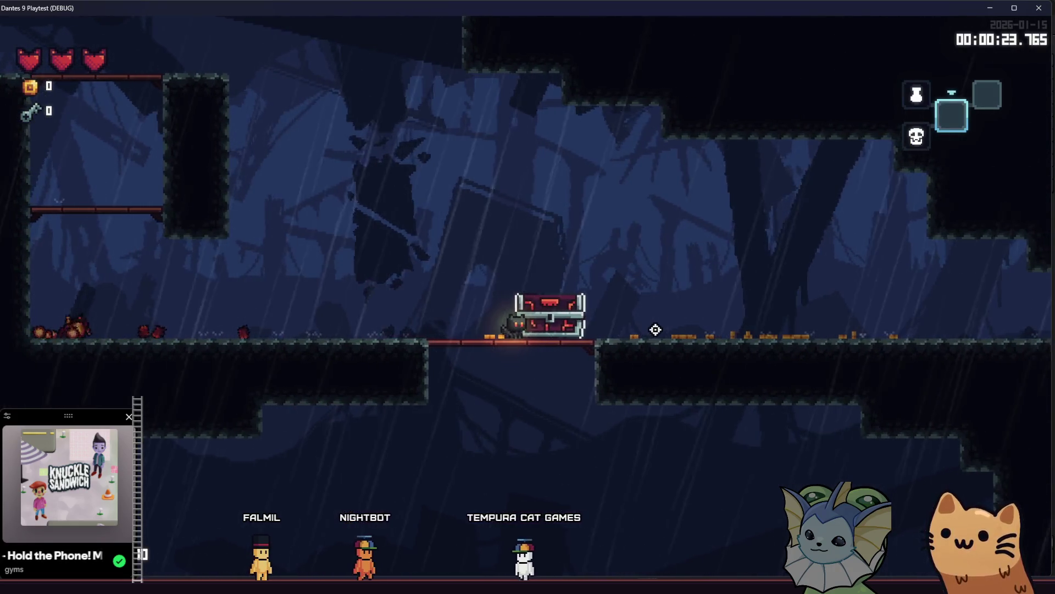
Test the one-way platforms, open the chest for the sticker capsule, then quit with F8
key(a)
key(space)
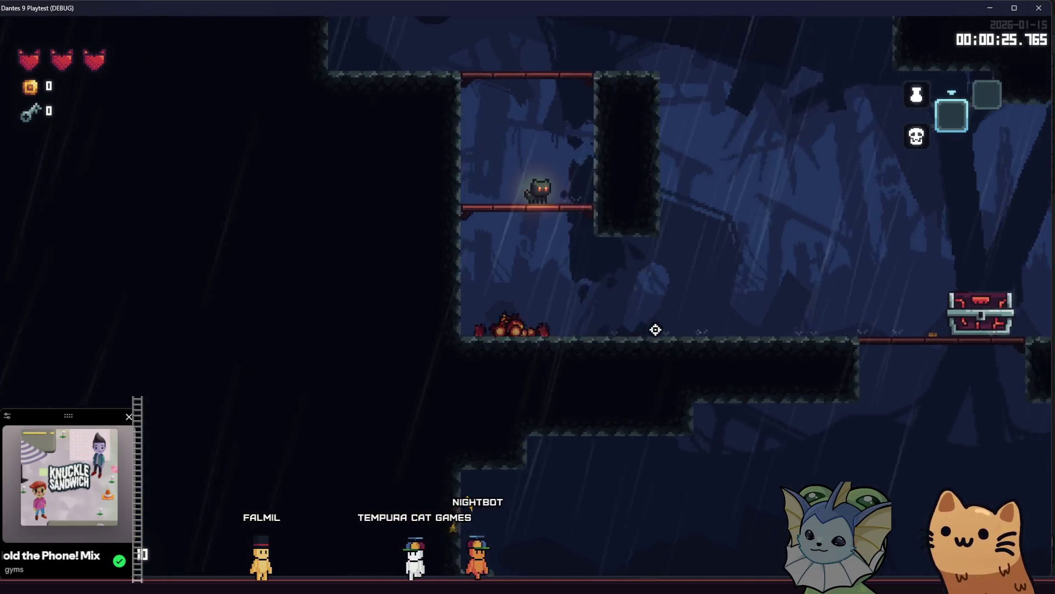
key(space)
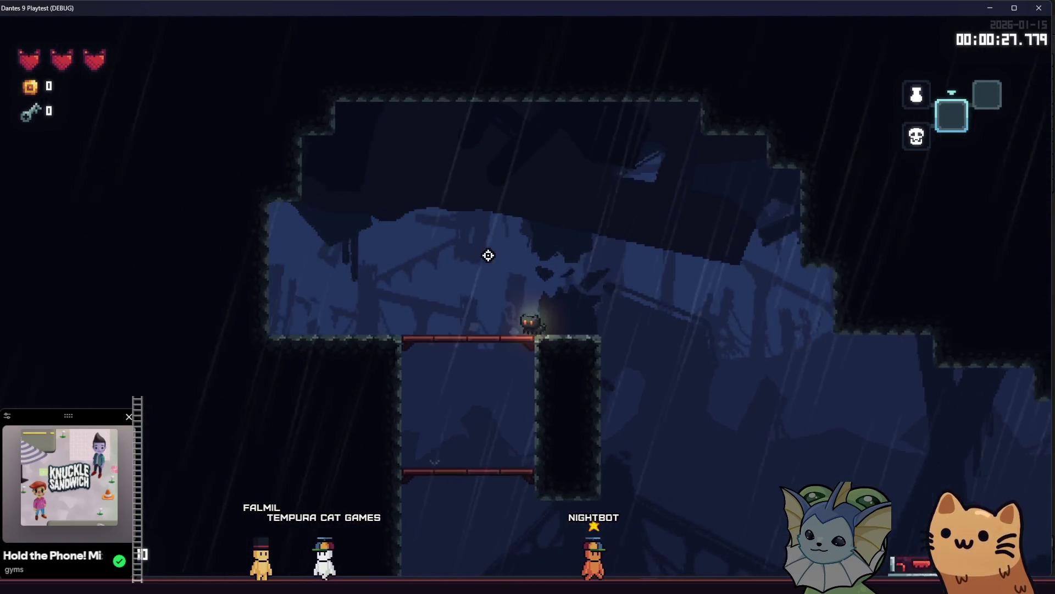
key(s)
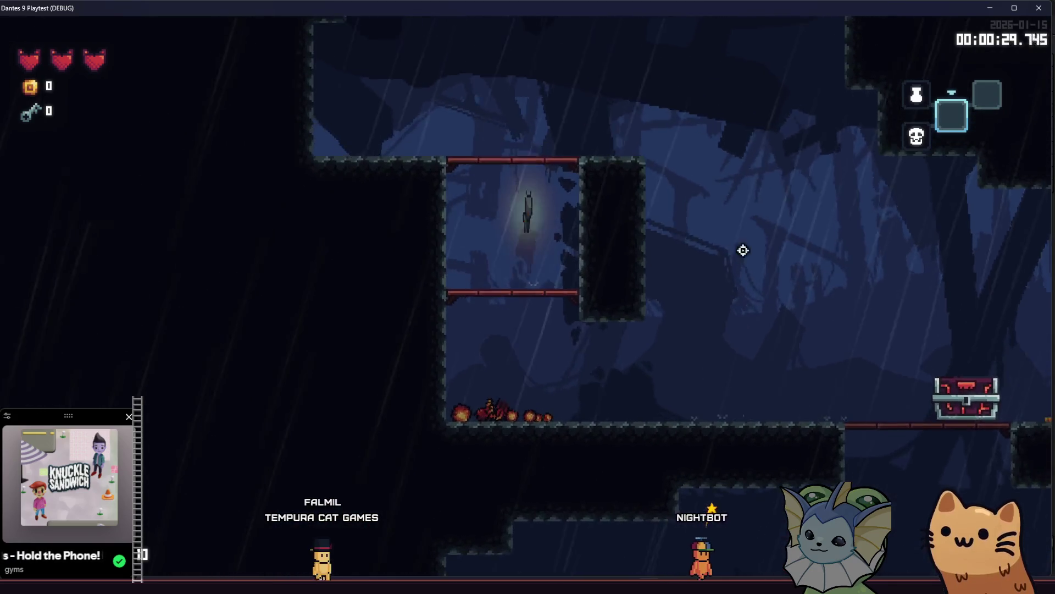
key(d)
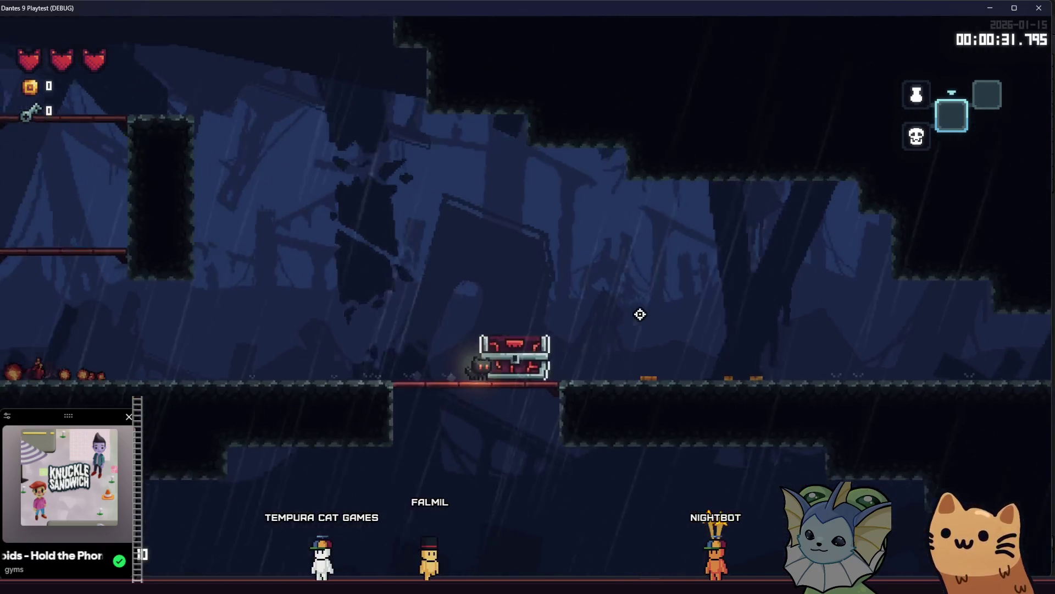
key(e)
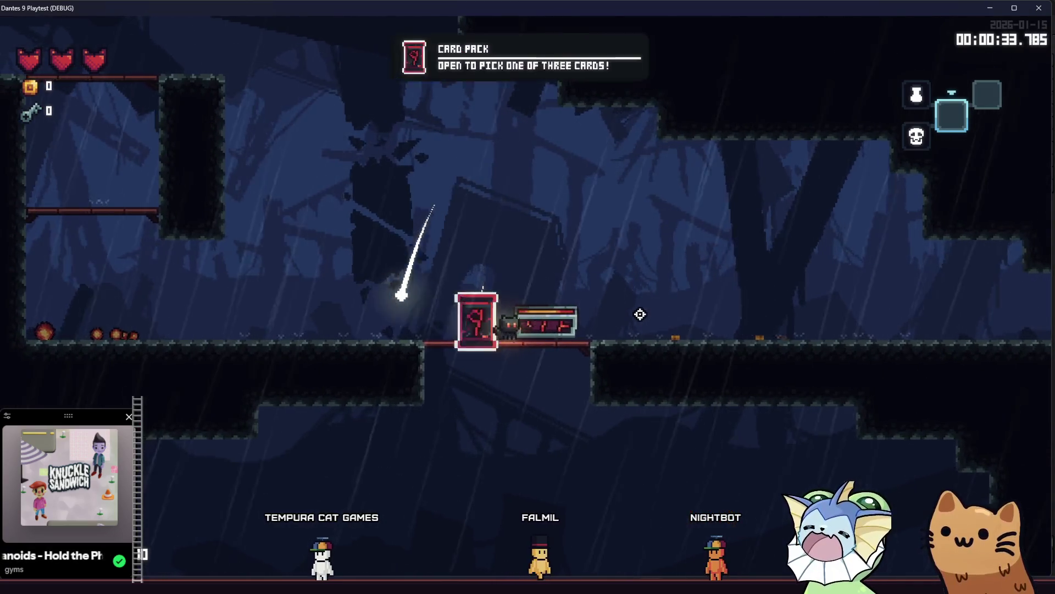
key(a)
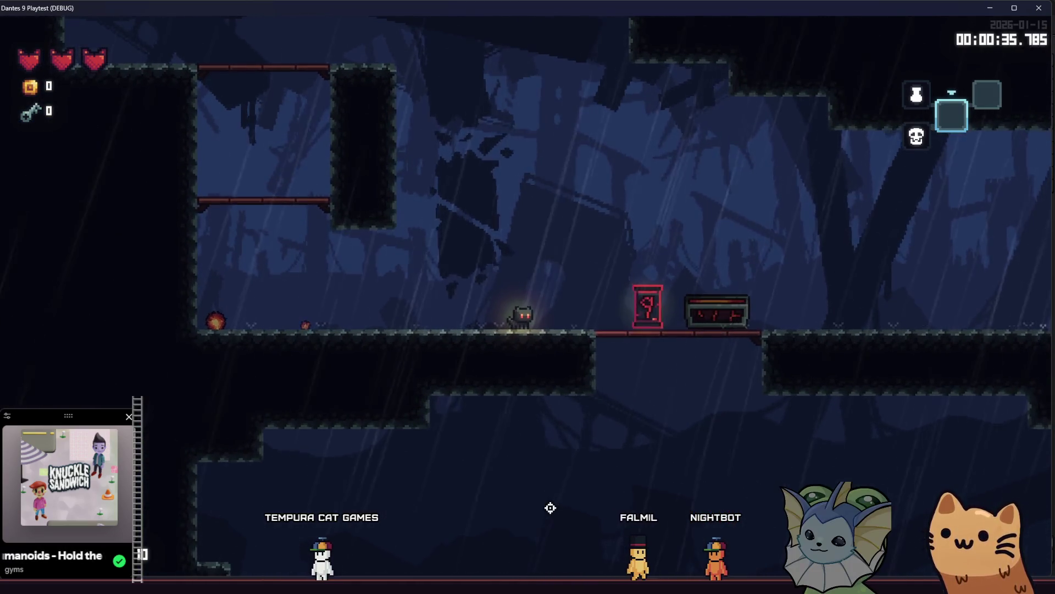
key(d)
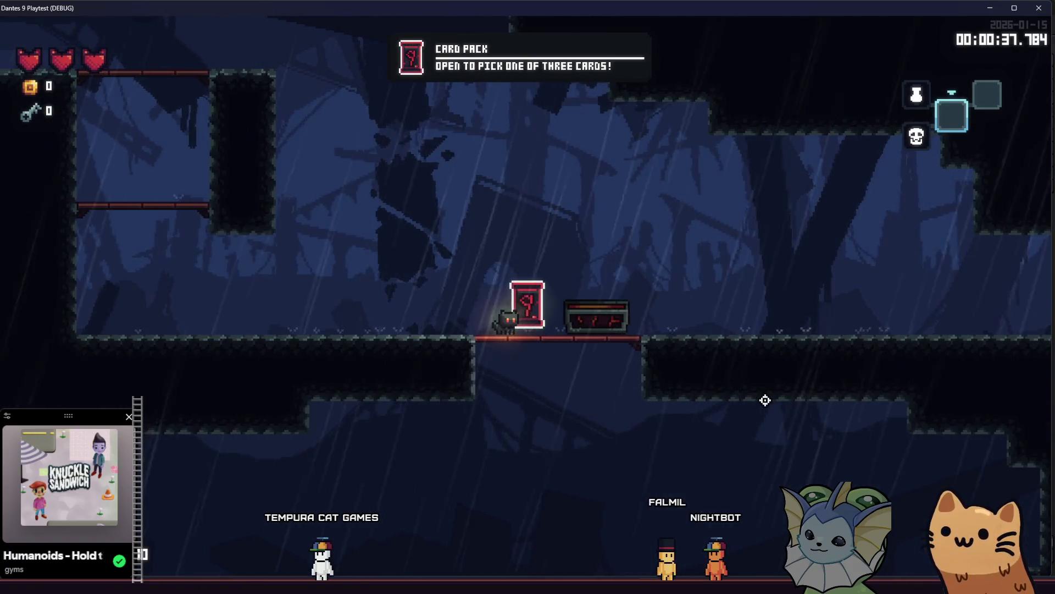
key(a)
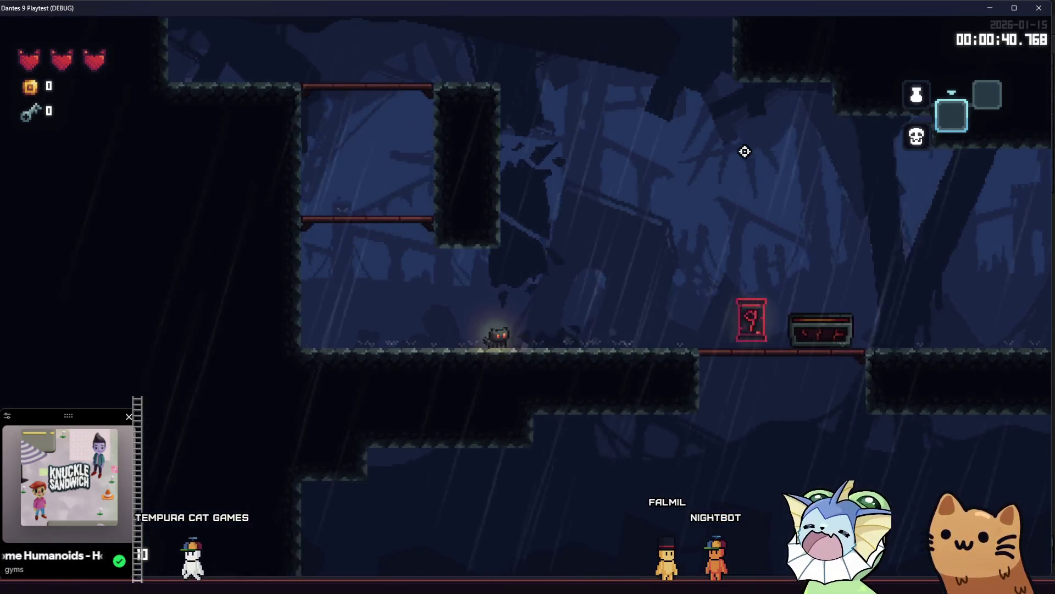
key(space)
key(space)
key(space)
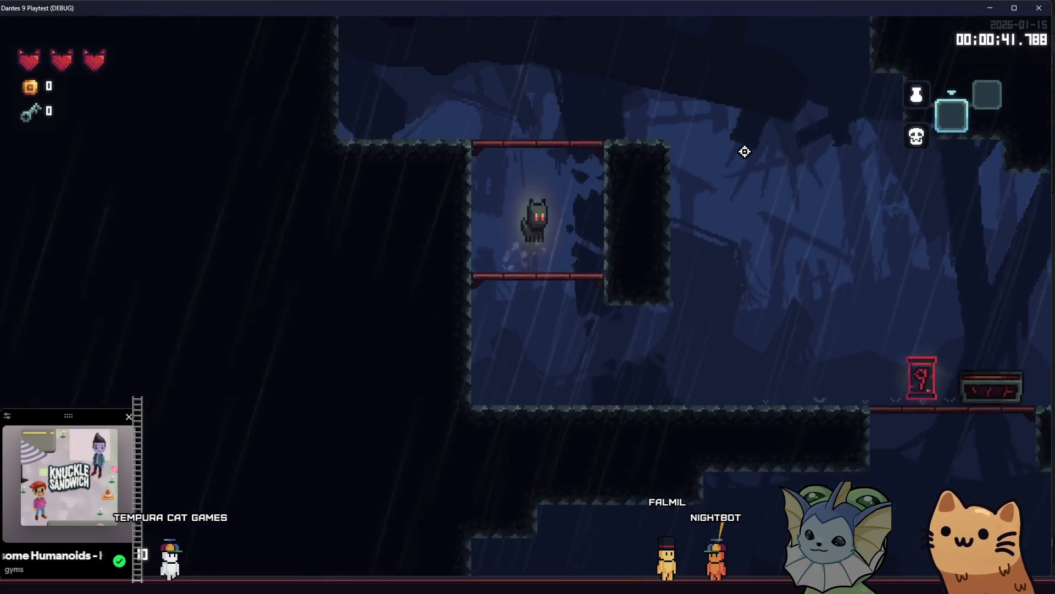
key(d)
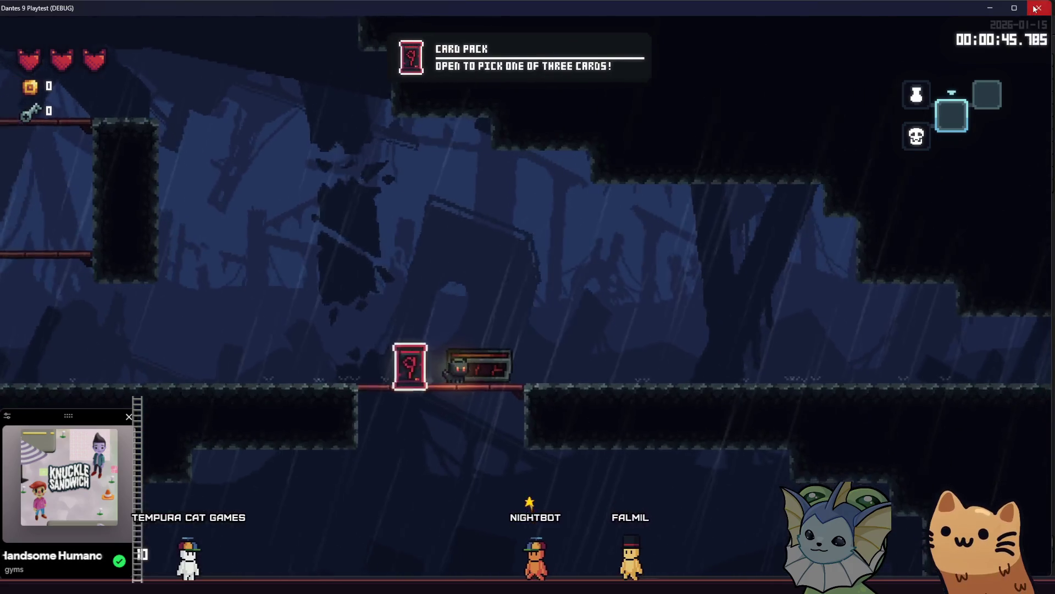
key(F8)
Select the Ground tile layer and expand its tileset's Physics Layers in the Inspector
scroll(956, 379, up, 3)
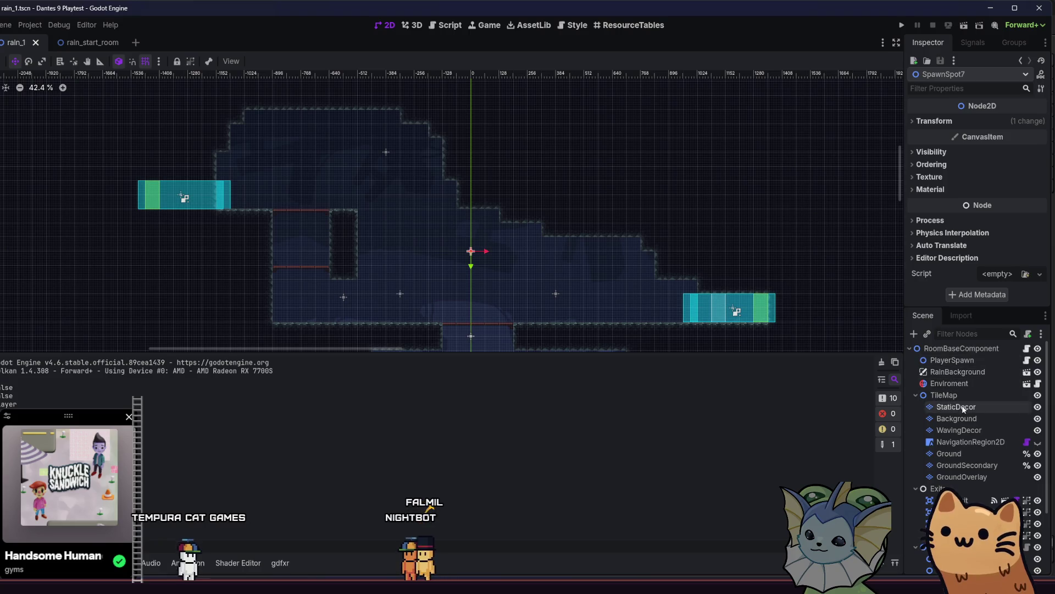
click(956, 454)
scroll(945, 191, down, 3)
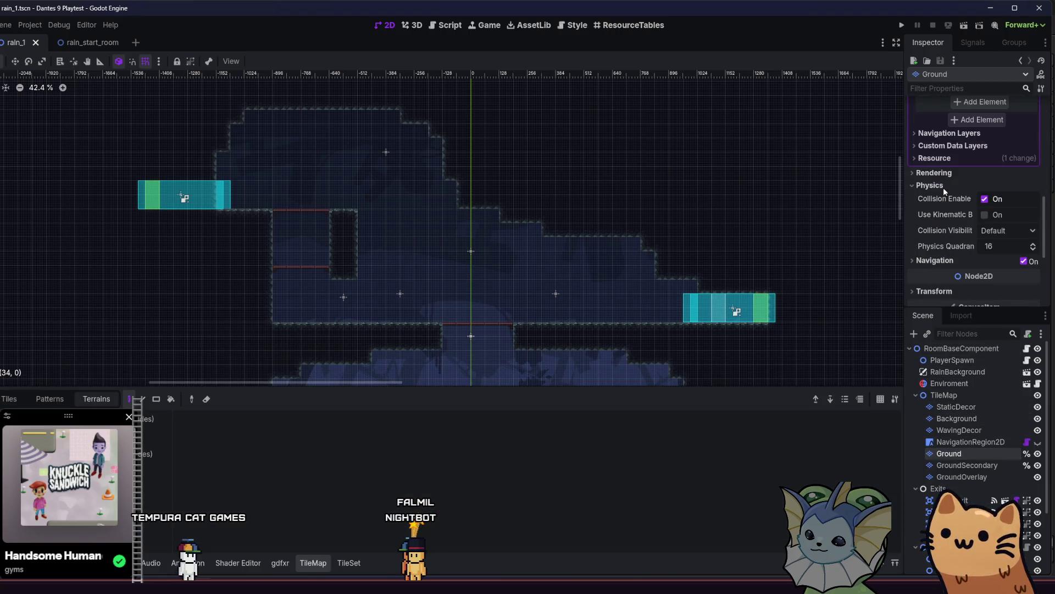
click(945, 184)
click(946, 185)
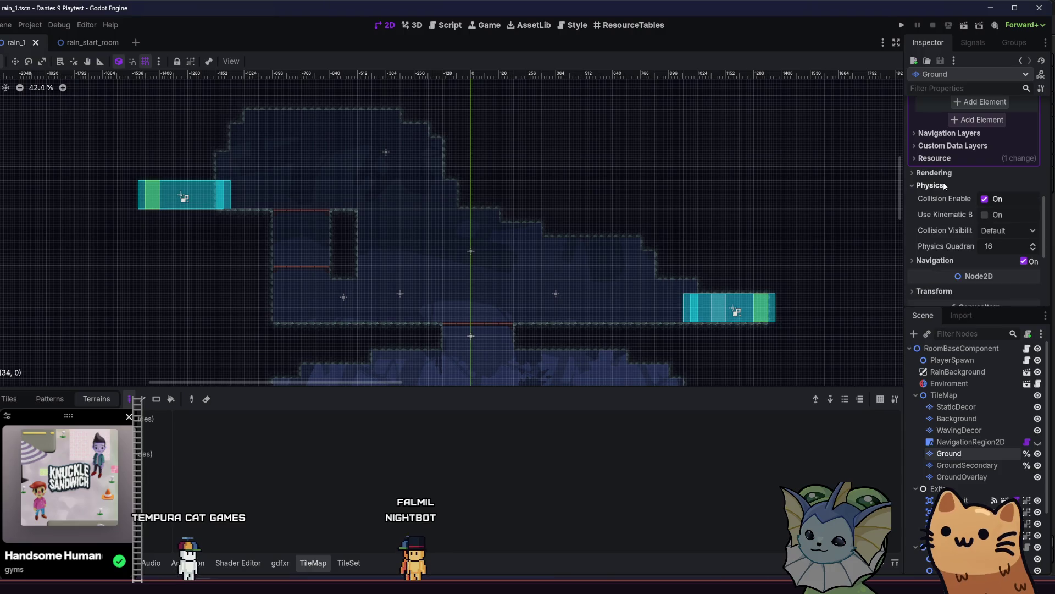
scroll(943, 183, up, 3)
scroll(939, 182, up, 2)
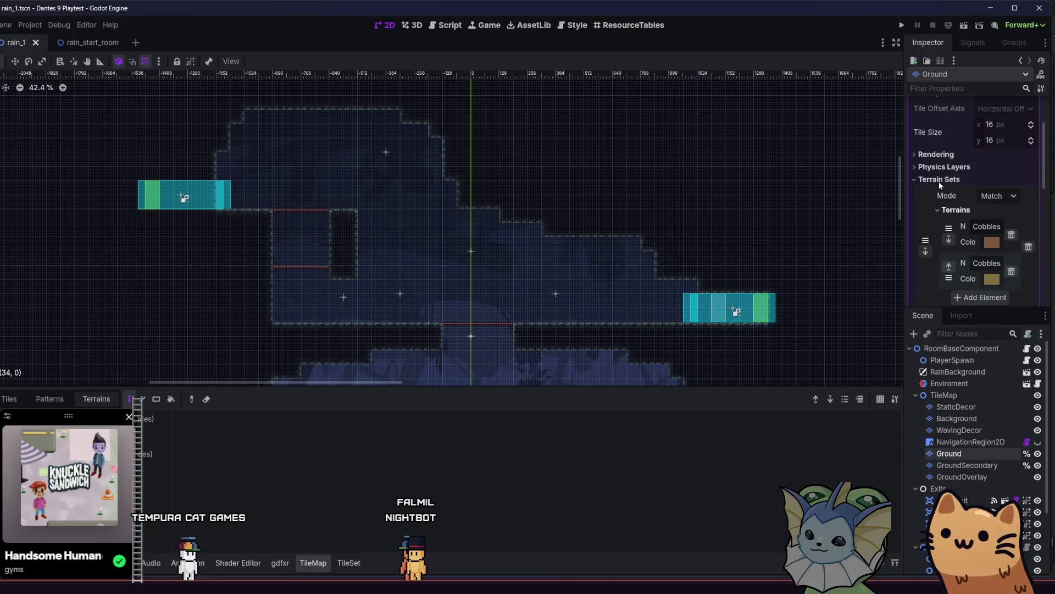
click(944, 167)
scroll(942, 191, down, 2)
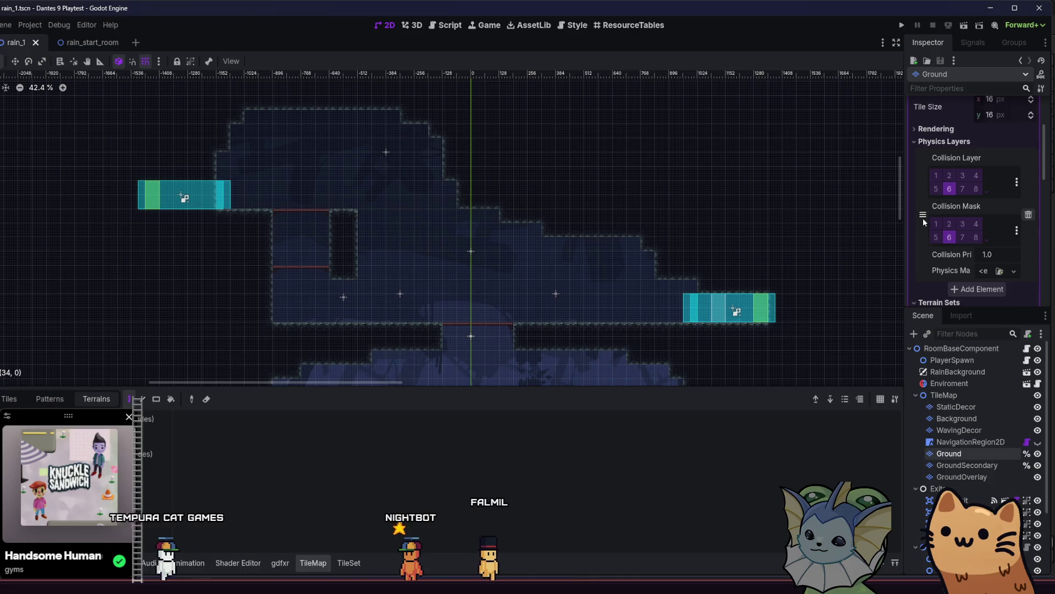
Add a second physics layer on collision layer 5, save the scene, and open the TileSet editor
click(967, 263)
scroll(967, 264, down, 2)
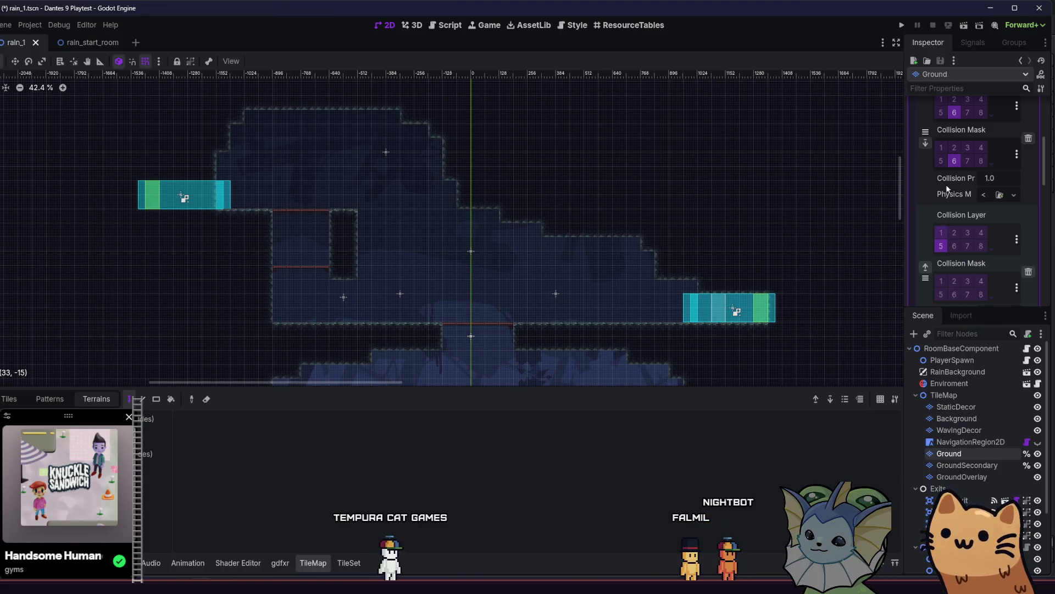
key(ctrl+s)
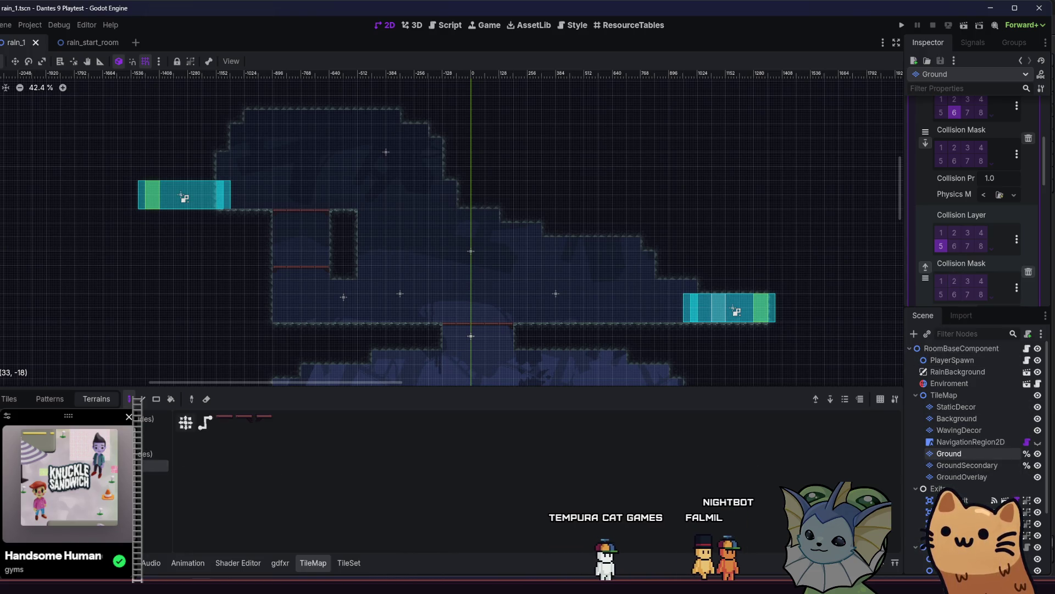
click(338, 561)
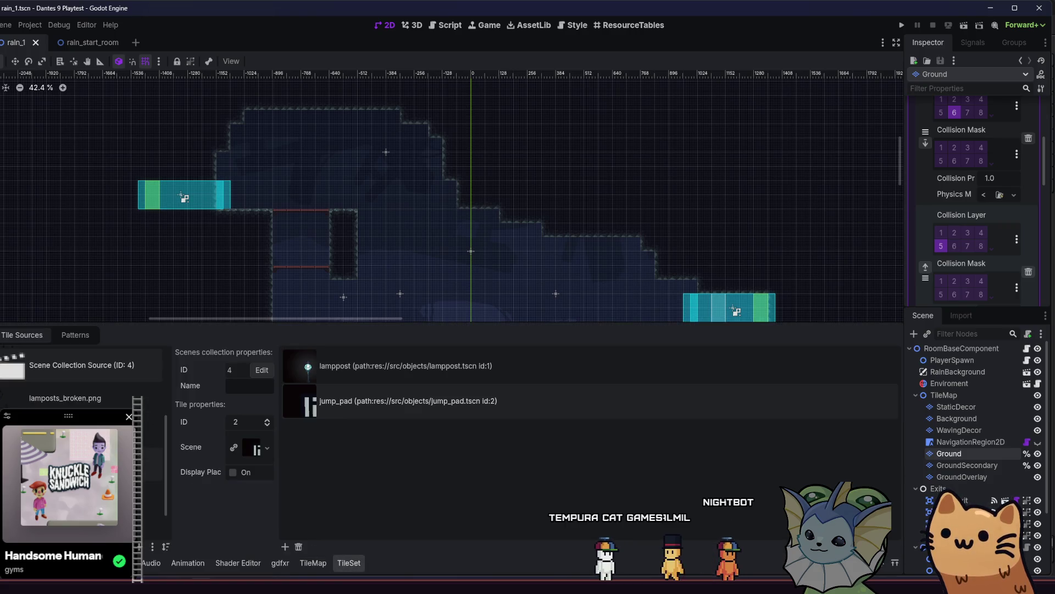
Select the platform tile atlas source and inspect its Physics Layer 0 and 1 collision settings
click(65, 398)
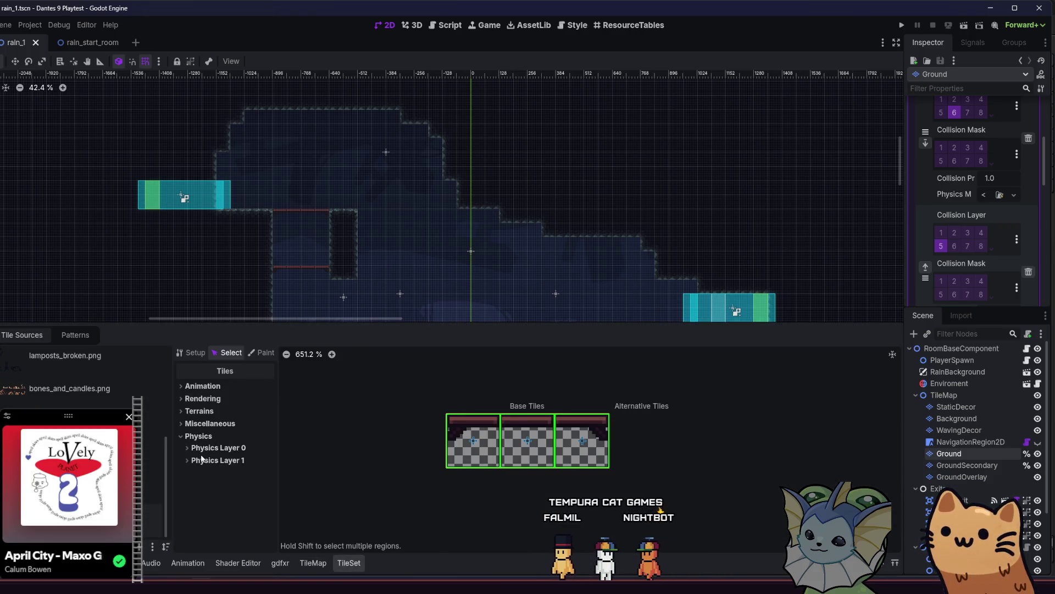
click(218, 447)
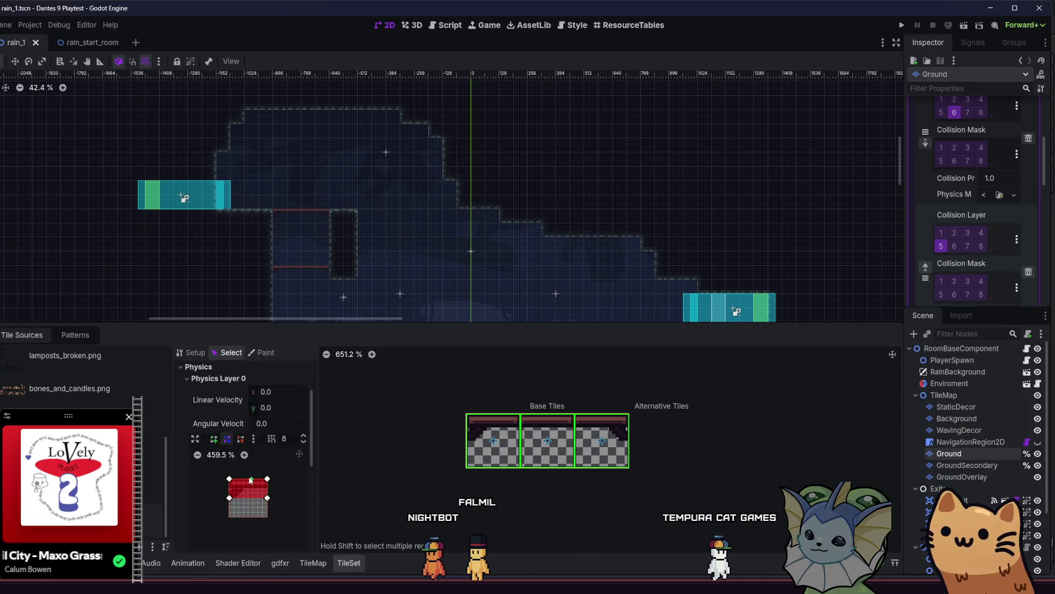
right_click(227, 425)
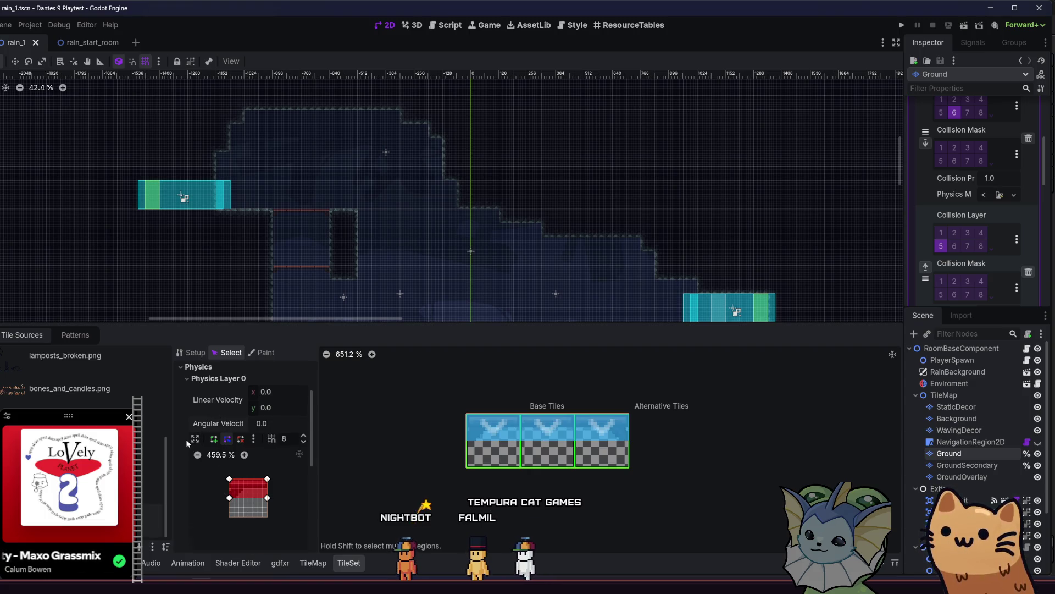
scroll(186, 438, down, 3)
right_click(203, 478)
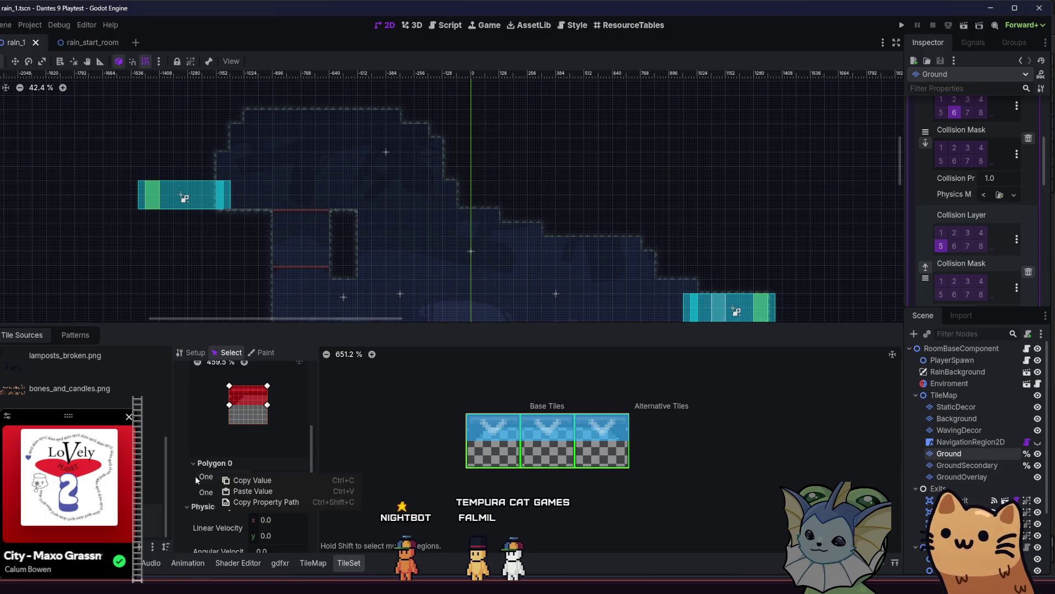
scroll(214, 477, down, 3)
click(232, 482)
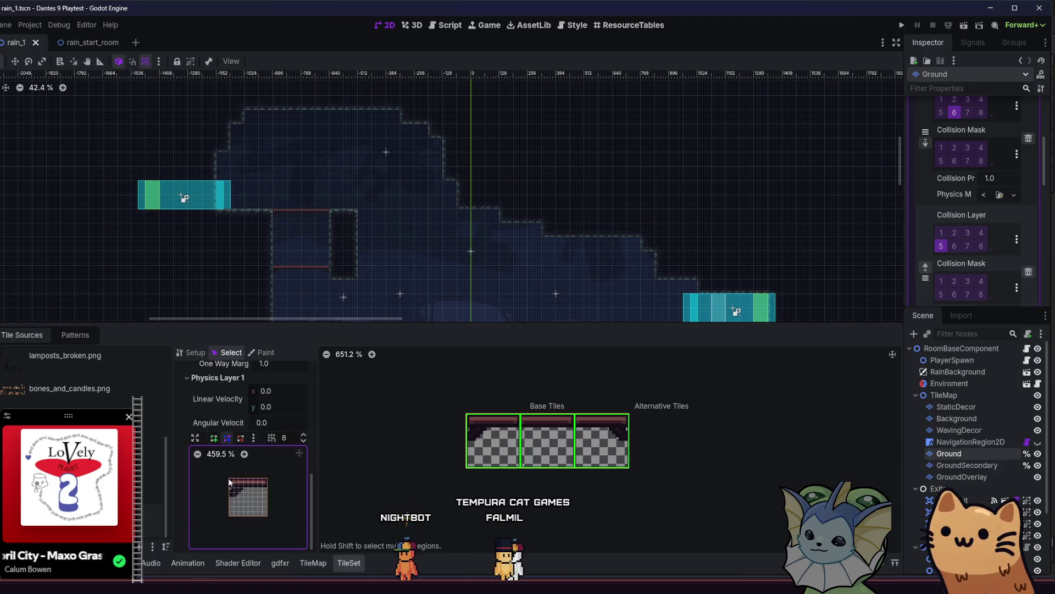
Draw a thin collision strip along the platform tile's top edge on Physics Layer 1 and save
click(214, 438)
click(229, 477)
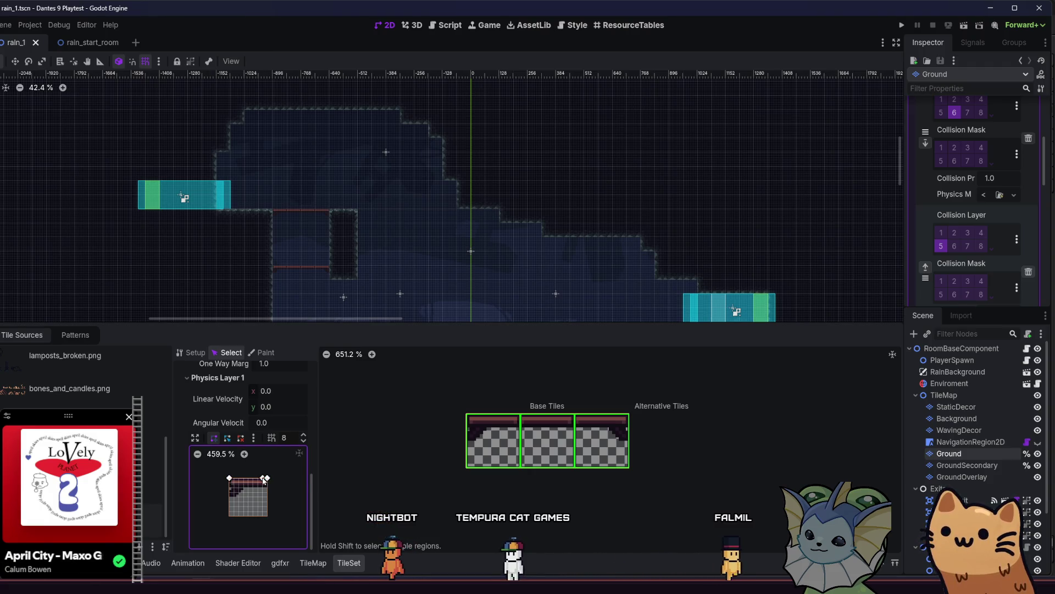
click(266, 482)
click(230, 478)
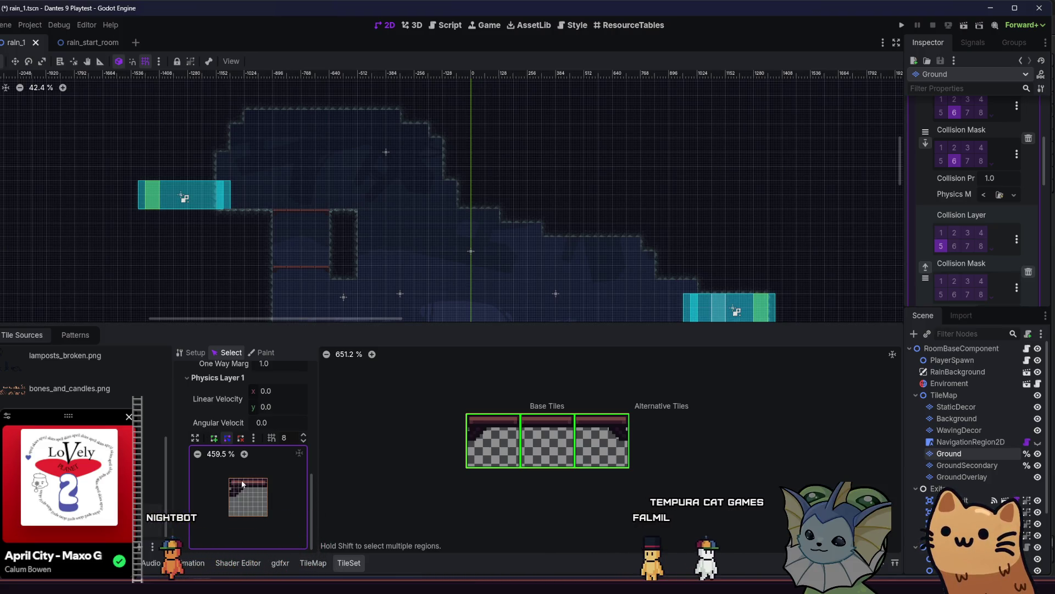
key(ctrl+z)
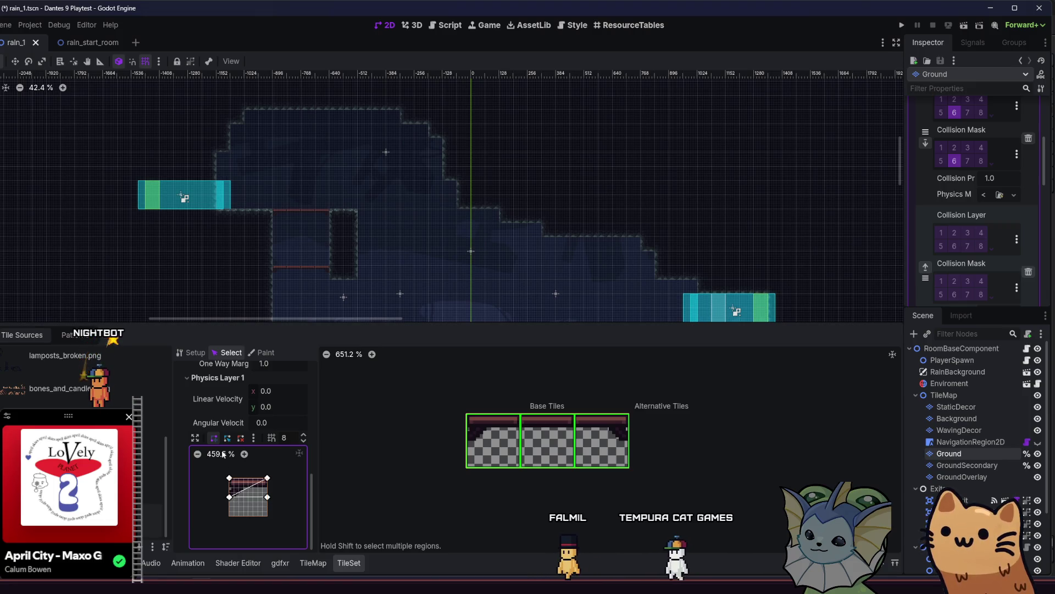
right_click(252, 496)
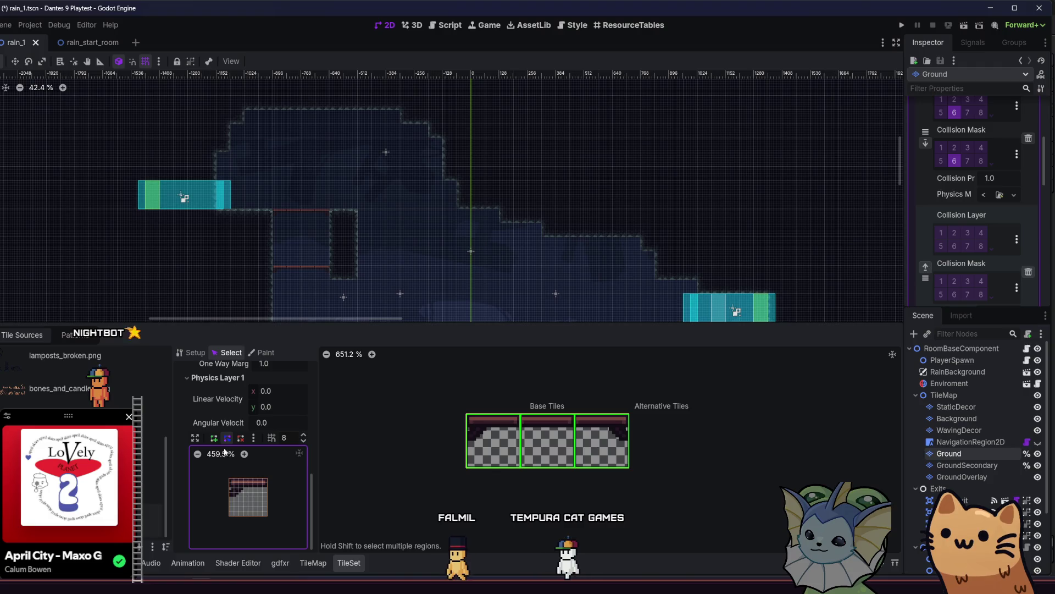
click(230, 478)
click(267, 478)
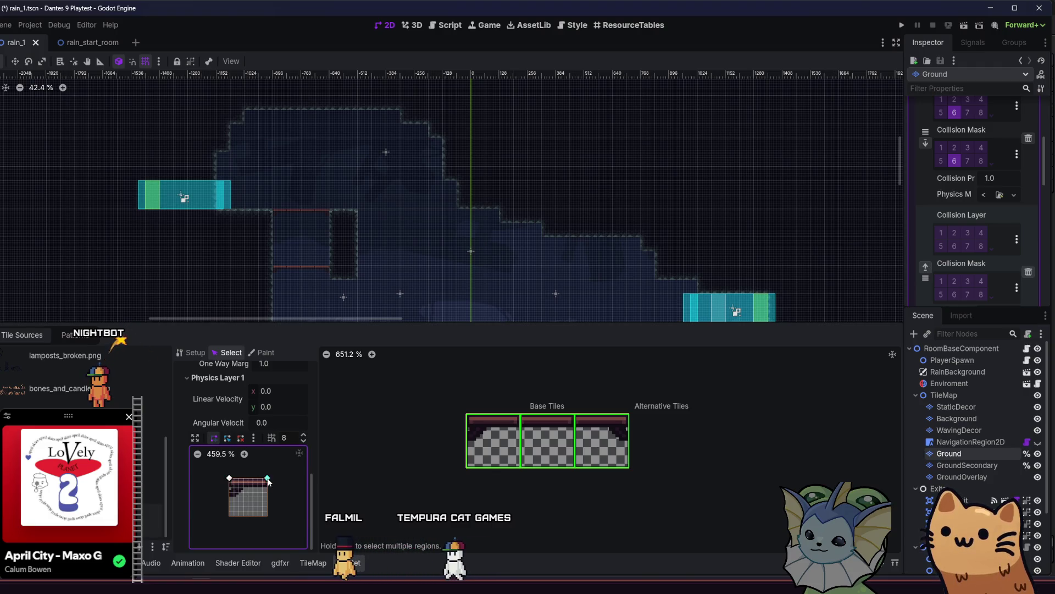
click(229, 478)
key(ctrl+s)
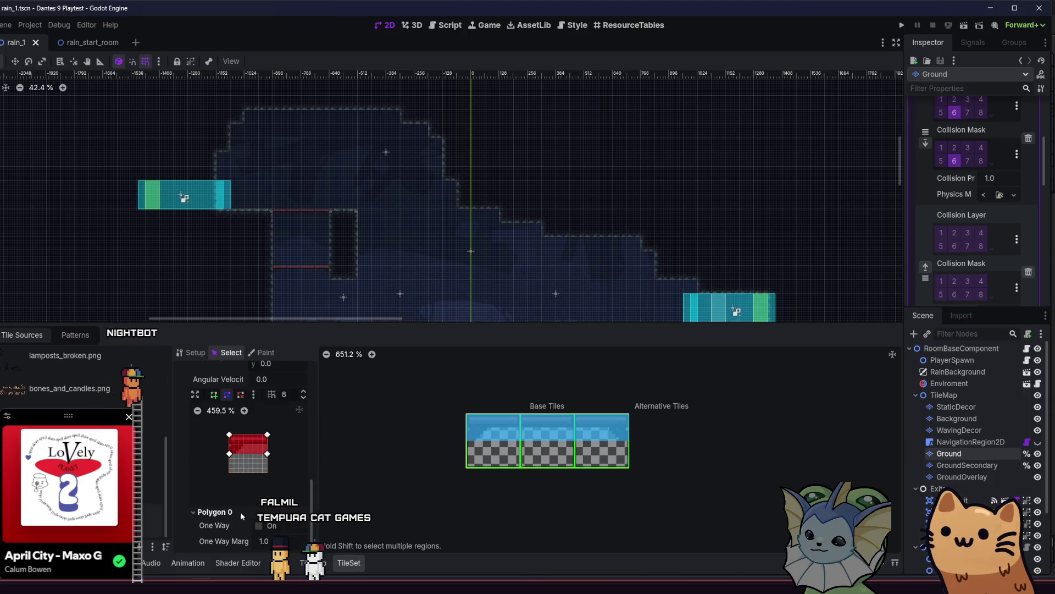
Make the platform collision One Way, revert a triangle edit to the rectangle, and save
click(260, 525)
scroll(220, 483, down, 1)
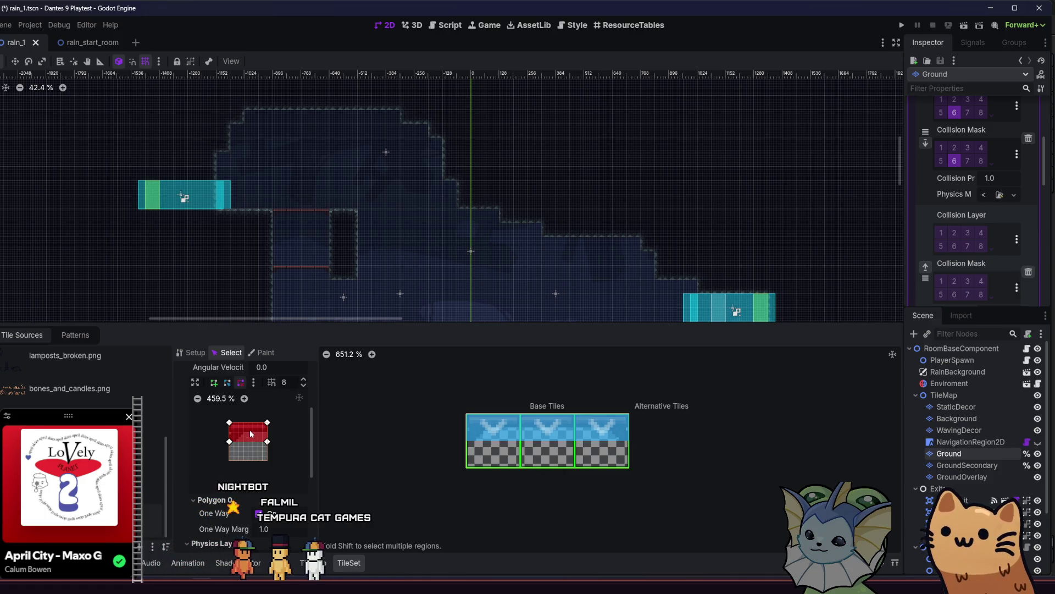
drag(230, 431, 229, 445)
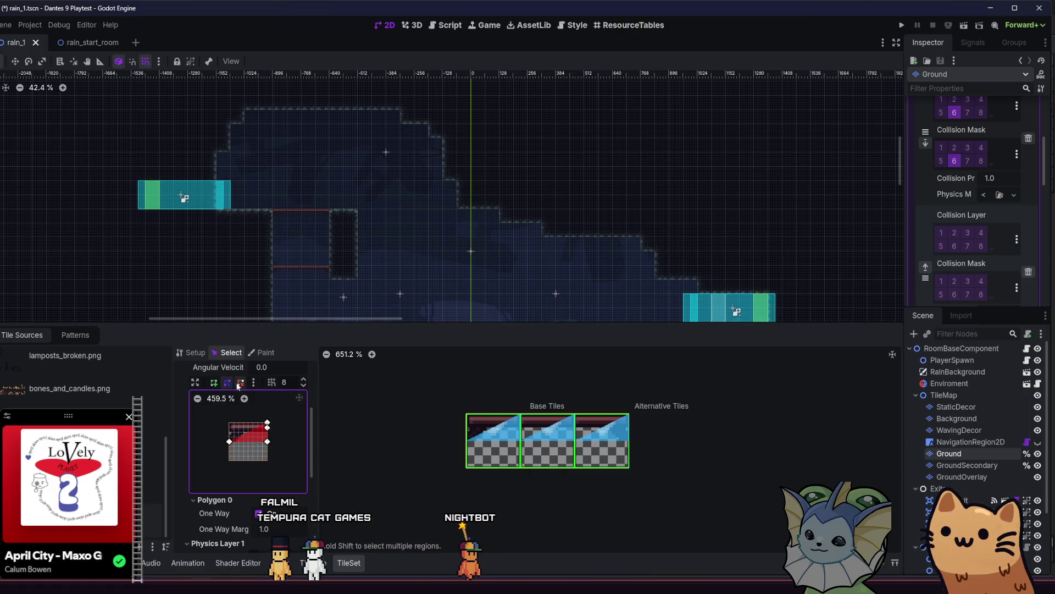
right_click(267, 438)
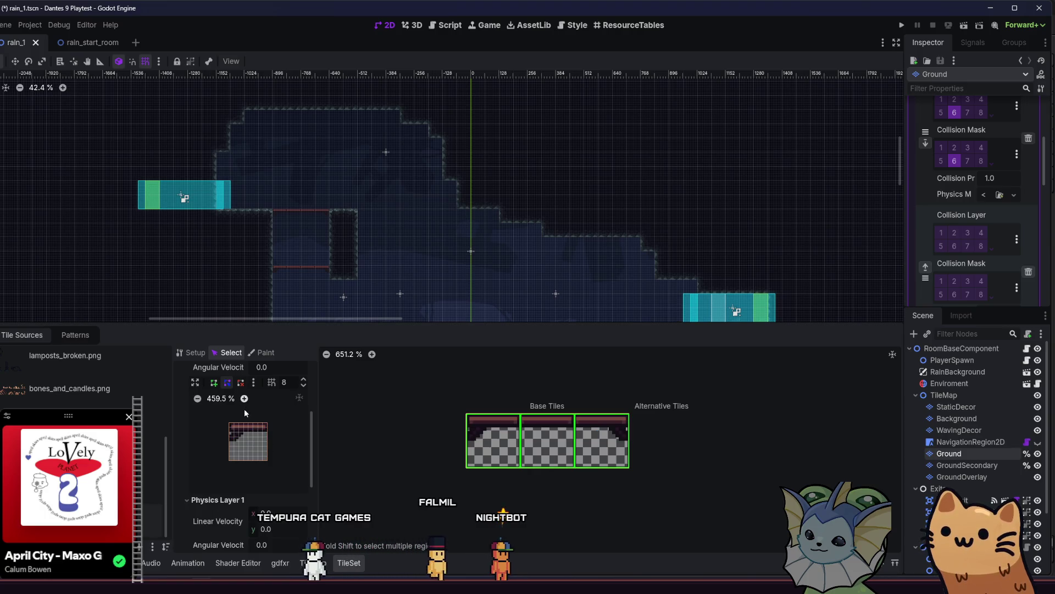
key(ctrl+z)
key(ctrl+s)
scroll(249, 424, up, 3)
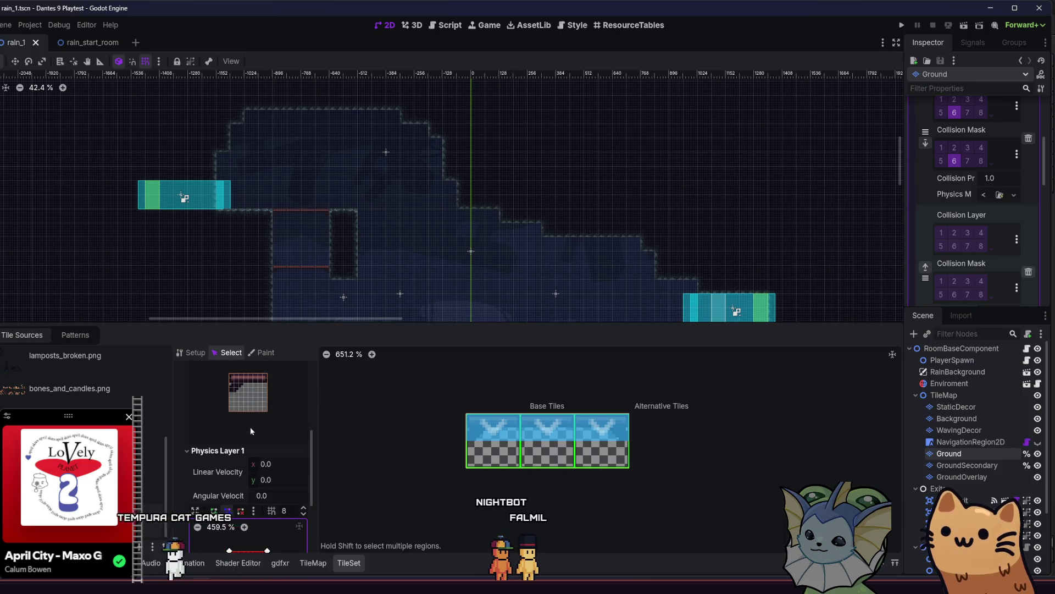
scroll(251, 429, down, 1)
scroll(252, 429, up, 3)
key(ctrl+s)
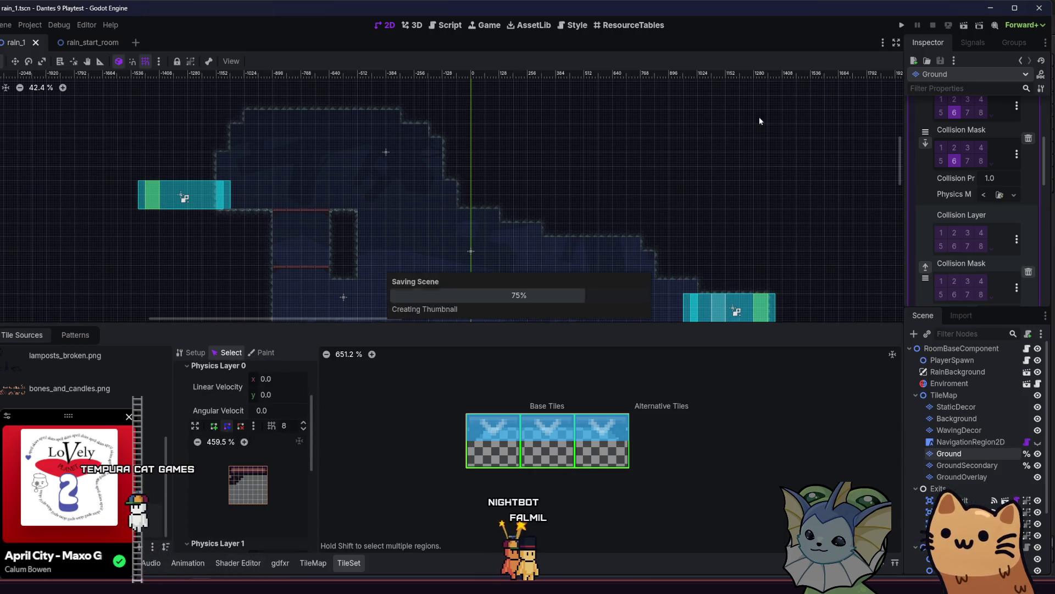
Run the project, dismiss a stray canvas menu, and bring the playtest window forward
click(901, 25)
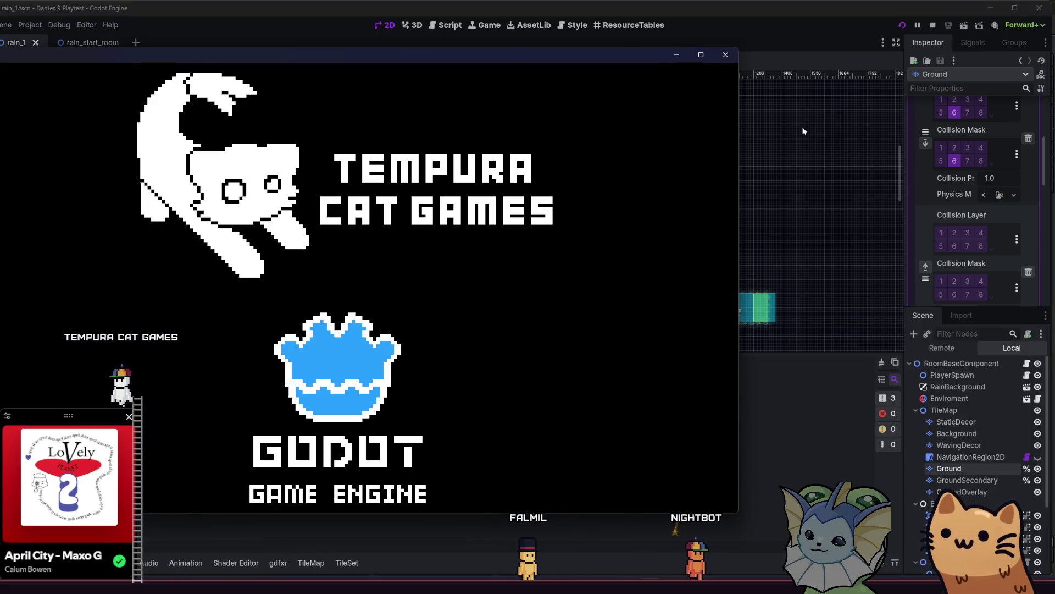
right_click(801, 127)
click(709, 186)
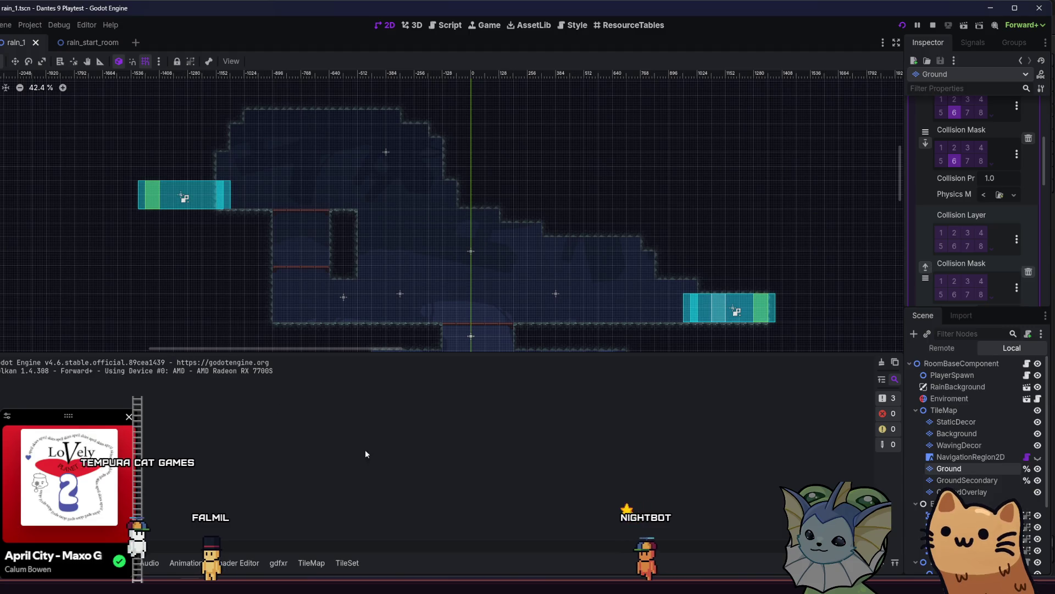
key(F5)
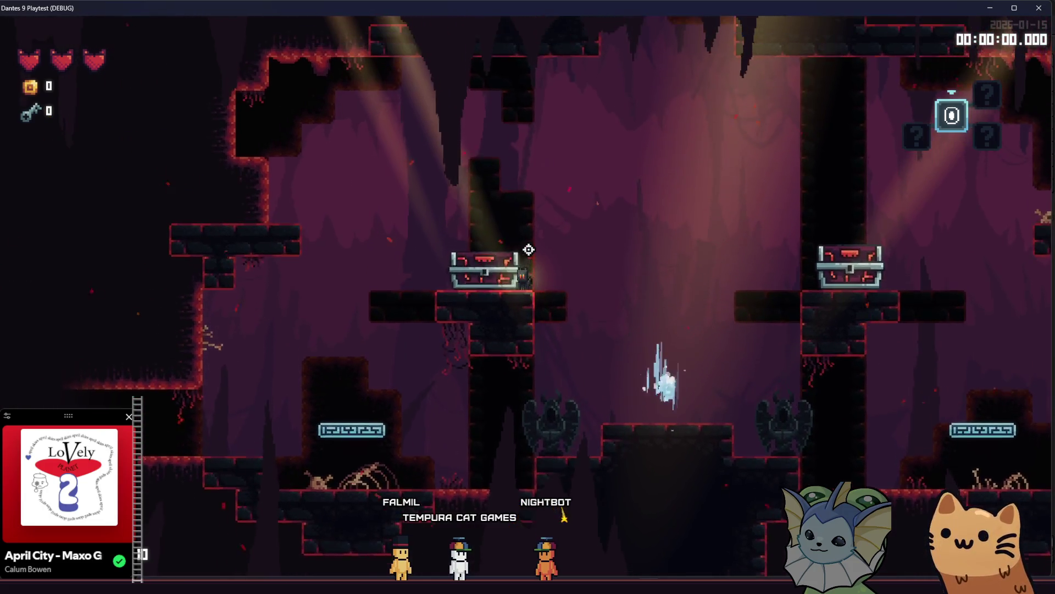
Load the MAIN level from the game's debug overlay level list
key(grave)
click(123, 267)
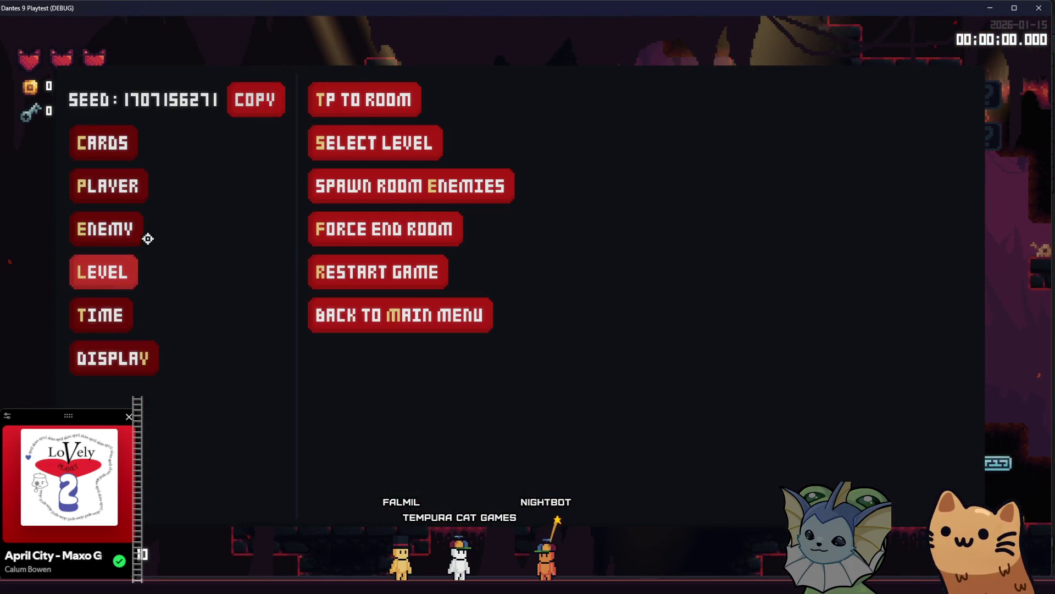
click(381, 142)
click(560, 146)
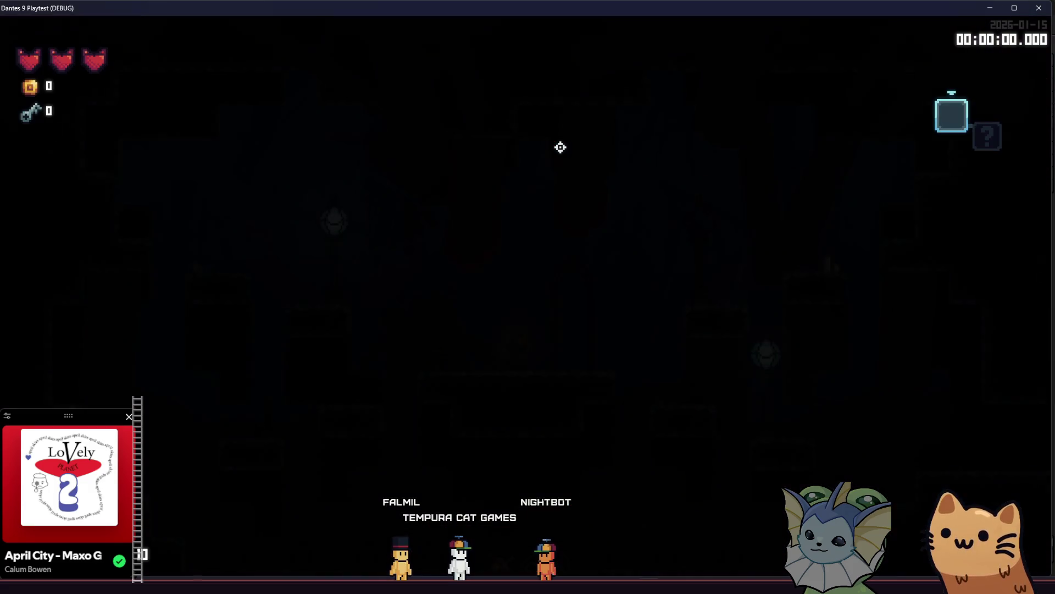
Run the cat right into the rain room, shooting the eyeball enemies and the red worm
key(d)
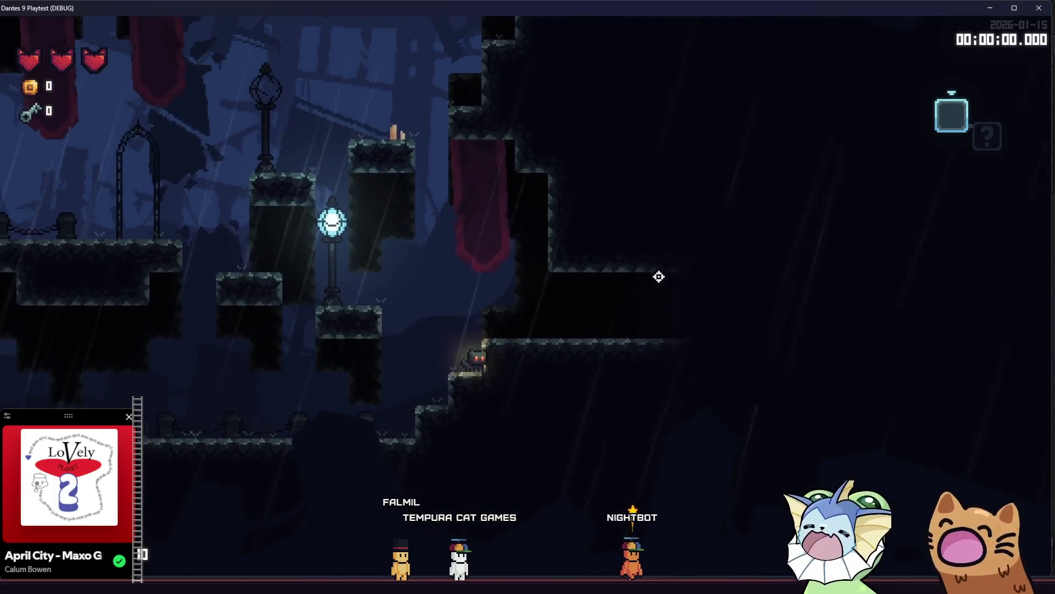
key(d)
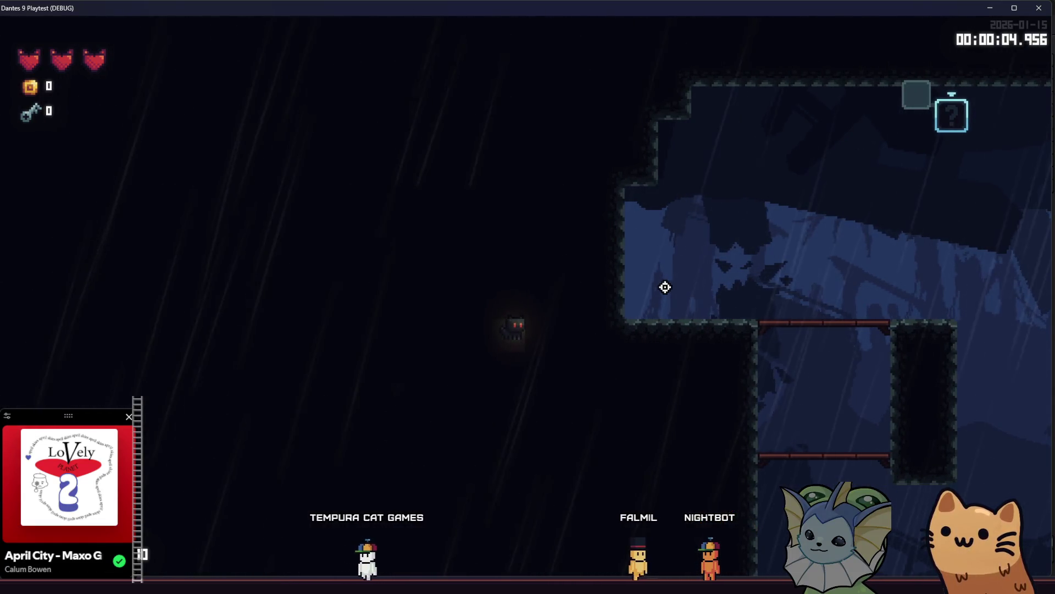
key(d)
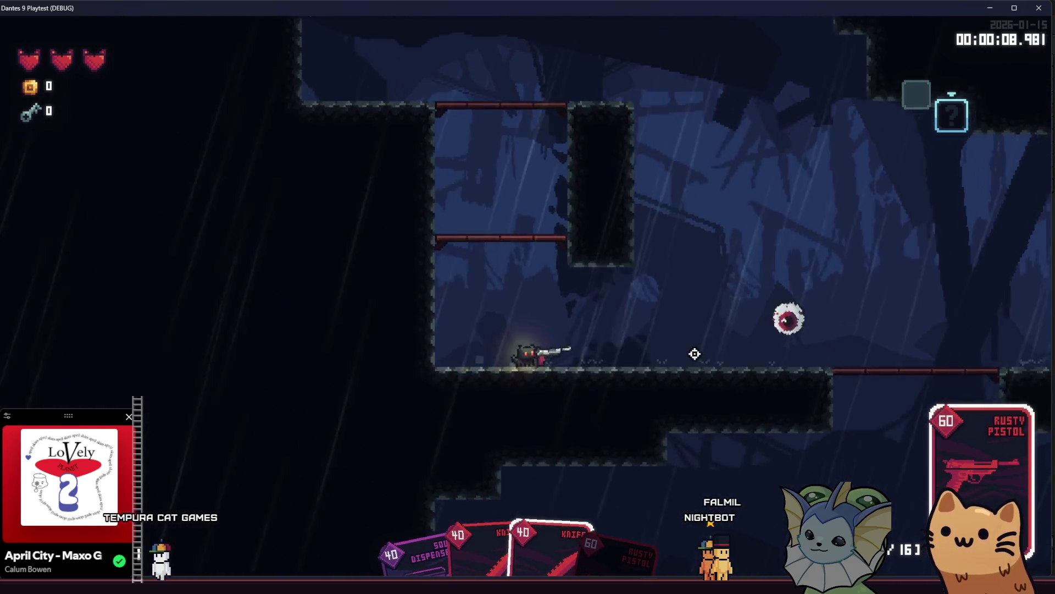
key(d)
click(768, 297)
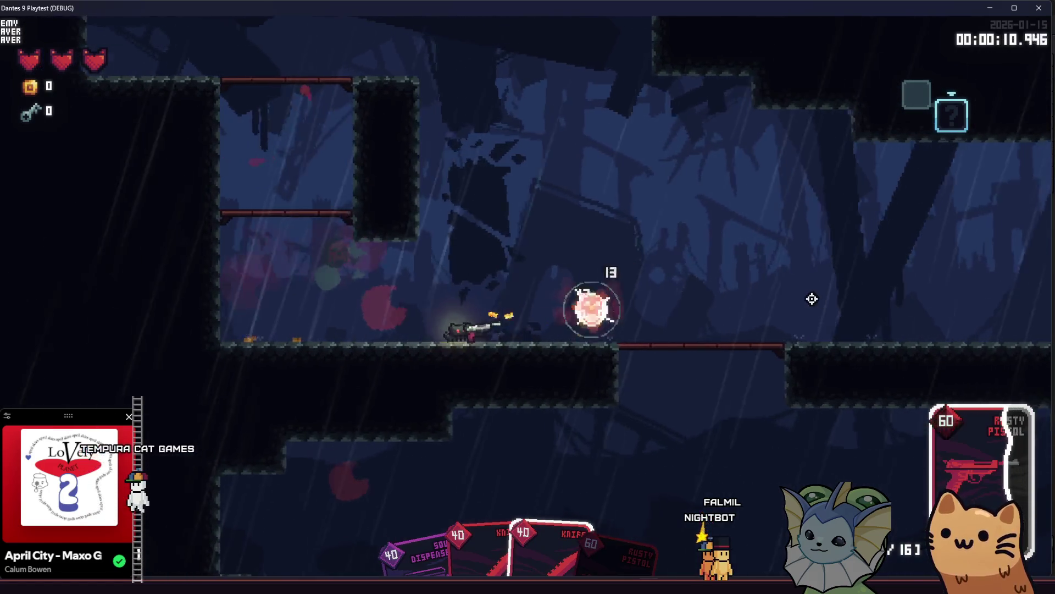
key(a)
click(644, 183)
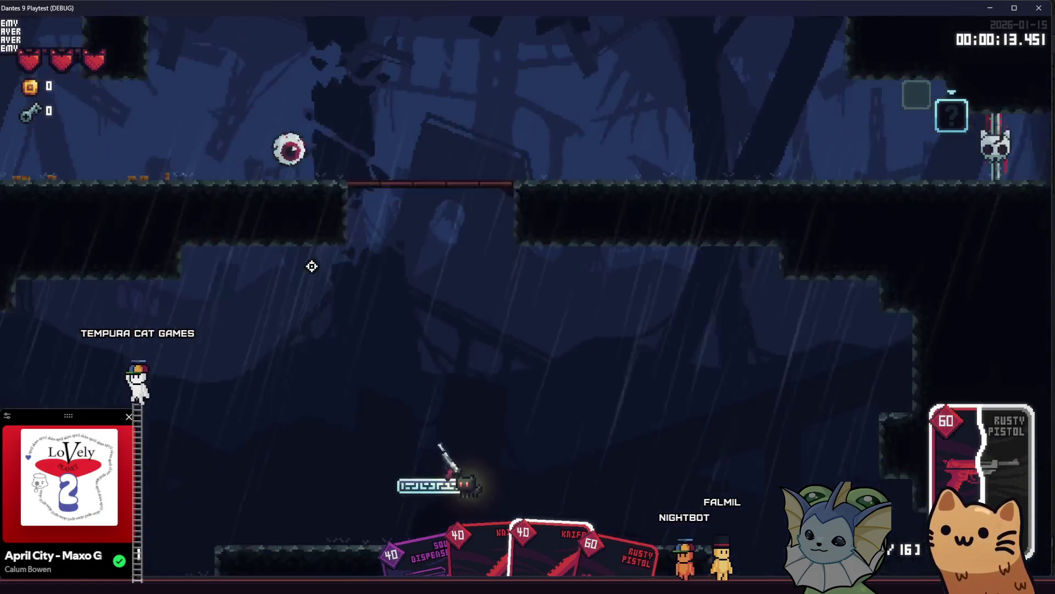
key(space)
key(space)
click(513, 235)
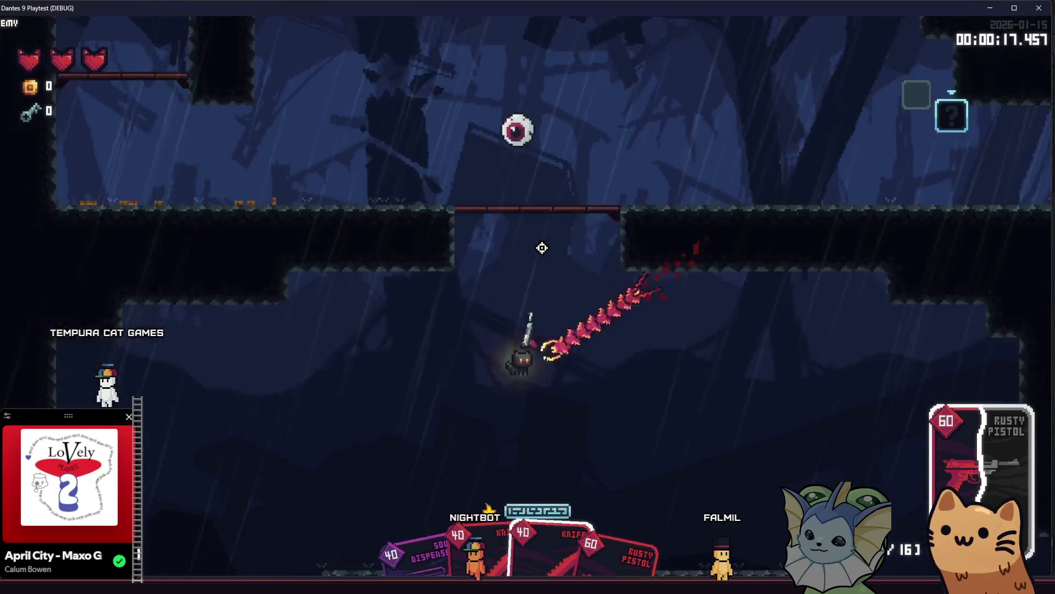
click(499, 247)
click(422, 414)
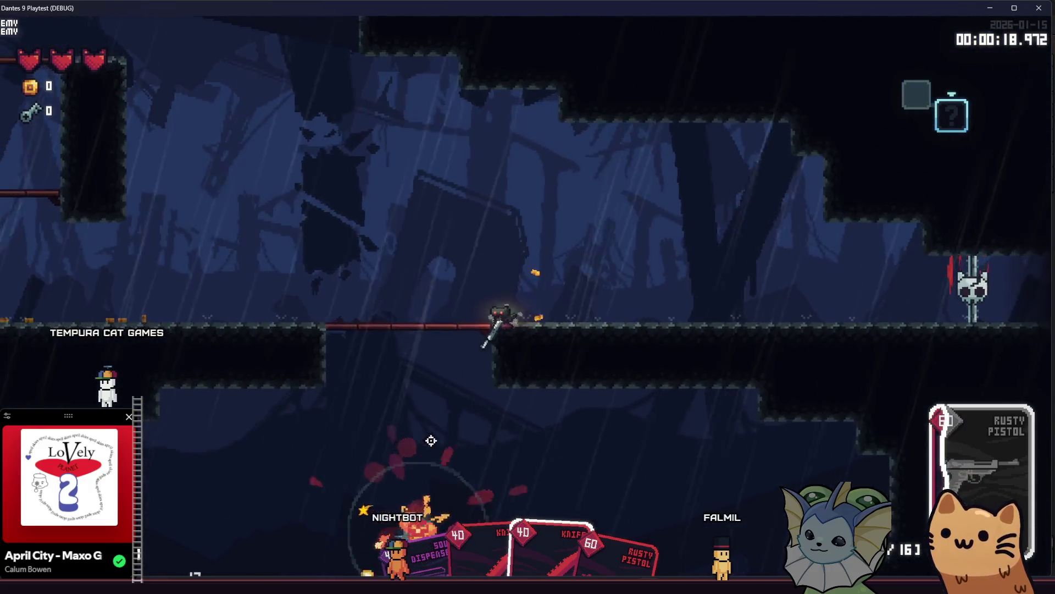
Drop and jump through the red one-way platforms while chasing and shooting the red worm
key(a)
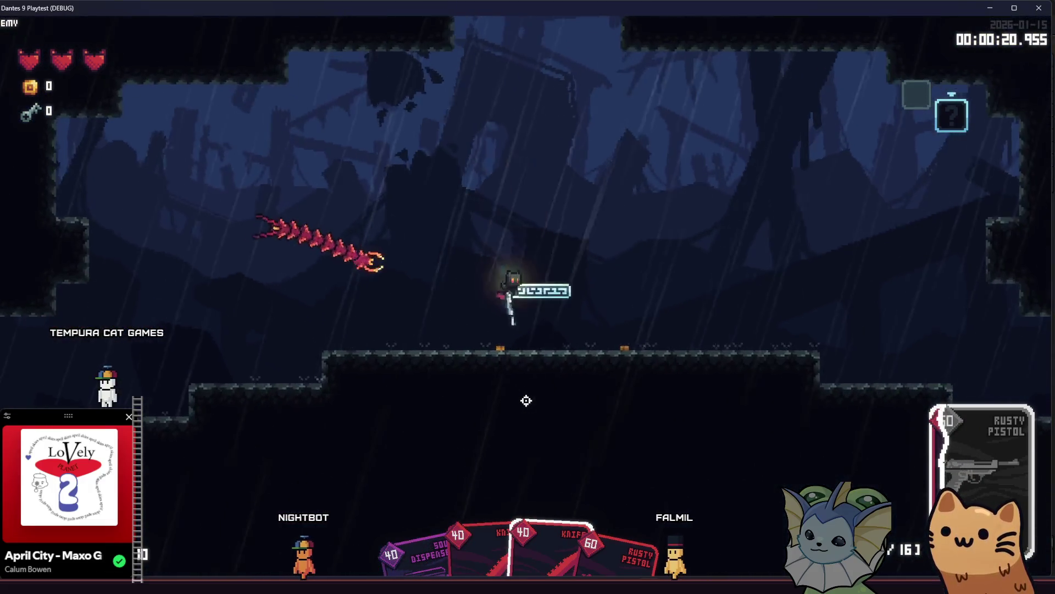
key(space)
key(space)
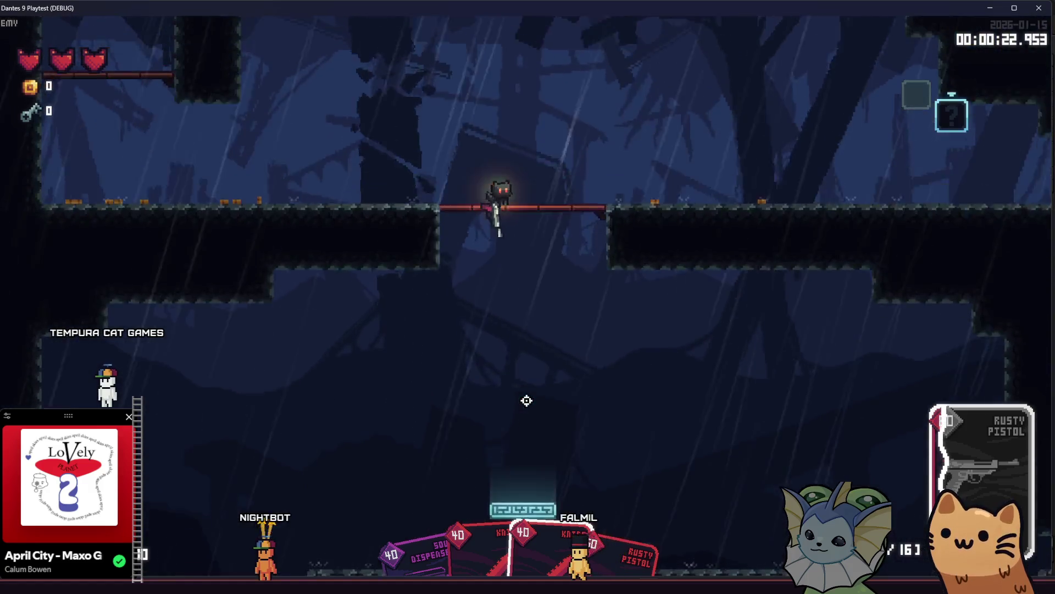
key(a)
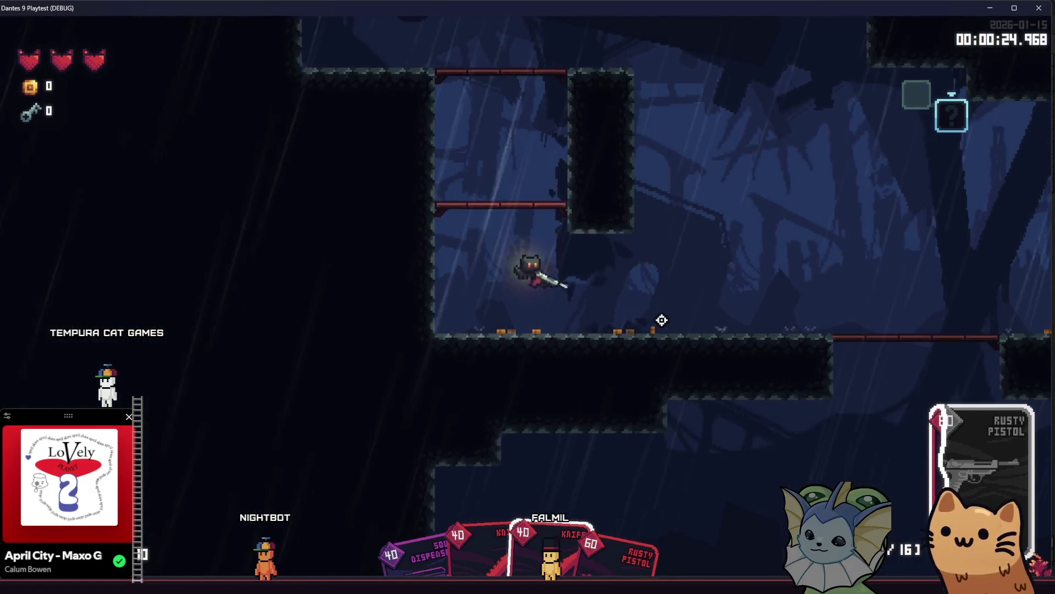
key(d)
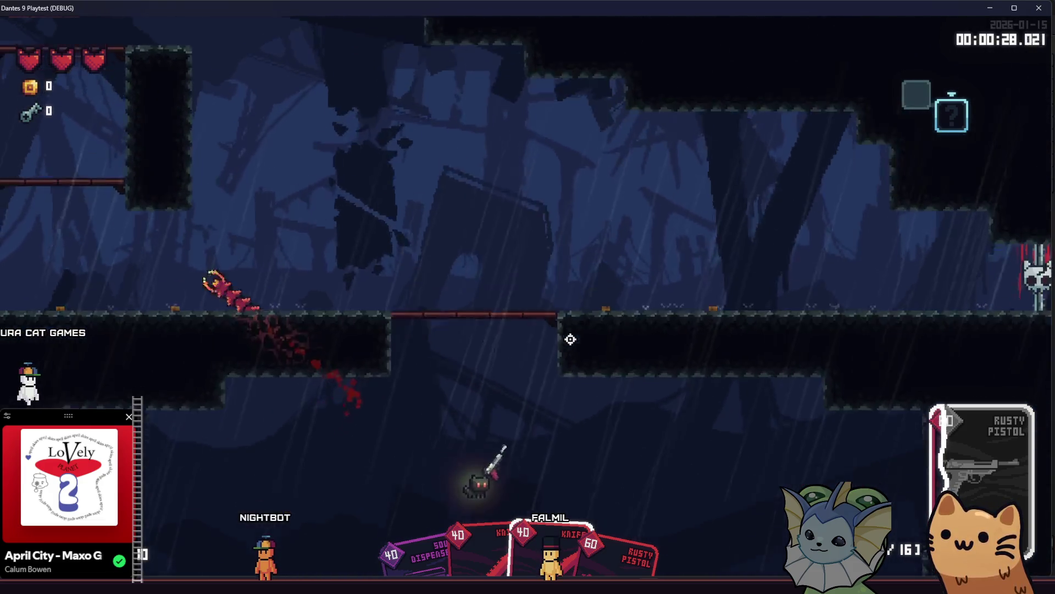
key(space)
click(302, 200)
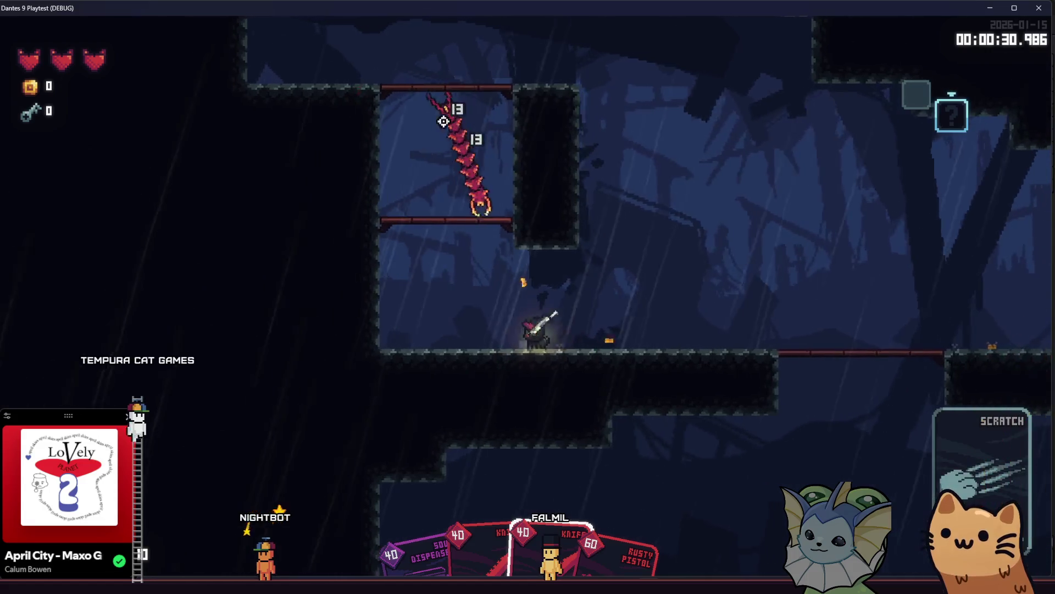
key(d)
click(405, 228)
key(d)
key(s)
click(306, 271)
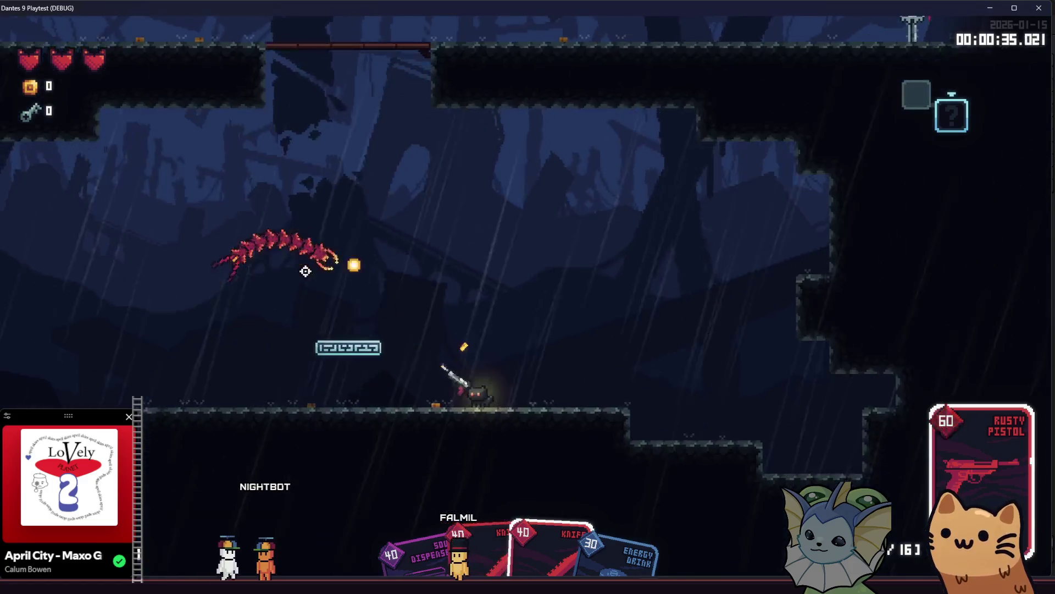
click(325, 247)
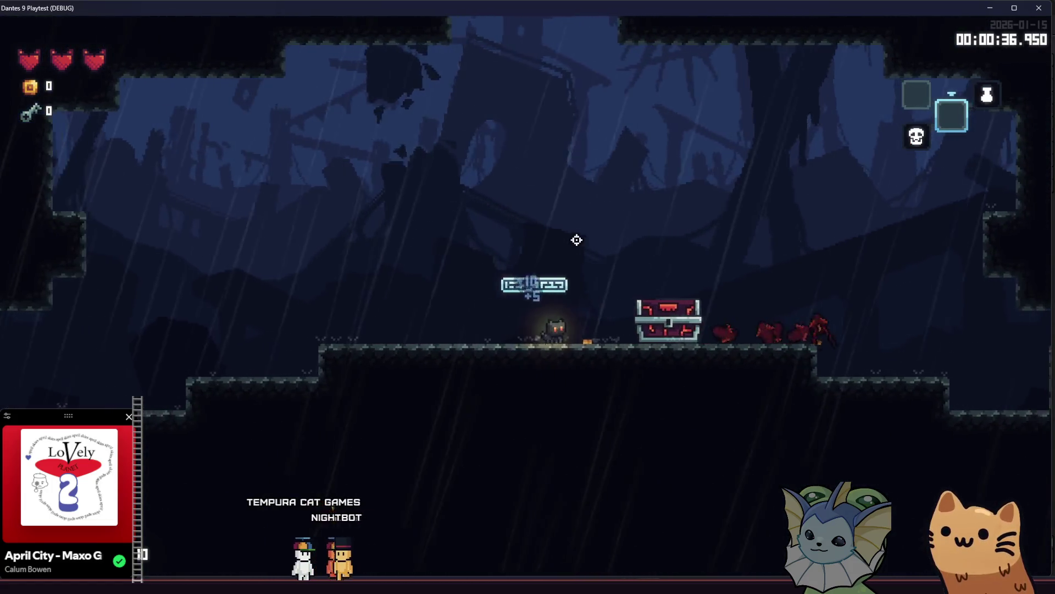
Open the treasure chest and its card pack, and take the Sawed Off card
key(d)
key(a)
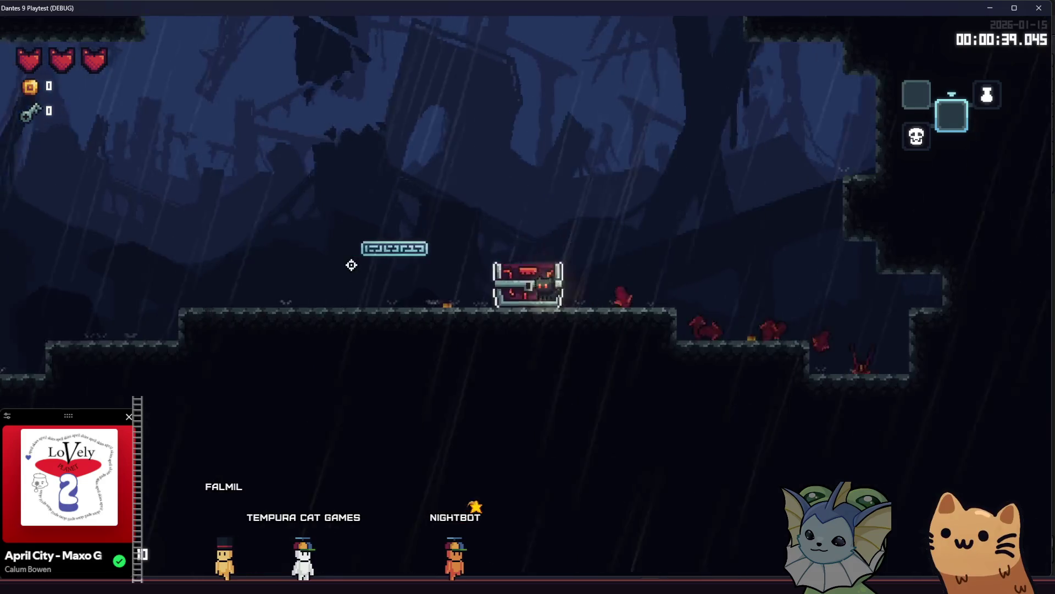
key(e)
key(d)
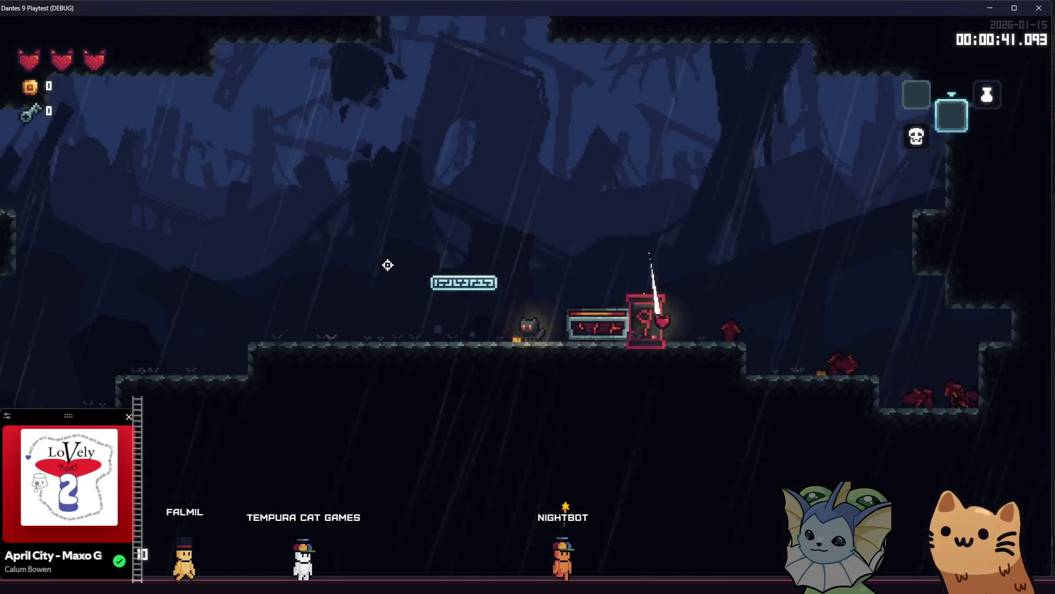
key(e)
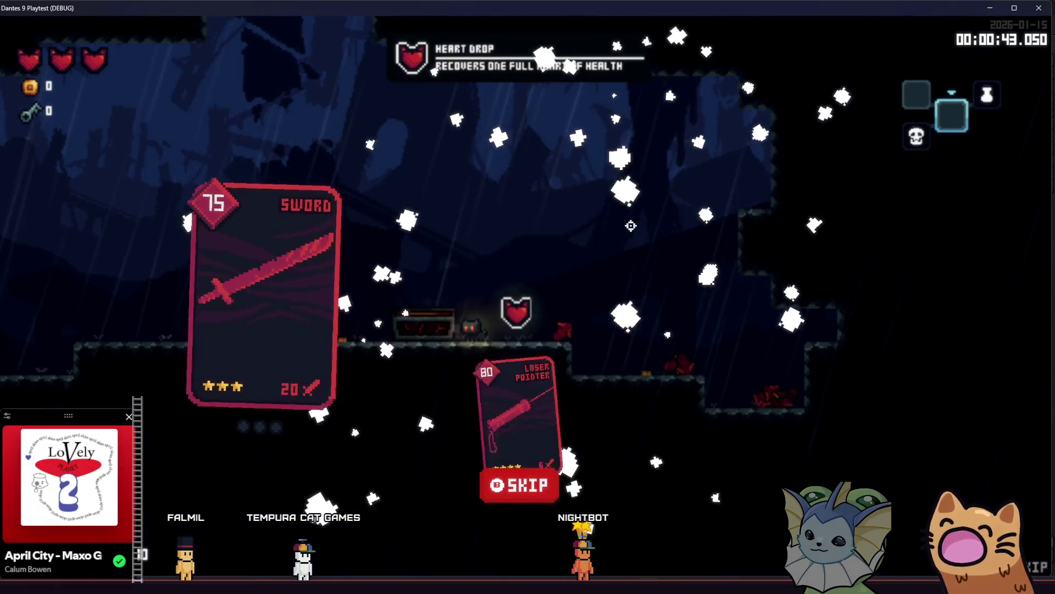
click(800, 290)
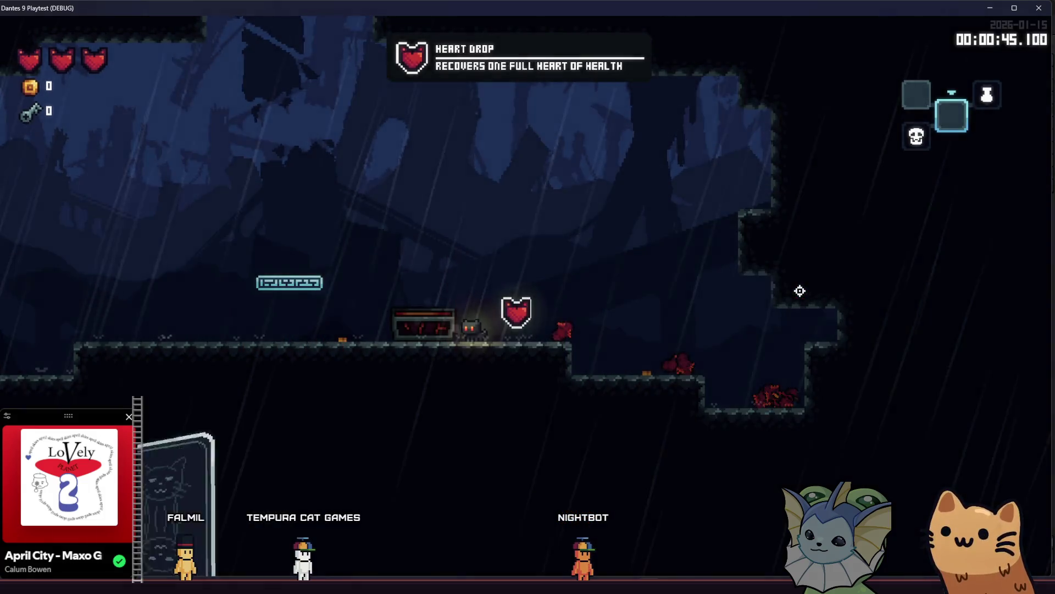
Jump the cat up into the upper rooms, then minimize the game window
key(a)
key(space)
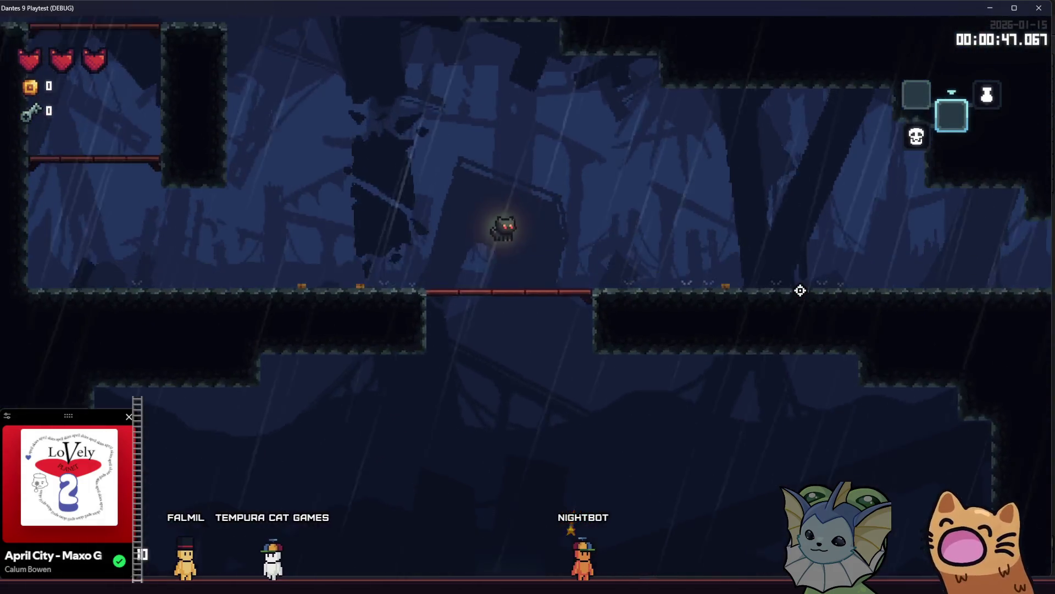
key(space)
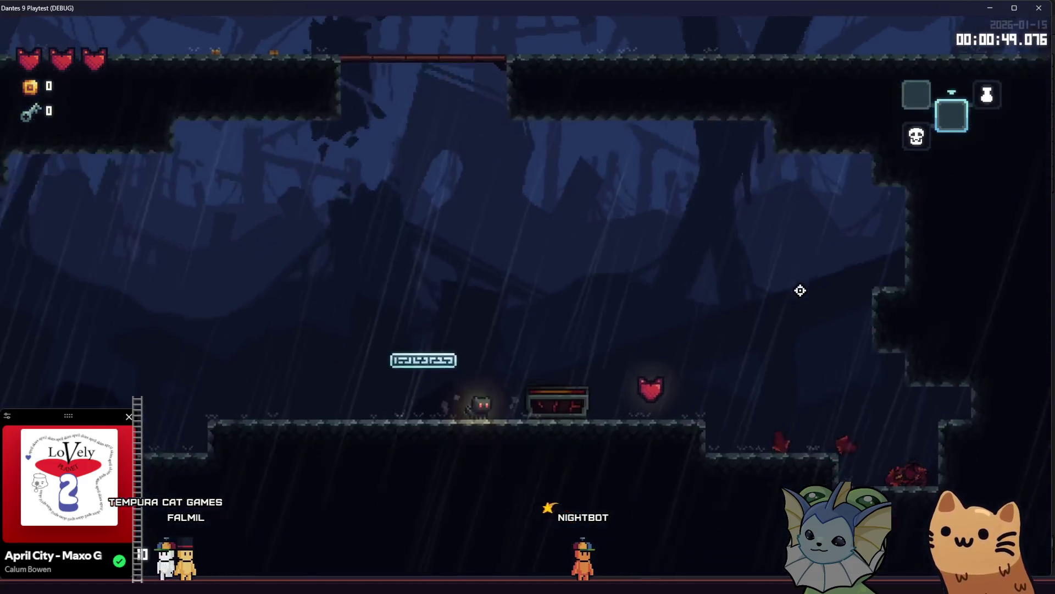
key(space)
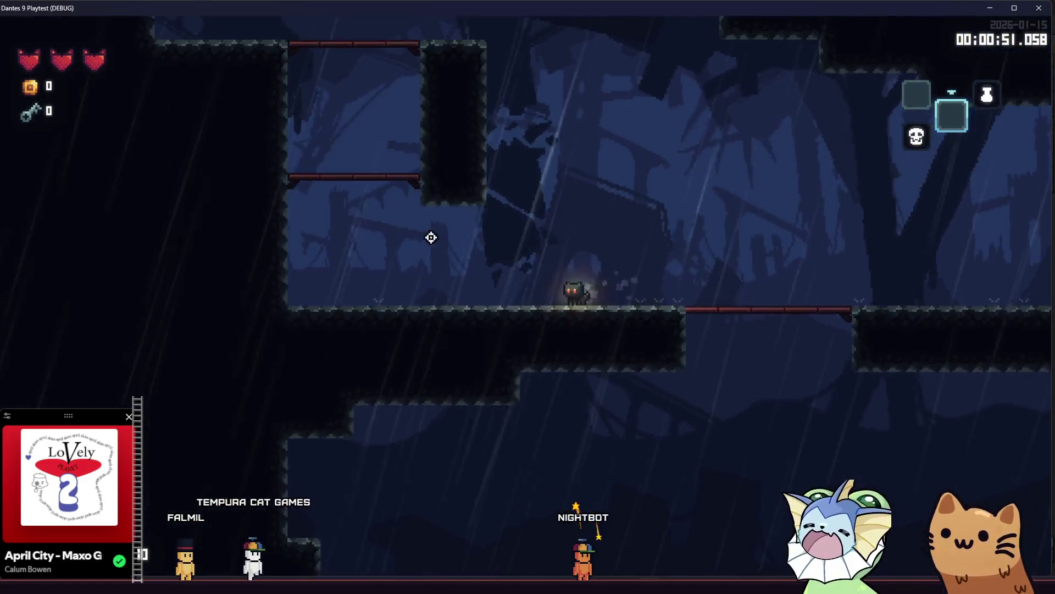
click(986, 10)
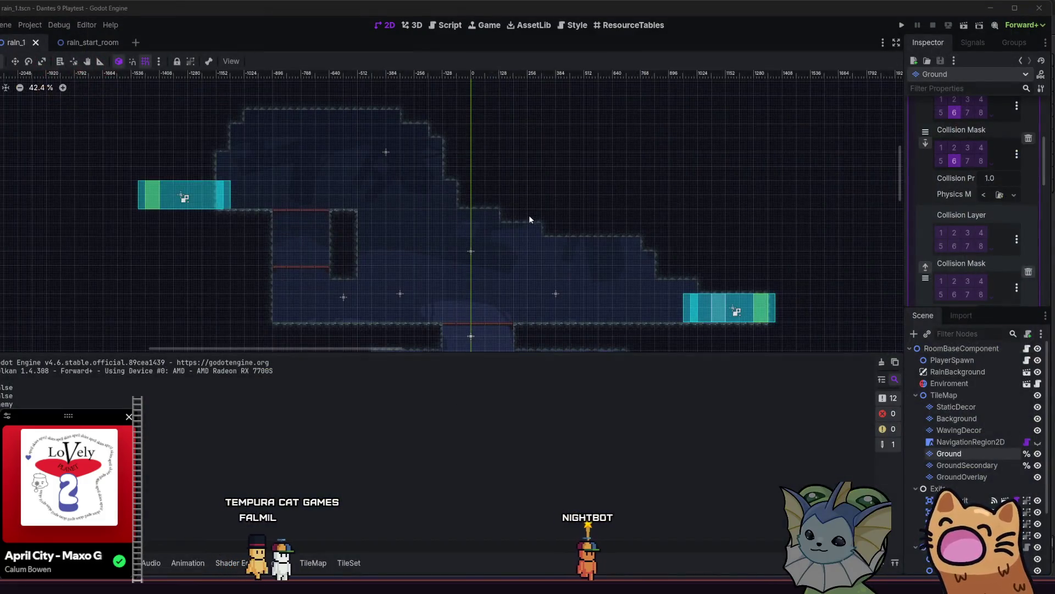
Enable Polygon 0 One Way collision on the Ground TileSet's three drop-through floor tiles, then quick-open a resource
scroll(517, 206, down, 1)
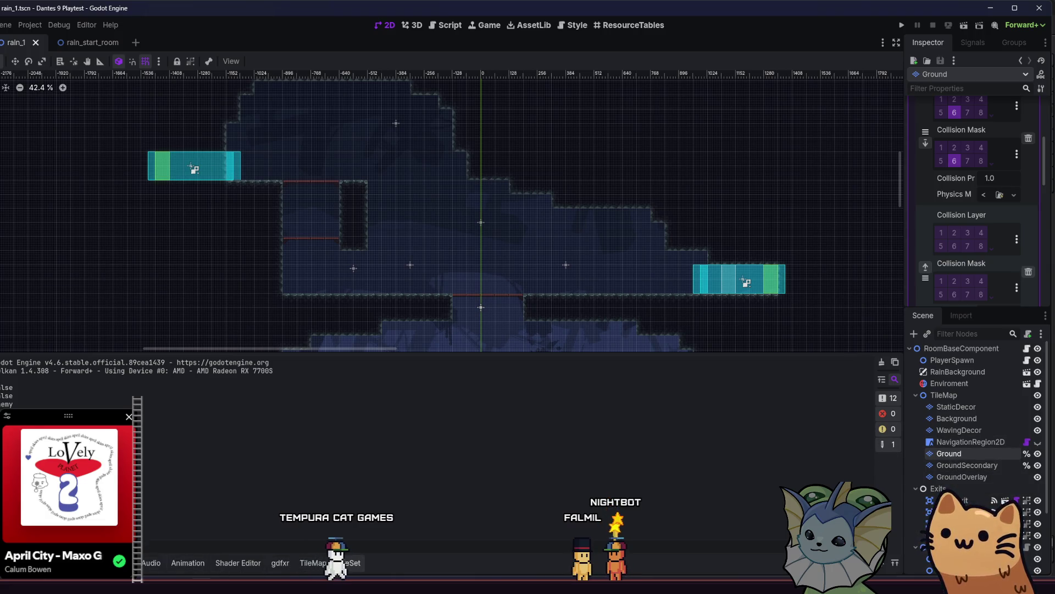
click(341, 563)
scroll(237, 449, down, 5)
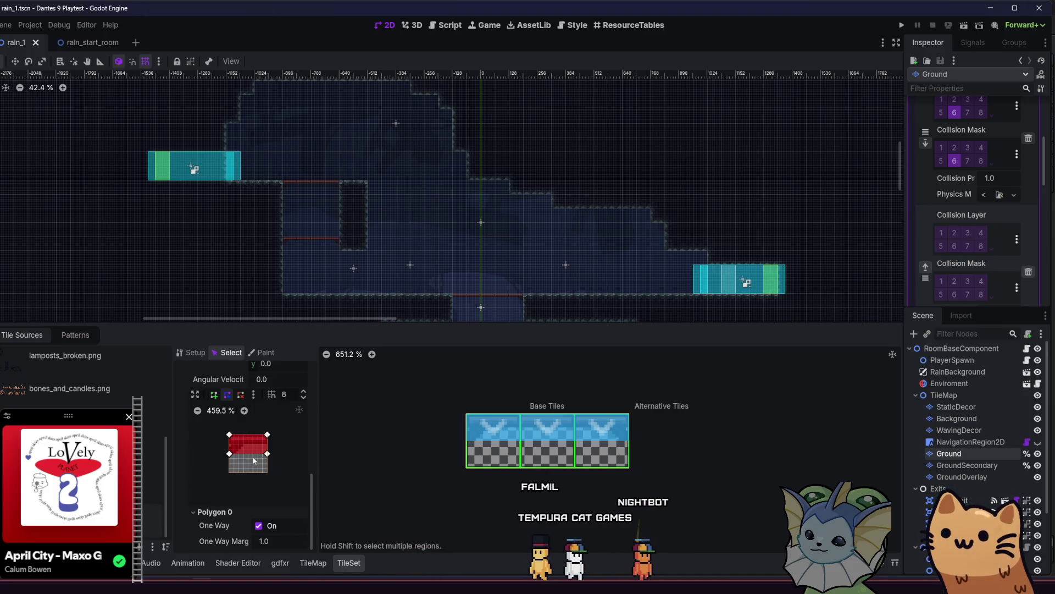
click(571, 449)
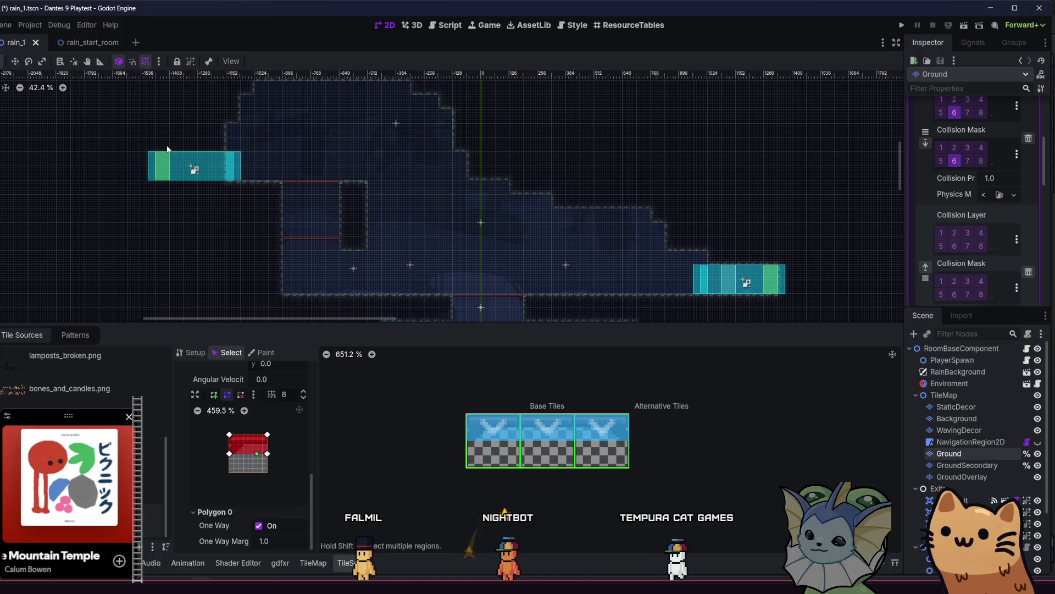
key(alt+shift+o)
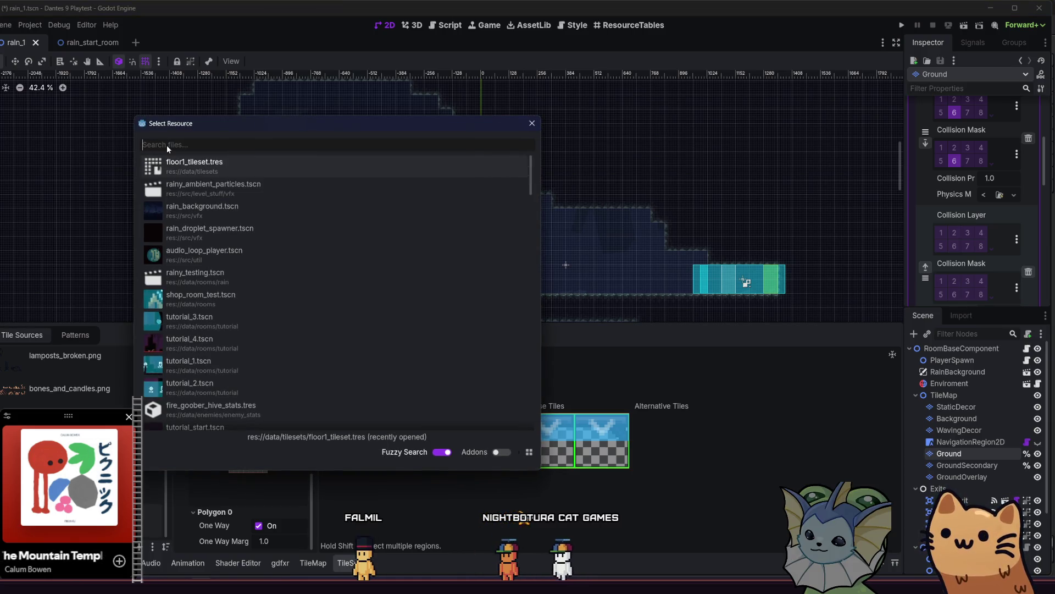
Open floor1_tileset.tres and select the three base tiles of flesh_floor_drop_through_v1.png
double_click(196, 164)
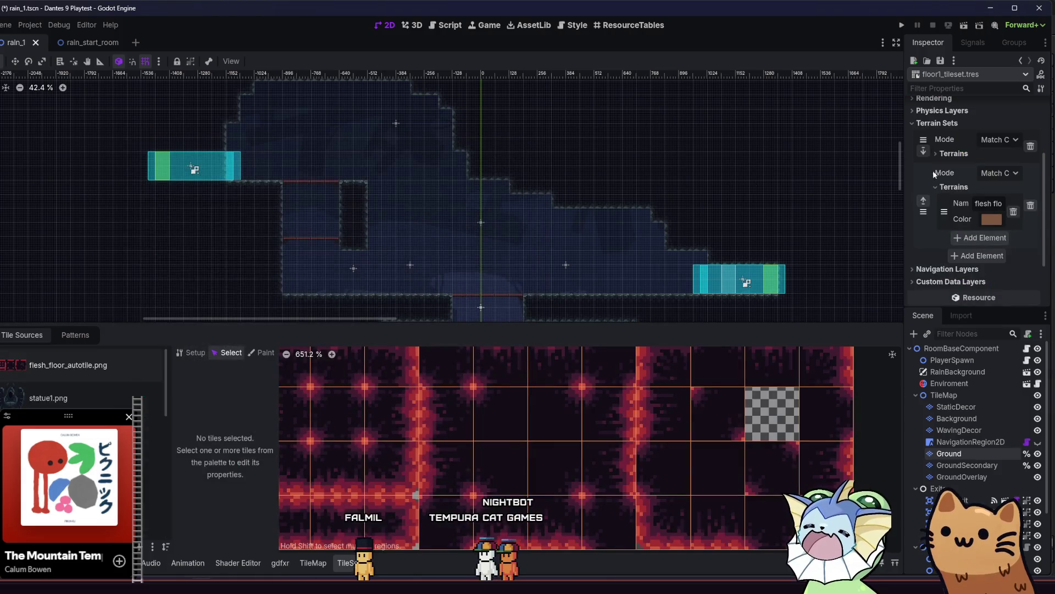
scroll(82, 385, down, 5)
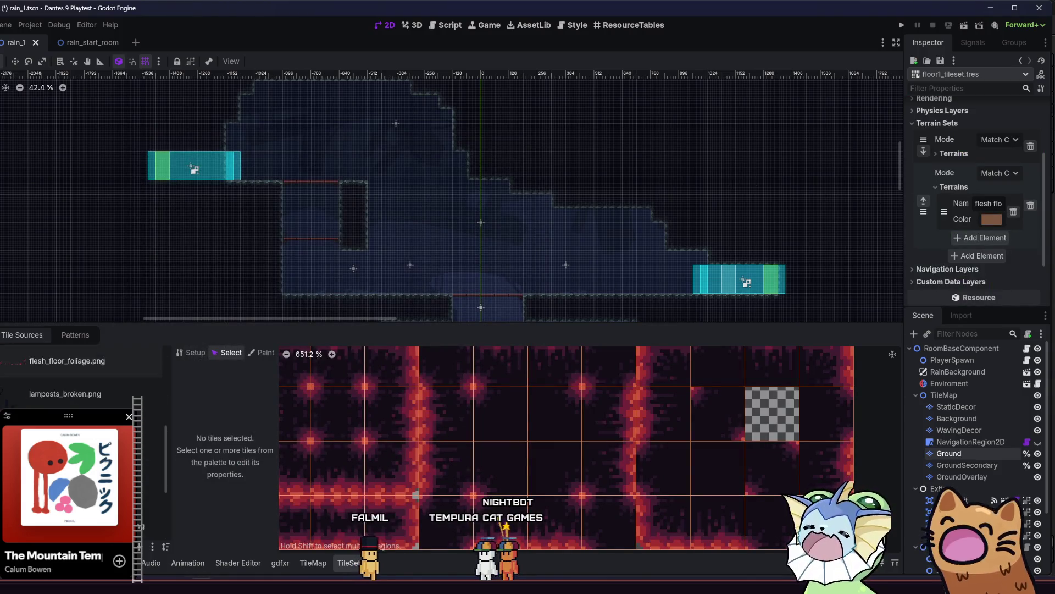
click(97, 387)
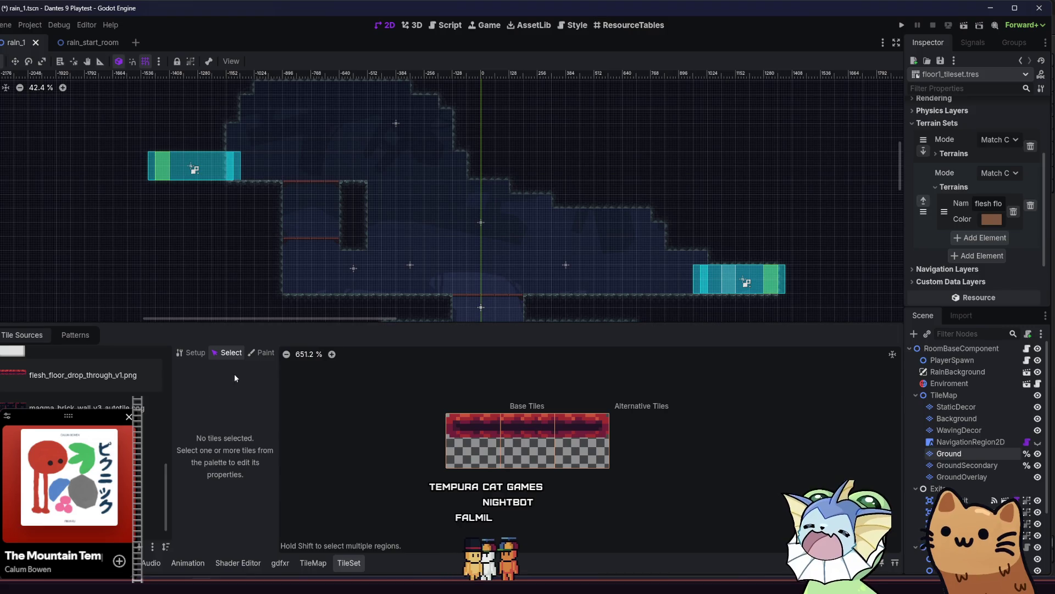
click(262, 352)
click(228, 352)
drag(467, 440, 594, 440)
Review the tiles' one-way collision and second physics layer, then save the tileset
scroll(210, 419, down, 5)
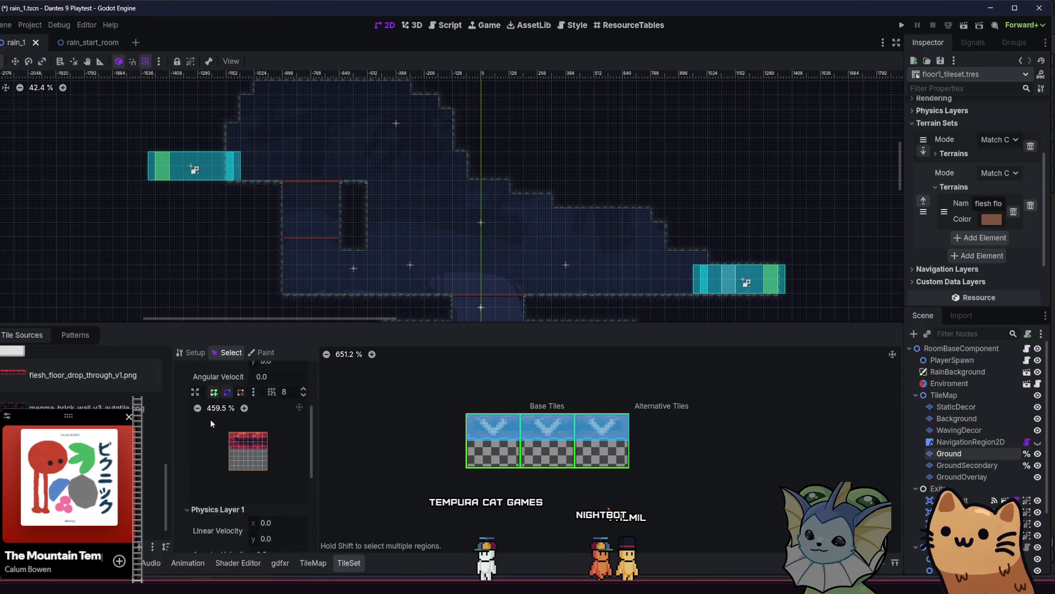
scroll(217, 426, down, 3)
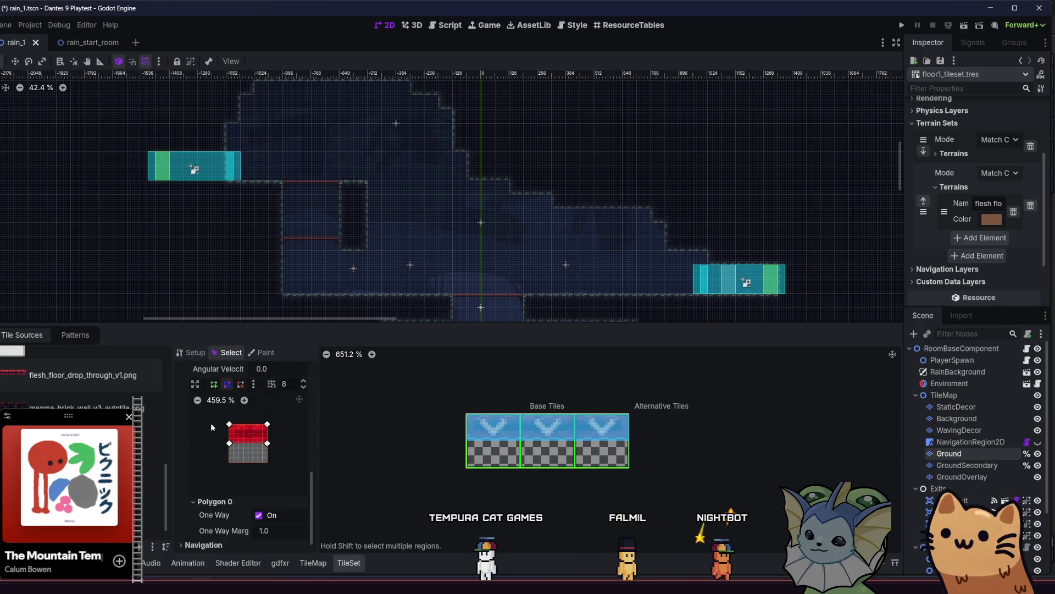
scroll(217, 429, down, 1)
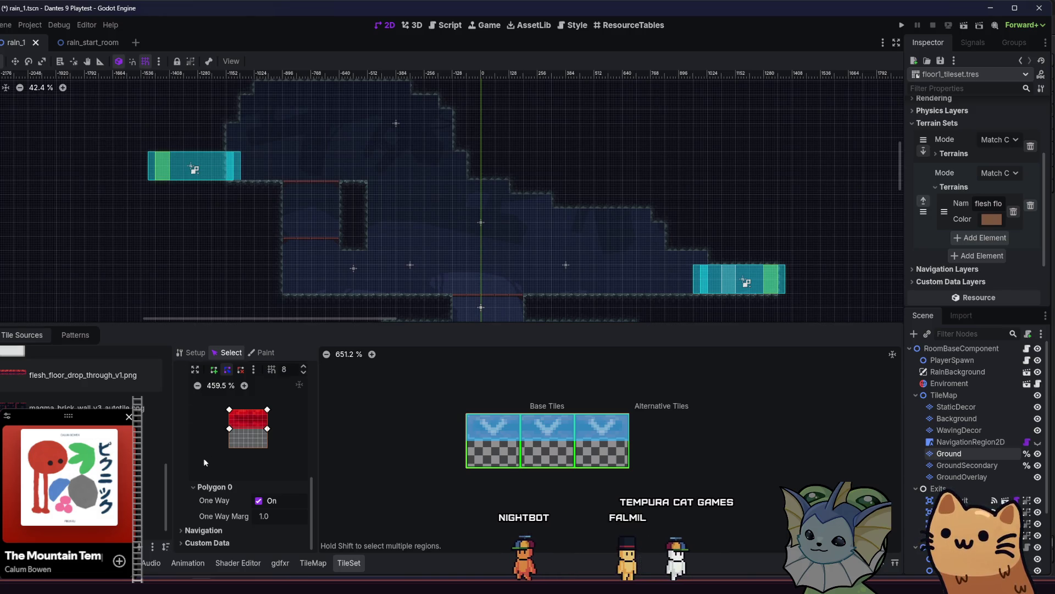
scroll(196, 424, up, 1)
scroll(197, 423, down, 1)
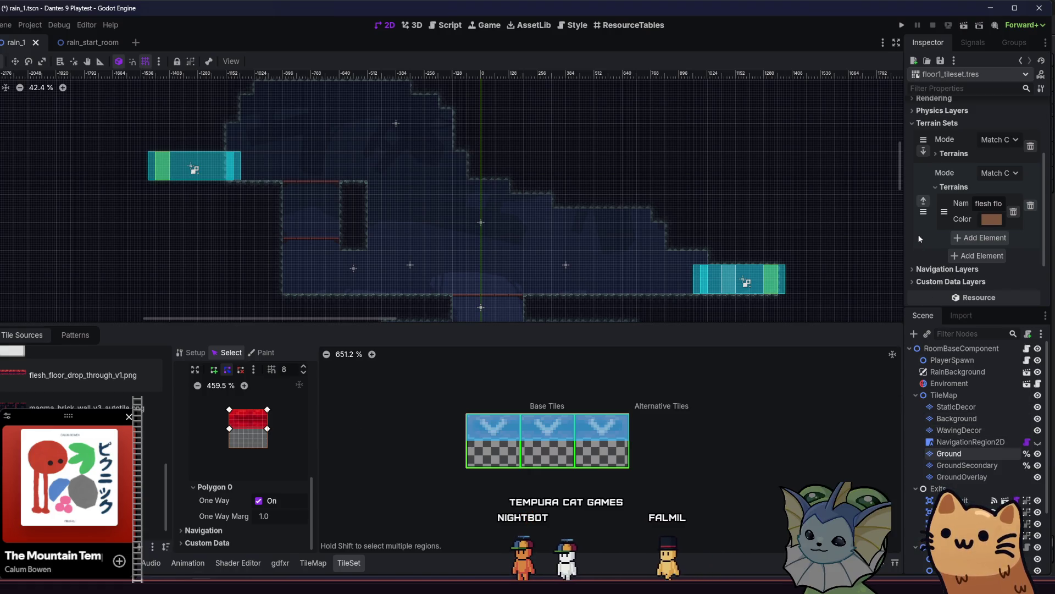
scroll(919, 237, up, 2)
scroll(931, 208, down, 2)
scroll(931, 207, up, 2)
click(941, 191)
scroll(936, 198, down, 1)
scroll(935, 193, down, 4)
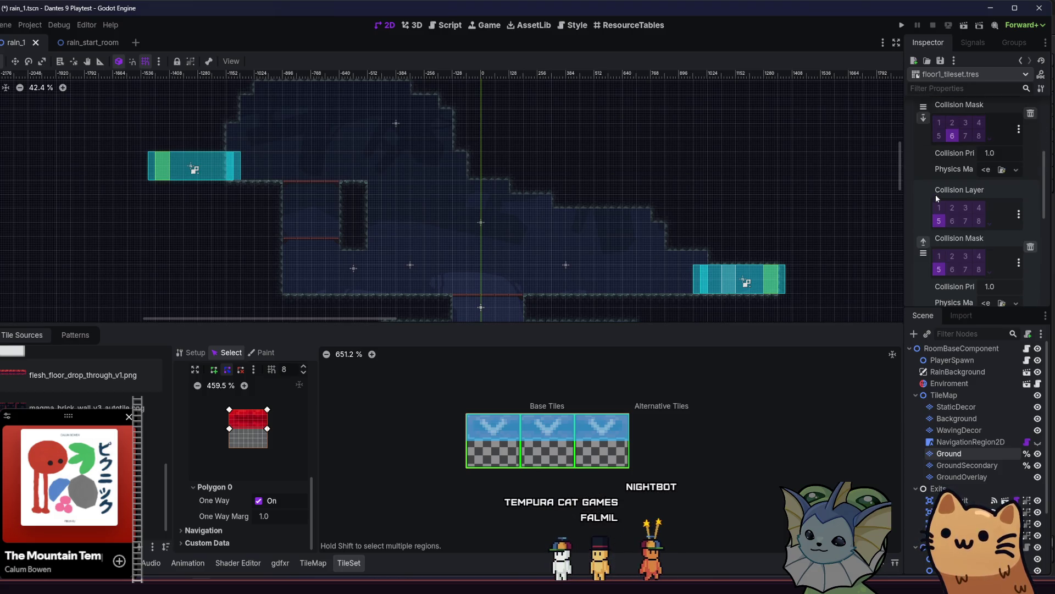
key(ctrl+s)
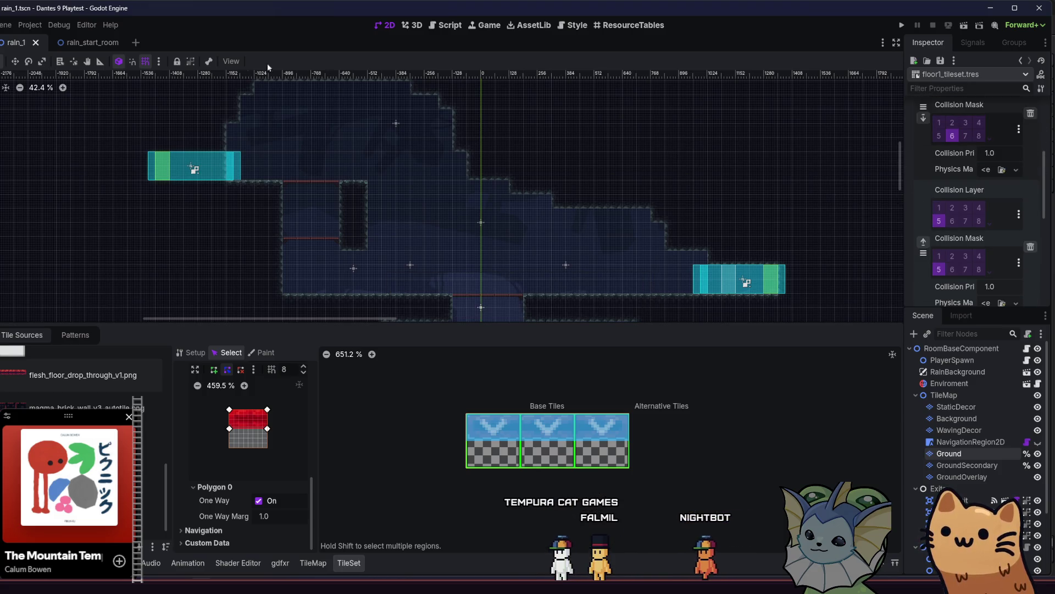
click(1020, 62)
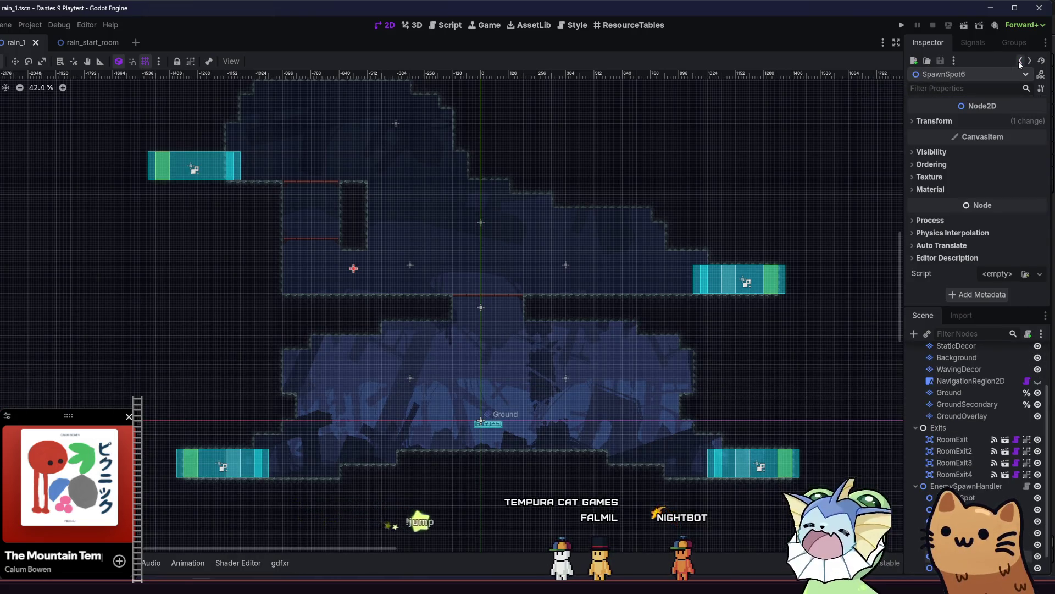
Switch the Ground layer to collision layer 5, undo back to layer 6, and save rain_1
scroll(961, 373, up, 3)
click(961, 348)
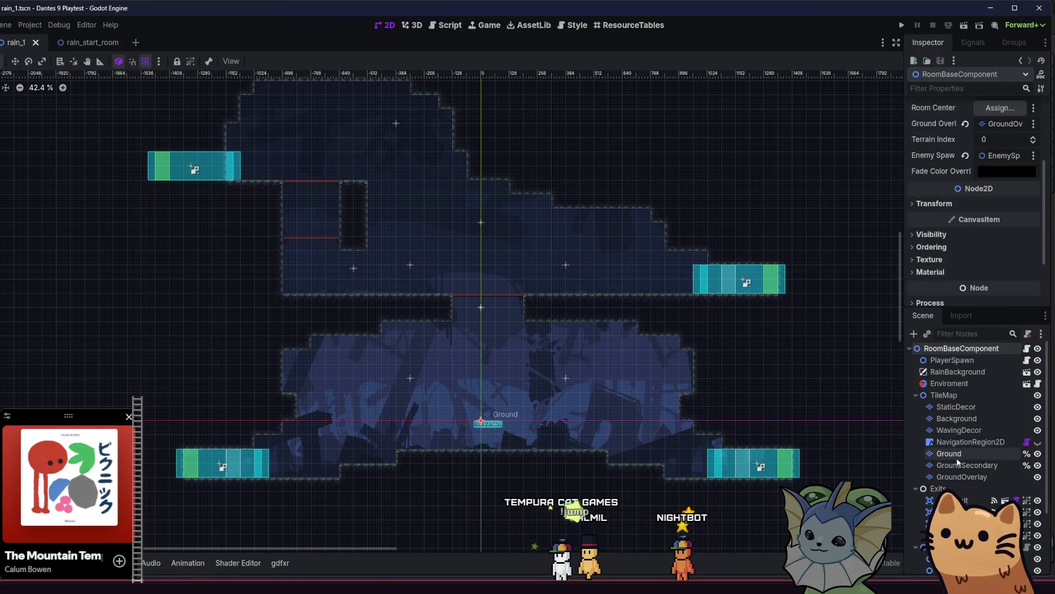
click(949, 453)
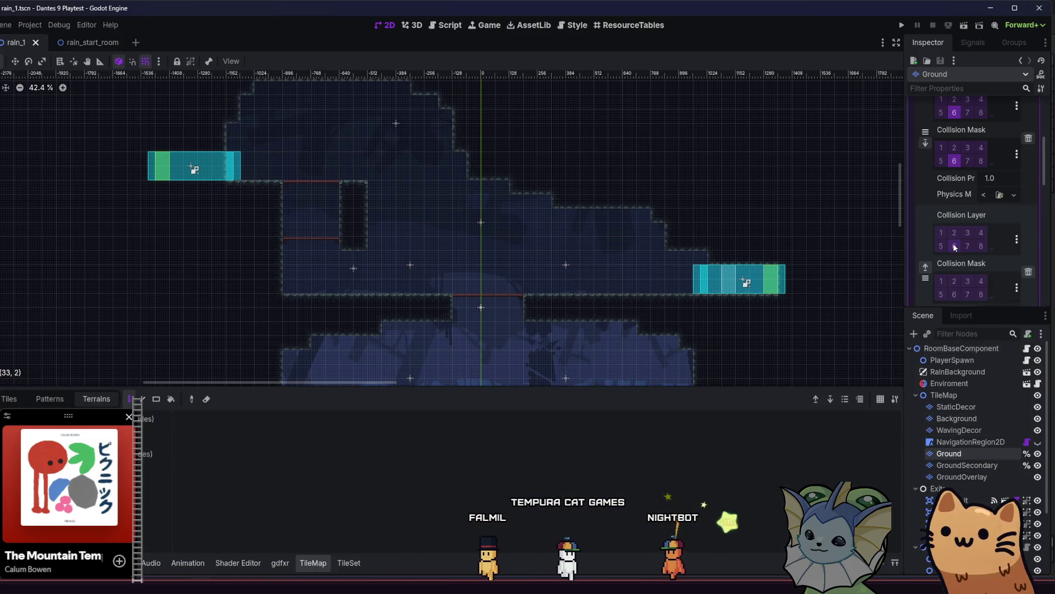
scroll(954, 248, down, 1)
click(941, 218)
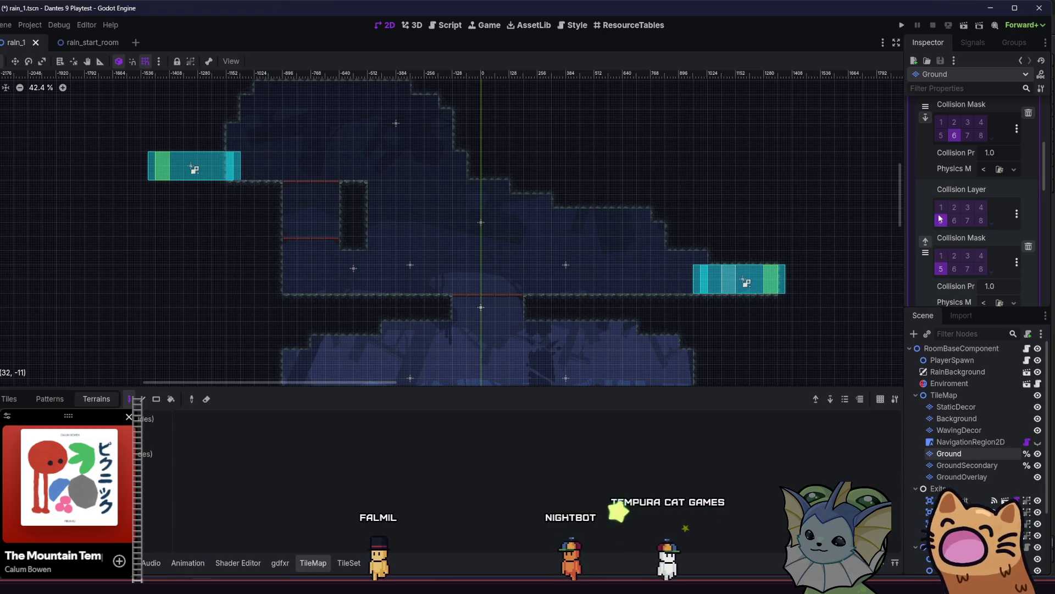
key(ctrl+z)
scroll(937, 197, up, 5)
key(ctrl+s)
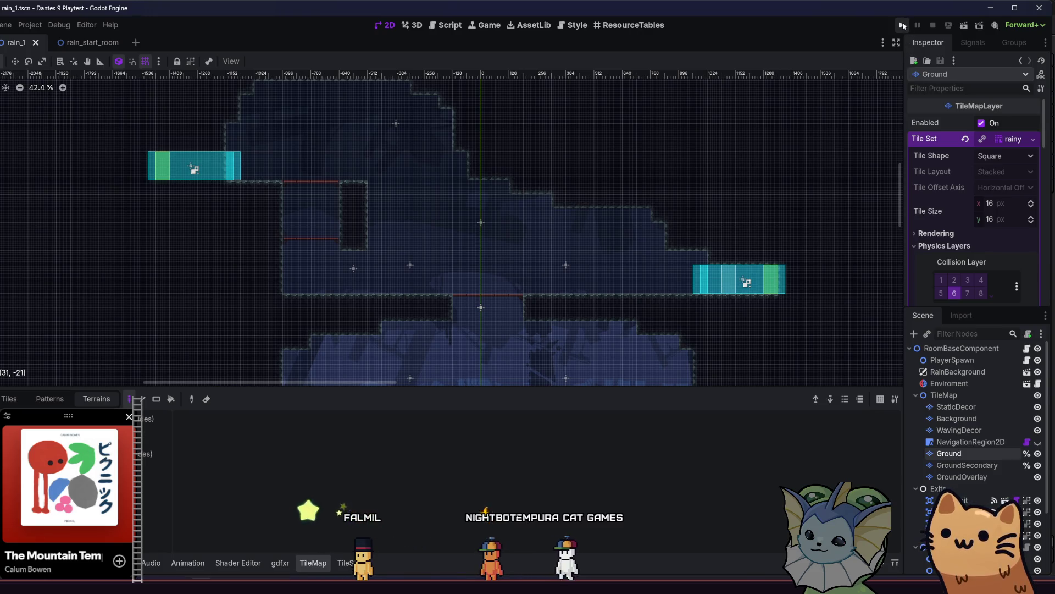
Run the project and maximize the Dantes 9 Playtest window
click(903, 26)
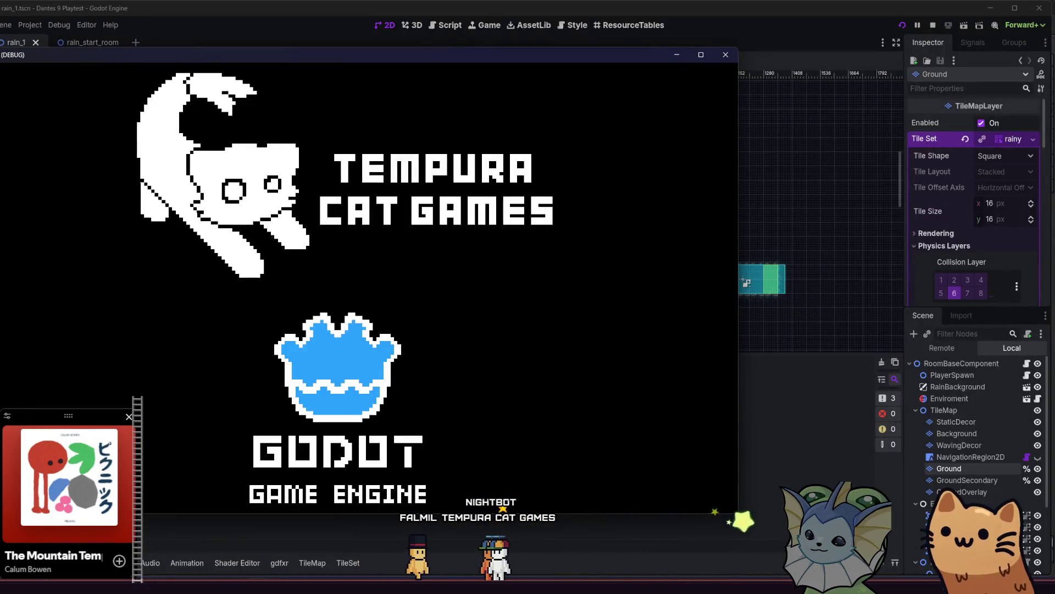
key(super+Up)
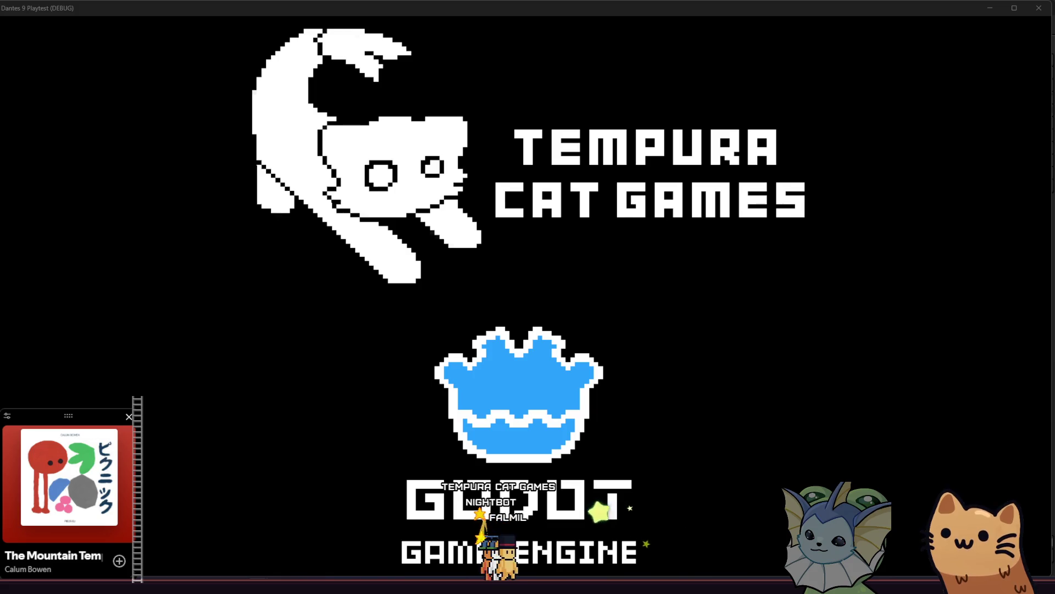
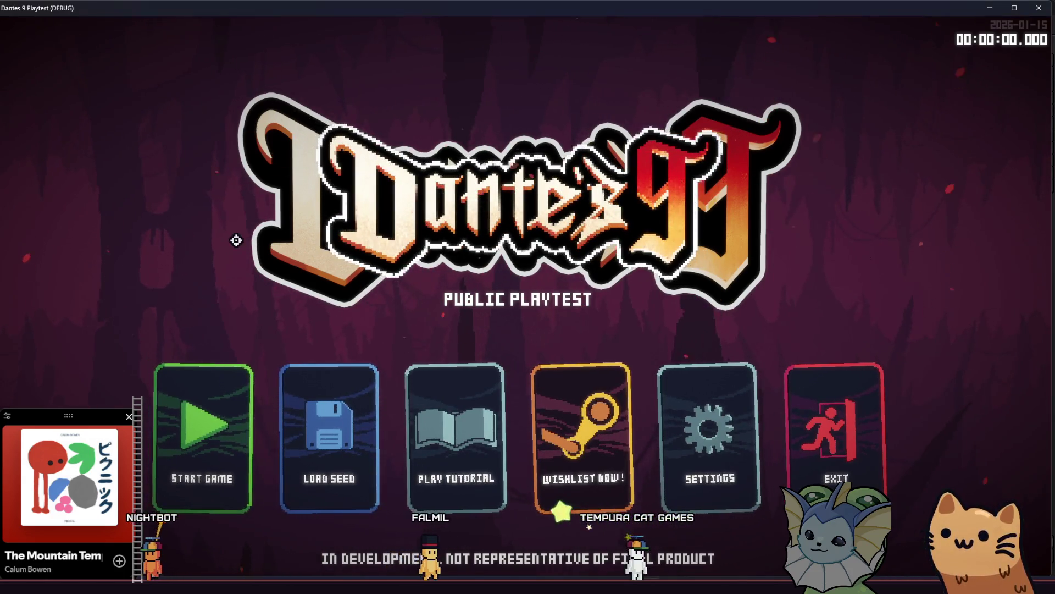
Start a new game, move the cat off the teleporter, and open the debug menu with F1
click(235, 423)
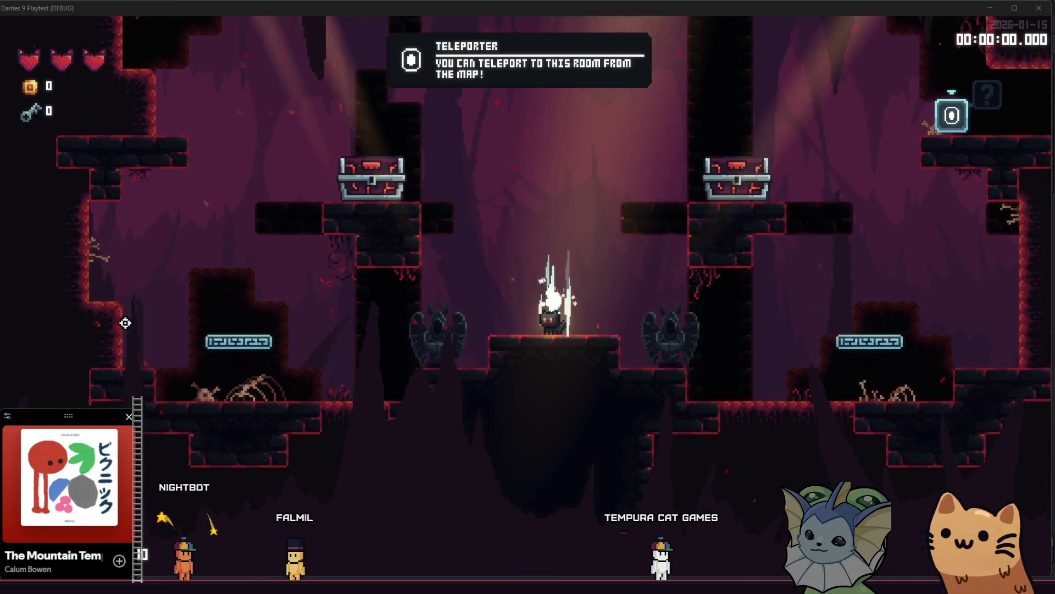
key(space)
key(d)
key(F1)
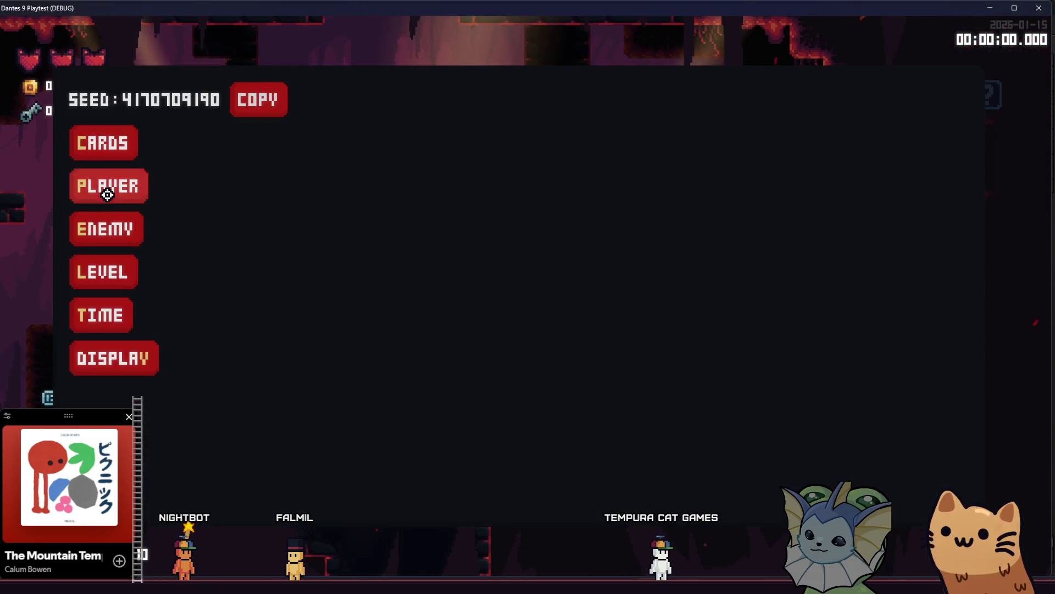
Load the RAIN level from the debug menu's LEVEL > SELECT LEVEL options
click(105, 229)
click(103, 272)
click(346, 142)
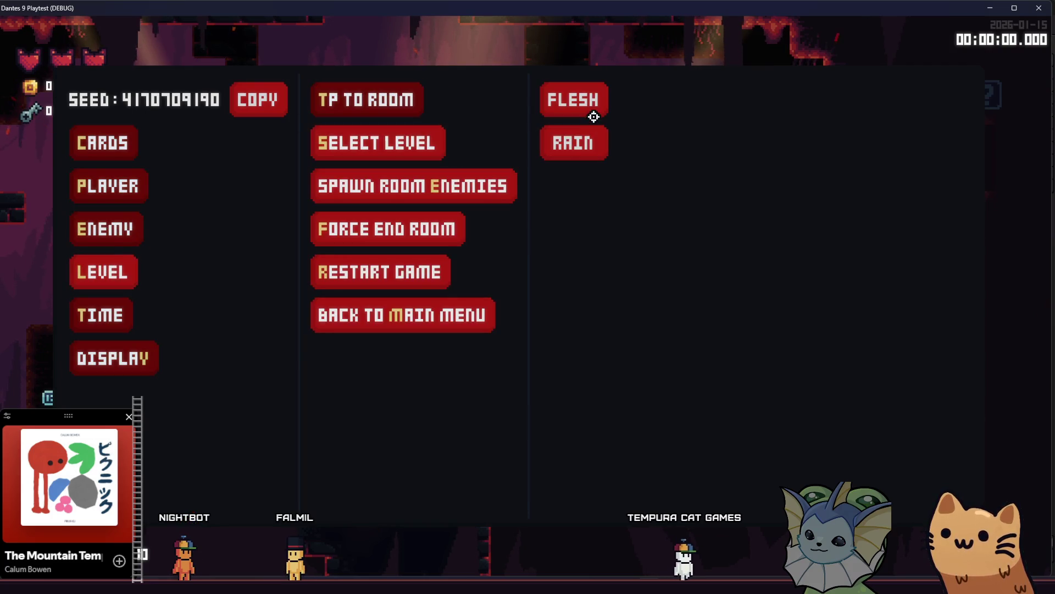
click(569, 158)
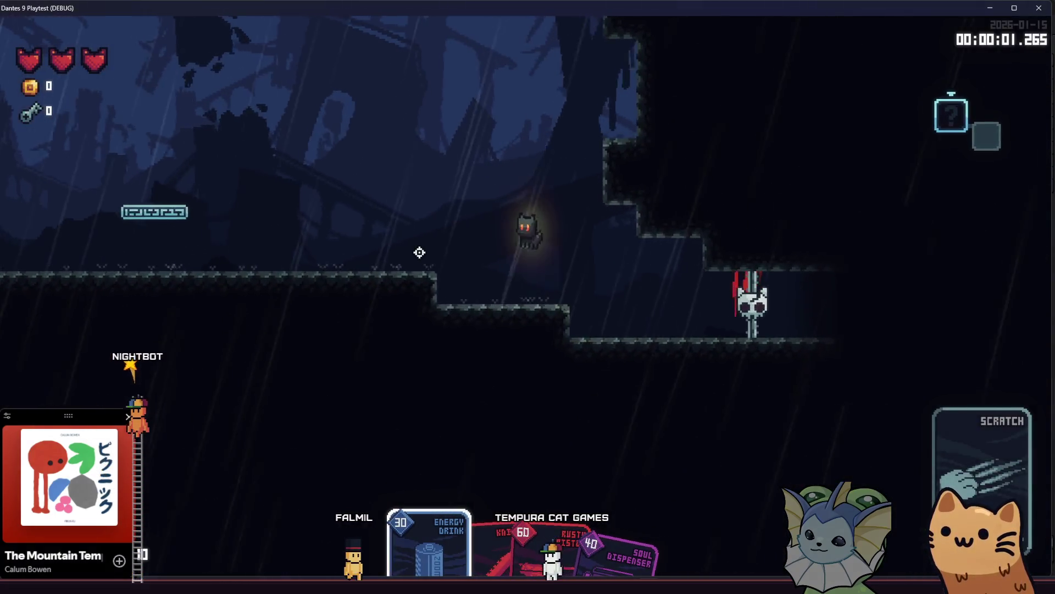
Fight through the rain level's enemies with the pistol and Knife cards
key(d)
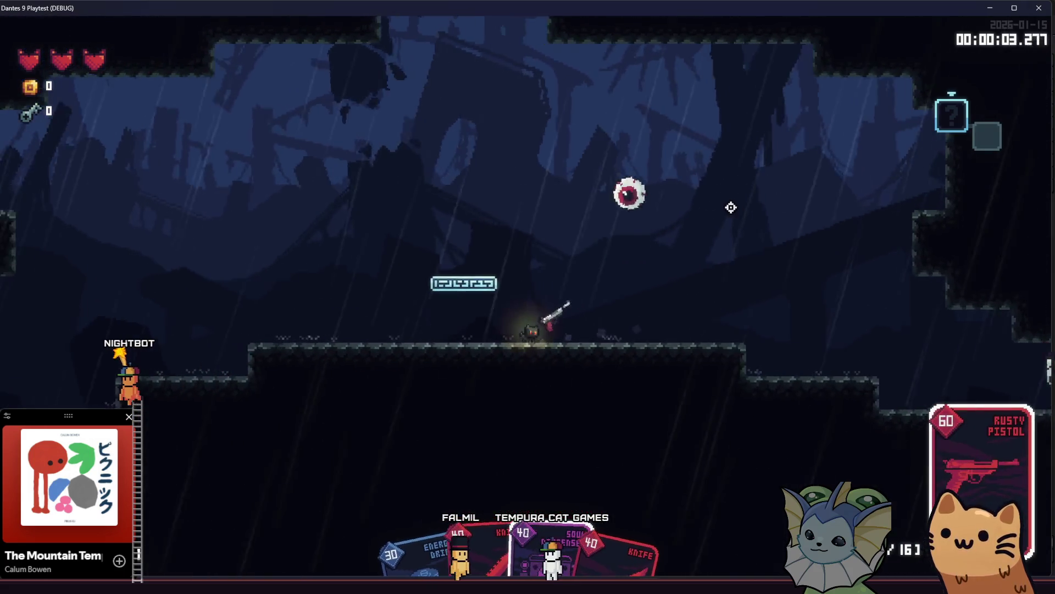
click(751, 219)
key(a)
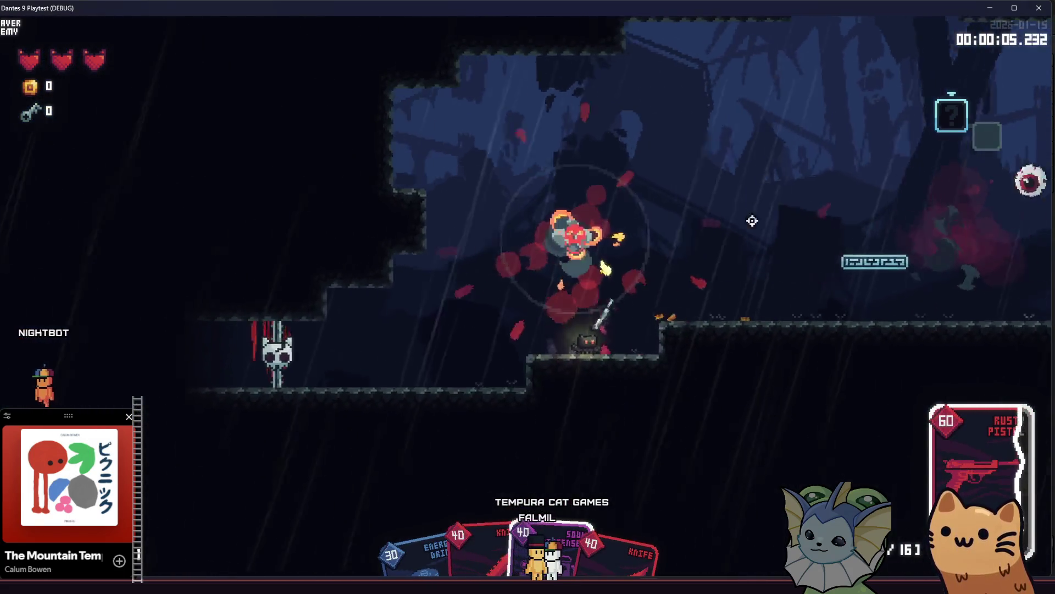
key(a)
click(789, 198)
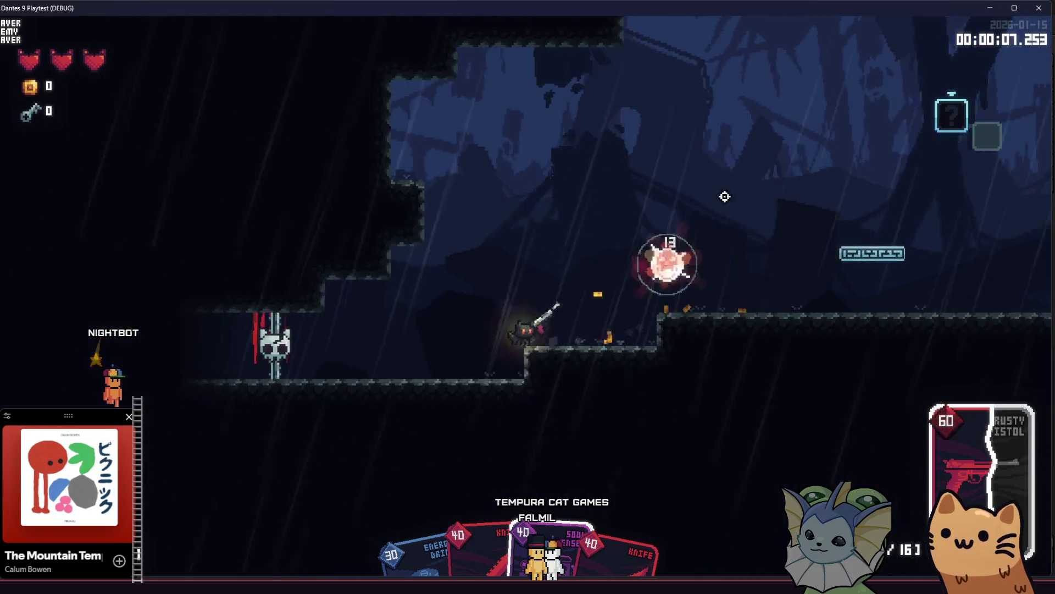
key(d)
key(space)
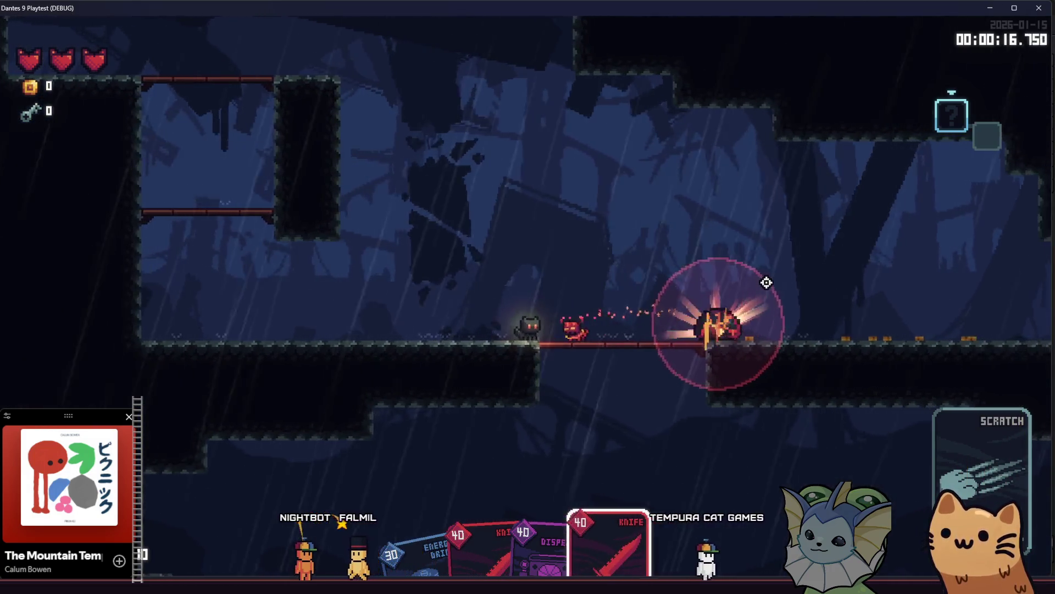
click(766, 283)
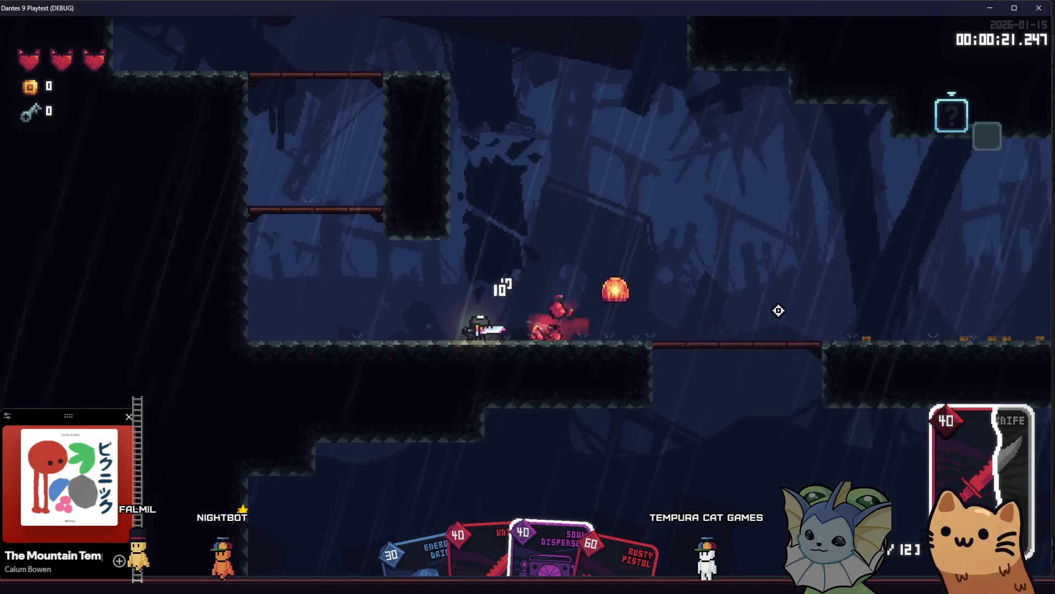
Get past the slime, open the chest for a Soul Lantern, then close the playtest with F8
key(d)
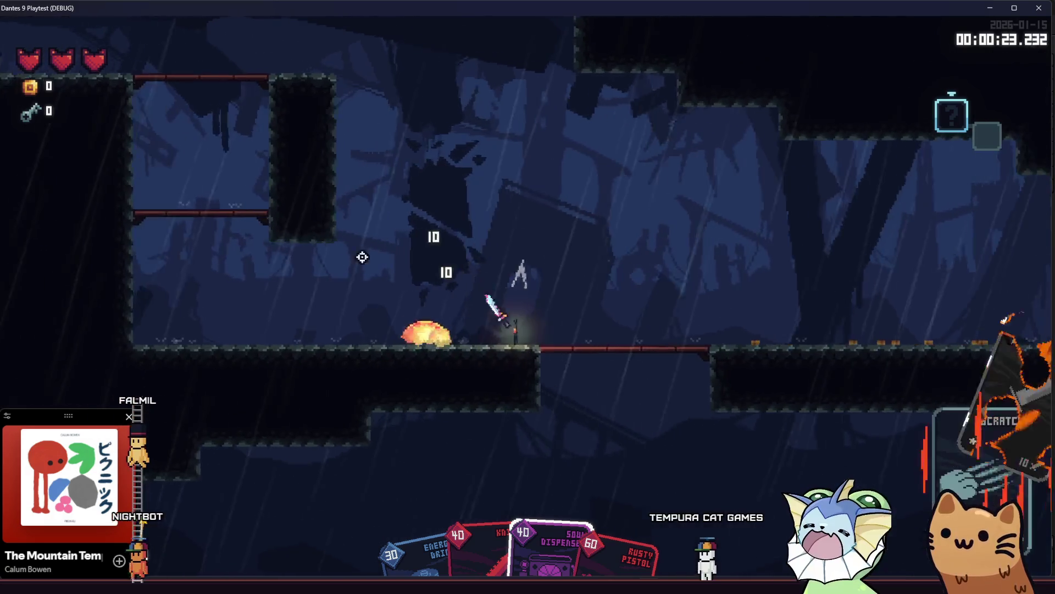
key(d)
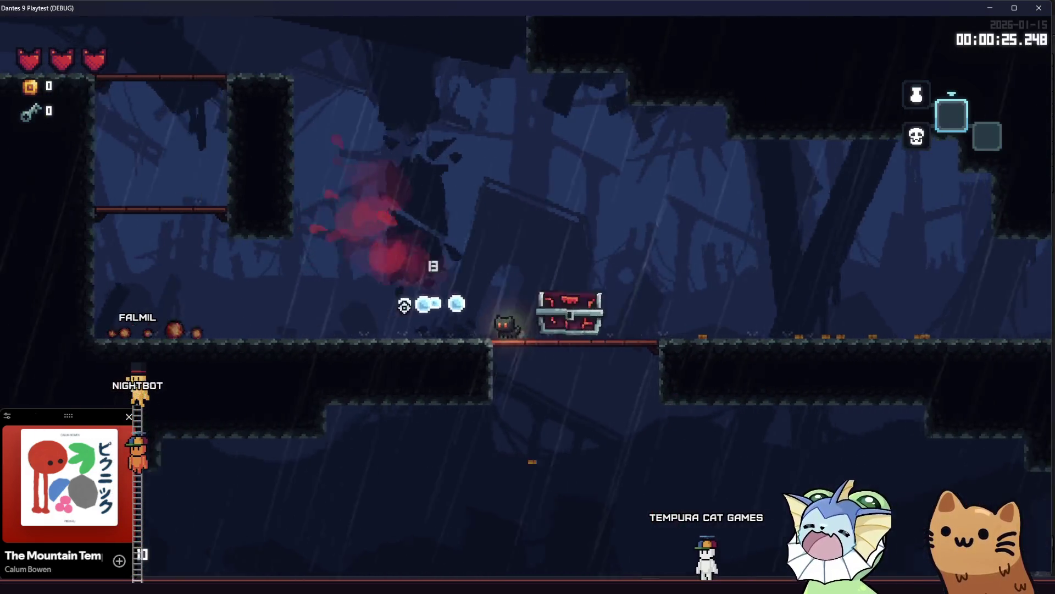
key(d)
key(s)
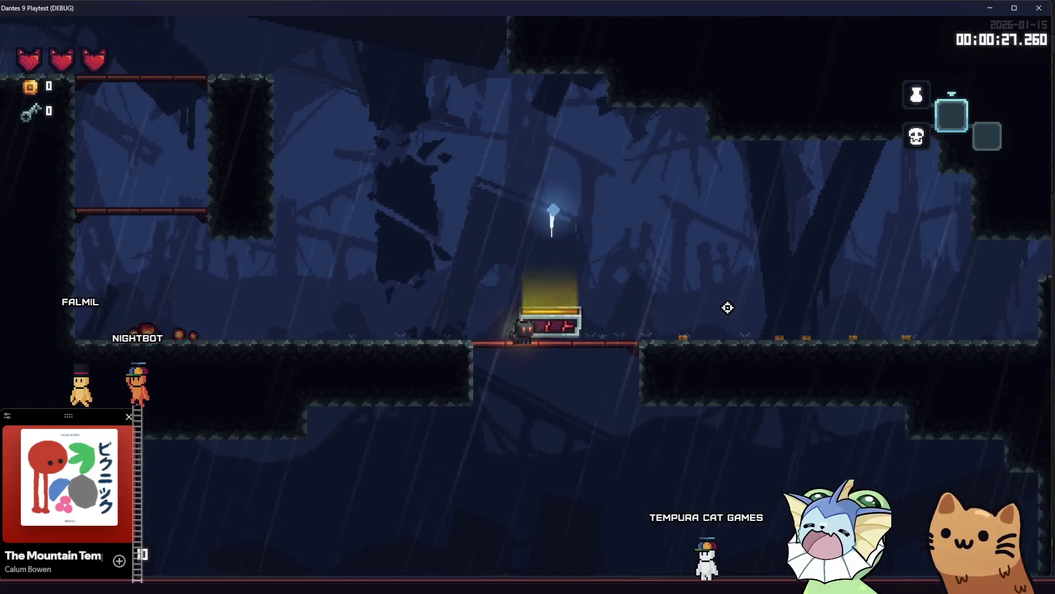
key(space)
key(a)
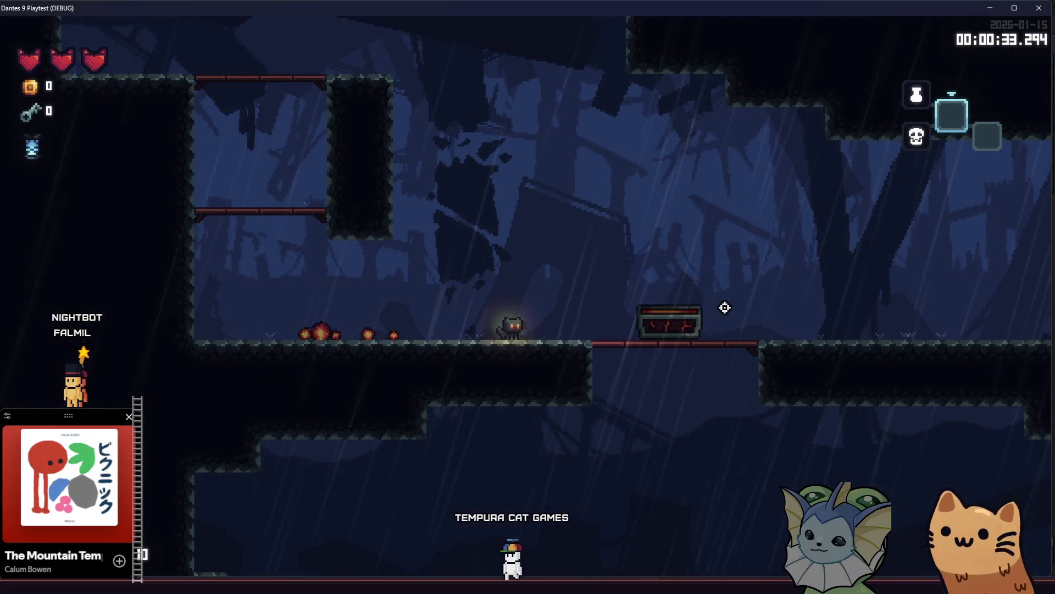
key(F8)
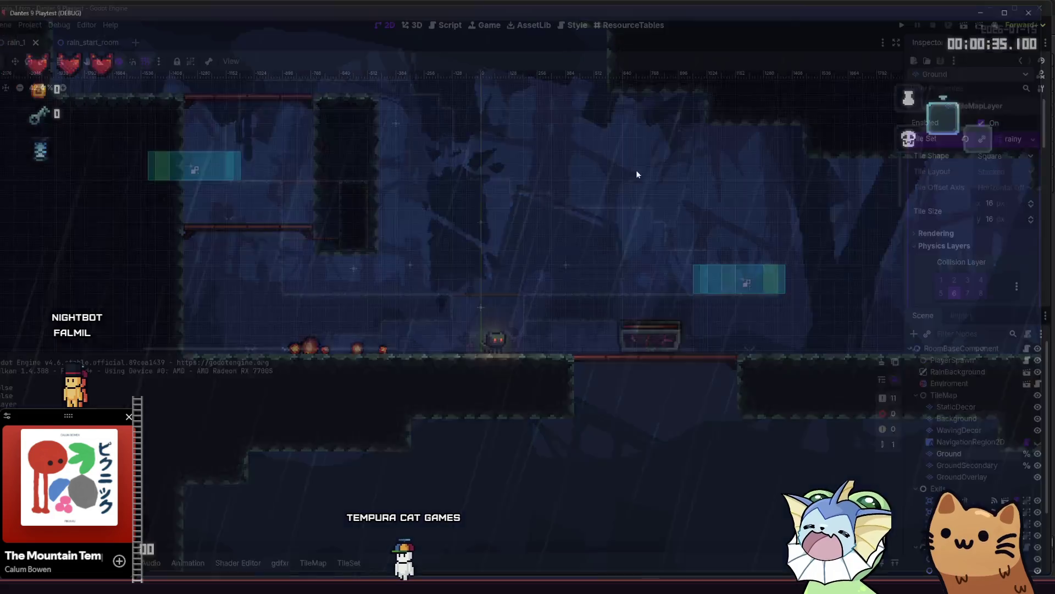
Zoom the rain_1 canvas and show the TileSet panel, checking Patterns before returning to Tile Sources
scroll(285, 218, up, 5)
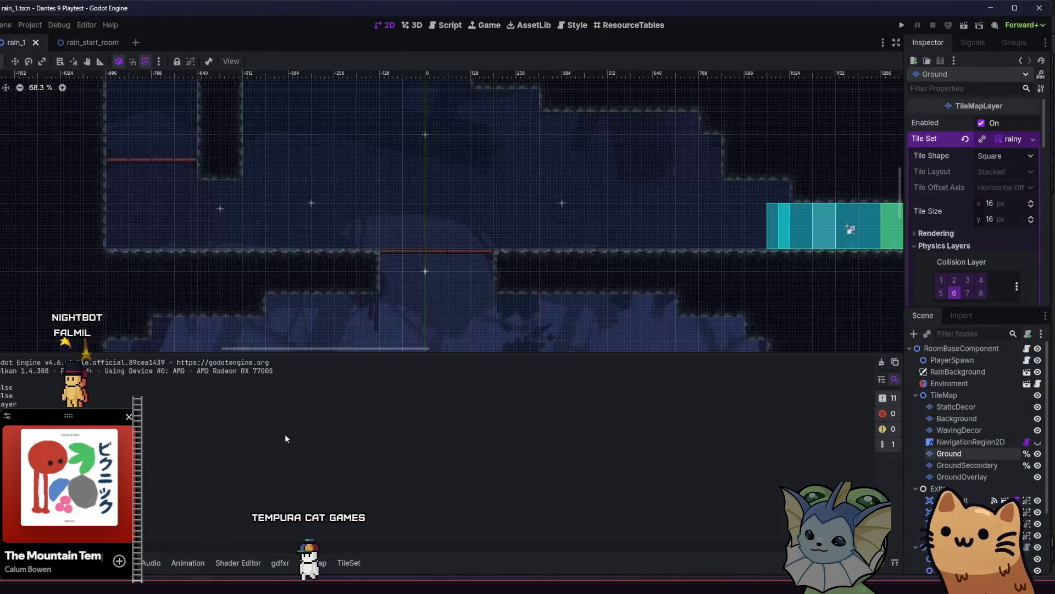
click(348, 563)
click(93, 335)
click(31, 335)
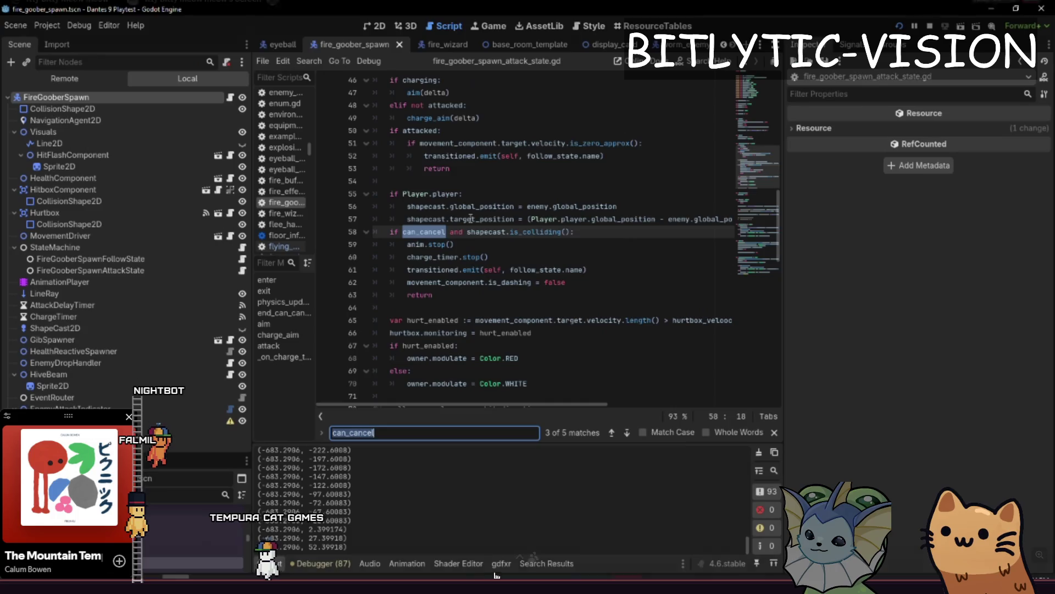
scroll(556, 306, down, 10)
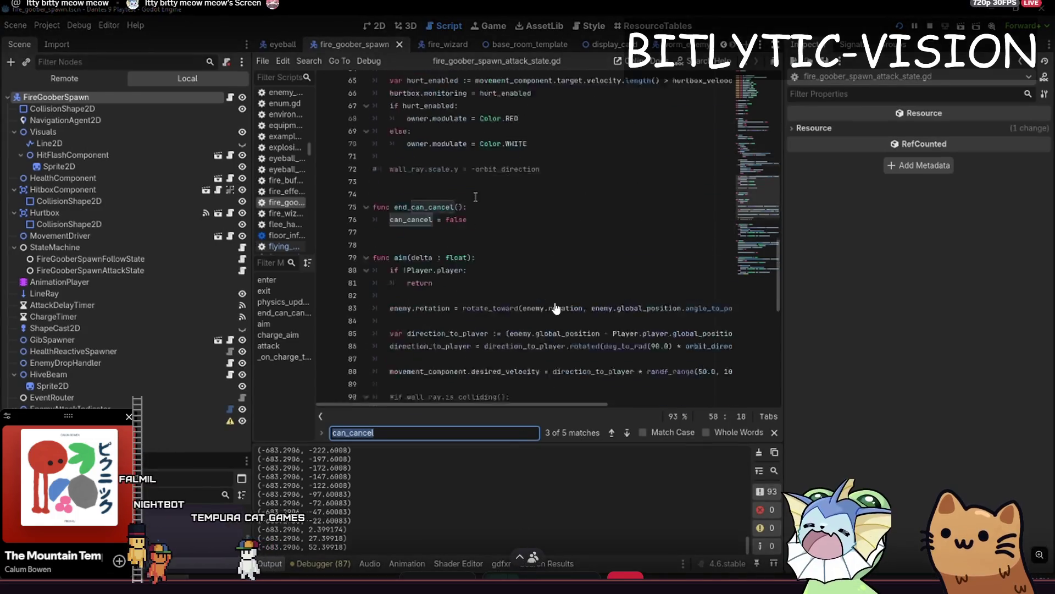
Locate the is_dashing reset on line 62 in fire_goober_spawn_attack_state.gd
scroll(556, 309, up, 5)
scroll(557, 309, up, 1)
click(554, 255)
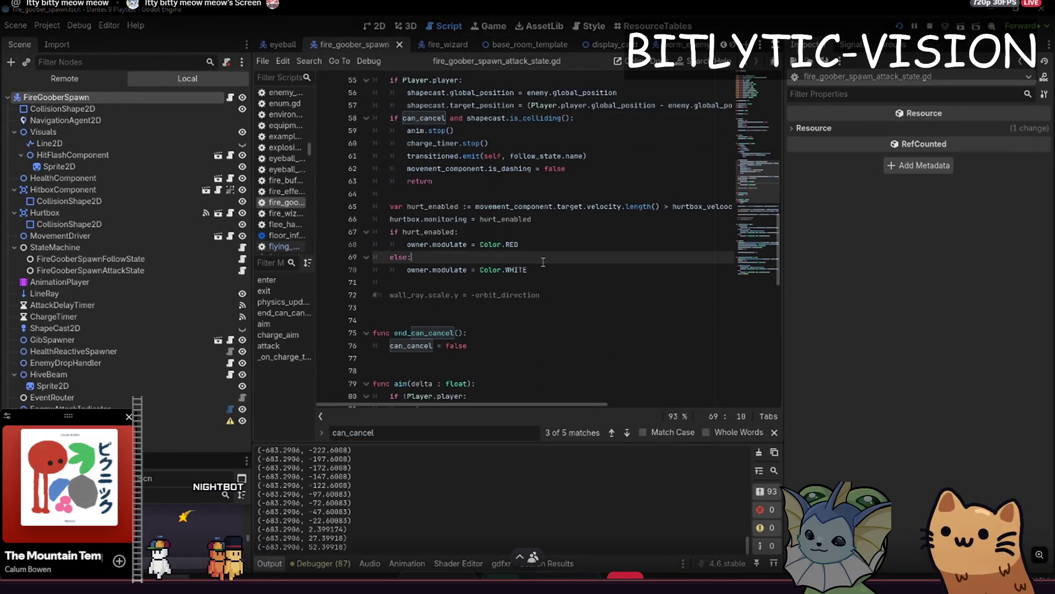
scroll(550, 264, up, 3)
scroll(540, 247, down, 2)
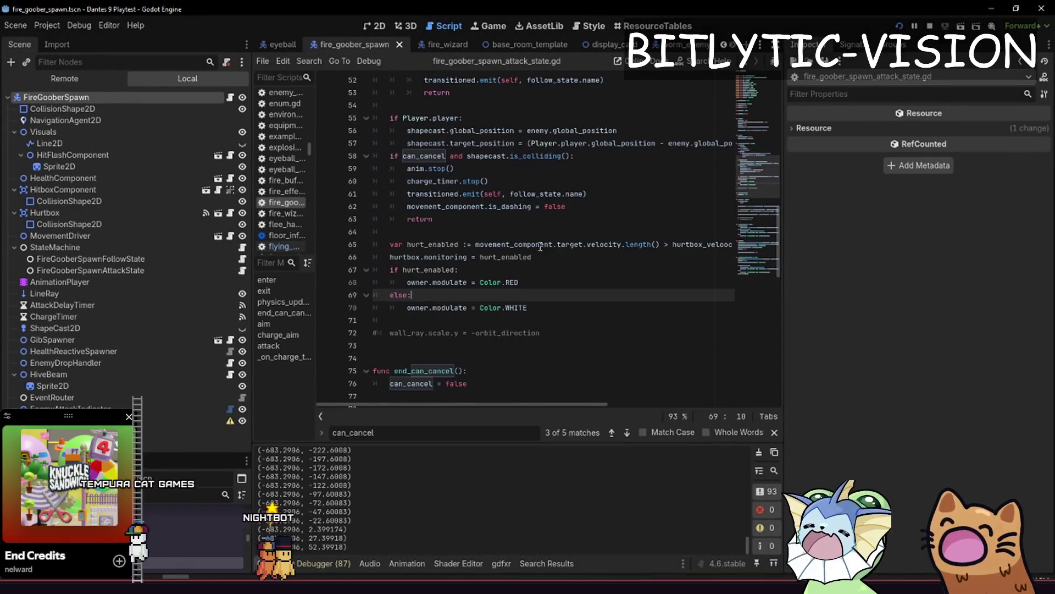
click(545, 307)
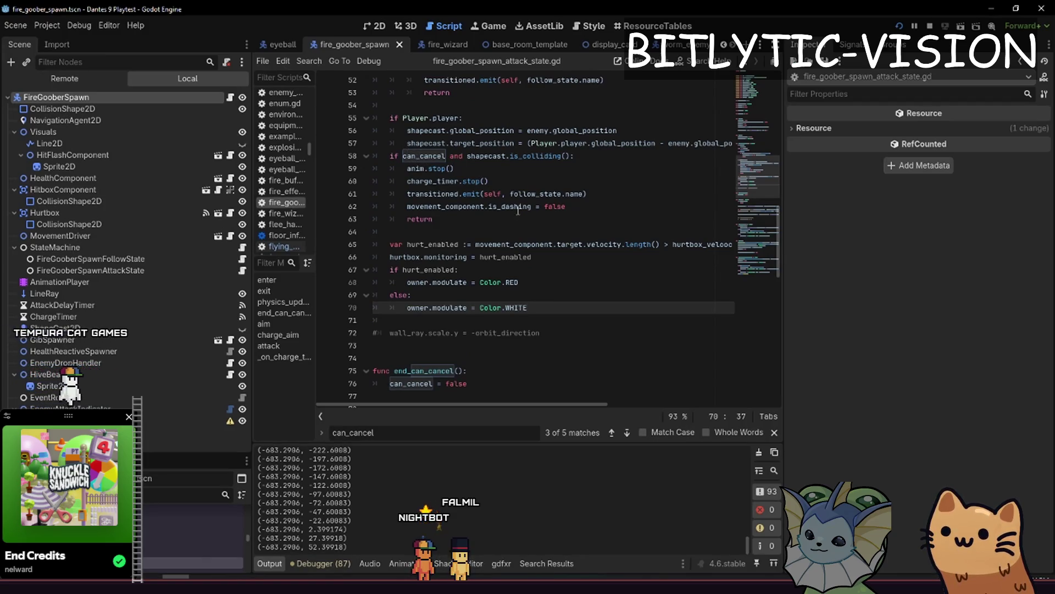
click(572, 209)
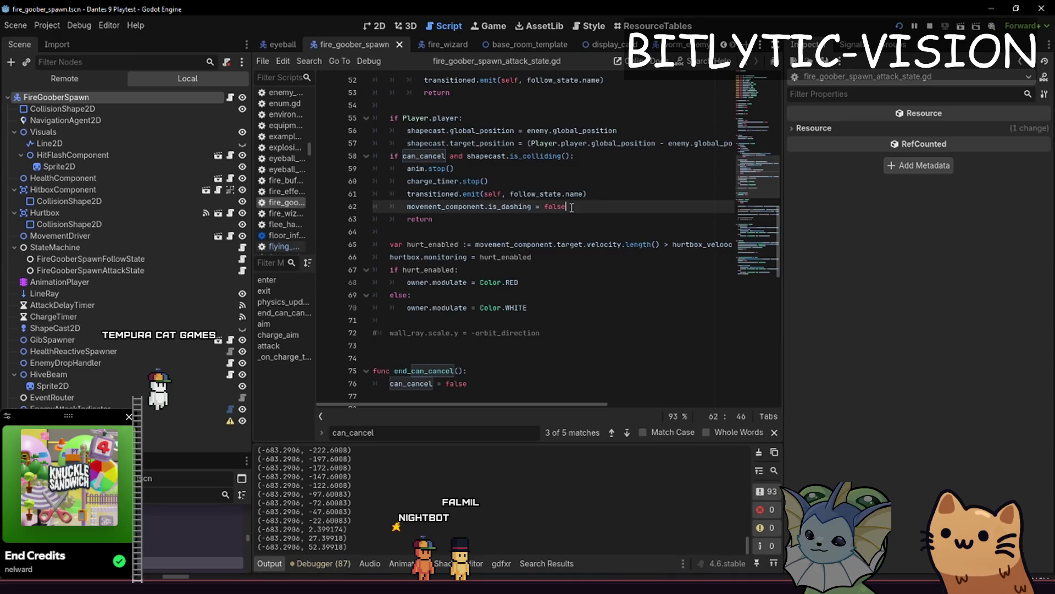
scroll(572, 208, up, 3)
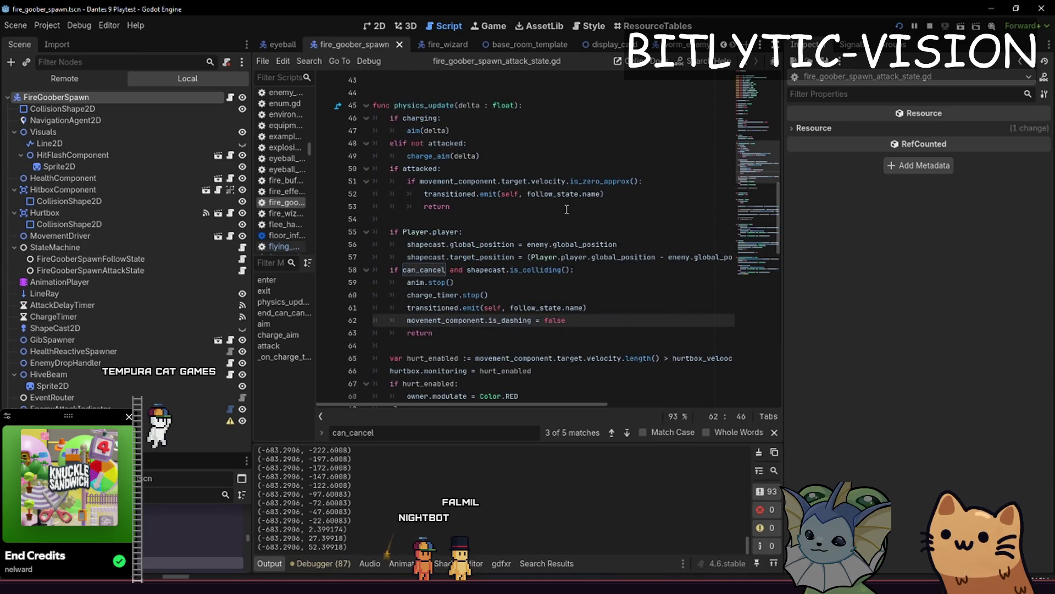
click(646, 194)
click(600, 296)
click(592, 321)
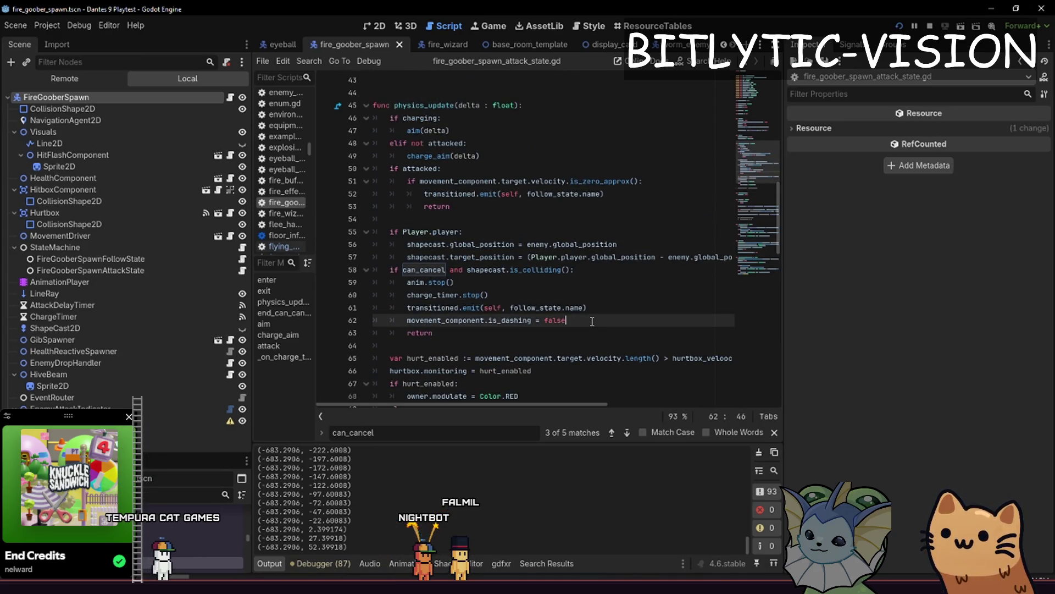
Copy the is_dashing = false line into the attacked block above the early return
key(Home)
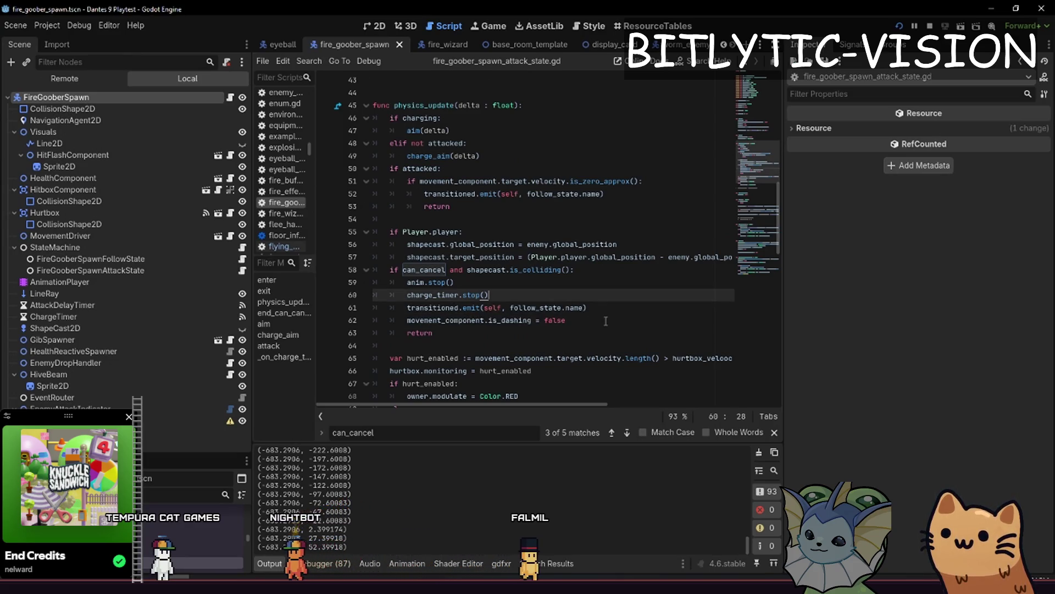
key(BackSpace)
key(BackSpace)
key(BackSpace)
key(BackSpace)
key(Up)
key(Up)
key(Up)
key(Down)
key(Down)
key(Down)
key(ctrl+z)
key(ctrl+z)
key(ctrl+z)
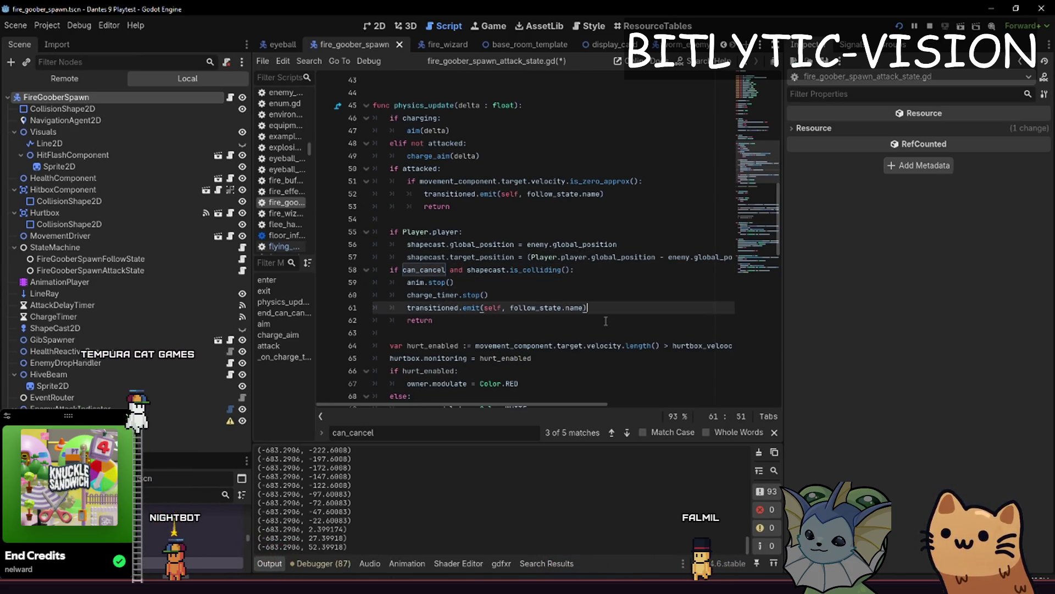
key(ctrl+z)
key(ctrl+z)
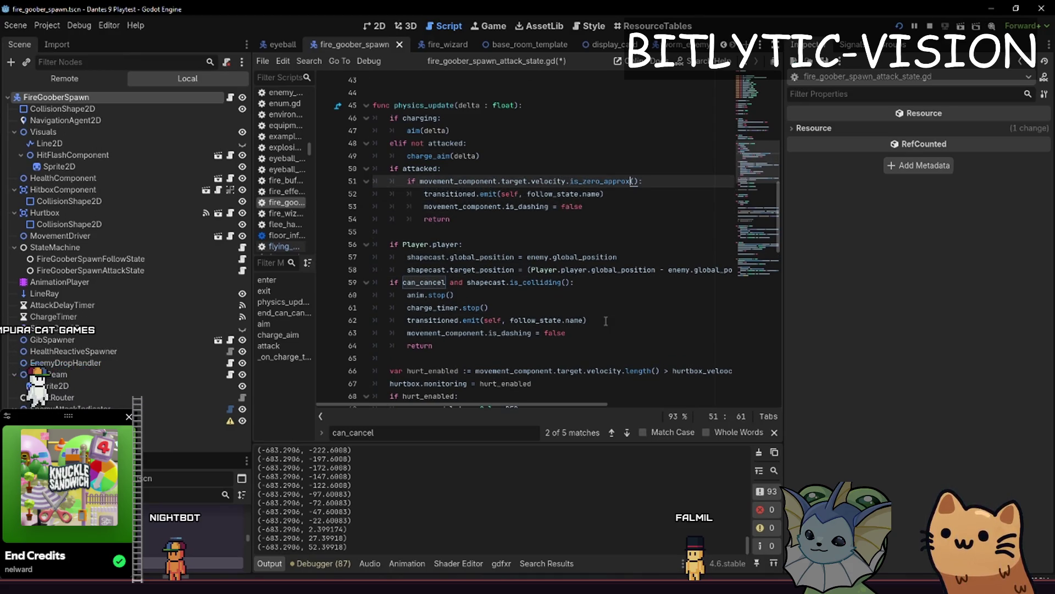
Append '|| !movement_component.is_dashing' to the if condition, then save and run with F5
key(Down)
key(Down)
key(Up)
key(Up)
key(Right)
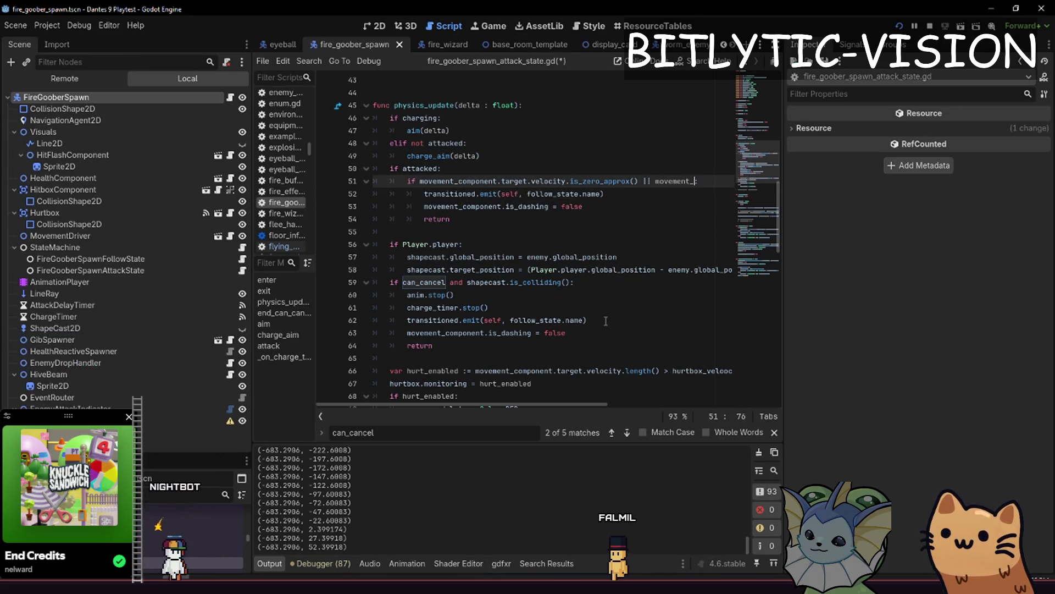
text(mponent.is_dashing)
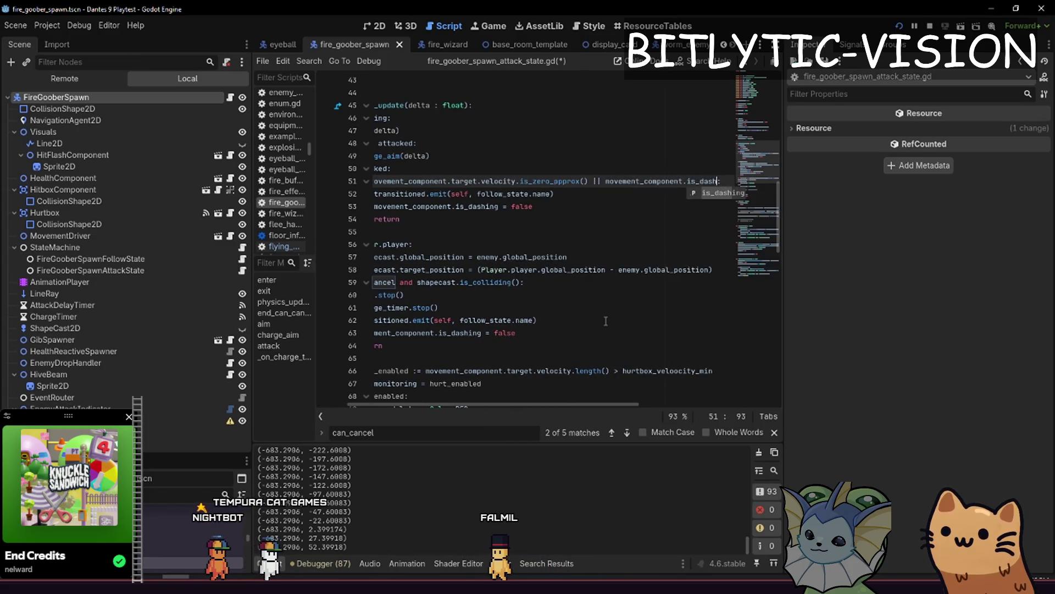
key(Up)
key(Home)
key(Home)
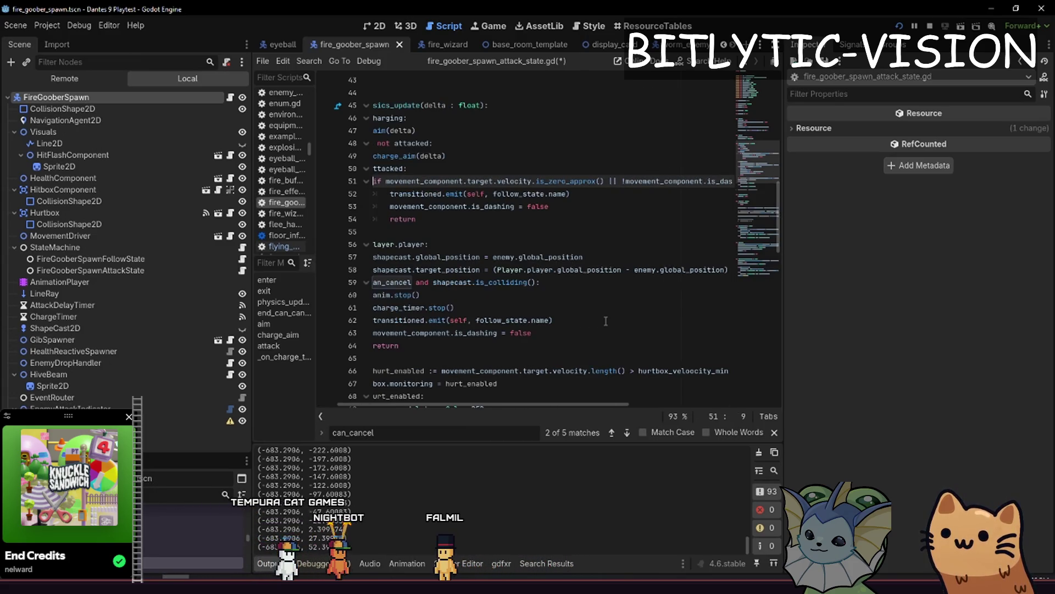
key(F5)
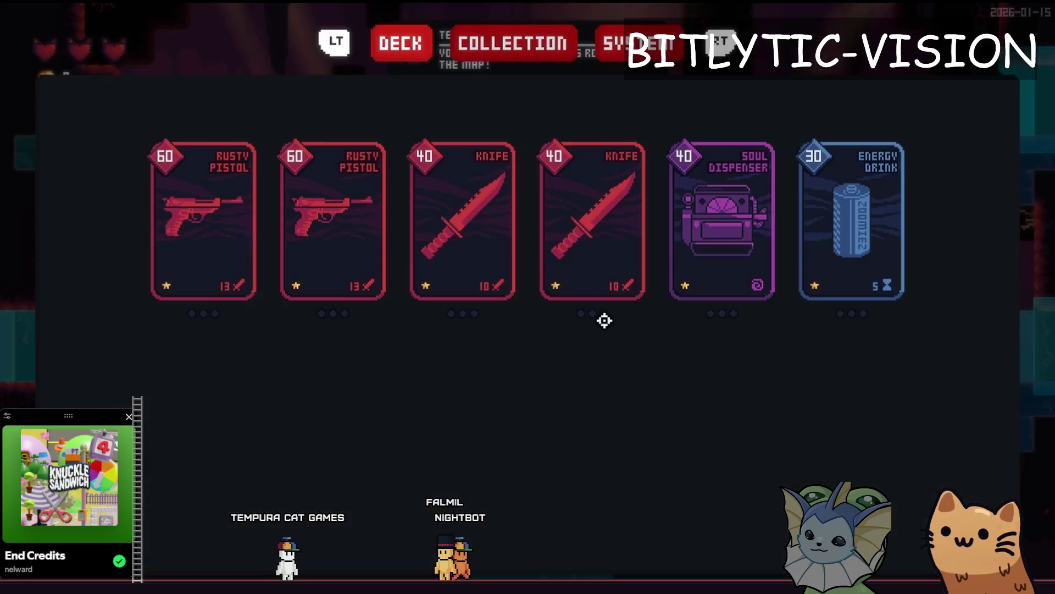
Dash and fly the cat between the chest ledges and the teleporter, then switch back to the editor
key(shift)
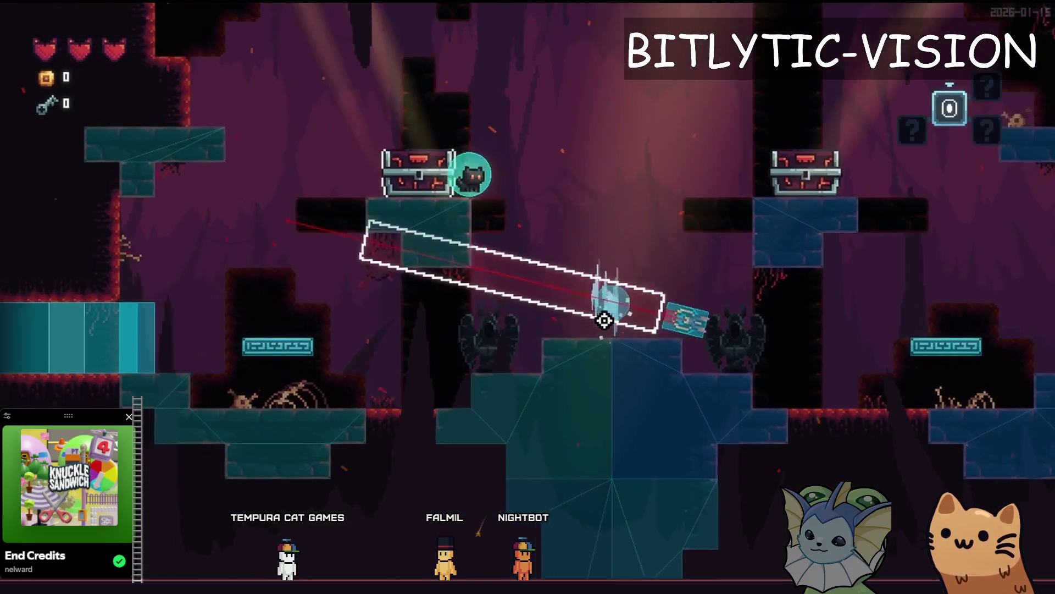
key(Right)
key(space)
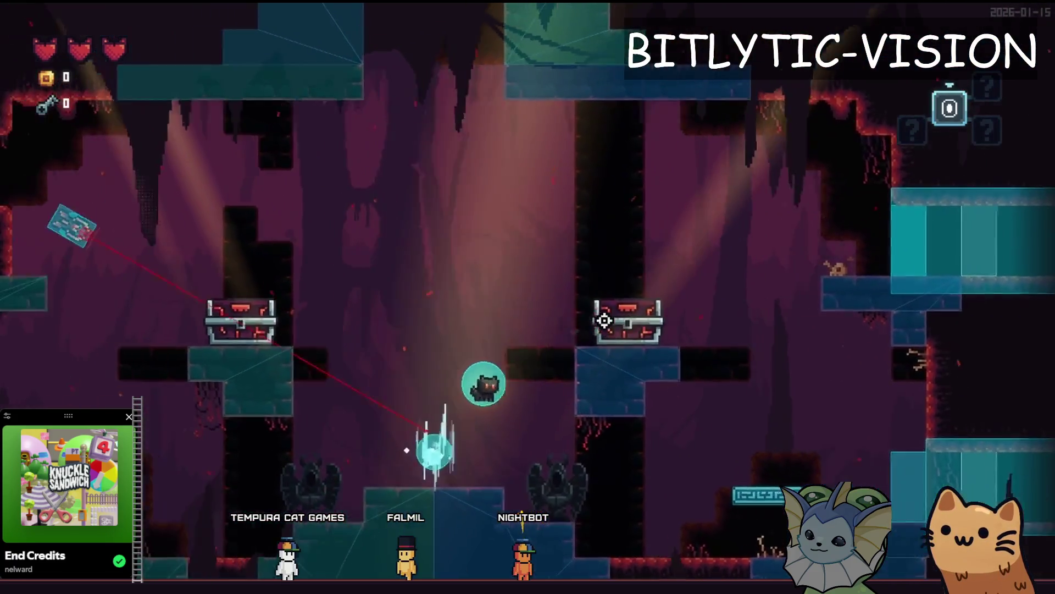
key(Left)
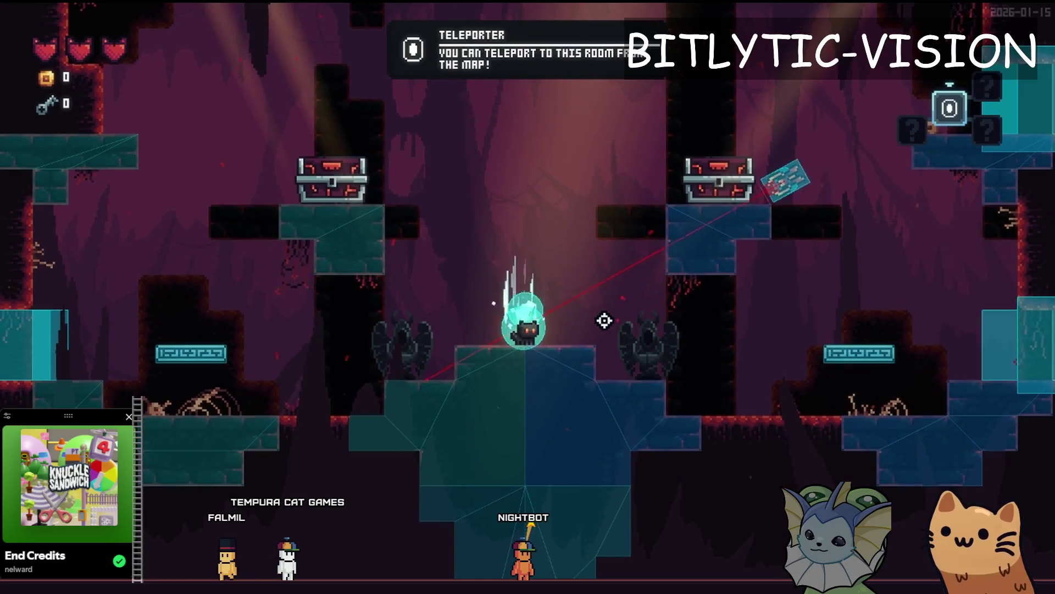
key(space)
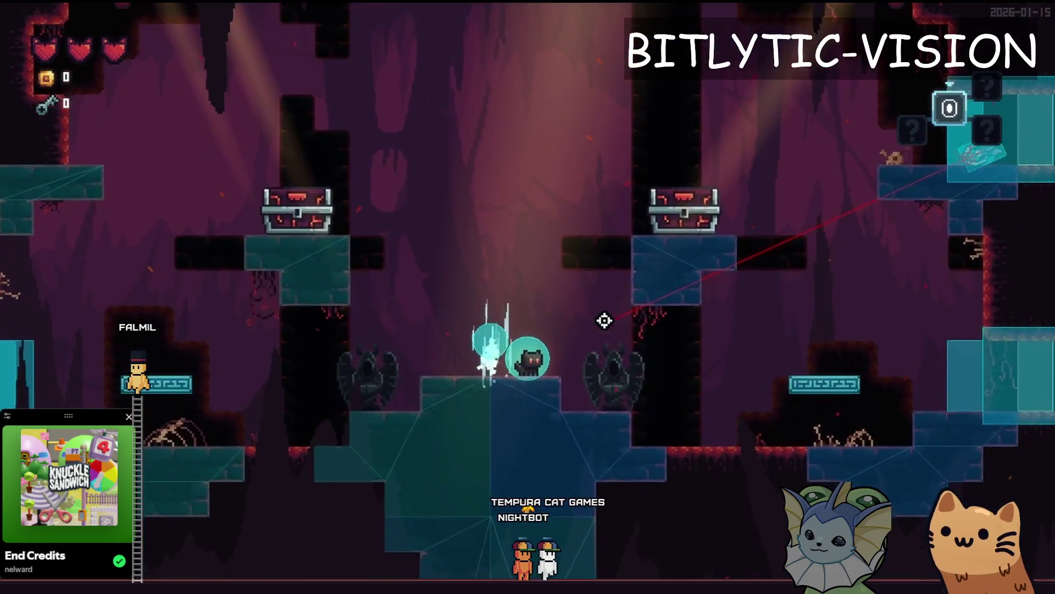
key(alt+Tab)
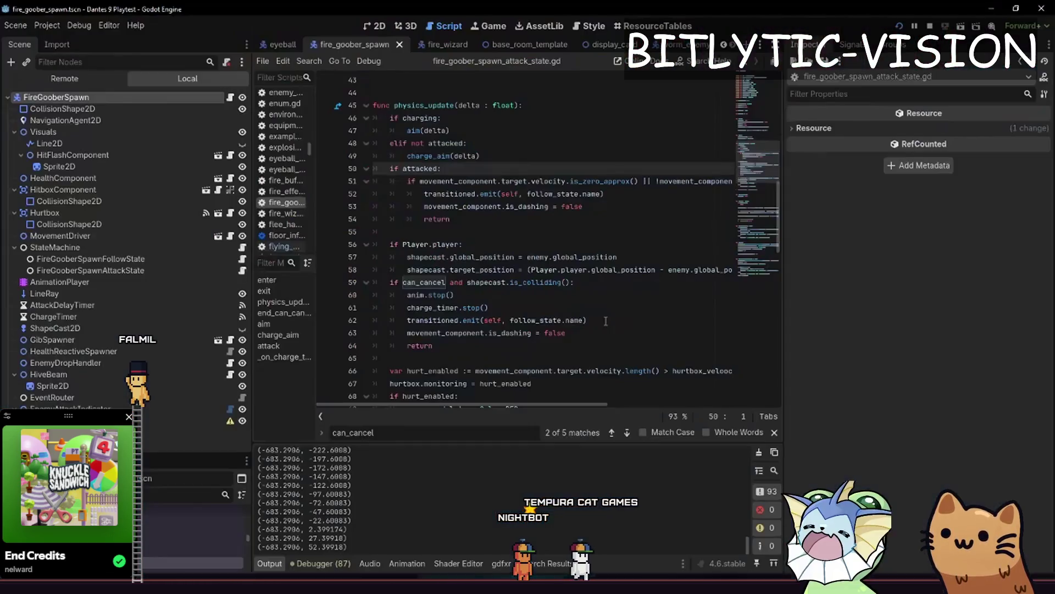
Open flying_movement_component.gd from the script list
key(ctrl+alt+o)
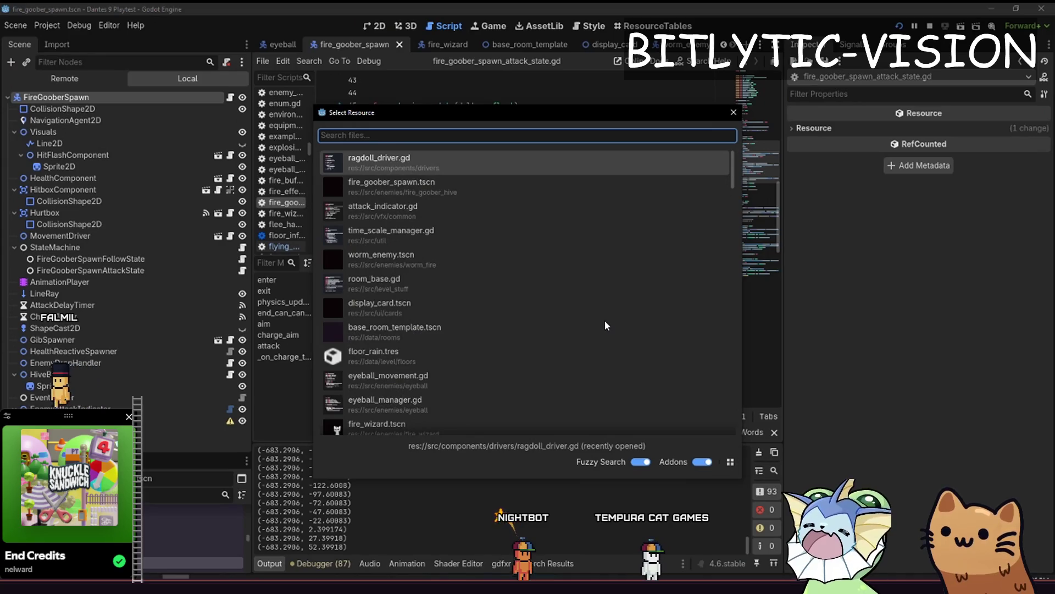
key(Down)
key(Down)
key(Down)
key(Escape)
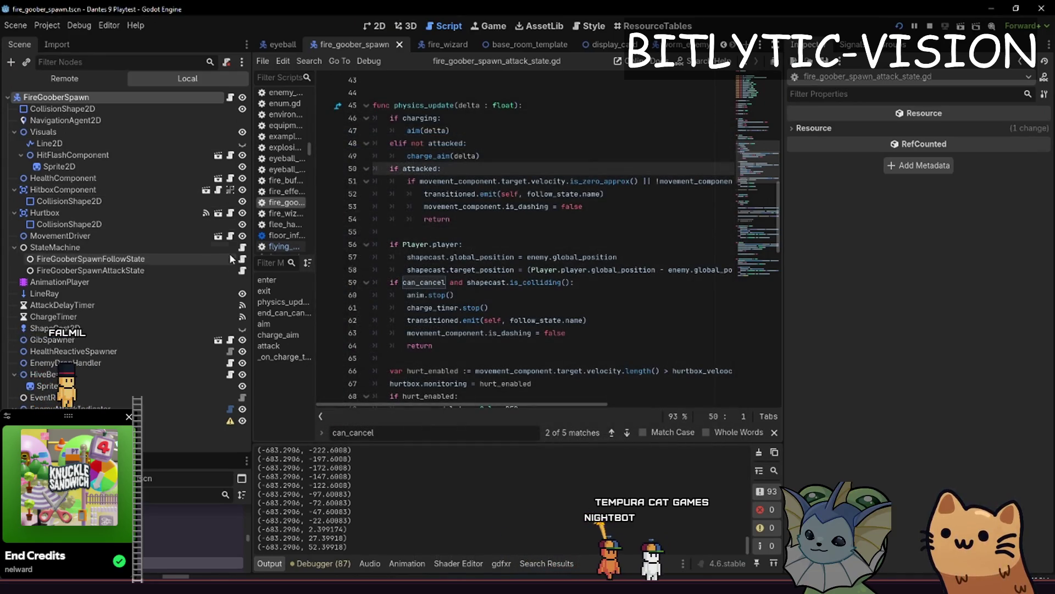
click(230, 237)
scroll(569, 273, up, 6)
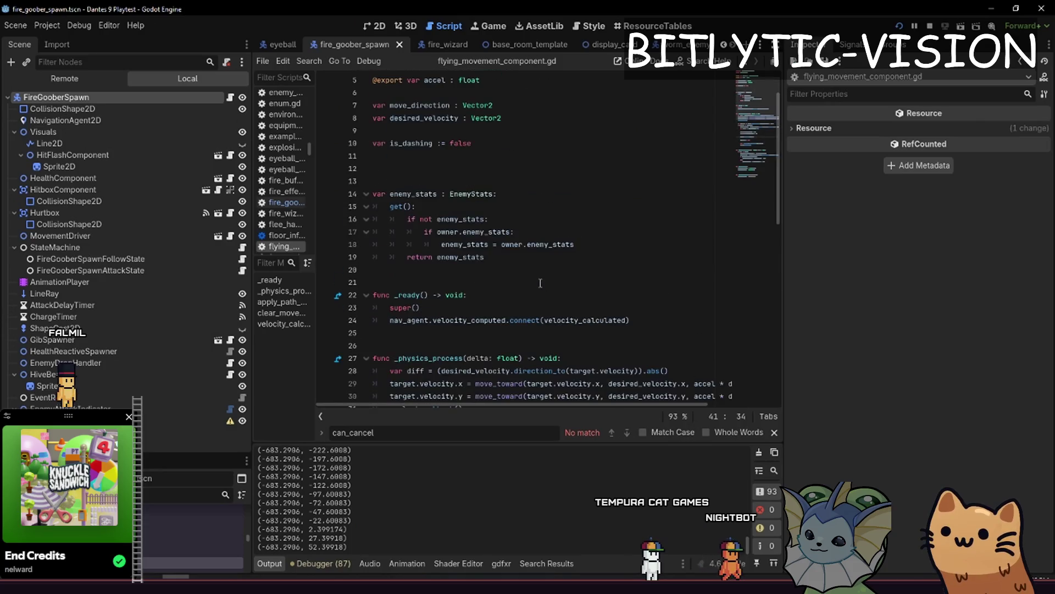
scroll(518, 295, down, 11)
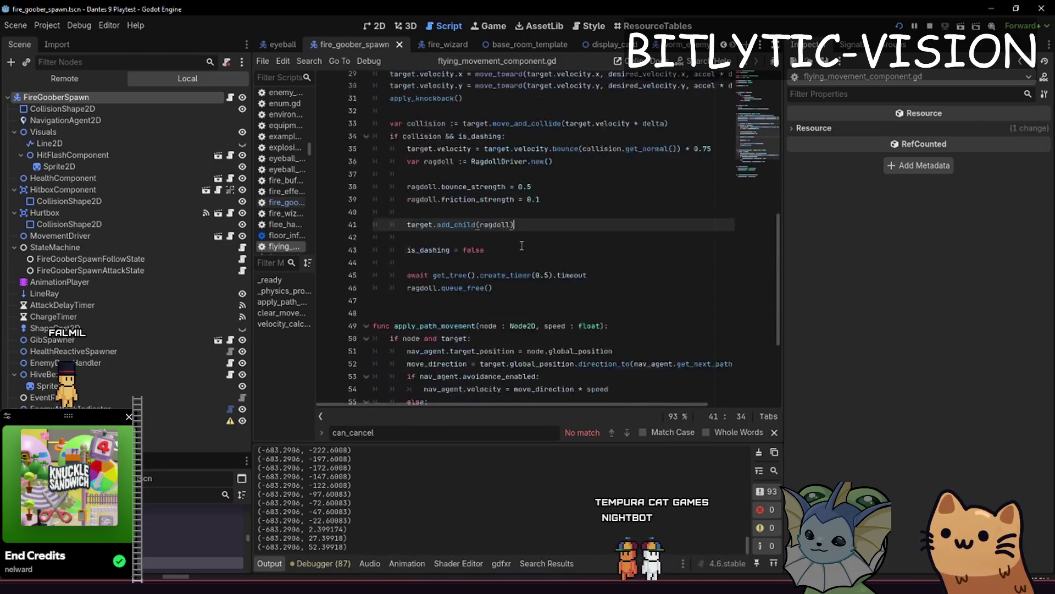
scroll(527, 162, up, 3)
Inspect the ragdoll cleanup code and the move_and_collide line
click(530, 257)
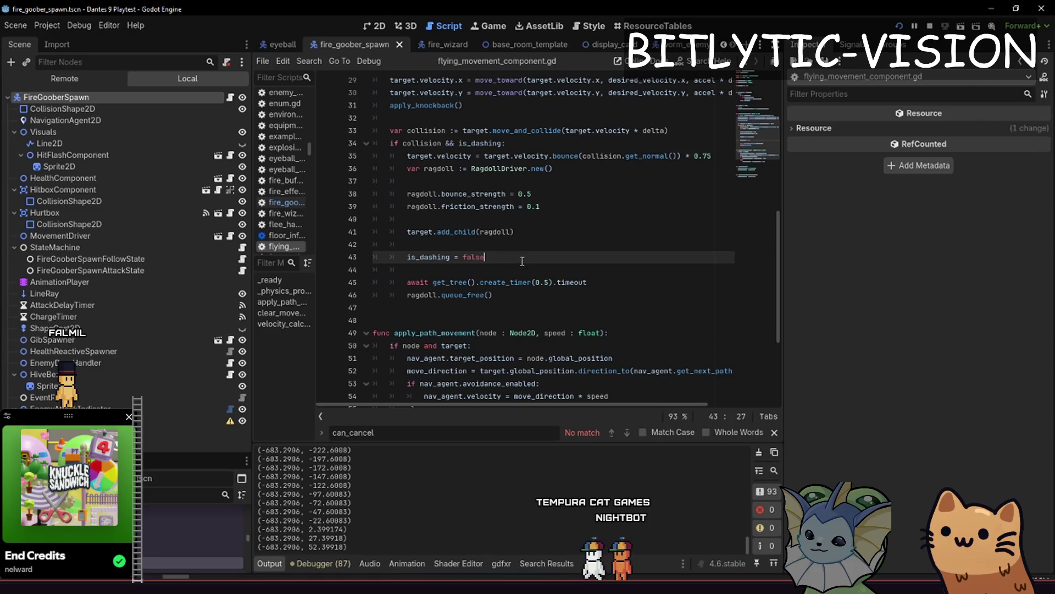
click(538, 282)
key(Up)
key(Down)
key(Up)
click(687, 140)
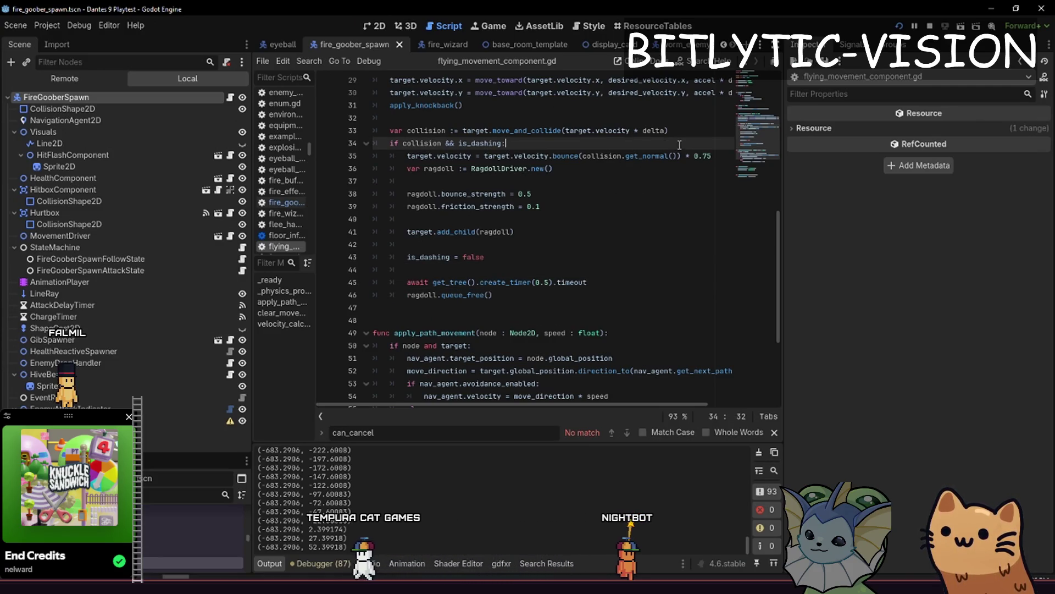
click(690, 136)
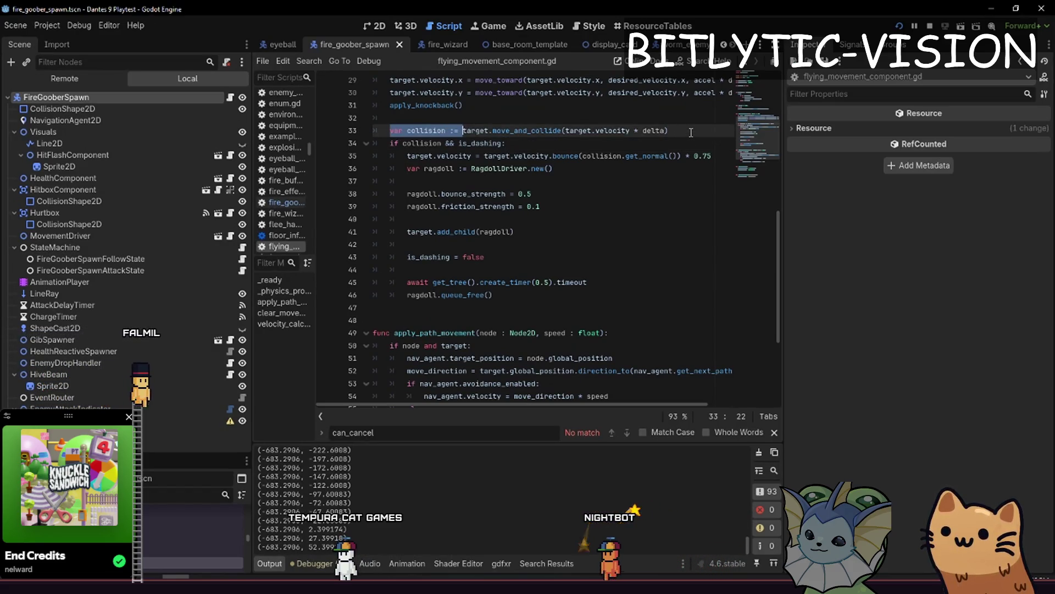
Insert a new line 33 above the move_and_collide collision check and begin typing 've_'
key(Escape)
key(Down)
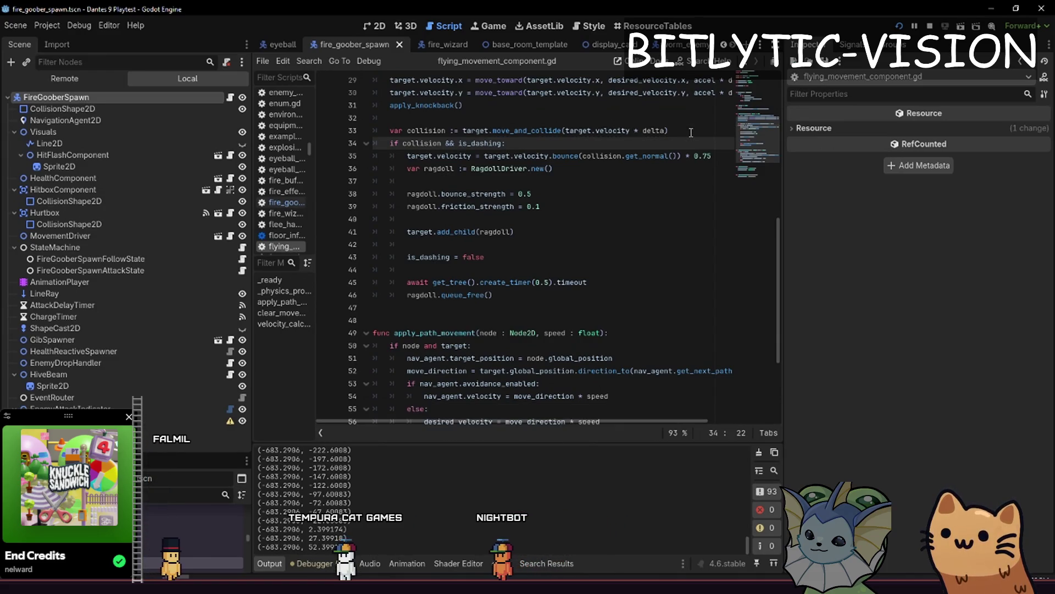
key(Down)
key(Down)
key(Down)
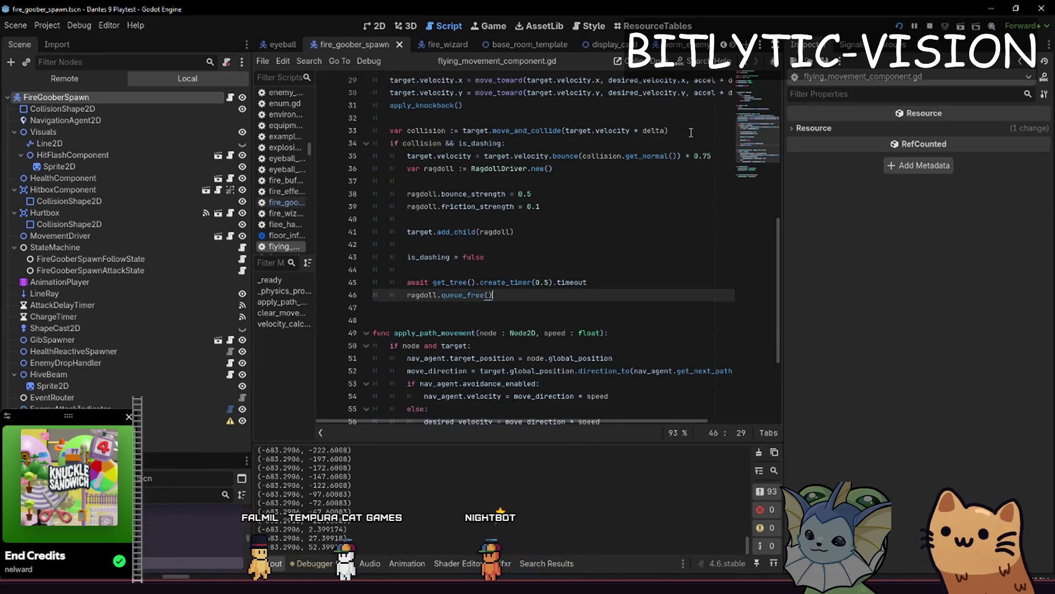
key(Up)
key(Up)
key(Up)
key(Return)
key(Return)
key(Up)
text(ve)
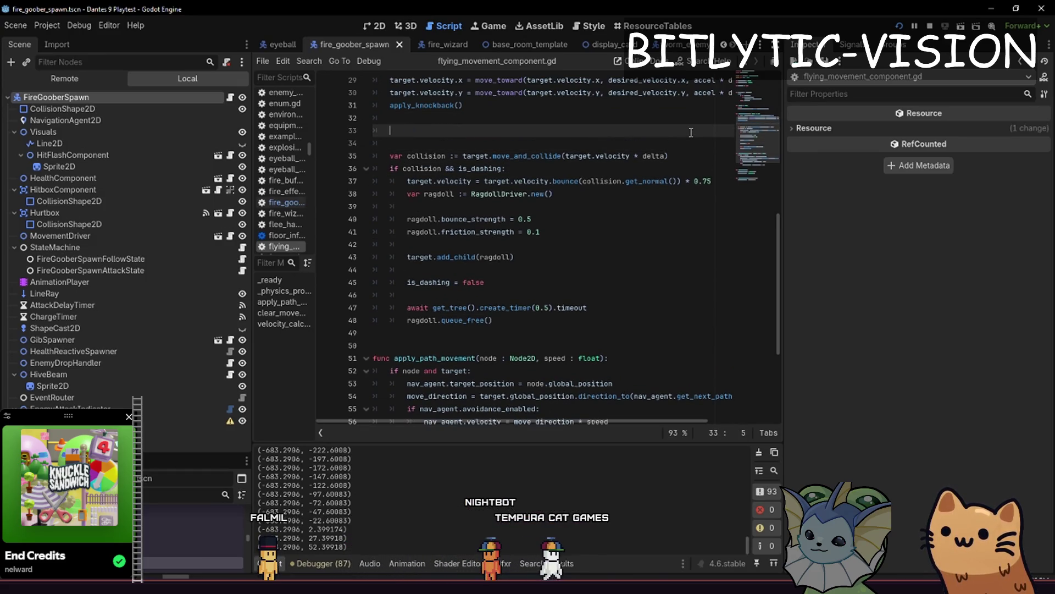
text(_and_slide()
Write 'if target.move_and_slide() && is_dashing:' on line 33 and open its indented block
key(Home)
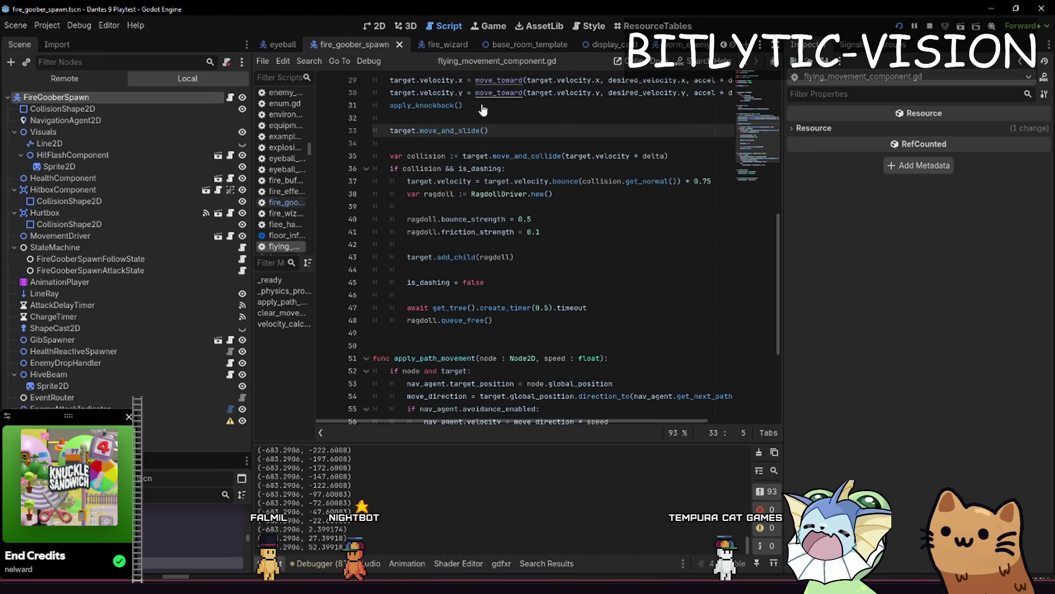
ctrl+click(460, 135)
key(alt+Left)
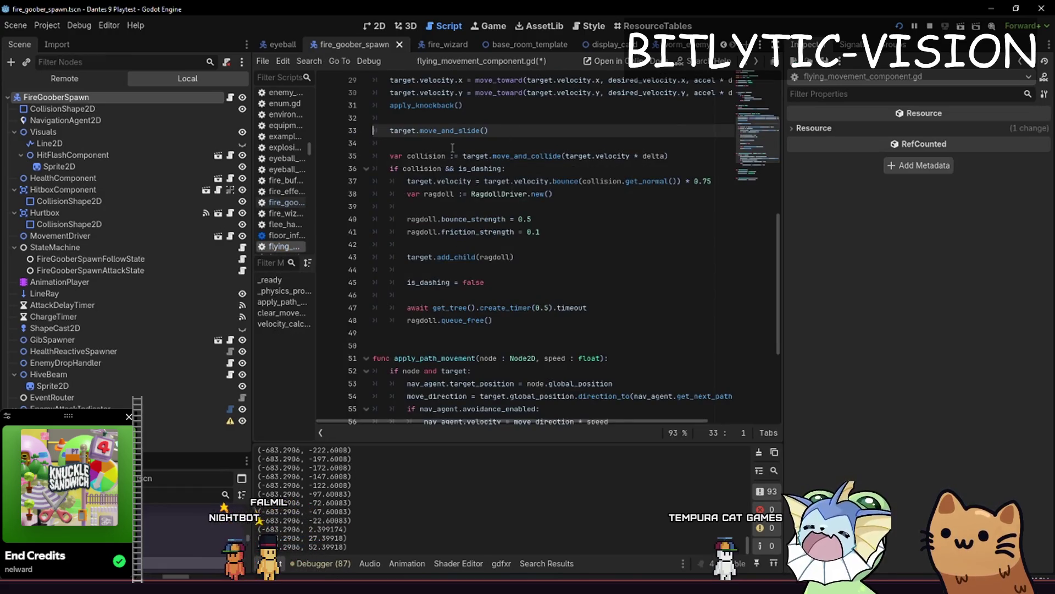
text(if)
key(End)
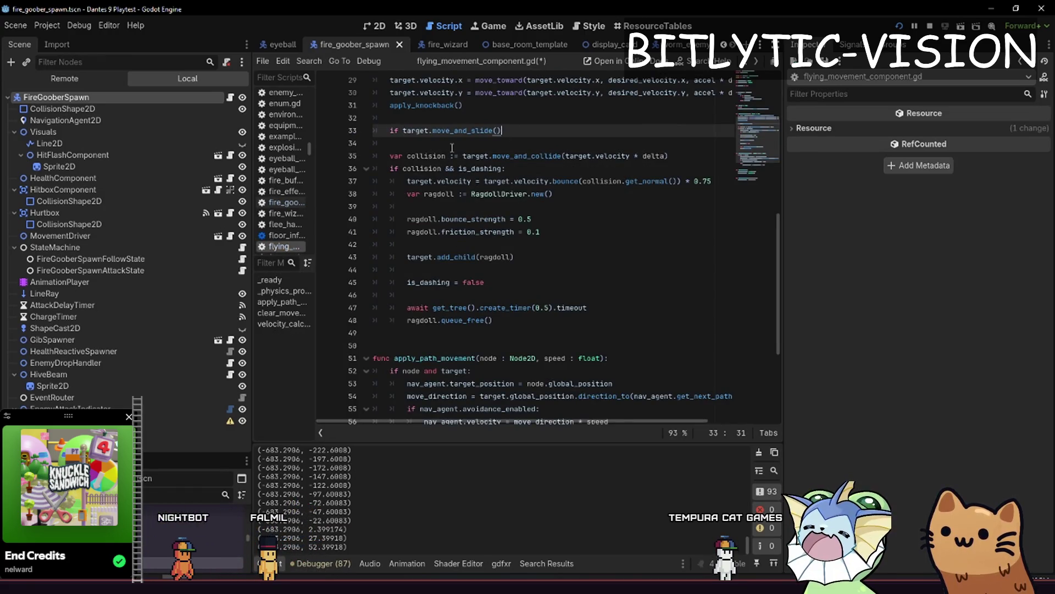
text(s_dashing:)
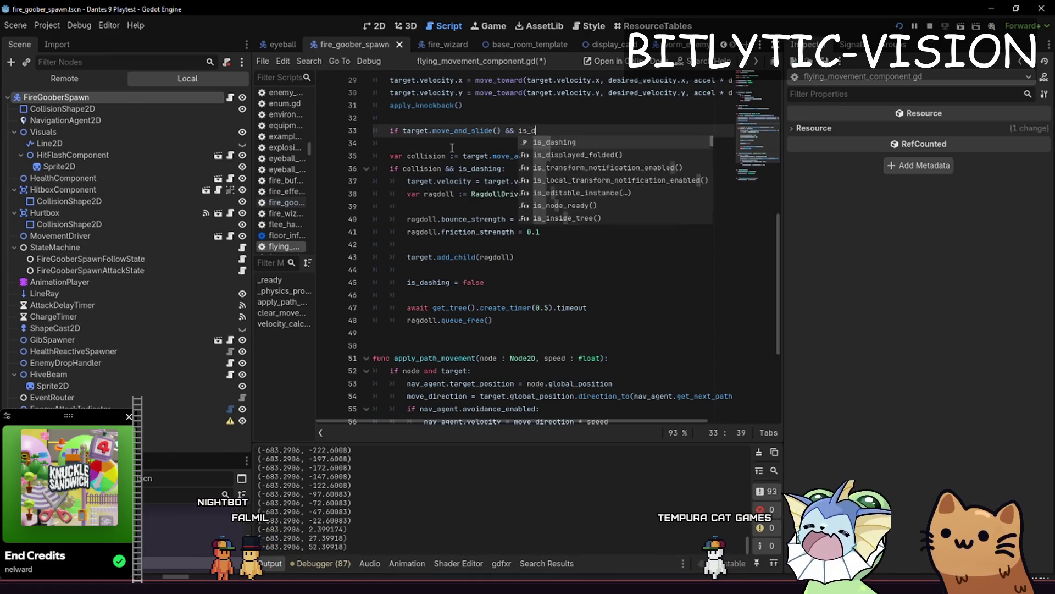
key(Return)
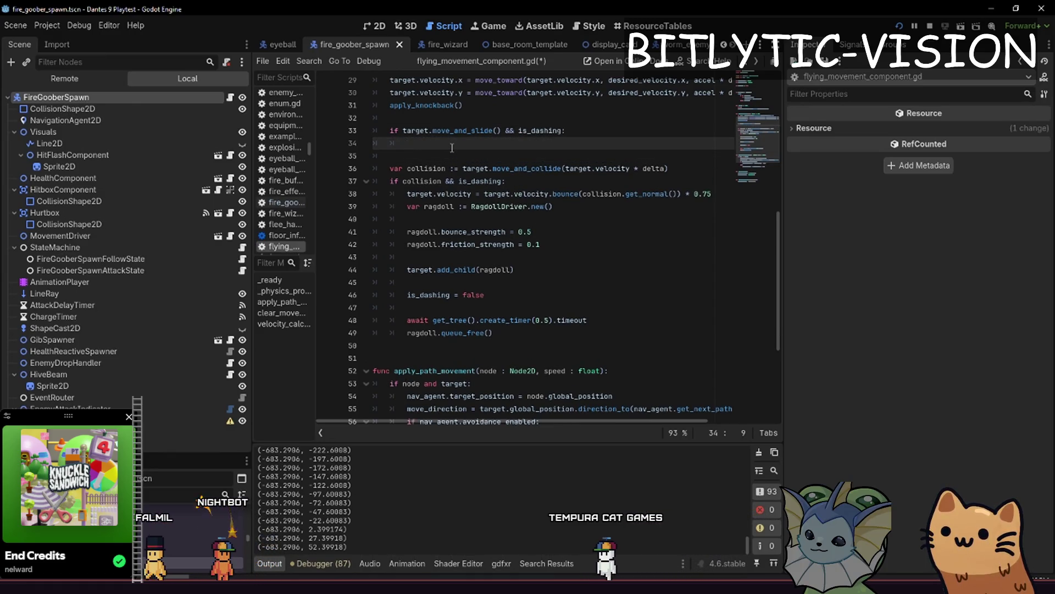
Delete the old var collision, if collision and bounce lines, then save and run with F5
key(Down)
key(Down)
key(End)
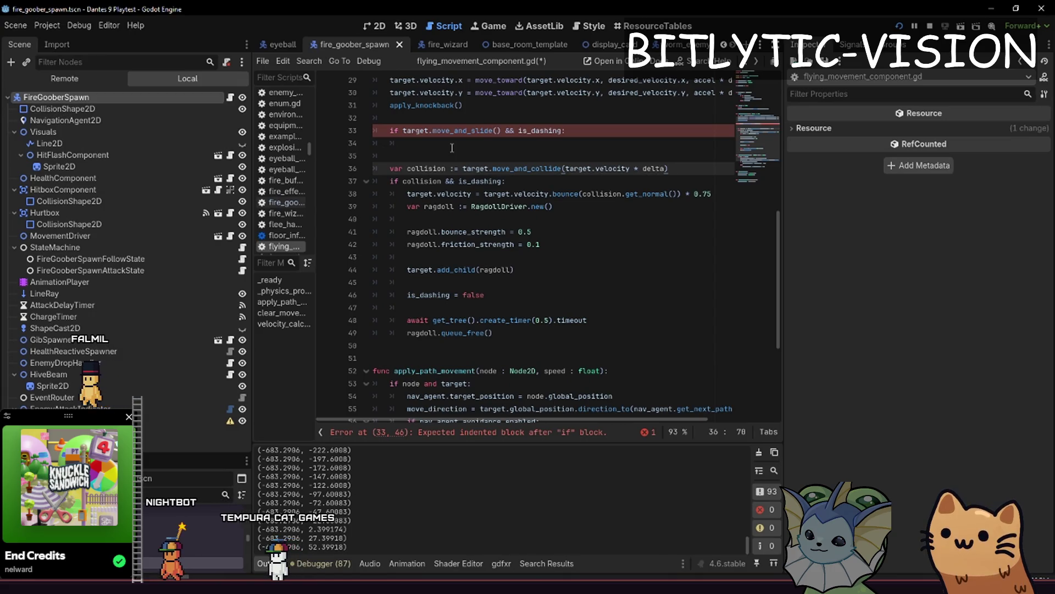
key(ctrl+shift+k)
key(ctrl+shift+k)
key(Up)
key(ctrl+shift+k)
key(Up)
key(ctrl+shift+k)
key(End)
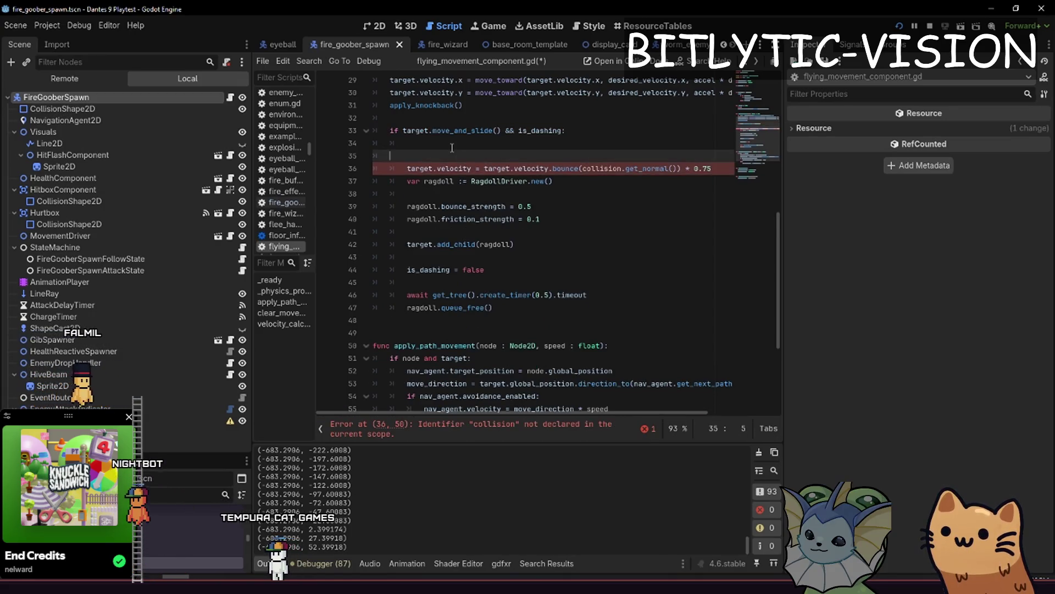
key(Down)
key(ctrl+shift+k)
key(Down)
key(Down)
key(Down)
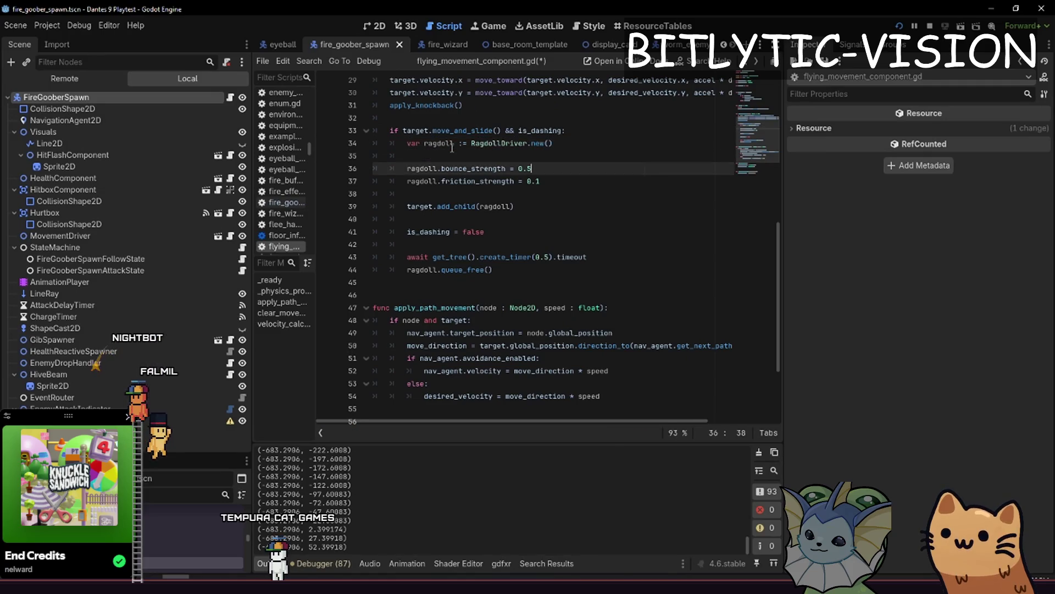
key(F5)
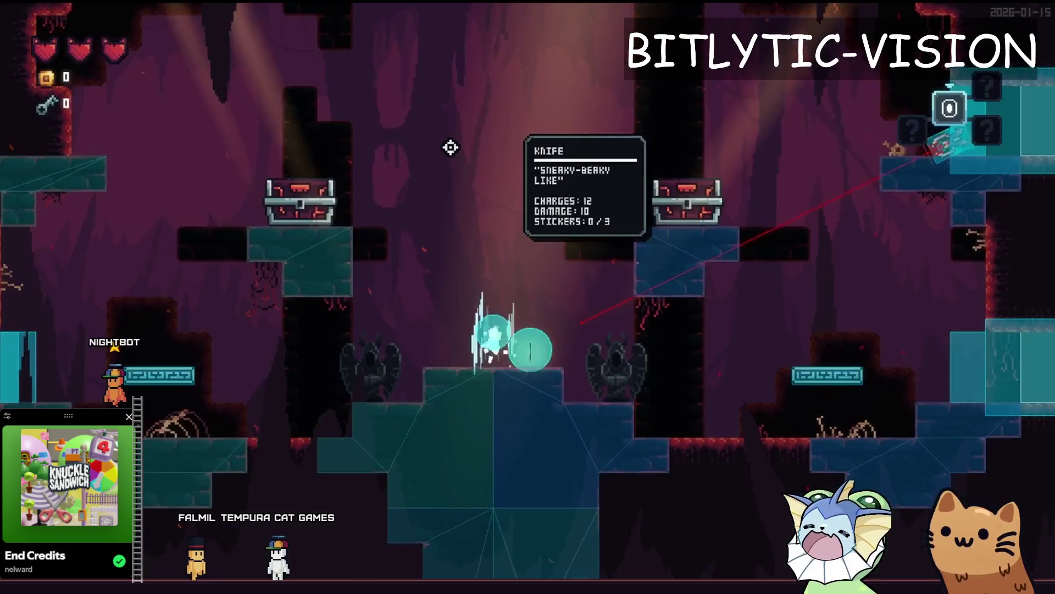
Fly the cat right, left and down across the cave to test the reworked dash
key(Right)
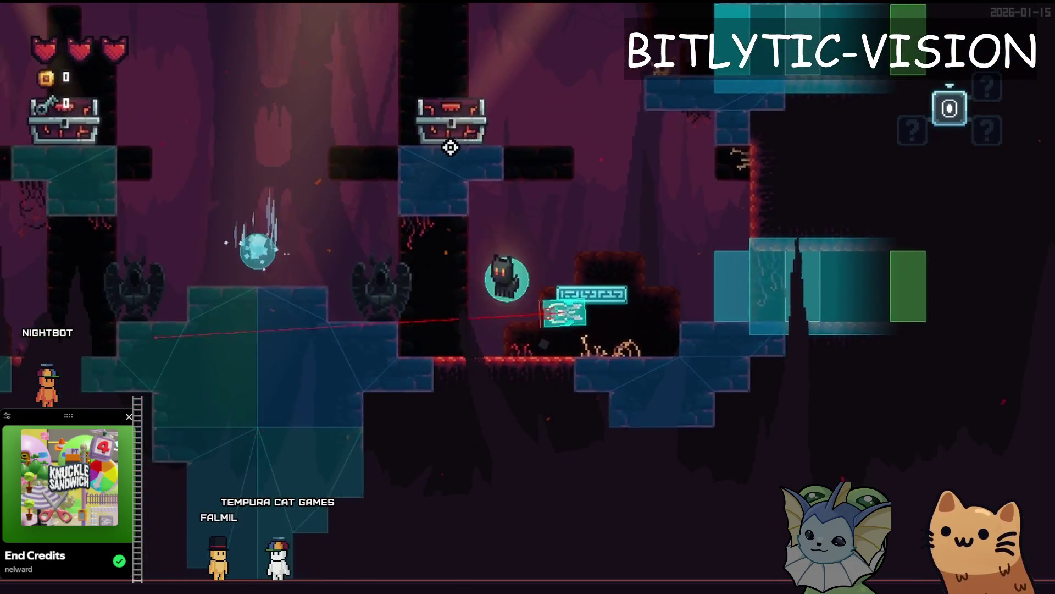
key(Left)
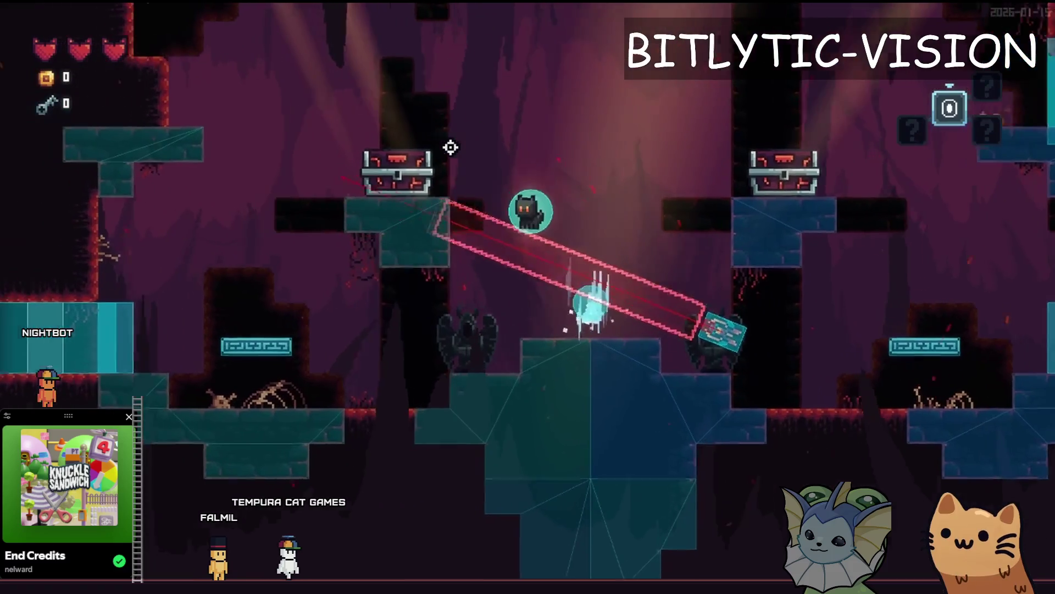
key(Left)
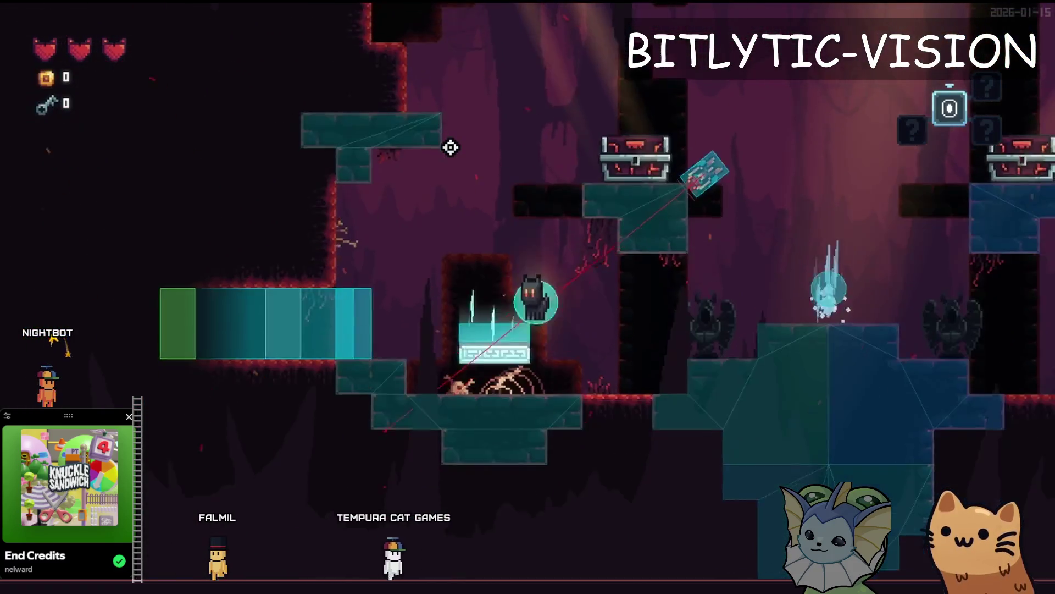
key(Left)
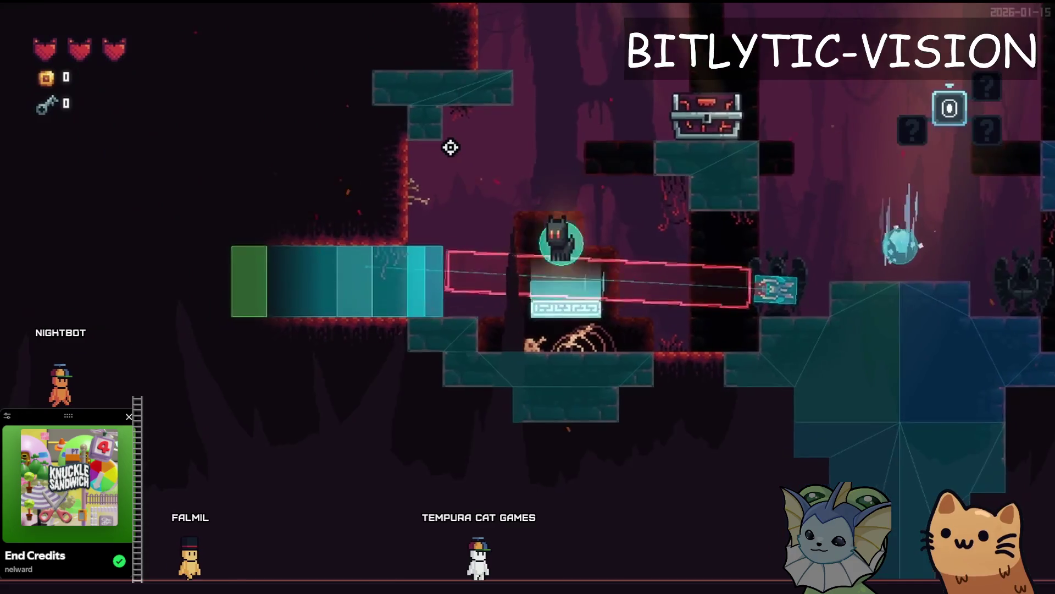
key(Right)
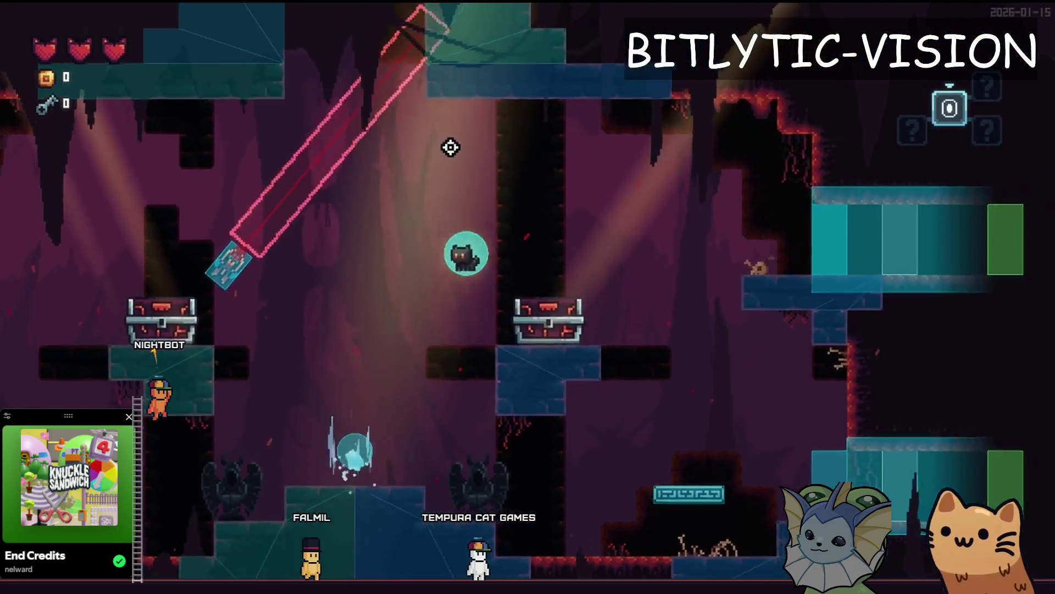
key(Down)
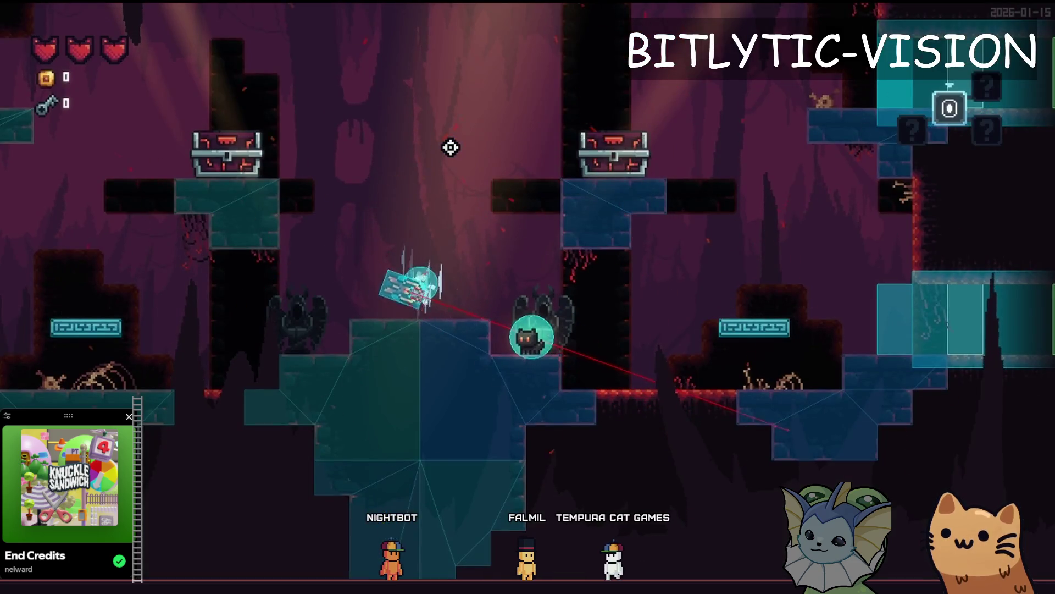
Add Console.print("Ragdoll time!") inside the dash branch on line 33, then save and run with F5
key(a)
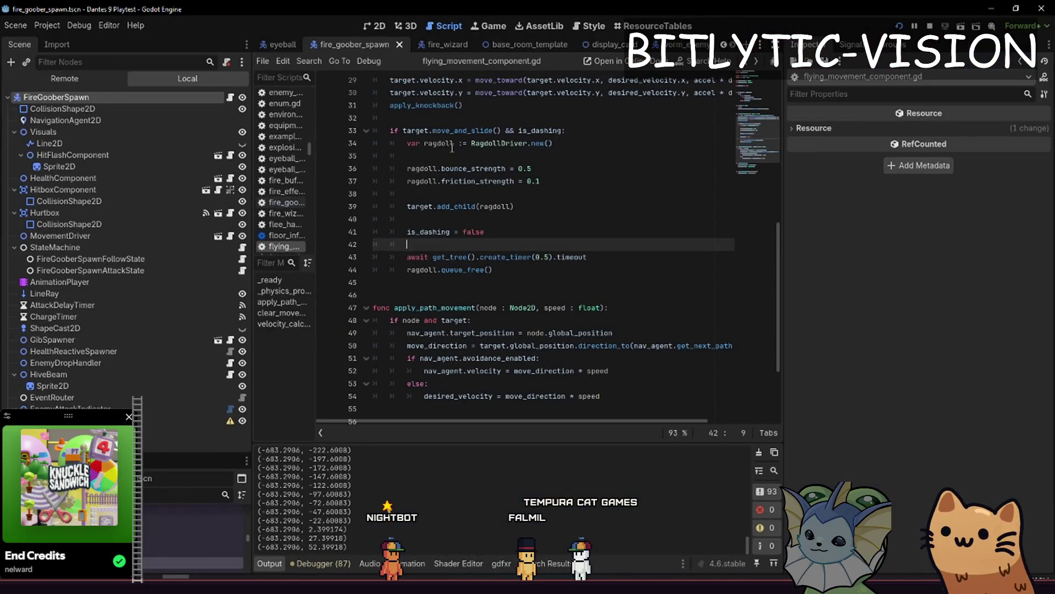
key(Up)
key(Up)
key(Up)
key(End)
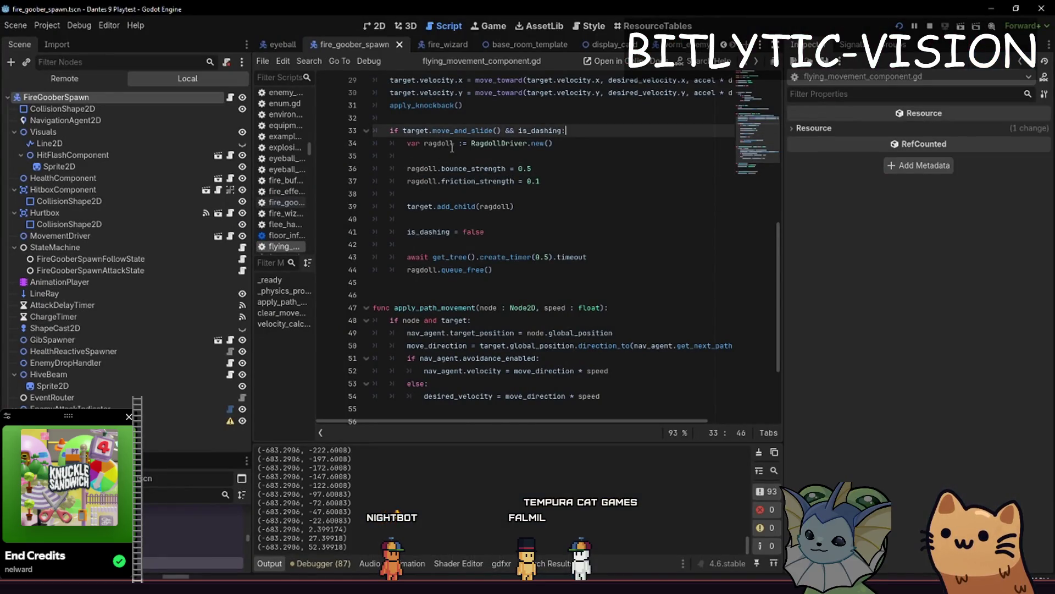
key(Return)
key(Return)
key(Up)
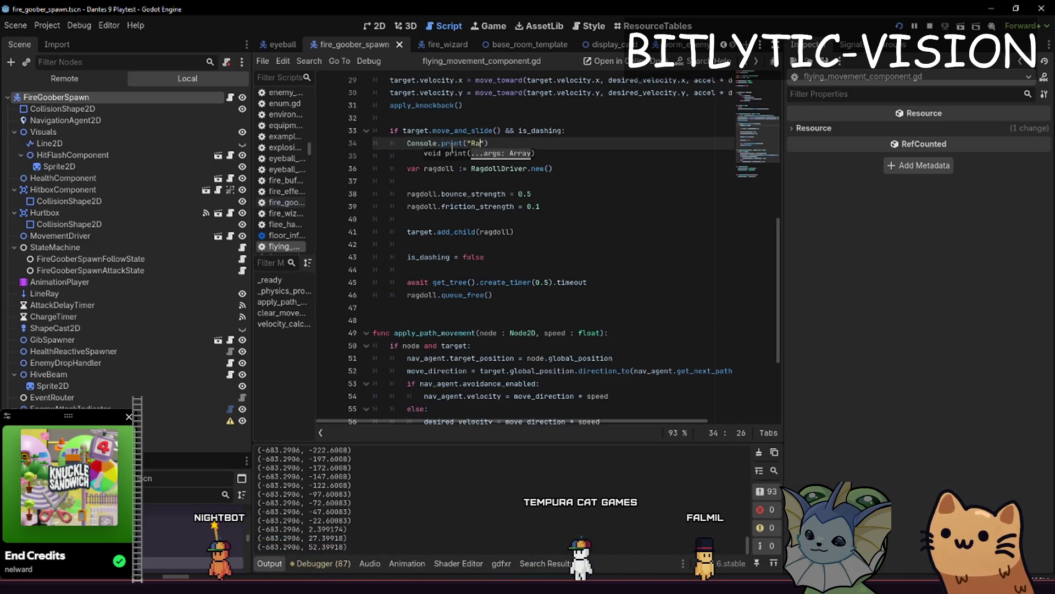
key(F5)
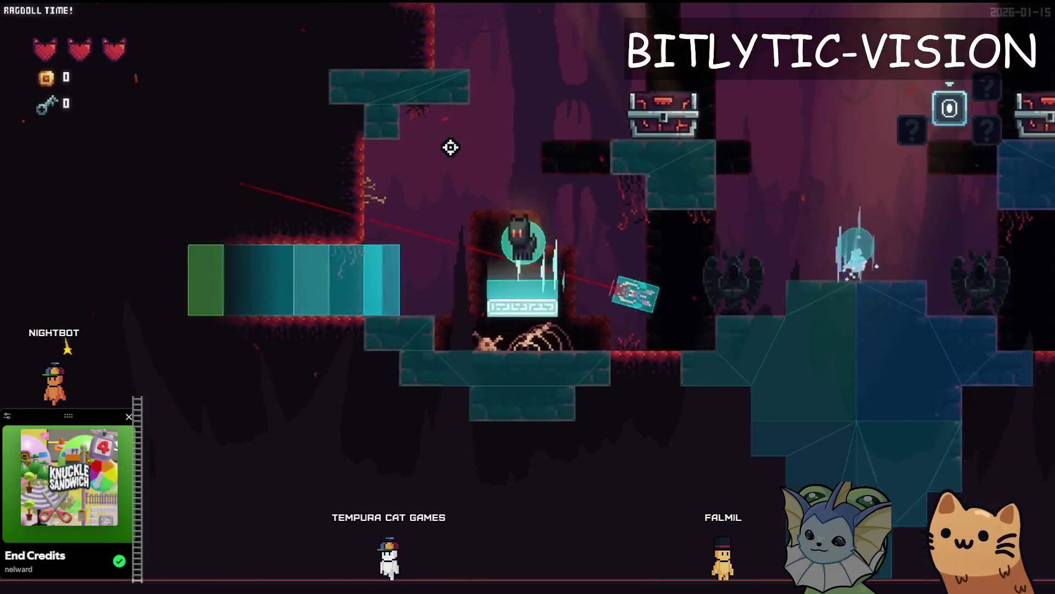
Close the playtest after the "Ragdoll time!" log and review the print, bounce and friction lines
key(F8)
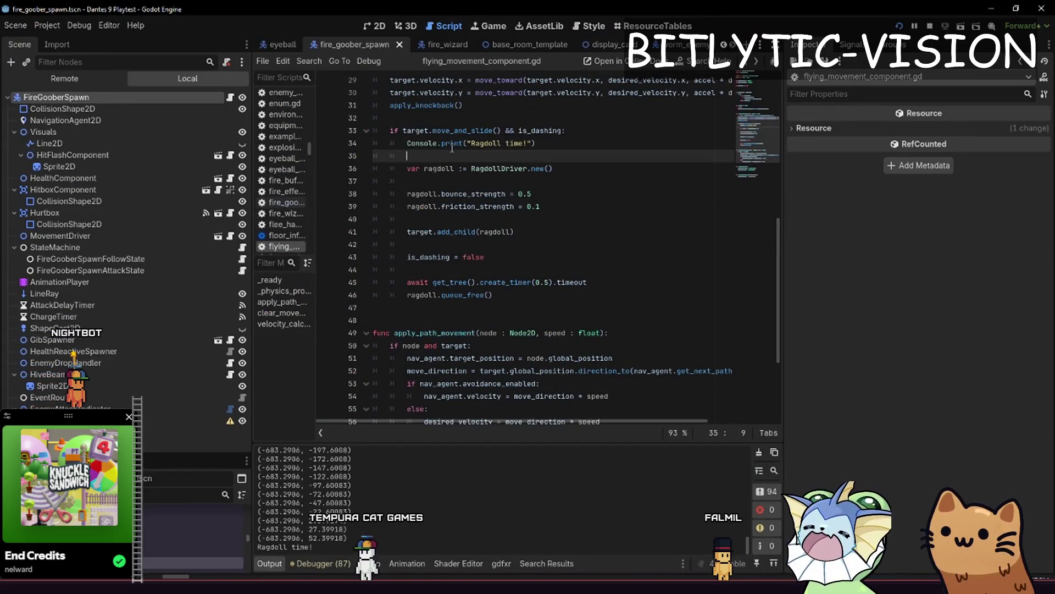
key(Up)
key(Down)
key(Down)
key(Down)
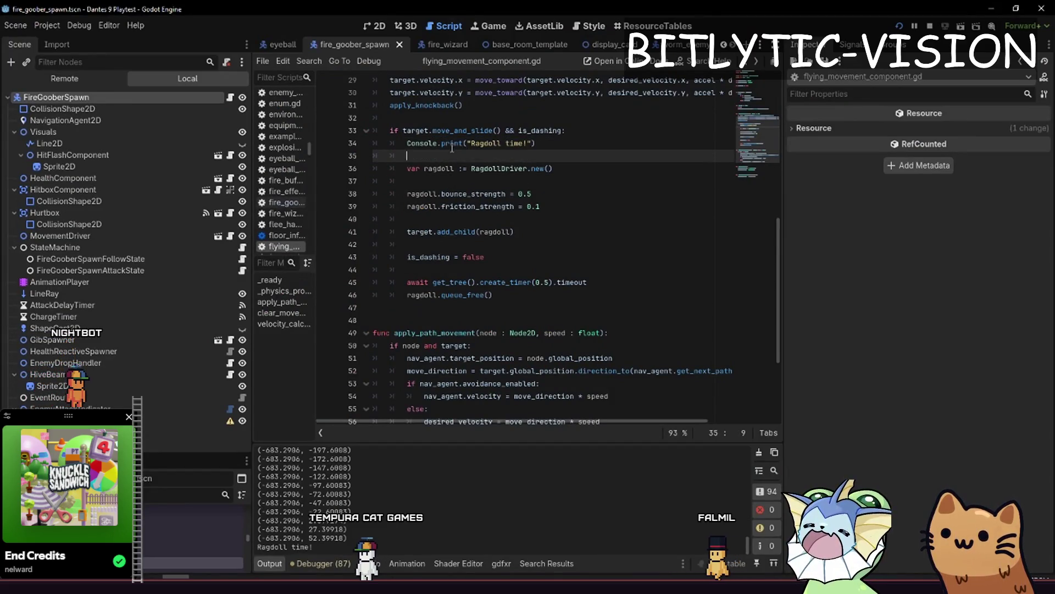
key(Down)
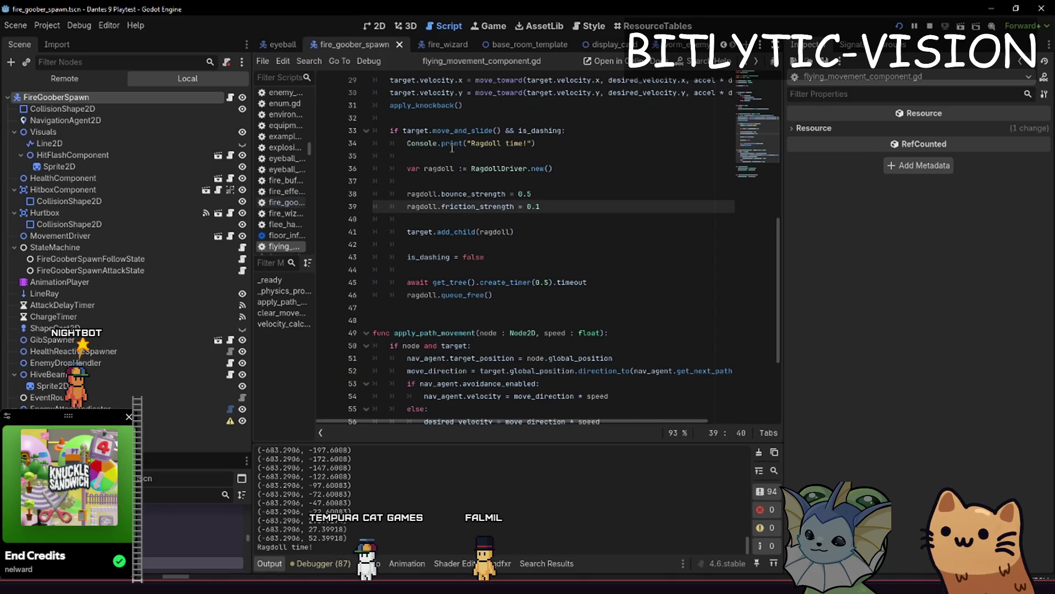
Tidy the blank lines around the ragdoll code and open a new line above the dash check
key(Return)
key(Return)
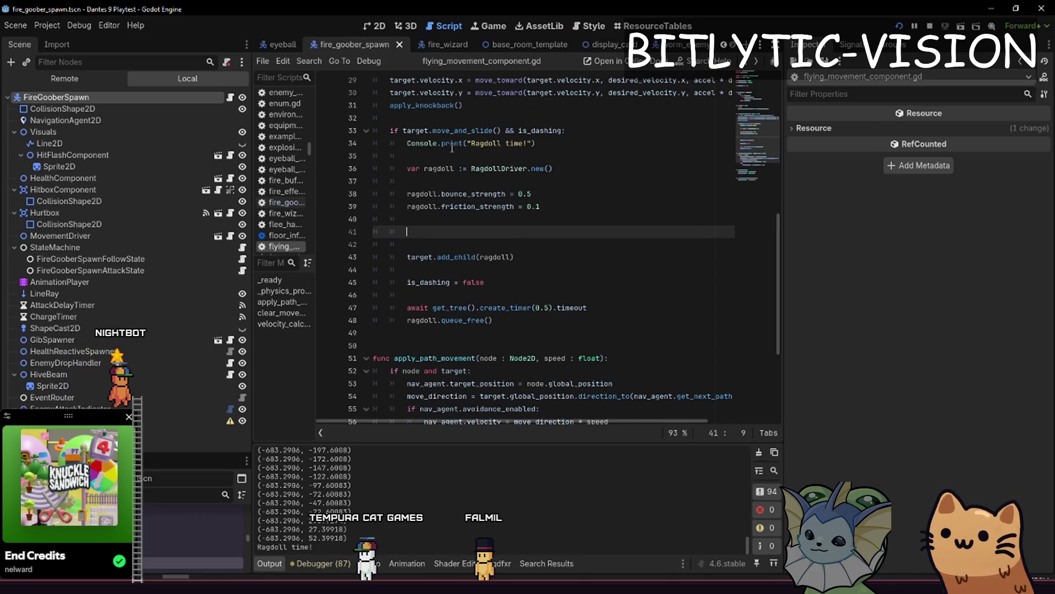
key(alt+Up)
key(alt+Up)
key(alt+Up)
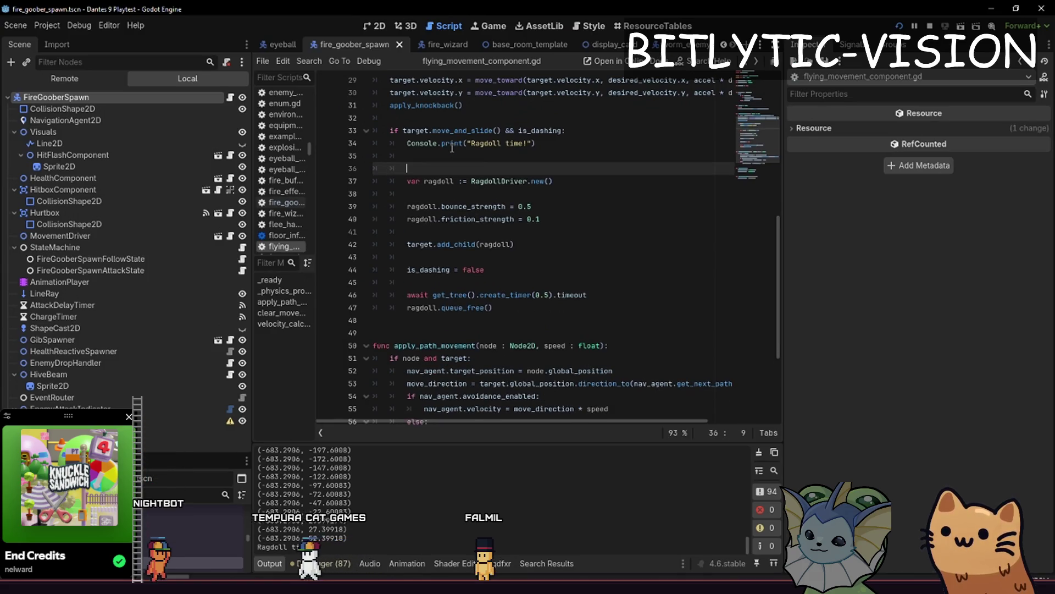
key(Return)
key(Return)
key(Up)
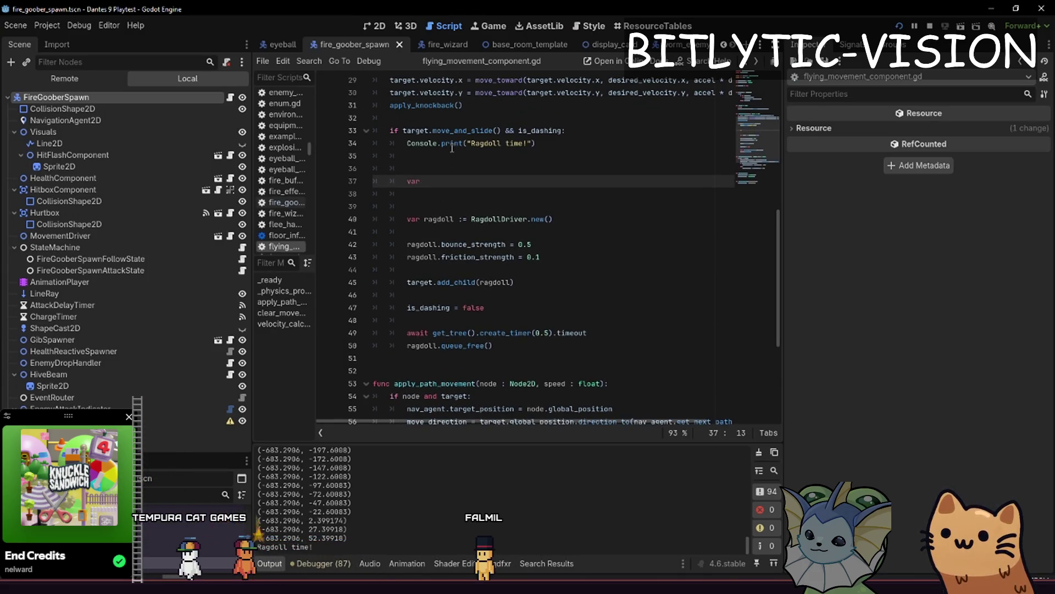
key(BackSpace)
key(BackSpace)
key(BackSpace)
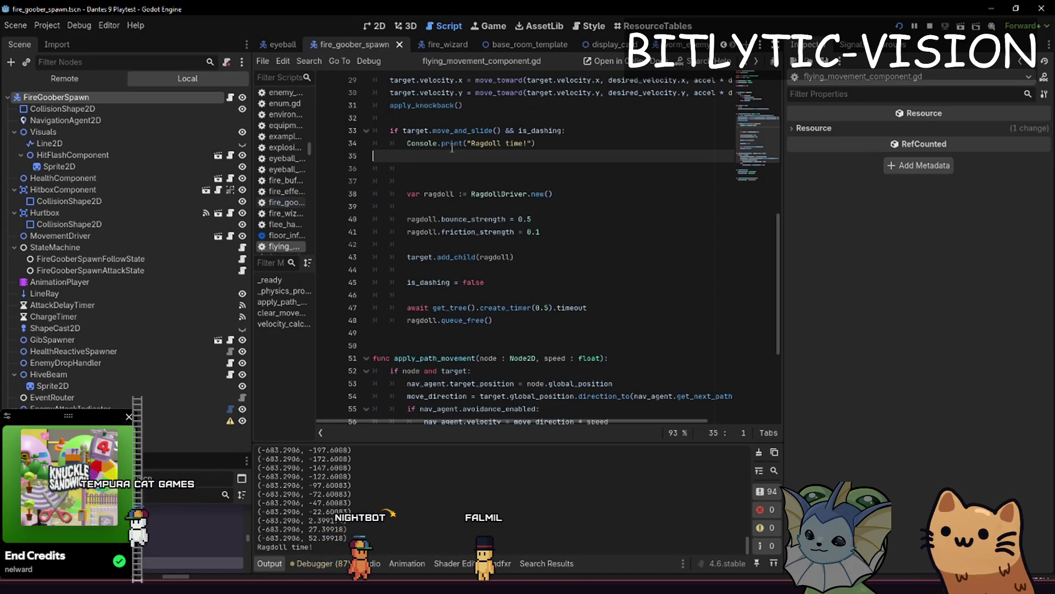
key(Delete)
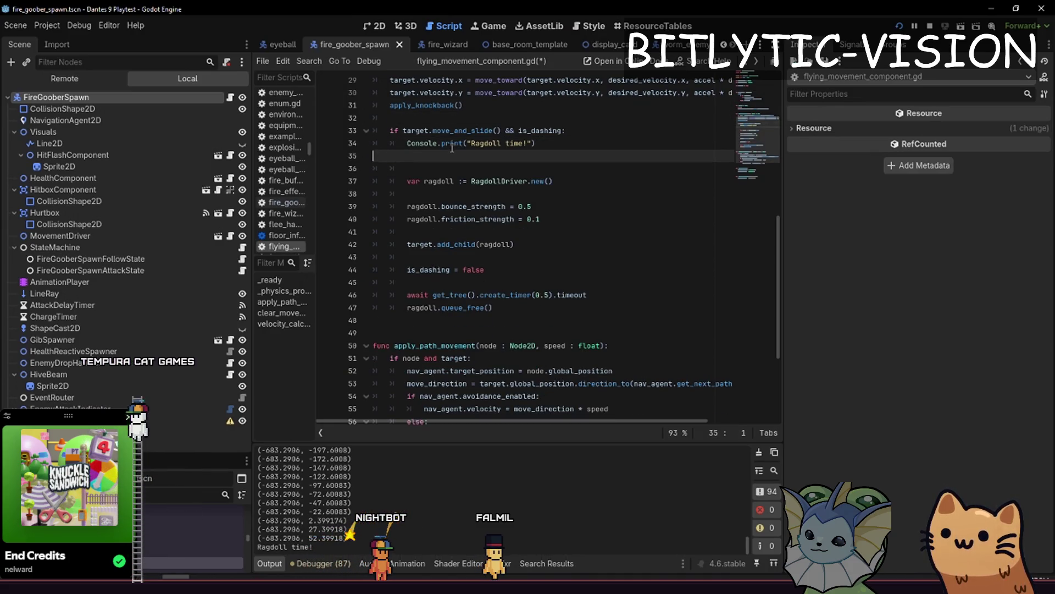
key(Return)
text(ge)
key(BackSpace)
key(BackSpace)
text(target.velocity)
key(Left)
key(Left)
key(Left)
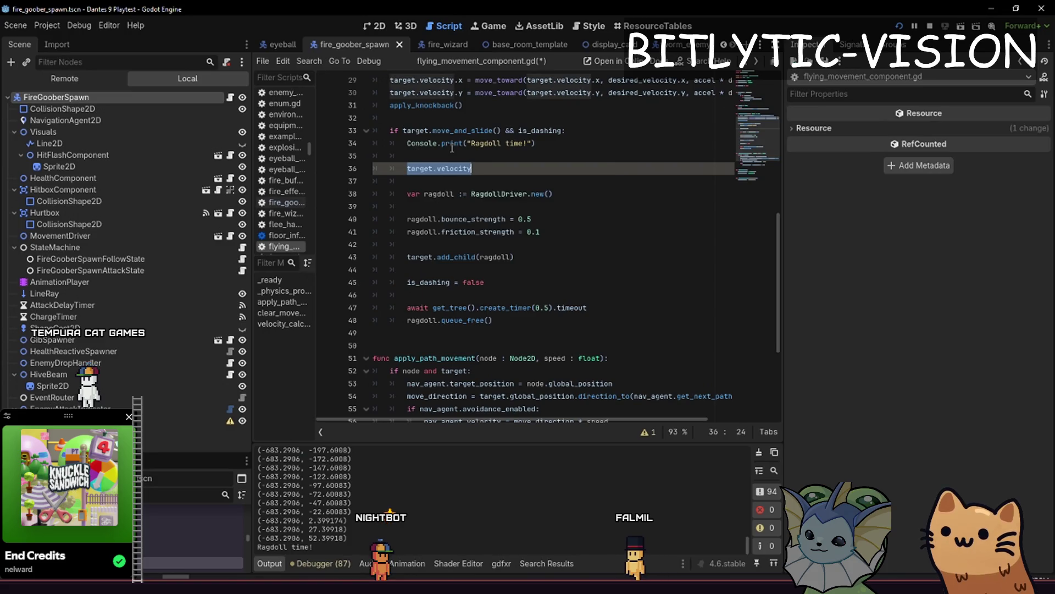
key(ctrl+shift+k)
key(alt+Up)
key(alt+Up)
key(ctrl+shift+Return)
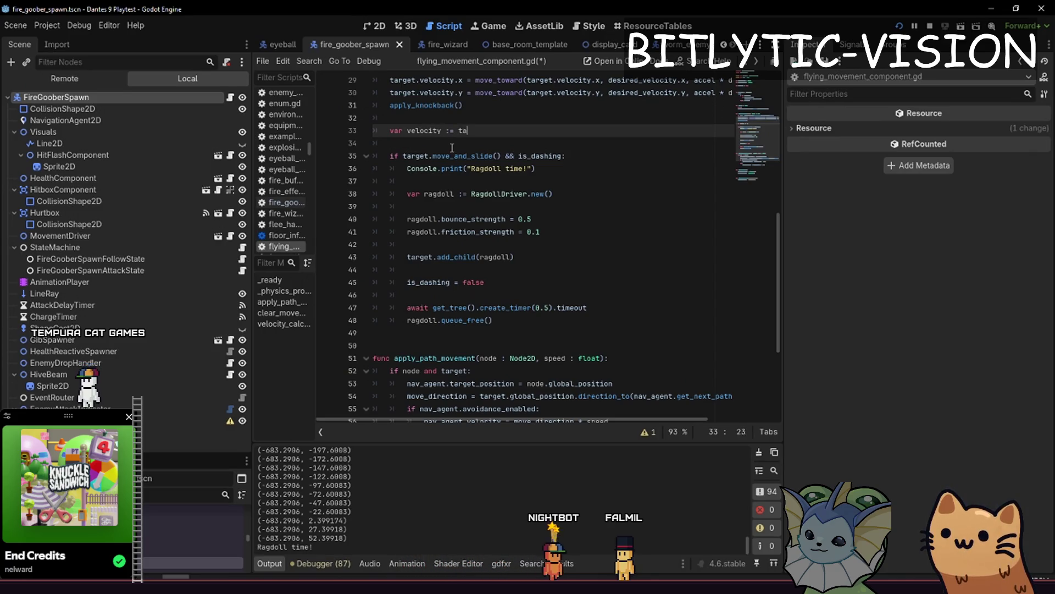
Store the velocity before moving, replace the ragdoll print with 'target.velocity = velocity', then save and relaunch
text(velocity)
key(Return)
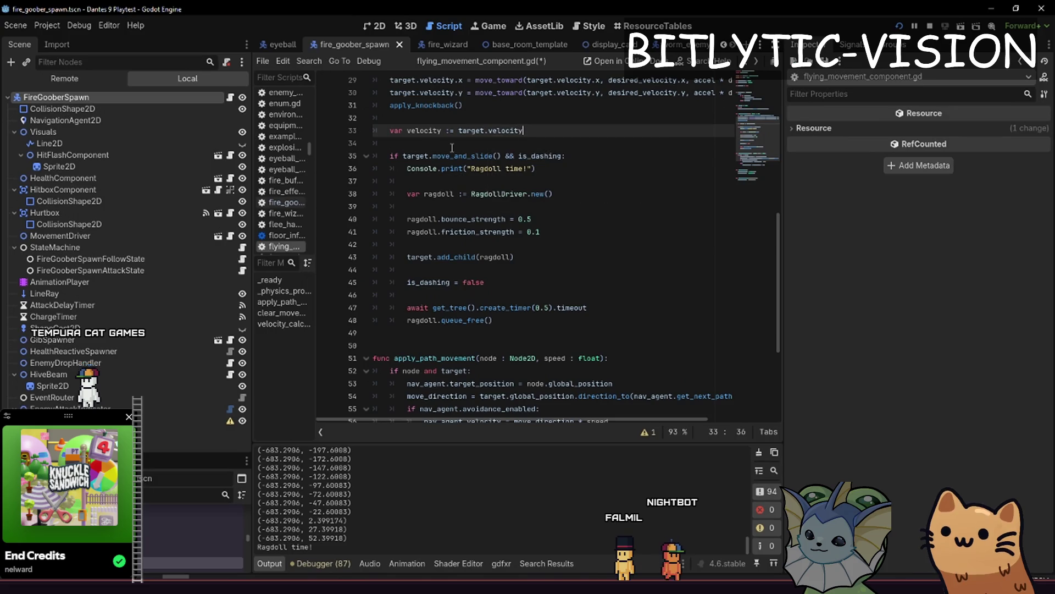
key(Down)
key(Down)
key(Down)
key(End)
key(shift+Home)
text(targ)
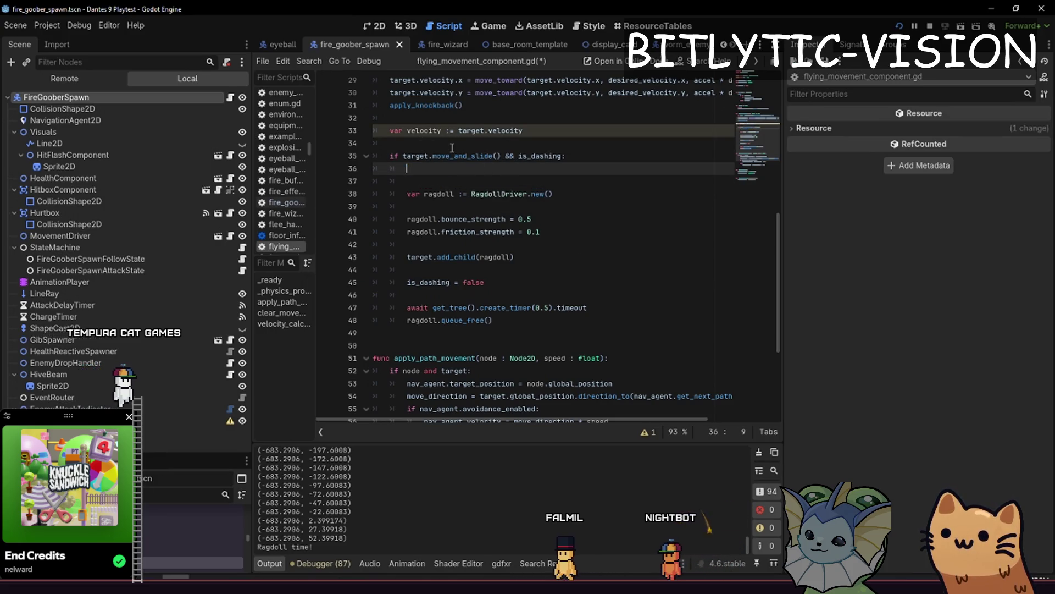
text(et.v)
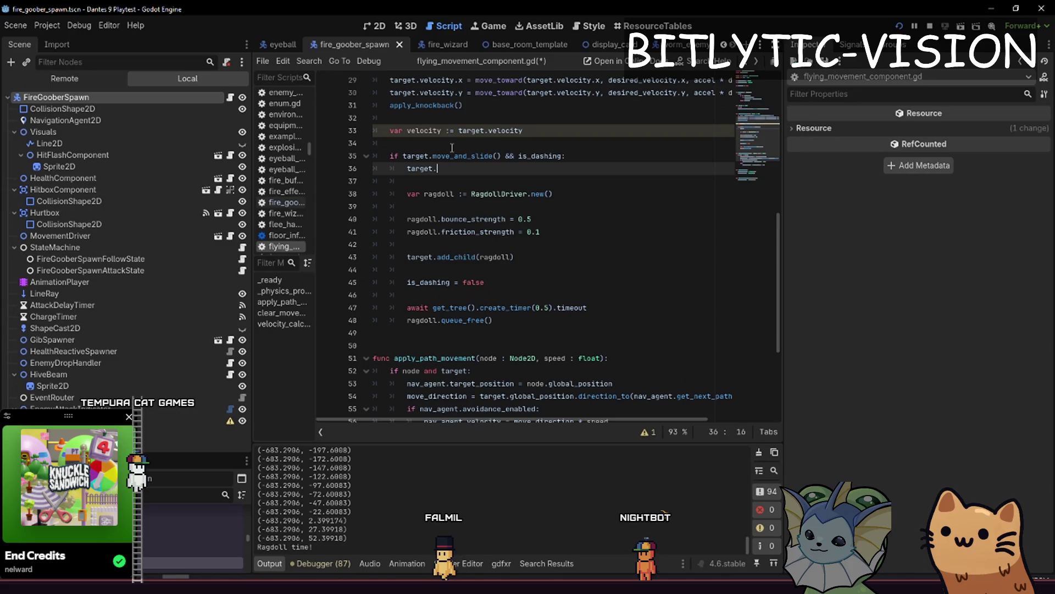
text(eloct)
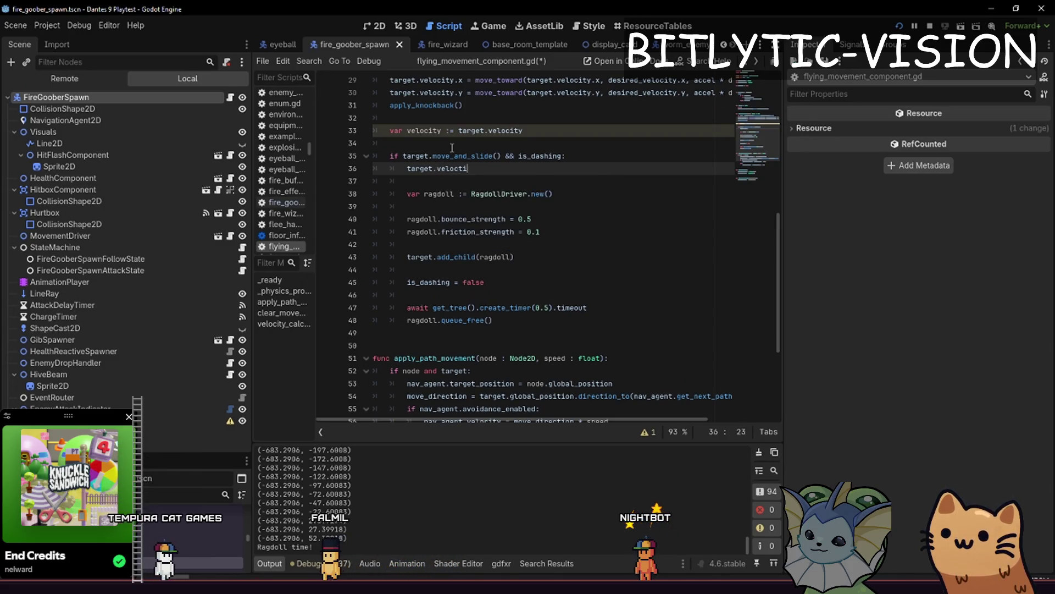
text(ity =)
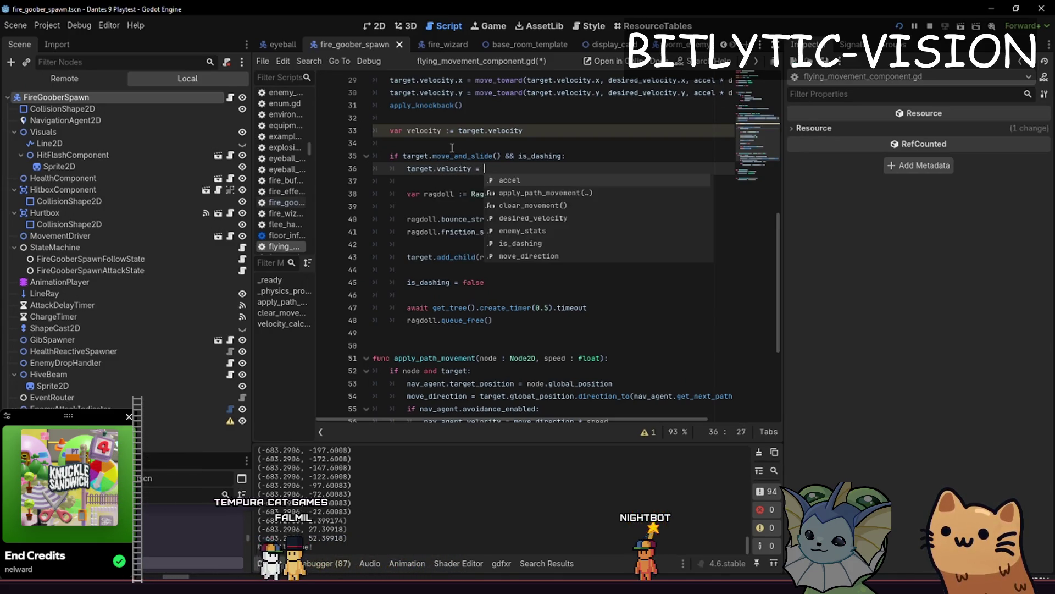
key(Down)
key(Down)
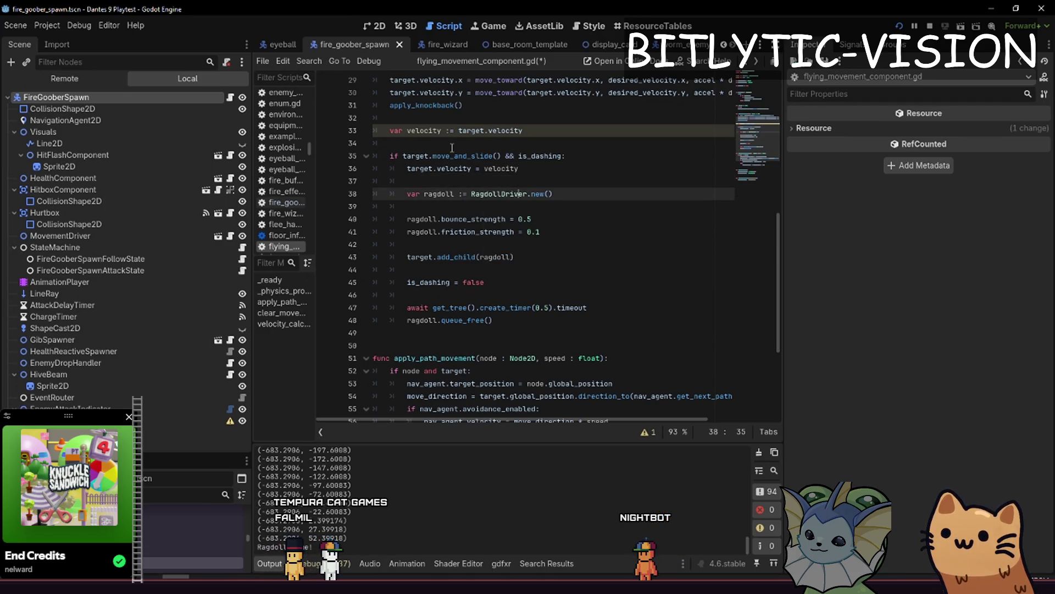
key(ctrl+s)
key(Up)
key(Up)
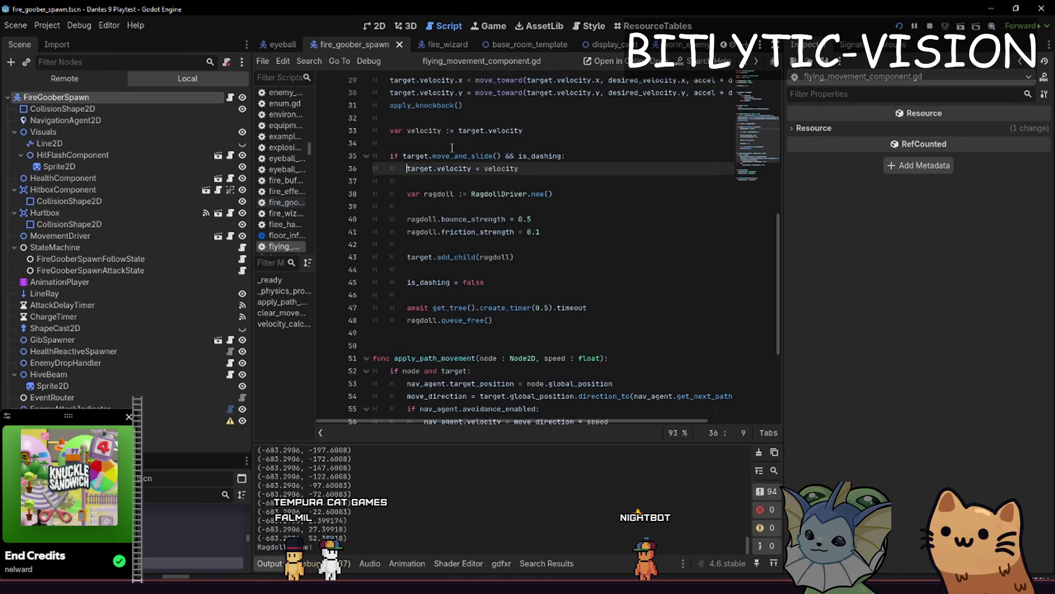
key(F5)
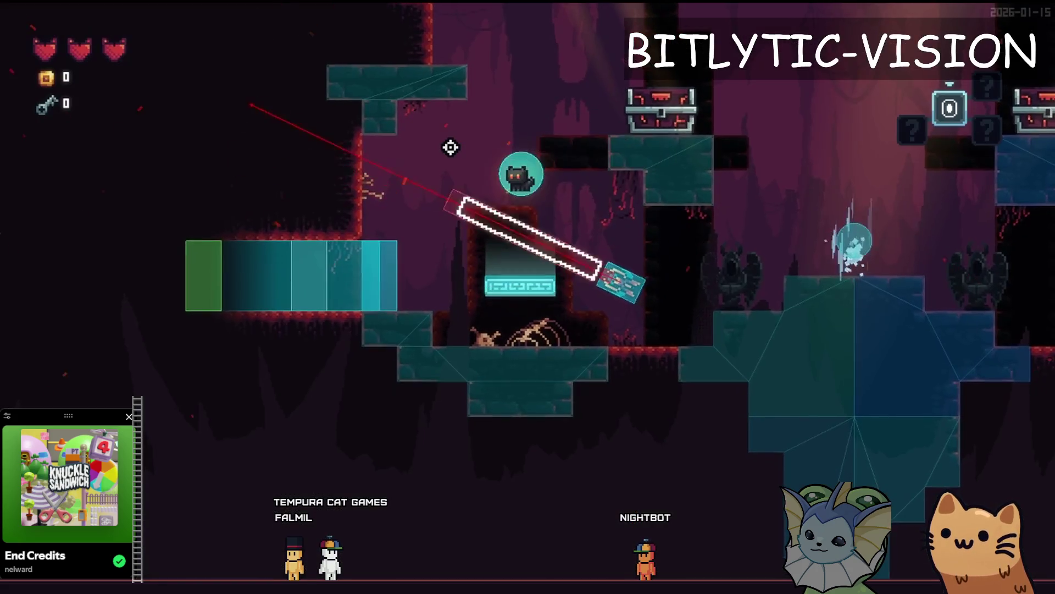
Launch the cat out of its bubble launcher, up into the chest and back out
key(space)
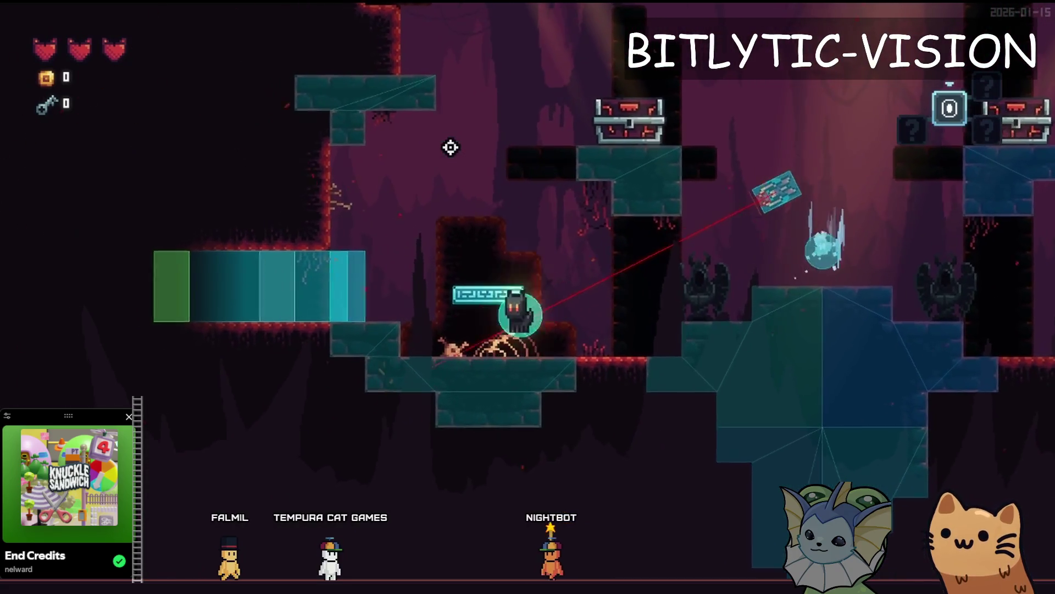
key(space)
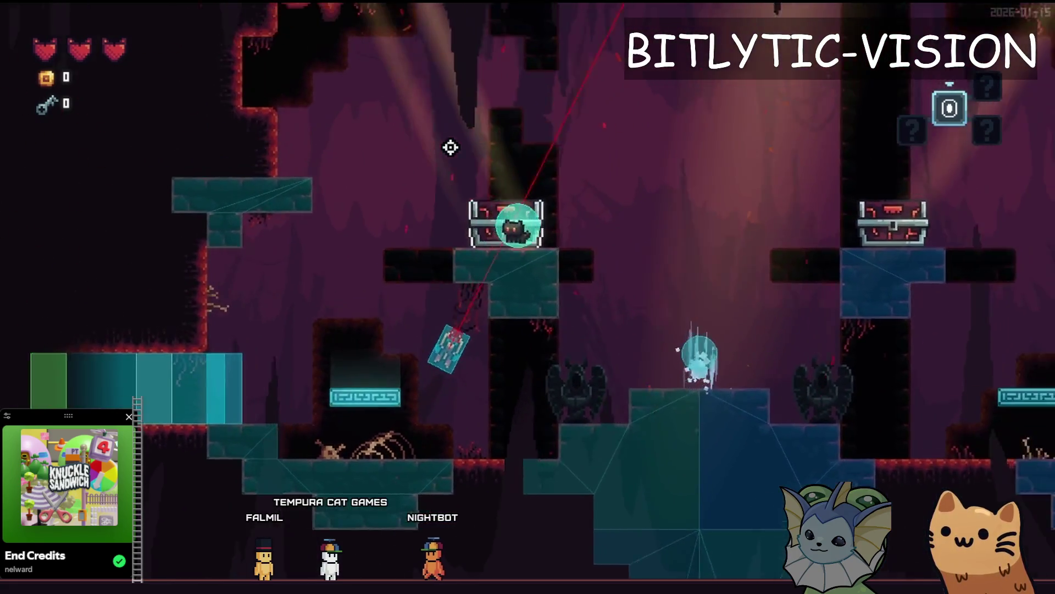
key(space)
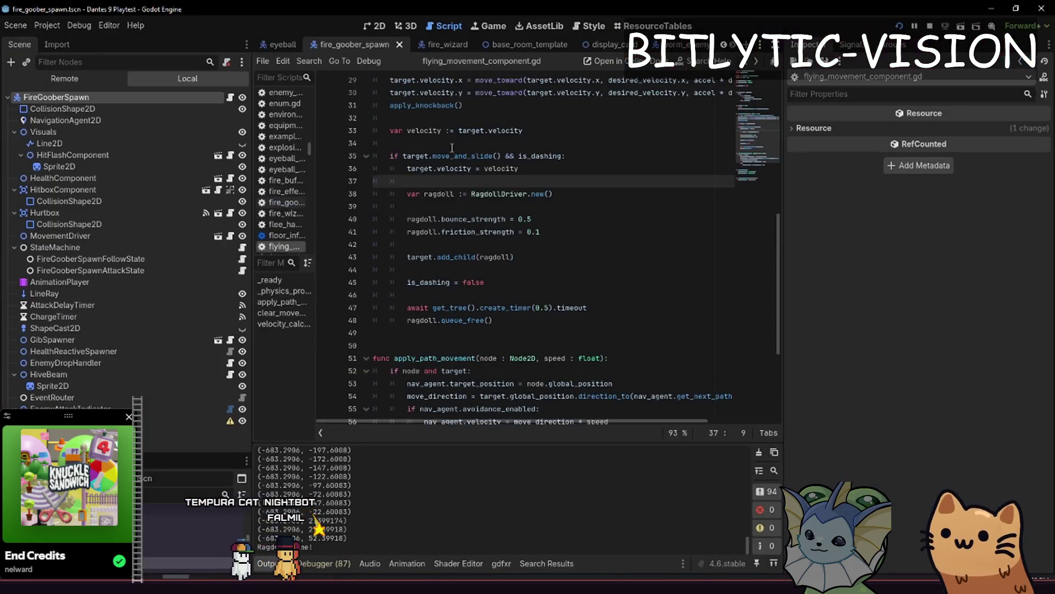
key(Down)
key(Down)
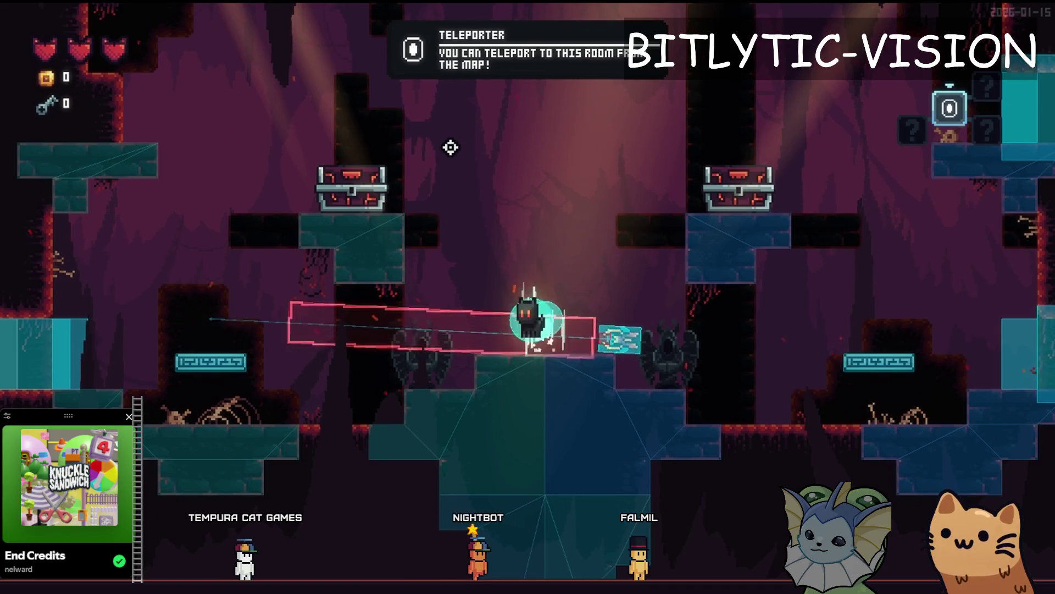
Move the cat right into the next room, hop off the chest ledge, and show the deck overlay
key(Right)
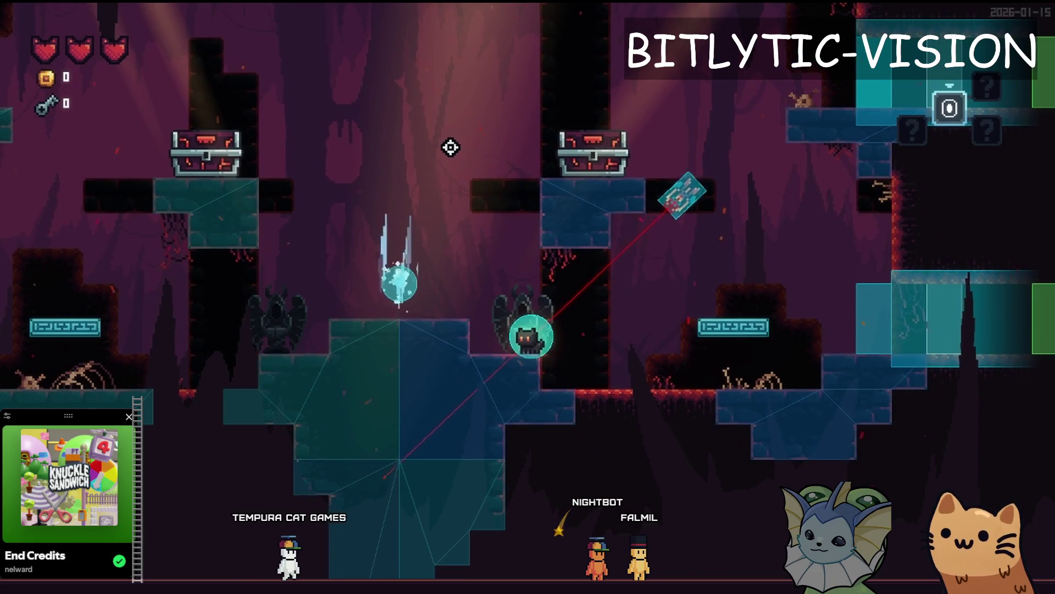
key(space)
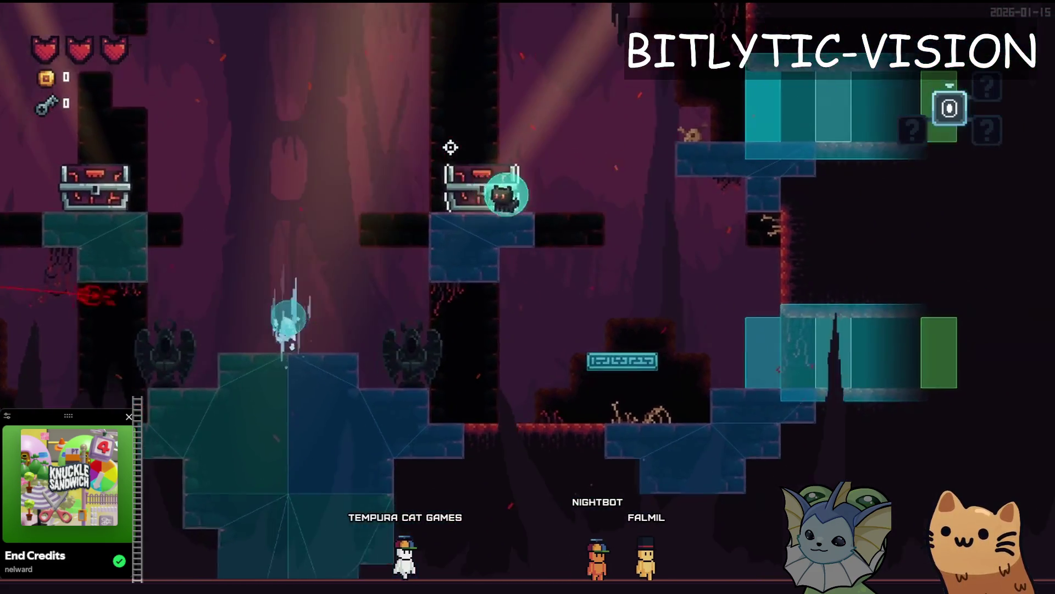
key(Right)
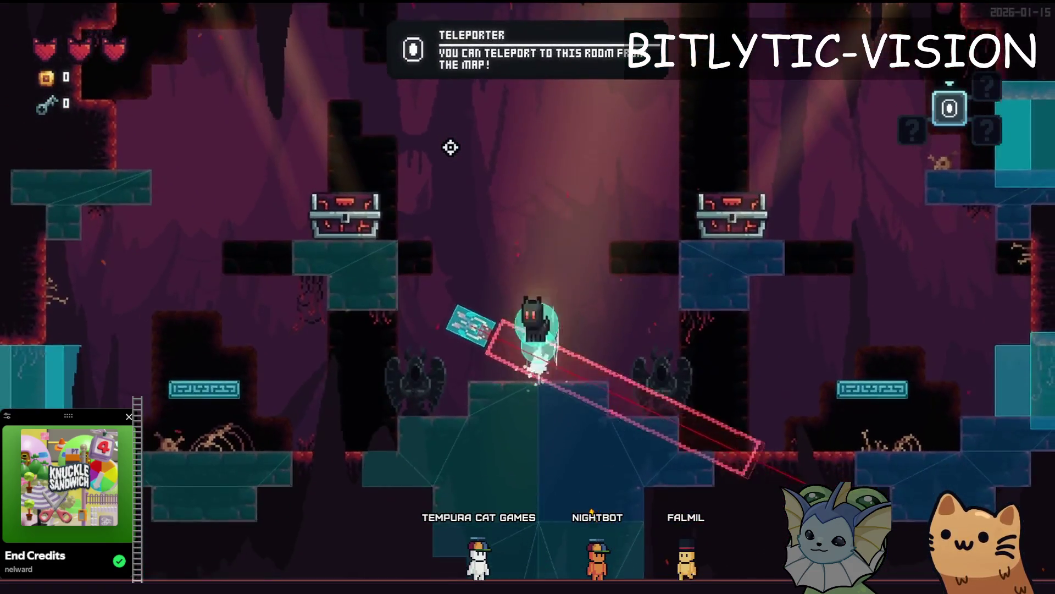
key(space)
key(Left)
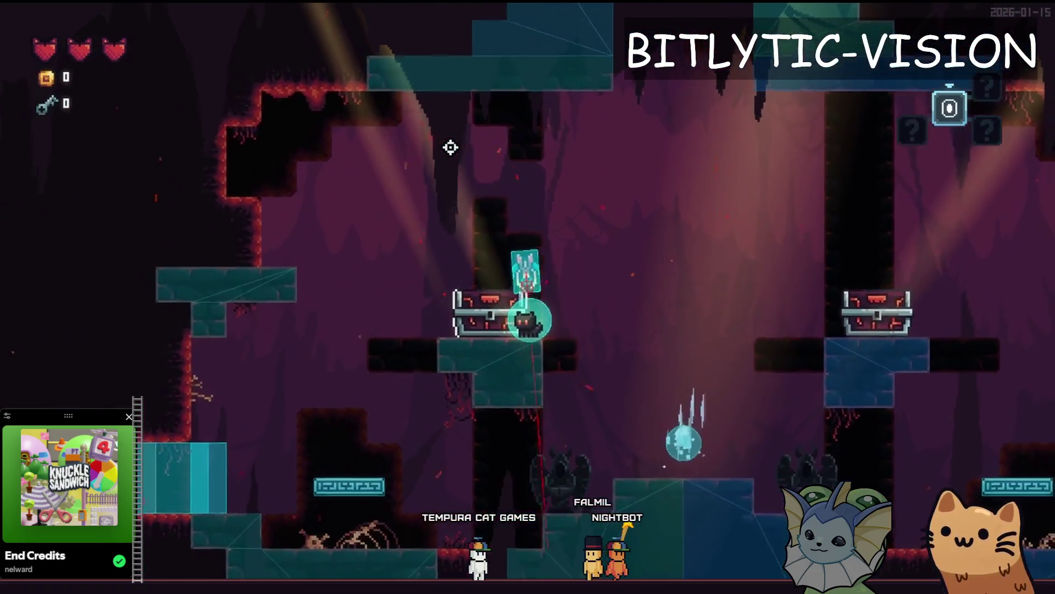
key(space)
key(Right)
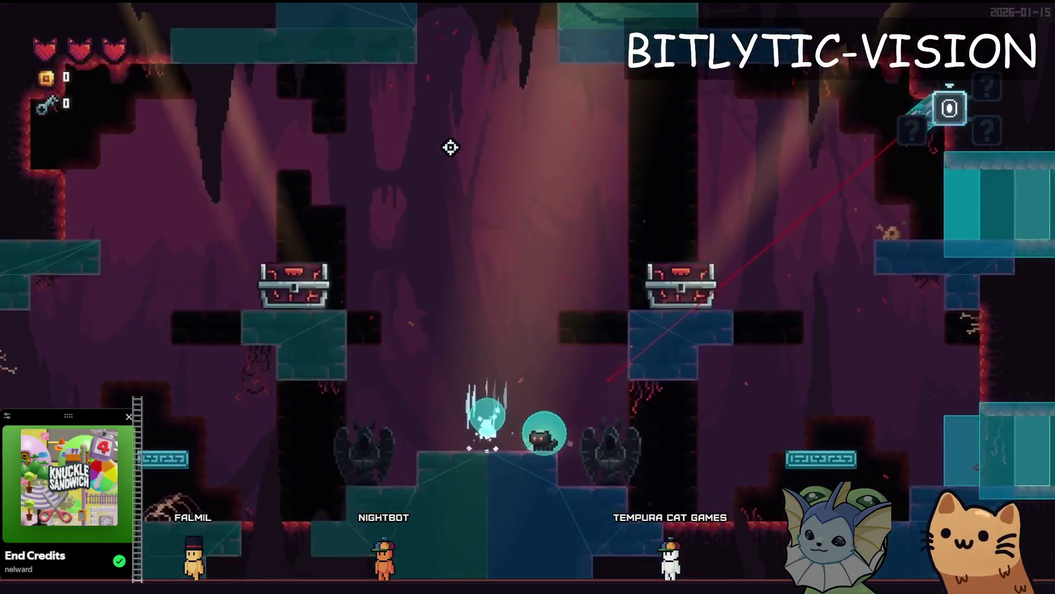
key(alt+Tab)
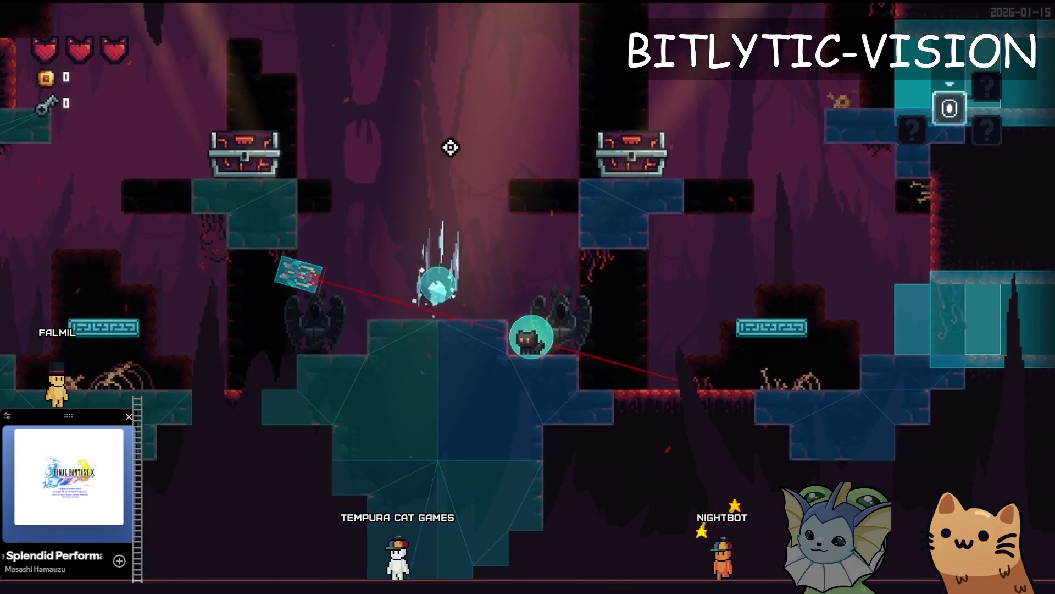
key(Tab)
Back in the editor, open the ragdoll_driver.gd script via quick file search
key(alt+Tab)
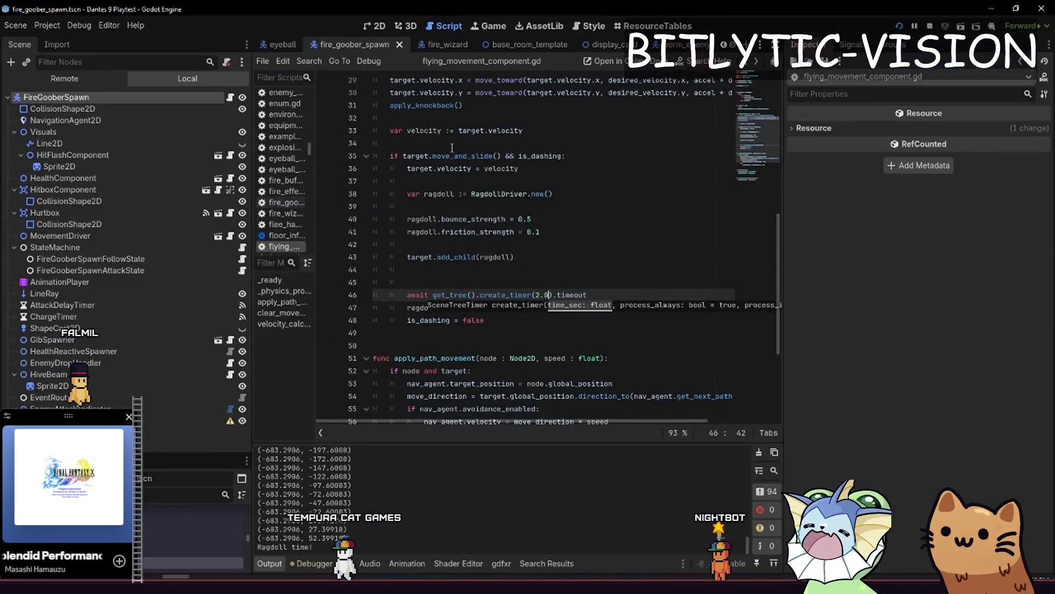
key(shift+alt+o)
text(ragdoll_driver)
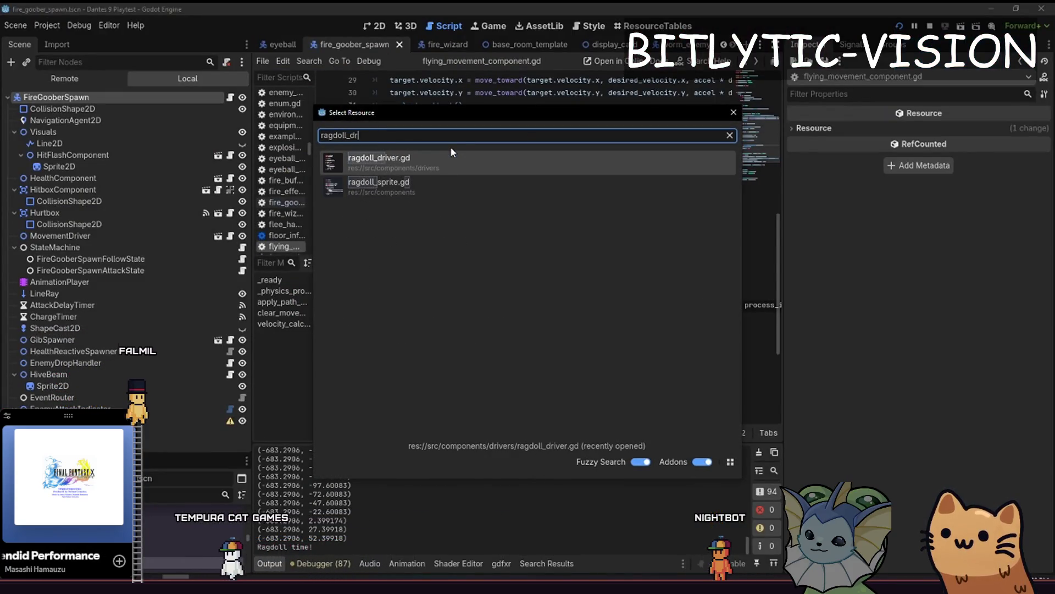
key(Return)
Clean up the blank lines and stray character near the top of ragdoll_driver.gd and save
key(Page_Up)
key(Up)
key(Up)
key(Up)
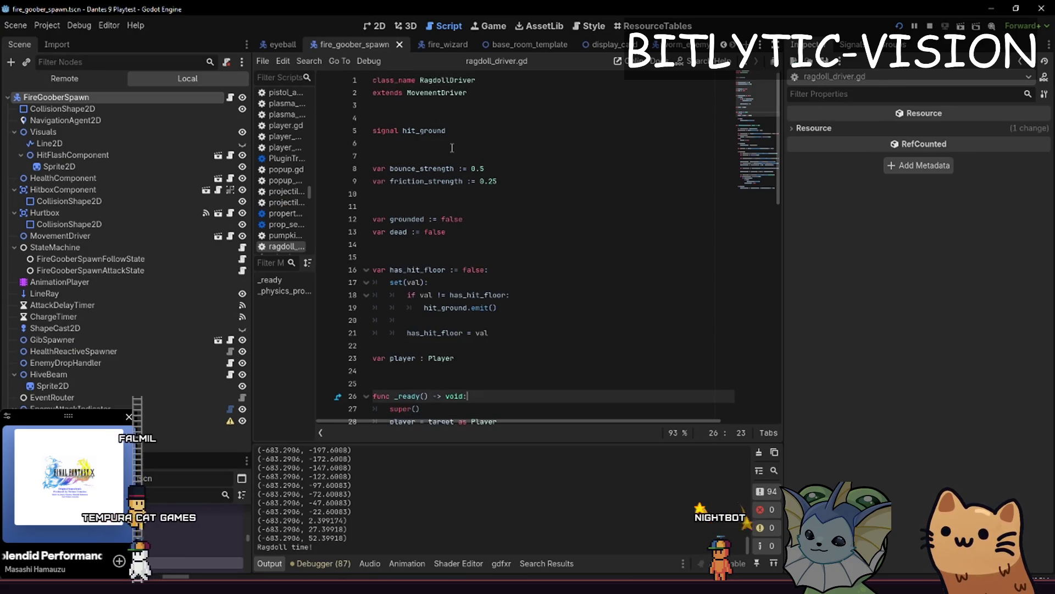
key(Up)
key(Up)
key(Up)
key(Return)
key(Return)
key(Up)
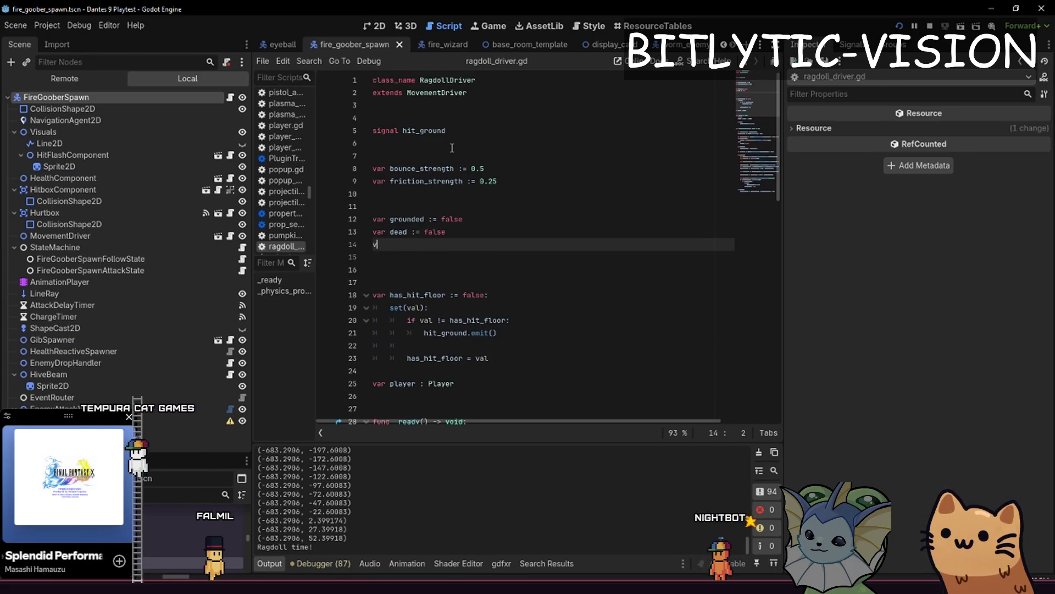
key(BackSpace)
key(Delete)
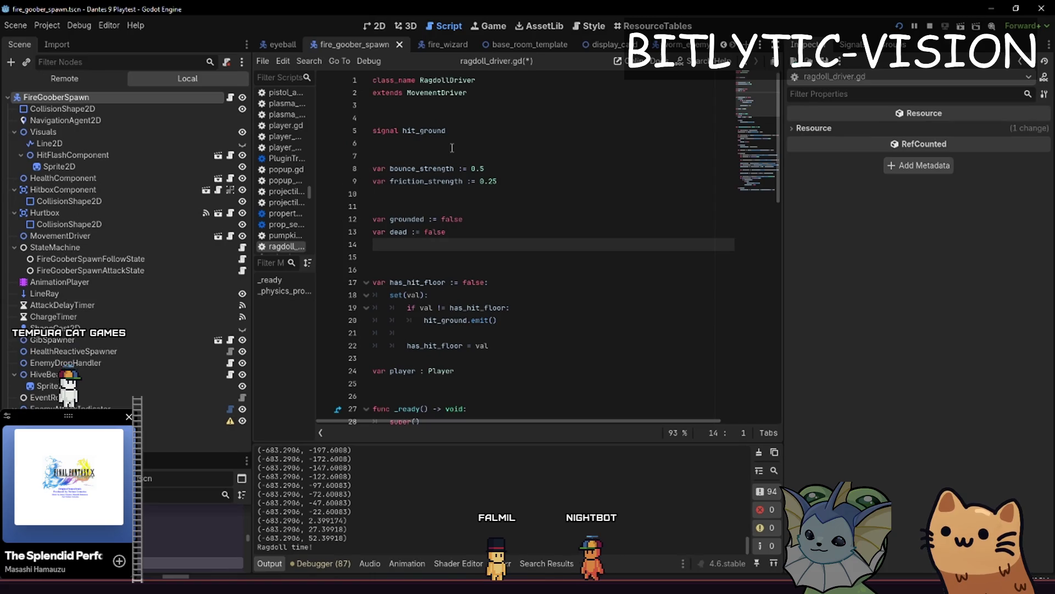
key(BackSpace)
key(ctrl+s)
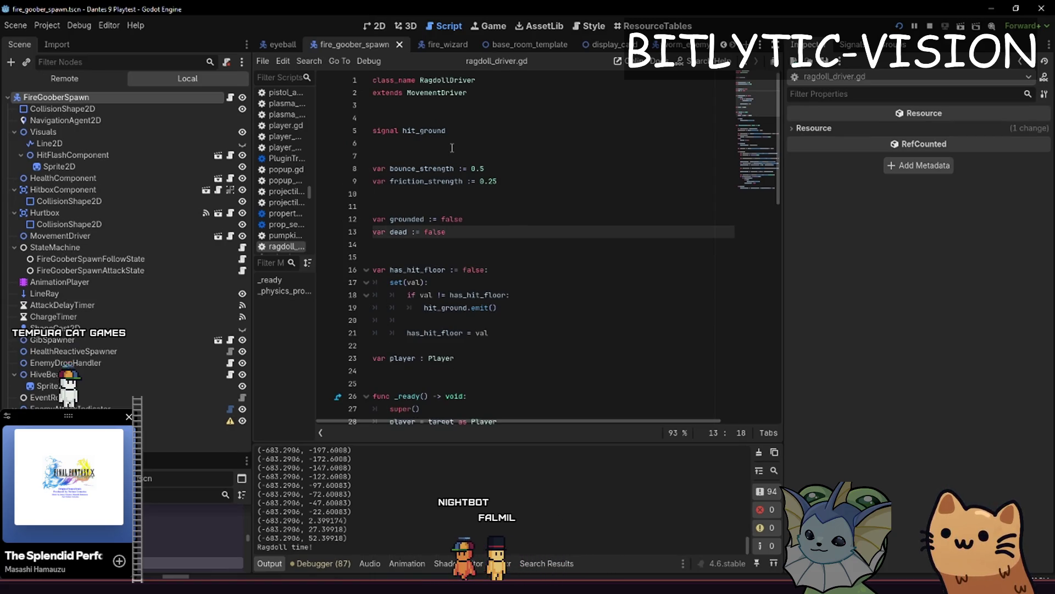
Dismiss the quick file search and return to the running game's deck screen
key(shift+alt+o)
key(Escape)
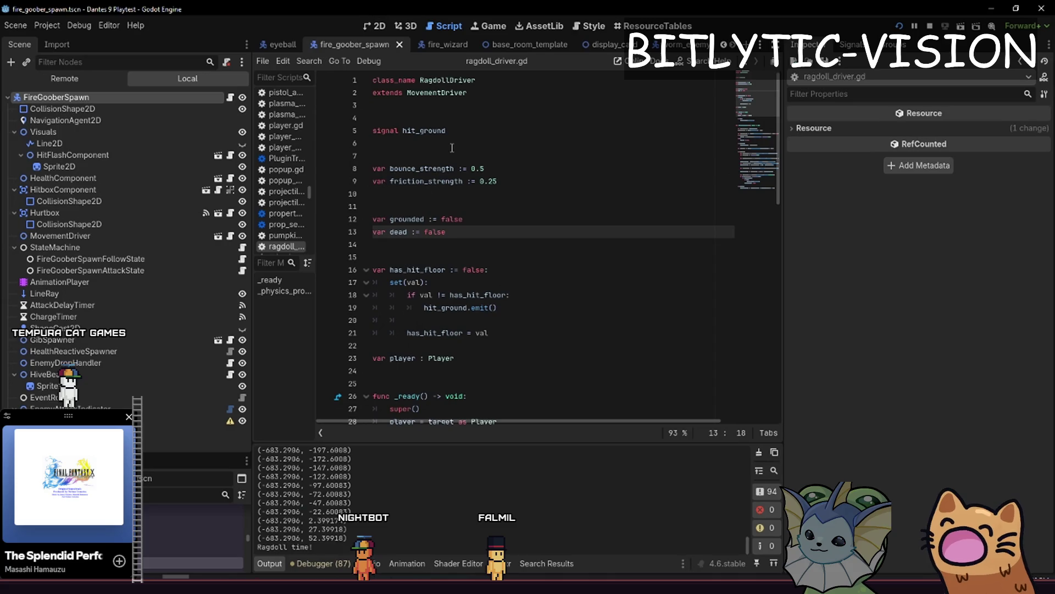
scroll(481, 197, down, 3)
key(alt+Tab)
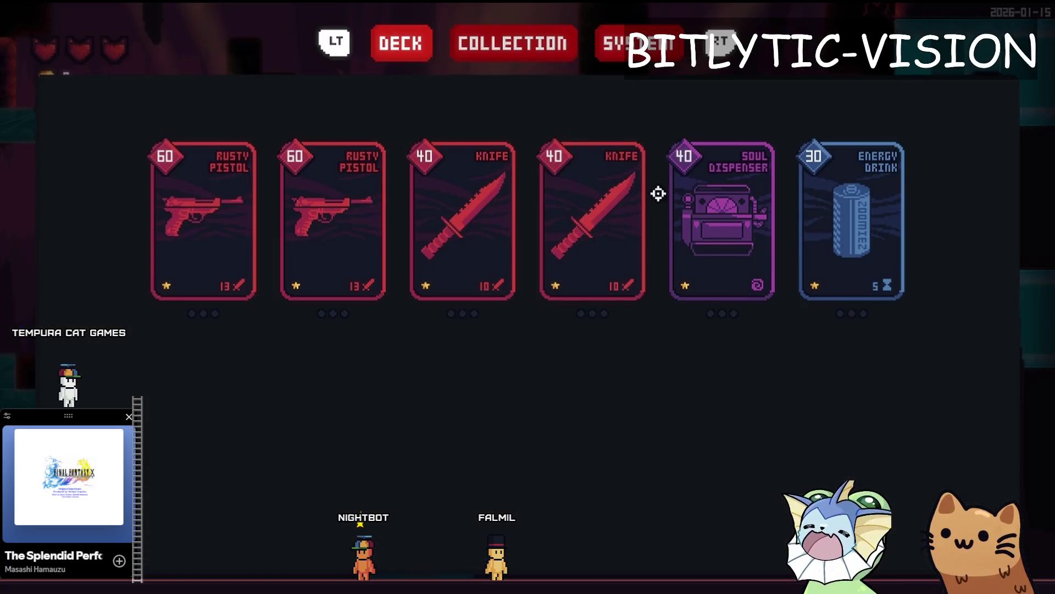
Leave the game window and return to ragdoll_driver.gd in the FireGooberSpawn scene
mouse_move(500, 26)
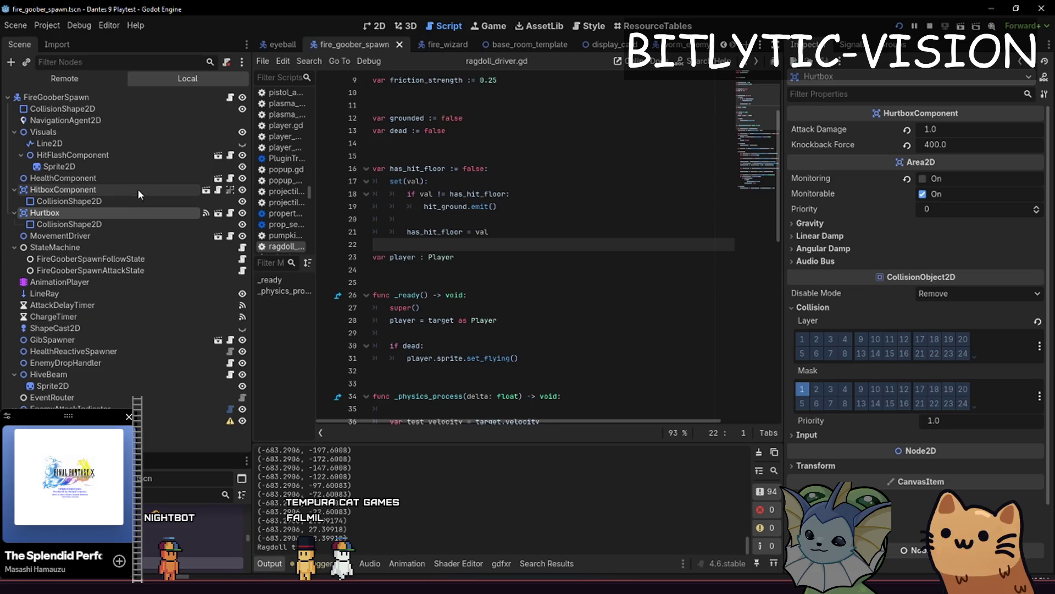
Inspect the NavigationAgent2D, HealthComponent, HitFlashComponent, CollisionShape2D and MovementDriver nodes
click(132, 156)
click(142, 121)
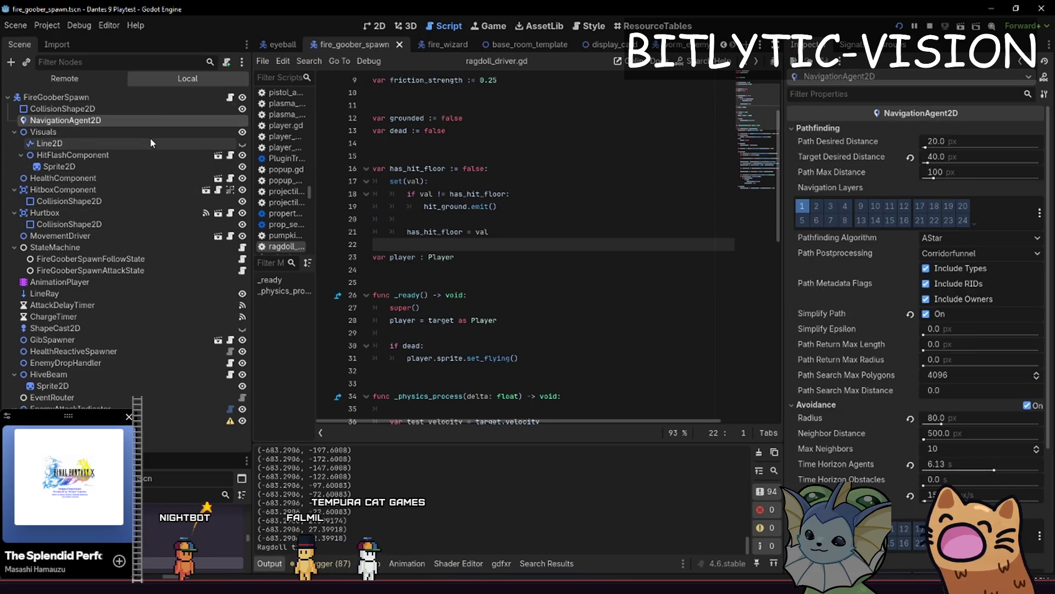
click(152, 179)
click(158, 155)
click(155, 201)
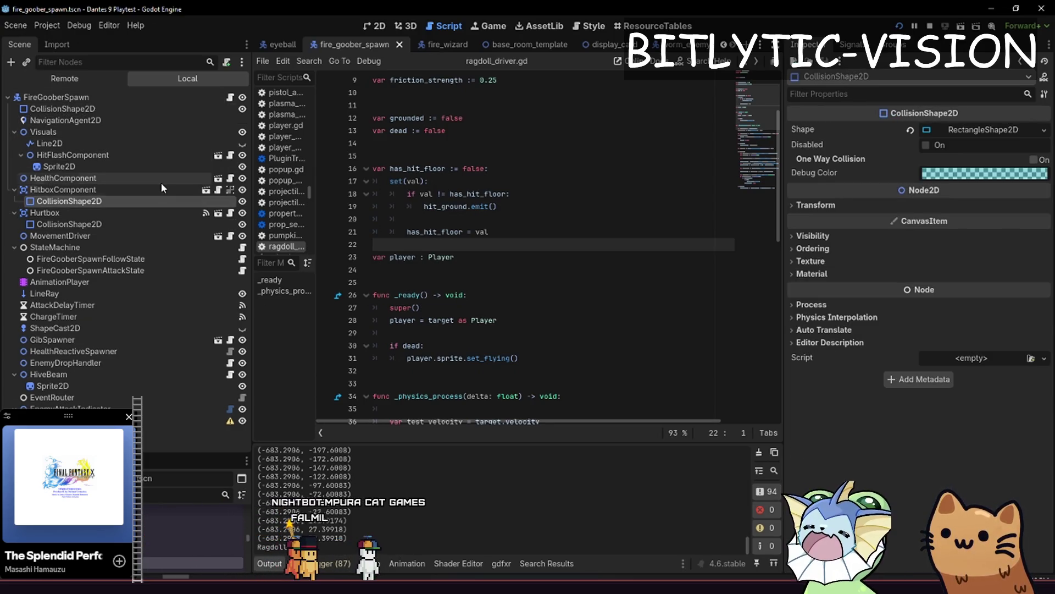
click(161, 178)
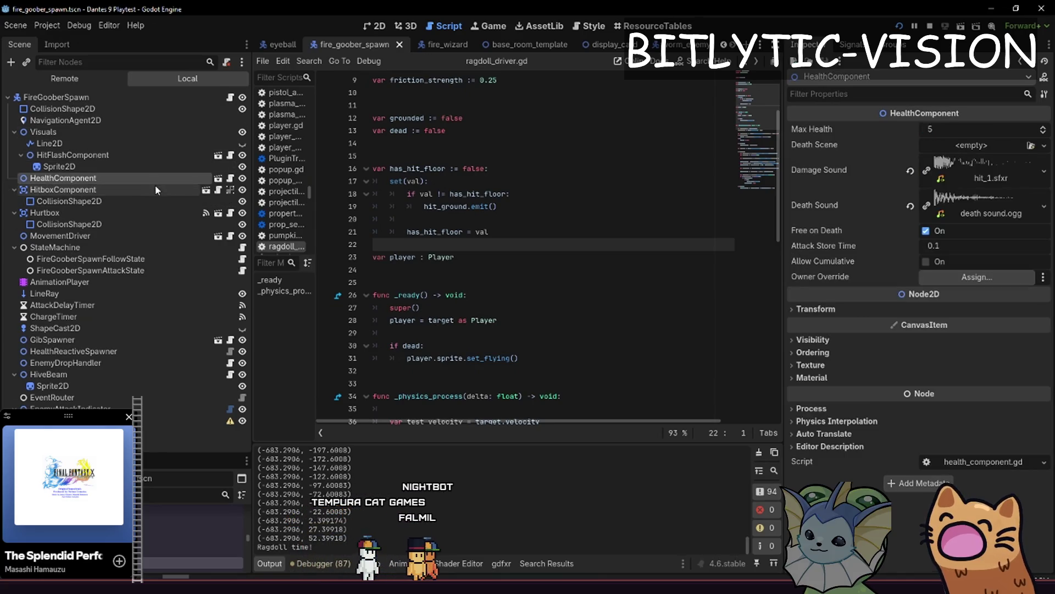
click(147, 236)
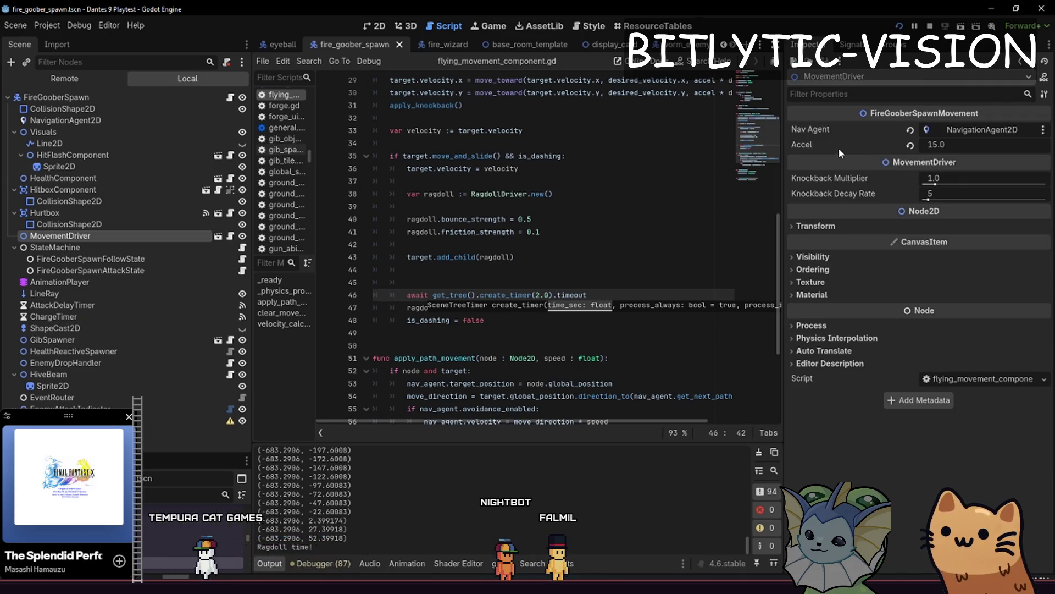
Inspect the EnemyDropHandler, HealthReactiveSpawner, EventRouter and other lower nodes in the tree
click(83, 363)
click(83, 351)
click(84, 364)
click(82, 374)
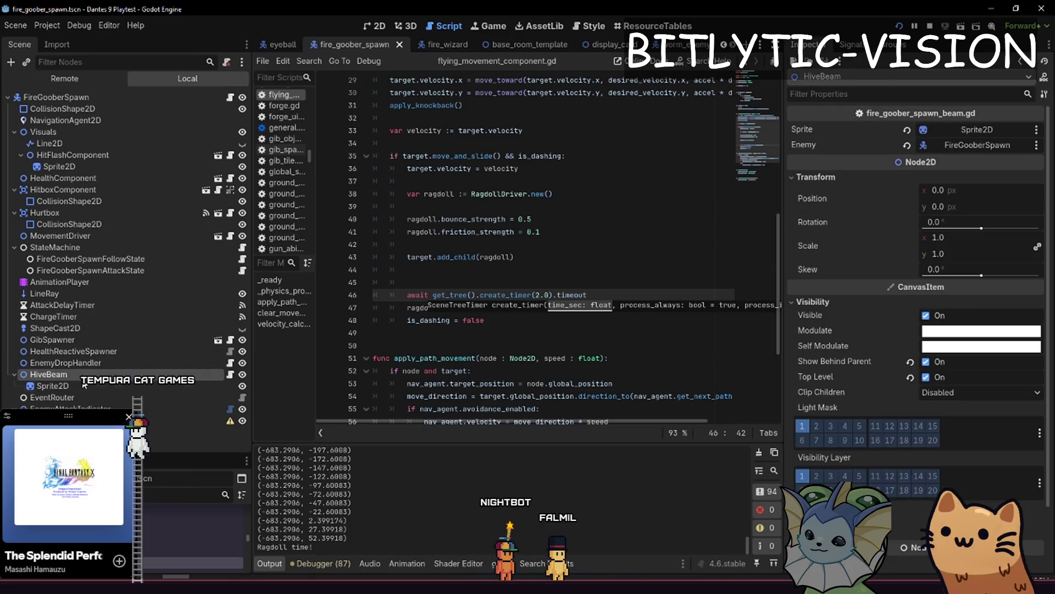
click(71, 408)
click(60, 397)
Select FireGooberSpawnAttackState and open its fire_goober_spawn_attack_state.gd script
click(108, 273)
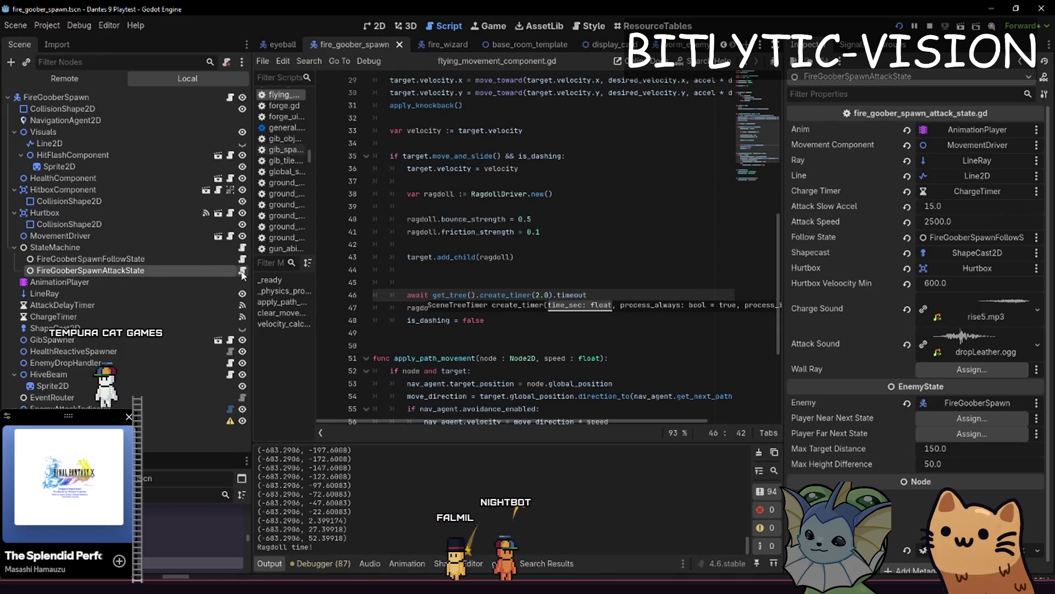
click(241, 272)
scroll(654, 282, down, 9)
Remove the 'is_zero_approx() ||' zero-velocity clause from line 51's condition
scroll(547, 236, up, 4)
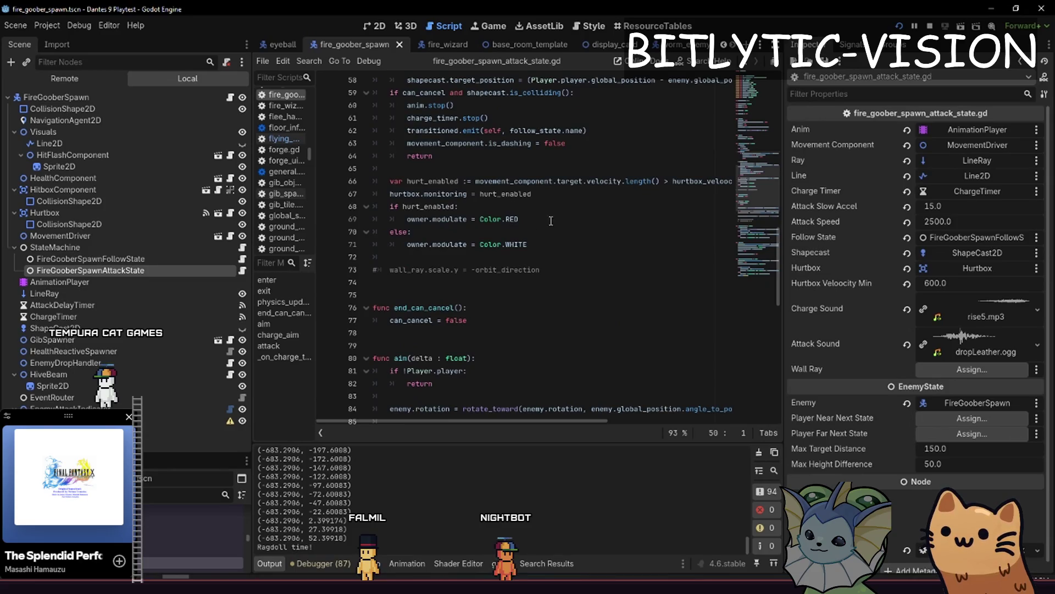
mouse_move(522, 420)
mouse_down()
mouse_move(637, 421)
mouse_move(528, 404)
mouse_up()
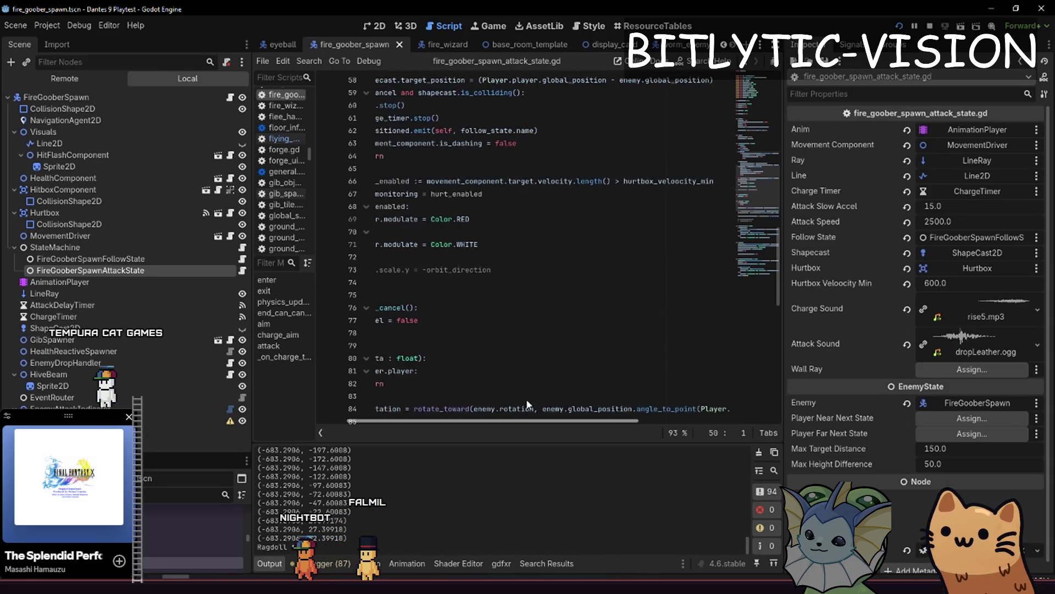
scroll(512, 357, up, 3)
scroll(538, 319, down, 2)
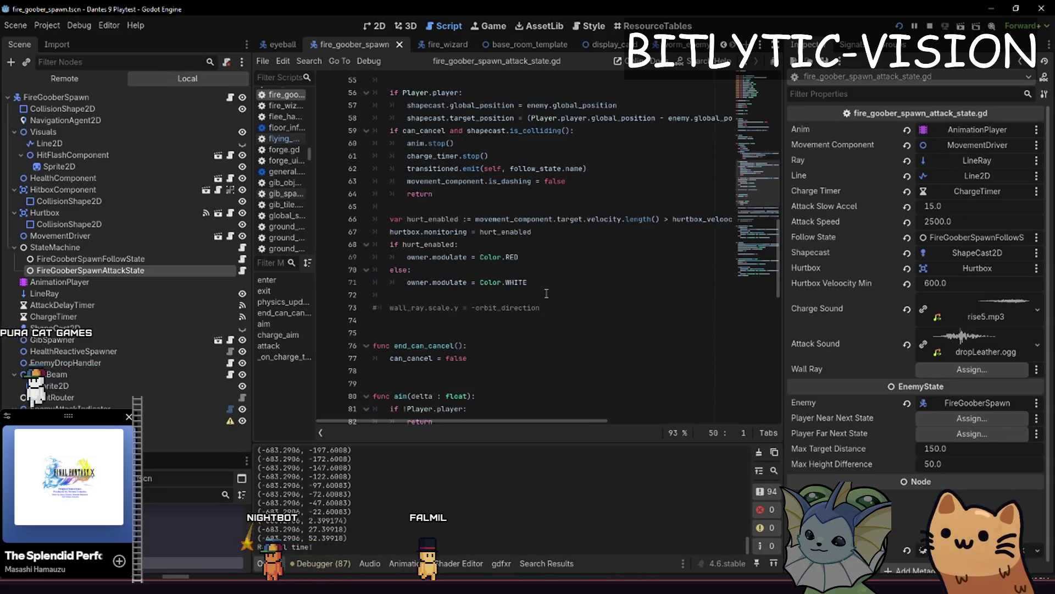
scroll(544, 286, up, 3)
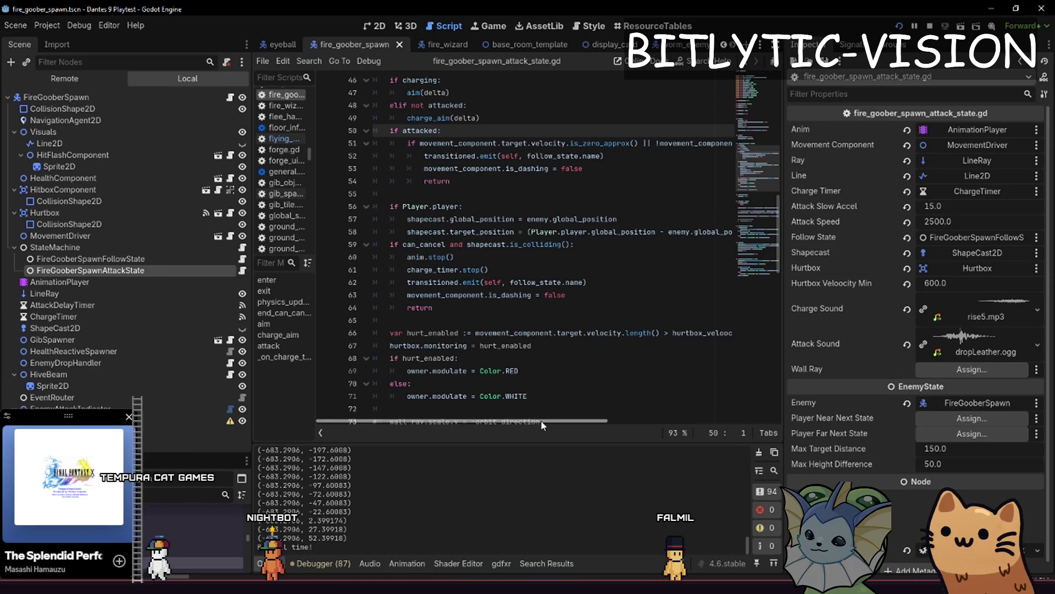
drag(549, 421, 593, 421)
click(584, 143)
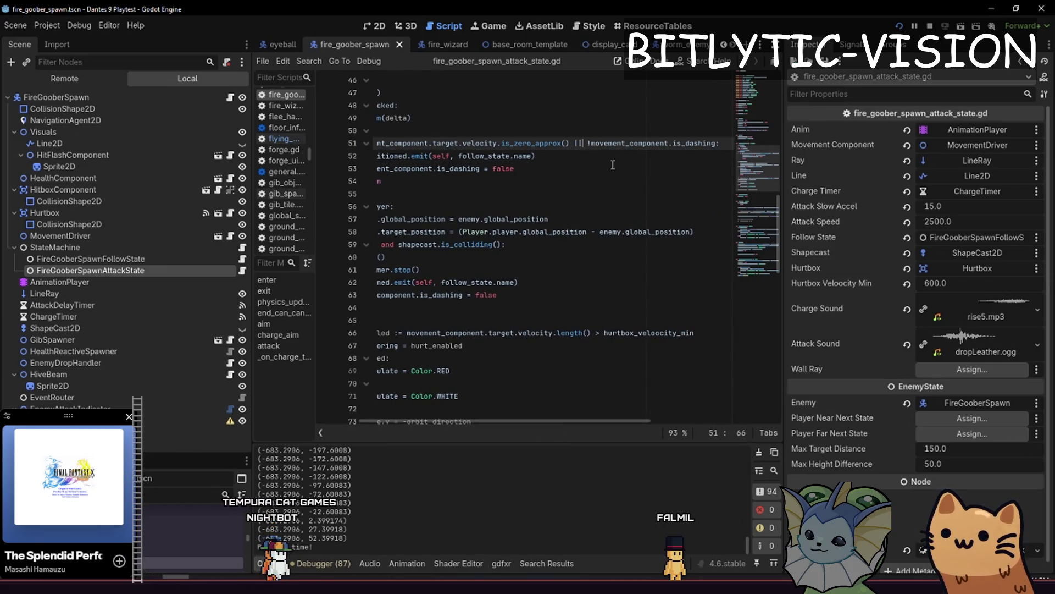
key(ctrl+shift+Left)
key(ctrl+shift+Left)
key(ctrl+shift+Left)
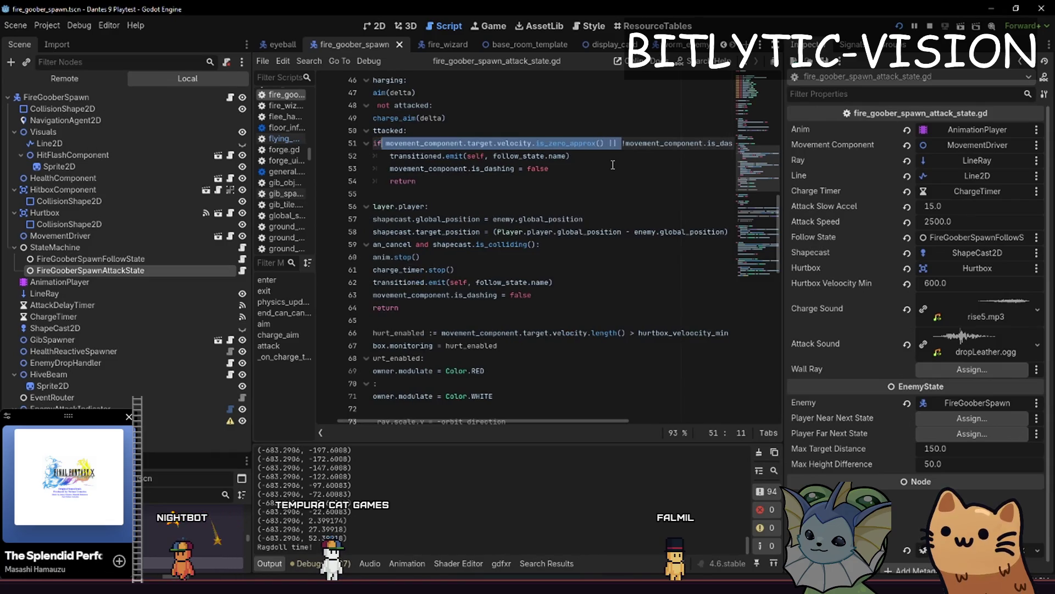
key(ctrl+shift+Right)
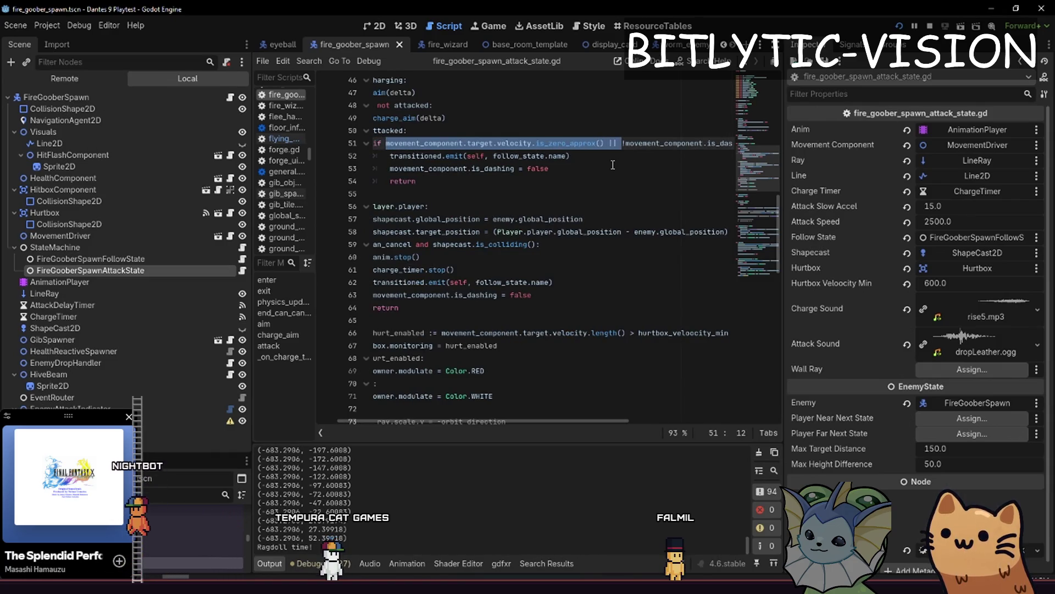
key(BackSpace)
Delete the 'is_dashing = false' reset line and save the script
key(Down)
key(Down)
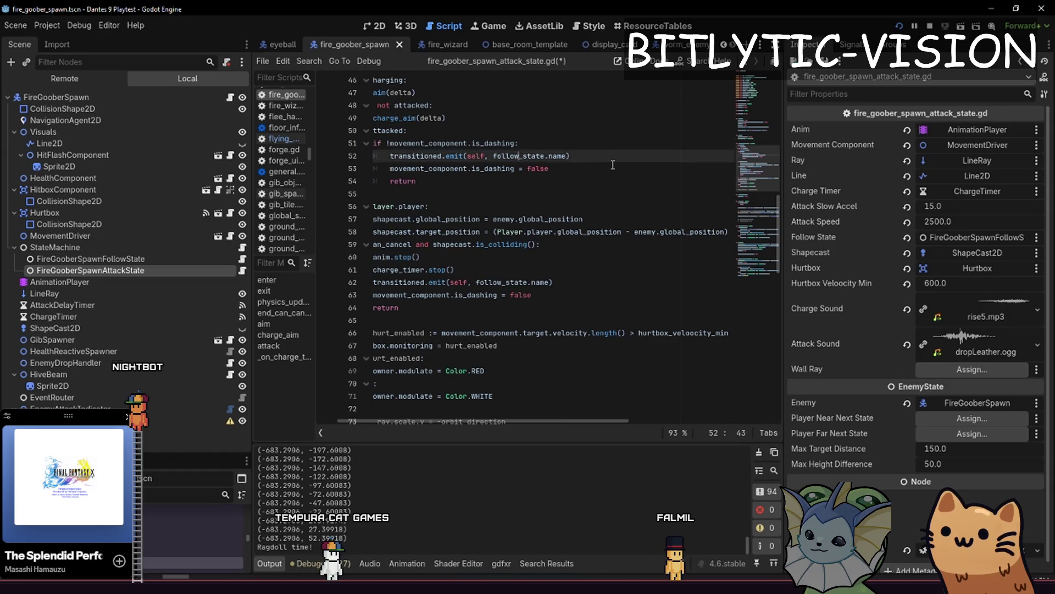
key(ctrl+shift+k)
key(Up)
key(Up)
key(Up)
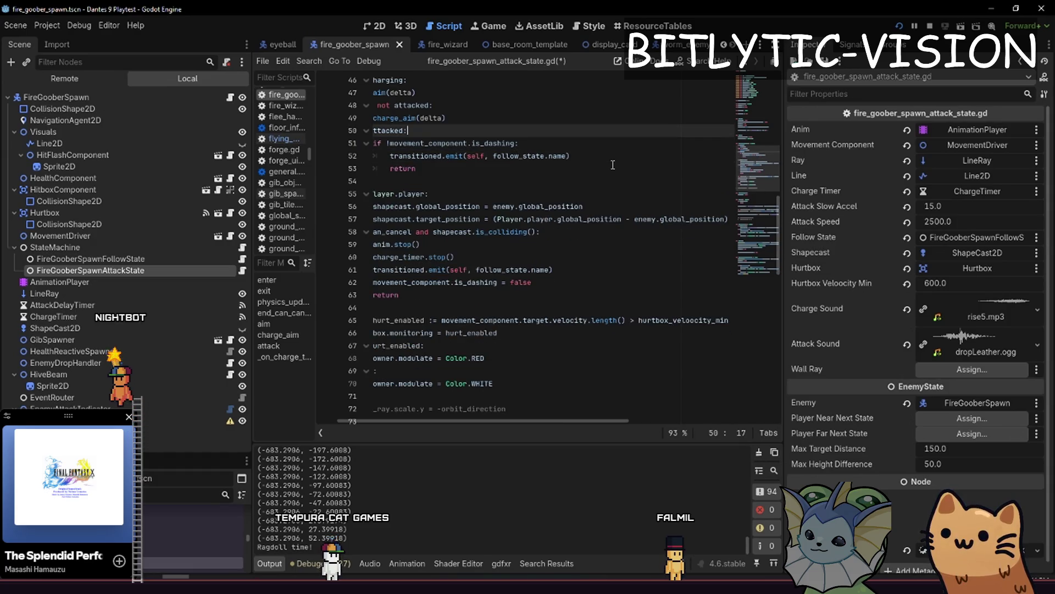
key(ctrl+s)
Search Quick Open for 'movement_' and dismiss it without opening anything
key(shift+alt+o)
text(movement_)
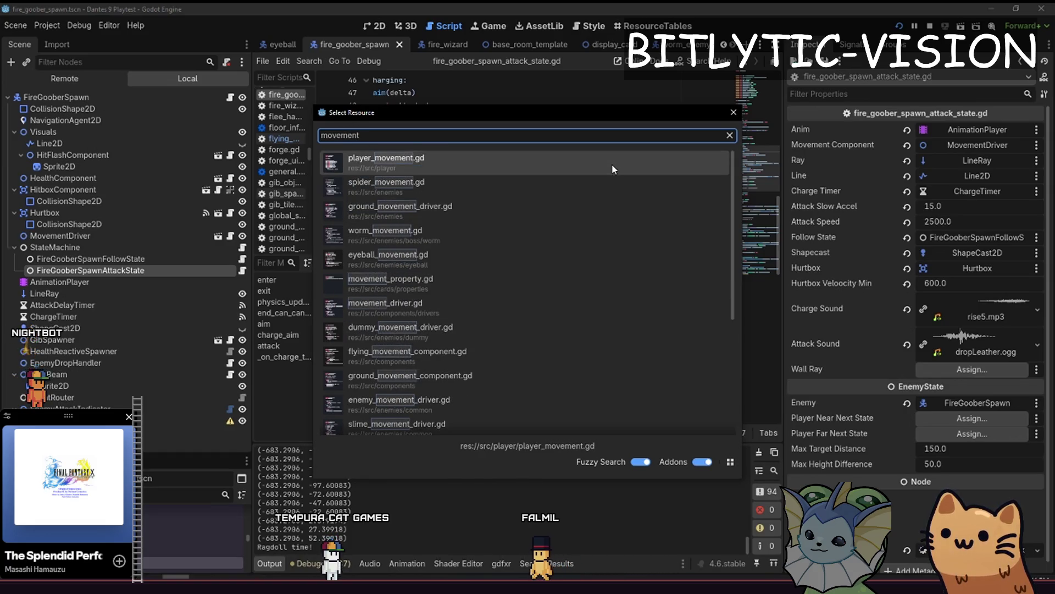
key(Escape)
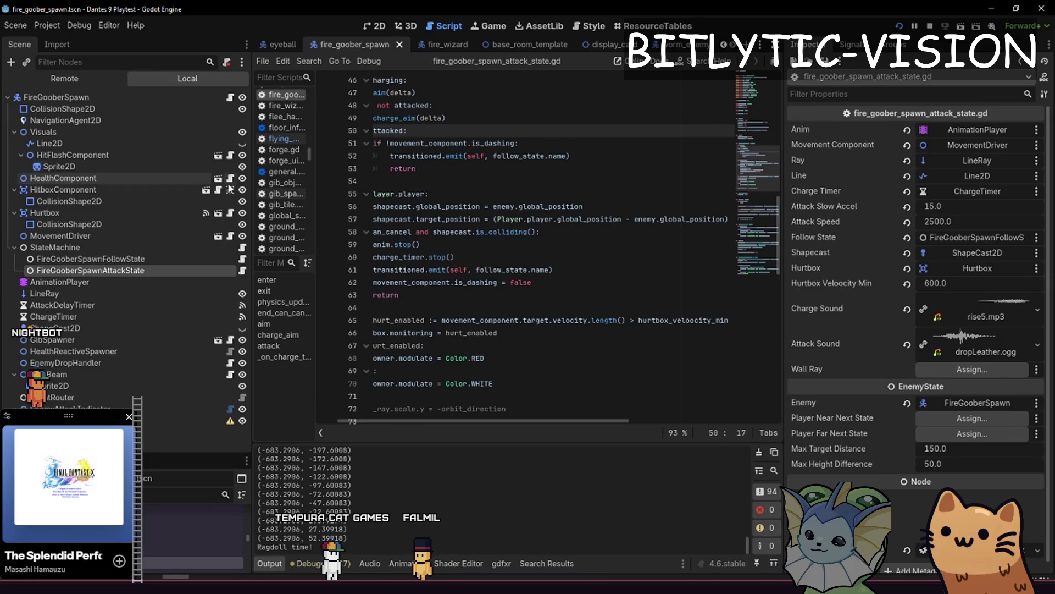
Open flying_movement_component.gd and go to the end of line 48
click(230, 236)
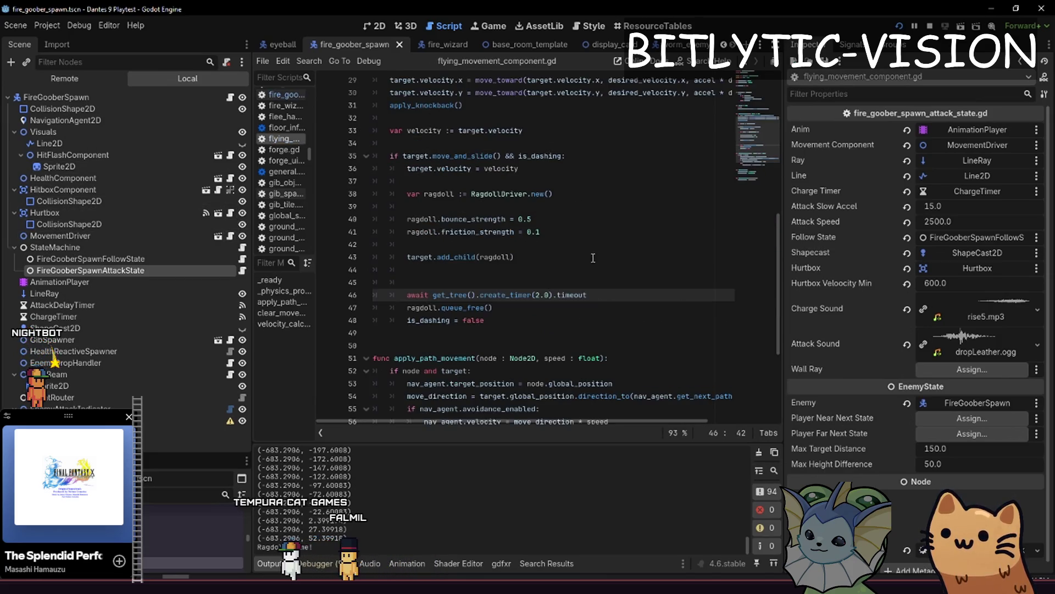
click(493, 218)
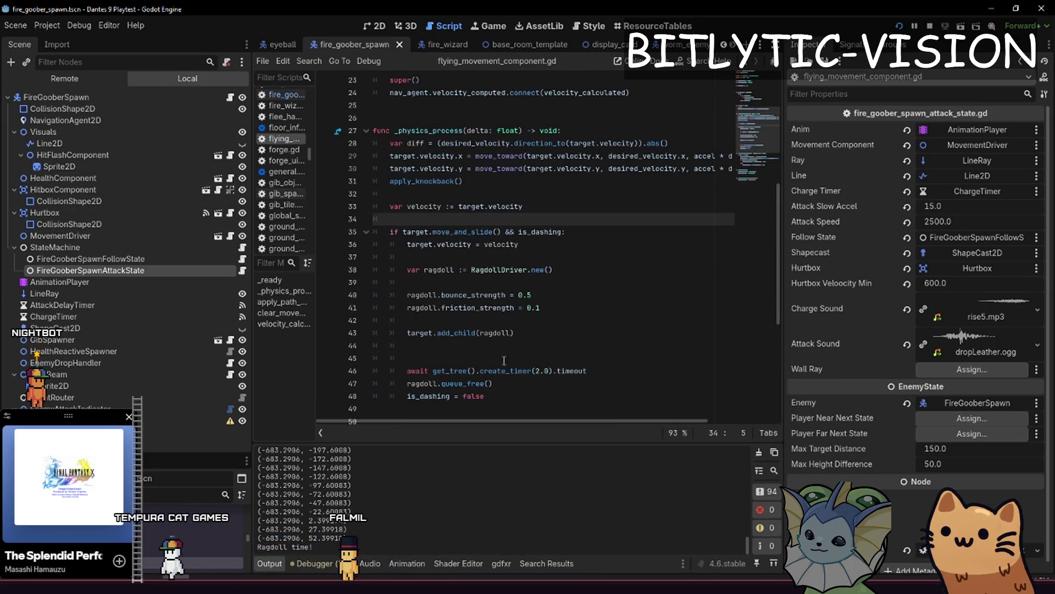
click(501, 401)
scroll(627, 363, down, 3)
Add 'if is_dashing:' with nested 'if velocity.length() < 10:', then save and run the game
key(Return)
key(Return)
text(if is_dashing:)
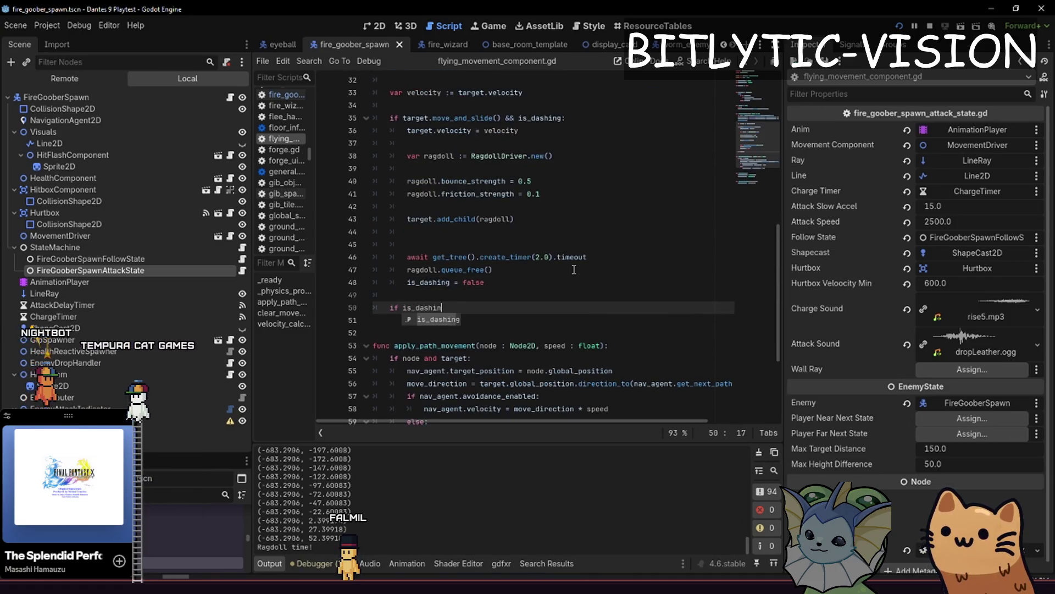
key(Return)
text(if veloc)
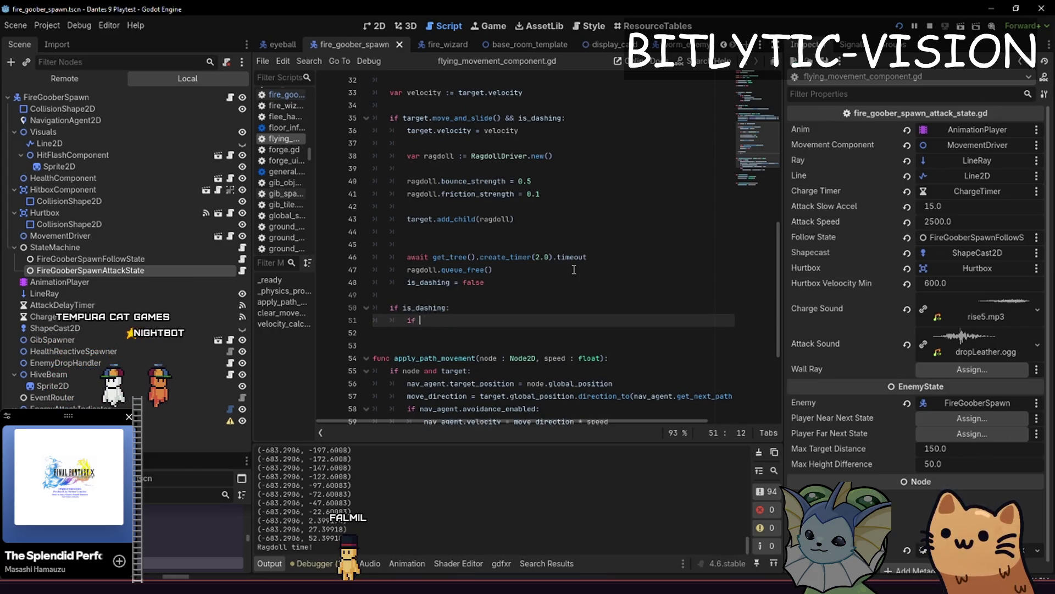
text(ity.length() < 10)
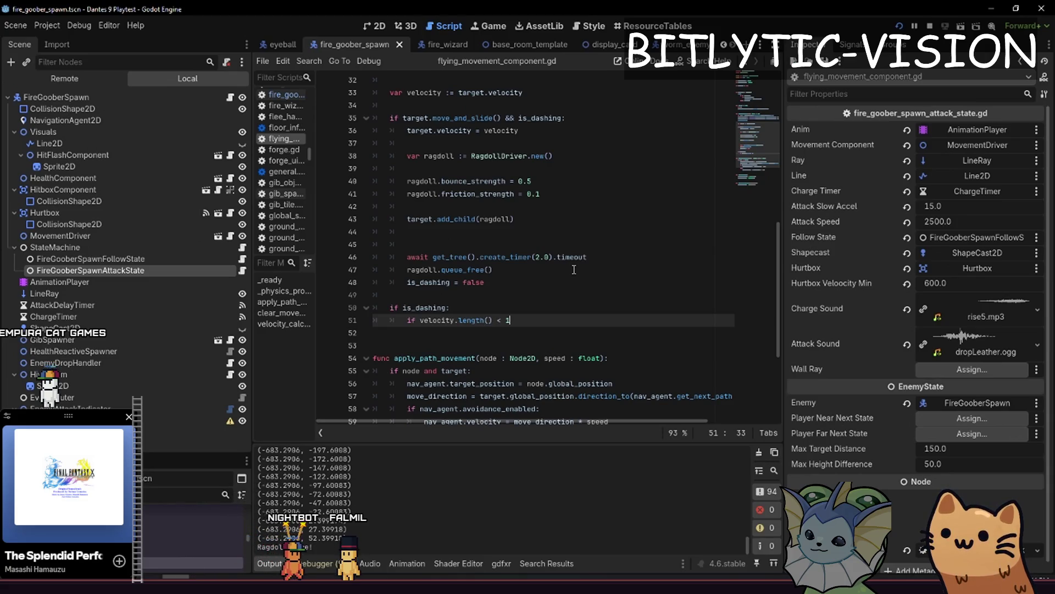
text(:)
key(Return)
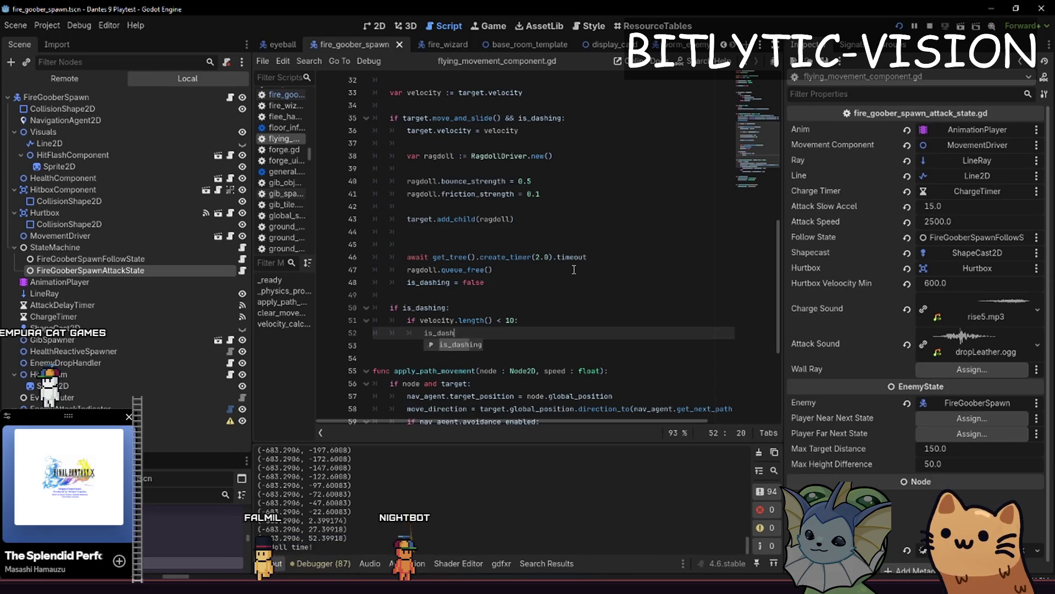
key(F5)
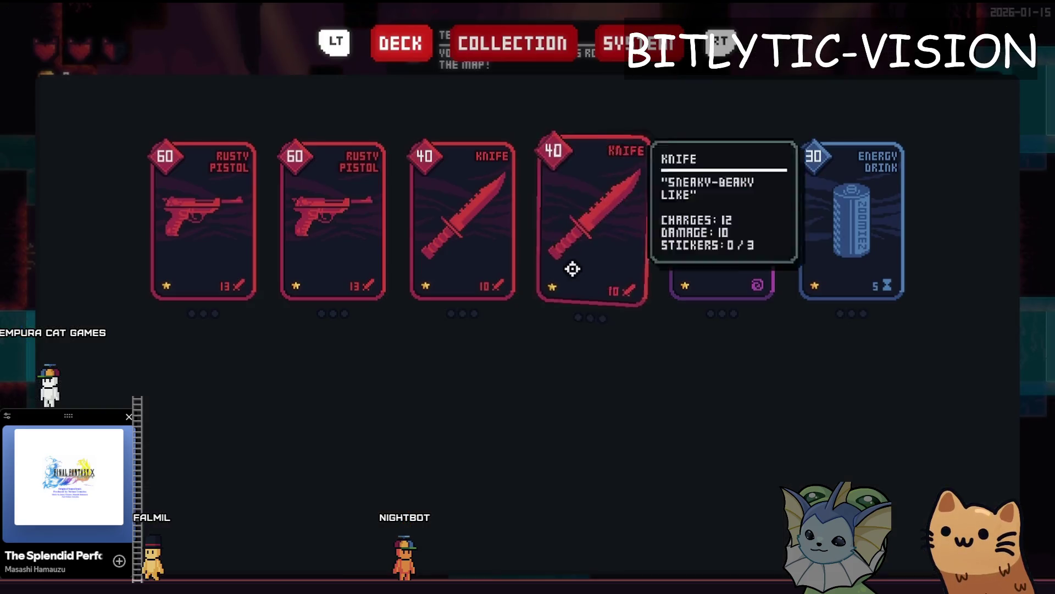
Move the cat left and dash its bubble toward the crosshair four times
key(a)
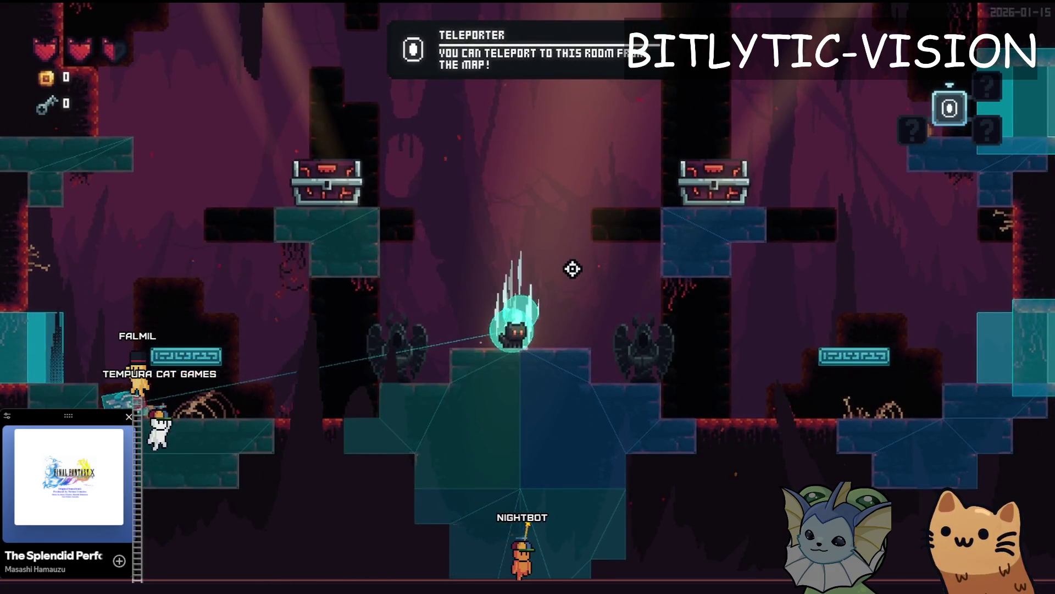
click(573, 268)
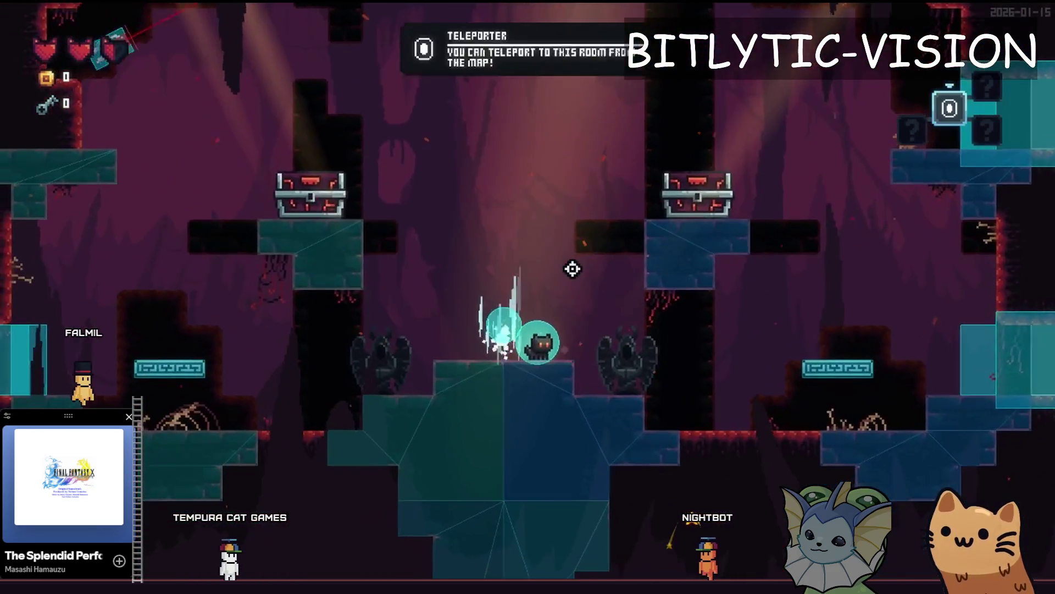
click(572, 269)
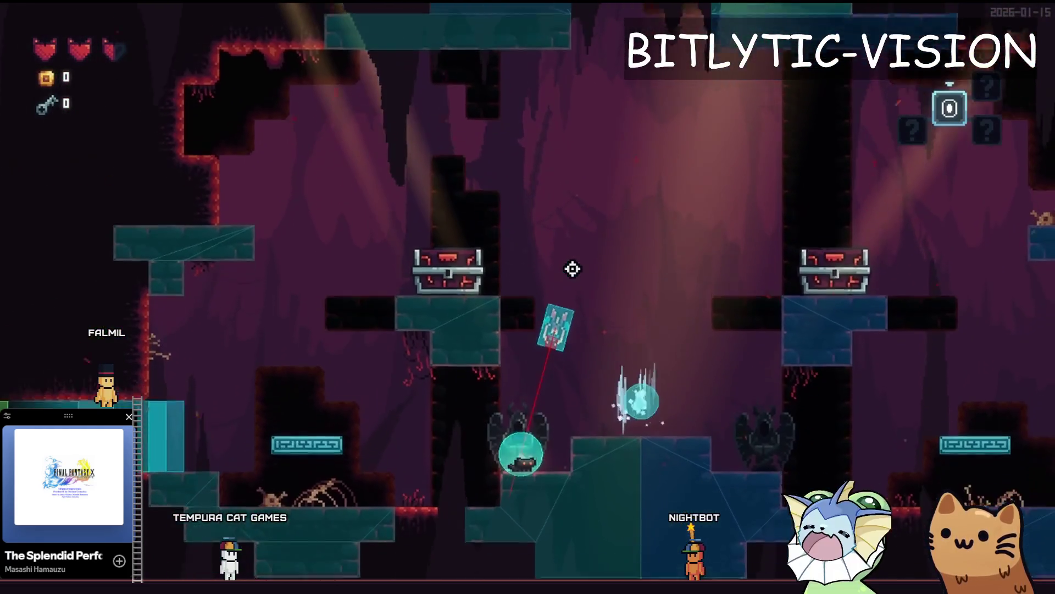
click(572, 268)
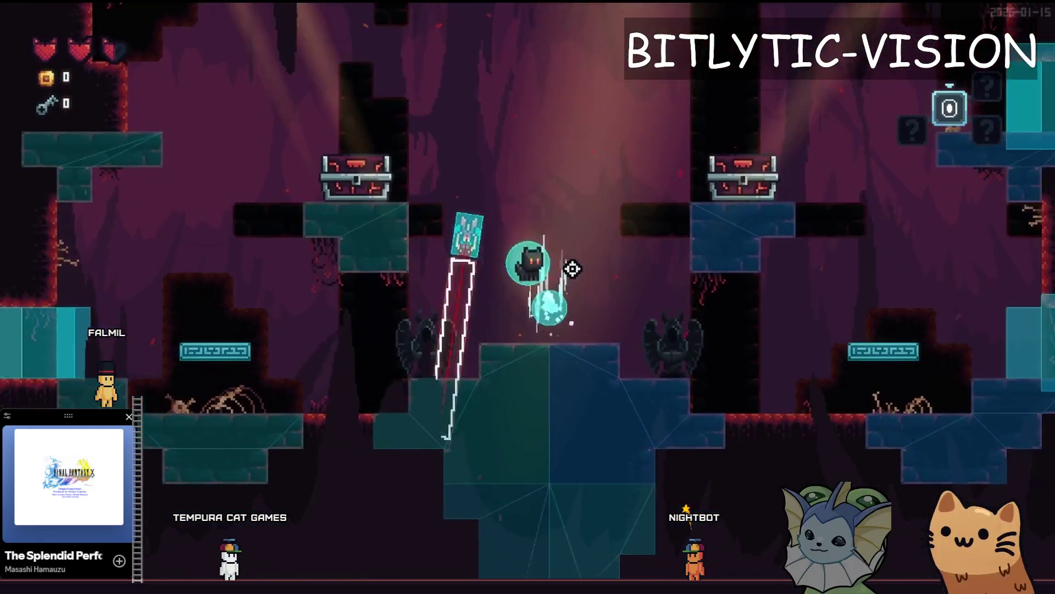
click(573, 269)
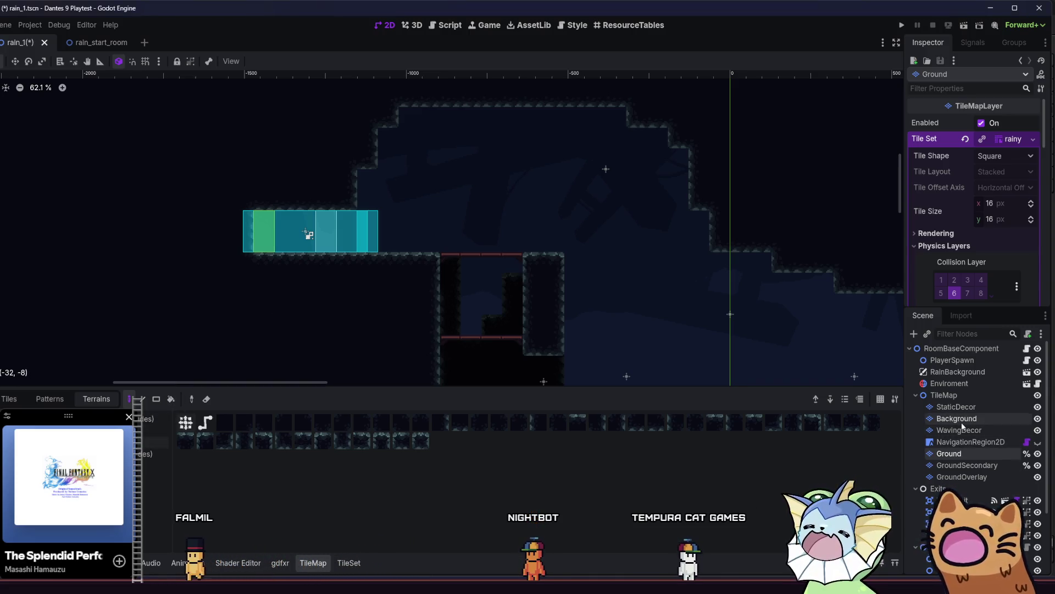
Select the Background layer and paint dark tiles along the ceiling, left doorway column and cave edge
click(959, 420)
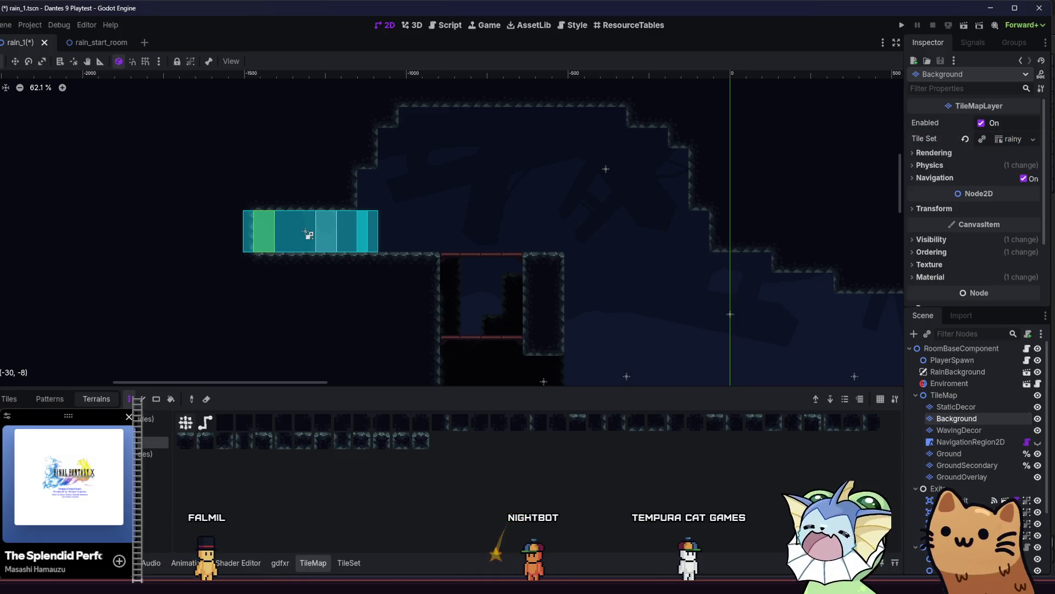
scroll(378, 251, up, 2)
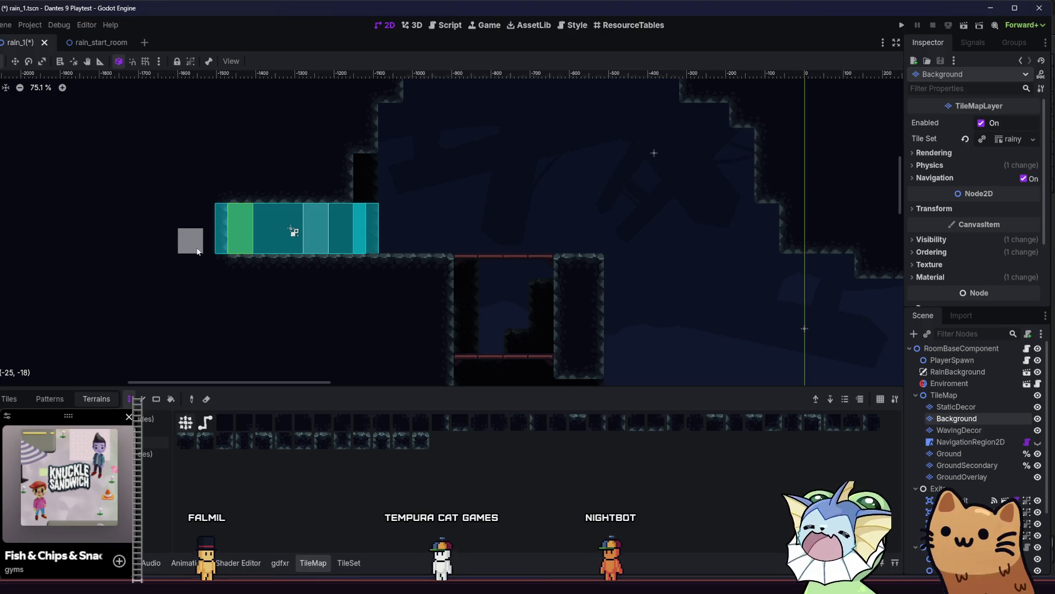
scroll(232, 231, right, 5)
scroll(232, 230, up, 3)
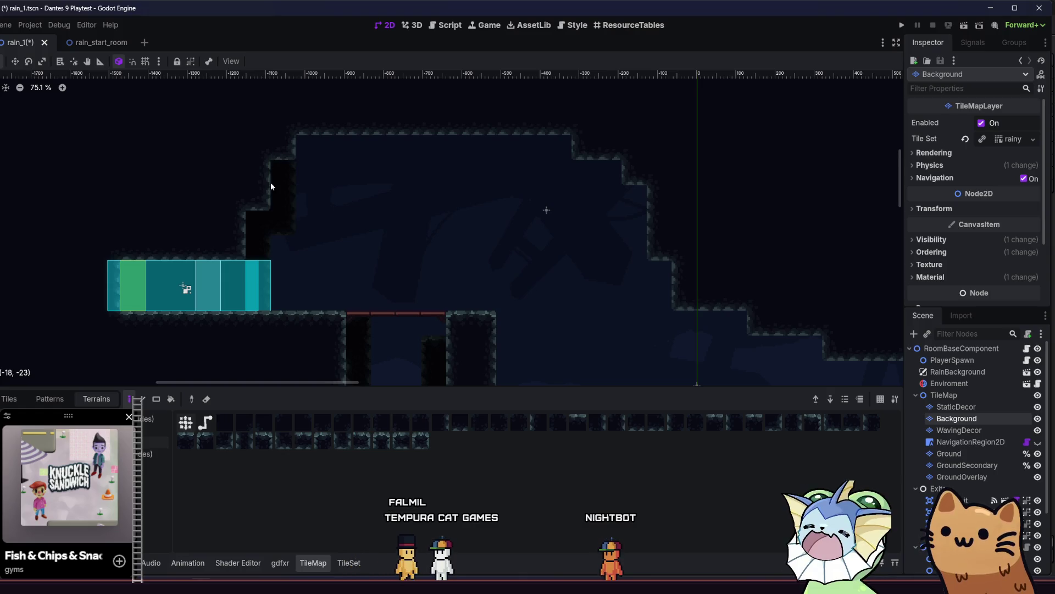
mouse_move(281, 133)
mouse_down()
mouse_move(295, 166)
mouse_move(381, 114)
mouse_move(373, 136)
mouse_move(298, 121)
mouse_up()
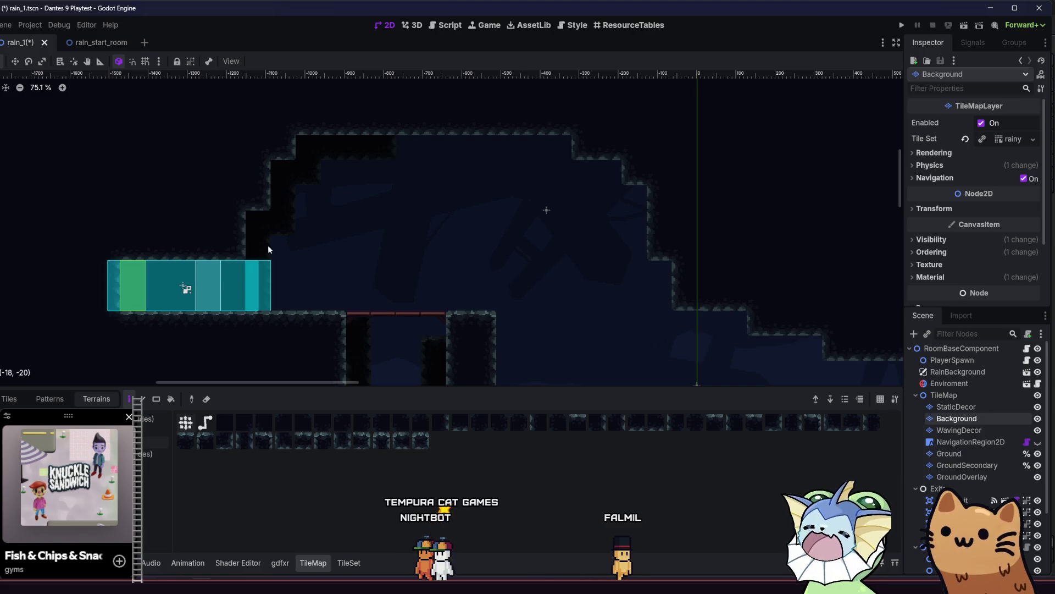
drag(281, 251, 283, 329)
click(298, 197)
click(340, 168)
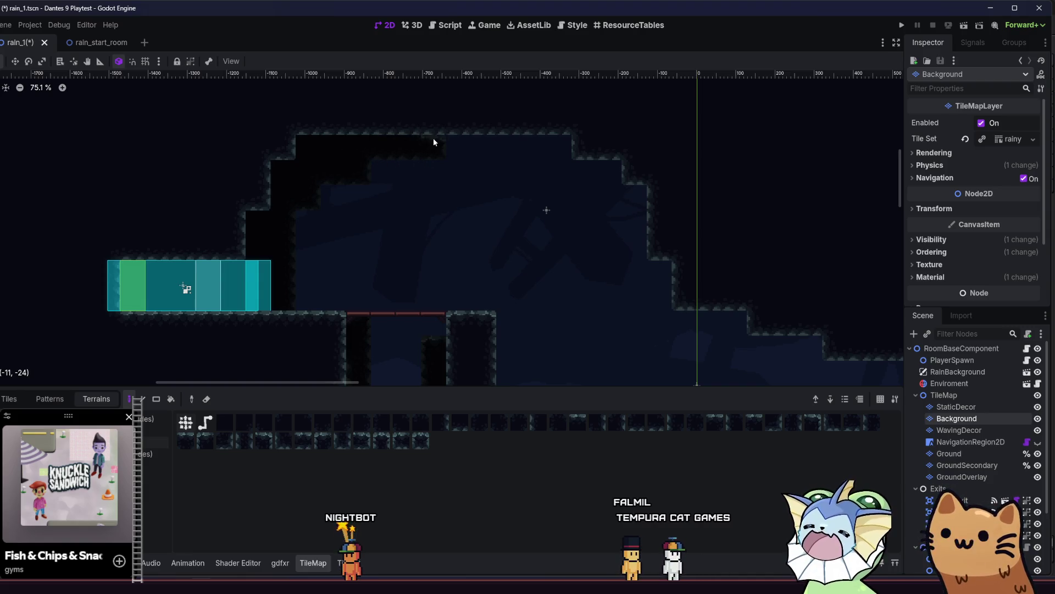
click(433, 139)
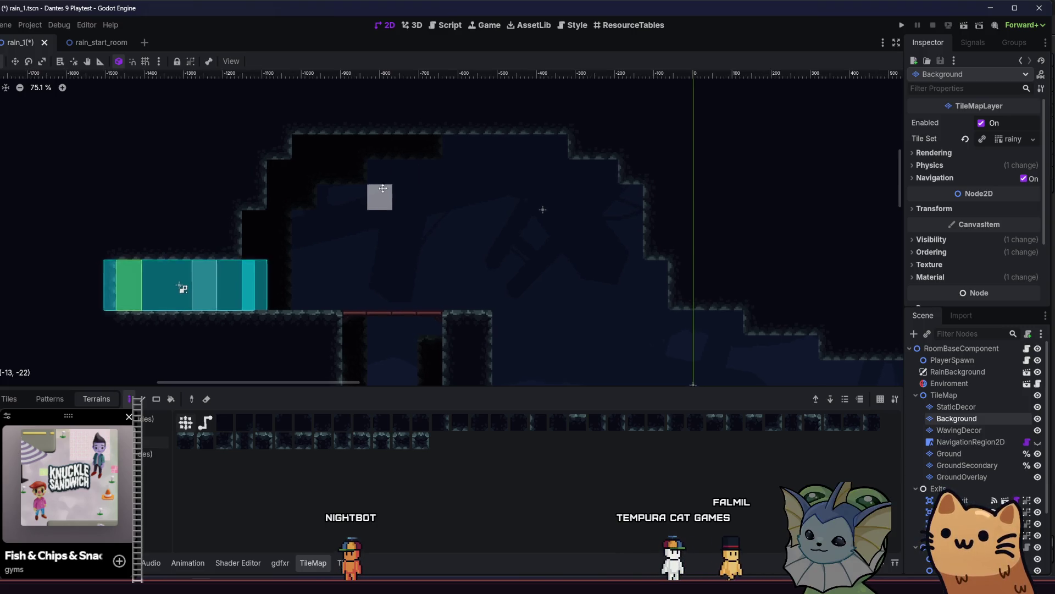
Pan around the room and paint dark tiles down the lower cave wall
scroll(314, 176, right, 3)
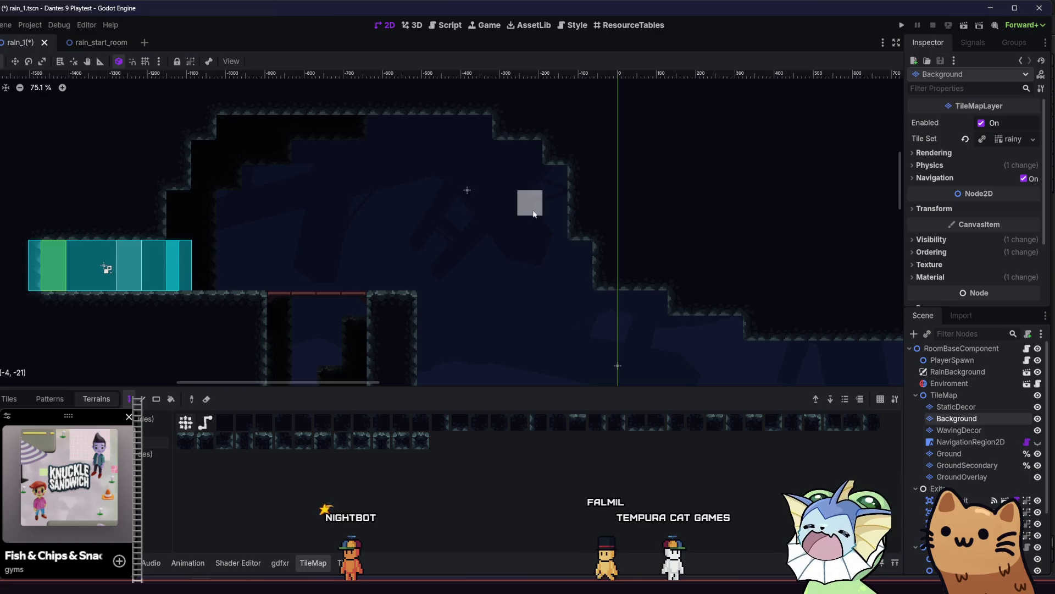
scroll(467, 192, right, 4)
scroll(390, 188, down, 4)
scroll(302, 214, right, 2)
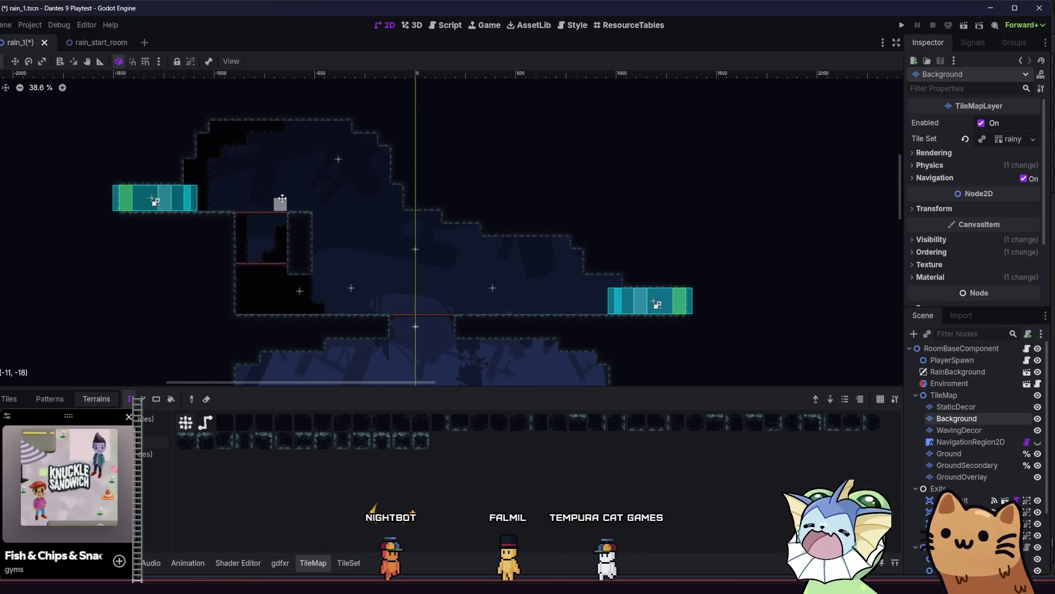
scroll(211, 201, up, 3)
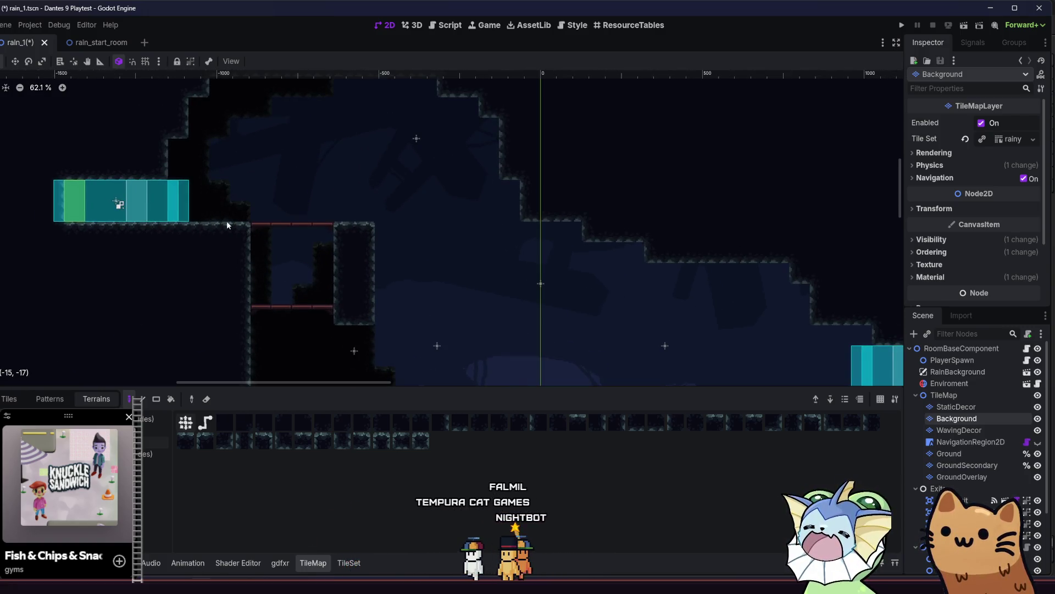
scroll(218, 239, down, 2)
scroll(165, 226, right, 2)
scroll(162, 226, down, 2)
scroll(160, 198, right, 1)
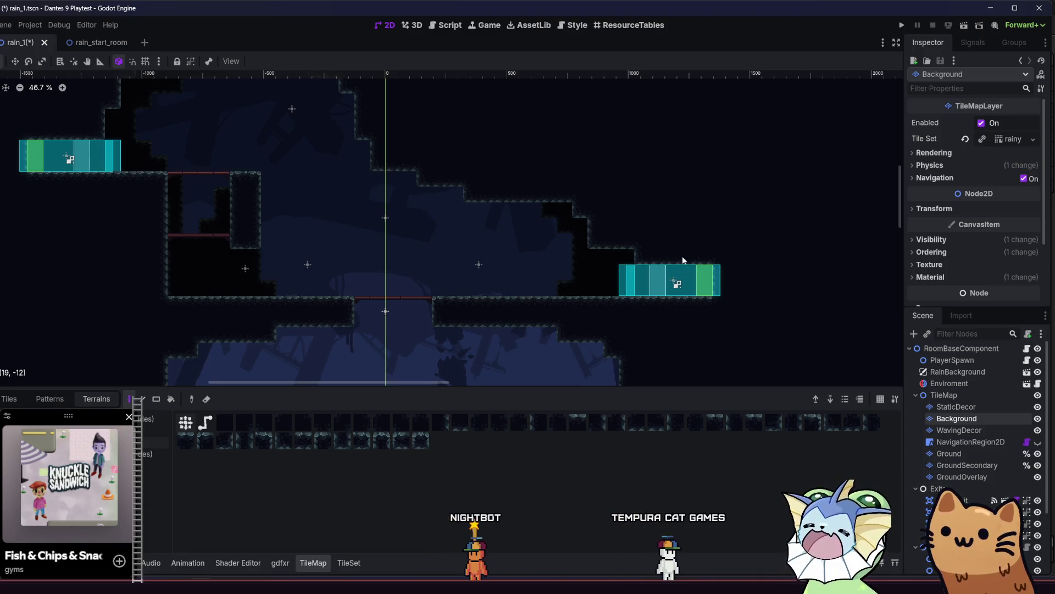
scroll(491, 279, up, 5)
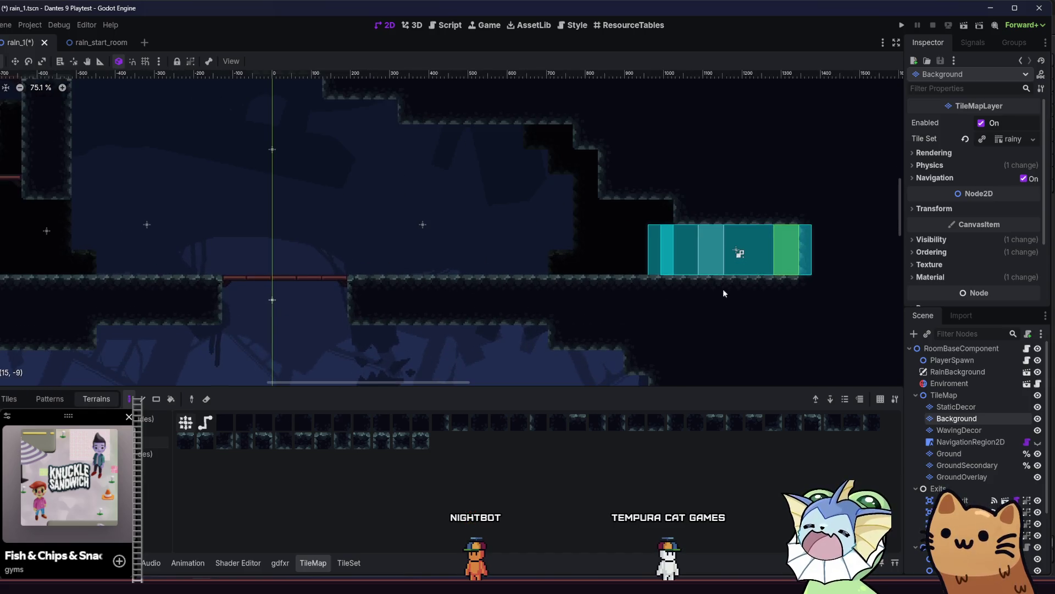
scroll(725, 264, down, 7)
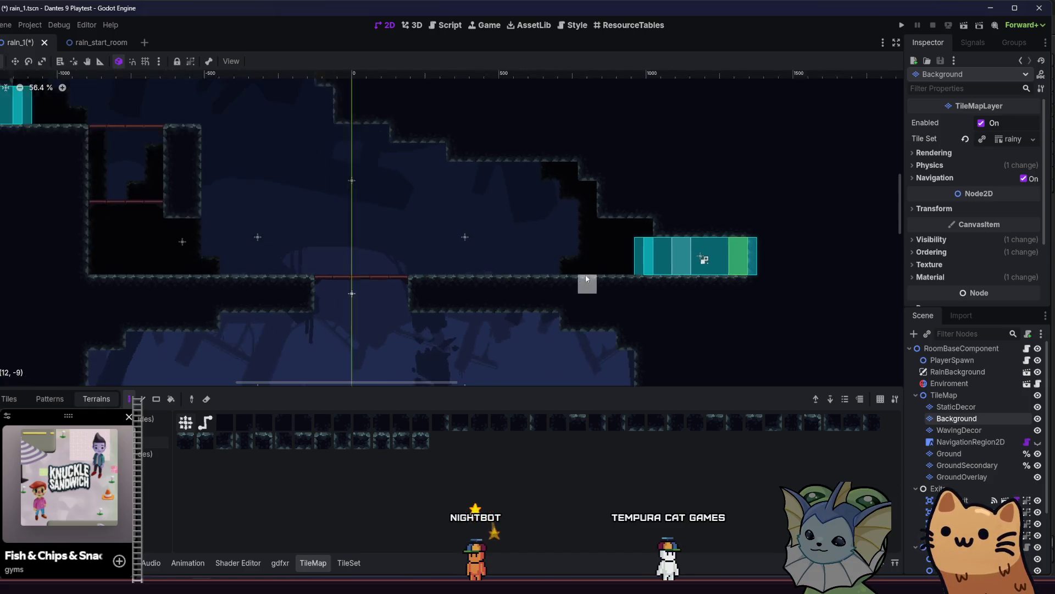
scroll(471, 301, down, 5)
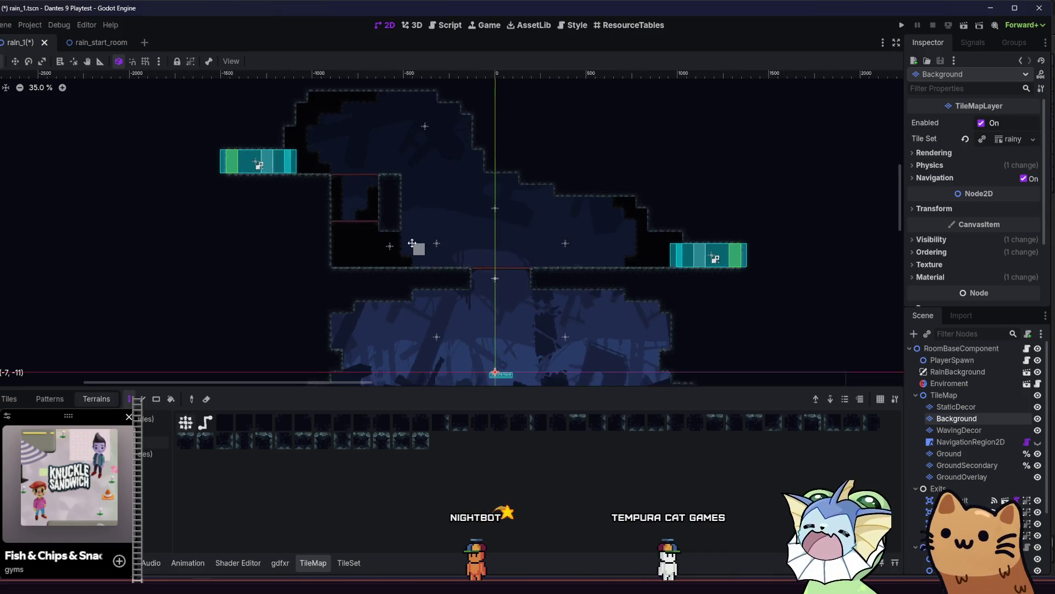
scroll(285, 258, up, 3)
mouse_move(285, 258)
mouse_down()
mouse_move(277, 257)
mouse_move(308, 324)
mouse_up()
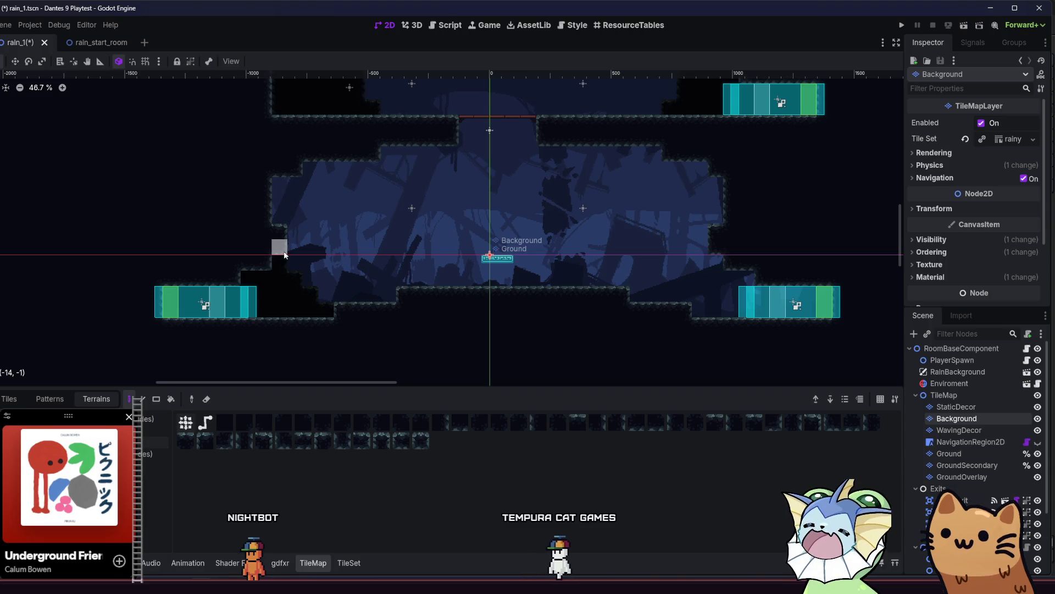
Pan the view, then paint a stepped down-left strip and a strip along the cave ceiling
drag(213, 289, 113, 299)
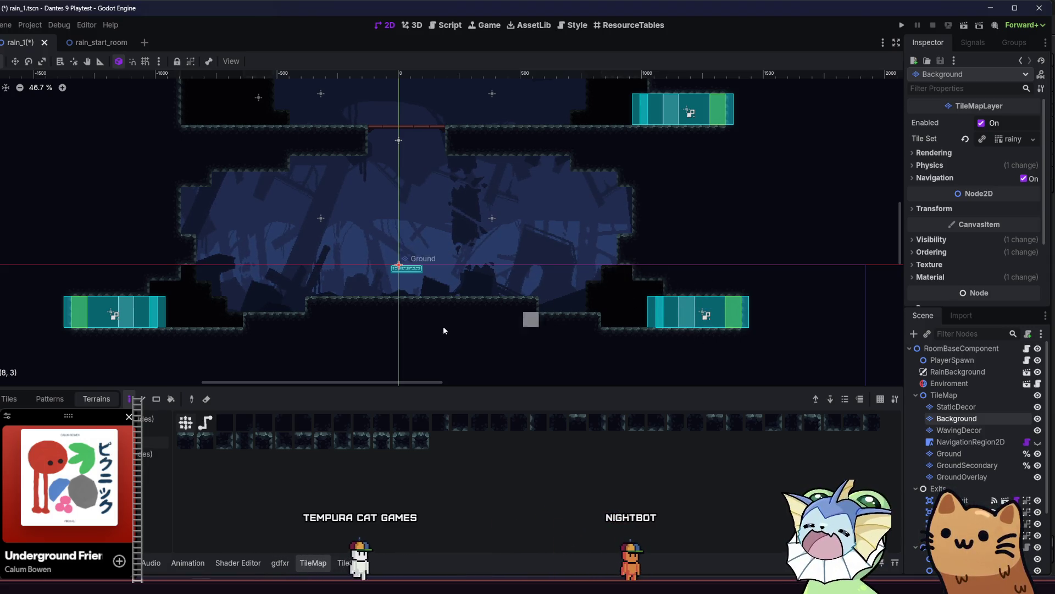
scroll(624, 267, up, 2)
scroll(473, 287, down, 4)
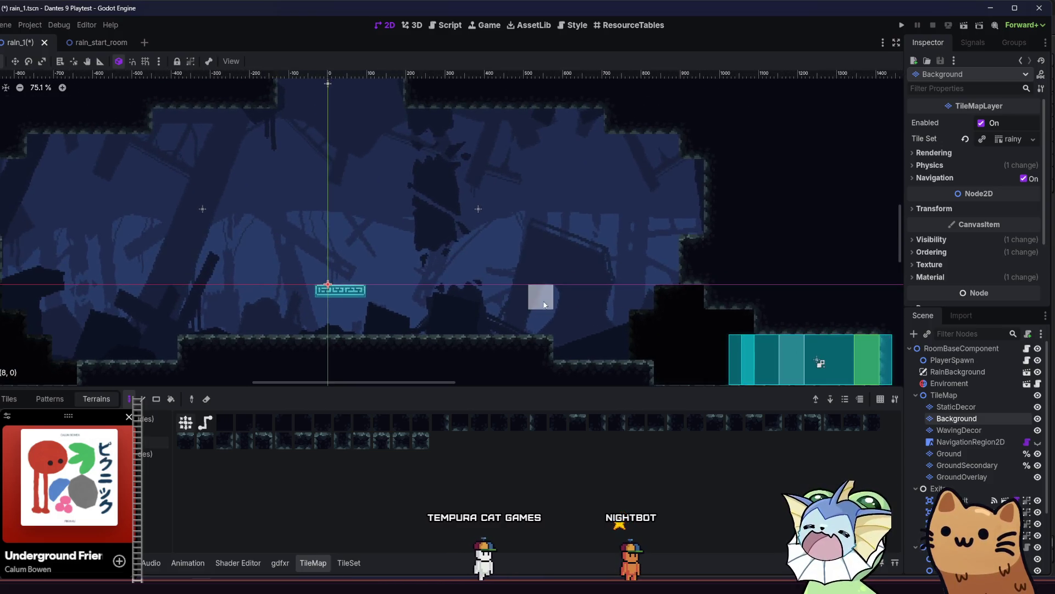
mouse_move(344, 186)
mouse_down()
mouse_move(237, 257)
mouse_move(222, 281)
mouse_move(233, 311)
mouse_move(214, 244)
mouse_move(258, 212)
mouse_move(218, 219)
mouse_move(201, 203)
mouse_move(259, 195)
mouse_up()
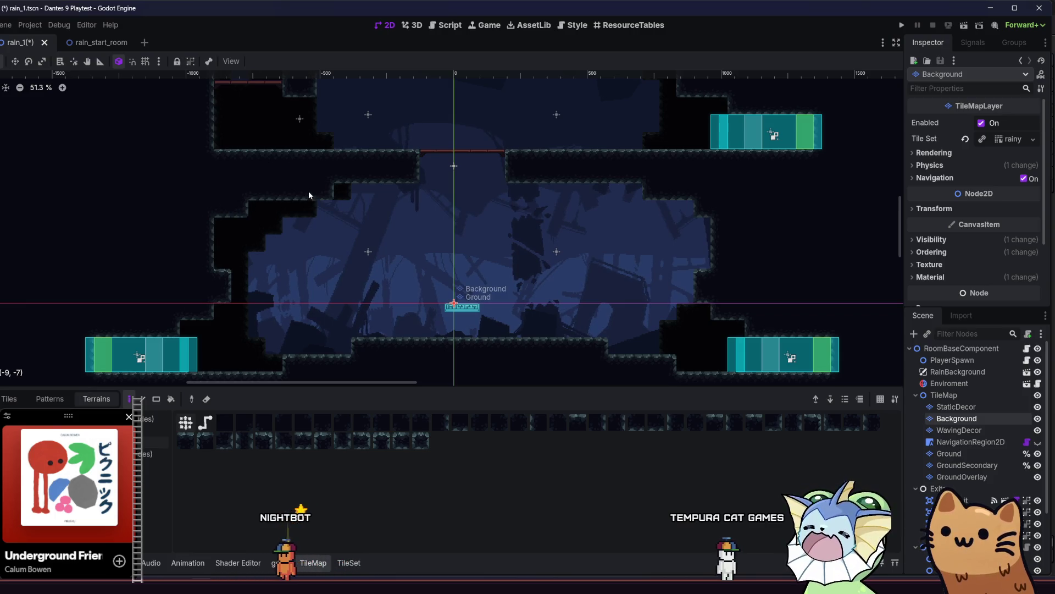
drag(338, 201, 385, 179)
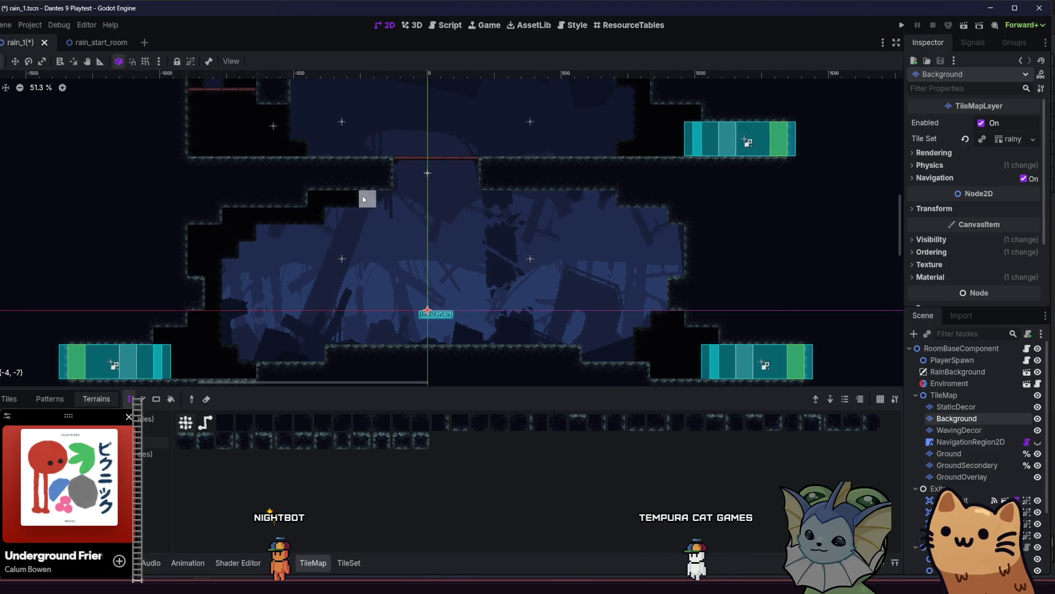